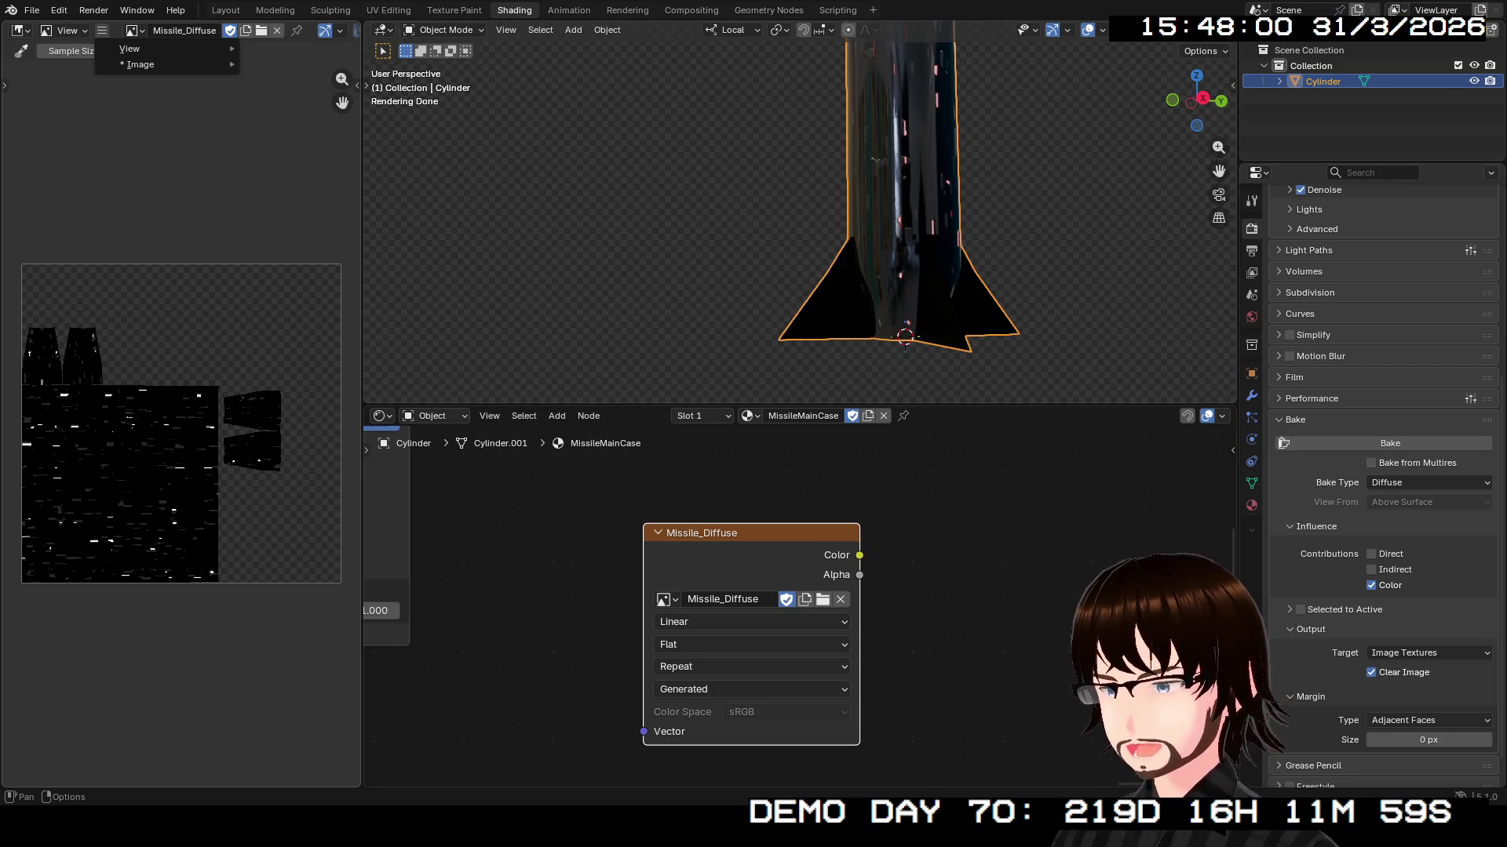
# - Save Missile_Diffuse to disk as a Single Image file with sRGB colour and straight alpha
pyautogui.moveTo(157, 64)
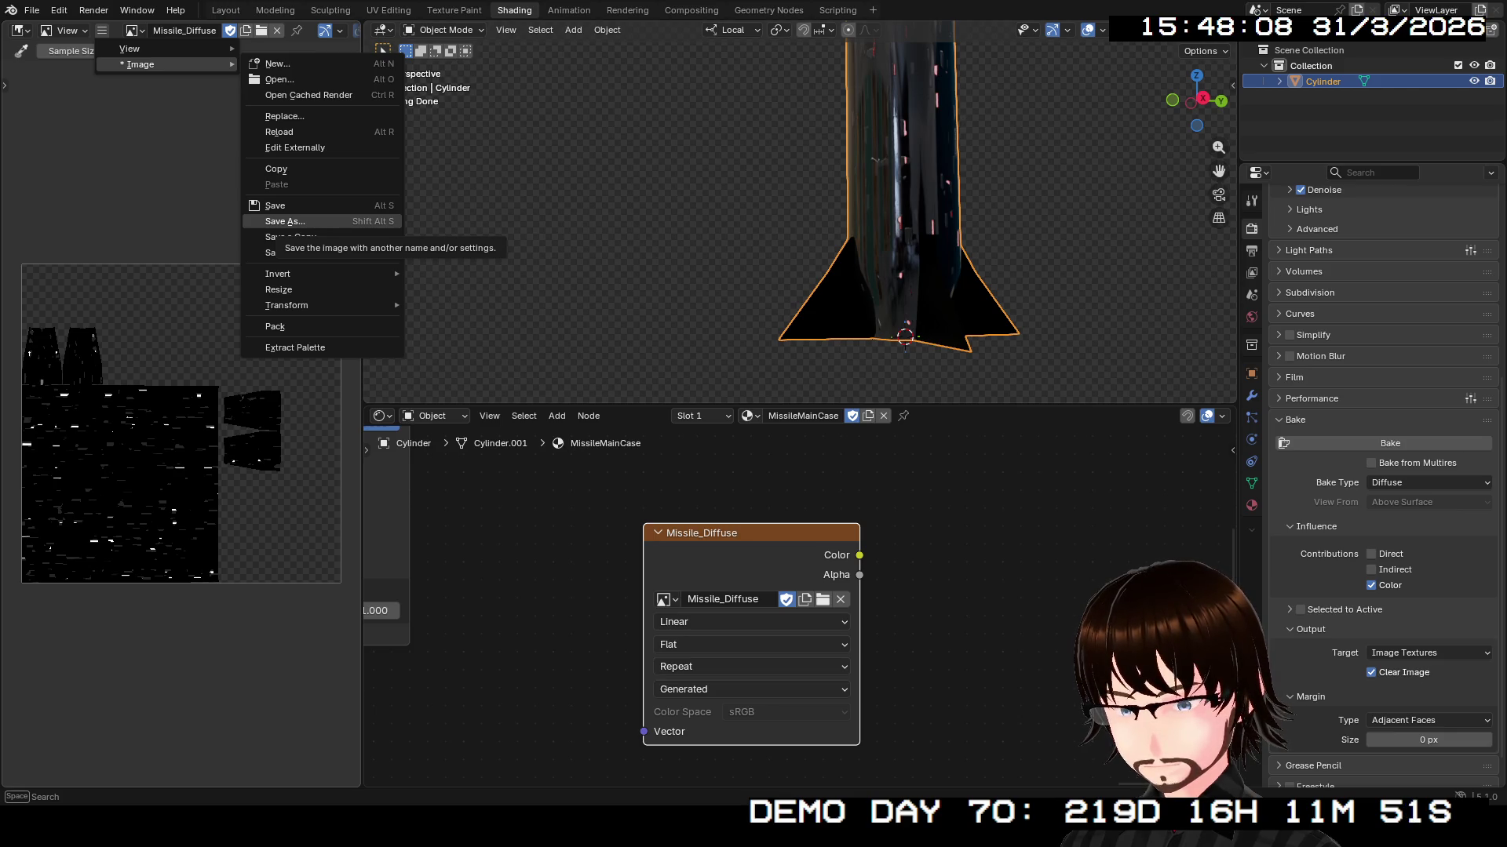
pyautogui.press('Escape')
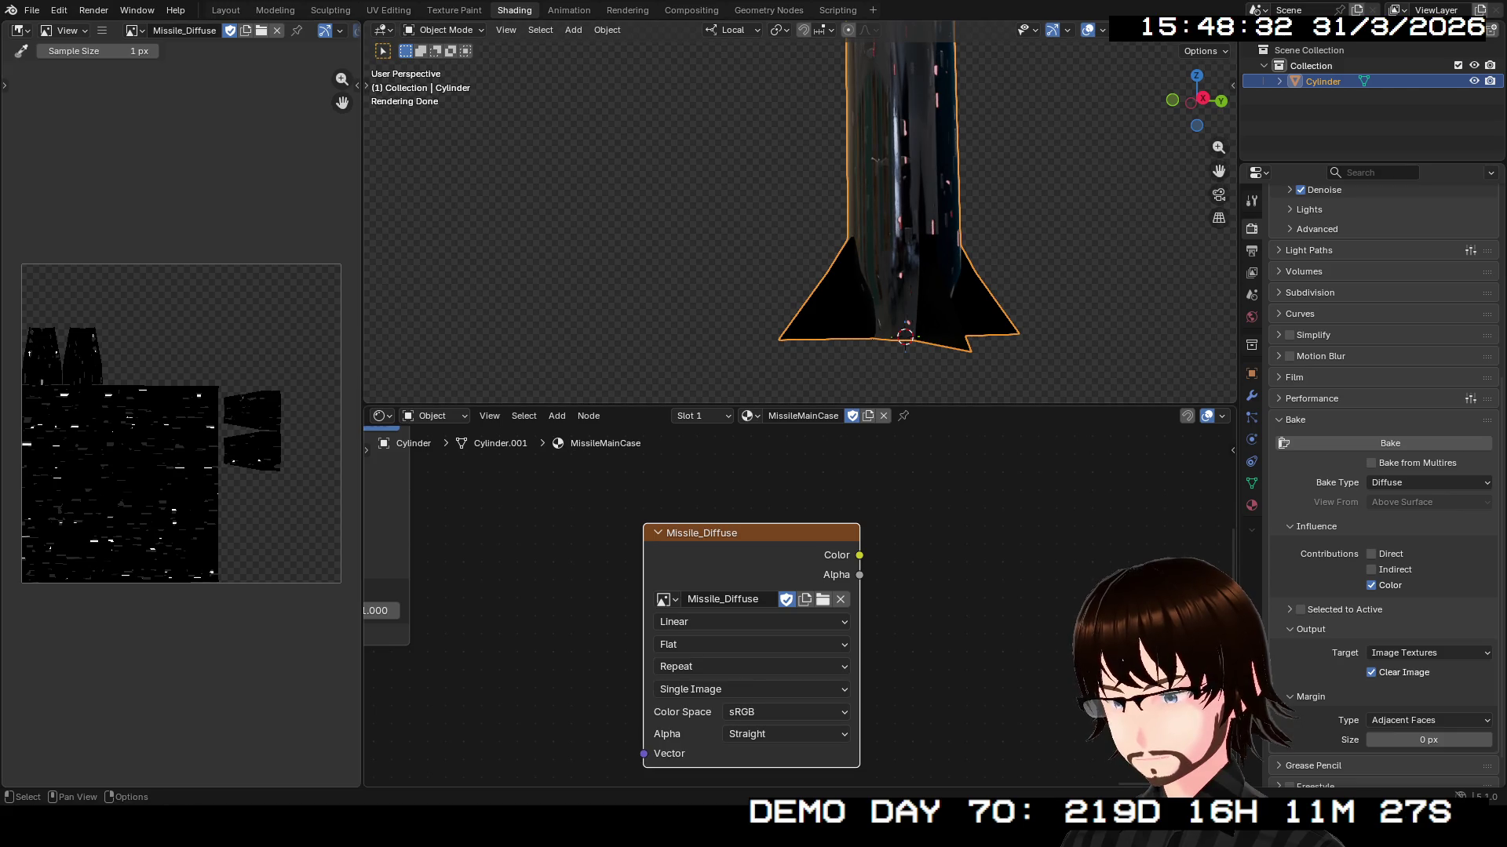
# - Assign the Missile_Normal image to the Image Texture node with Non-Color colour space
pyautogui.click(664, 600)
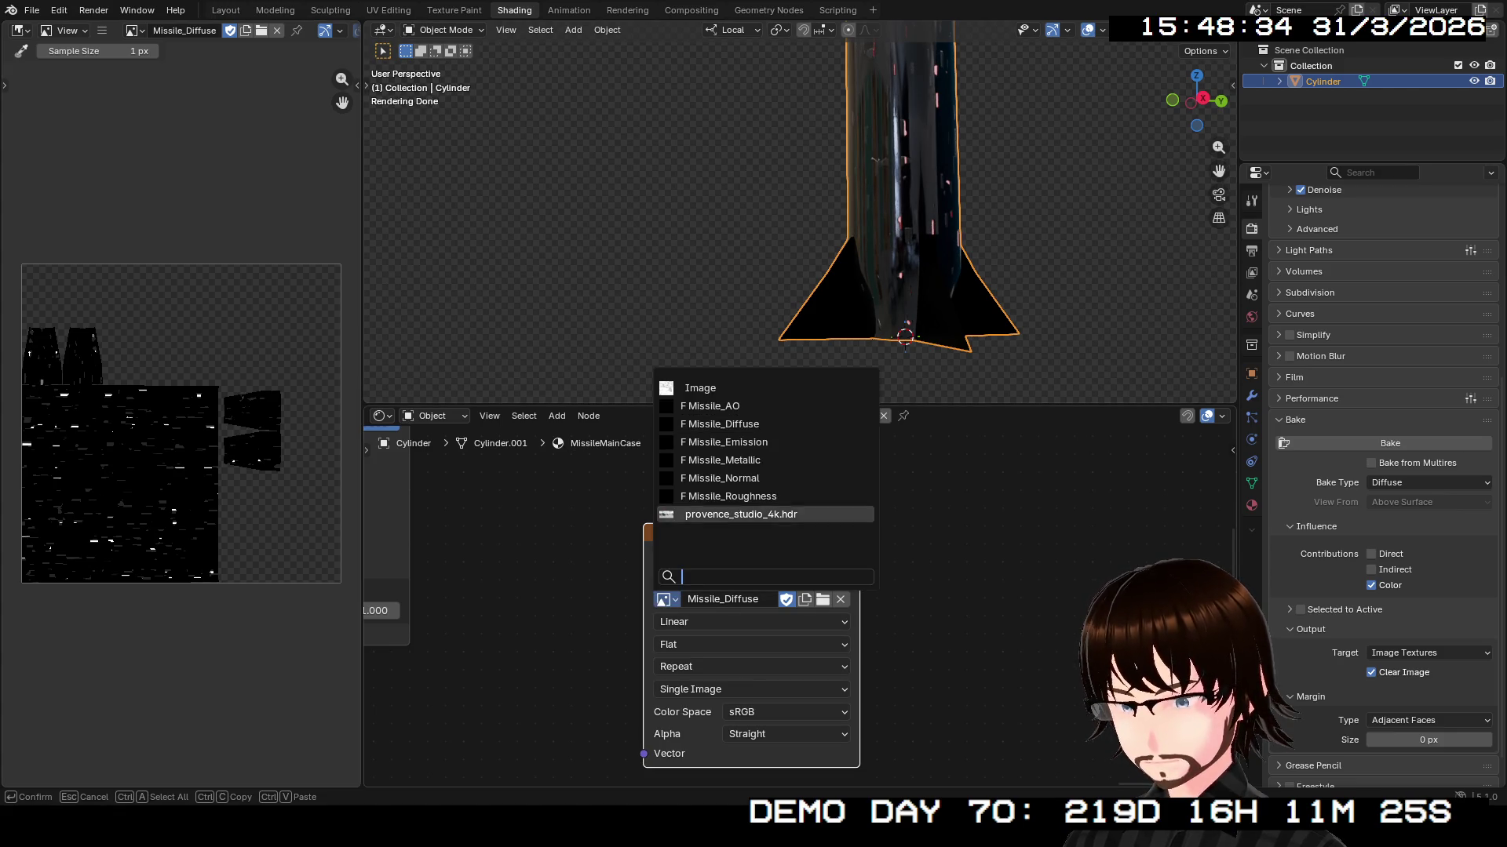
pyautogui.click(720, 478)
pyautogui.click(784, 712)
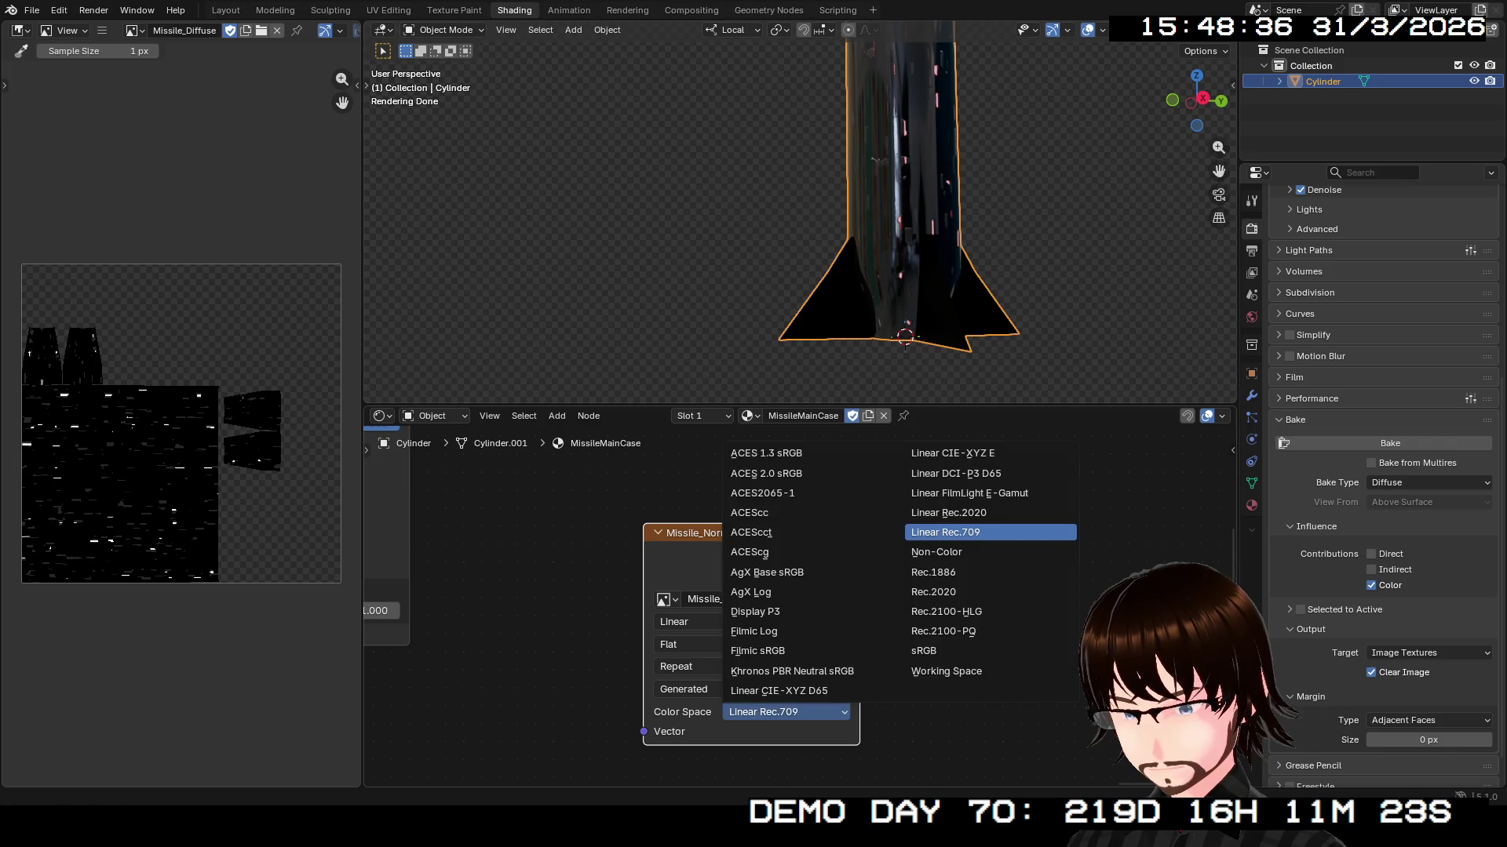
pyautogui.click(949, 552)
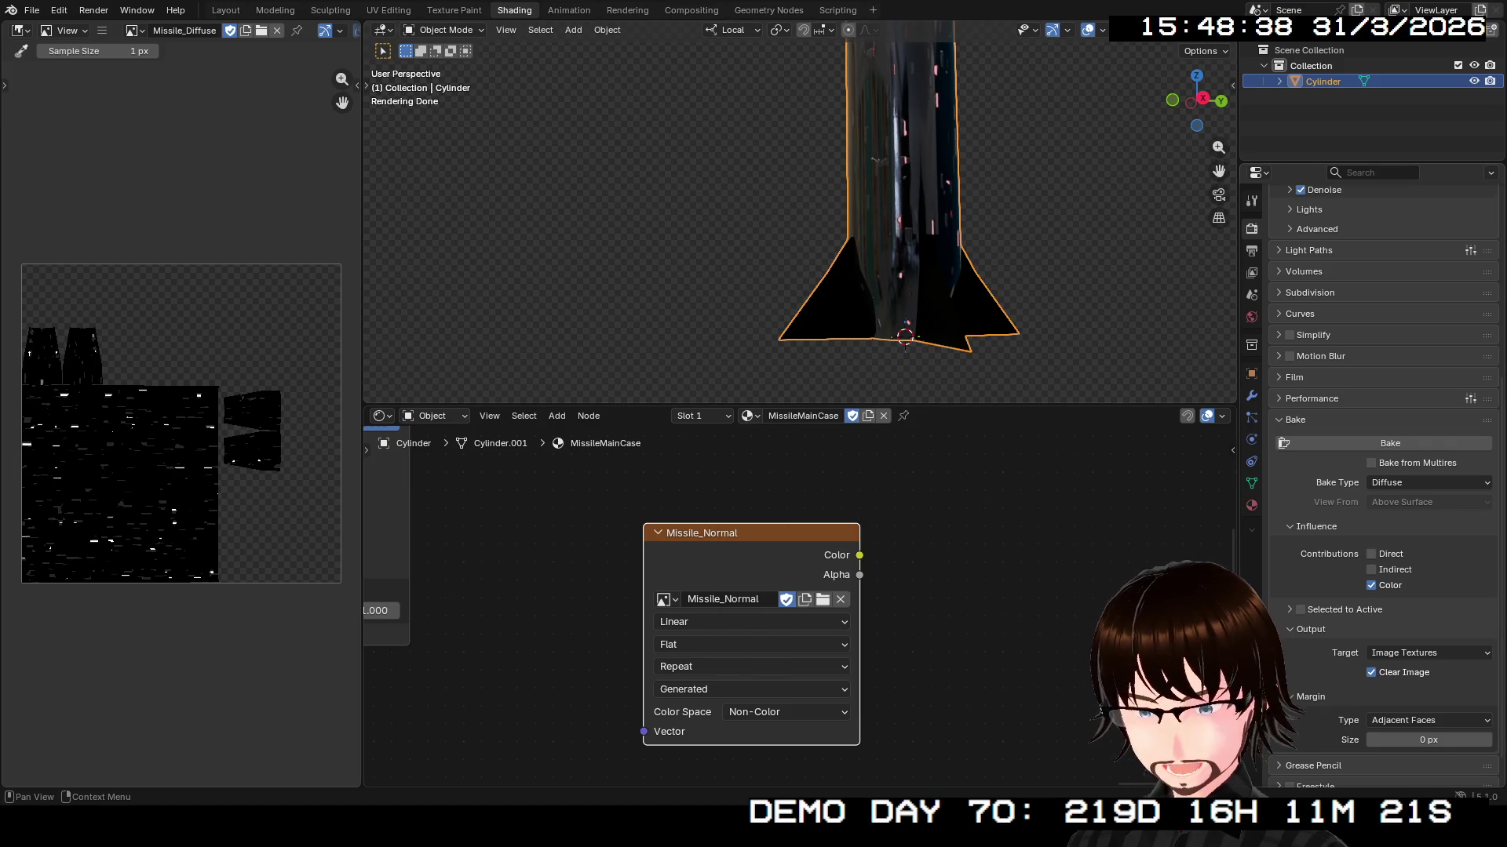
# - Set the bake type to Normal and bake the normal map into Missile_Normal
pyautogui.click(1404, 483)
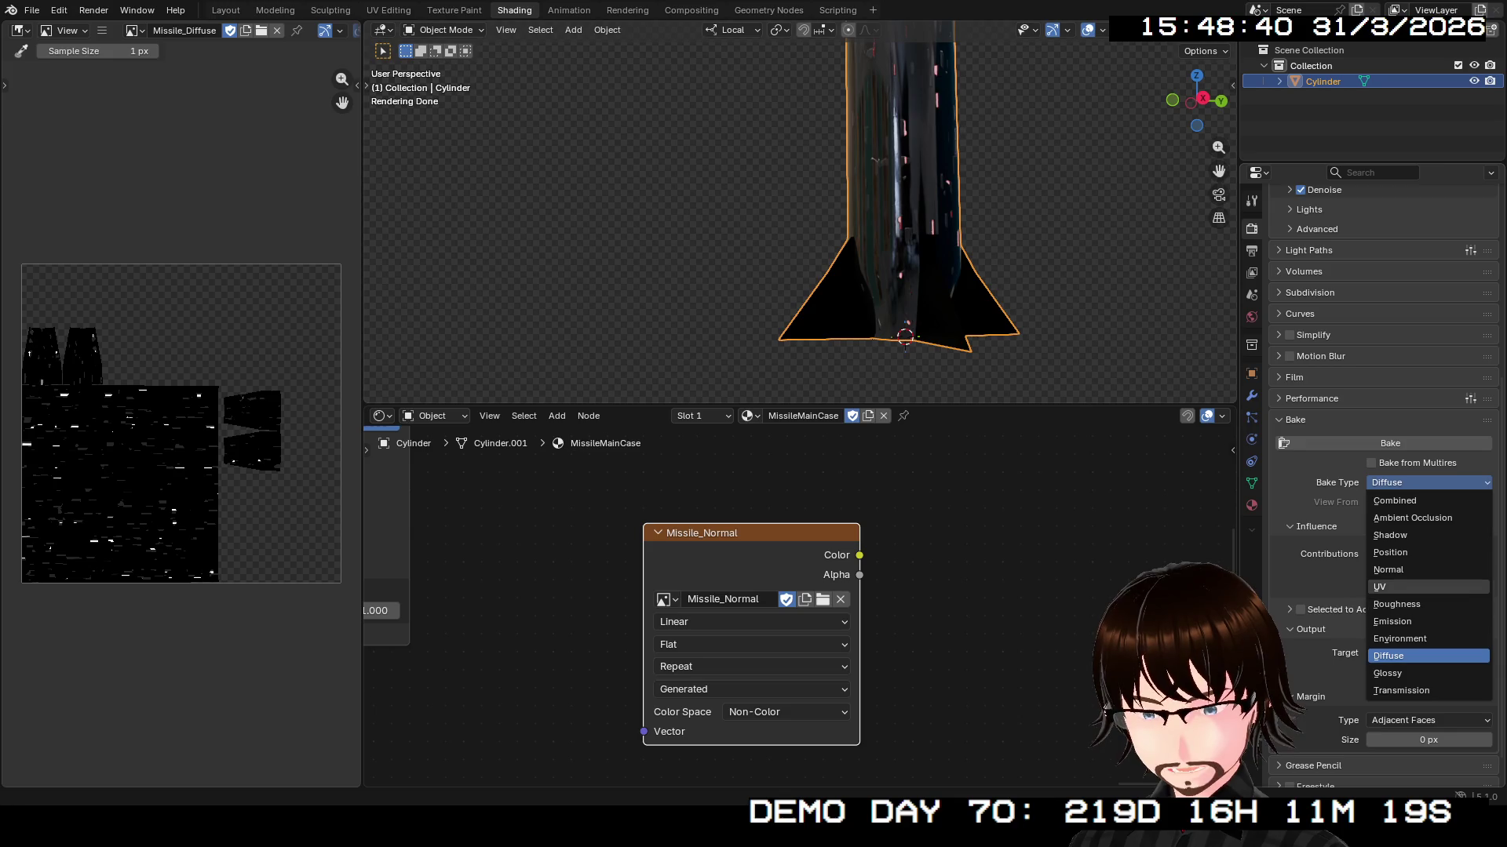
pyautogui.click(1388, 569)
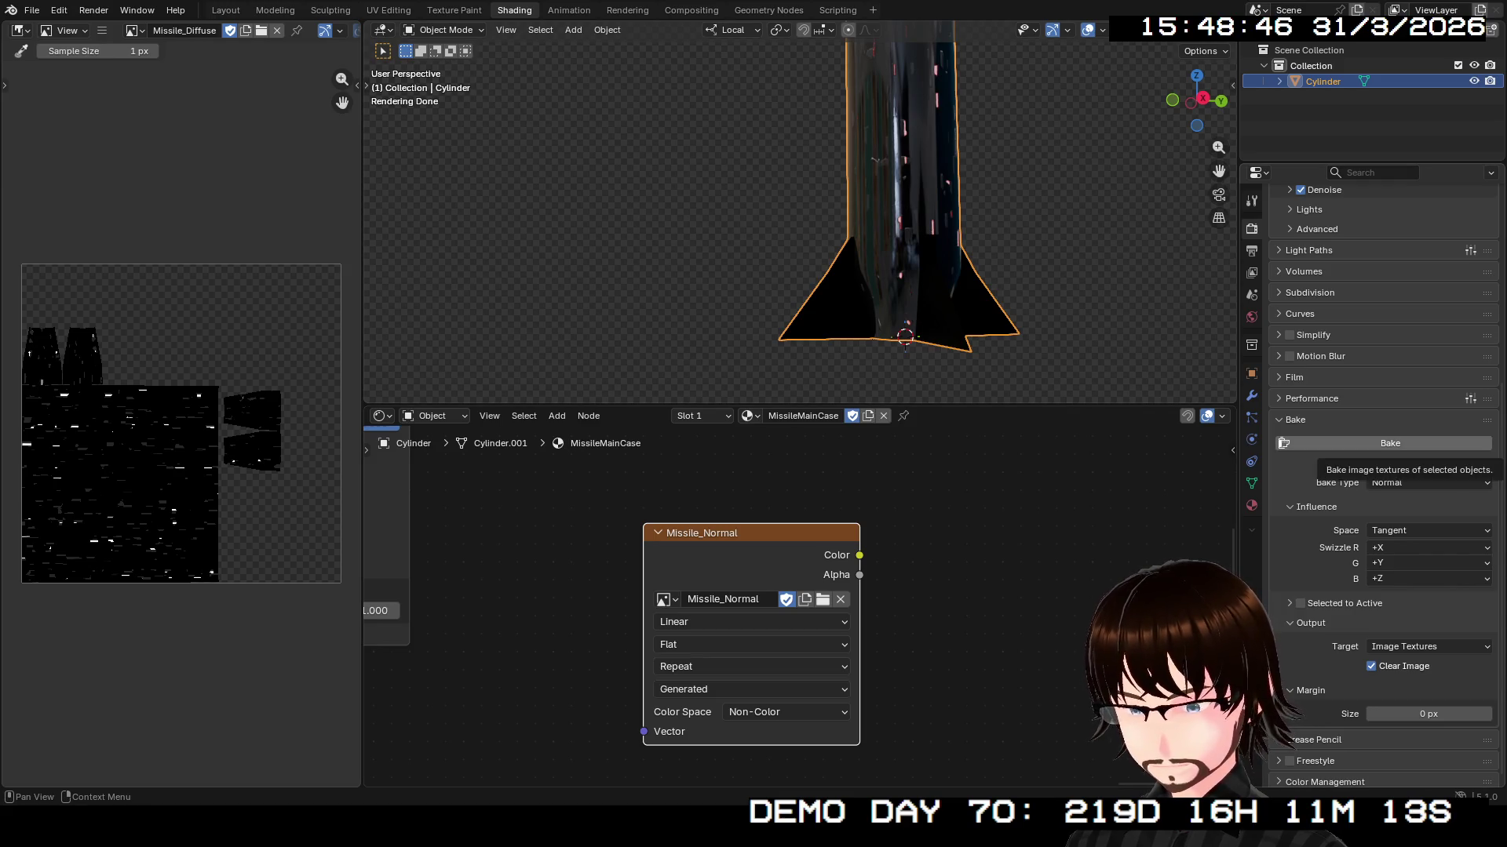
pyautogui.click(1334, 444)
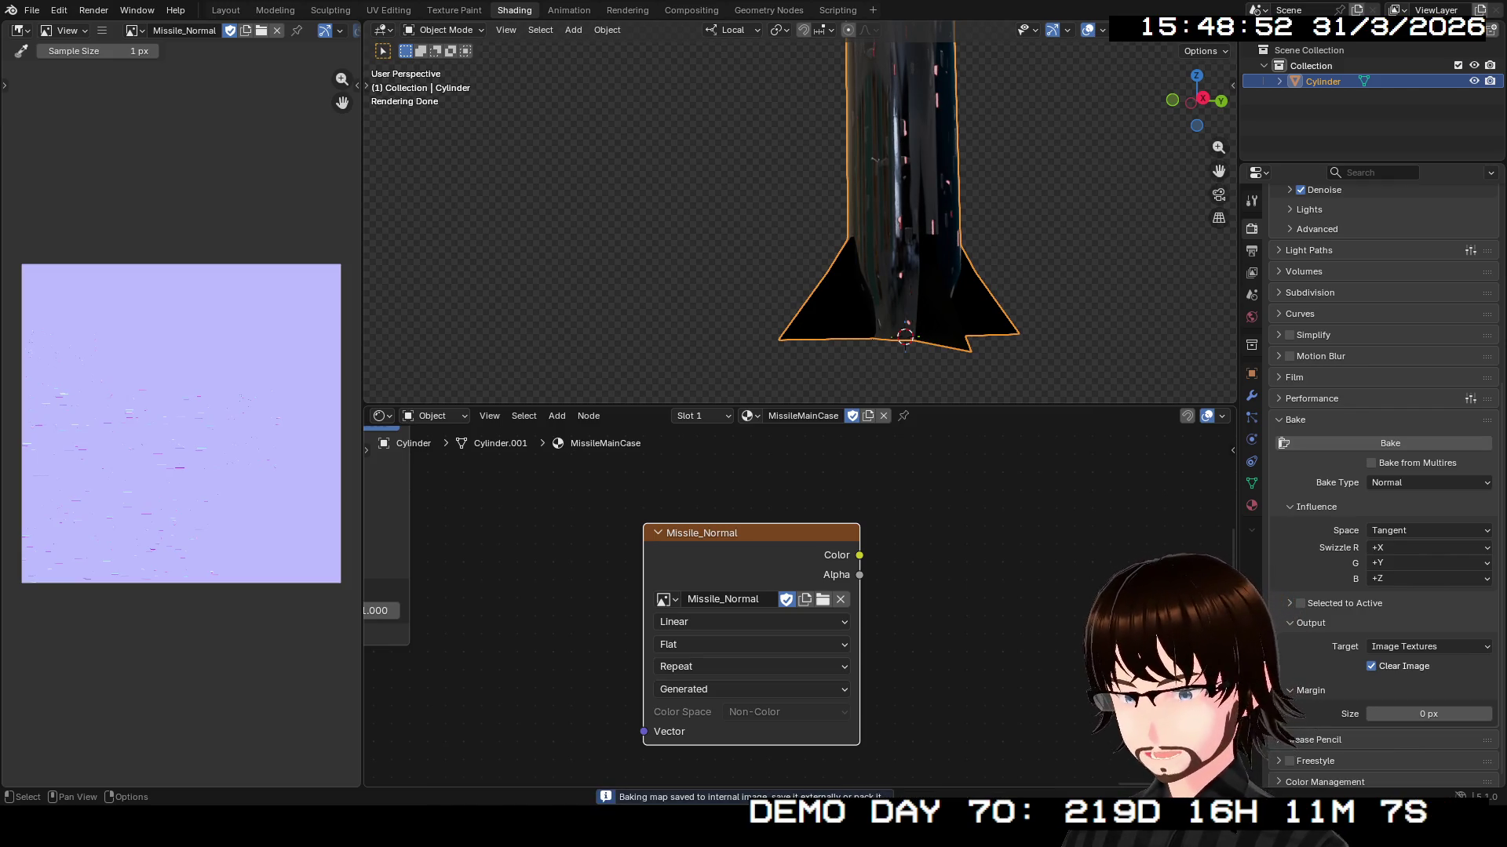
# - Save the baked Missile_Normal map to an image file via Image > Save As
pyautogui.scroll(4, 181, 424)
pyautogui.scroll(-5, 181, 424)
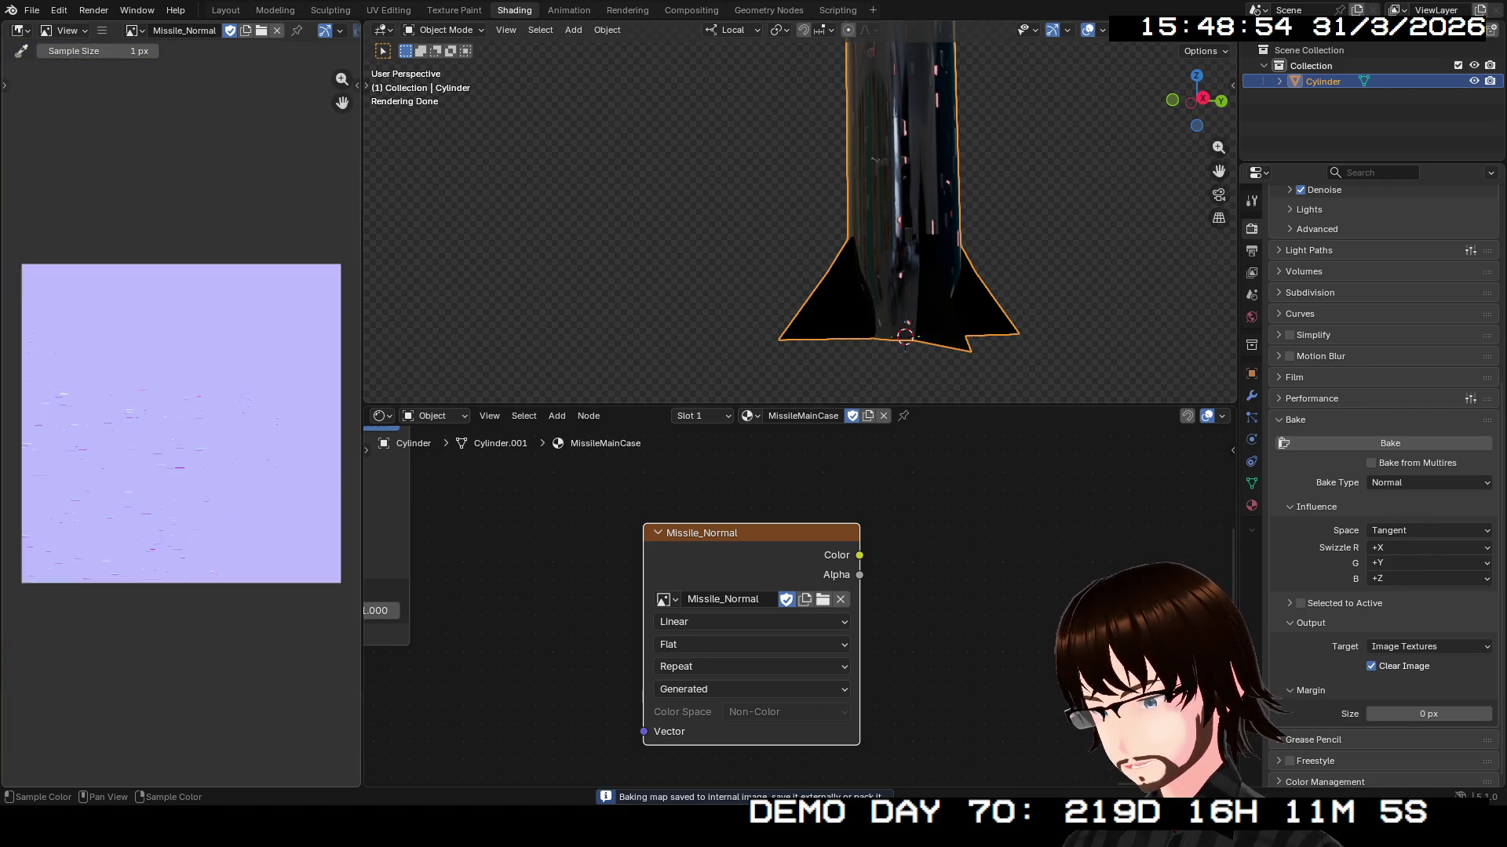
pyautogui.scroll(3, 181, 424)
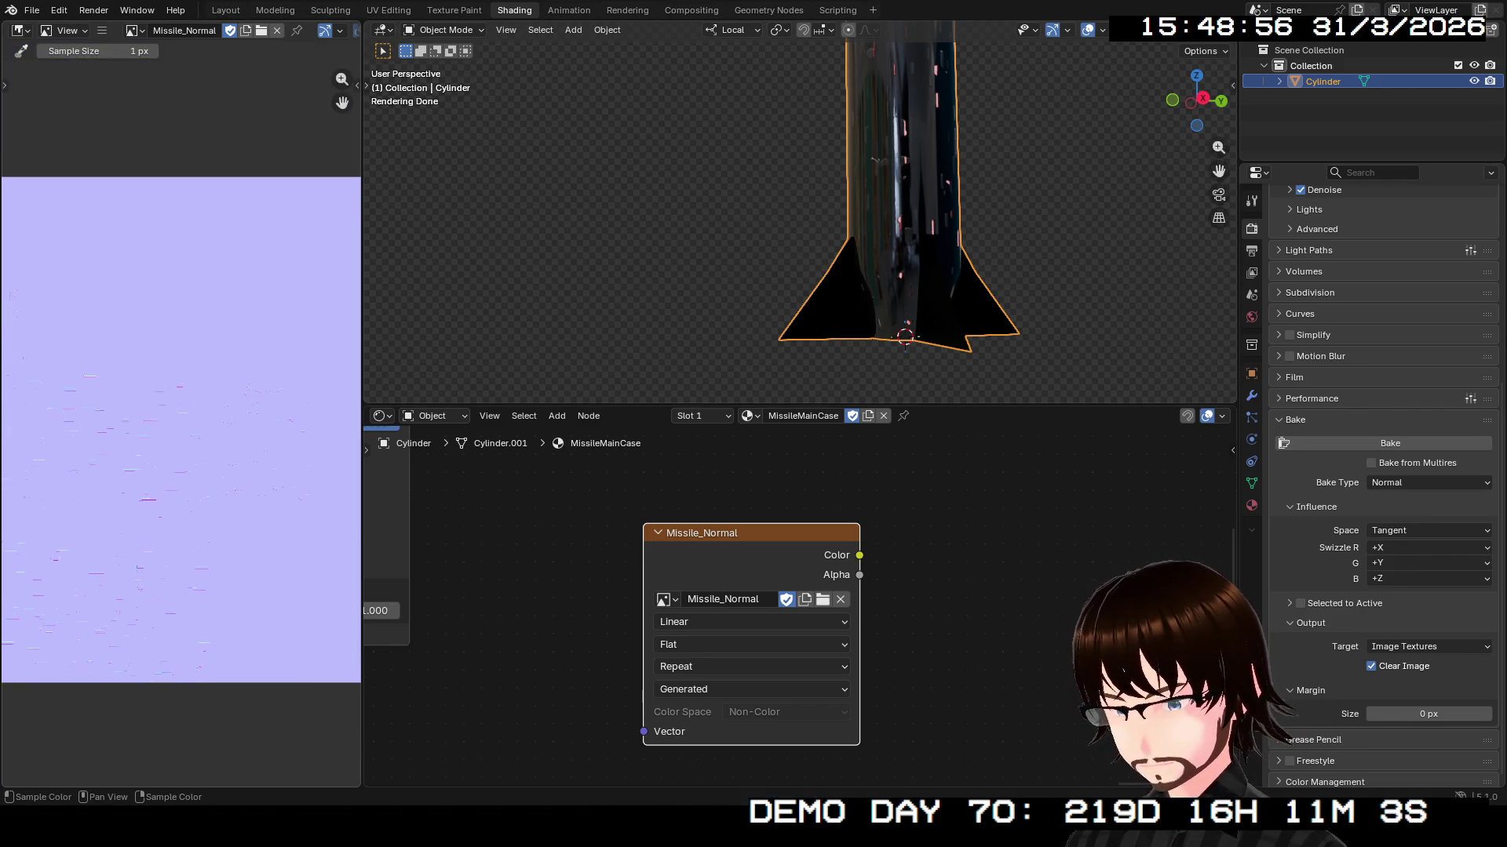
pyautogui.scroll(-2, 181, 471)
pyautogui.scroll(1, 181, 471)
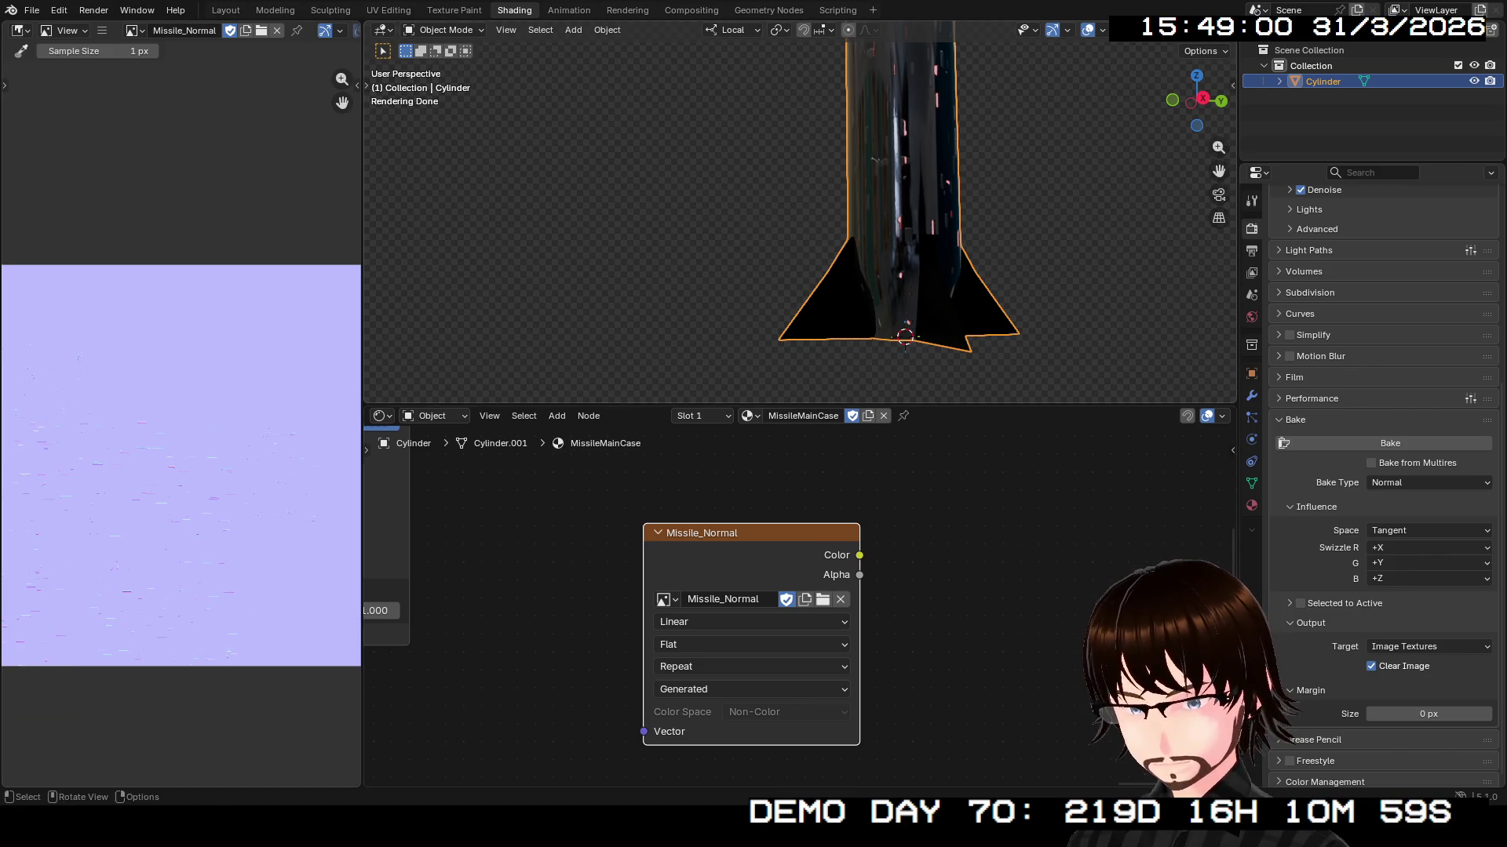
pyautogui.click(102, 30)
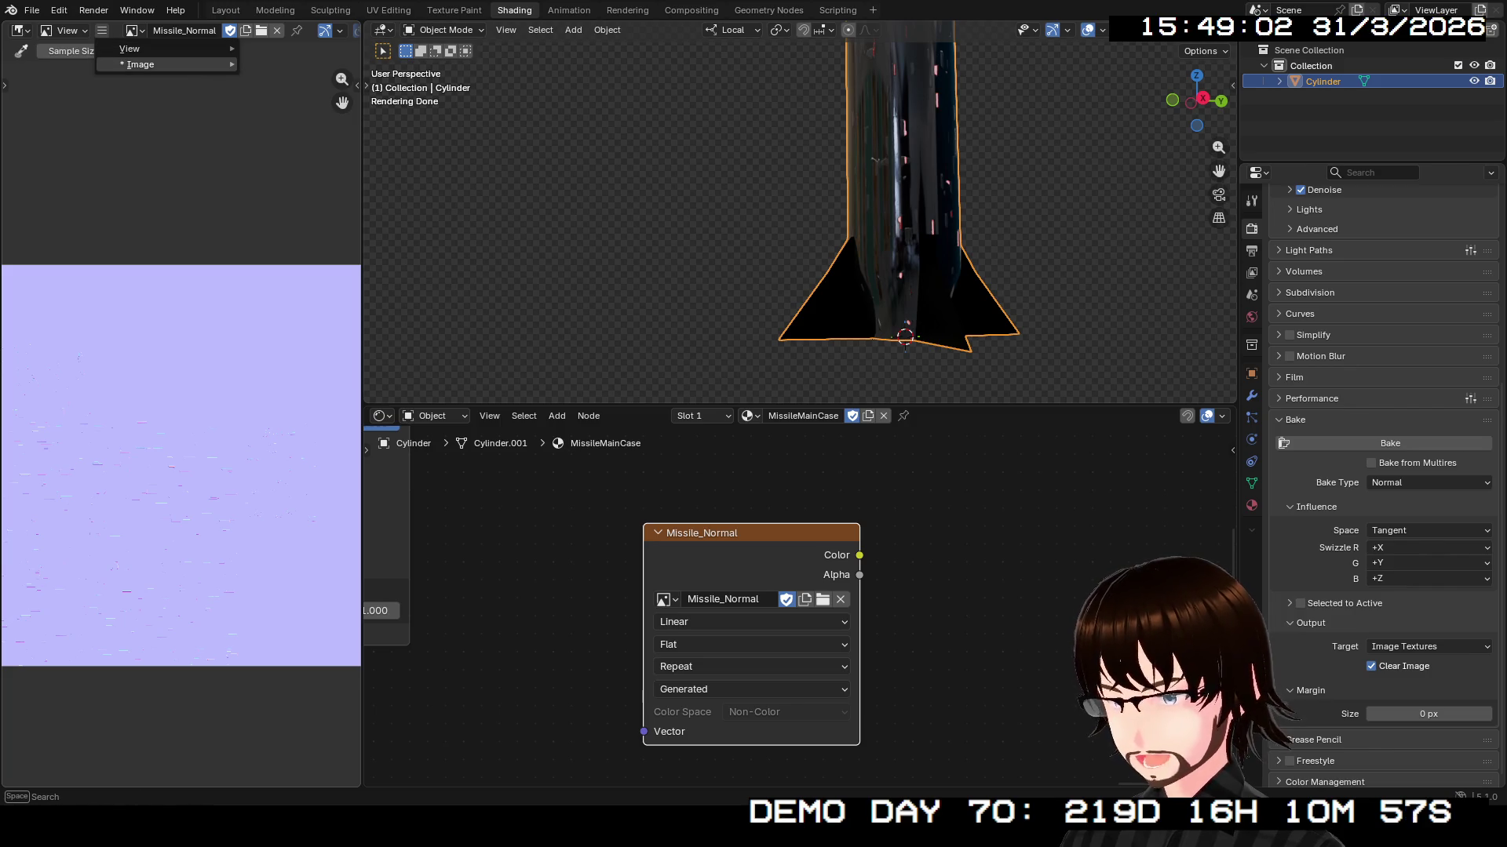
pyautogui.moveTo(157, 64)
pyautogui.click(283, 221)
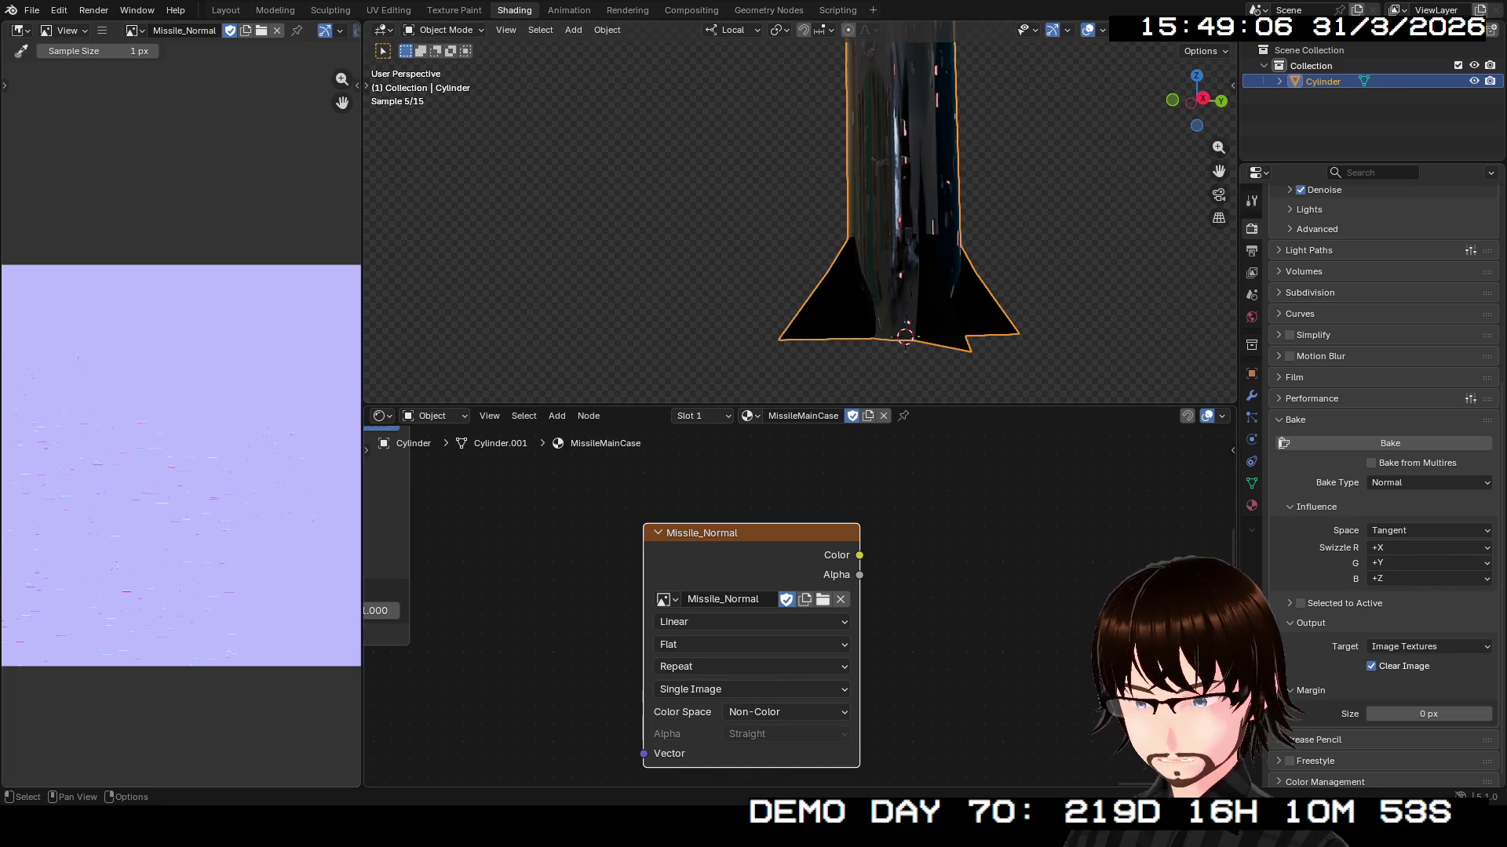
pyautogui.scroll(1, 802, 608)
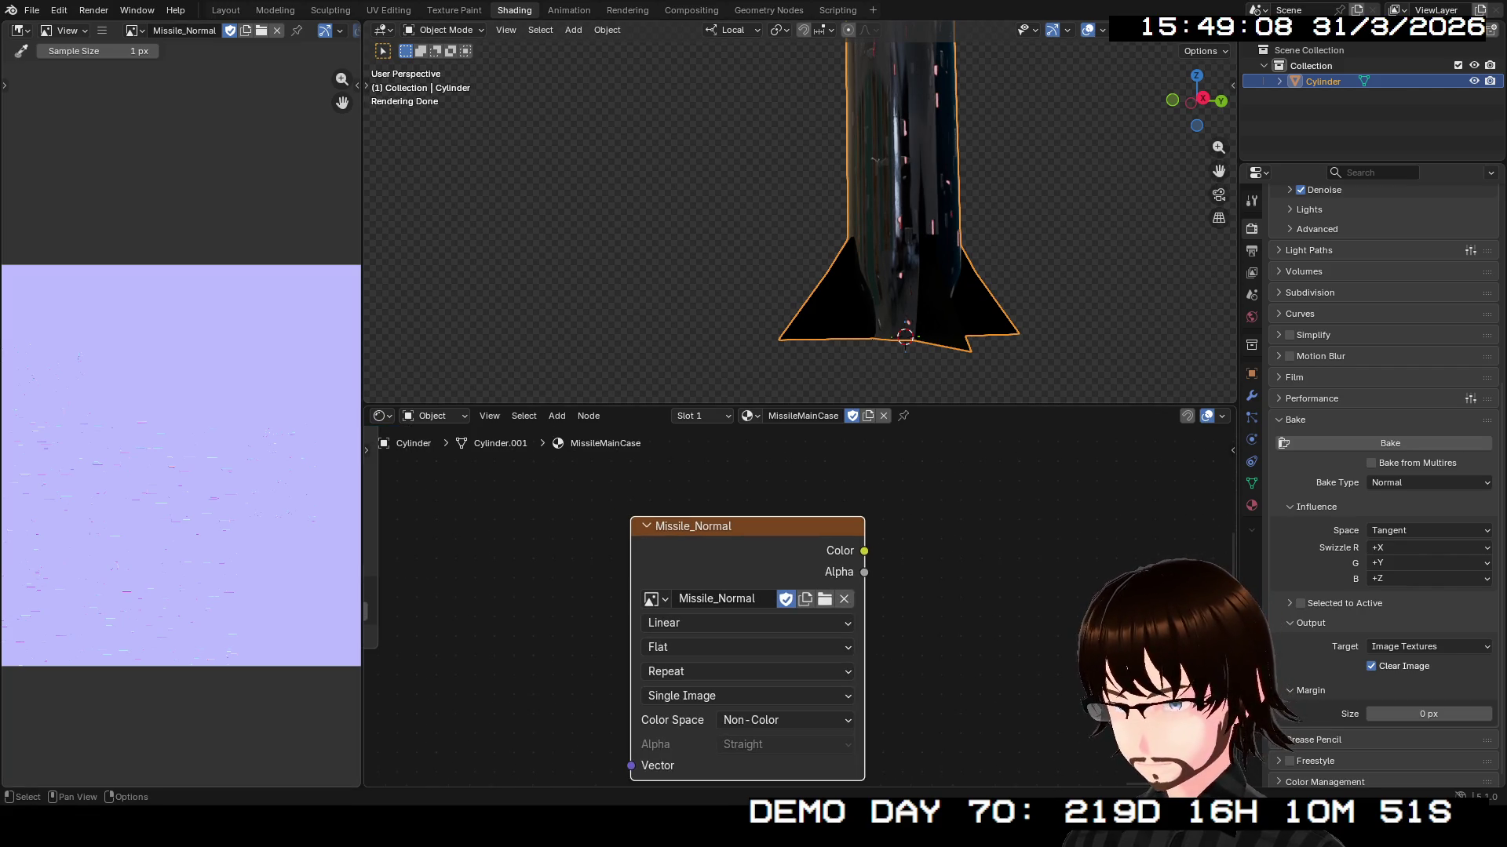
pyautogui.click(652, 599)
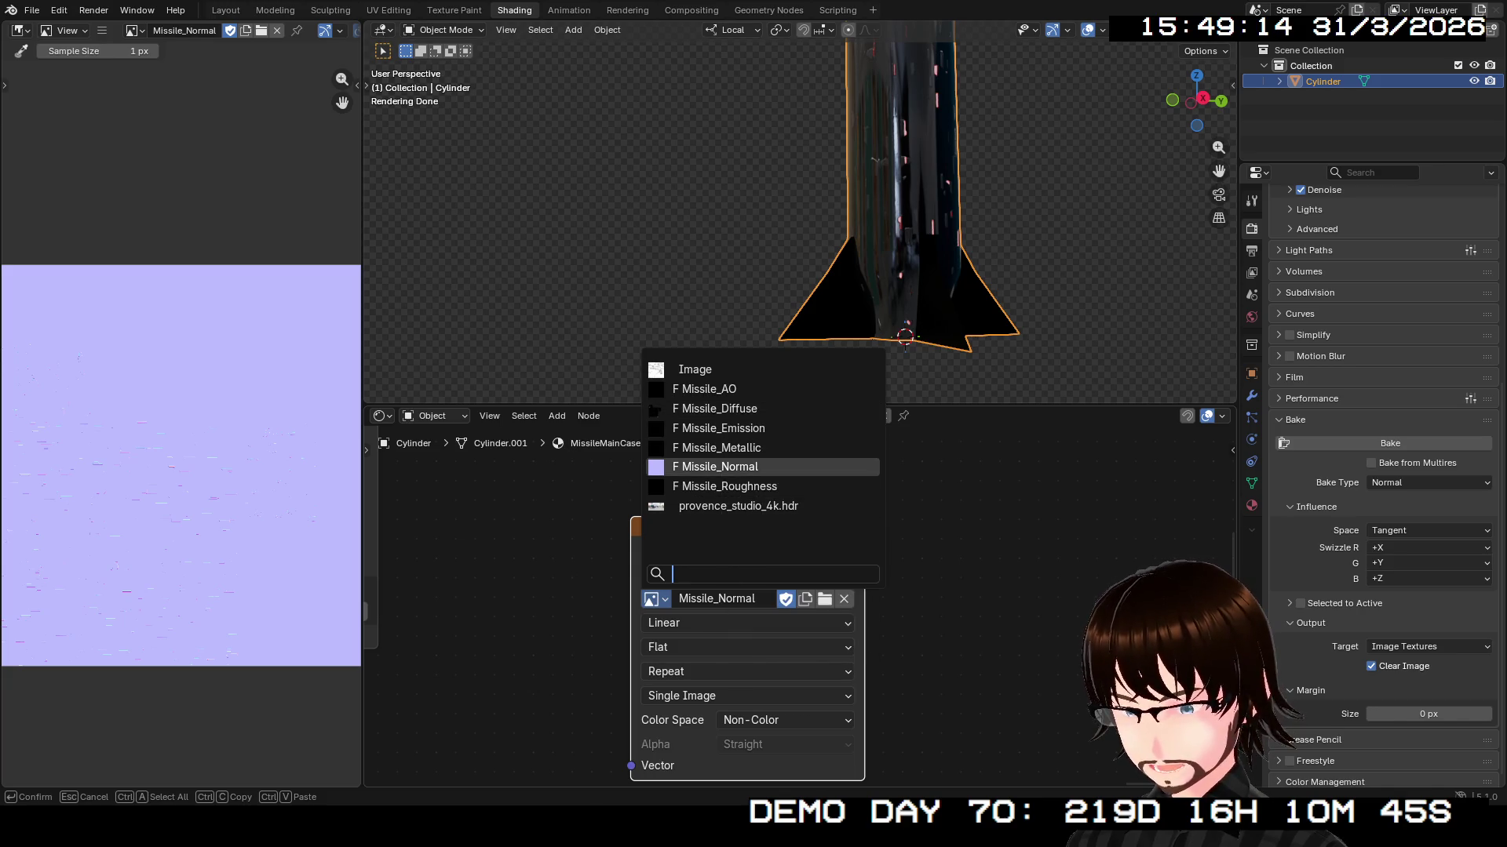
# - Assign the Missile_Roughness image to the texture node with Non-Color colour space
pyautogui.moveTo(730, 467)
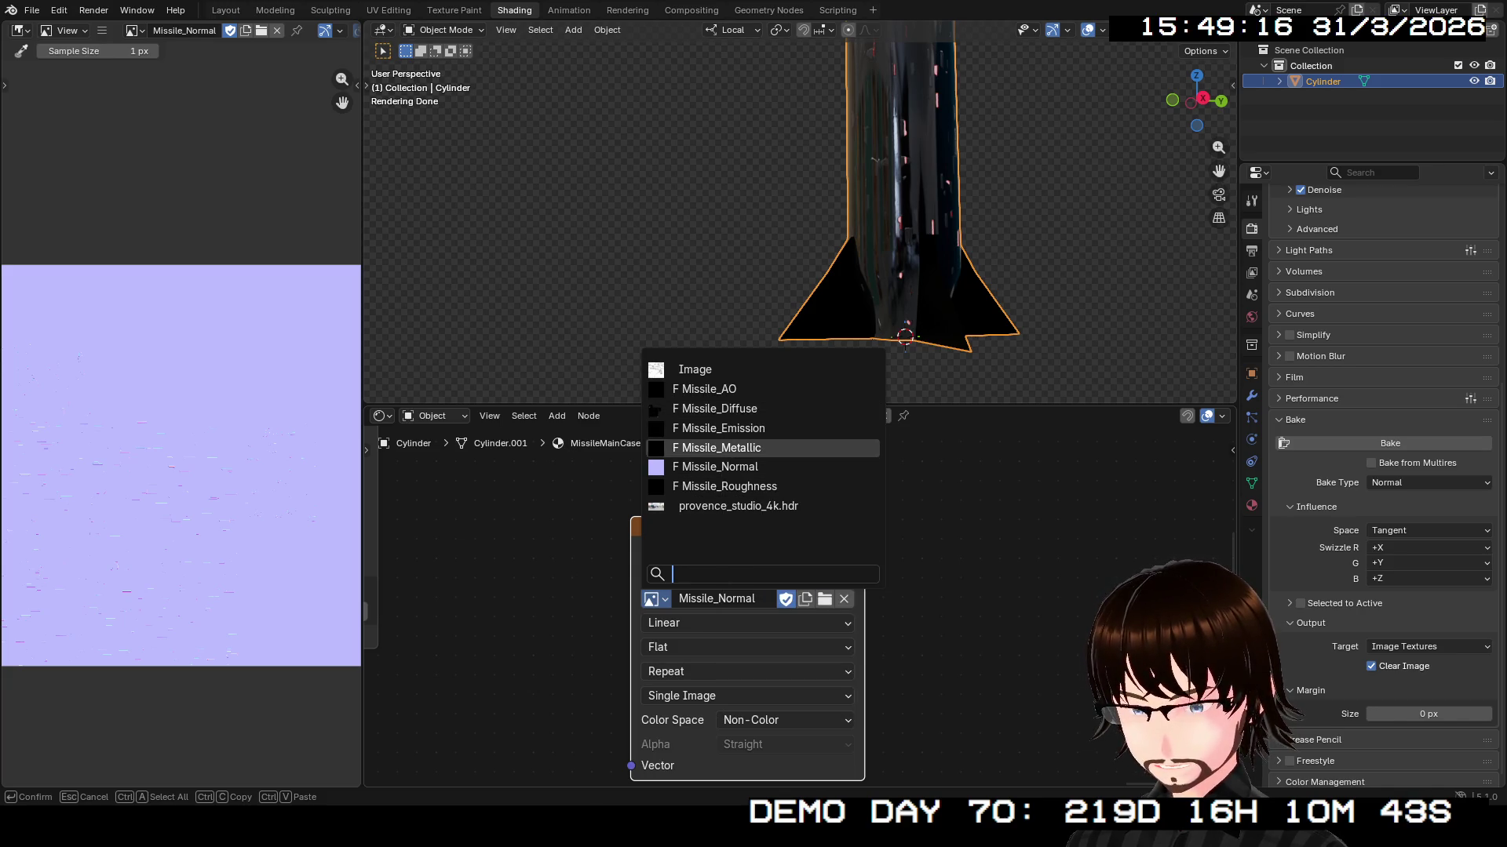
pyautogui.click(714, 486)
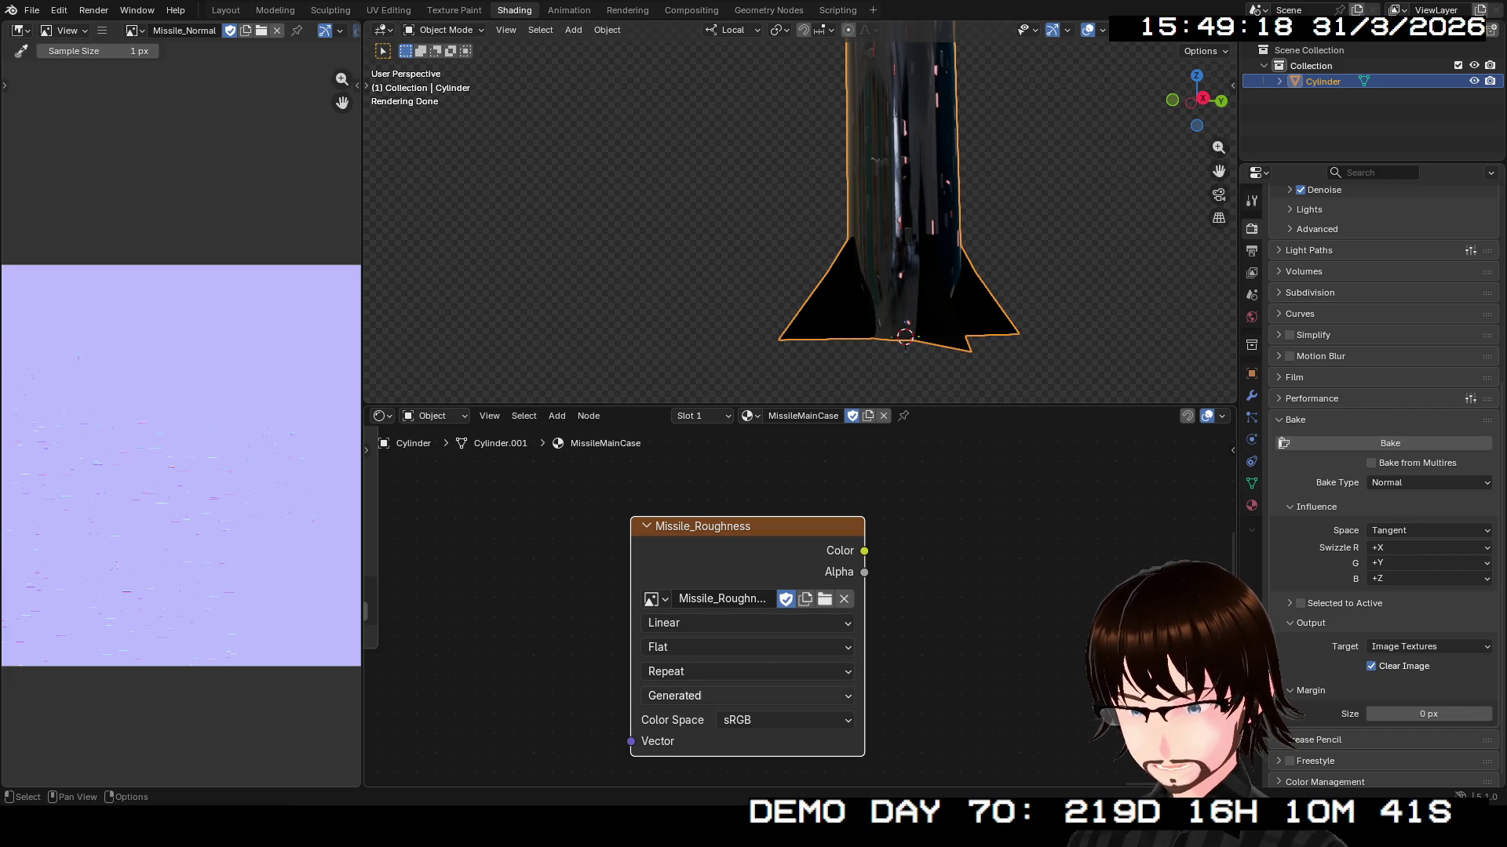
pyautogui.click(745, 720)
pyautogui.click(981, 548)
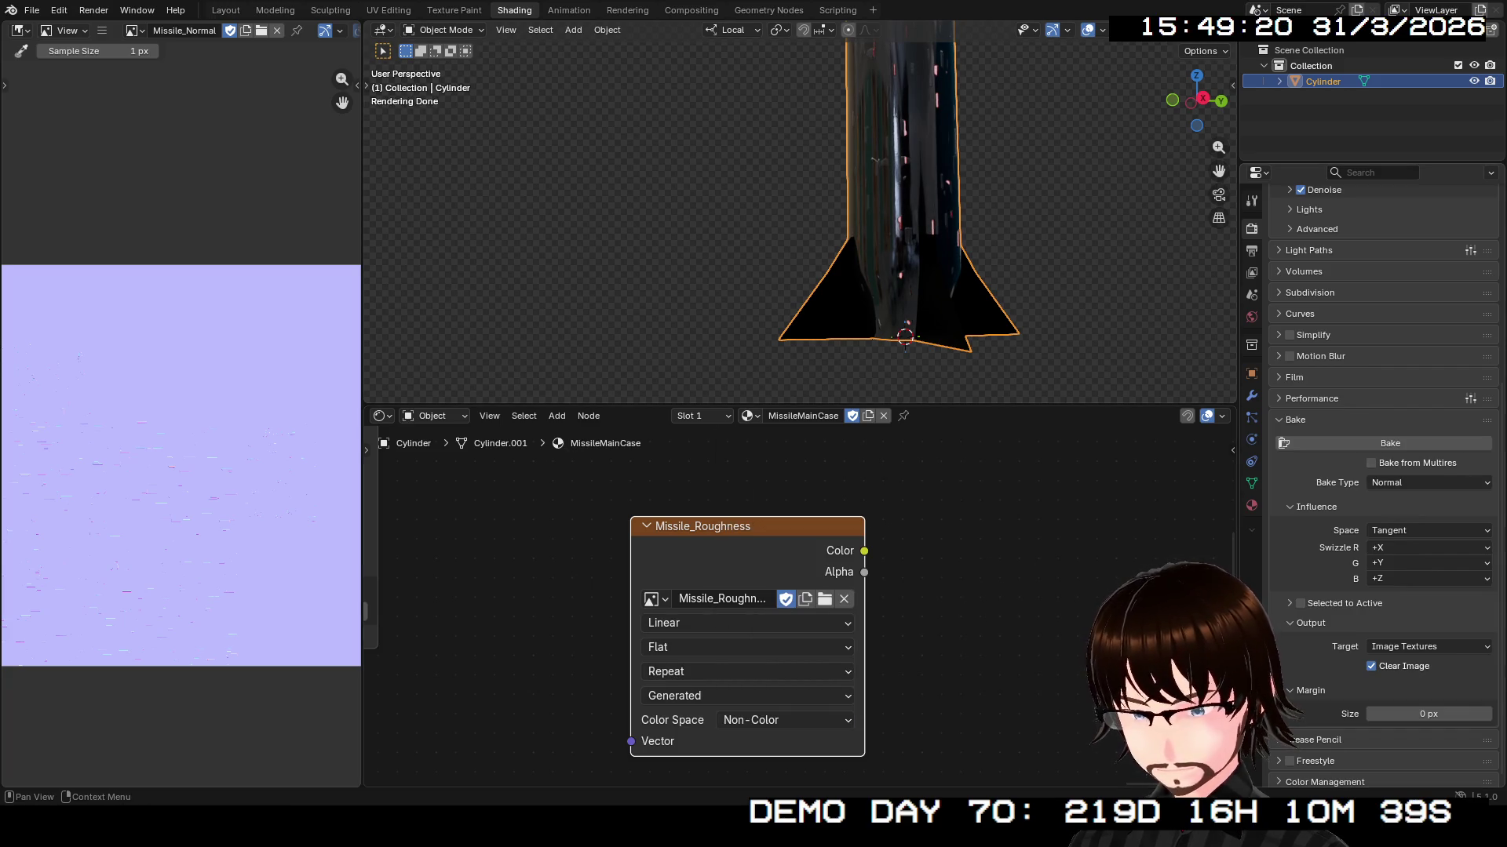
# - Set the bake type to Roughness and bake into Missile_Roughness
pyautogui.click(1389, 482)
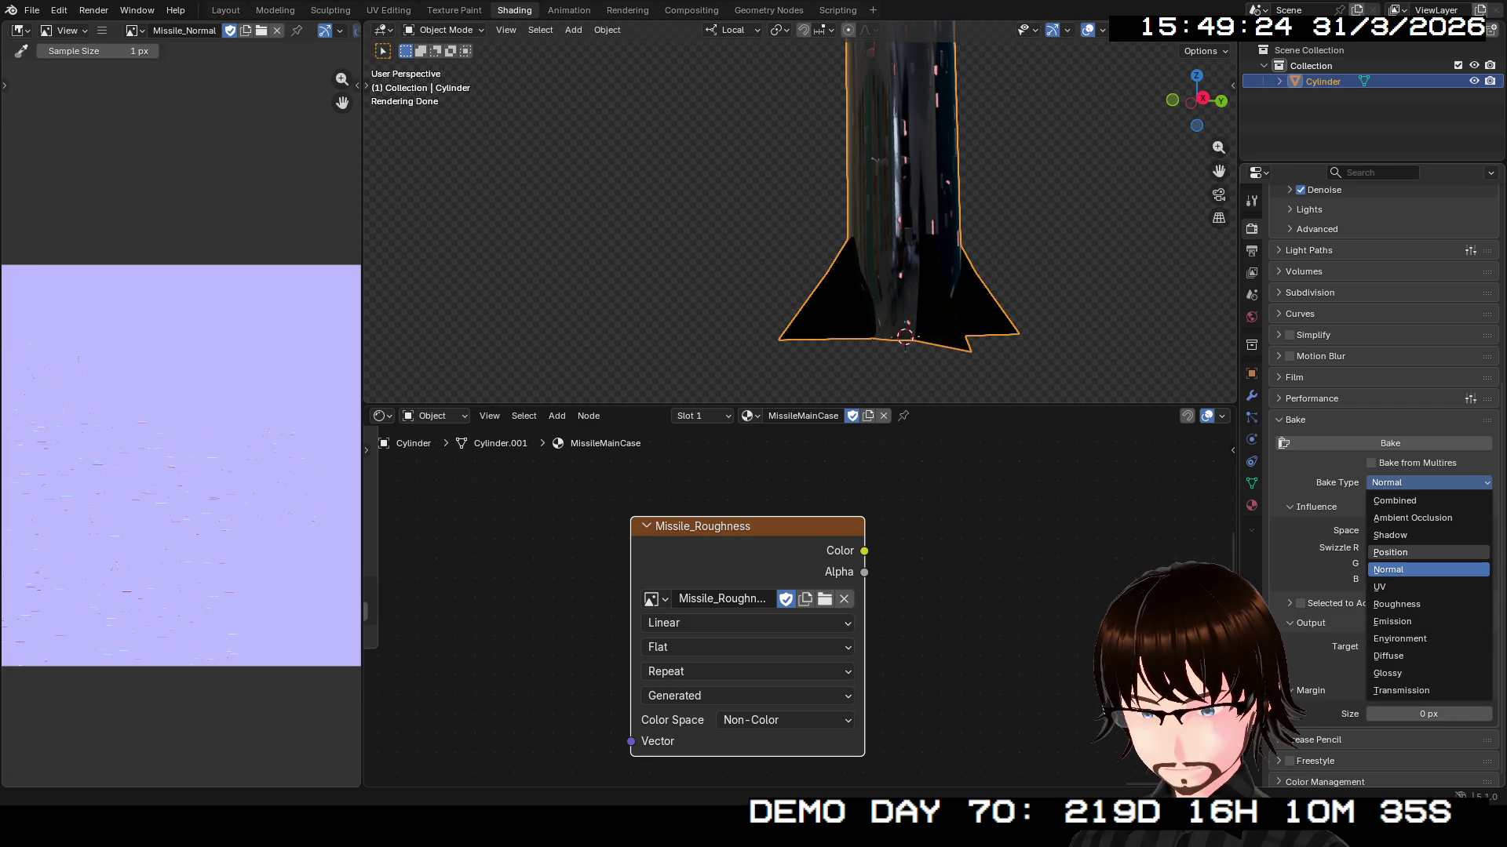
pyautogui.click(1397, 604)
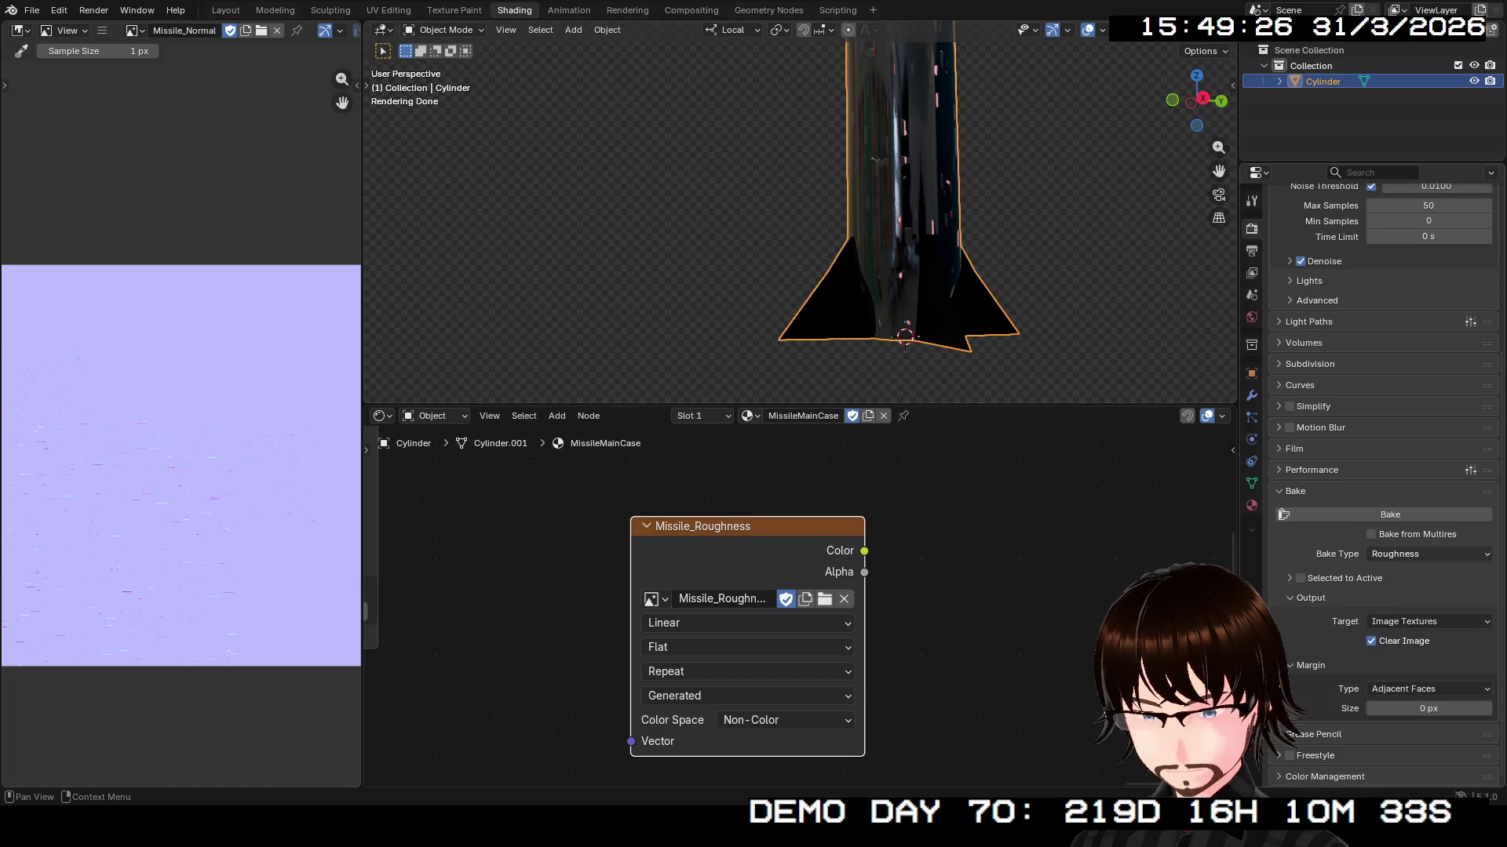
pyautogui.click(1385, 515)
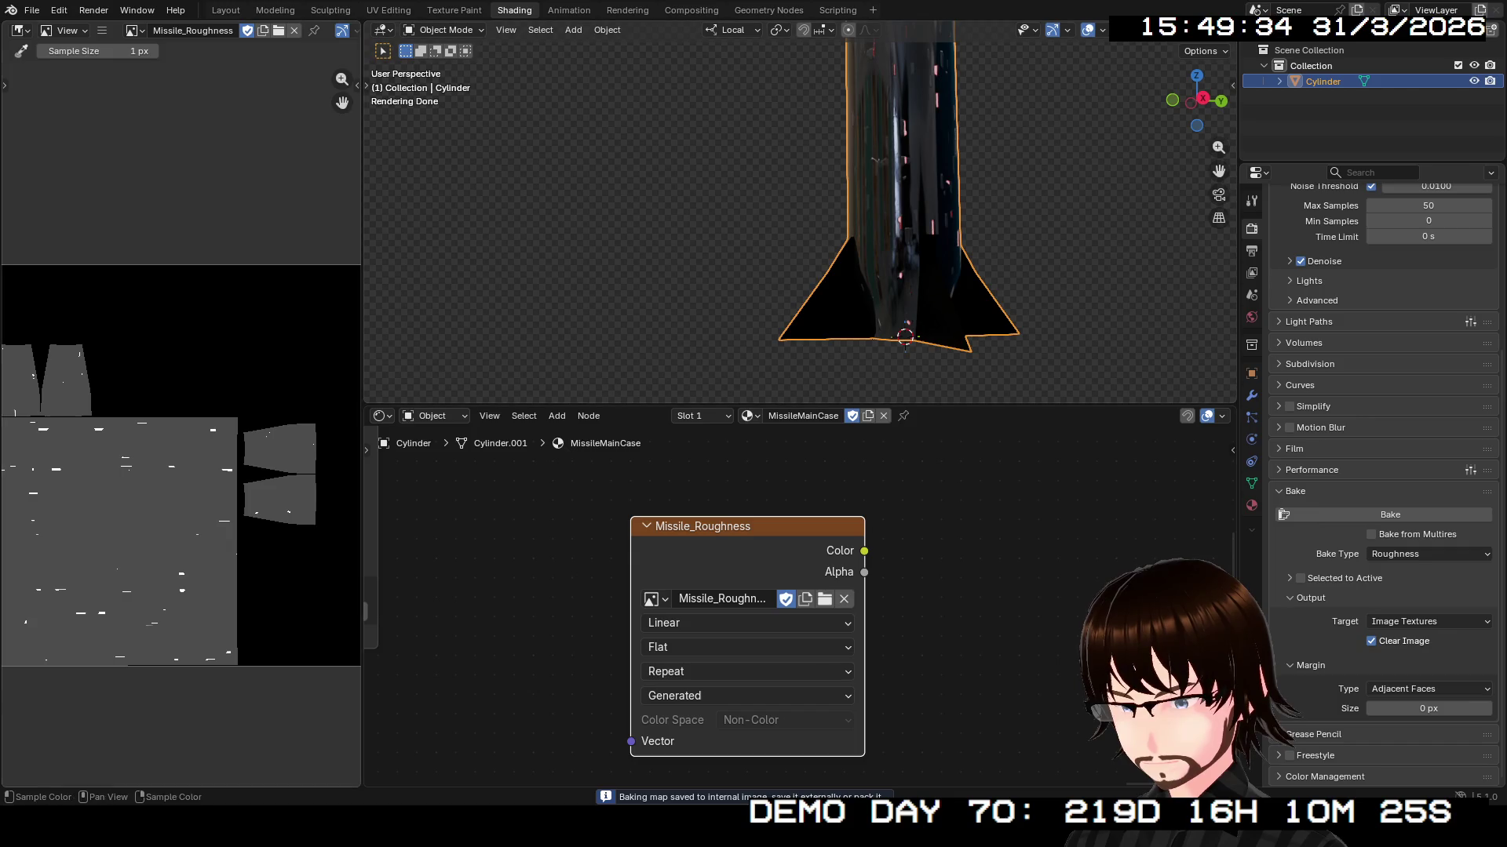
# - Save the baked roughness map to an image file
pyautogui.click(102, 30)
pyautogui.moveTo(141, 64)
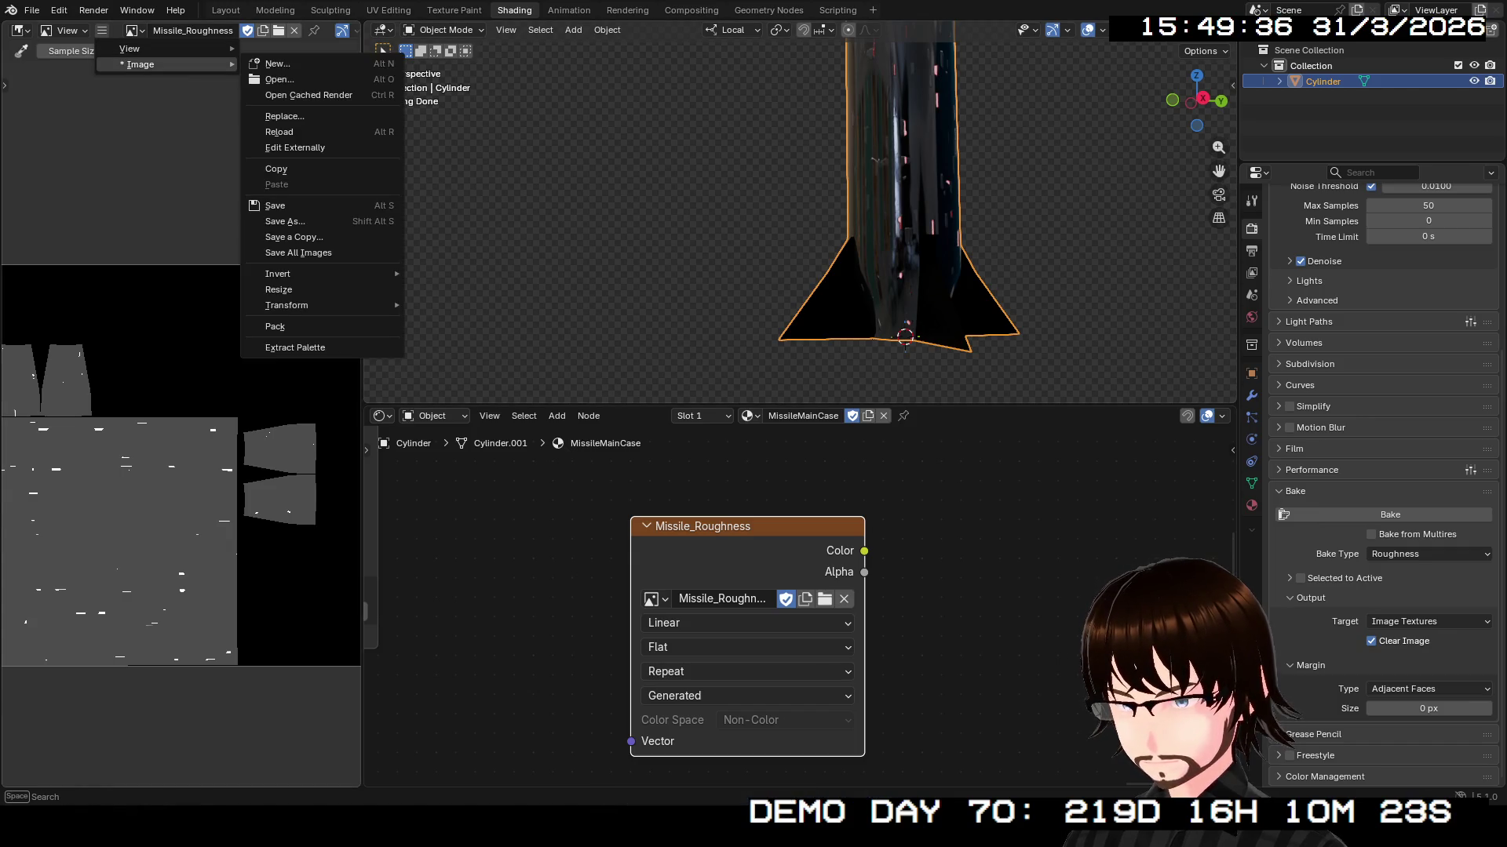
pyautogui.click(274, 221)
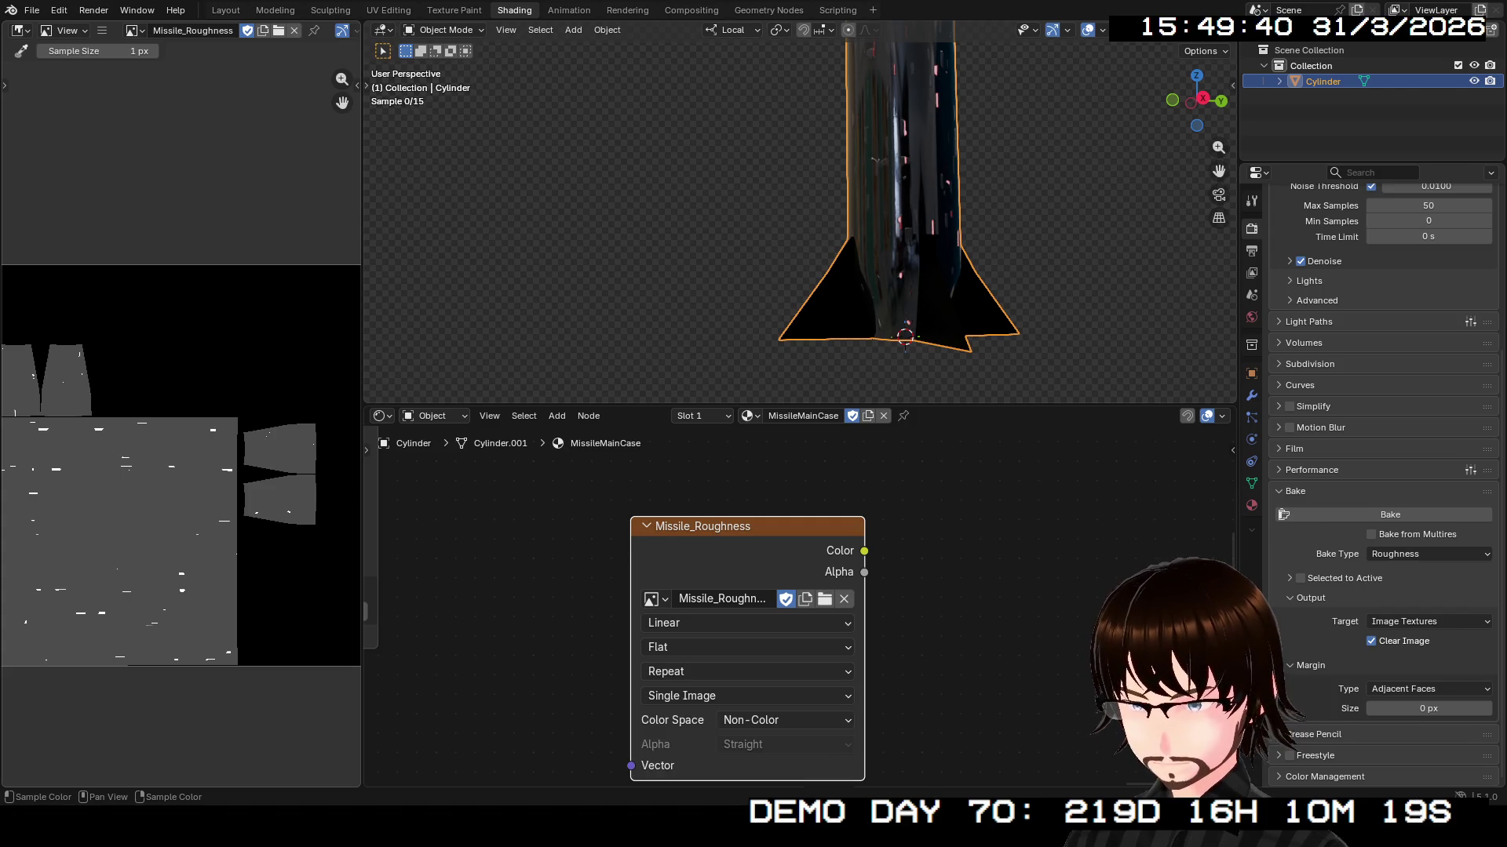
# - Switch the texture node to Non-Color Missile_Metallic and set the bake type to Emission
pyautogui.click(655, 598)
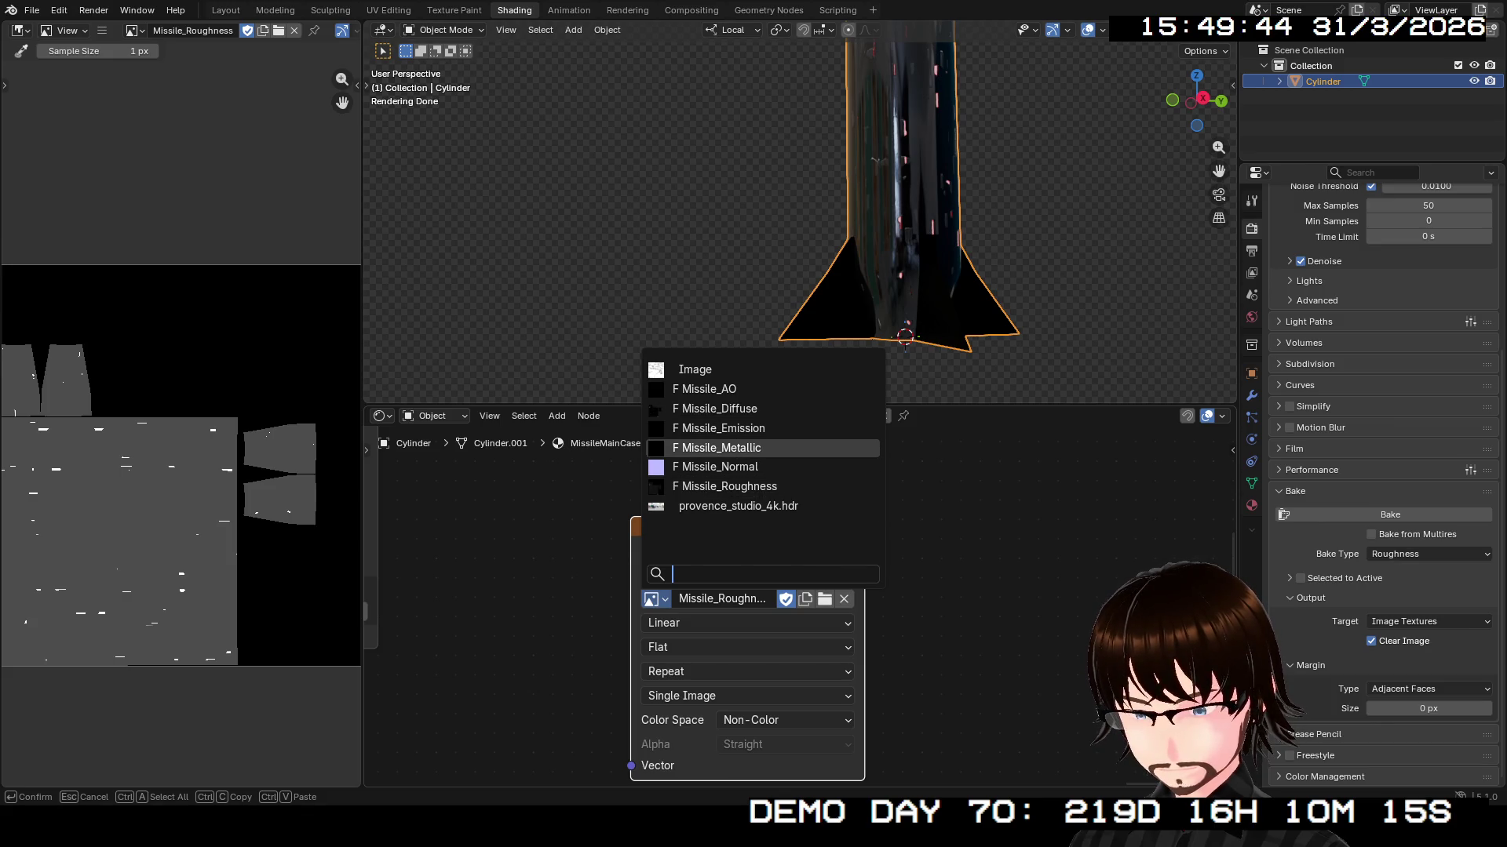
pyautogui.click(716, 447)
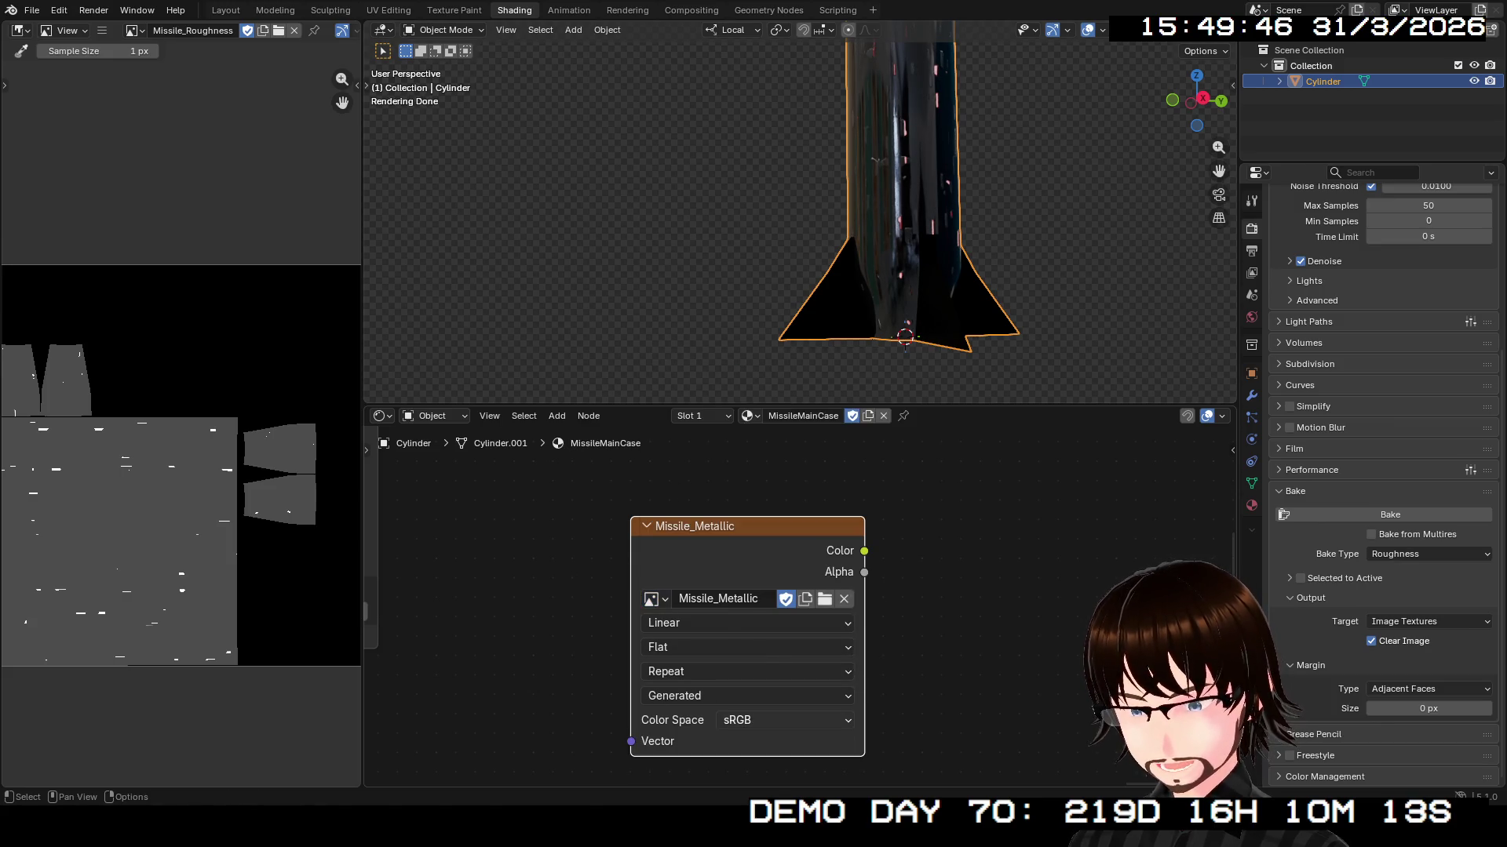
pyautogui.click(753, 720)
pyautogui.click(949, 547)
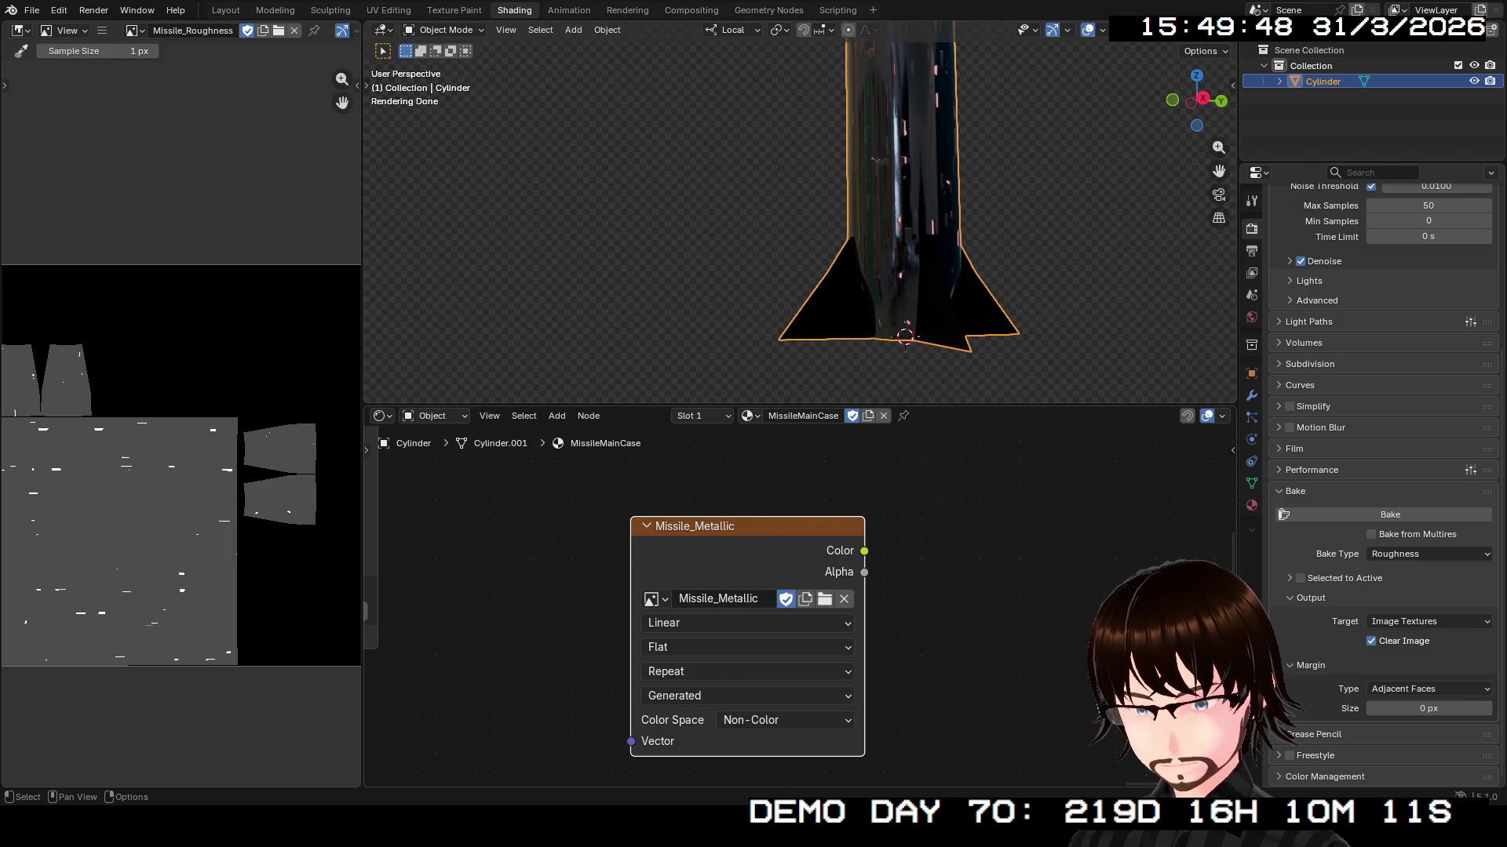
pyautogui.click(1428, 554)
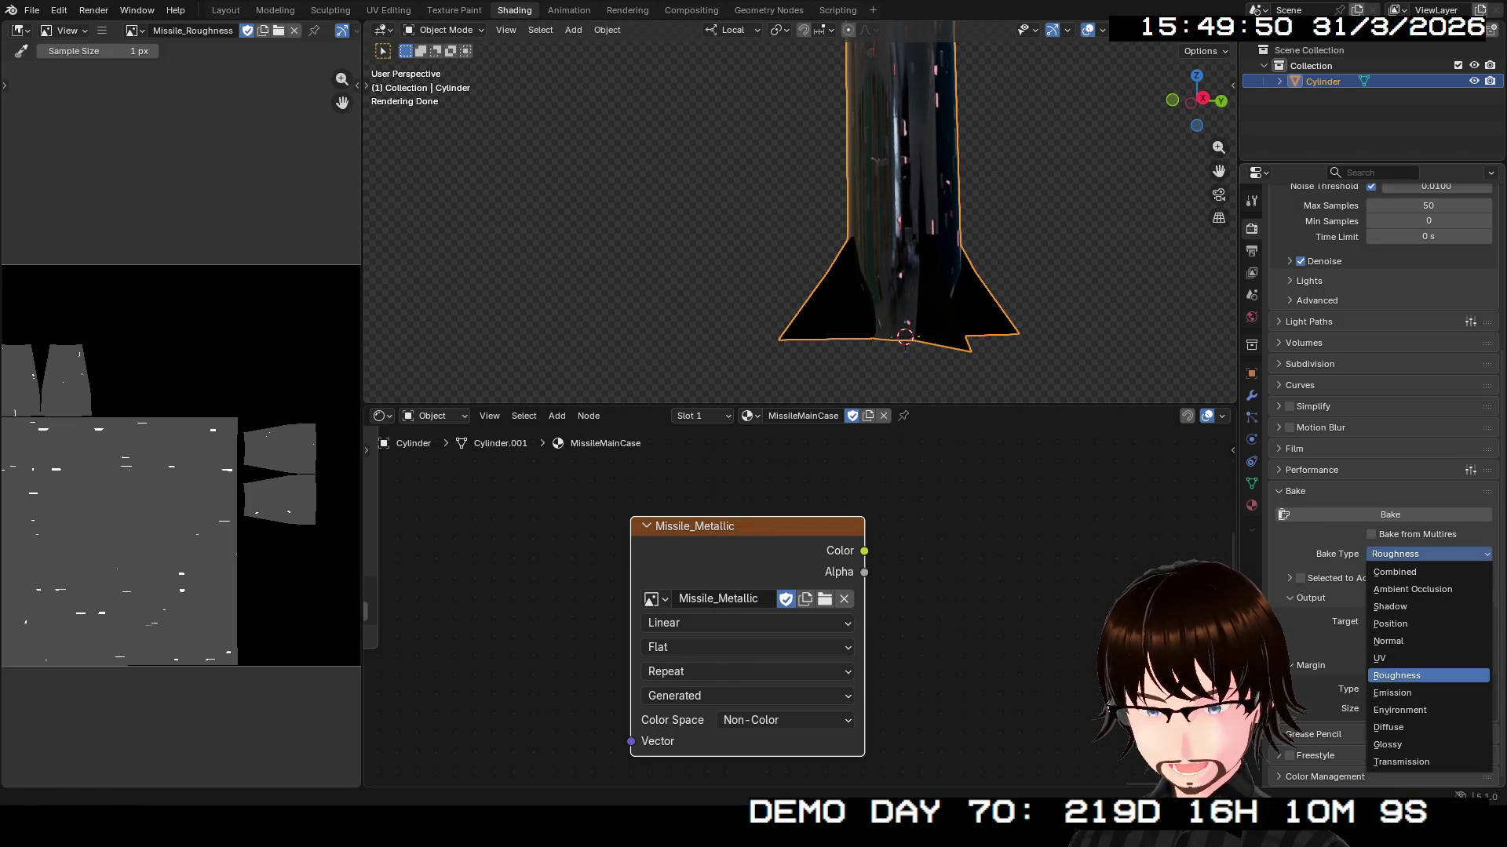
pyautogui.click(1392, 693)
pyautogui.scroll(-3, 785, 604)
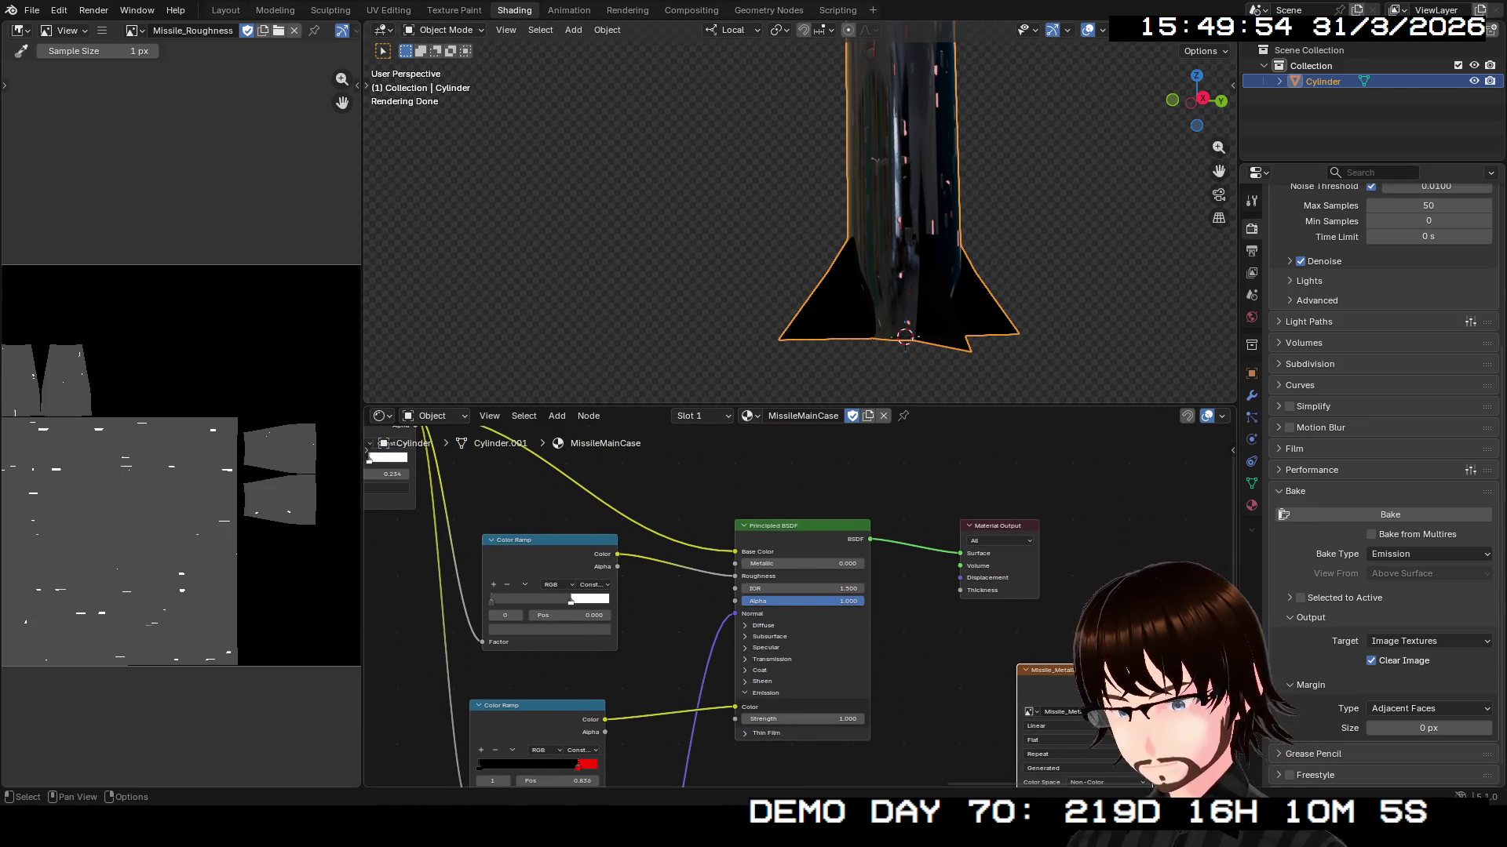
# - Add an RGB to BW node through the node search, then delete it
pyautogui.hotkey('shift', 'a')
pyautogui.press('Escape')
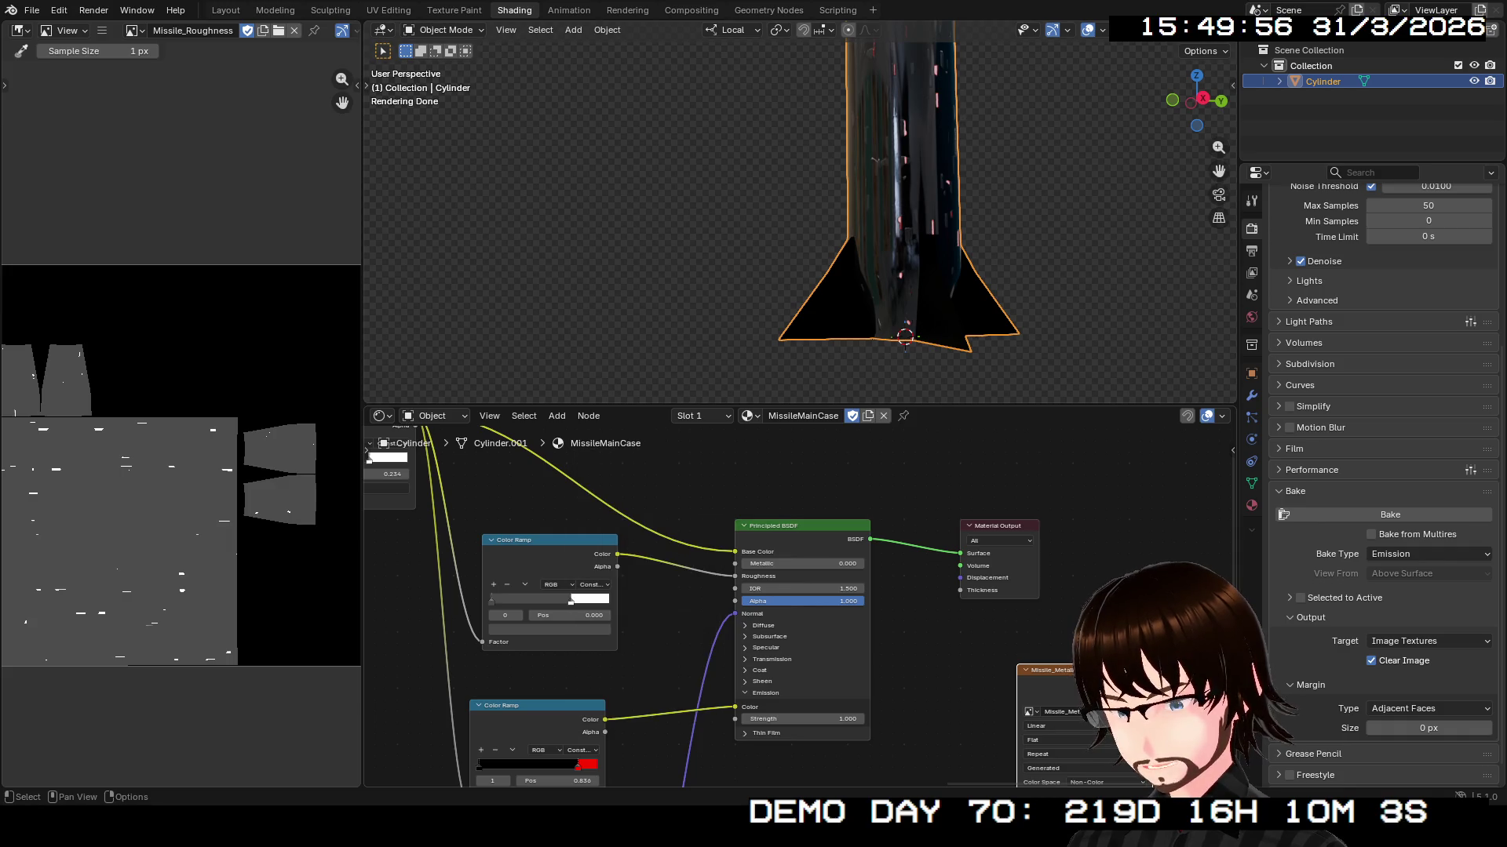
pyautogui.hotkey('shift', 'a')
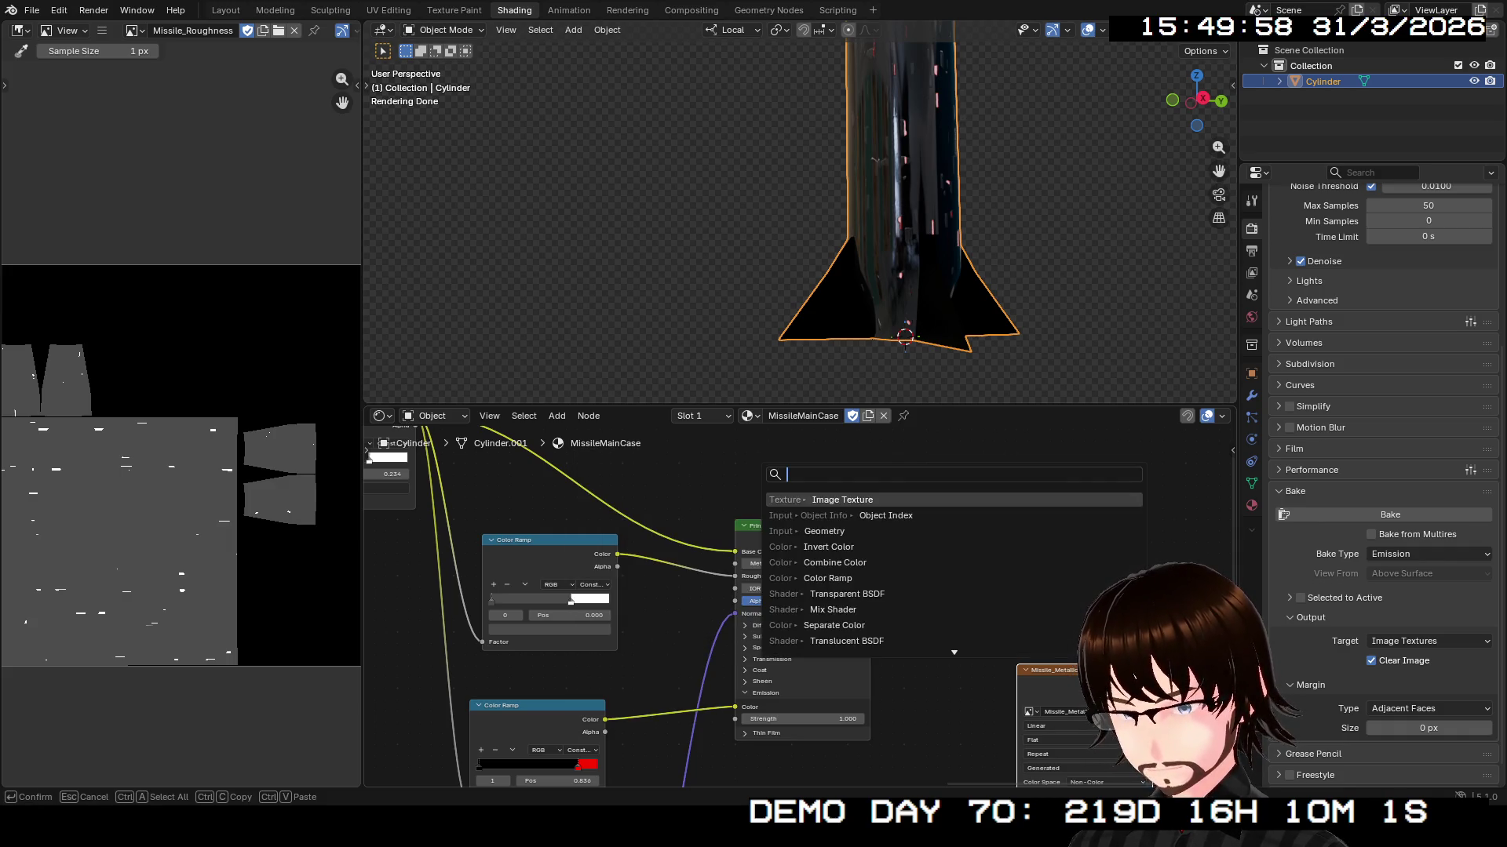
pyautogui.write('rgb to bw')
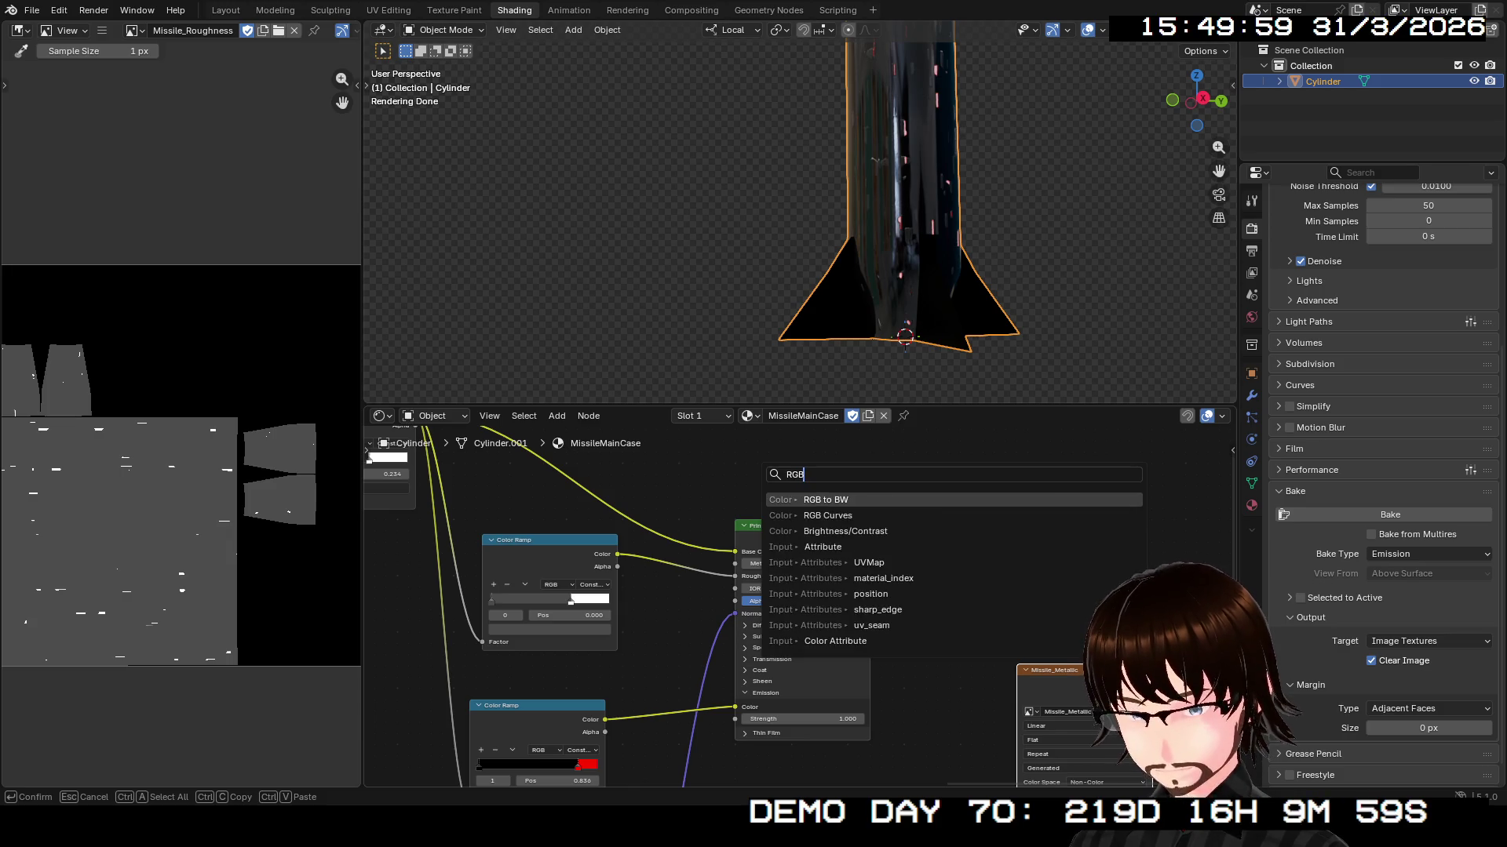
pyautogui.press('Return')
pyautogui.click(701, 494)
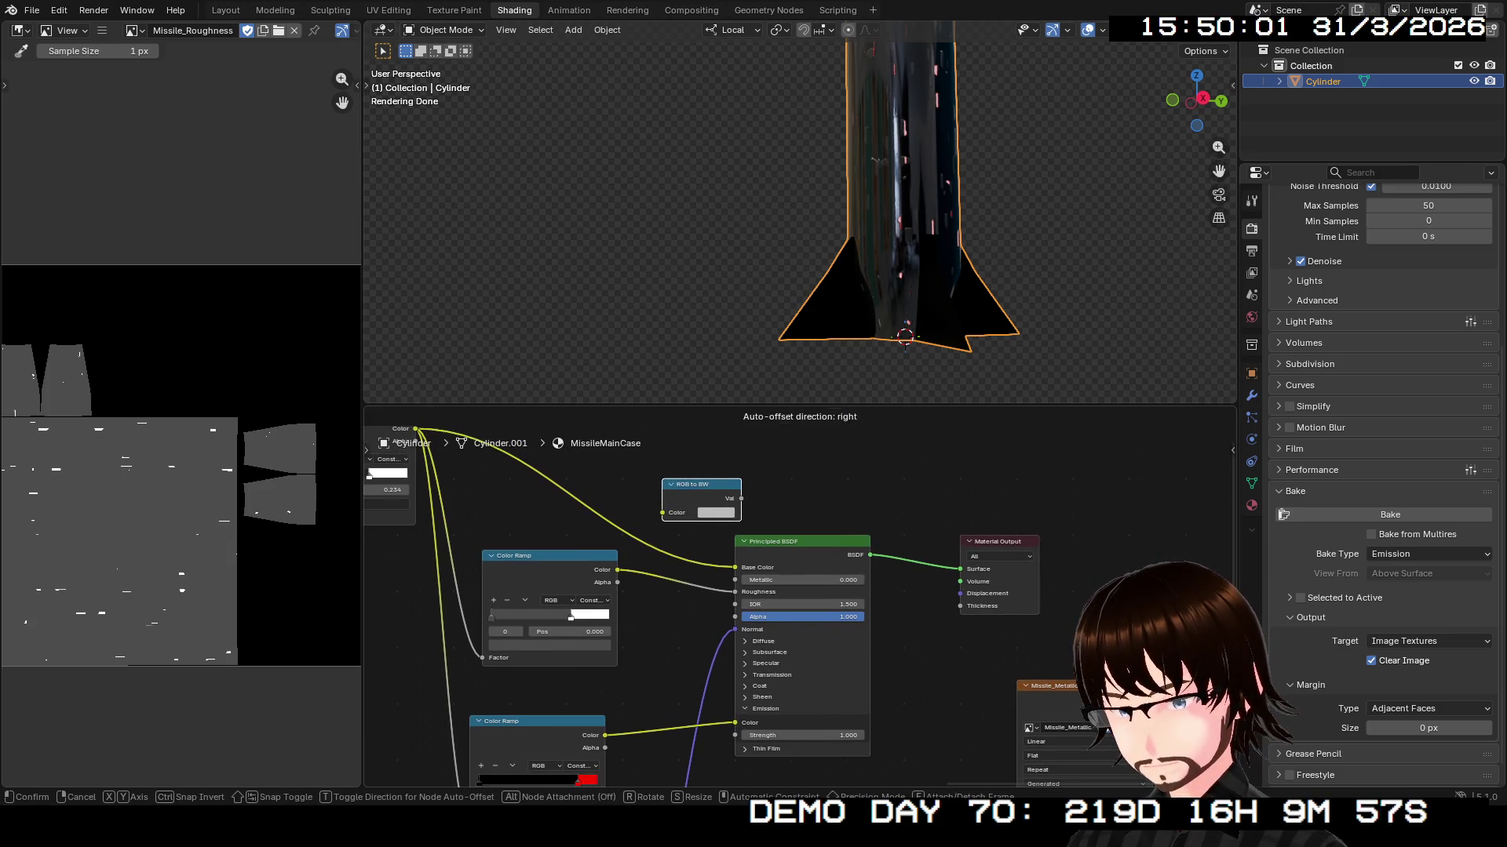
pyautogui.press('Delete')
# - Add a Color Attribute node from an 'rgb' search, then delete it
pyautogui.hotkey('shift', 'a')
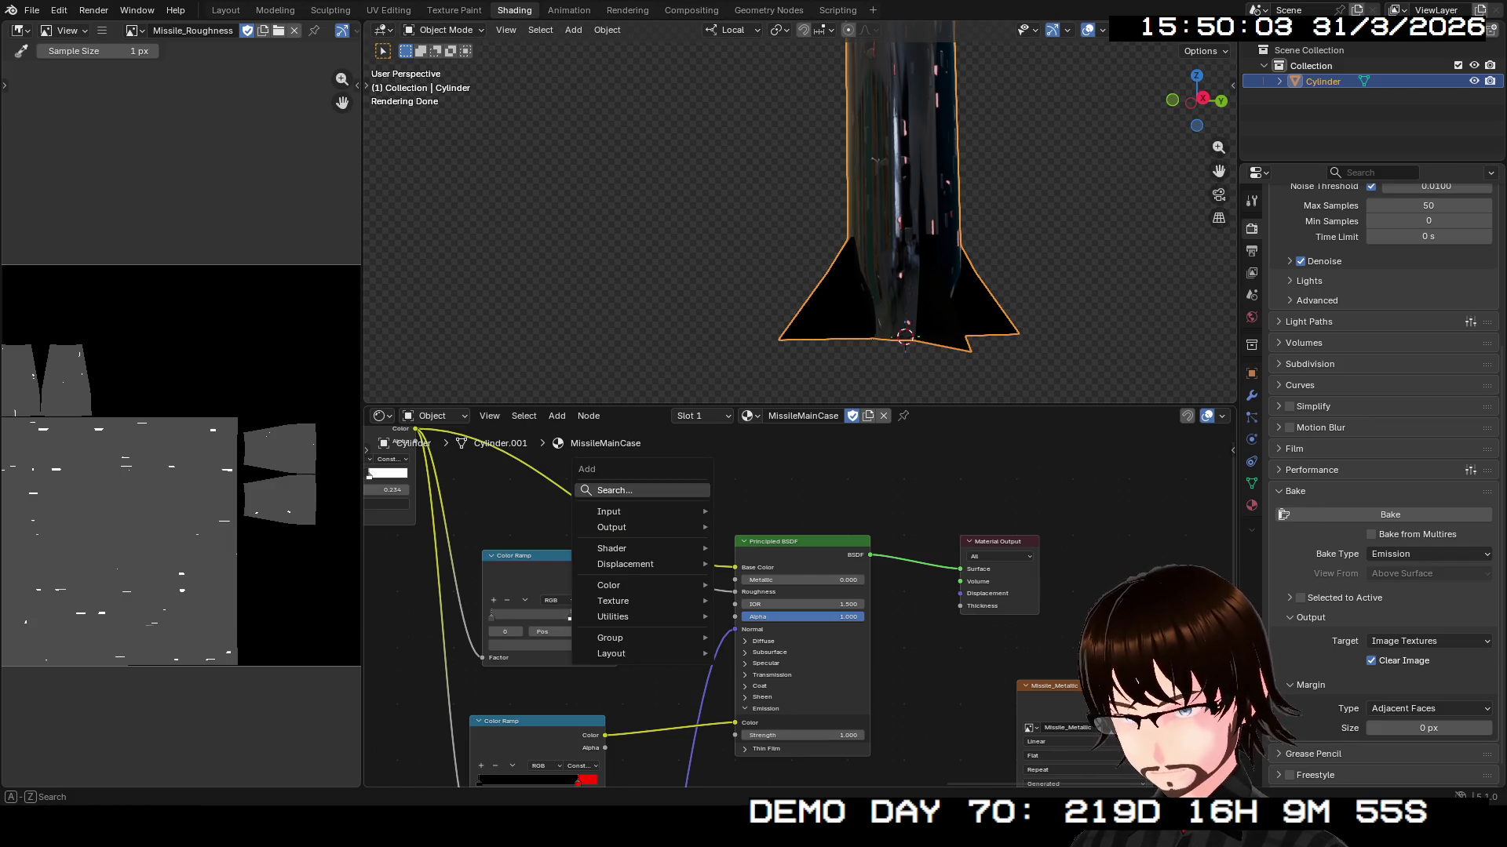
pyautogui.write('rgb')
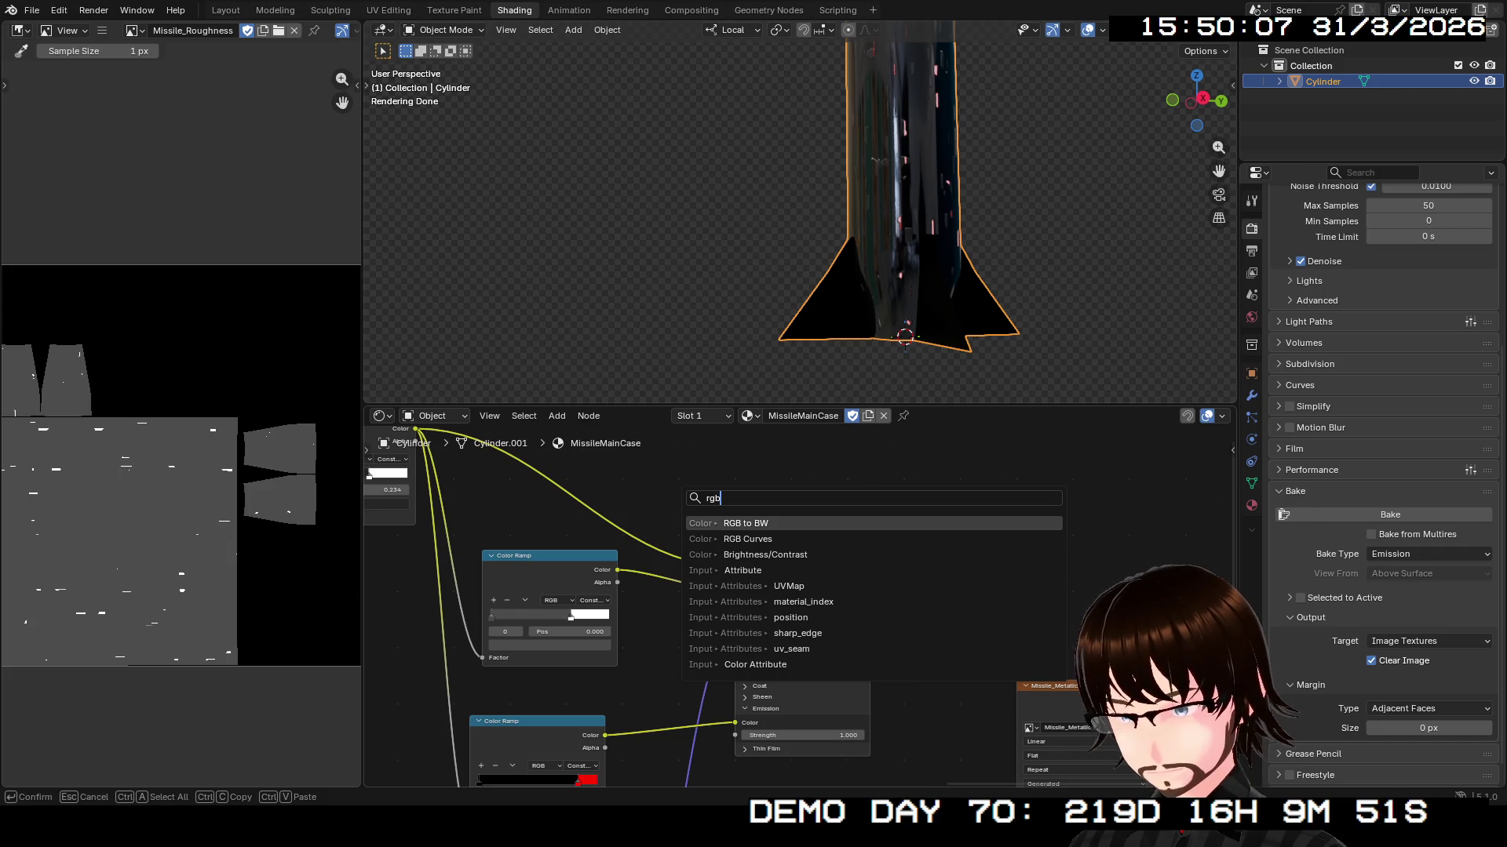
pyautogui.press('Down')
pyautogui.press('Down')
pyautogui.press('Down')
pyautogui.press('Up')
pyautogui.press('Up')
pyautogui.press('Up')
pyautogui.press('Down')
pyautogui.press('Down')
pyautogui.press('Down')
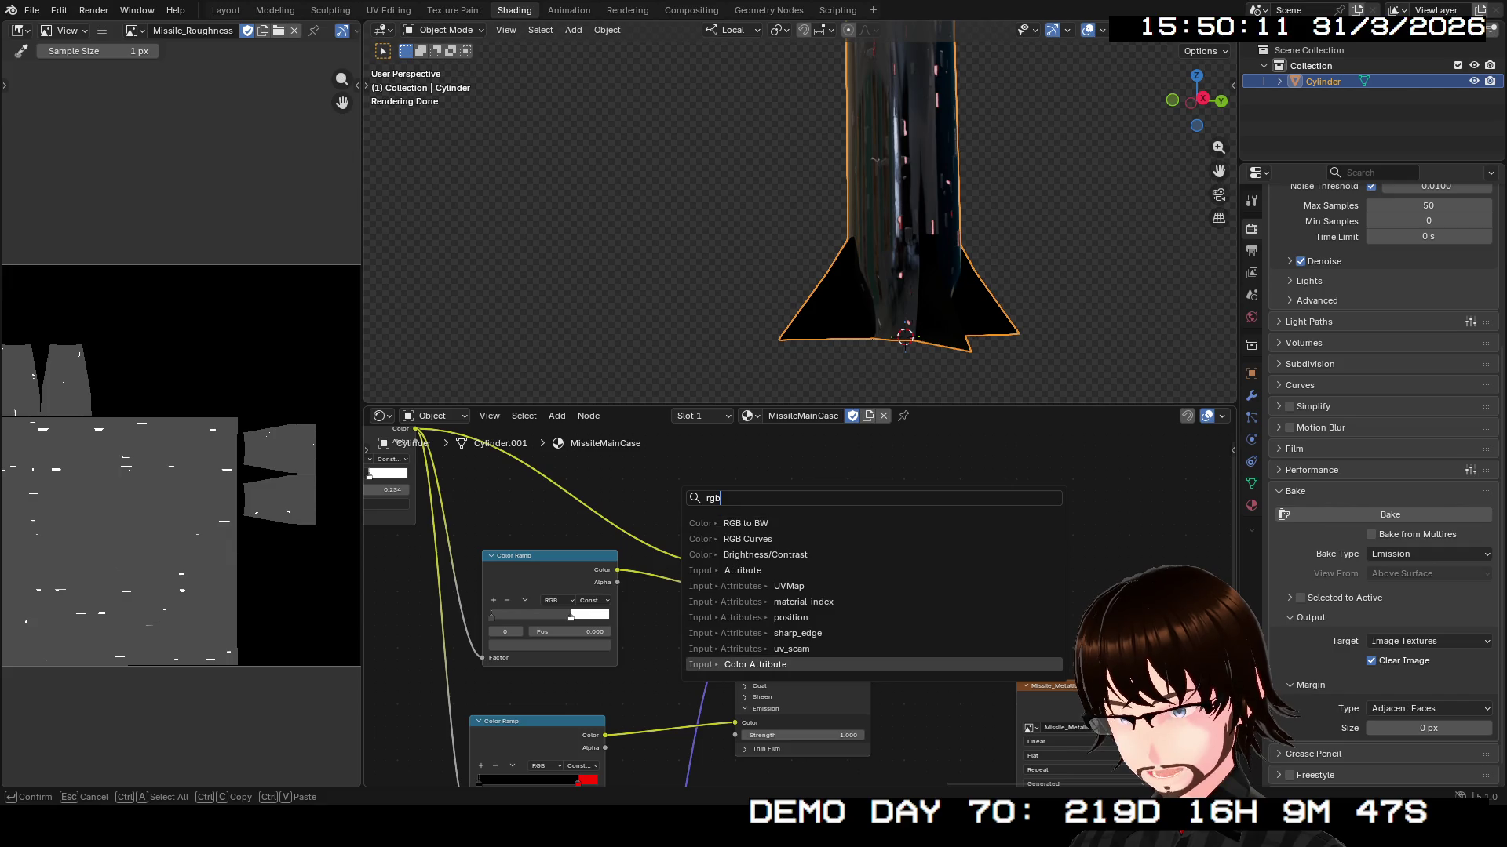
pyautogui.press('Return')
pyautogui.click(696, 475)
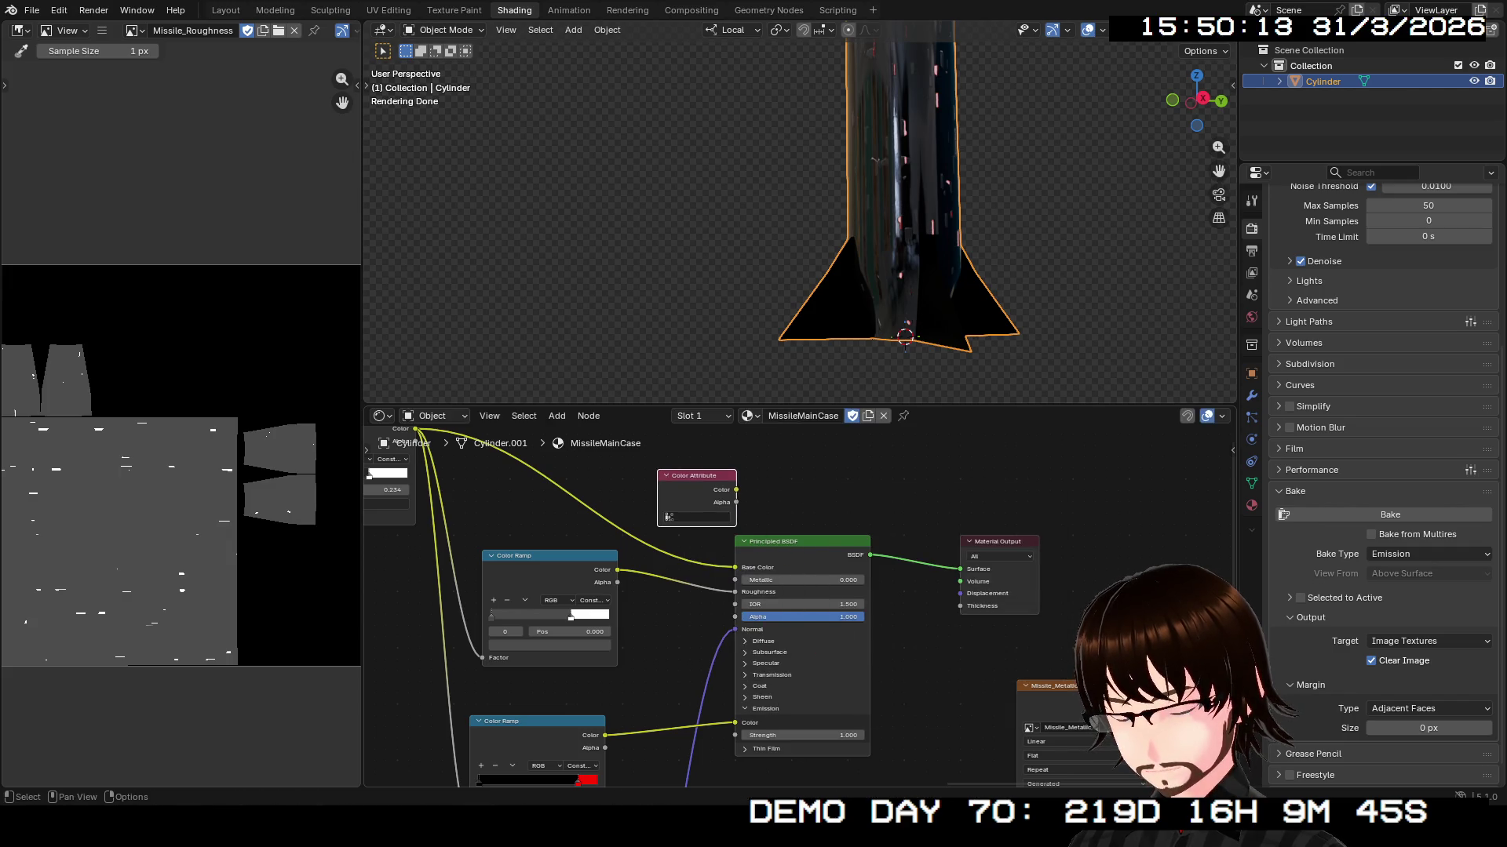
pyautogui.press('h')
pyautogui.press('Delete')
# - Add a pure white Color node and wire it straight into the Material Output Surface
pyautogui.hotkey('shift', 'a')
pyautogui.press('Return')
pyautogui.write('color')
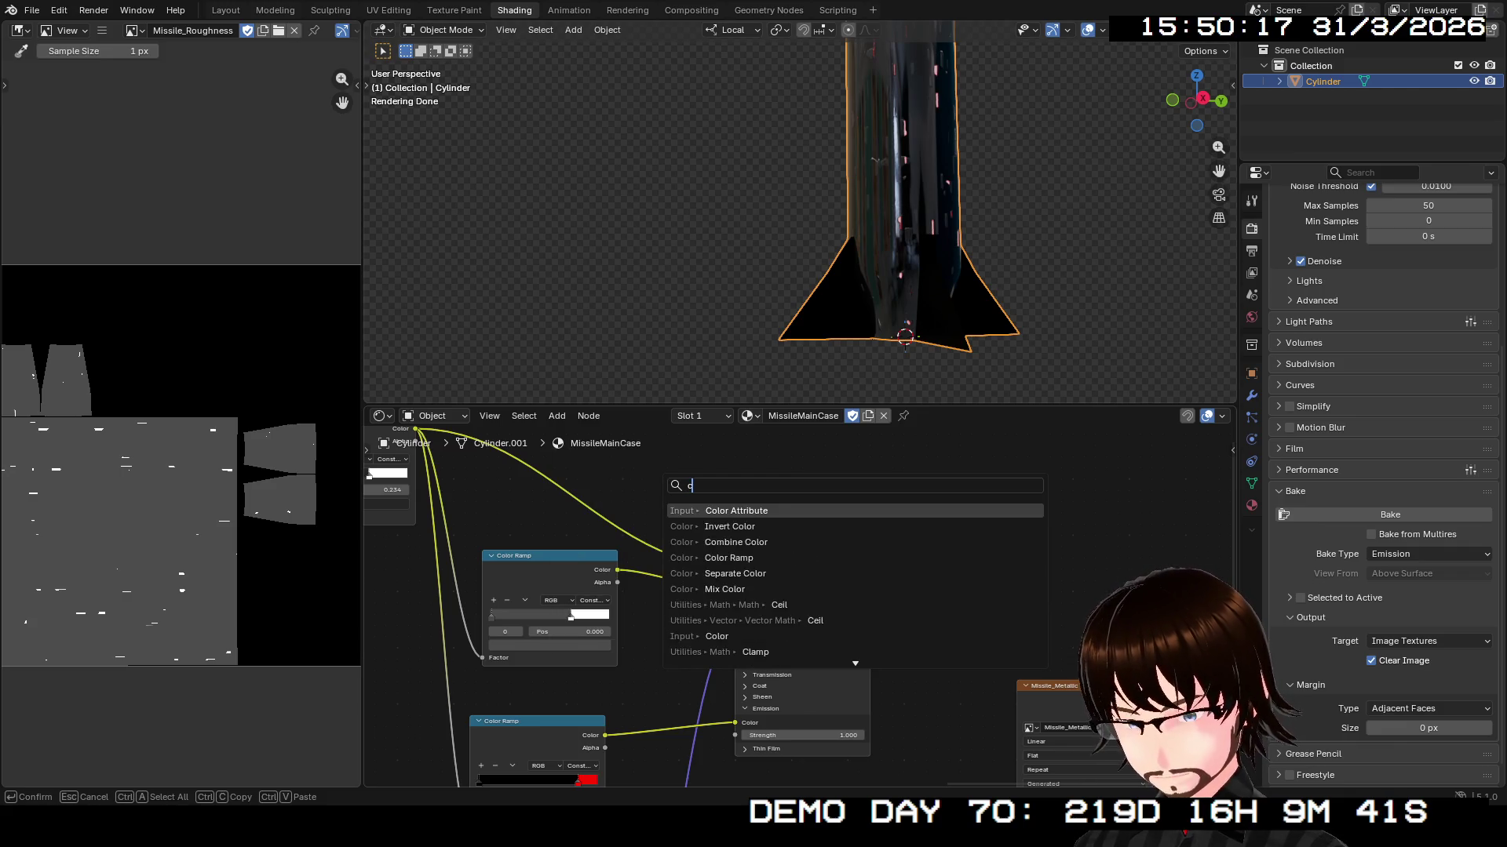
pyautogui.press('Return')
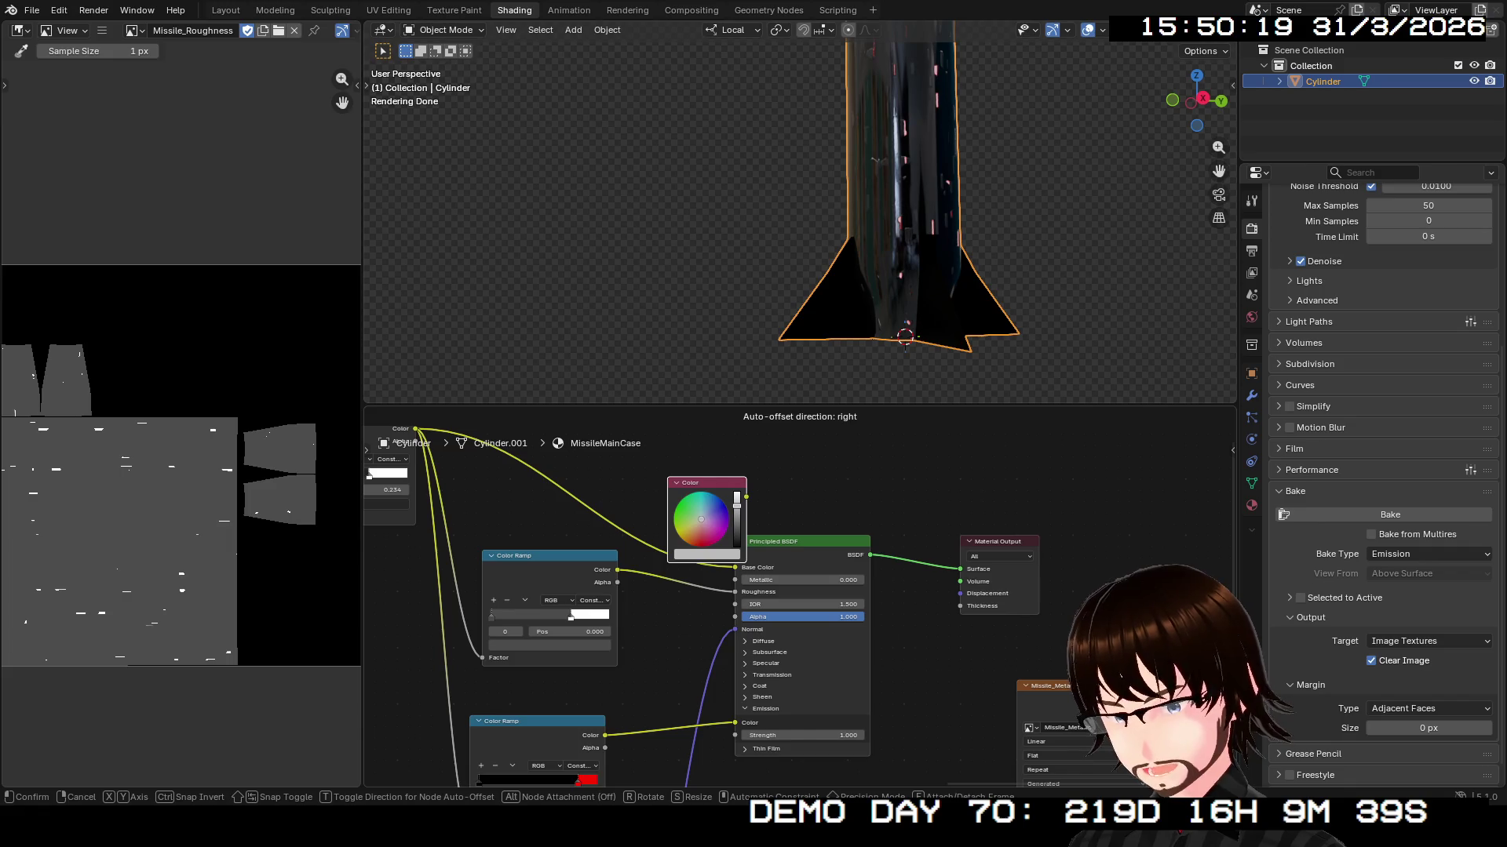
pyautogui.press('Return')
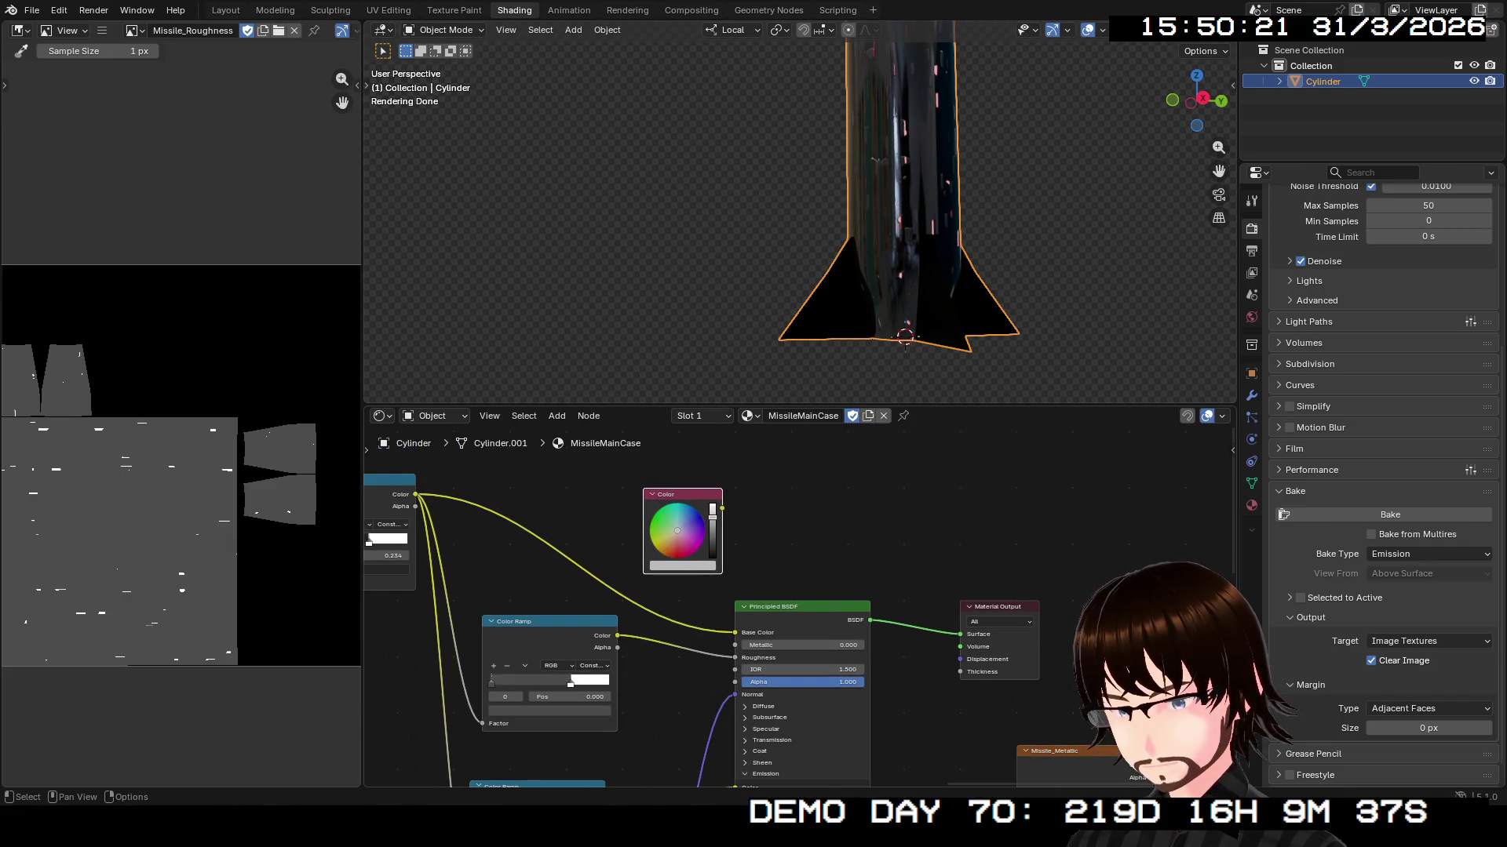
pyautogui.moveTo(721, 508); pyautogui.dragTo(735, 645)
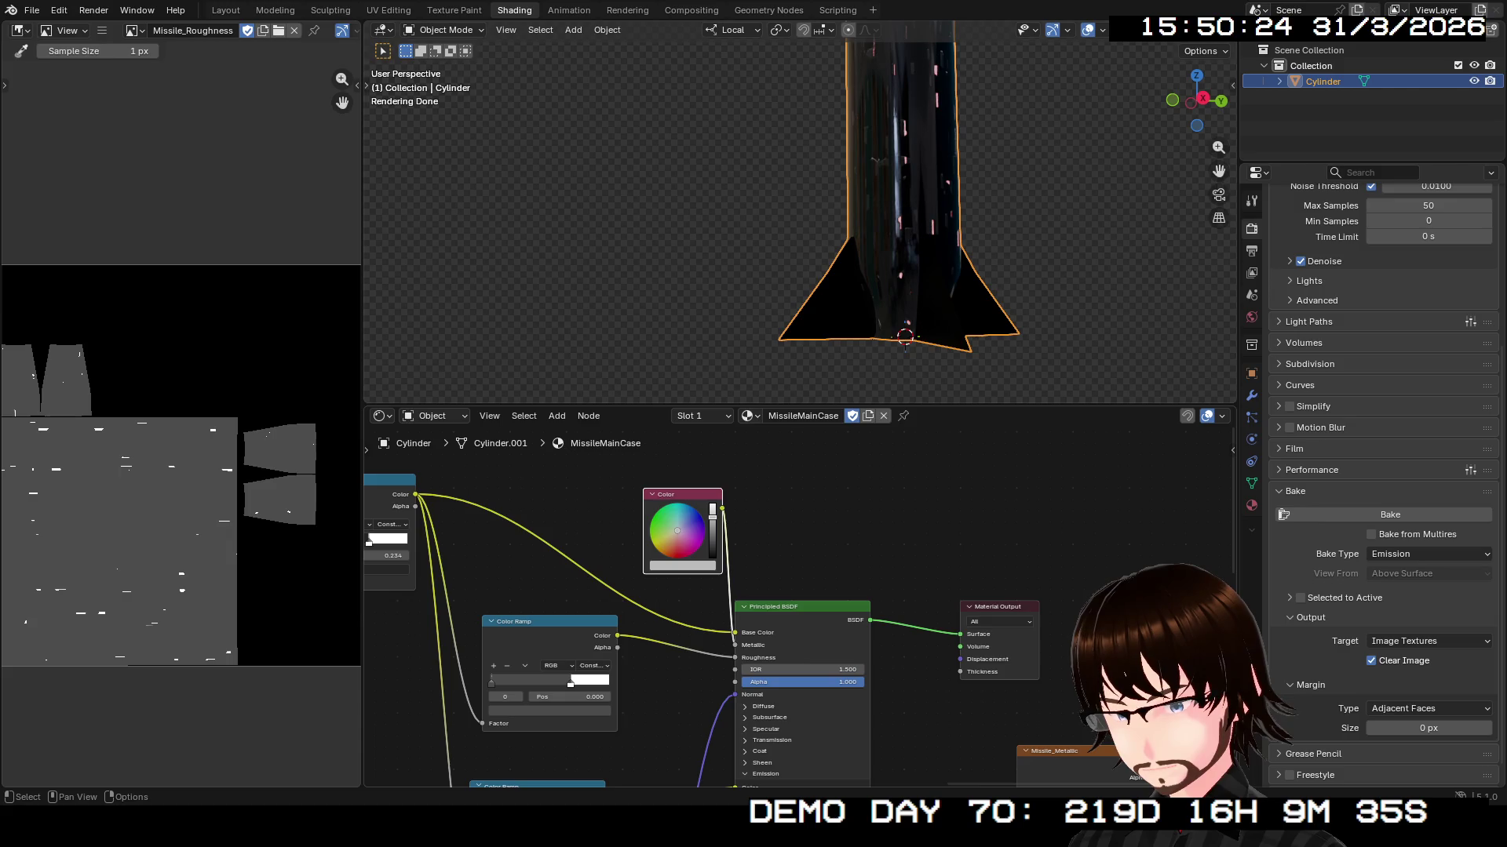
pyautogui.moveTo(713, 517); pyautogui.dragTo(713, 506)
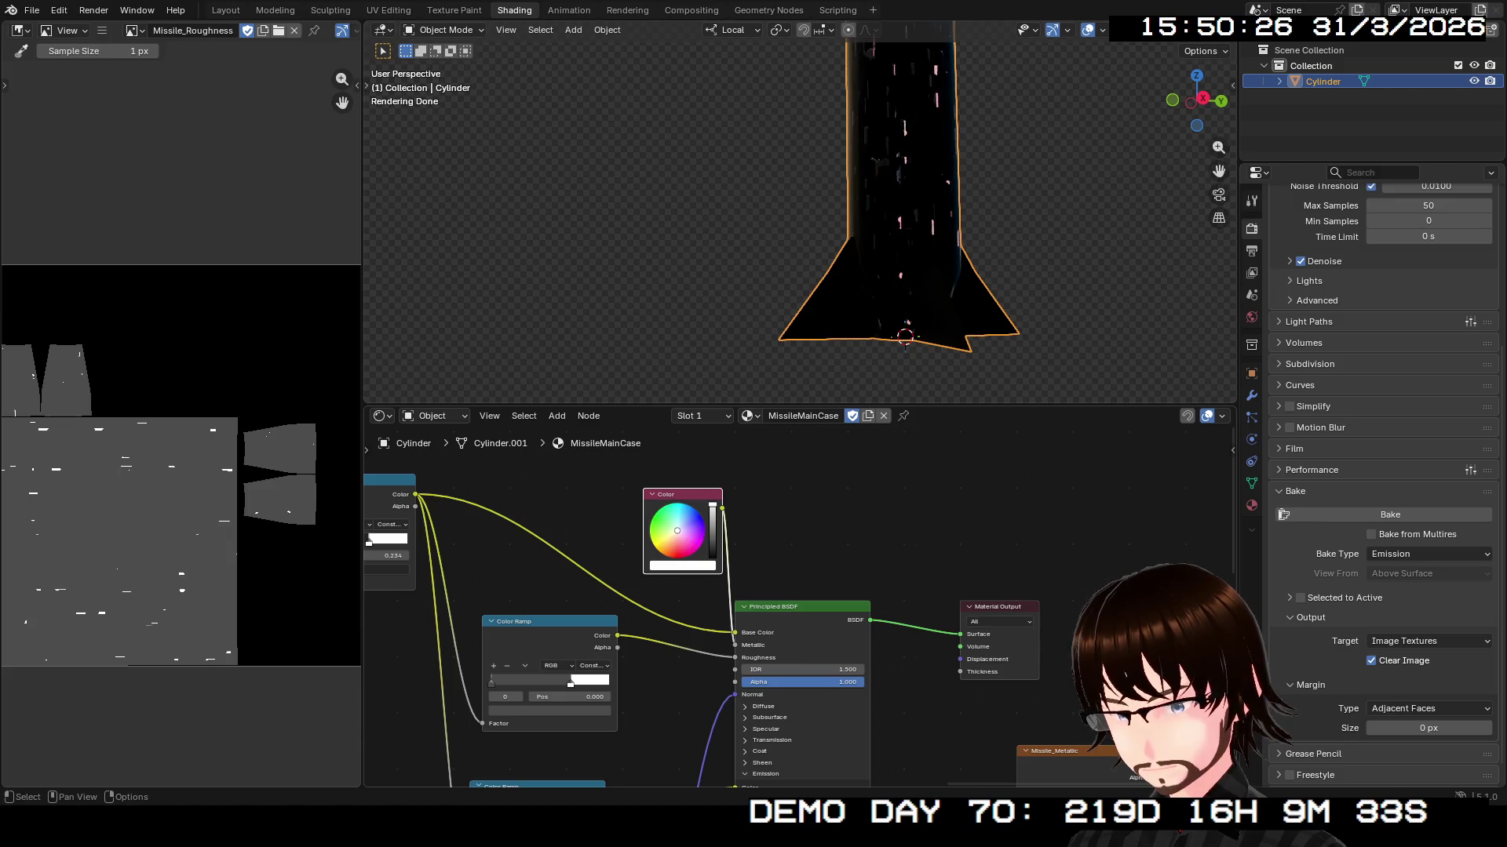
pyautogui.keyDown('ctrl'); pyautogui.keyDown('shift'); pyautogui.click(683, 496); pyautogui.keyUp('shift'); pyautogui.keyUp('ctrl')
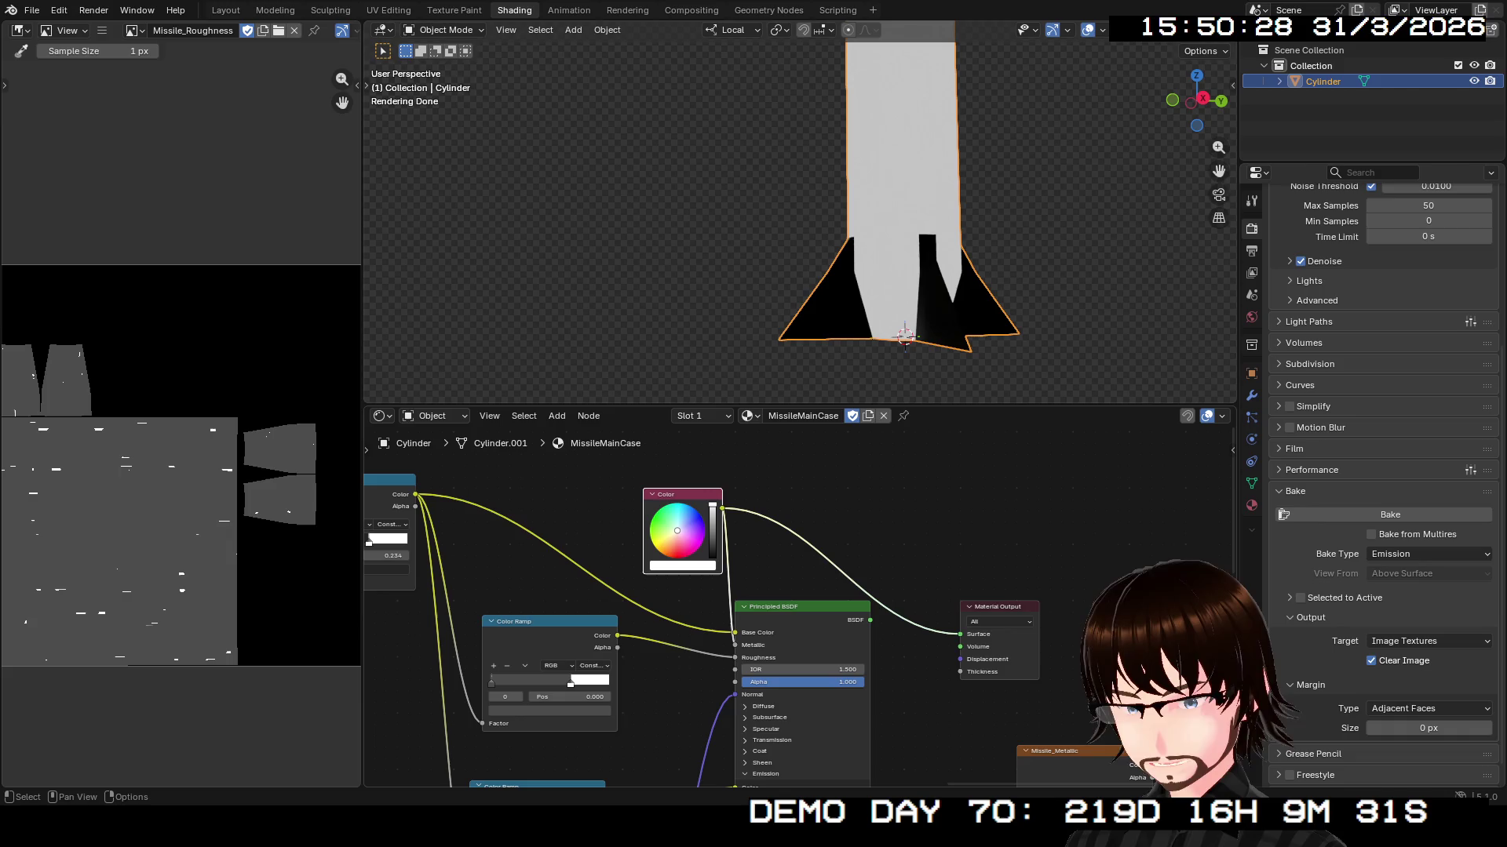
# - Bake the white emission result into the Missile_Metallic image
pyautogui.scroll(2, 808, 612)
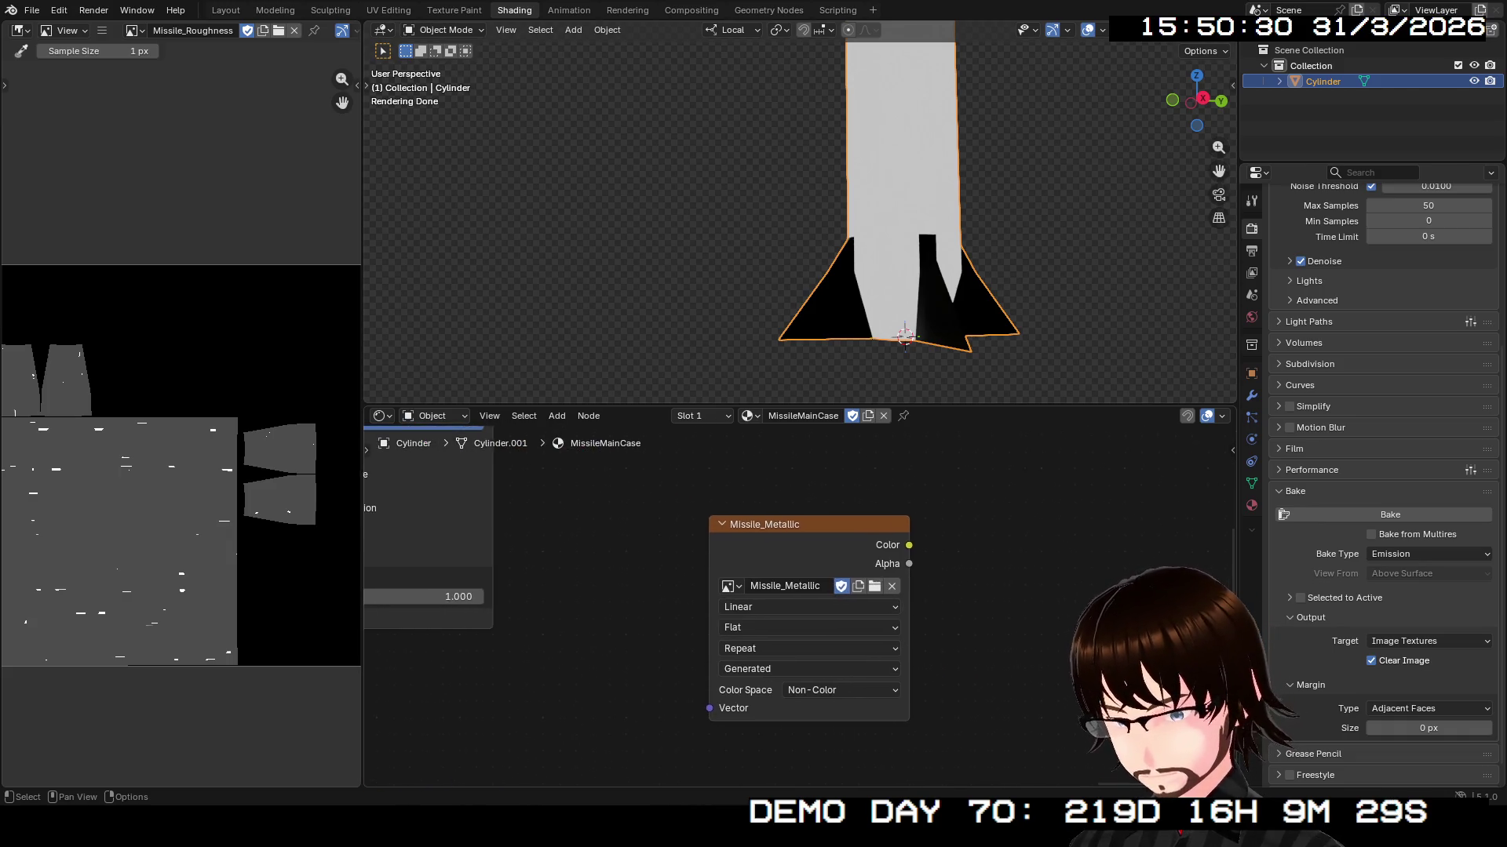
pyautogui.click(1390, 514)
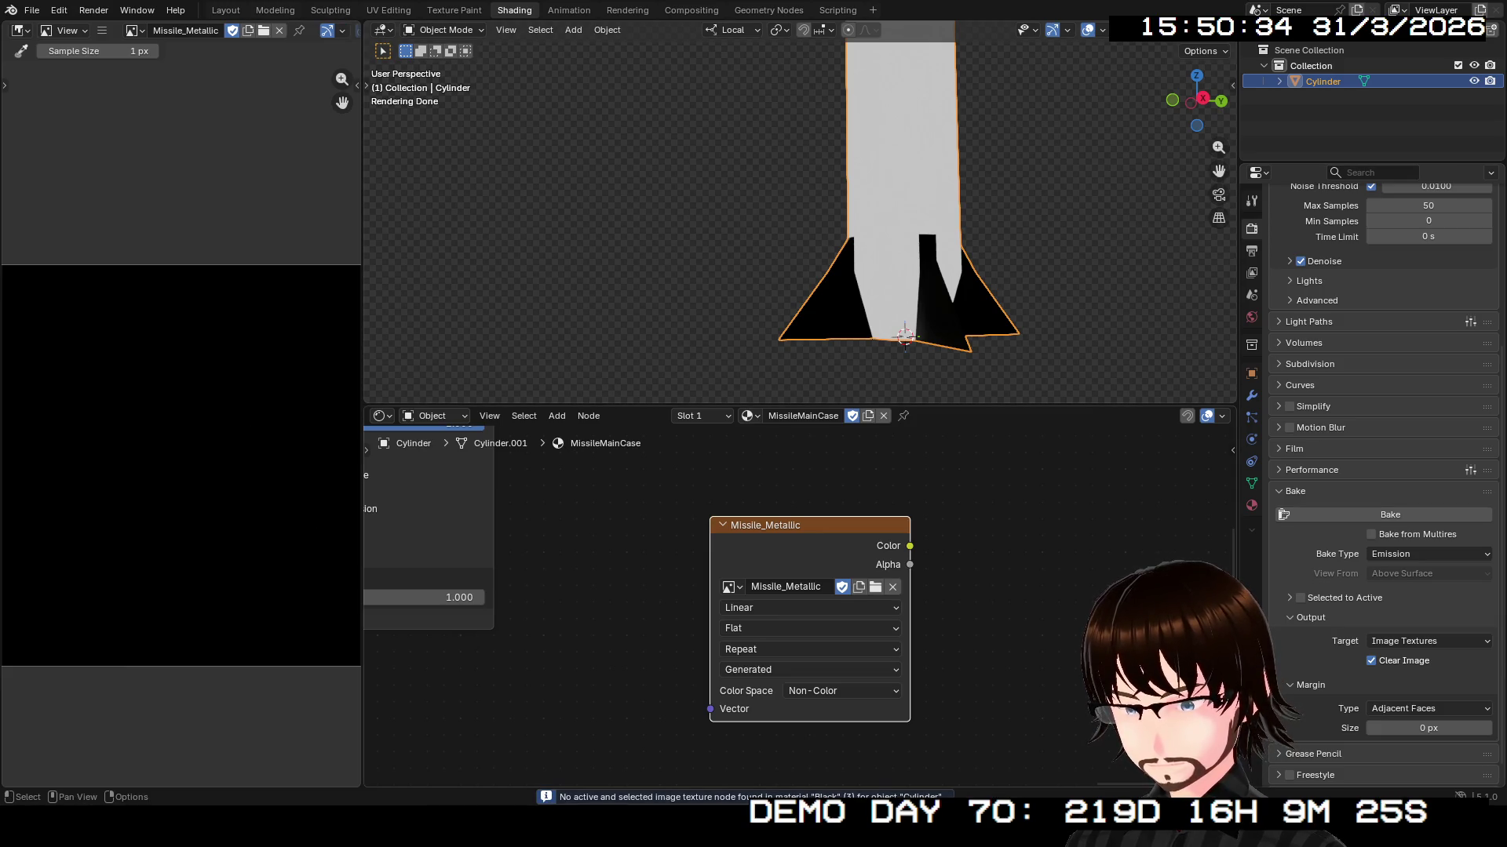
pyautogui.click(1390, 514)
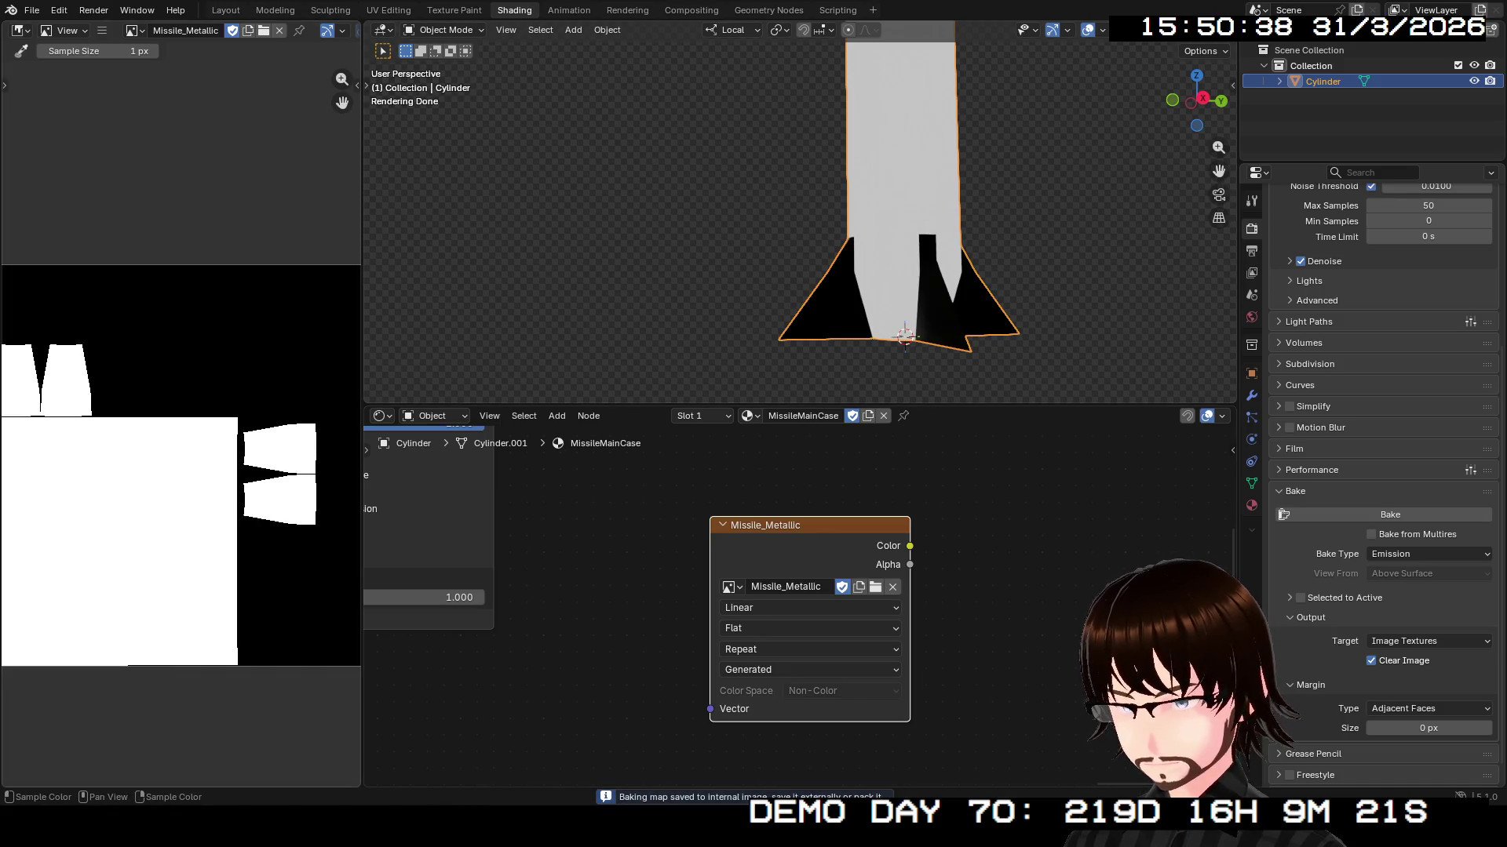
# - Save the baked Missile_Metallic map to an image file
pyautogui.click(101, 30)
pyautogui.moveTo(141, 64)
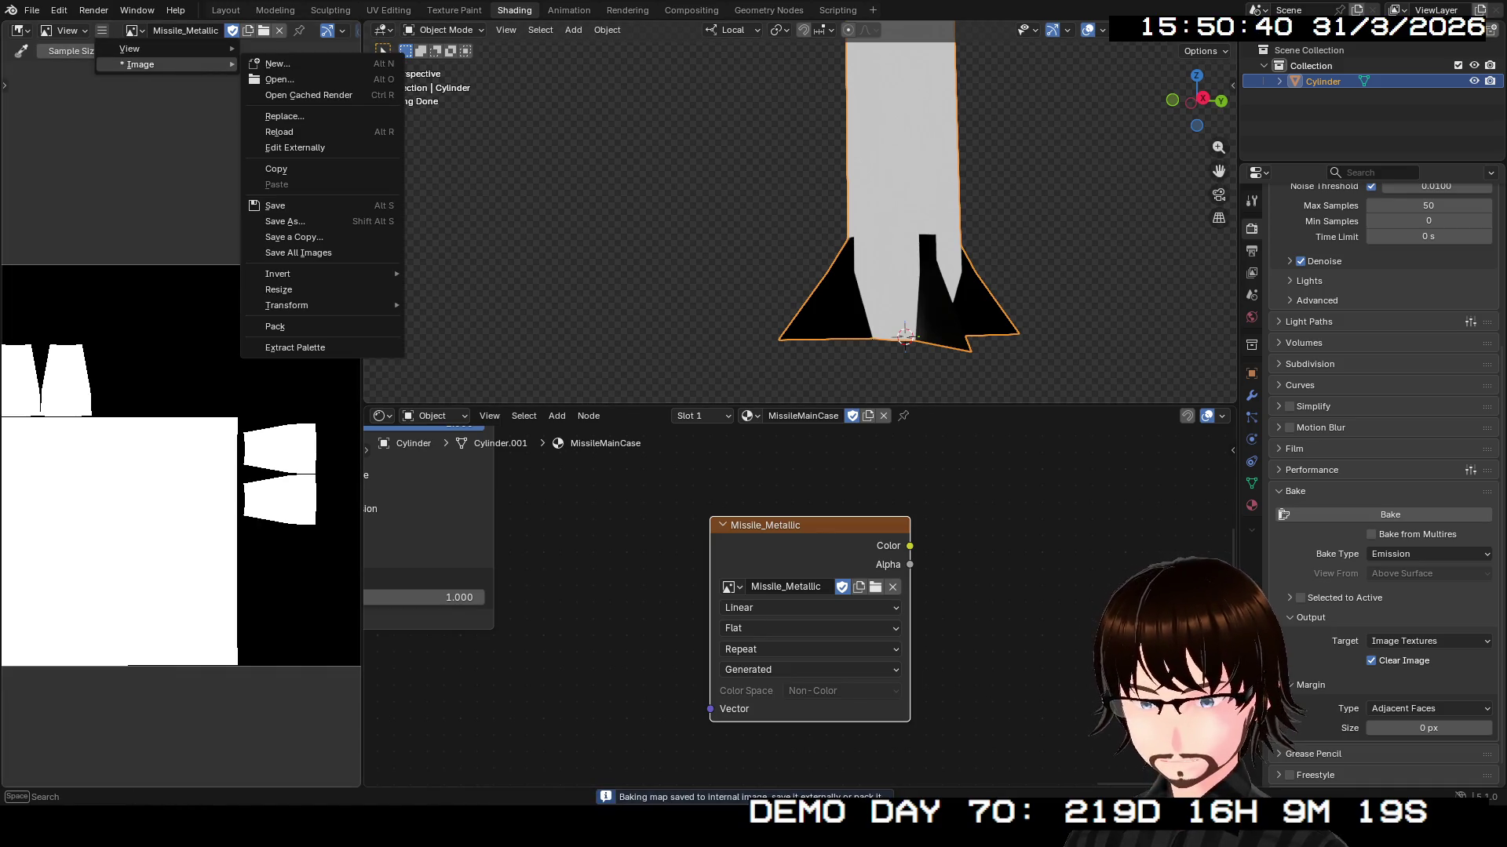
pyautogui.click(285, 221)
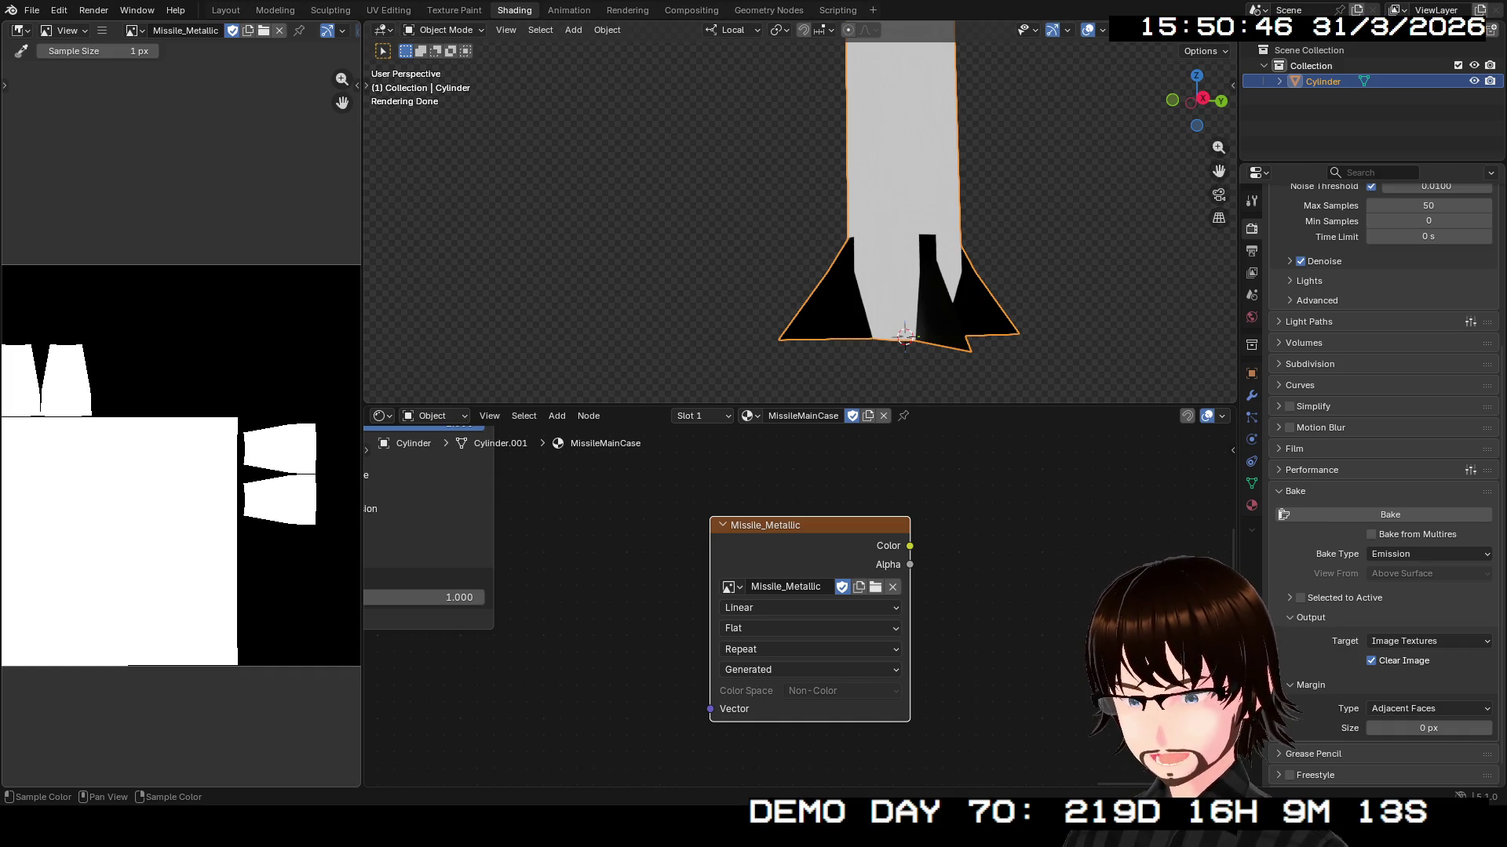
pyautogui.click(731, 587)
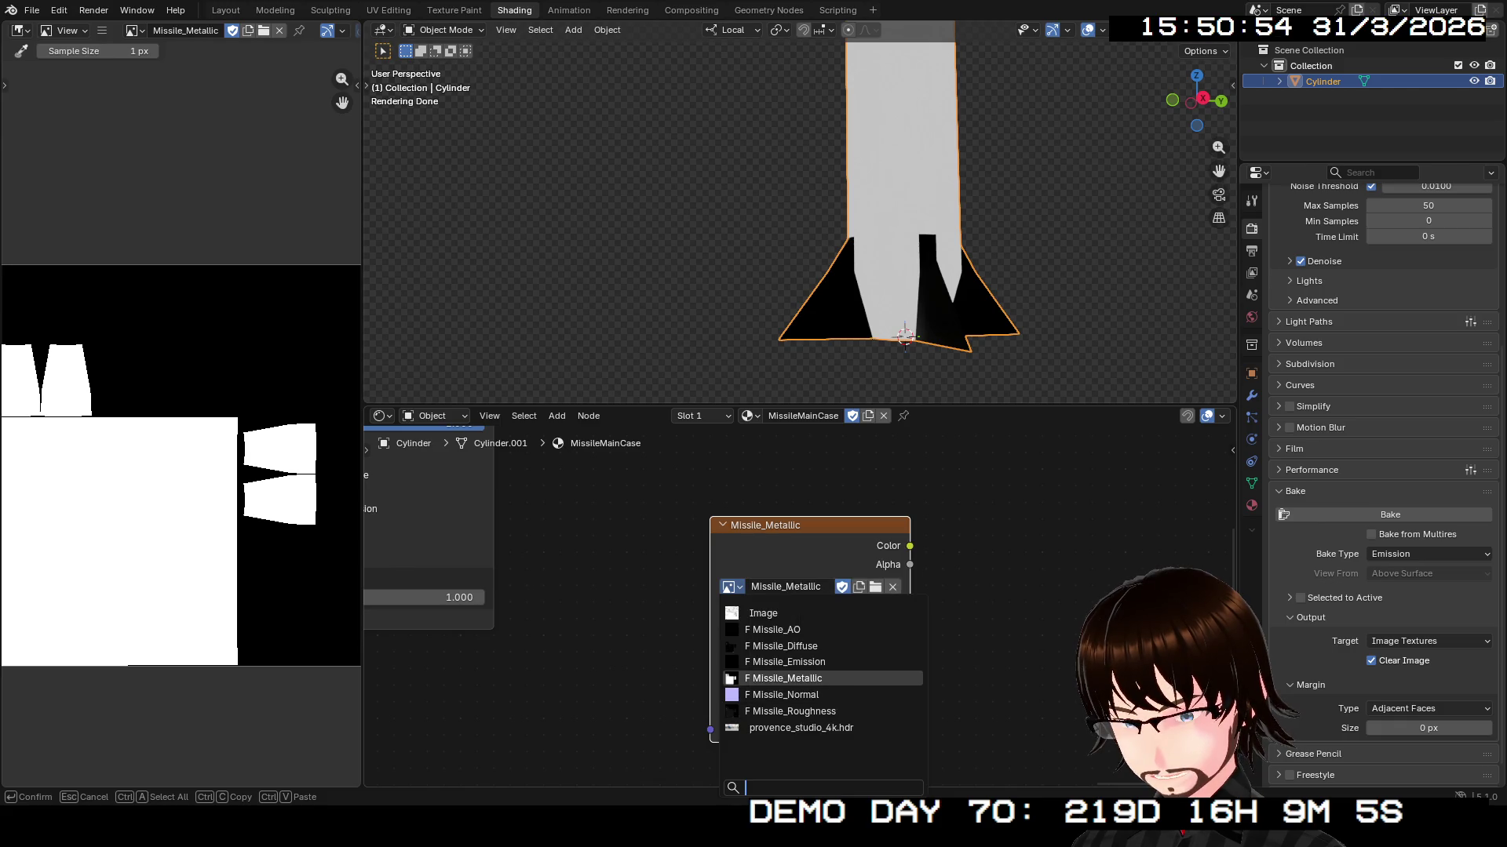
# - Switch the node to Non-Color Missile_AO and bake Ambient Occlusion into it
pyautogui.click(777, 629)
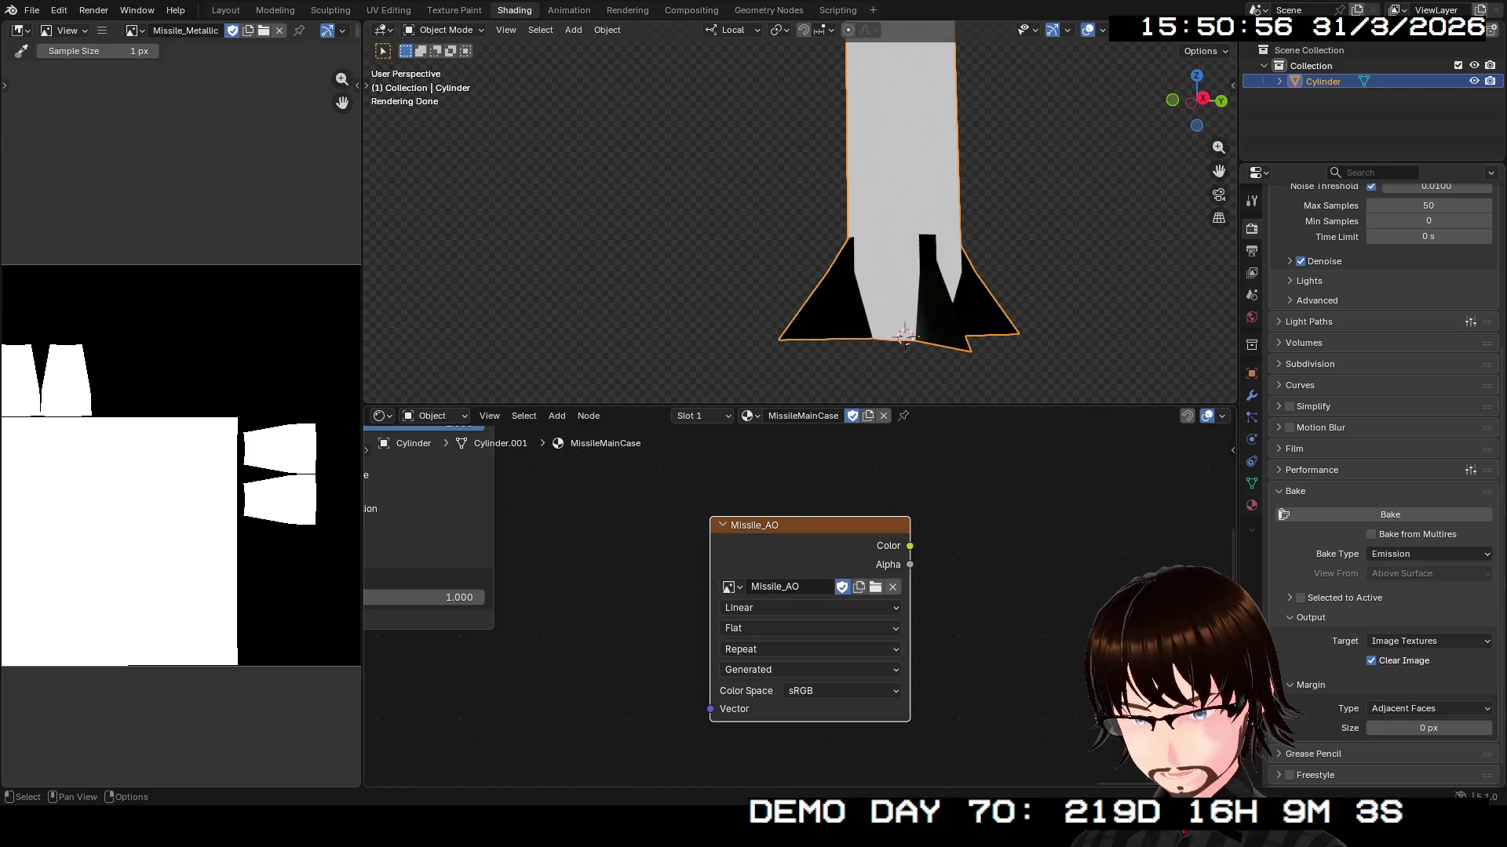
pyautogui.click(800, 691)
pyautogui.click(981, 543)
pyautogui.click(1428, 554)
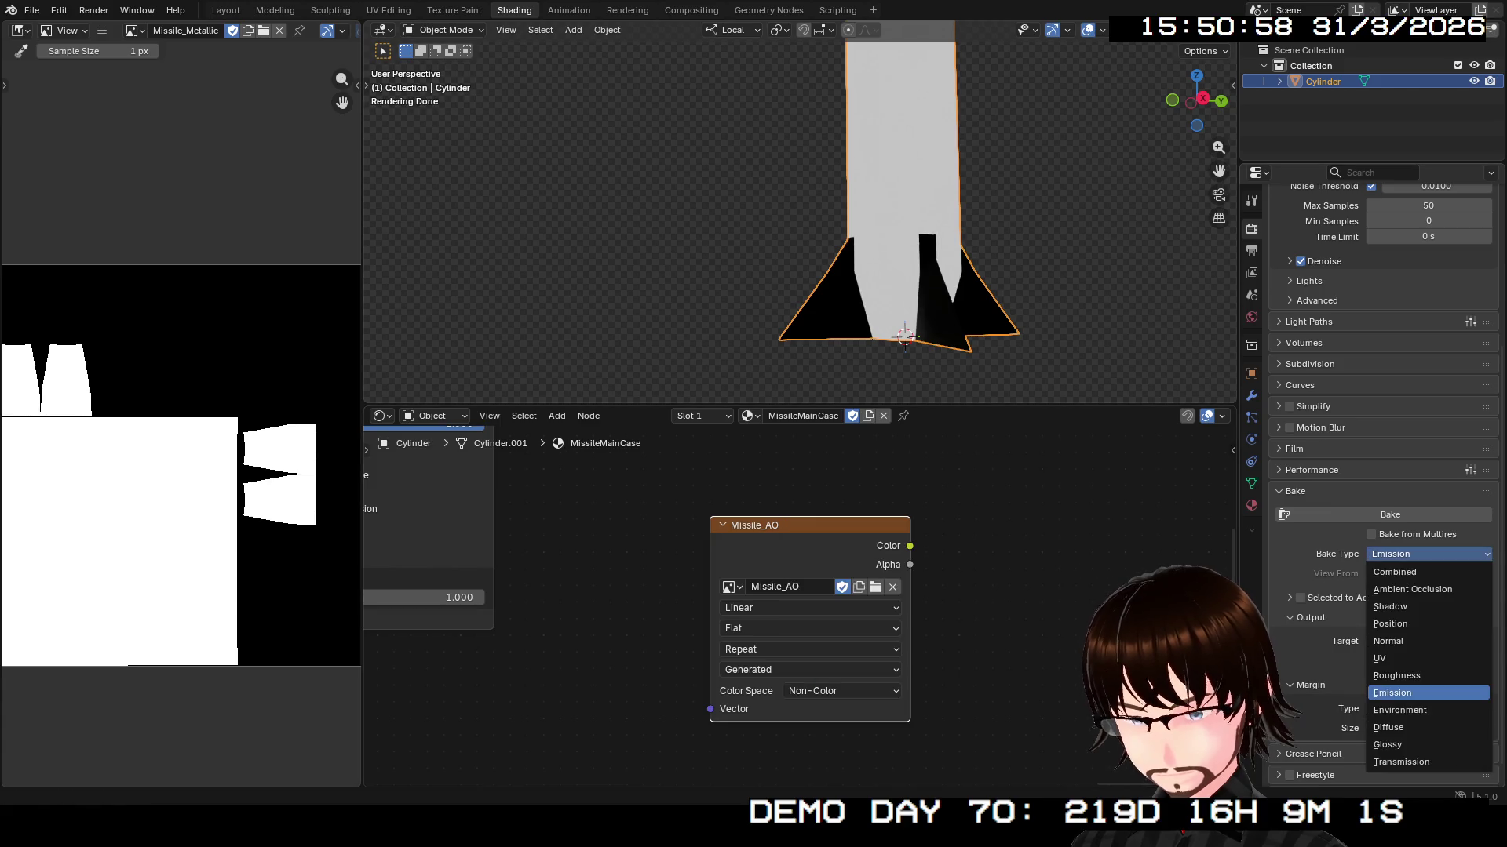
pyautogui.click(1412, 590)
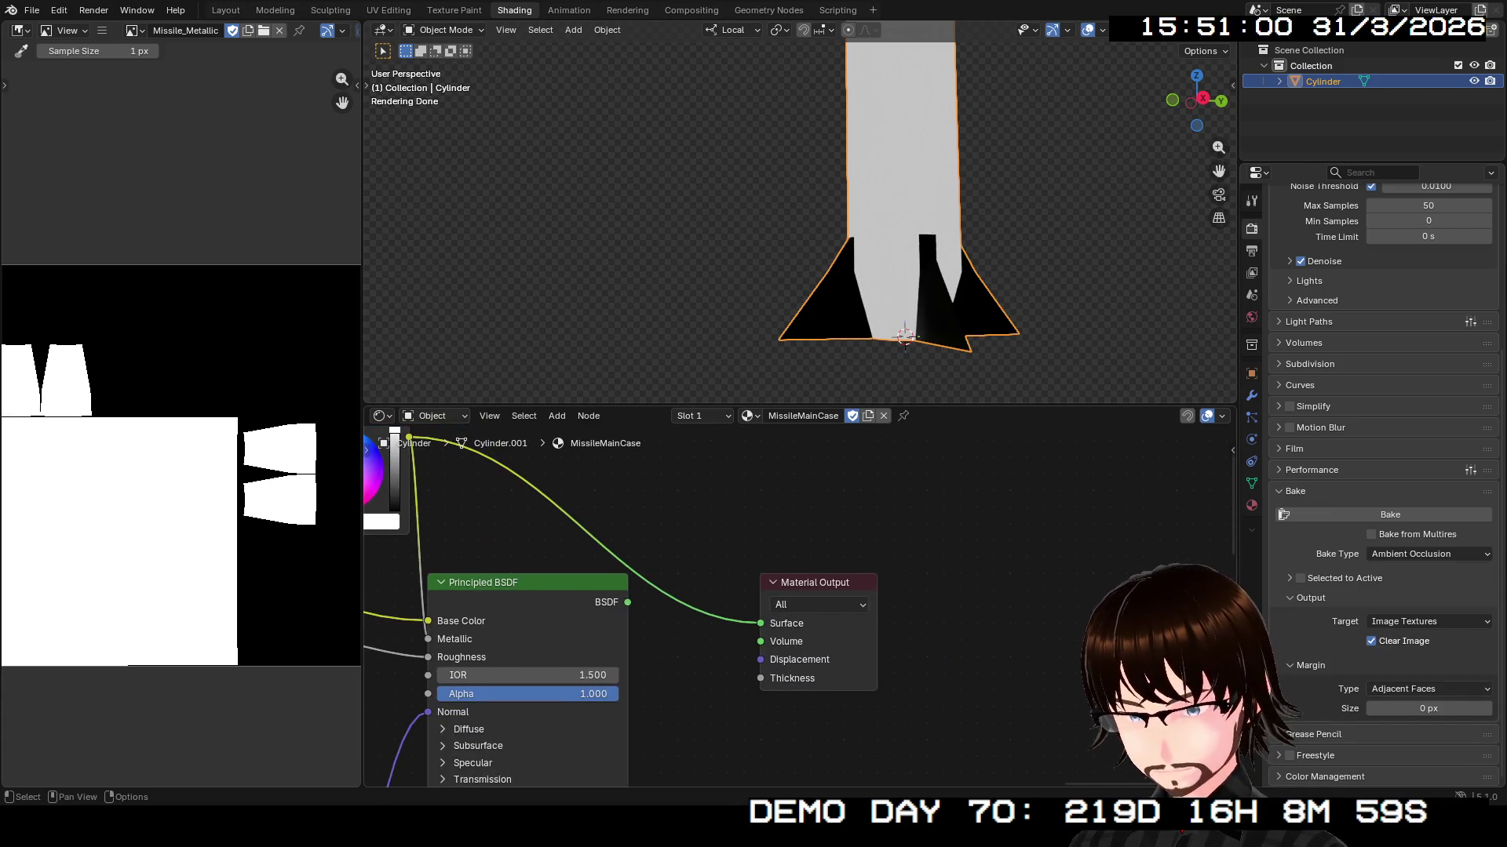
pyautogui.press('KP_Decimal')
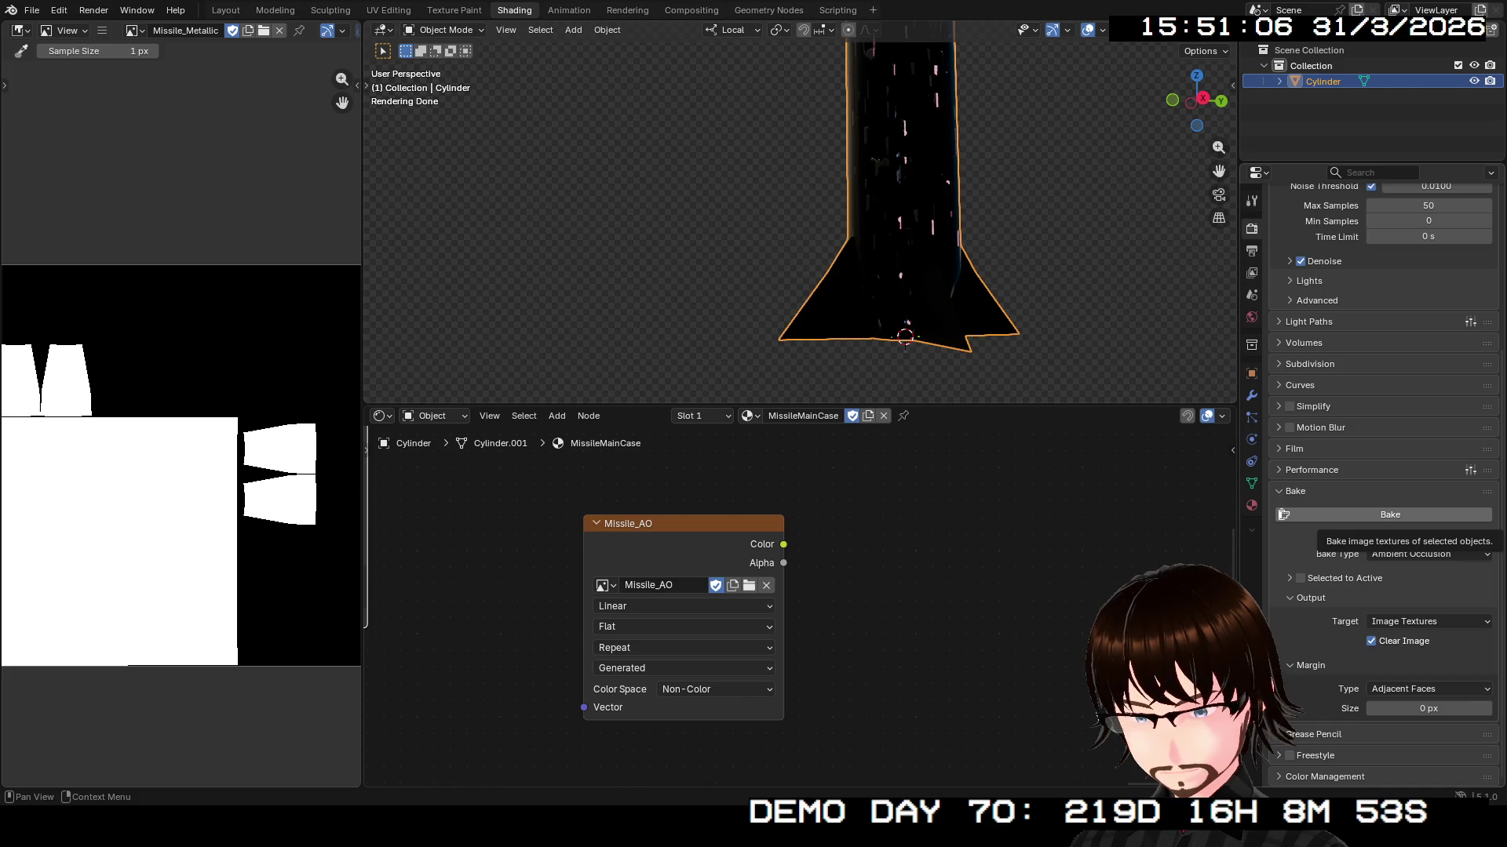
pyautogui.click(1284, 515)
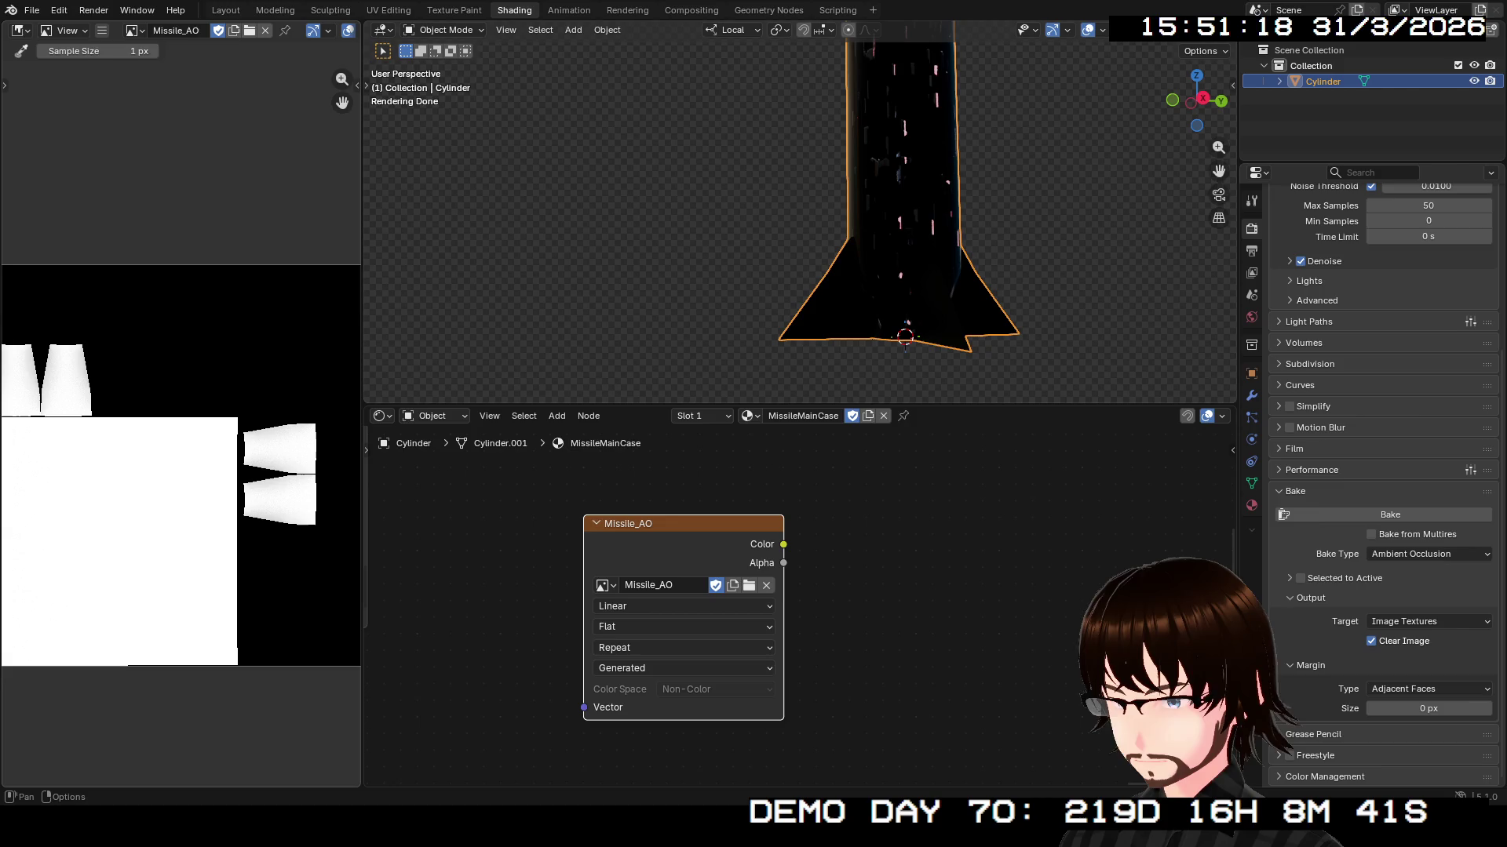
# - Save the Missile_AO bake to an image file
pyautogui.click(102, 30)
pyautogui.moveTo(141, 64)
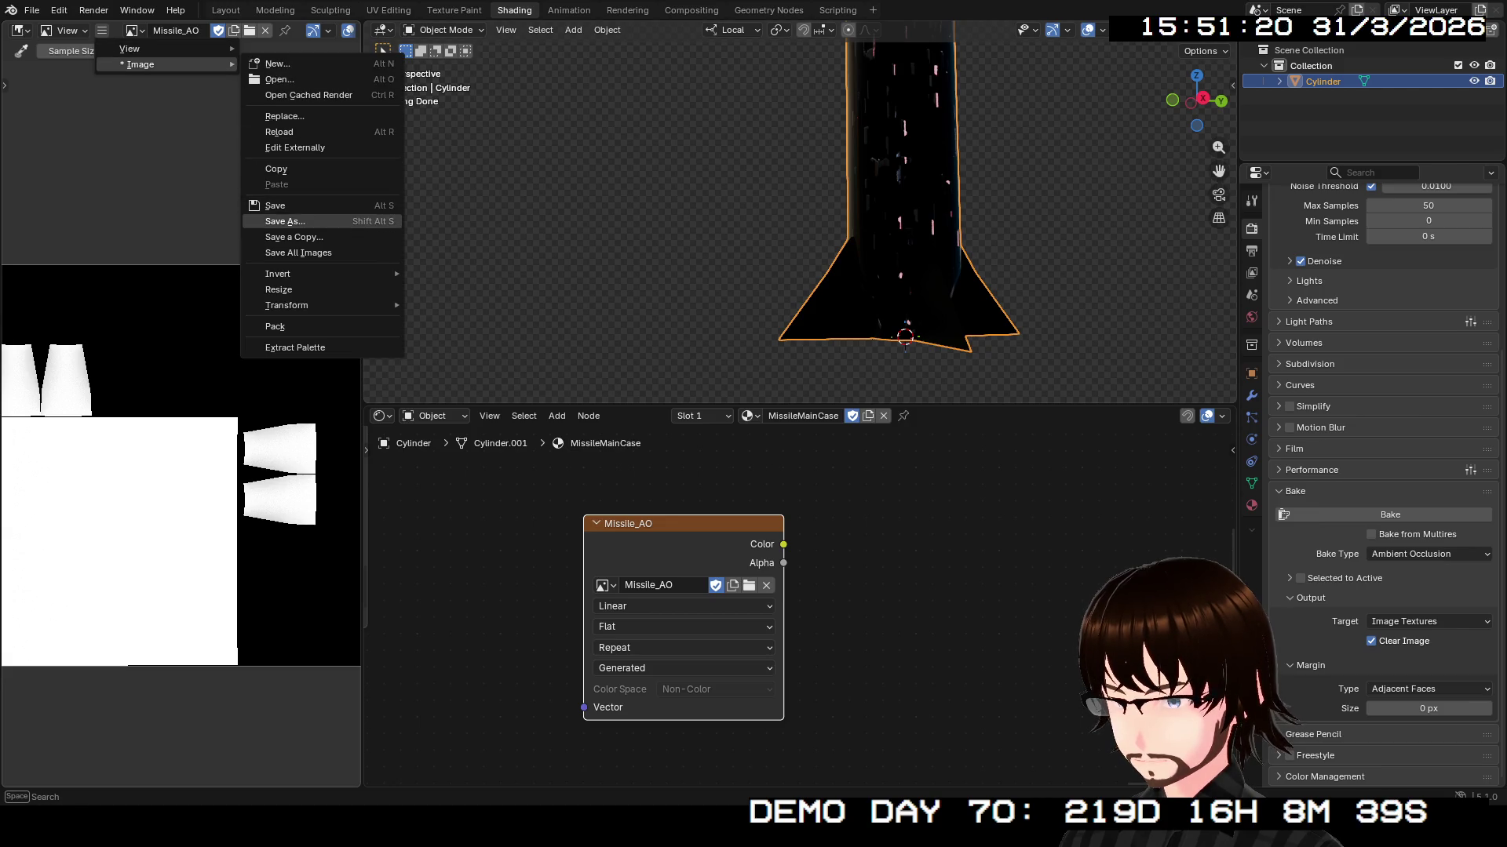
pyautogui.click(284, 221)
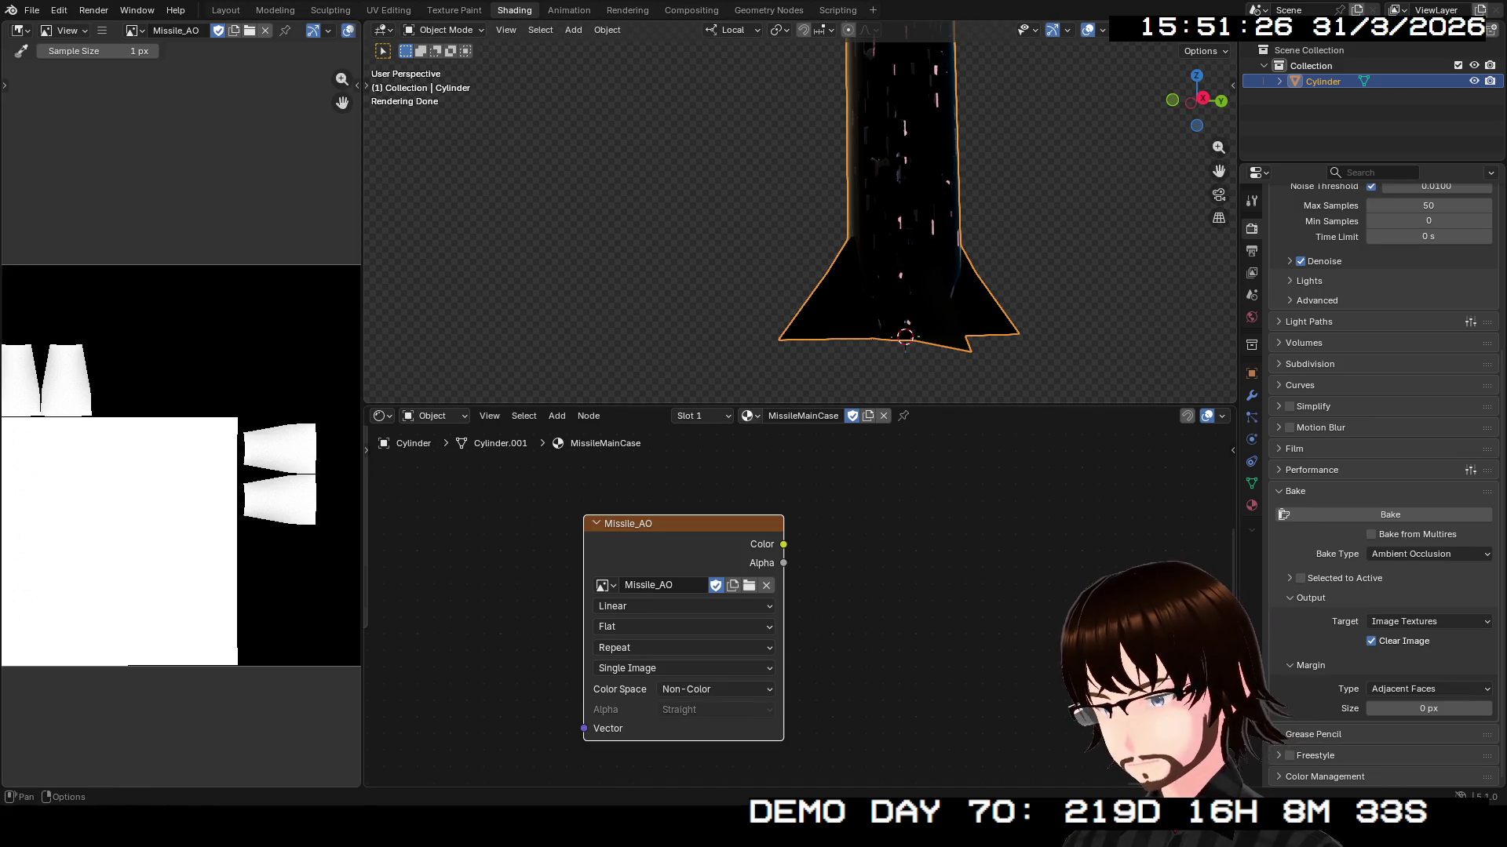
pyautogui.click(748, 416)
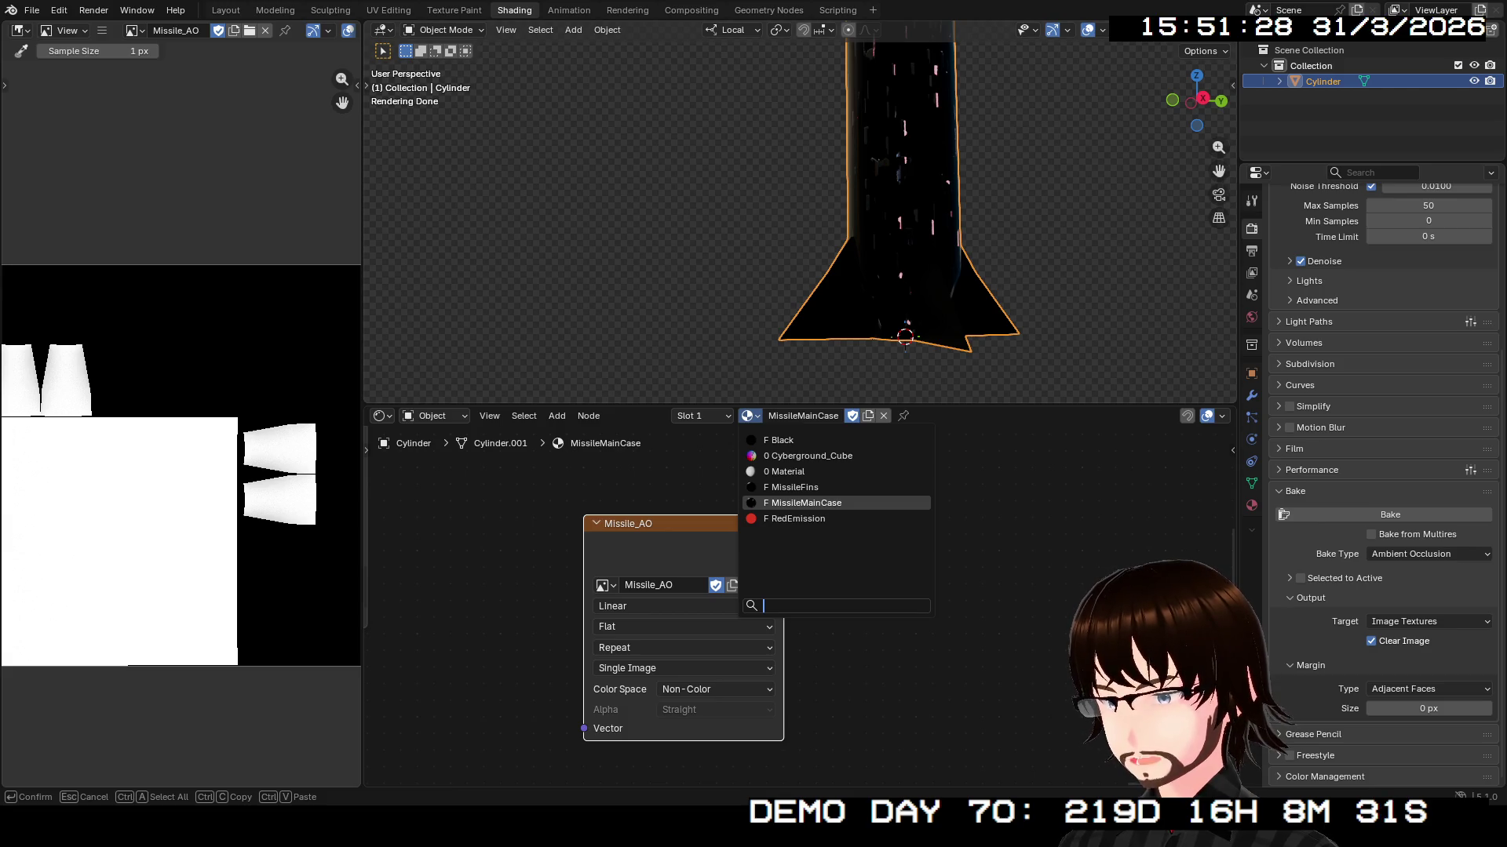
pyautogui.press('Escape')
pyautogui.click(703, 416)
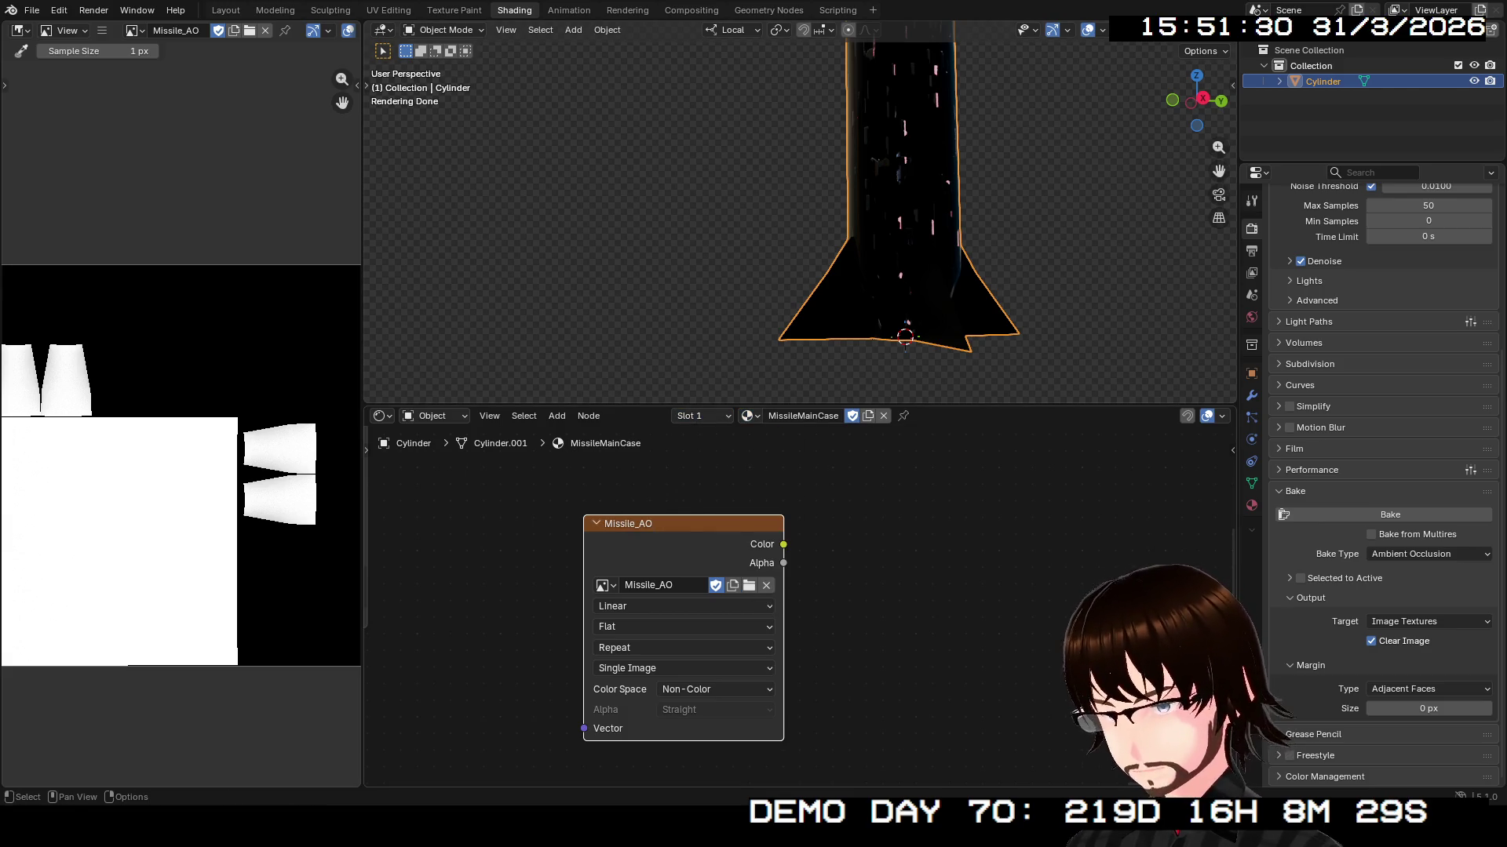
pyautogui.click(602, 585)
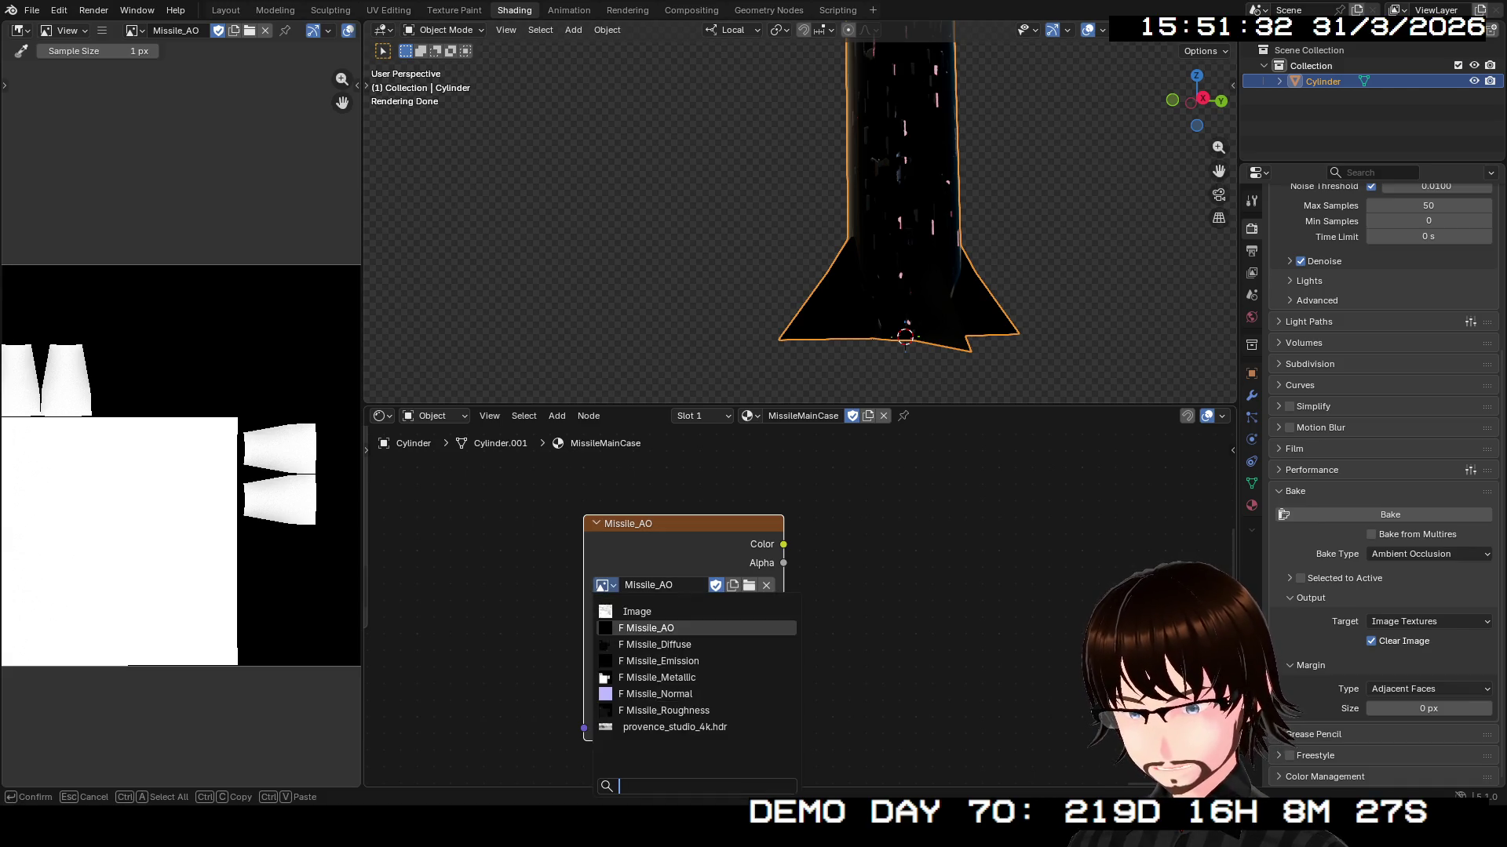
# - Load the Missile_Emission image into the texture node as Non-Color data
pyautogui.click(660, 660)
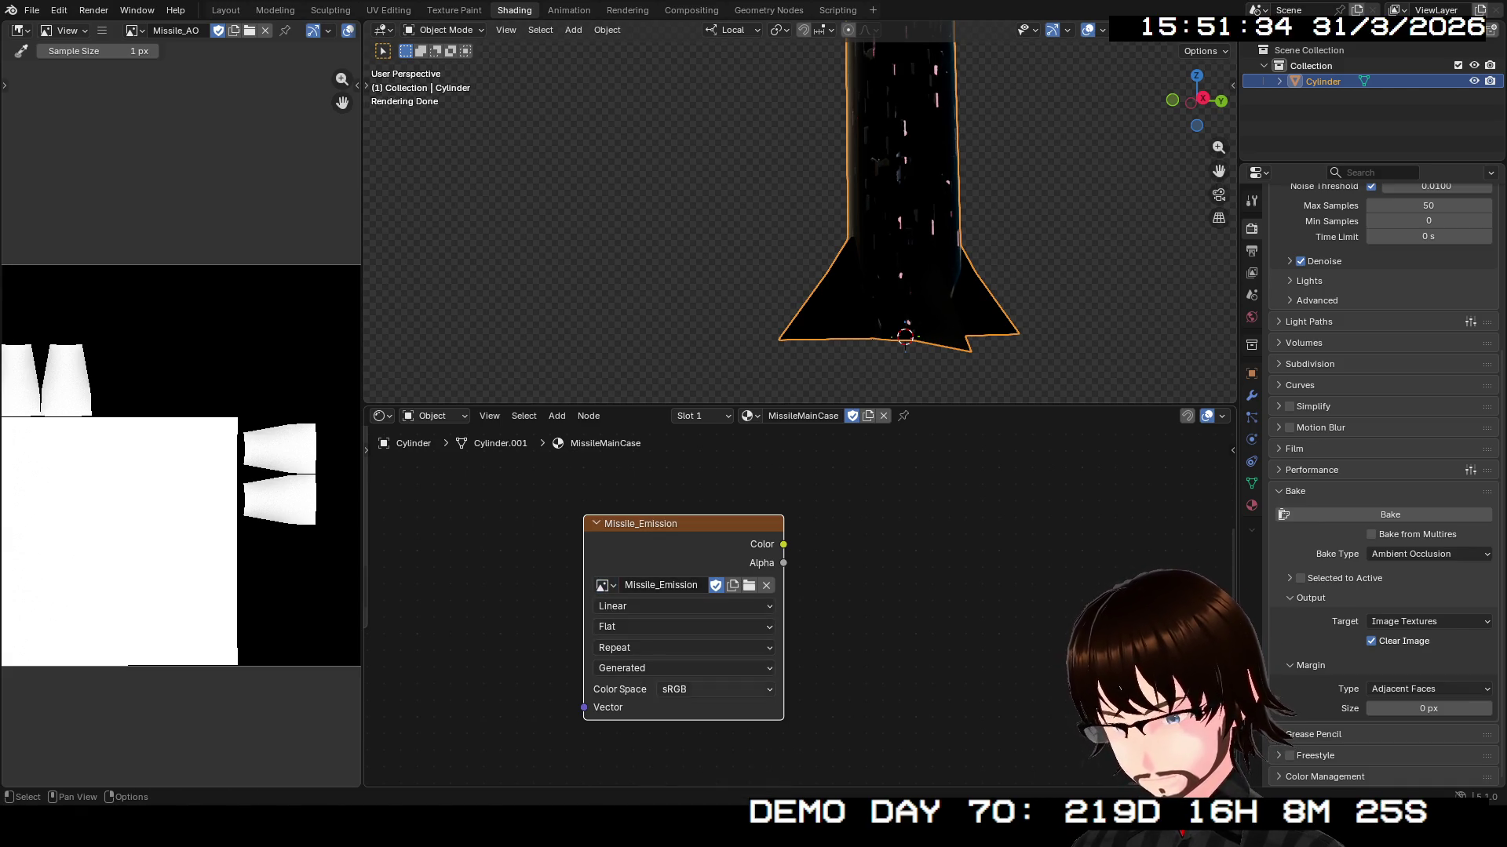
pyautogui.click(714, 689)
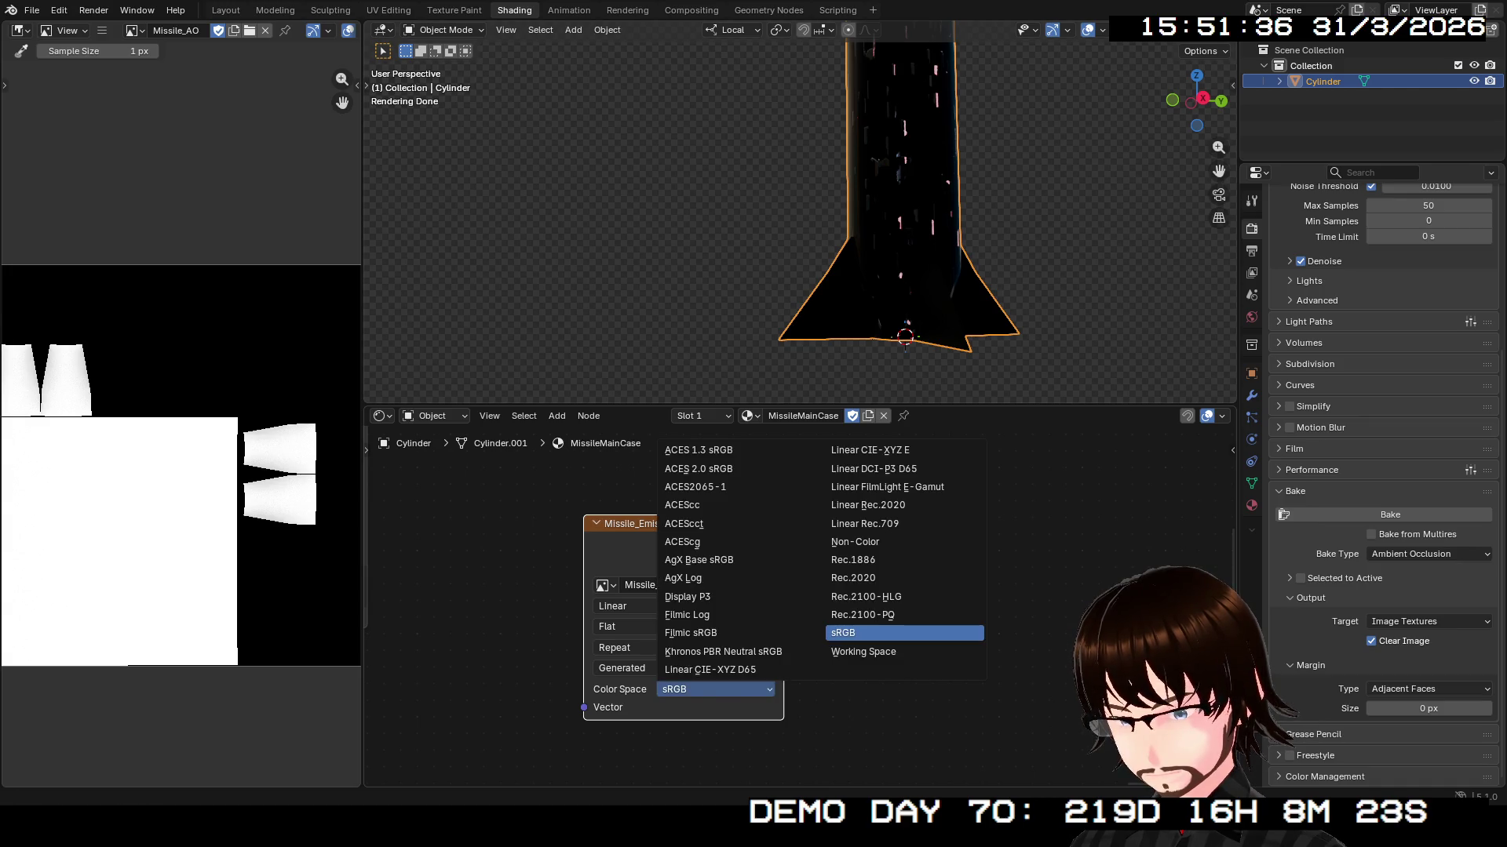
pyautogui.click(856, 542)
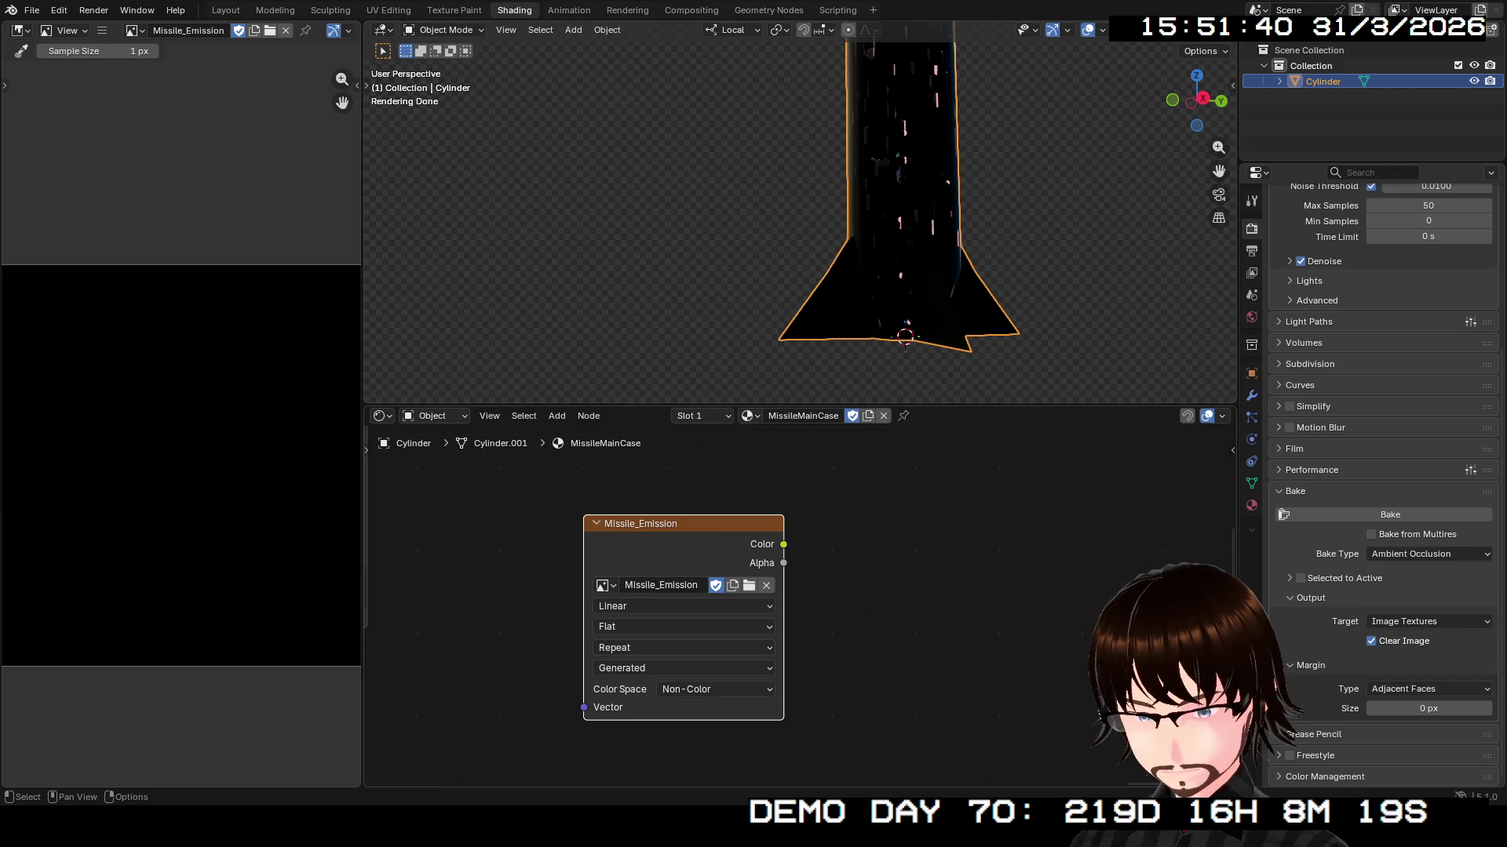
# - Set the bake type to Emission and bake into Missile_Emission
pyautogui.click(1428, 554)
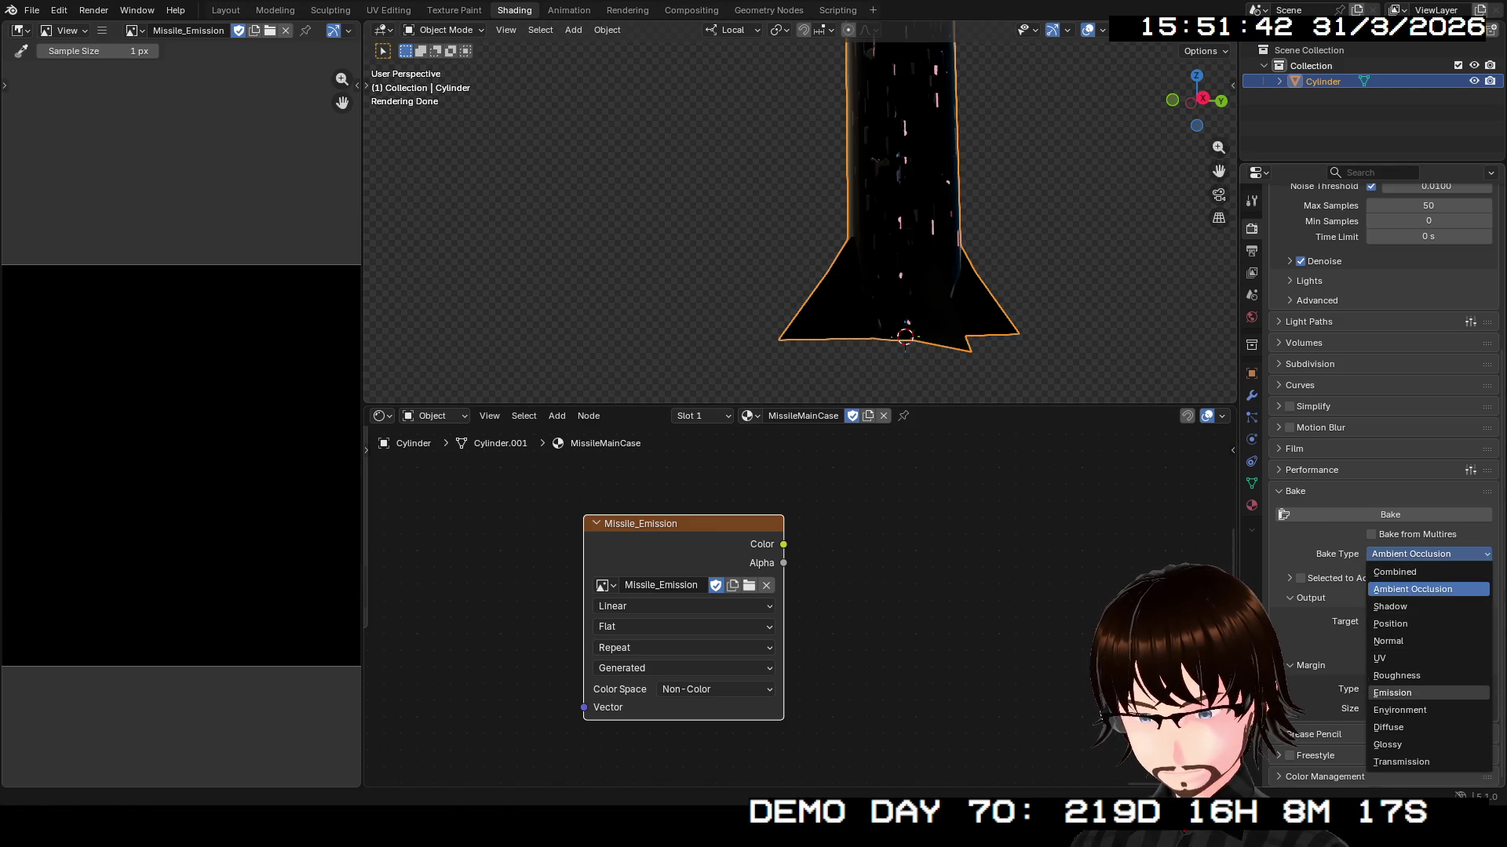
pyautogui.click(1392, 693)
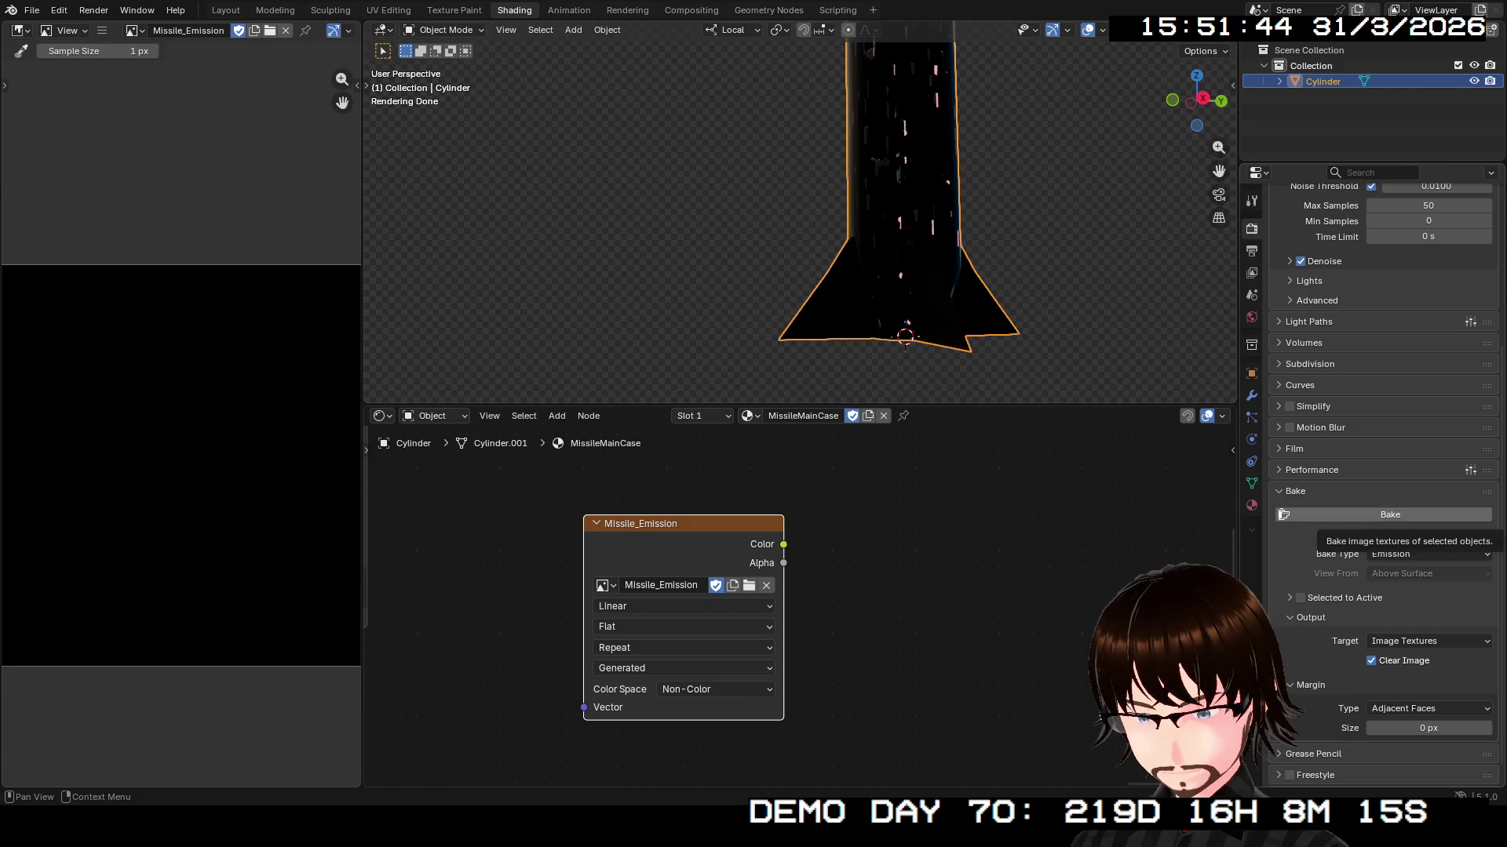
pyautogui.click(1390, 515)
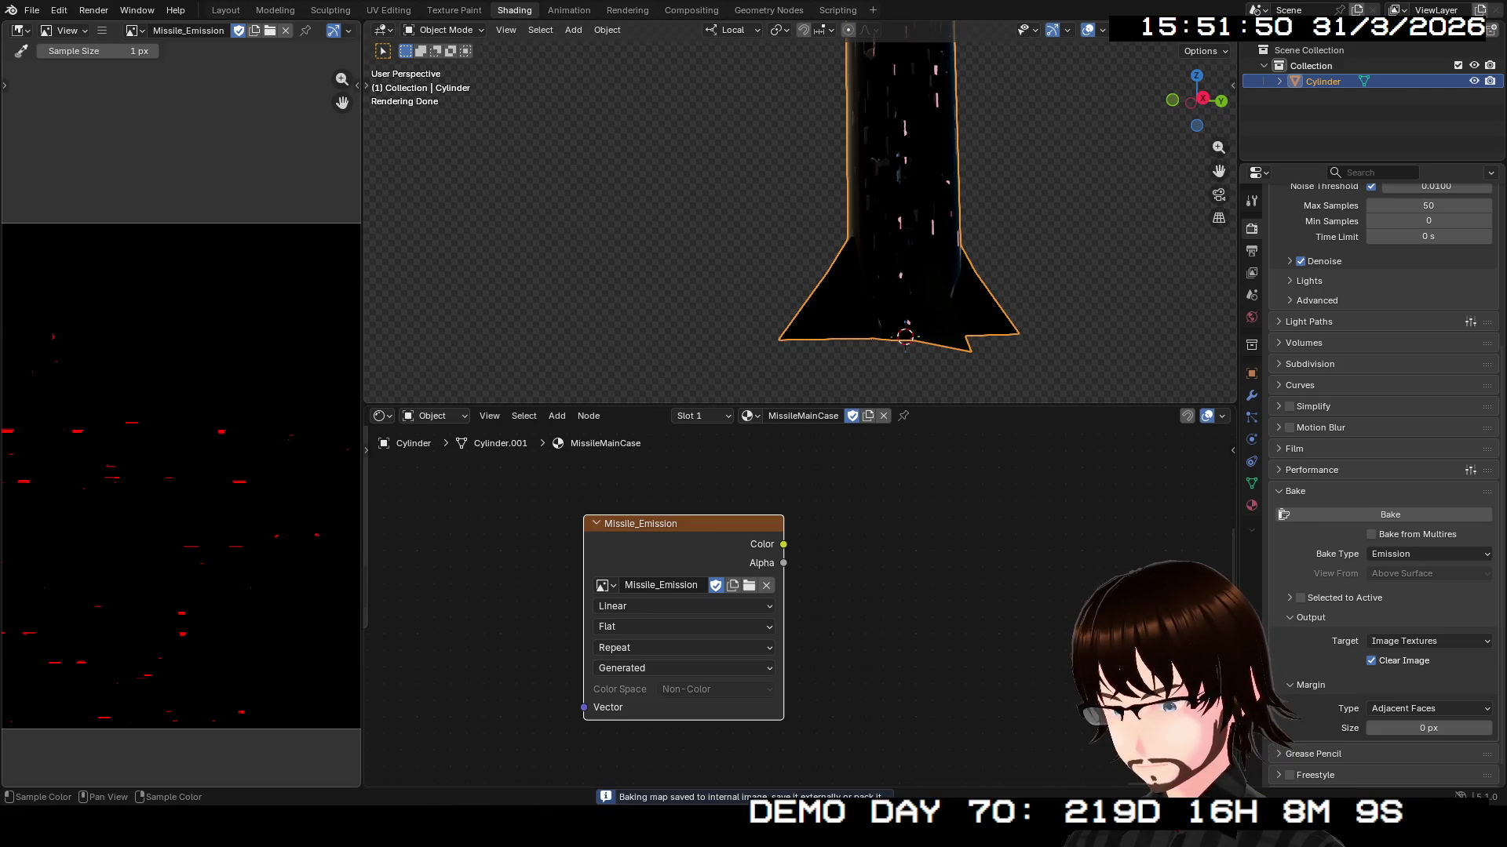
pyautogui.scroll(-2, 189, 457)
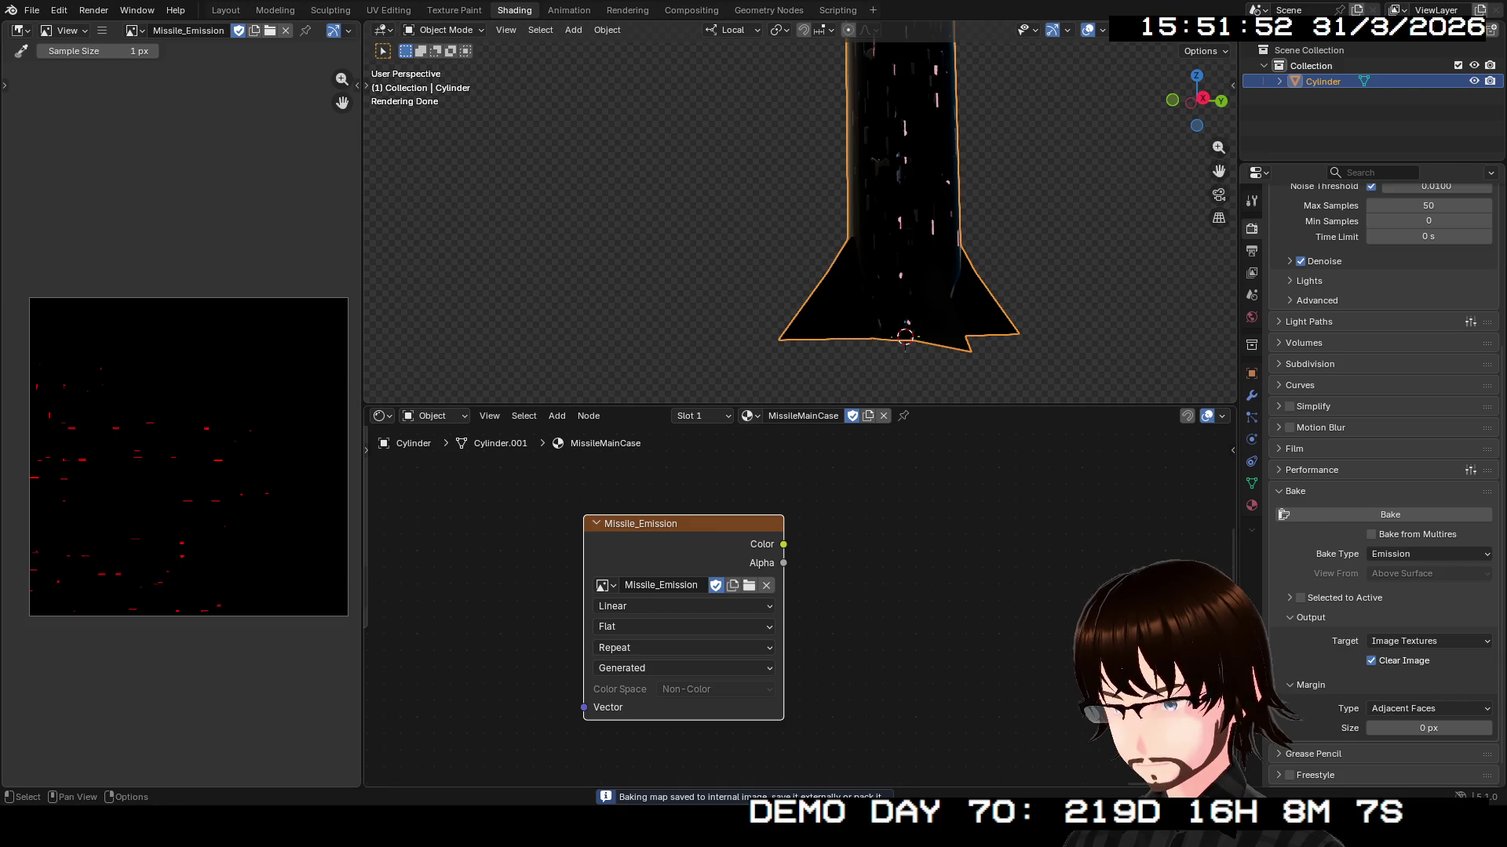
pyautogui.hscroll(-10, 801, 607)
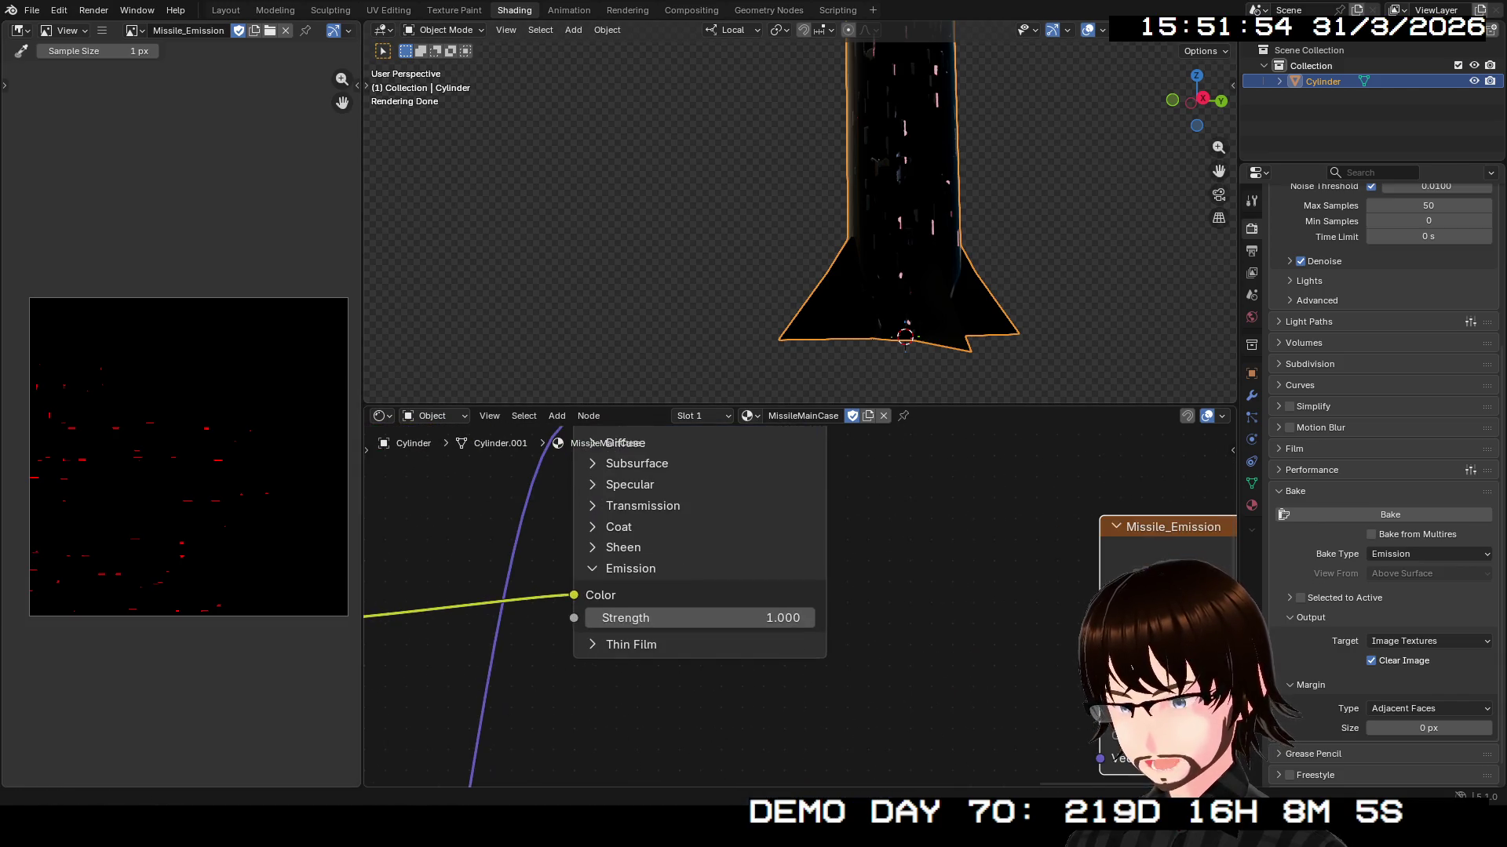
# - Turn the Color Ramp's red colour white by setting Green and Blue to 1
pyautogui.scroll(2, 711, 608)
pyautogui.hscroll(-3, 710, 607)
pyautogui.hscroll(-1, 710, 607)
pyautogui.scroll(-1, 710, 608)
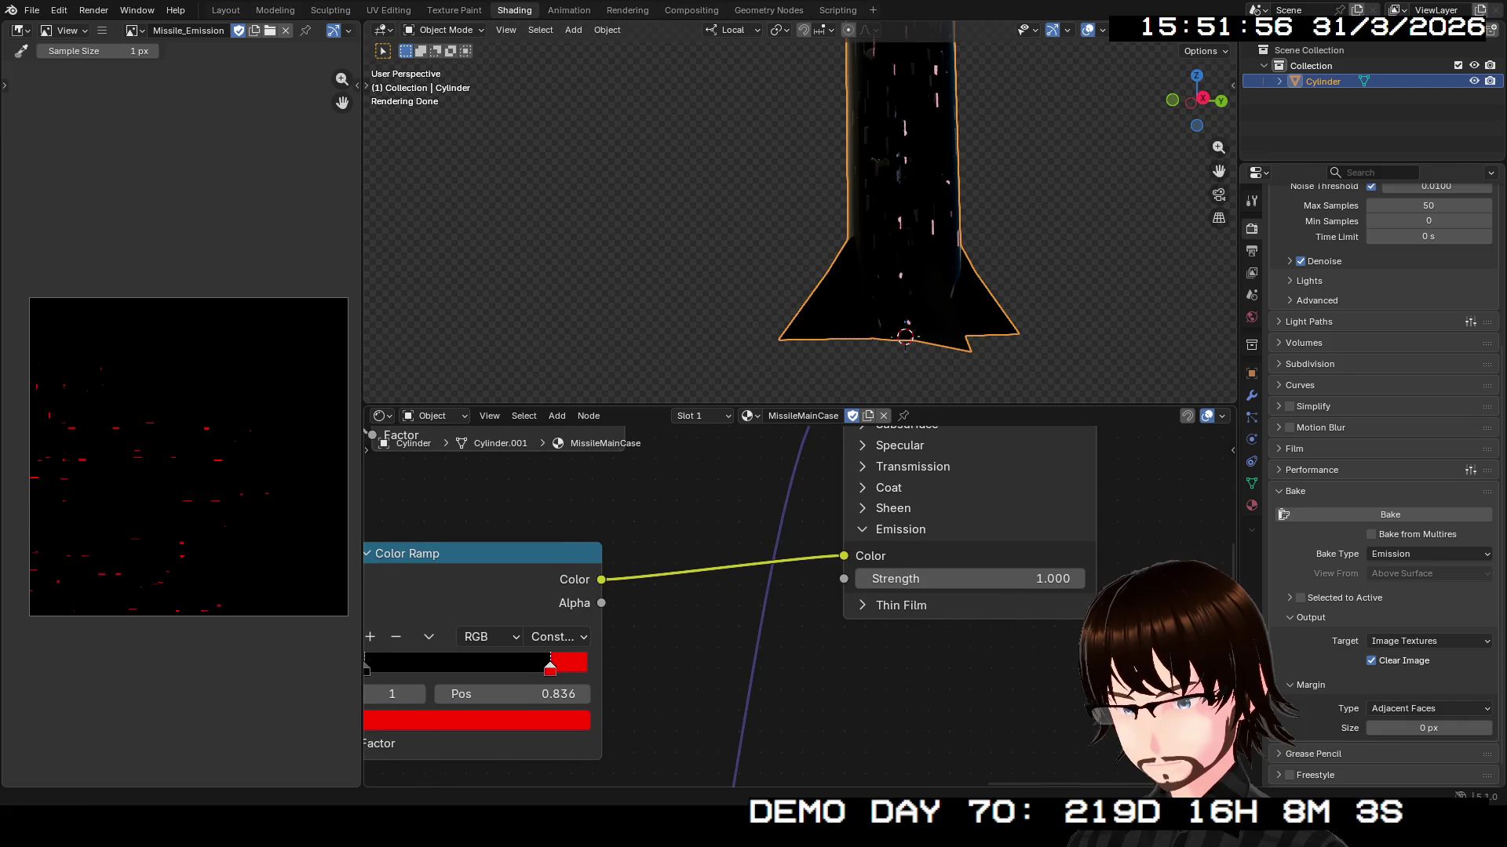
pyautogui.click(471, 719)
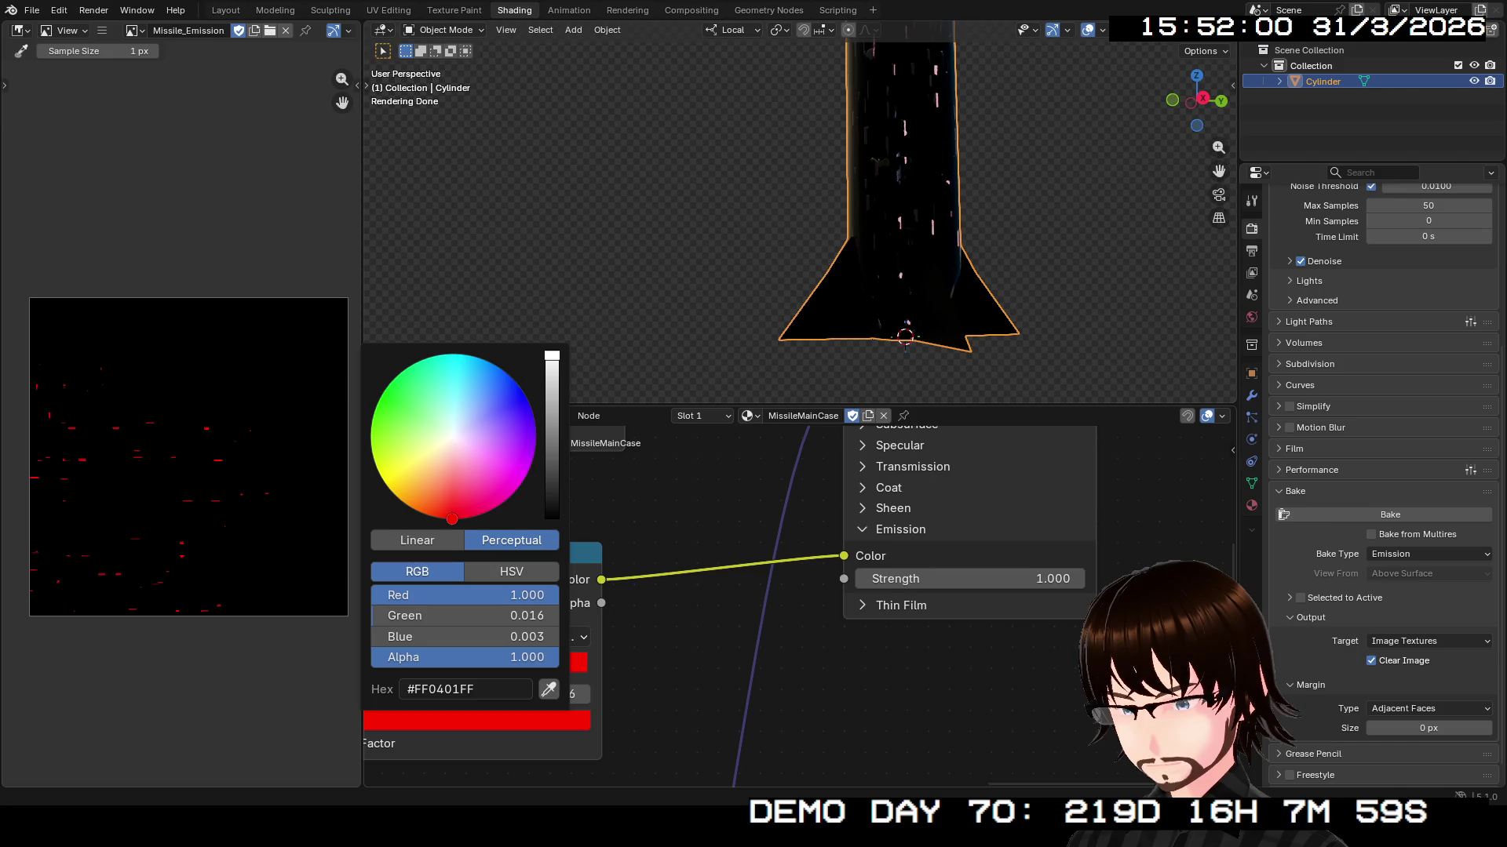
pyautogui.moveTo(471, 615); pyautogui.dragTo(549, 615)
pyautogui.click(465, 615)
pyautogui.press('Tab')
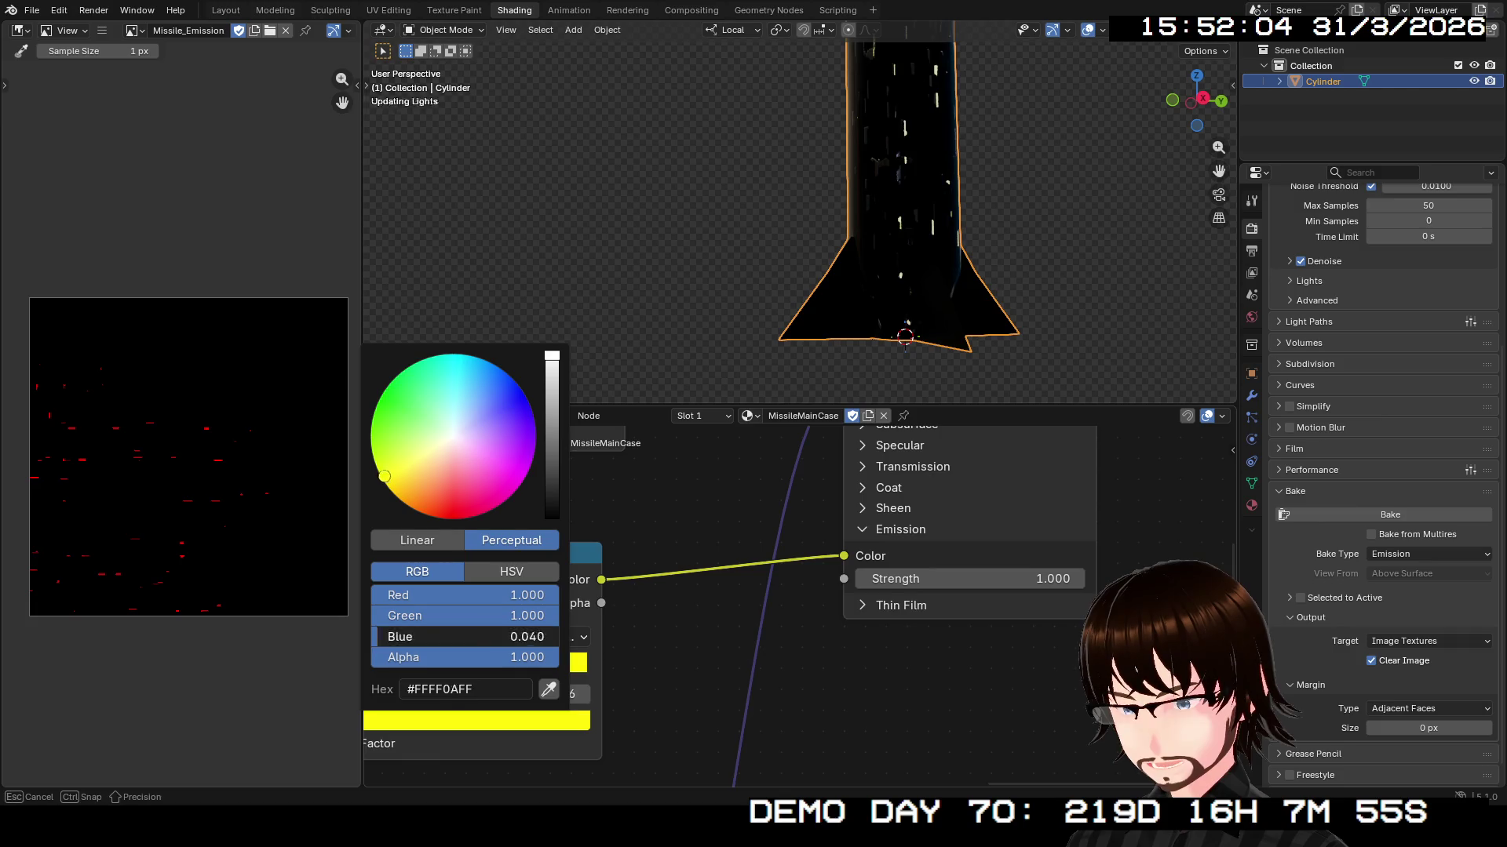
pyautogui.write('1')
pyautogui.press('Return')
# - Rebake the emission map so it shows white glowing spots
pyautogui.hscroll(5, 800, 607)
pyautogui.scroll(2, 800, 608)
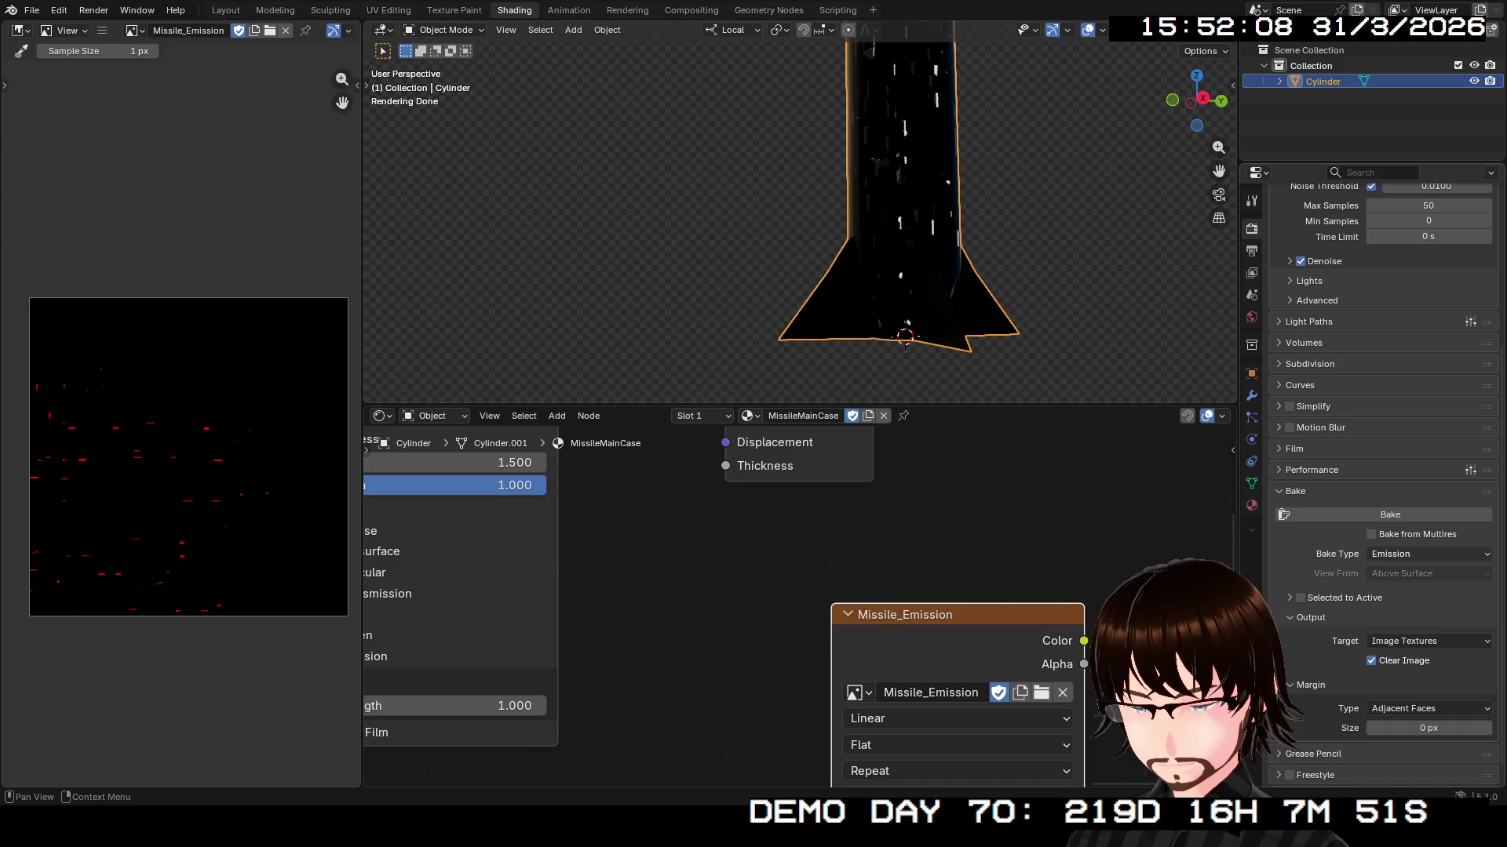
pyautogui.click(1389, 515)
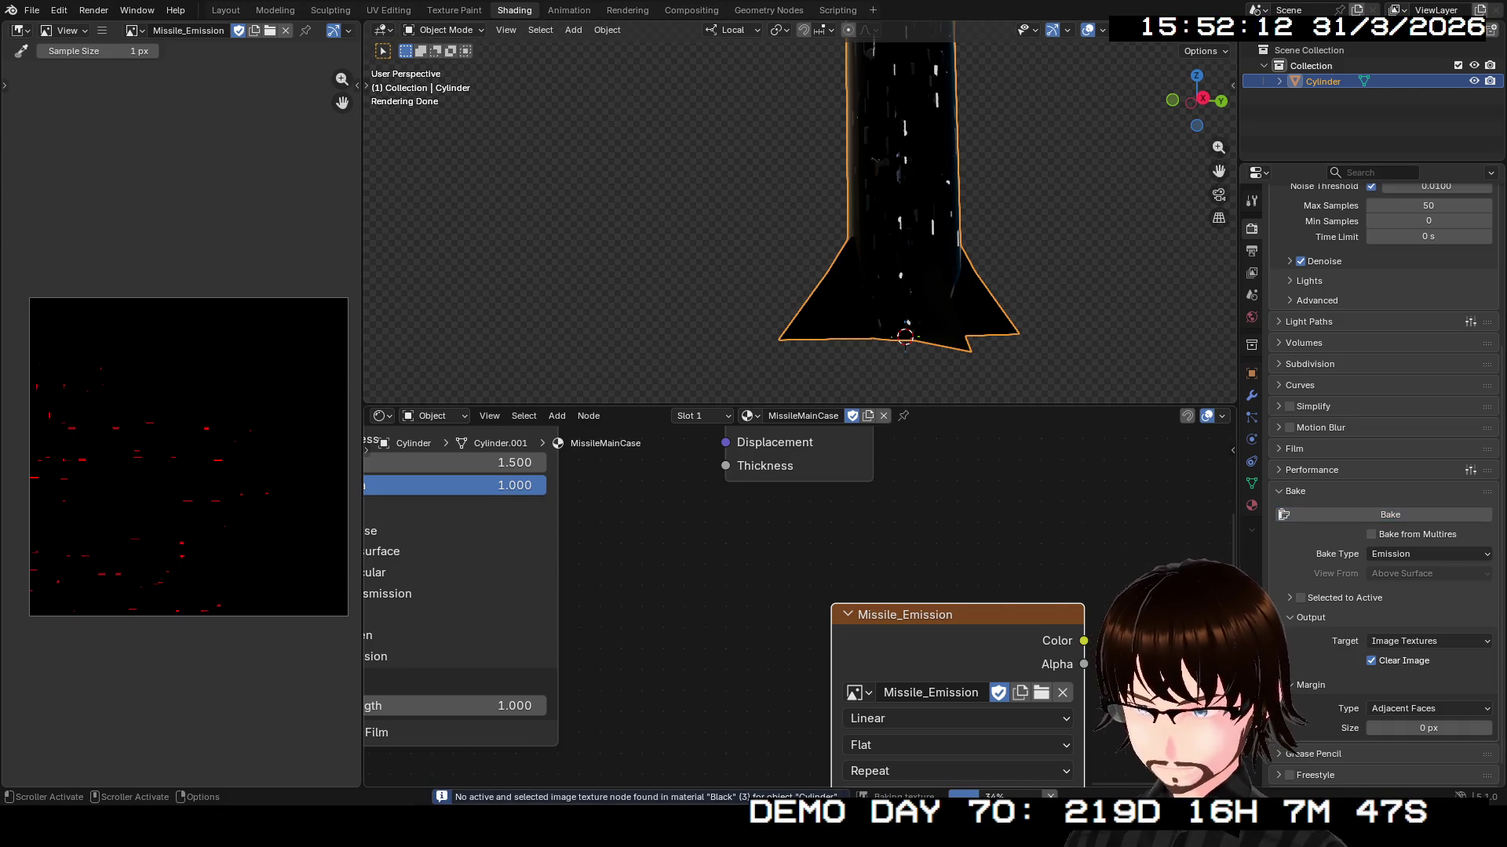
# - Save the rebaked Missile_Emission image to its file
pyautogui.click(102, 30)
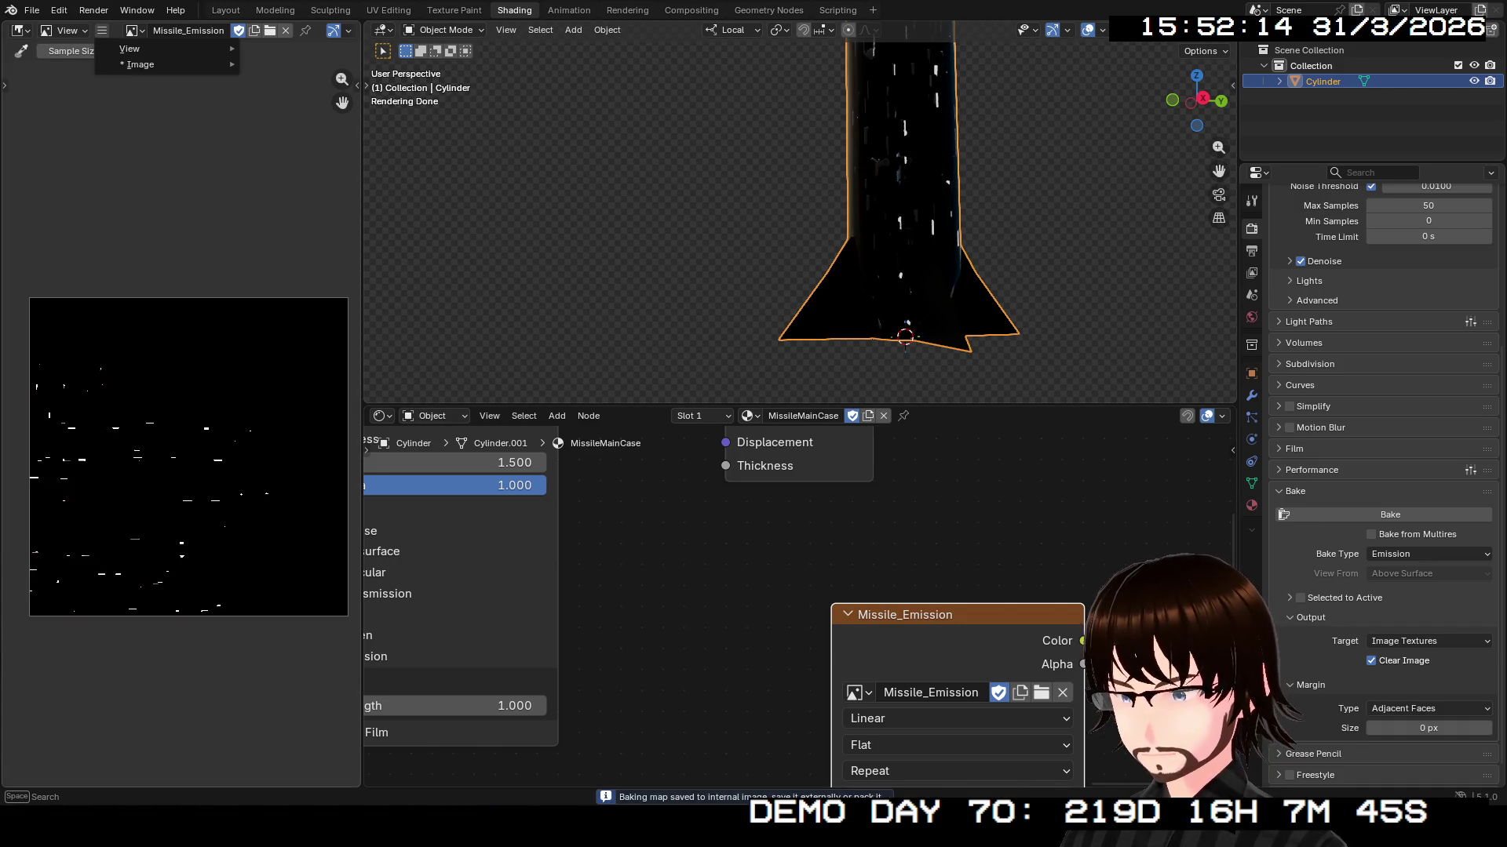
pyautogui.moveTo(157, 65)
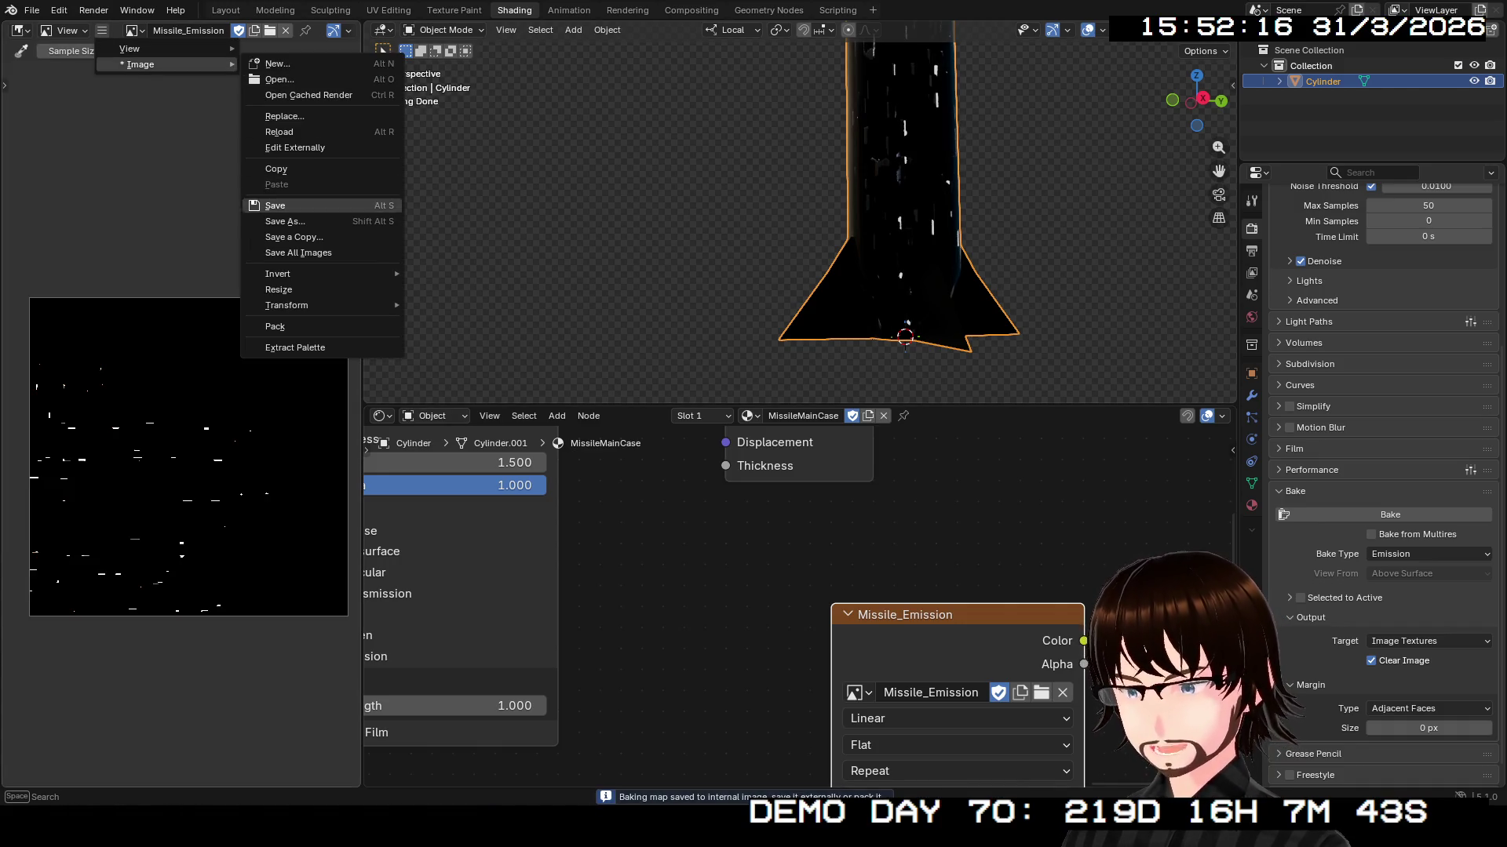
pyautogui.click(285, 221)
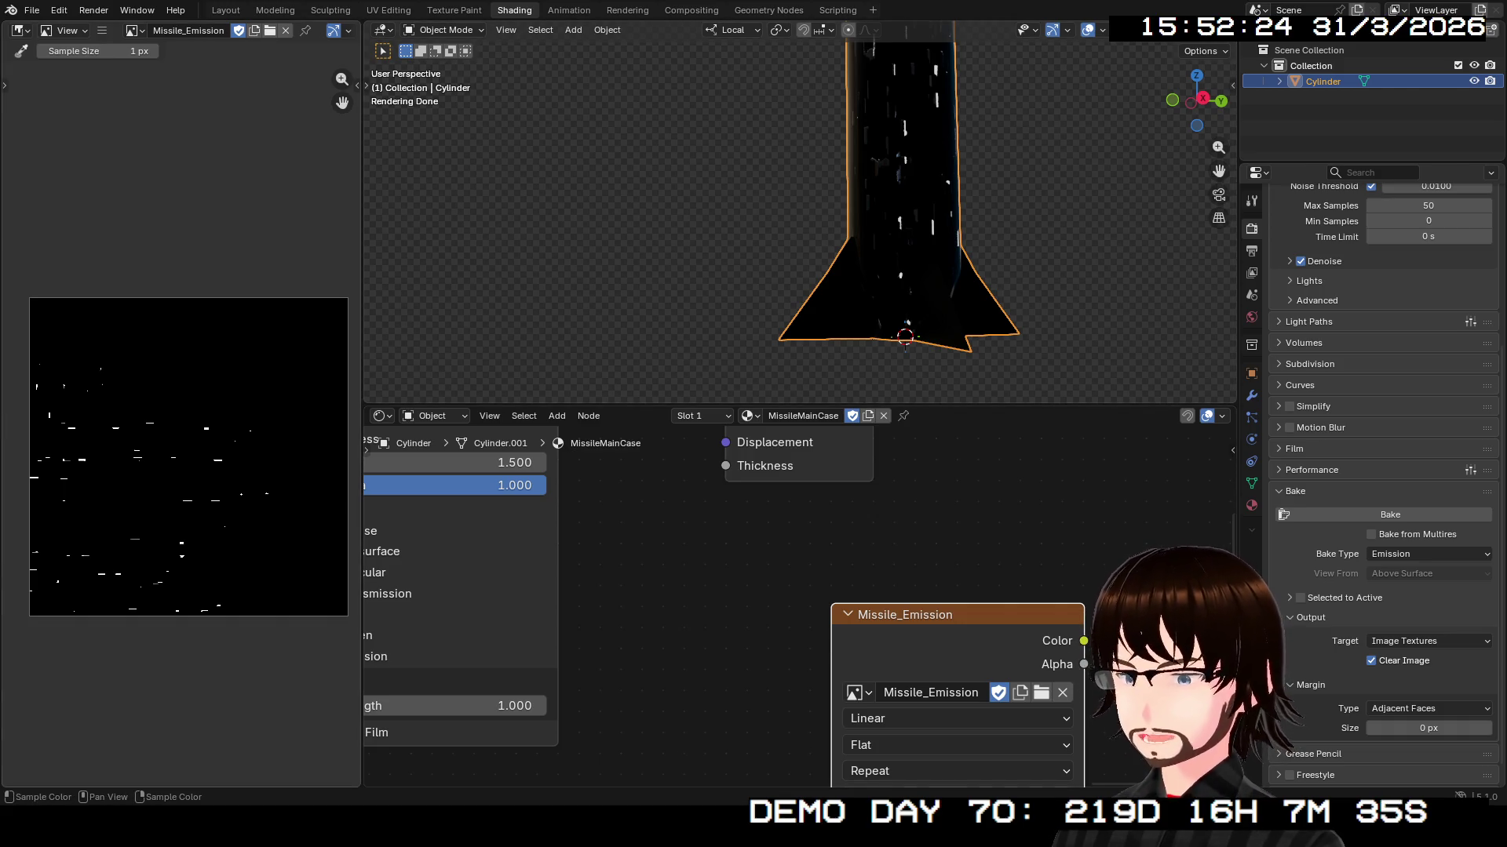
pyautogui.scroll(-3, 797, 604)
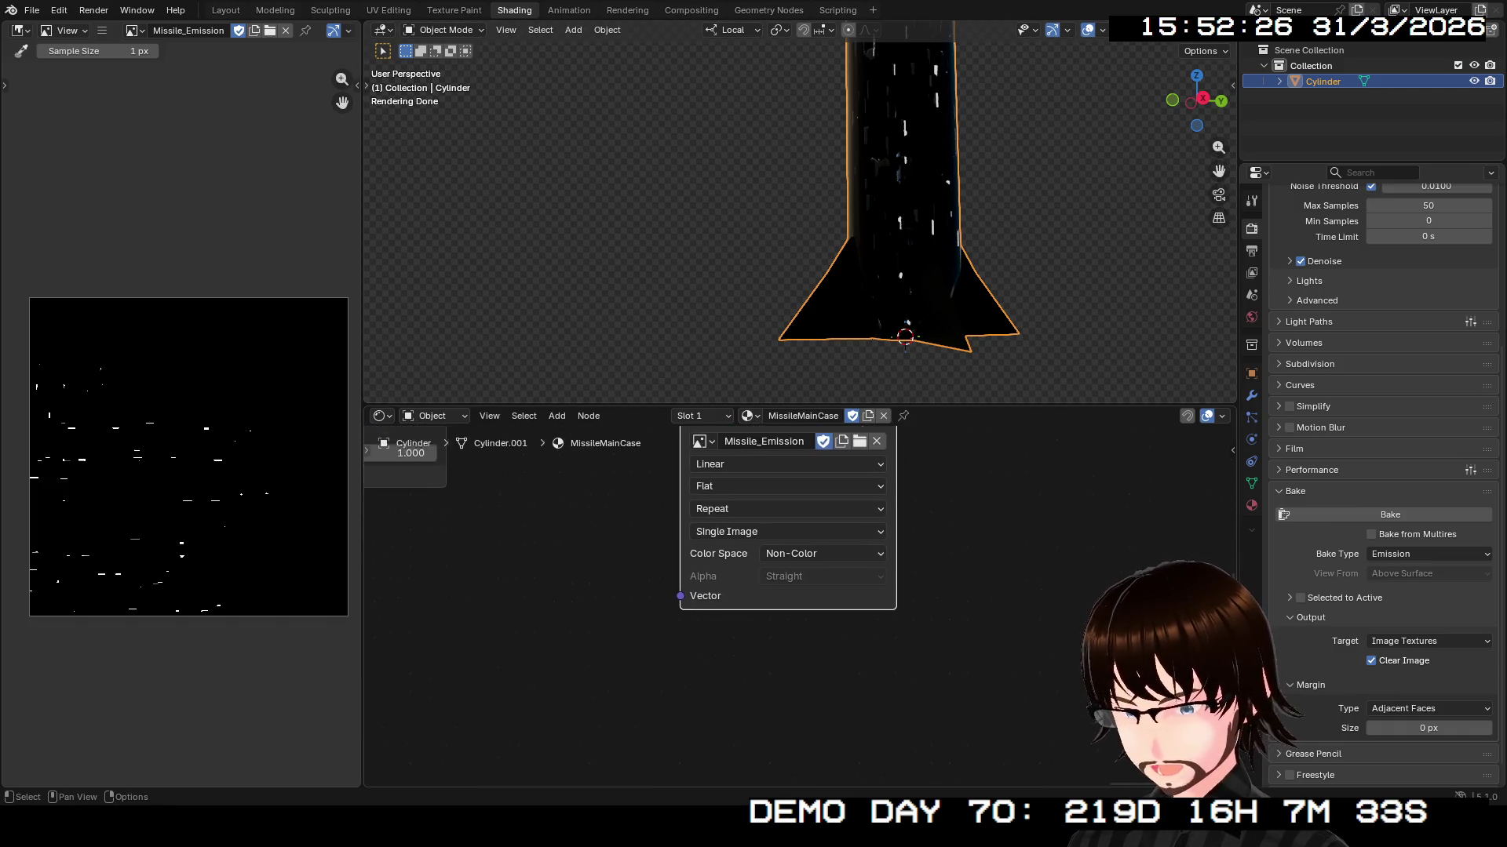
pyautogui.scroll(-3, 836, 604)
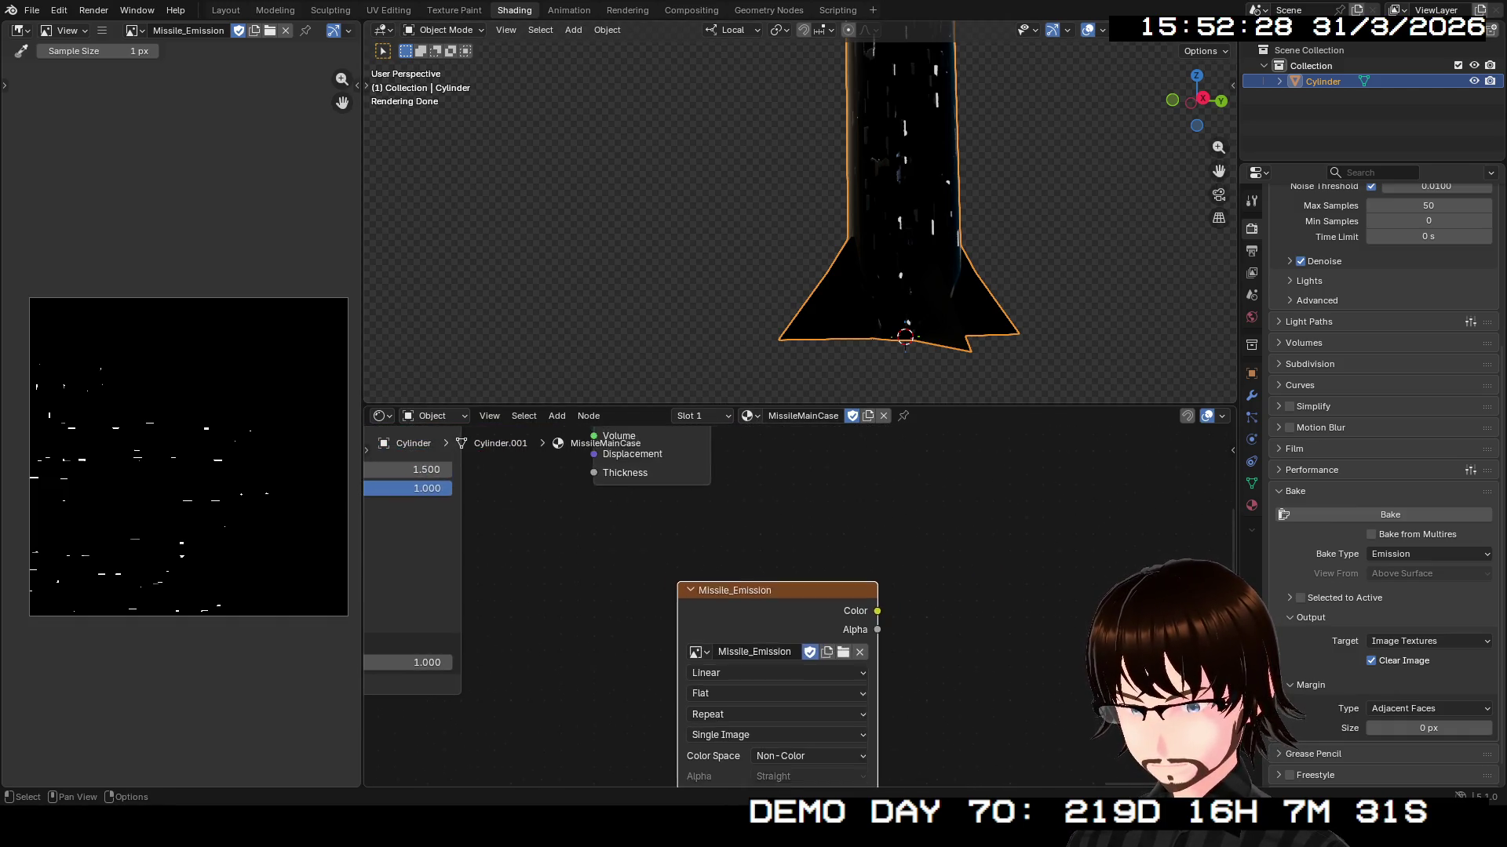
pyautogui.scroll(-3, 997, 698)
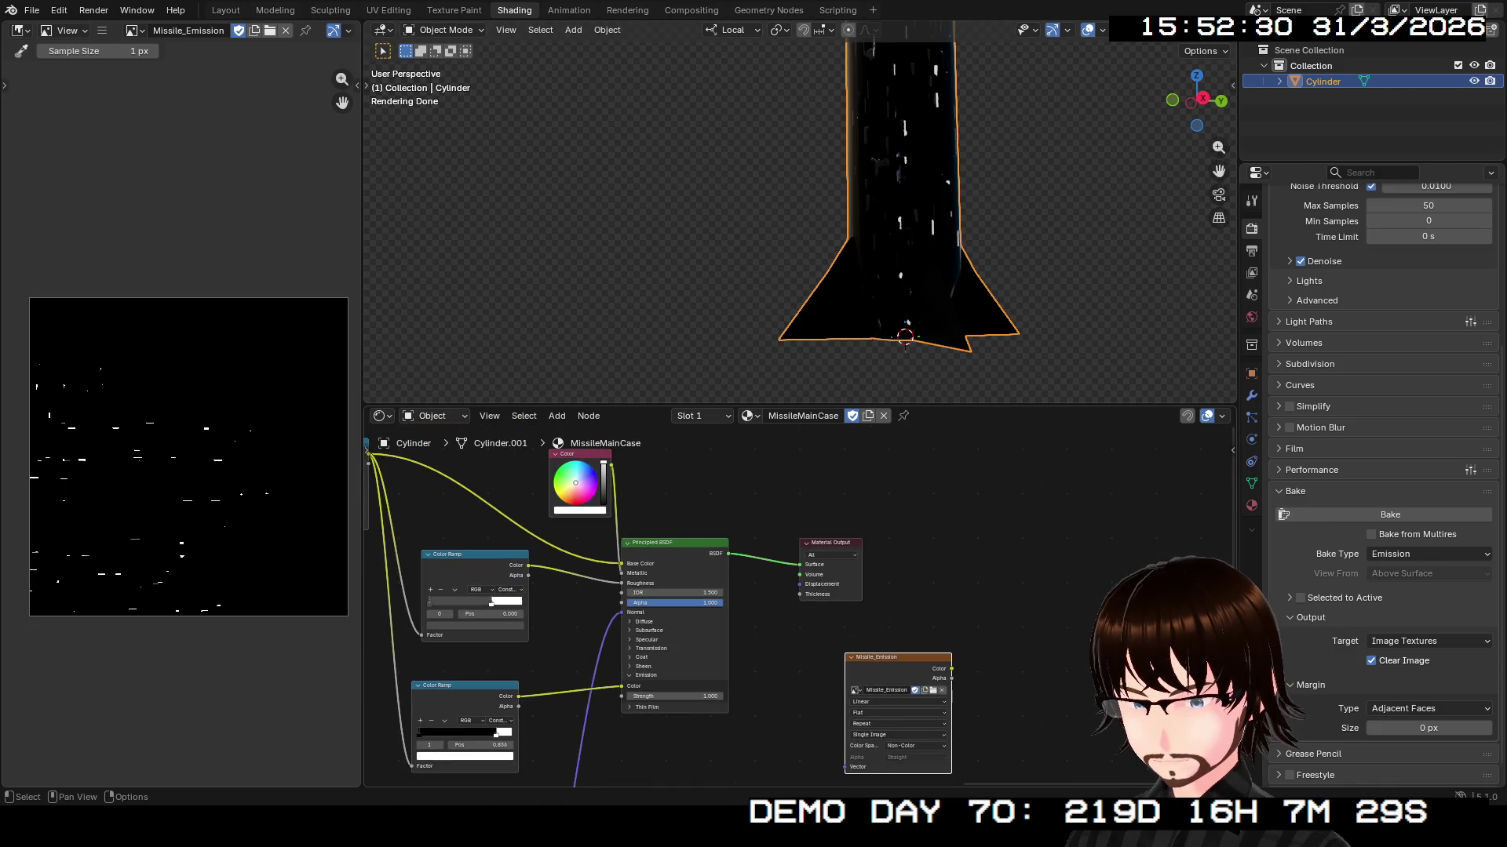
# - Add and remove an empty material slot, then browse the materials from MissileMainCase to Black and back
pyautogui.click(702, 416)
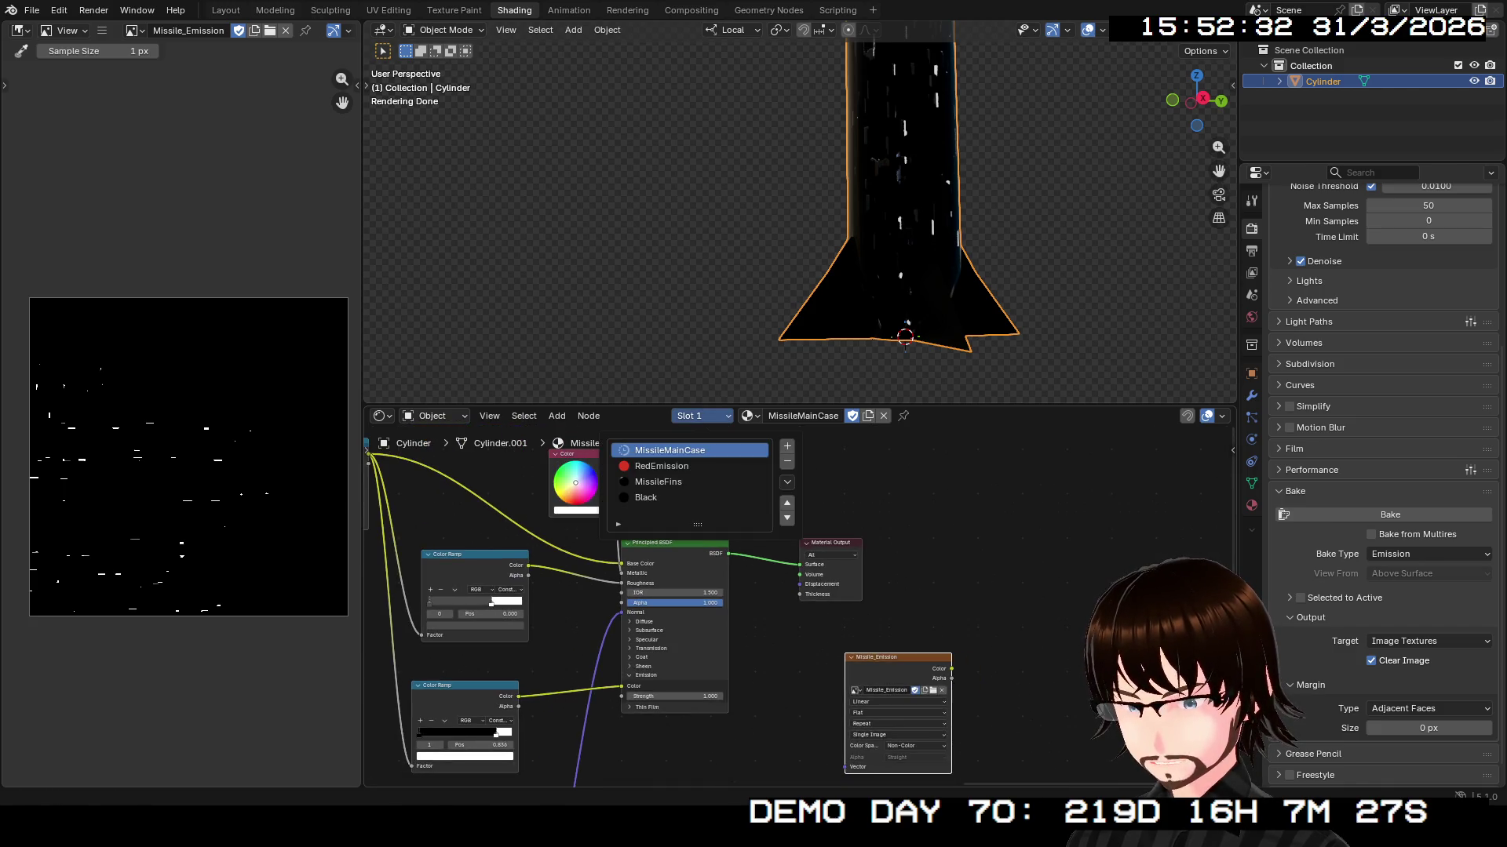
pyautogui.click(787, 446)
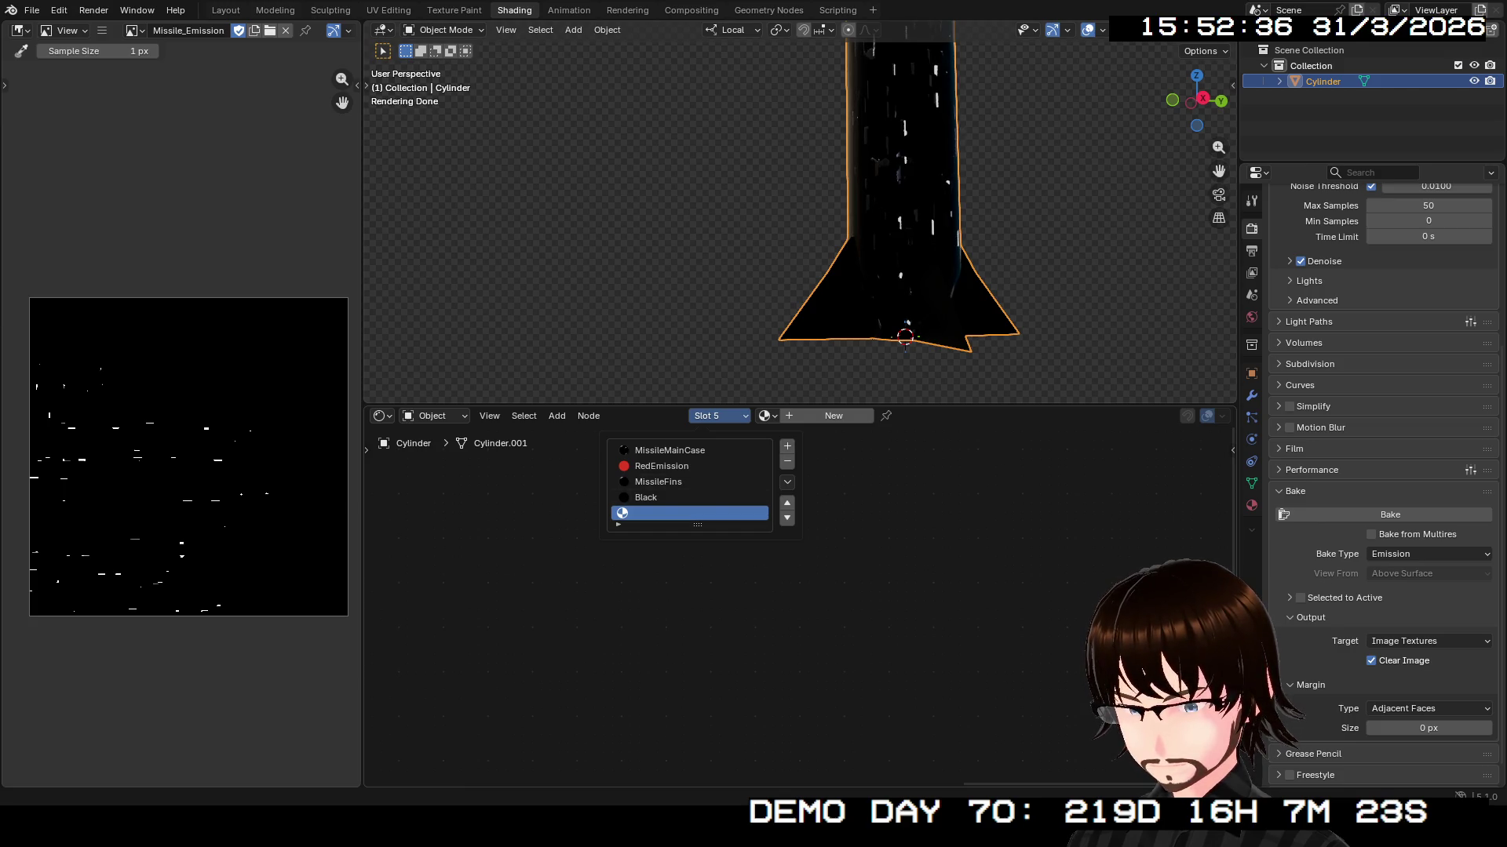
pyautogui.click(787, 462)
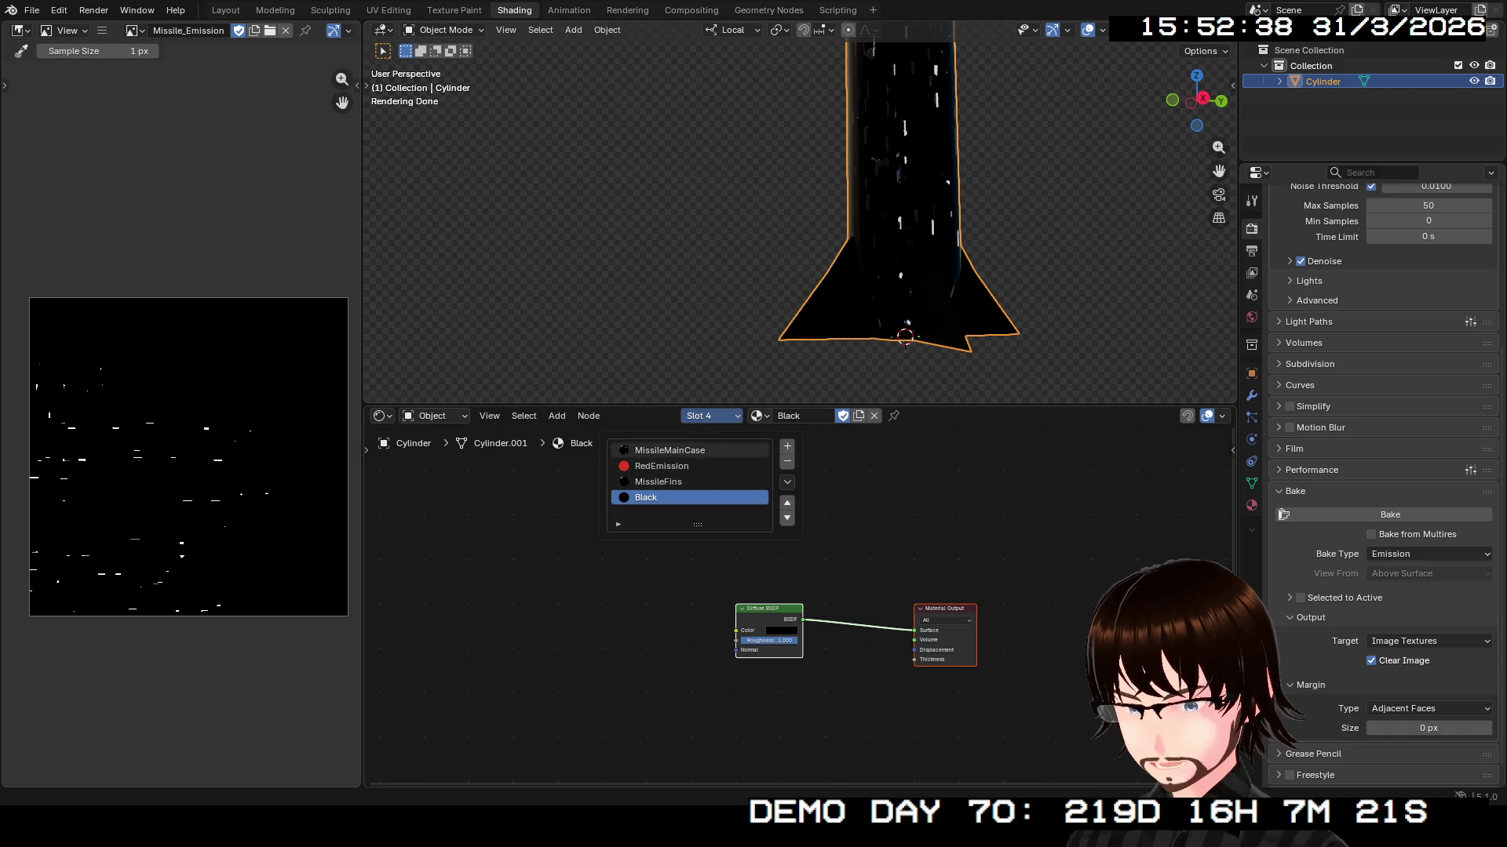
pyautogui.click(670, 451)
pyautogui.click(670, 466)
pyautogui.click(670, 481)
pyautogui.click(670, 498)
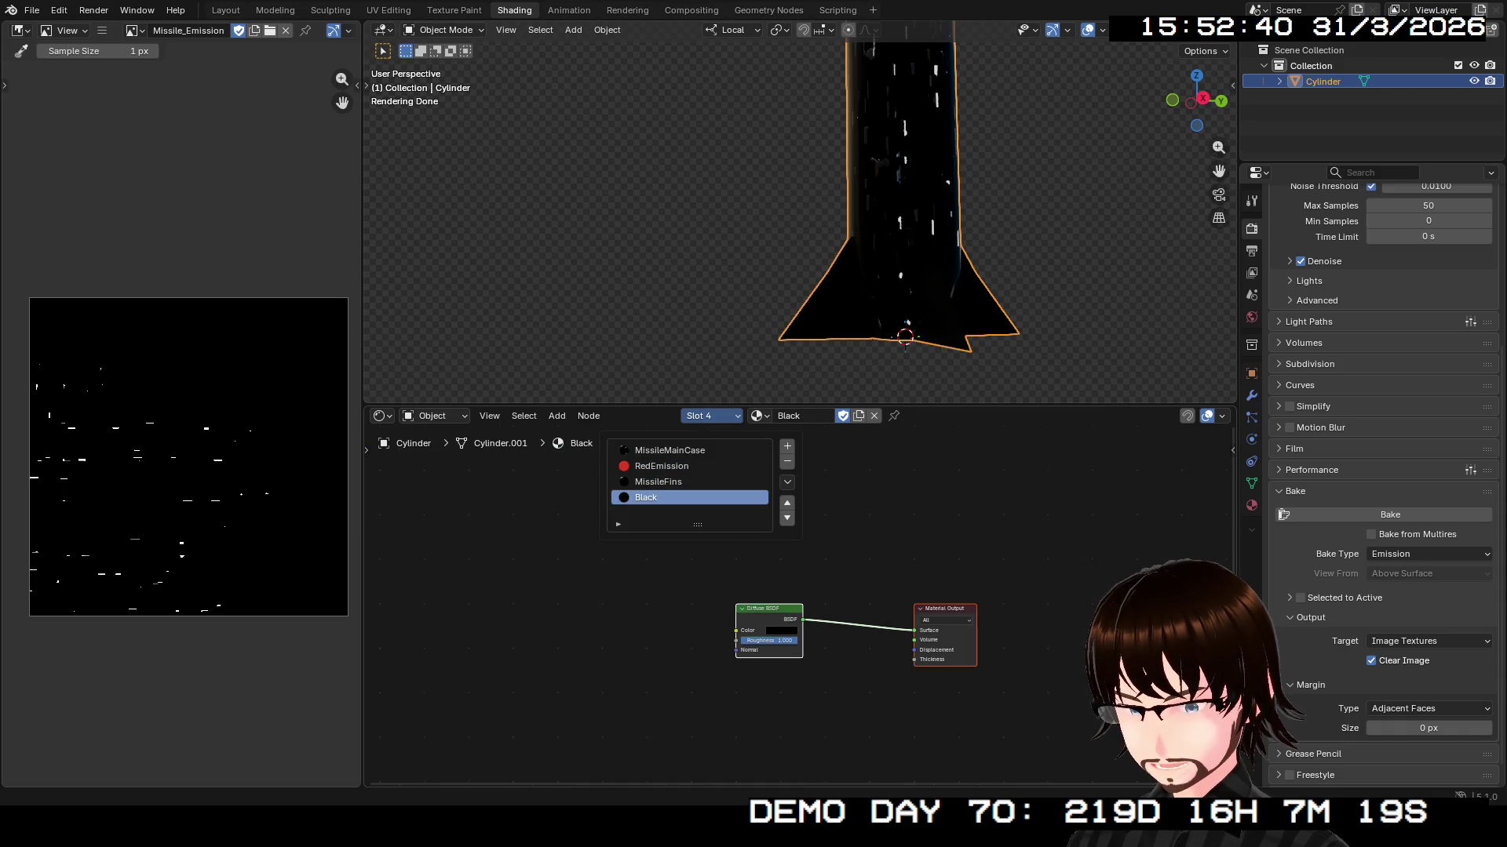
pyautogui.click(670, 482)
pyautogui.click(670, 466)
pyautogui.click(670, 451)
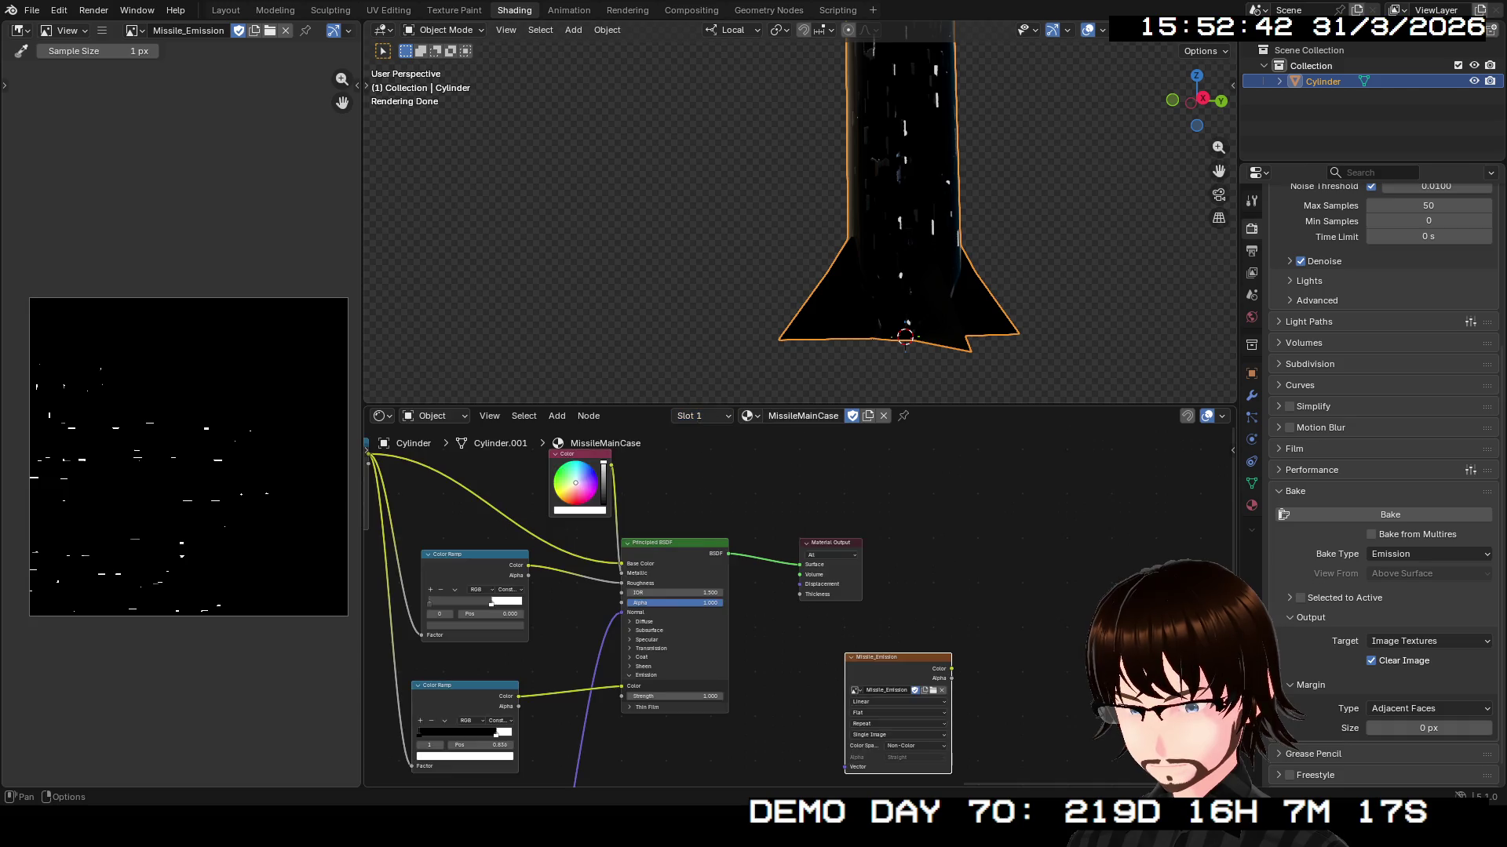
# - Make a single-user copy of MissileMainCase and rename it Missile_Textured
pyautogui.click(868, 415)
pyautogui.doubleClick(800, 416)
pyautogui.press('Left')
pyautogui.press('Left')
pyautogui.press('Left')
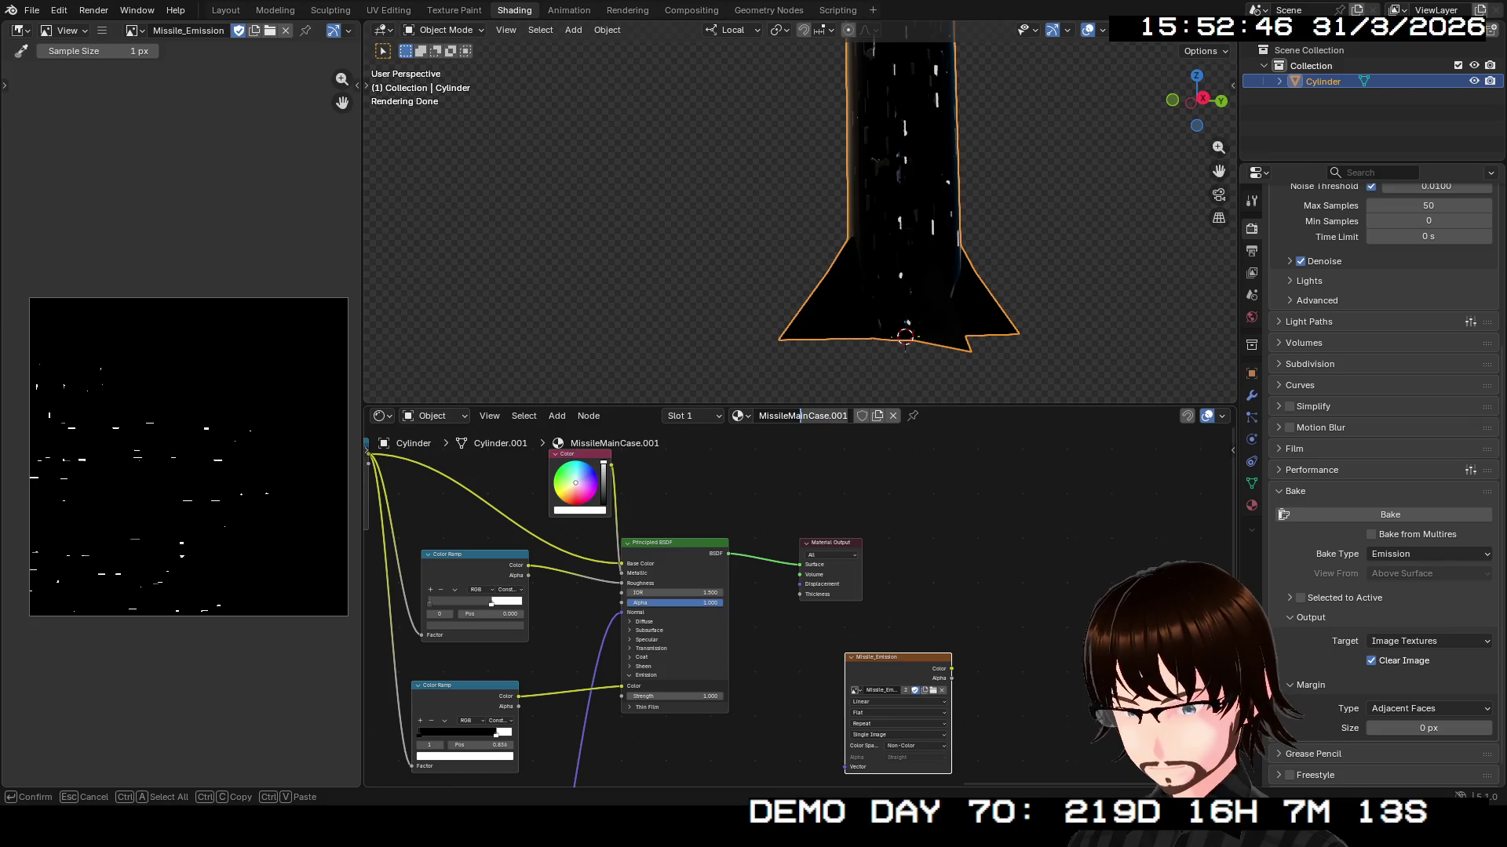
pyautogui.hotkey('shift', 'End')
pyautogui.write('_')
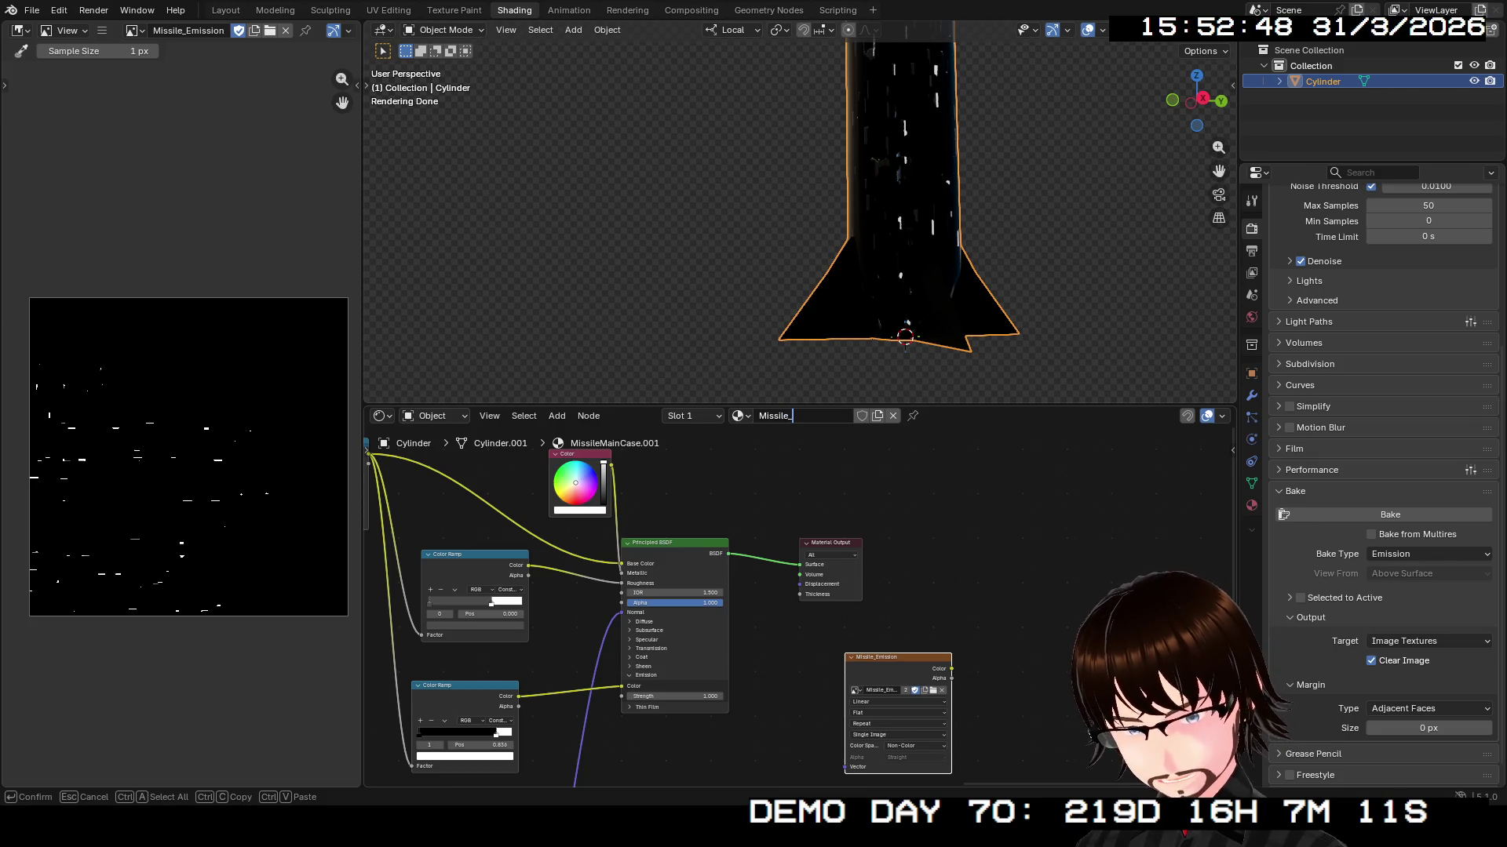
pyautogui.write('Text')
pyautogui.write('ured')
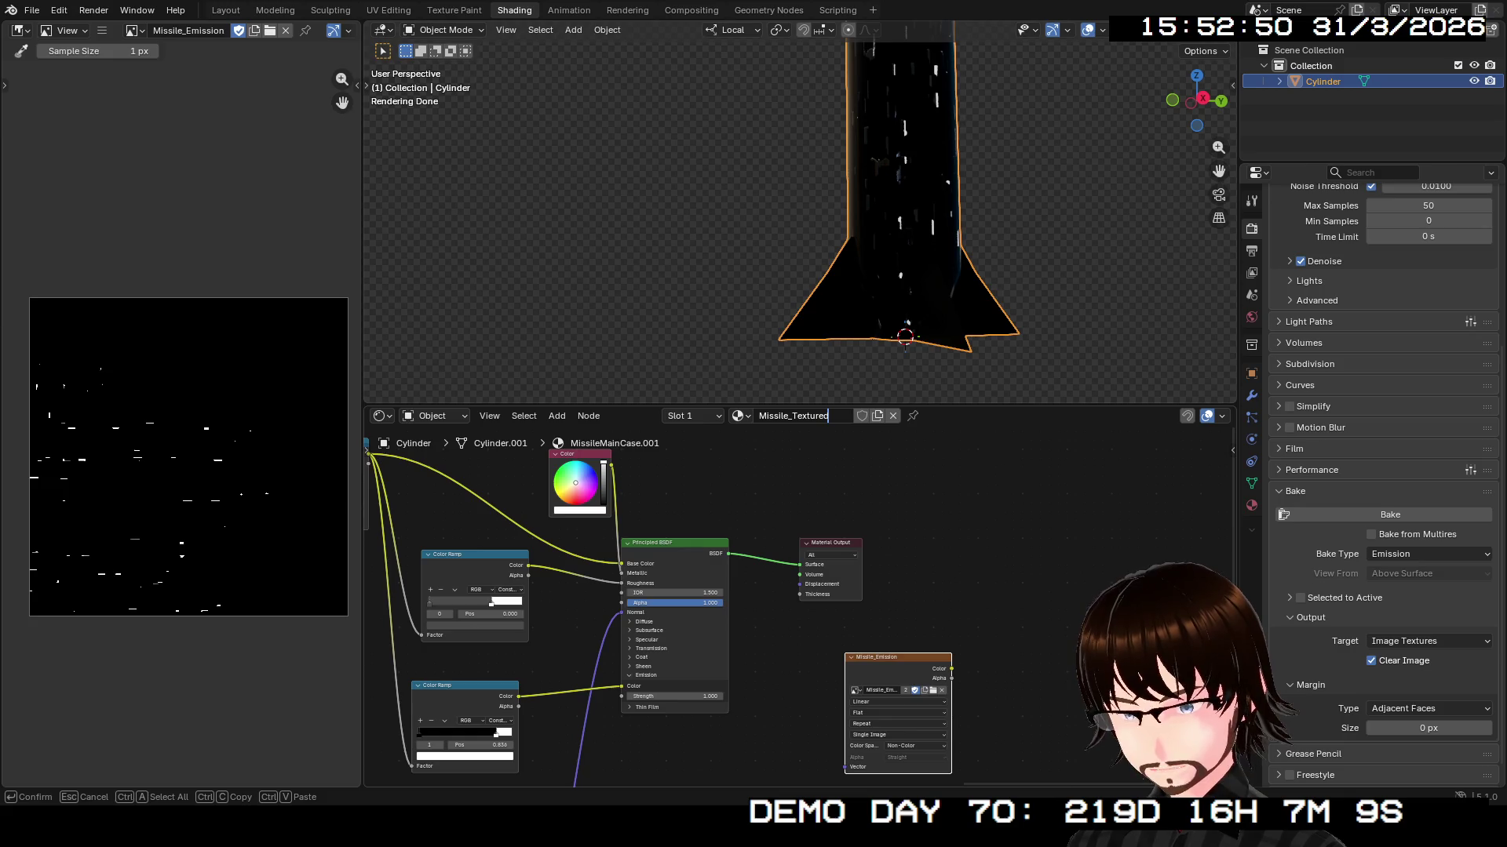
pyautogui.press('Return')
# - Delete the Missile_Emission texture, colour ramp and colour nodes, leaving the Principled BSDF with output target All
pyautogui.scroll(-3, 1121, 692)
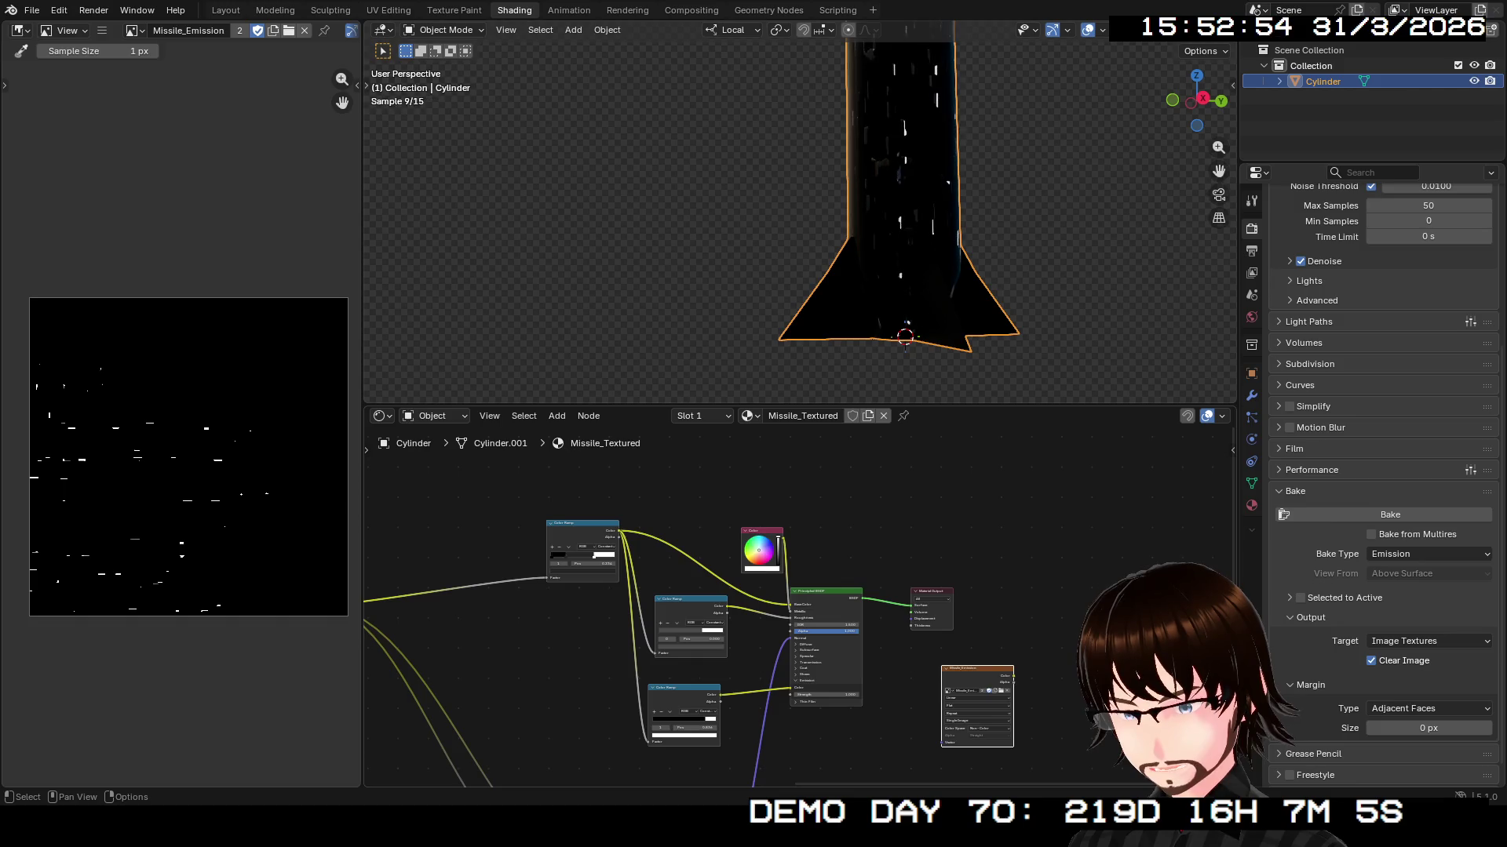
pyautogui.press('Delete')
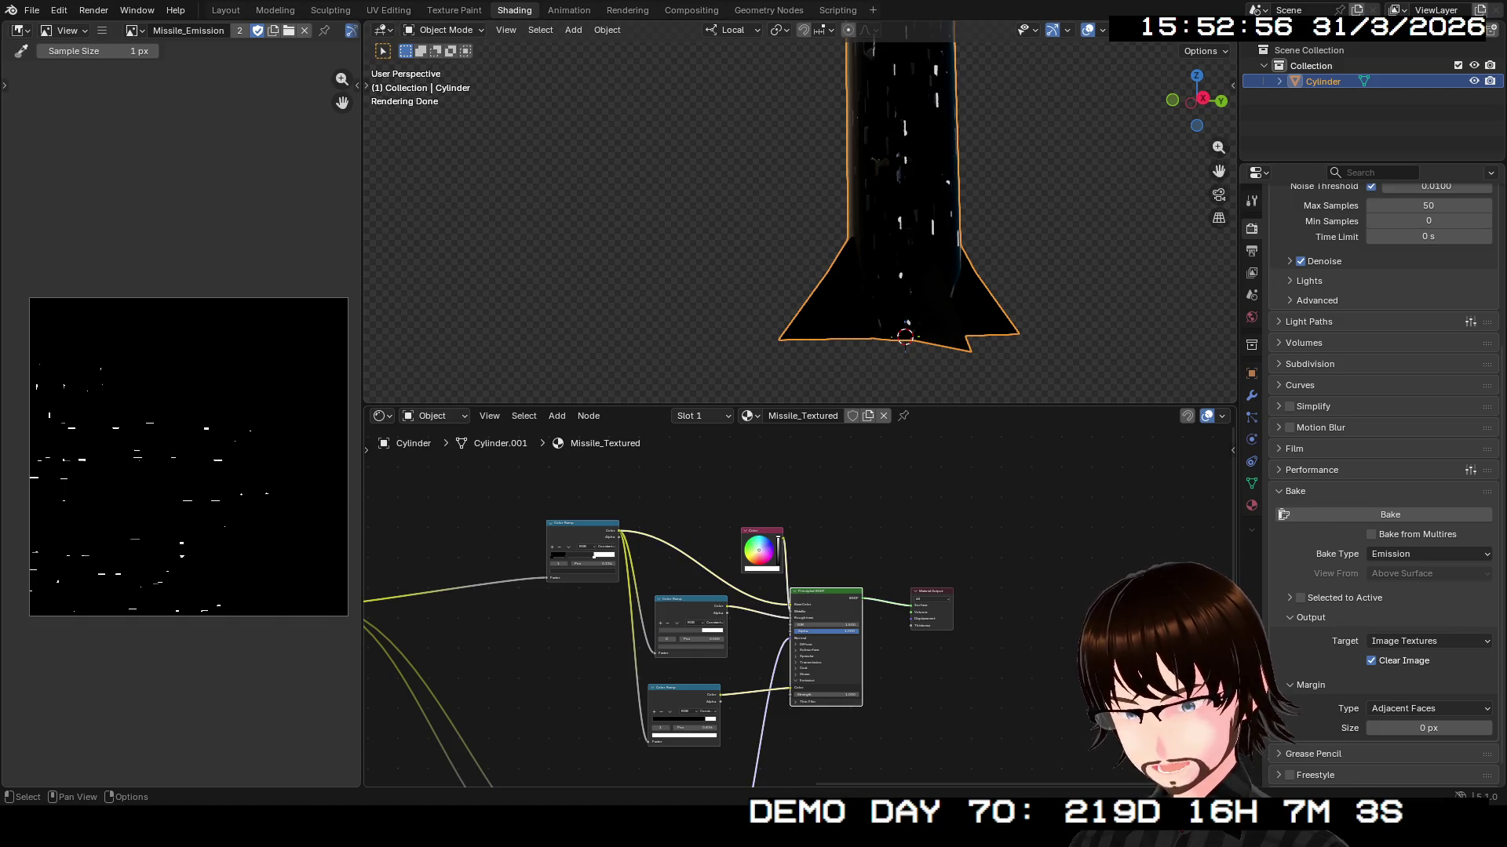
pyautogui.click(931, 598)
pyautogui.click(930, 612)
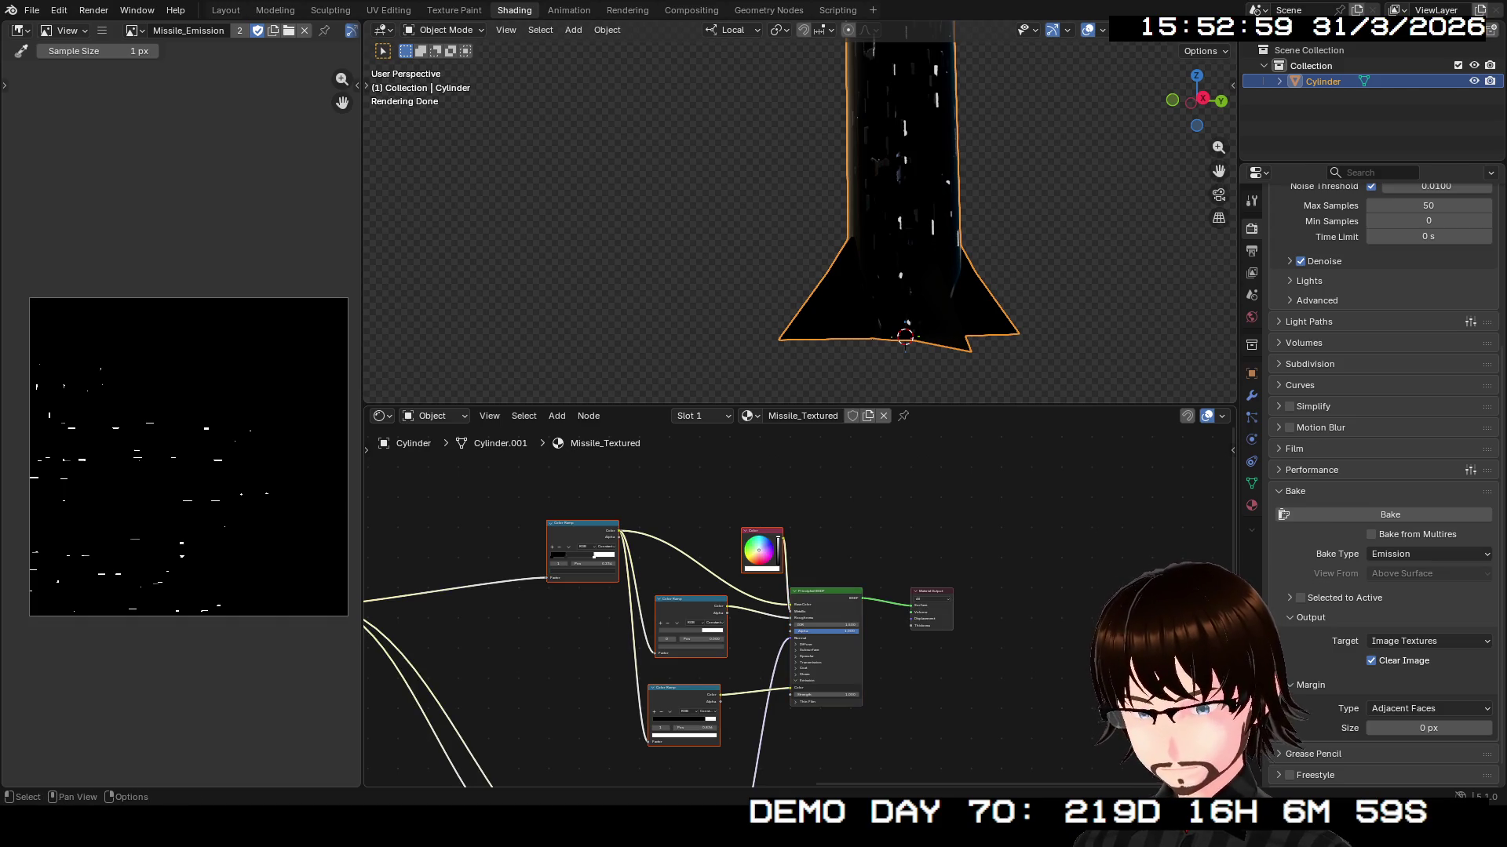
pyautogui.press('Delete')
pyautogui.click(806, 618)
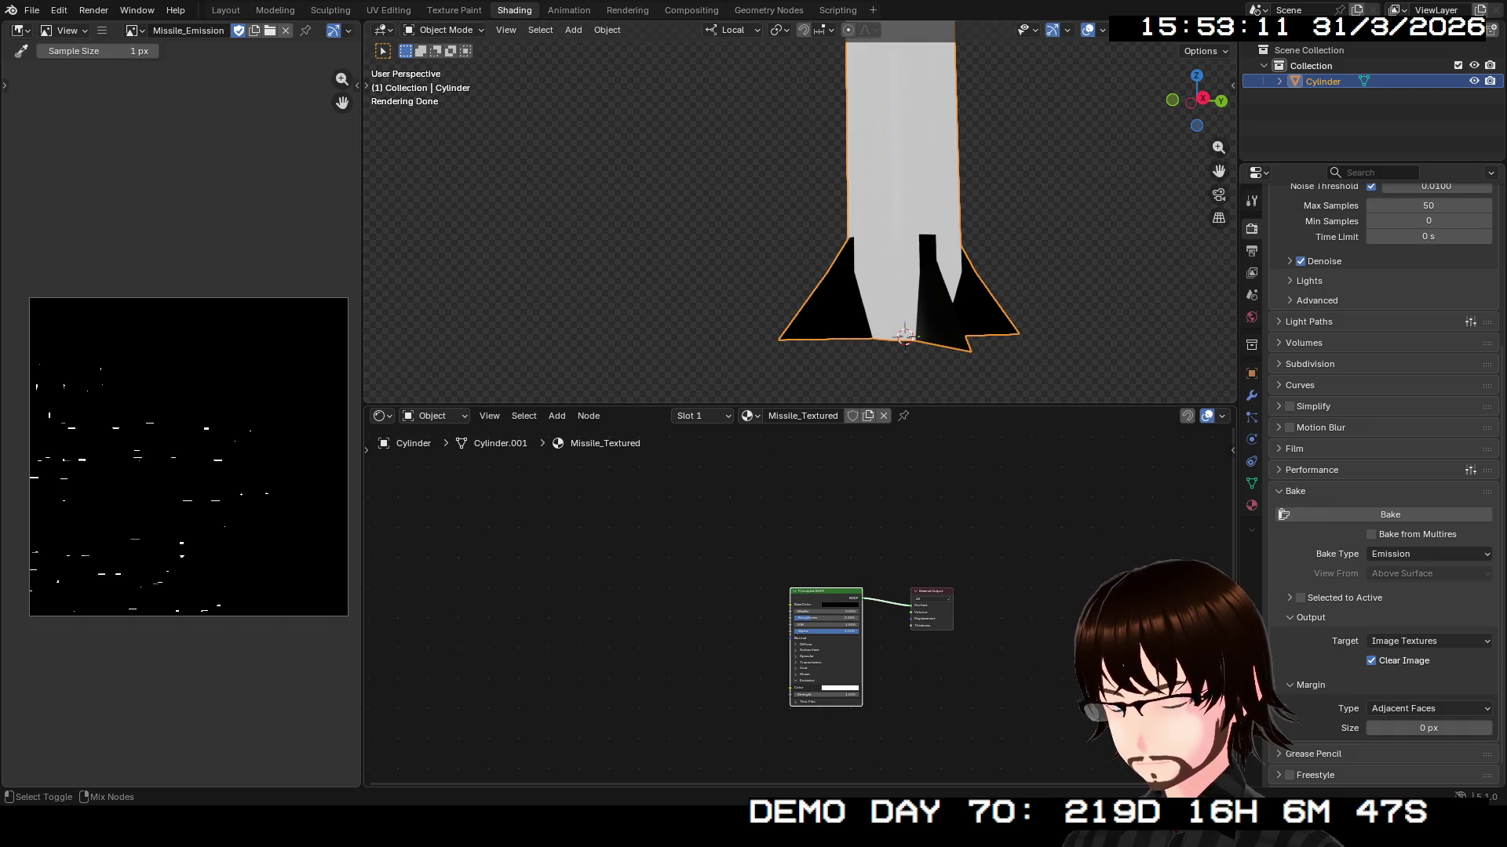
# - Bring back the deleted image-texture node setup with redo
pyautogui.hotkey('ctrl', 'shift', 'z')
pyautogui.scroll(-3, 678, 645)
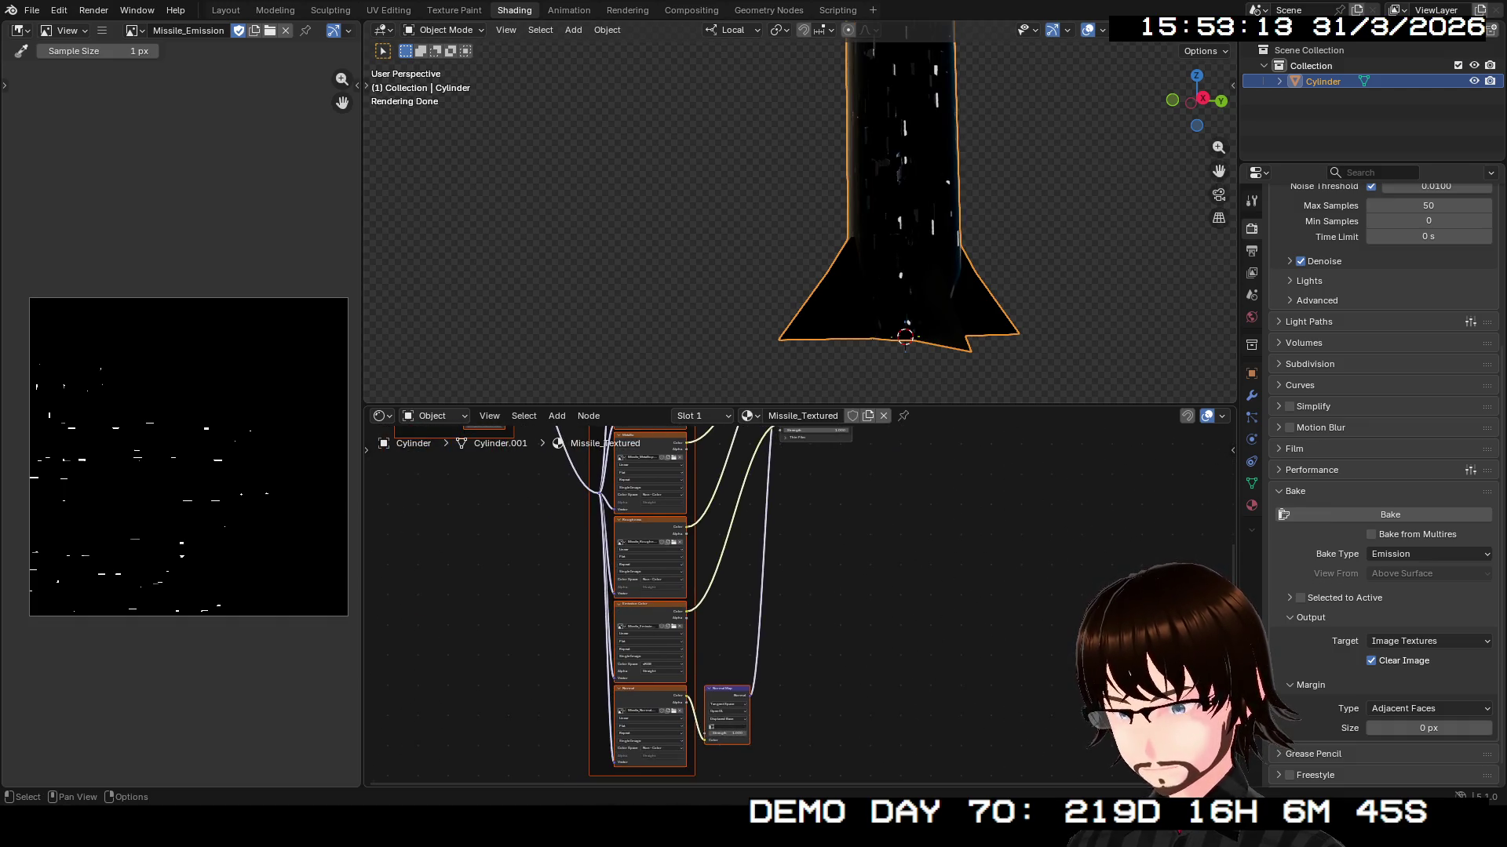
pyautogui.scroll(3, 651, 597)
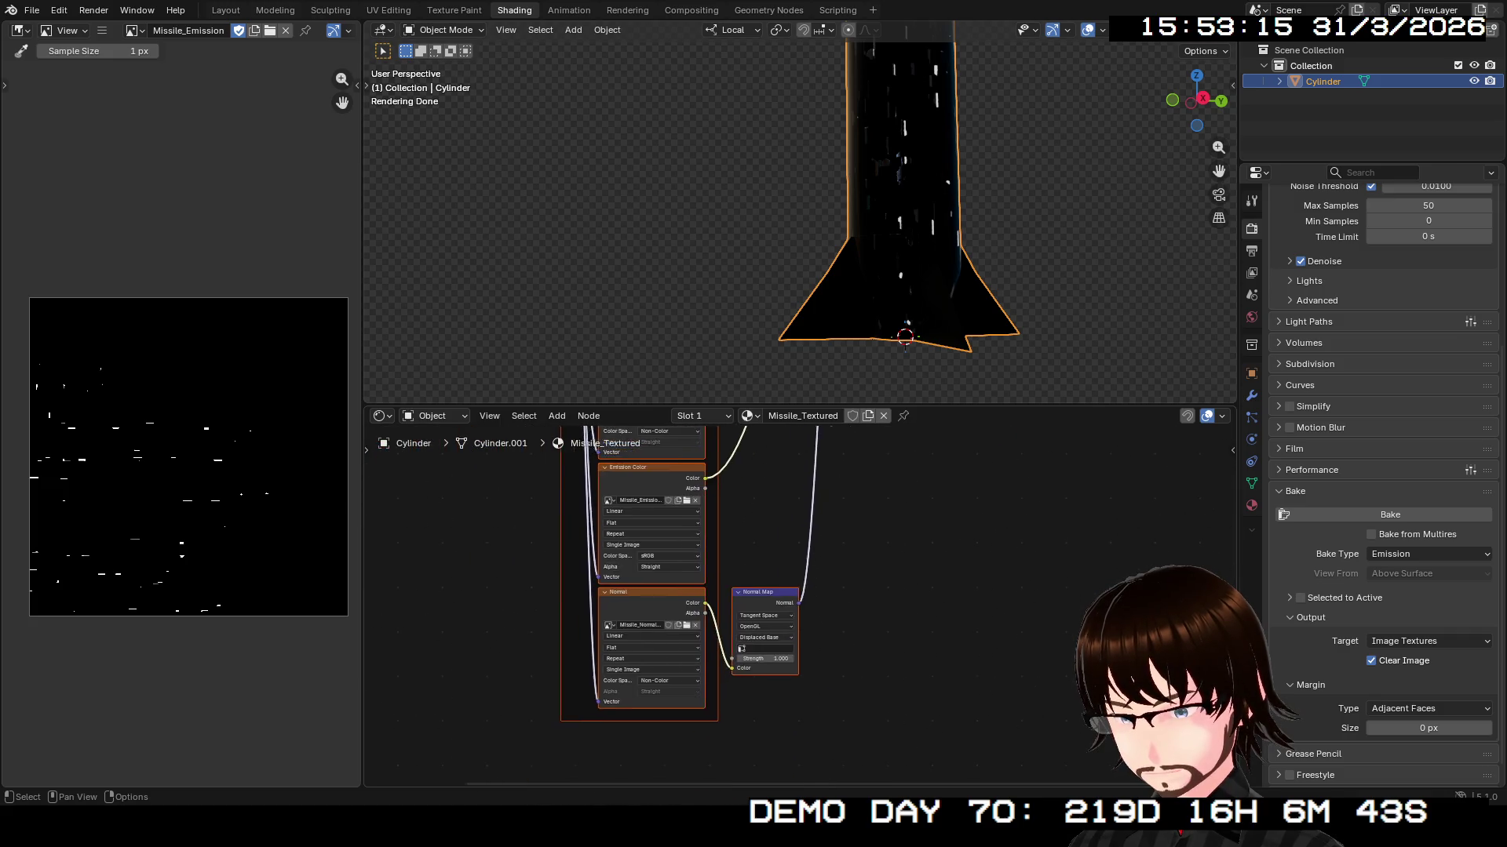
pyautogui.scroll(-3, 800, 604)
# - Inspect the rocket from the side in material preview and rendered shading
pyautogui.moveTo(800, 236)
pyautogui.mouseDown()
pyautogui.moveTo(802, 211)
pyautogui.moveTo(831, 235)
pyautogui.moveTo(808, 228)
pyautogui.moveTo(835, 157)
pyautogui.moveTo(835, 204)
pyautogui.moveTo(938, 183)
pyautogui.moveTo(952, 208)
pyautogui.moveTo(863, 299)
pyautogui.mouseUp()
pyautogui.click(1161, 30)
pyautogui.press('z')
pyautogui.press('z')
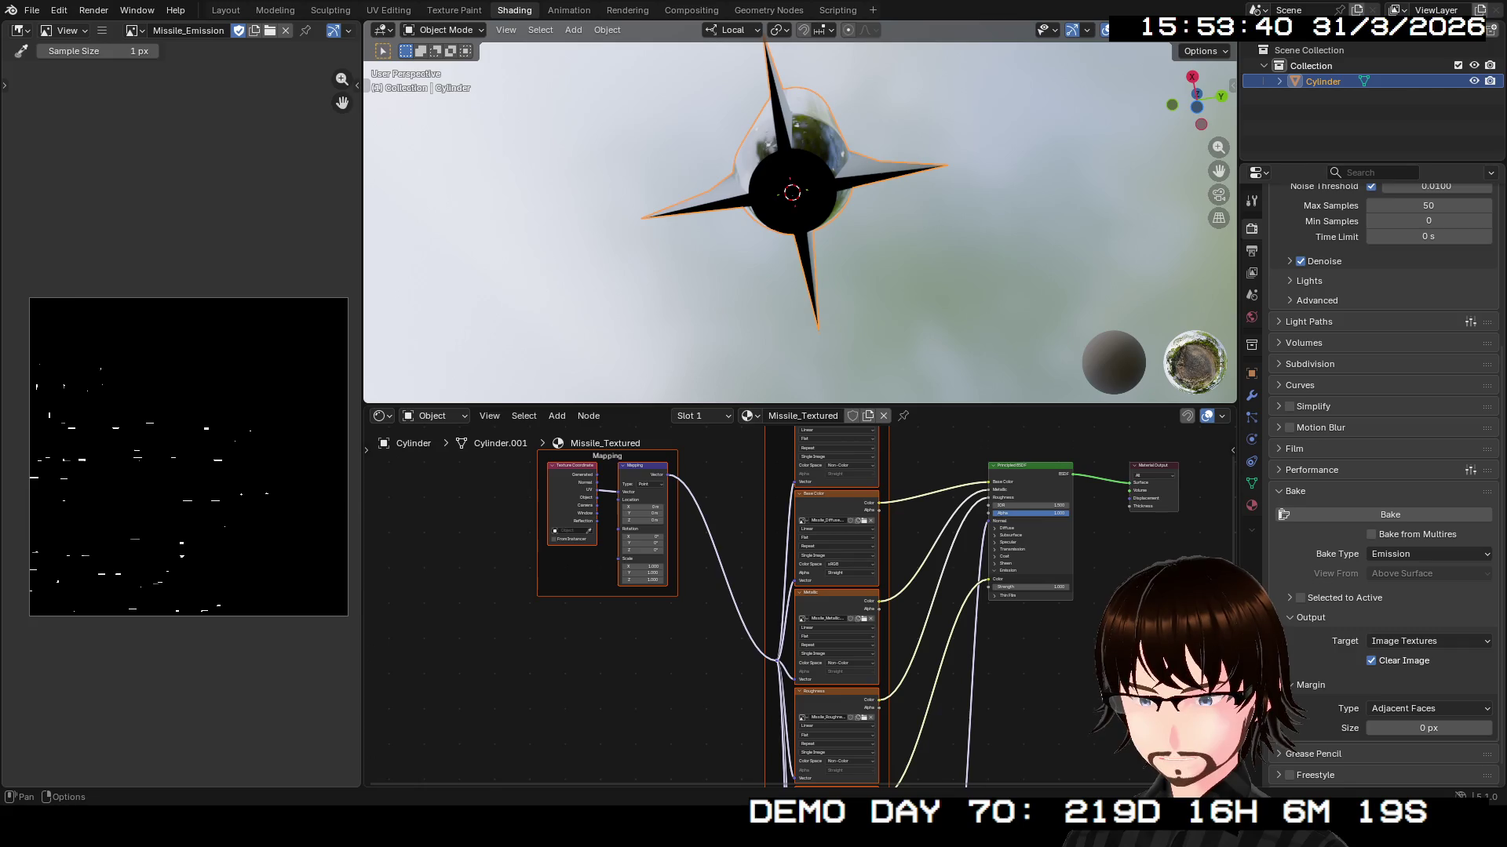
pyautogui.press('z')
pyautogui.moveTo(863, 298)
pyautogui.mouseDown()
pyautogui.moveTo(824, 212)
pyautogui.moveTo(815, 137)
pyautogui.mouseUp()
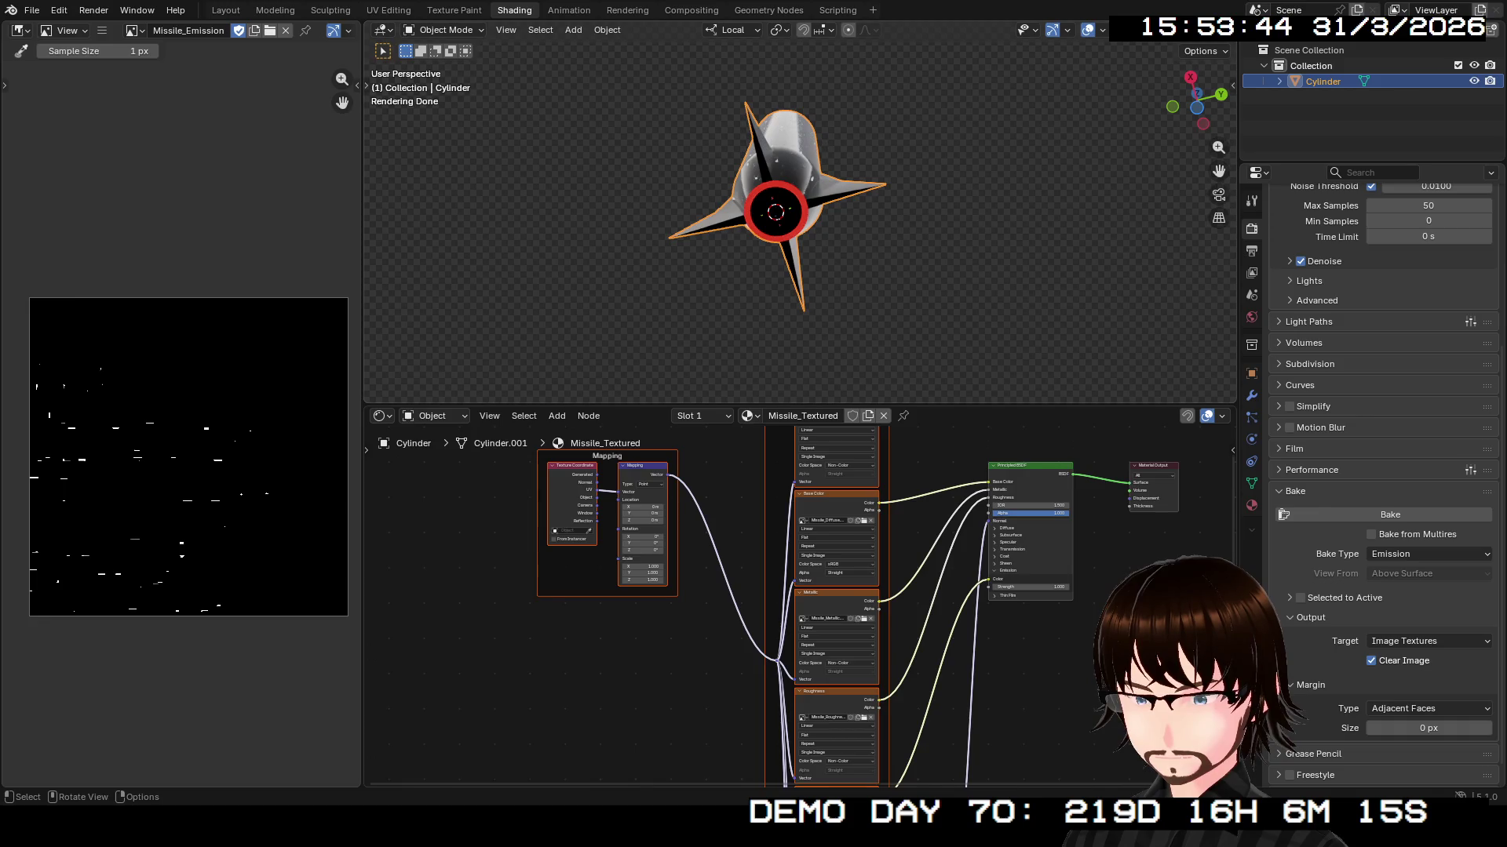
pyautogui.scroll(-1, 802, 613)
pyautogui.scroll(-5, 801, 612)
pyautogui.hscroll(3, 801, 612)
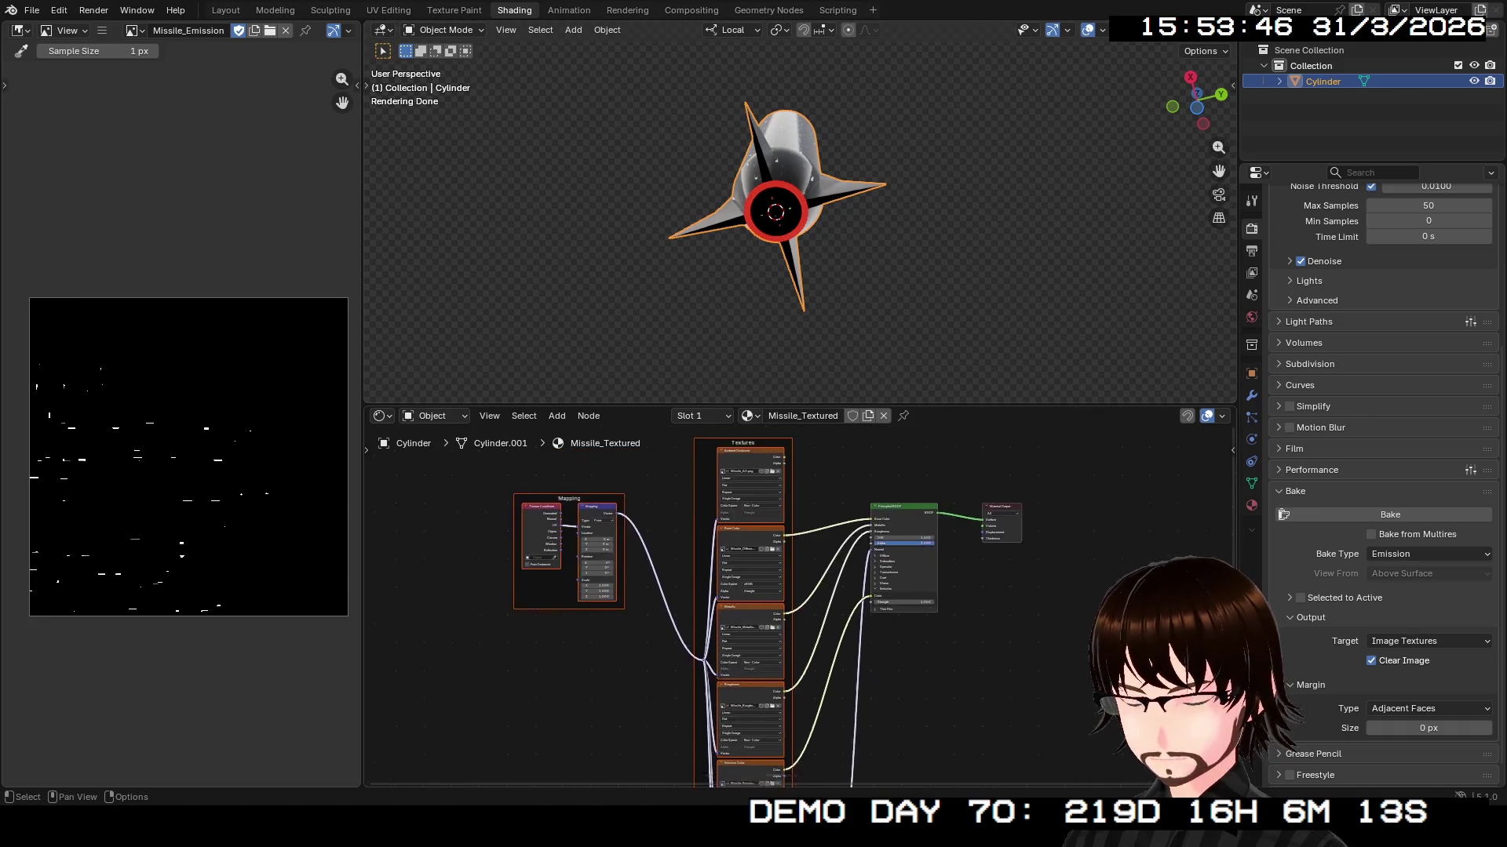
pyautogui.scroll(3, 785, 608)
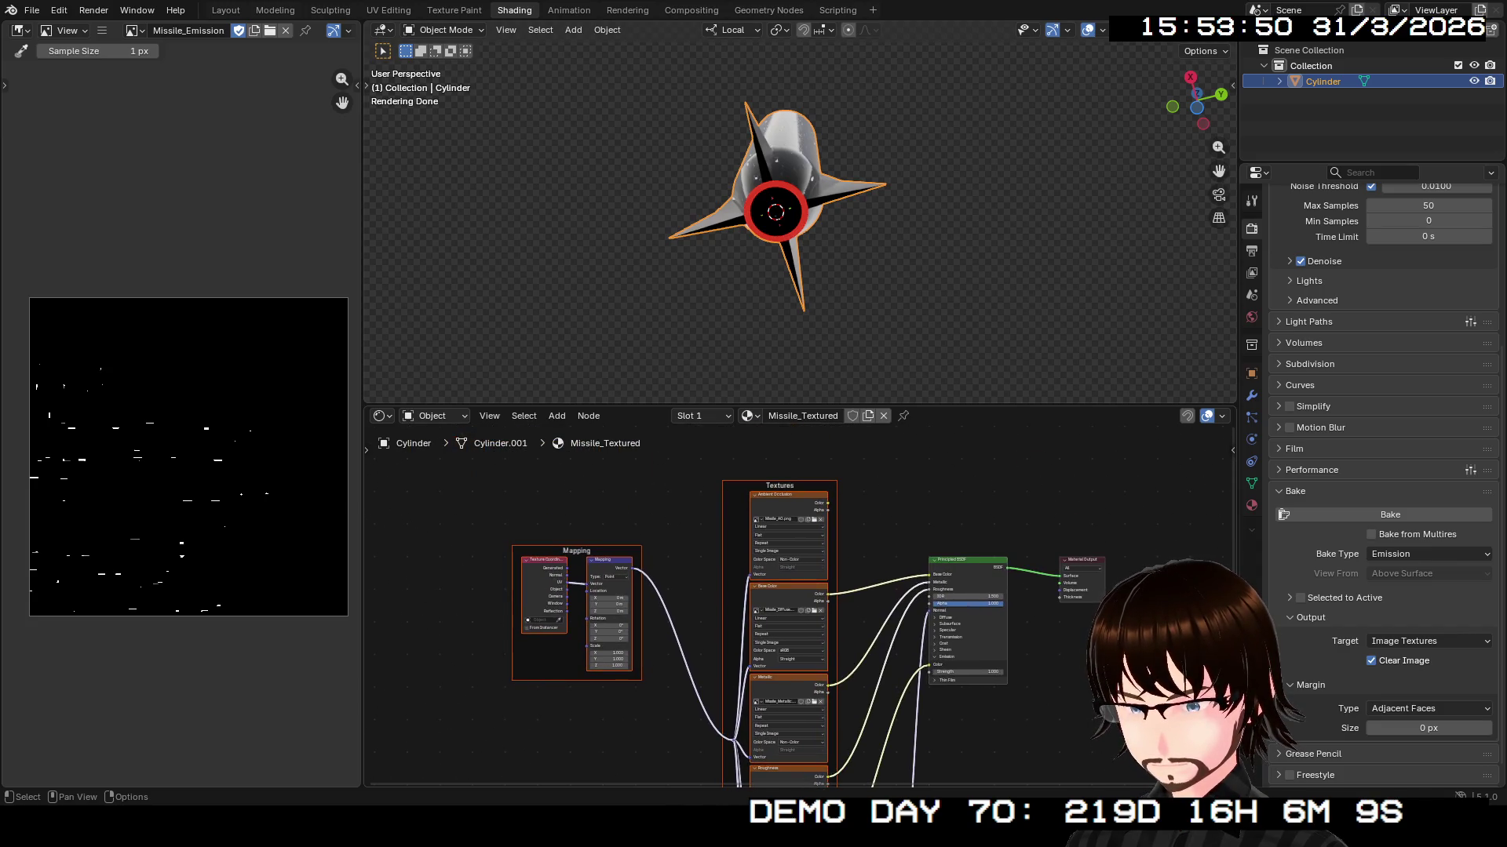
# - Give Missile_Textured a fake user and return to the Layout workspace
pyautogui.click(852, 416)
pyautogui.click(750, 416)
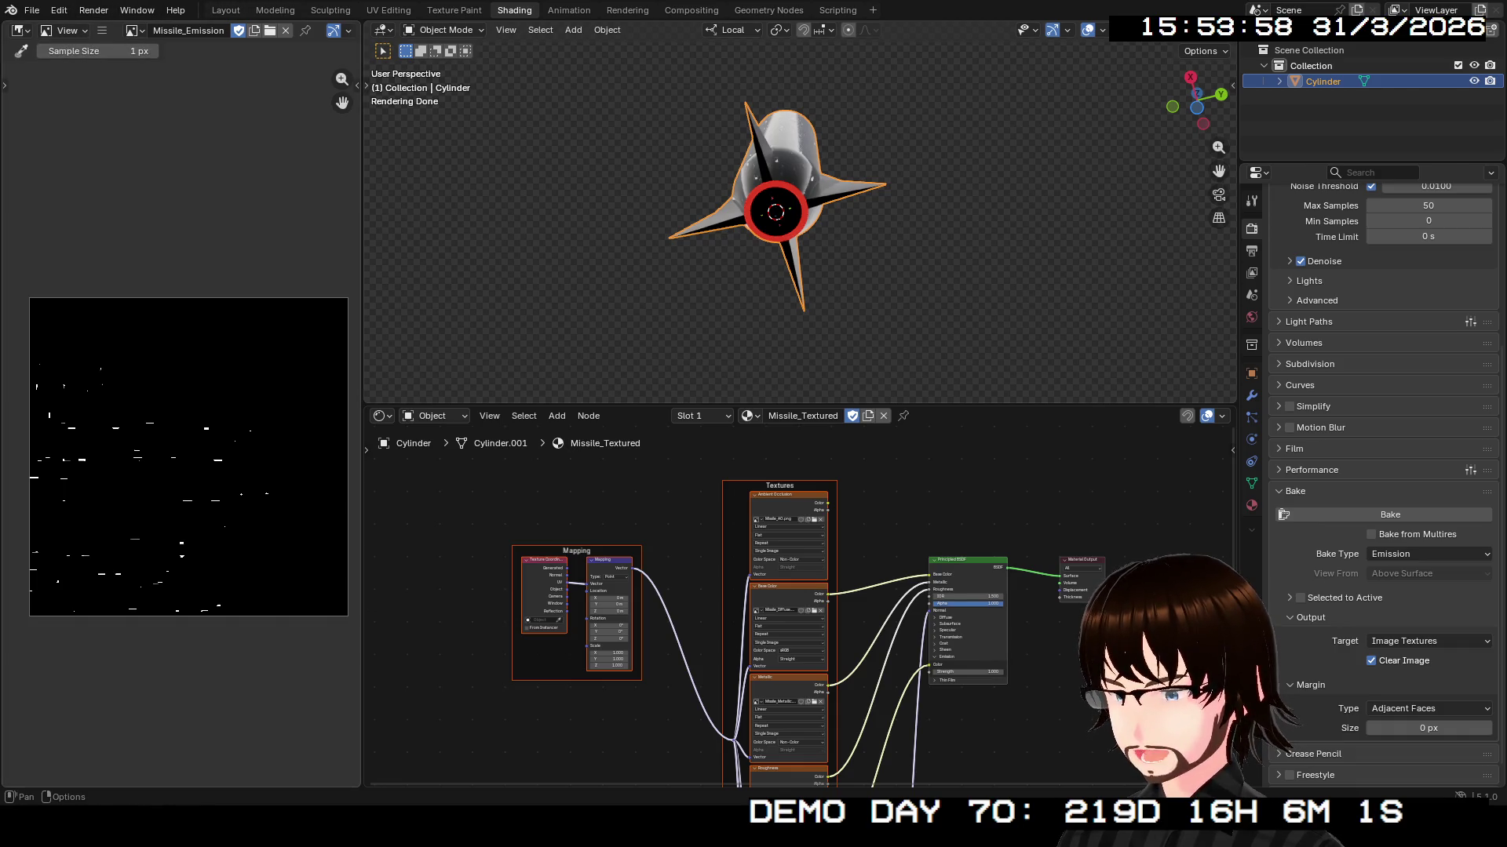
pyautogui.click(226, 10)
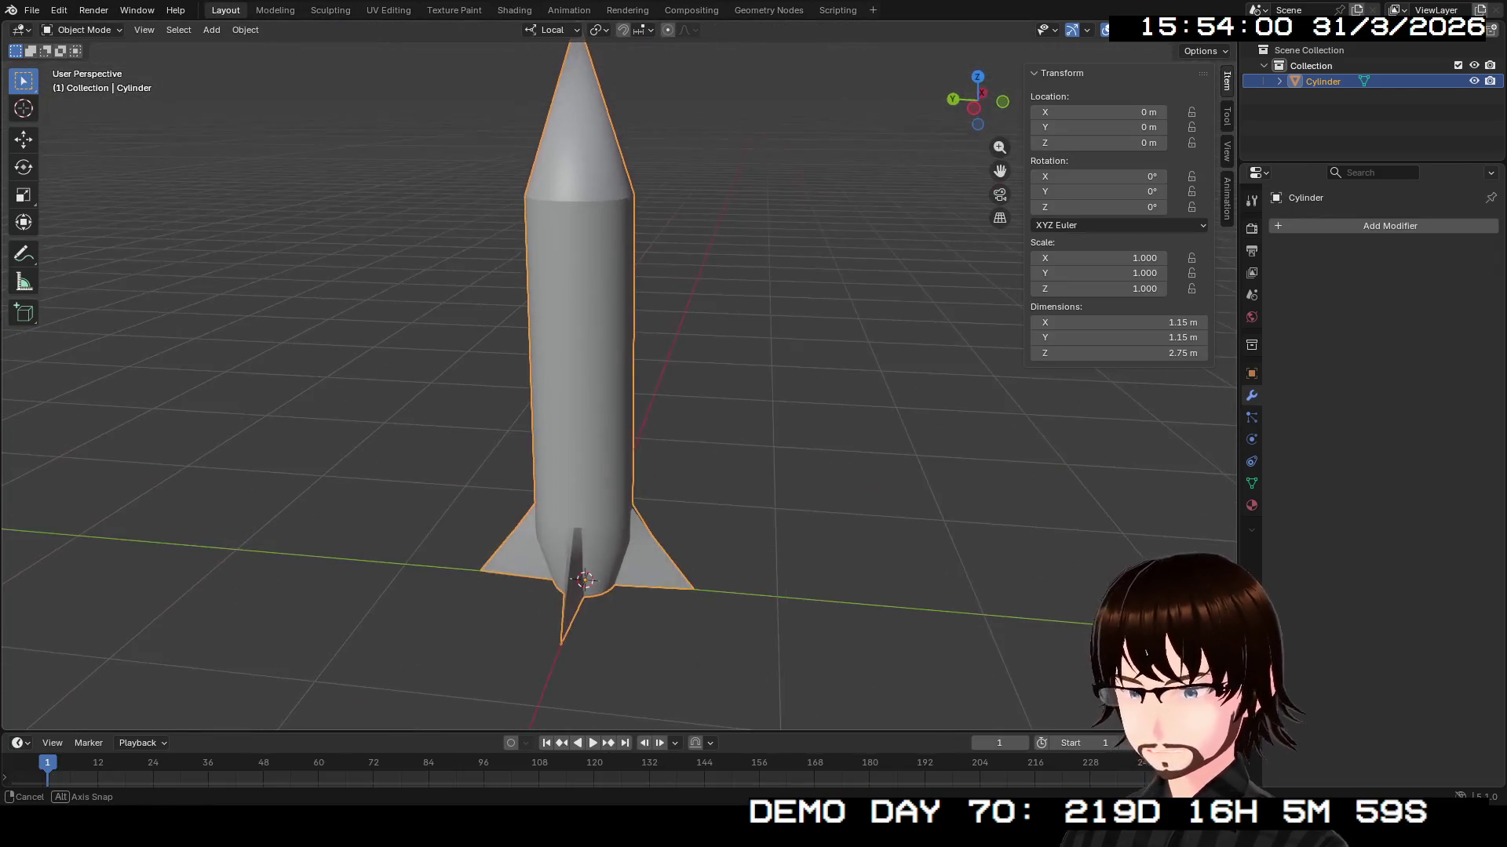
pyautogui.click(1232, 30)
pyautogui.click(1213, 30)
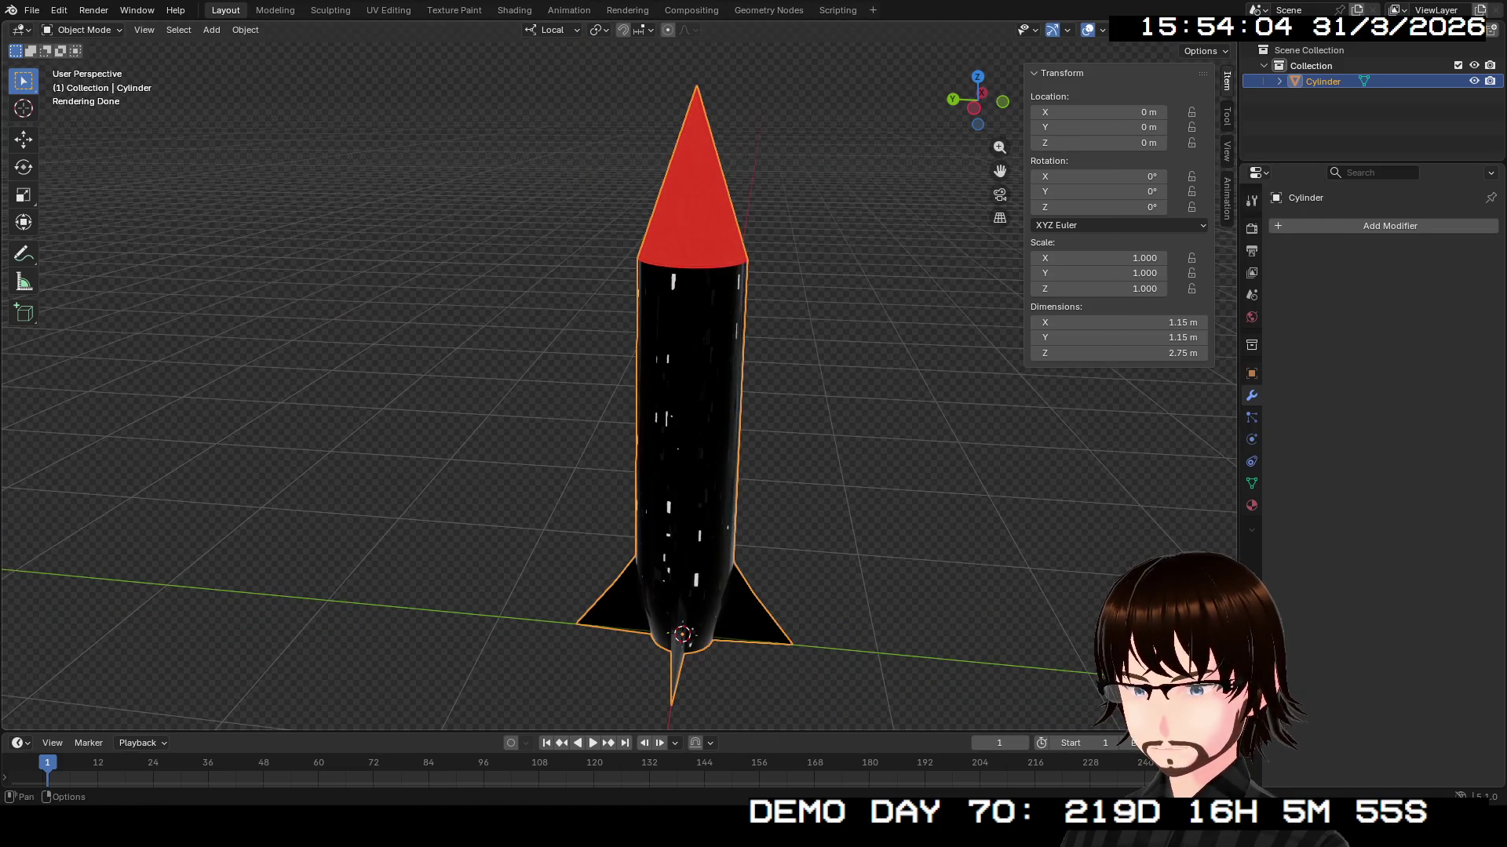
pyautogui.hotkey('shift', 'z')
pyautogui.hotkey('shift', 'z')
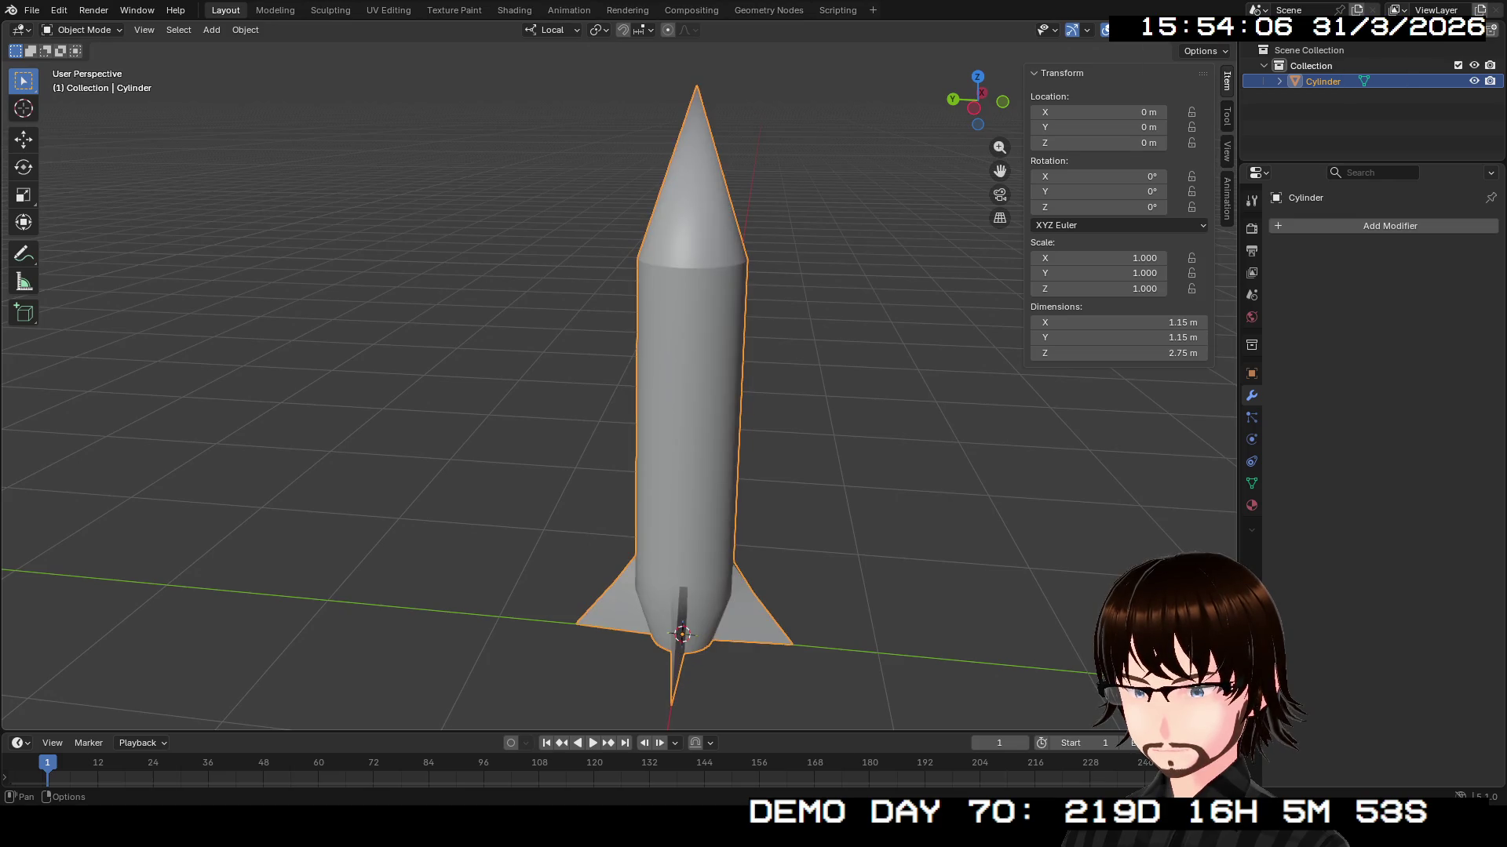
pyautogui.click(32, 10)
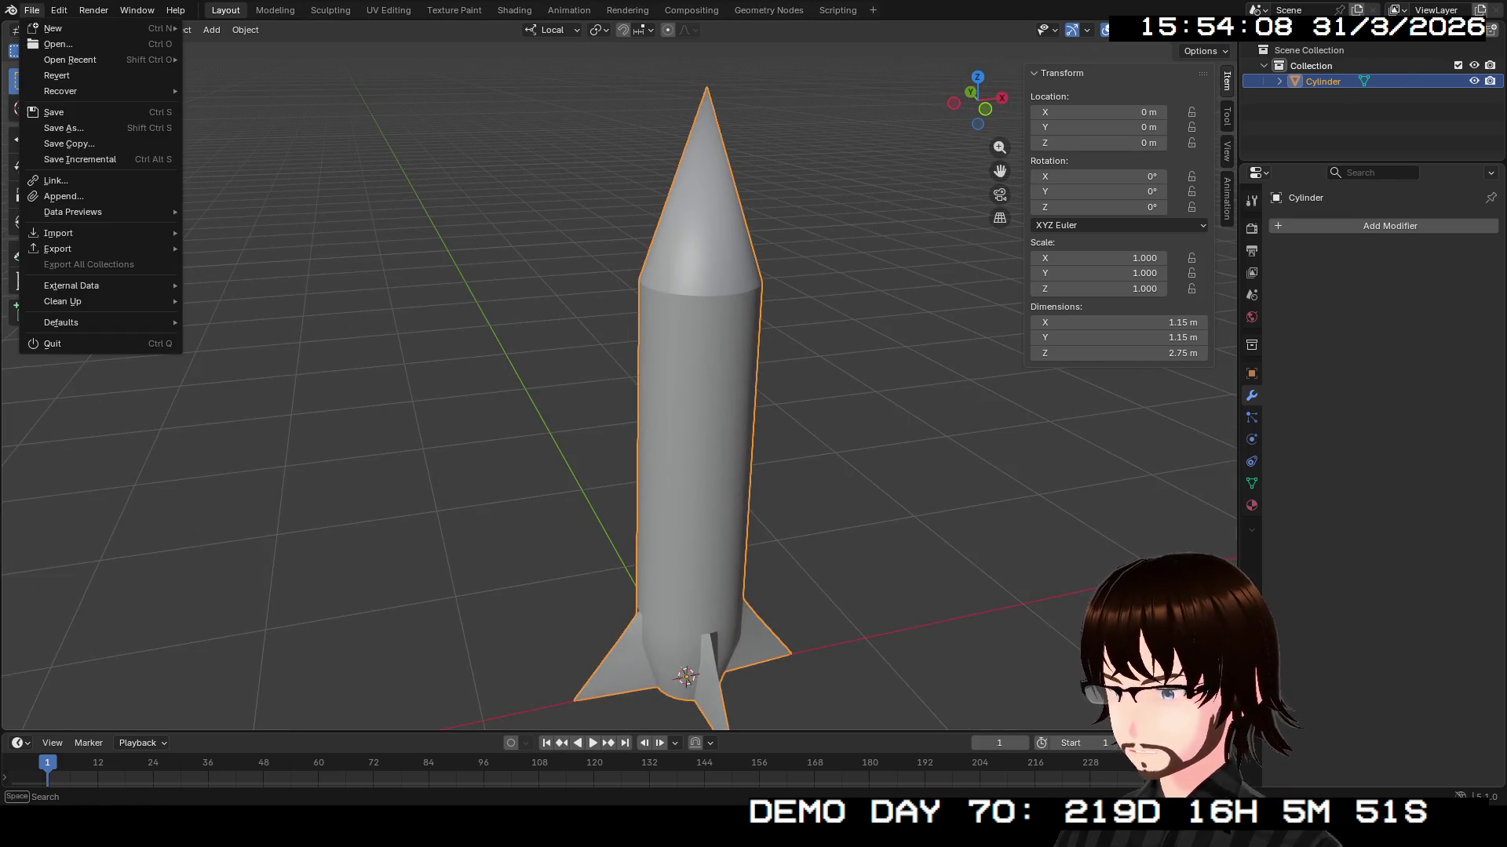
pyautogui.moveTo(94, 249)
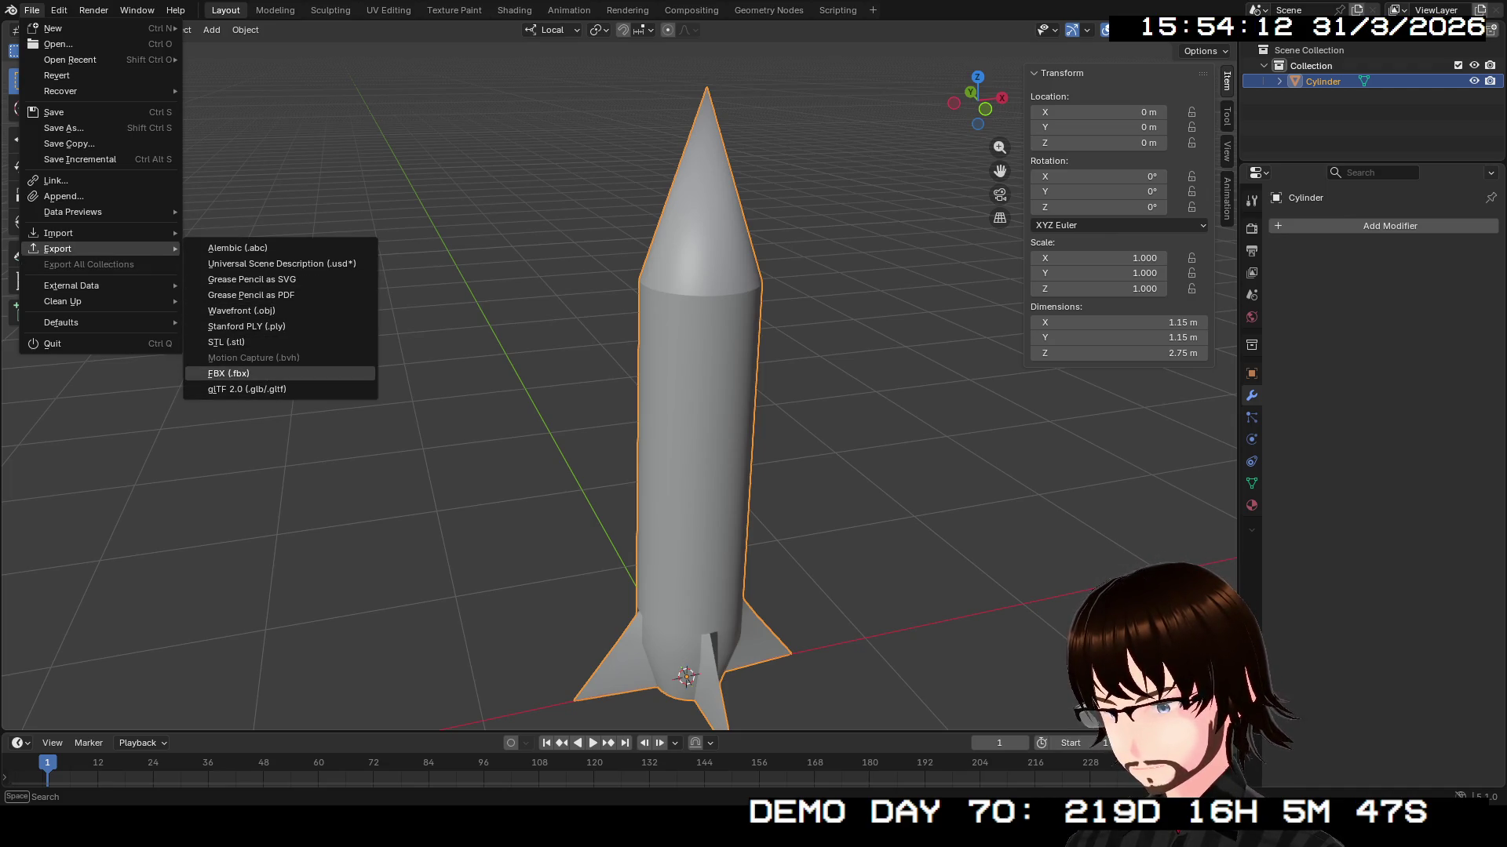
pyautogui.press('Escape')
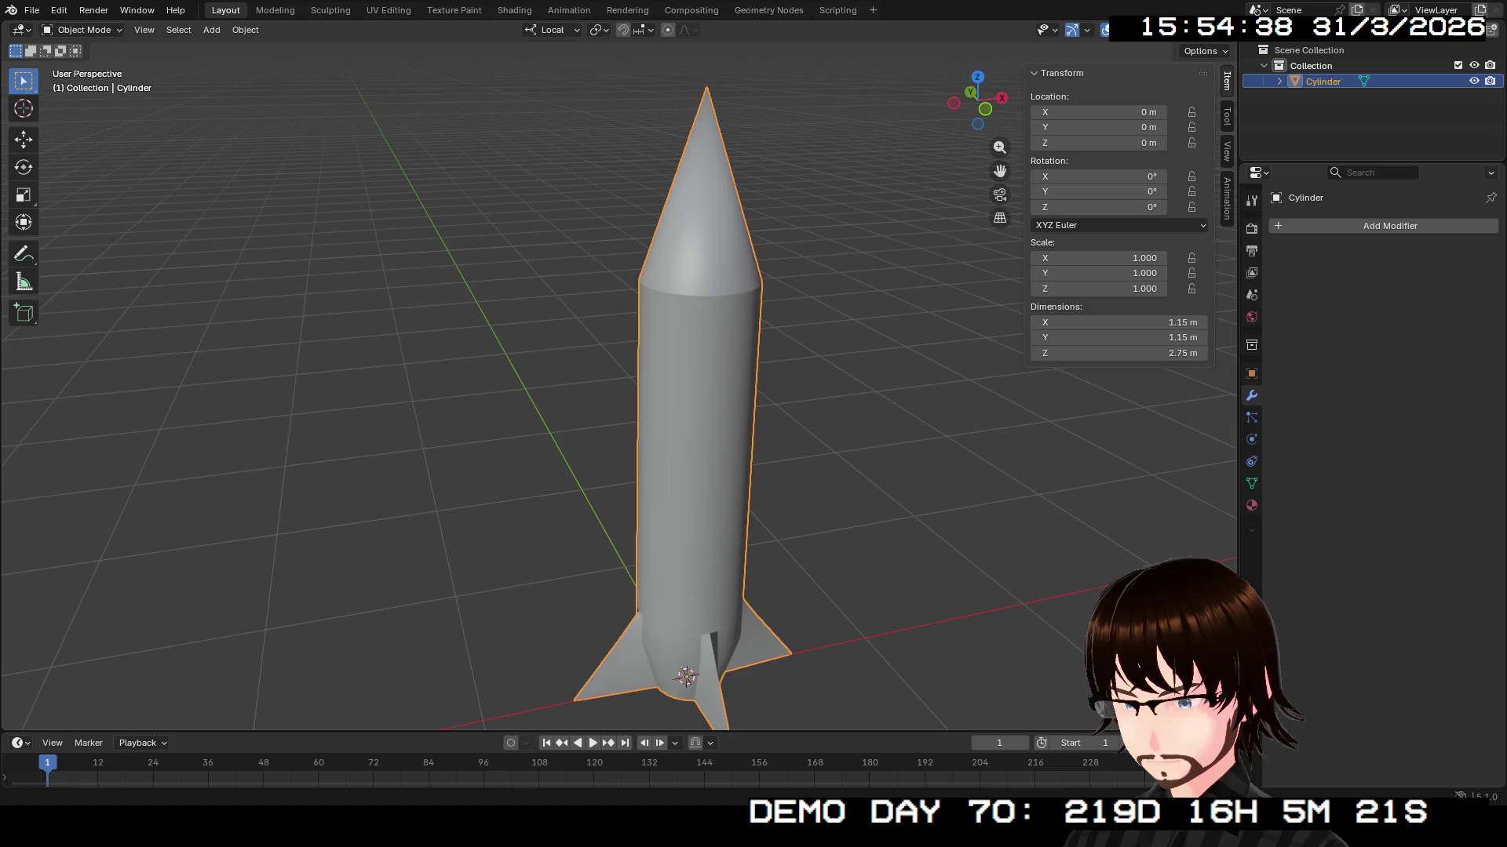
# - Save Missile.blend, then open the Models folder under Assets in Unity
pyautogui.hotkey('ctrl', 's')
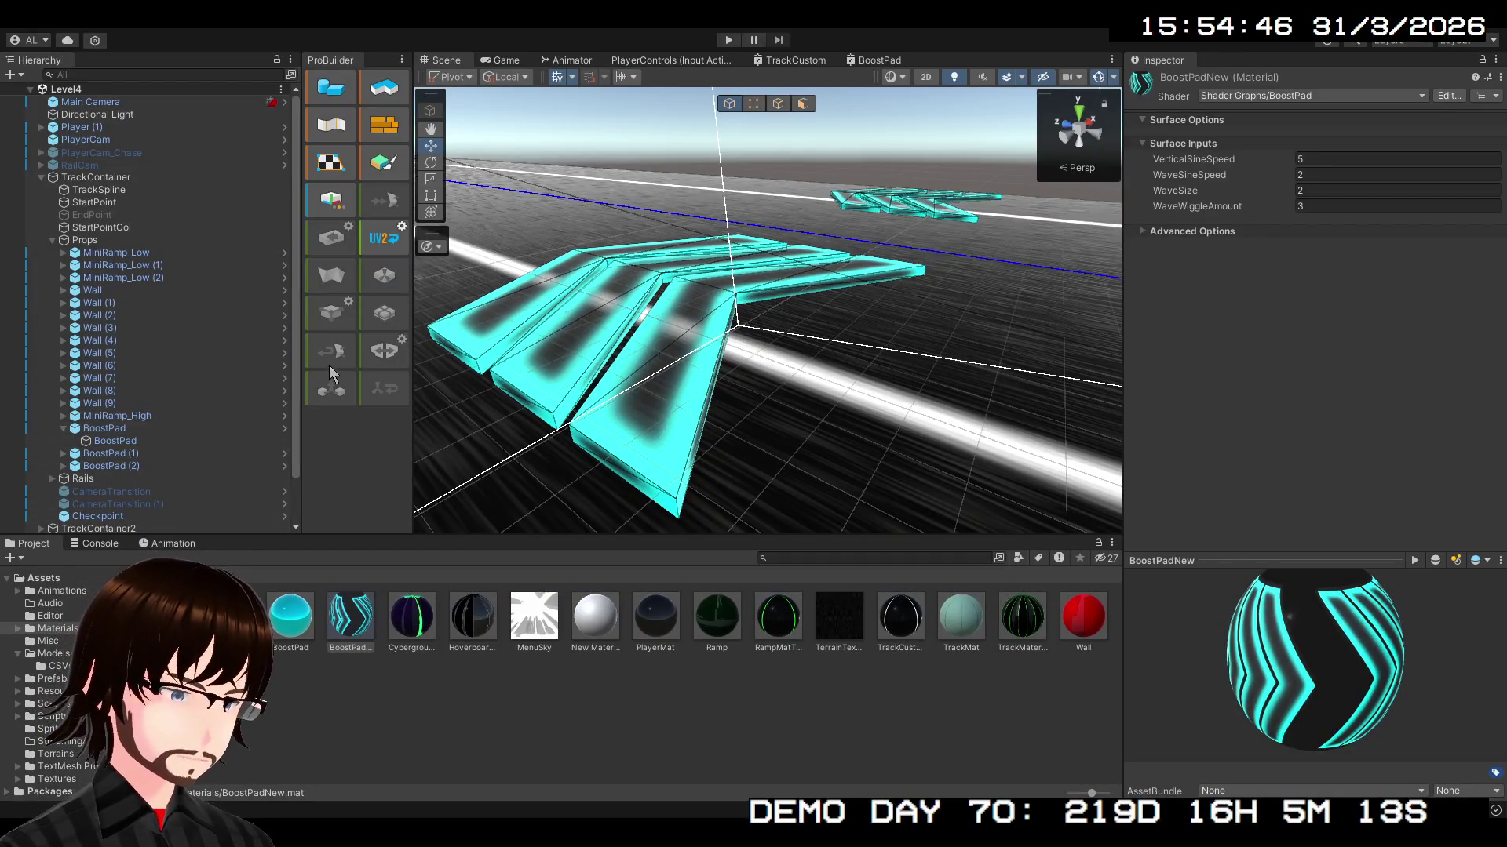
pyautogui.click(43, 577)
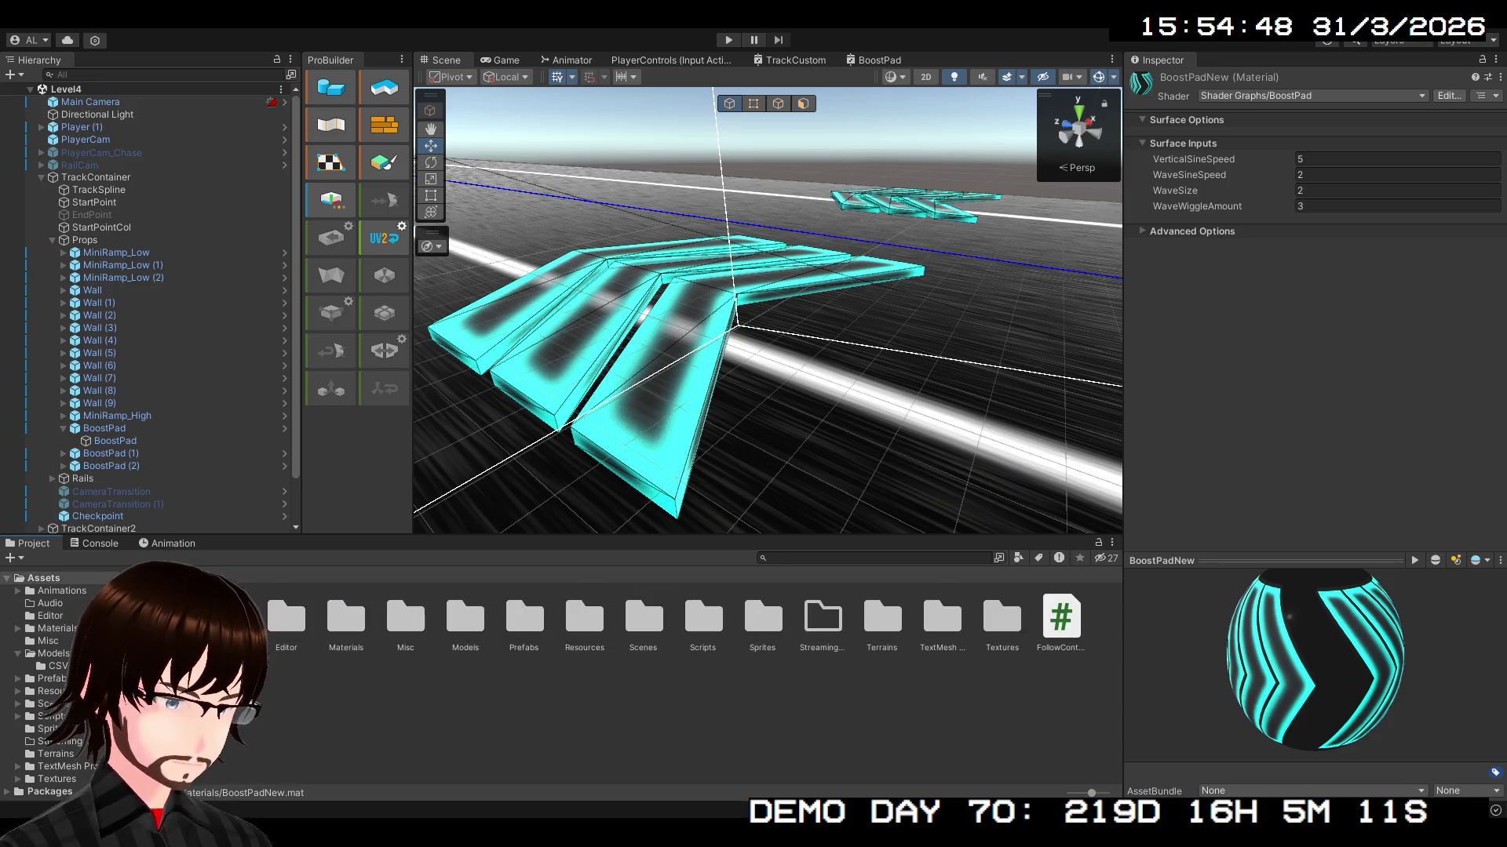
pyautogui.doubleClick(466, 618)
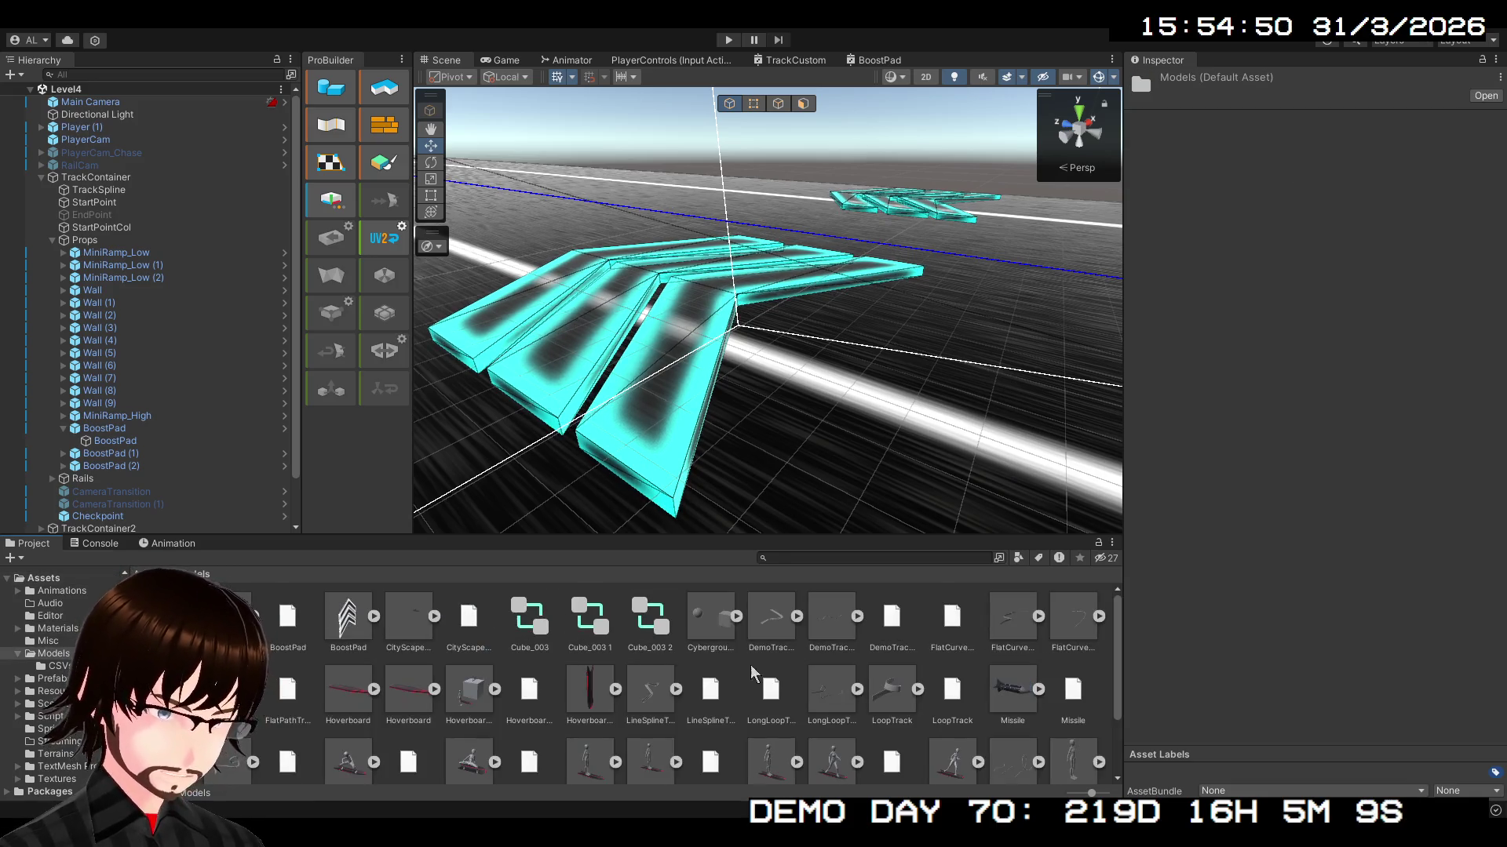
# - Drag the Missile model into the Level4 scene view
pyautogui.moveTo(918, 424)
pyautogui.mouseDown()
pyautogui.moveTo(835, 376)
pyautogui.moveTo(839, 333)
pyautogui.mouseUp()
pyautogui.moveTo(1012, 690)
pyautogui.mouseDown()
pyautogui.moveTo(666, 448)
pyautogui.moveTo(597, 449)
pyautogui.mouseUp()
pyautogui.moveTo(715, 444)
pyautogui.mouseDown()
pyautogui.moveTo(766, 417)
pyautogui.moveTo(703, 436)
pyautogui.moveTo(767, 463)
pyautogui.moveTo(1069, 403)
pyautogui.moveTo(745, 392)
pyautogui.mouseUp()
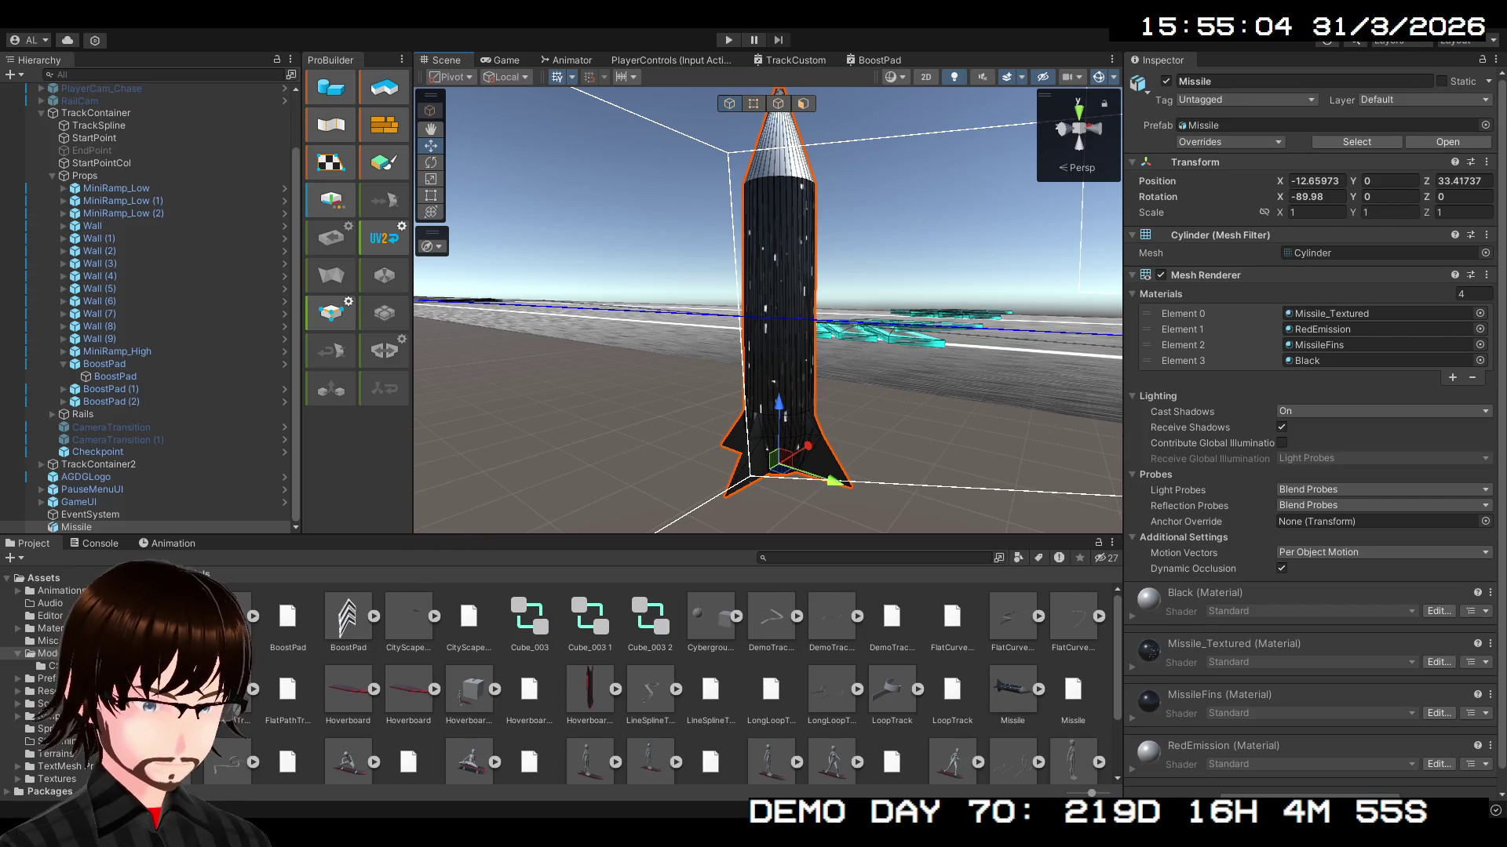
# - Go up to Assets and open the Materials folder
pyautogui.click(149, 573)
pyautogui.doubleClick(408, 616)
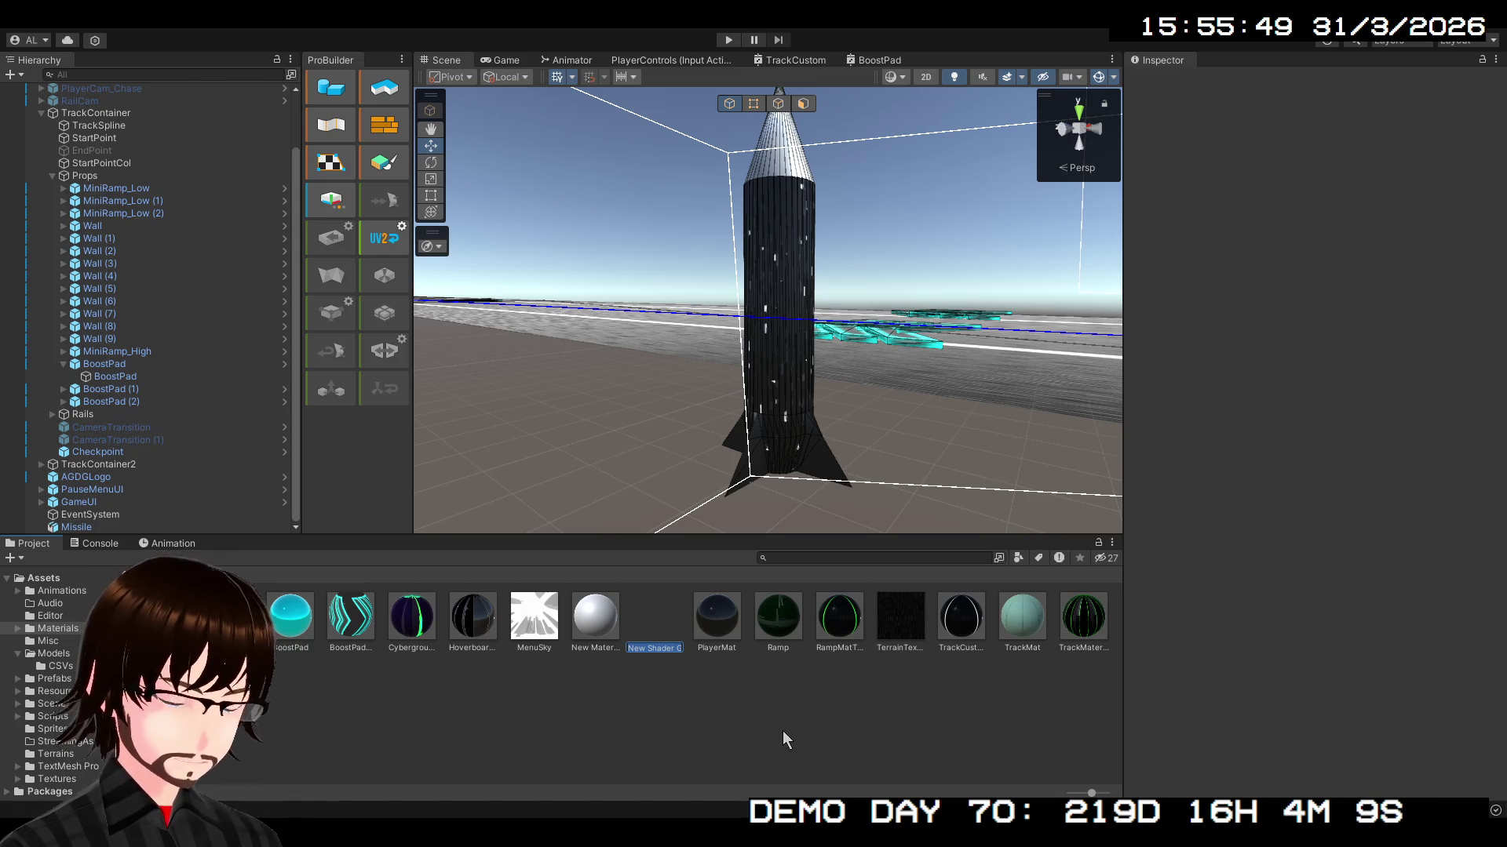
# - Name the new shader graph asset Missile_Body, correcting the typo
pyautogui.write('Missi')
pyautogui.write('ile_Boid')
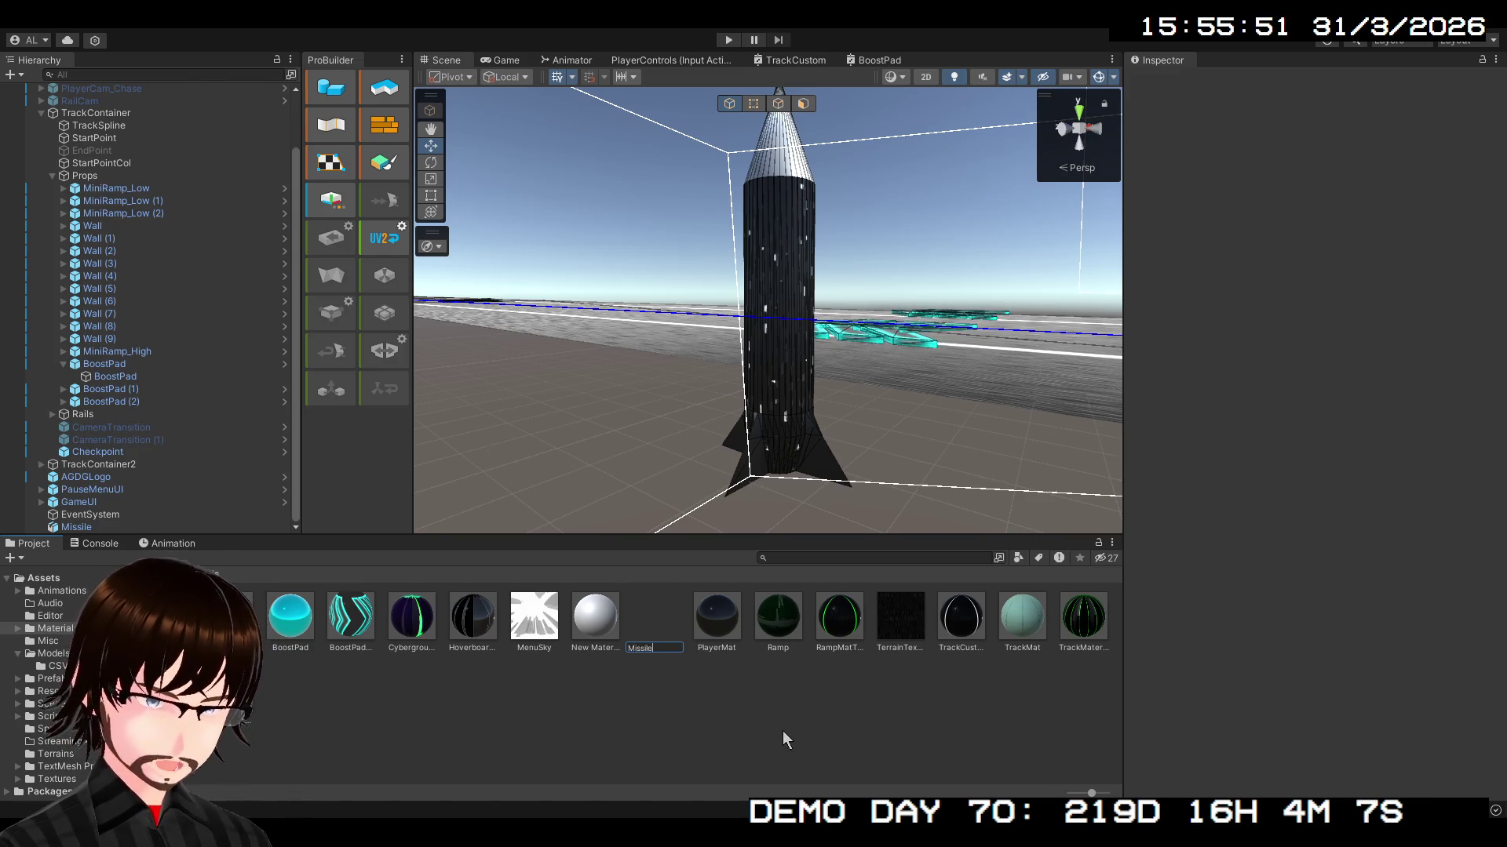
pyautogui.press('BackSpace')
pyautogui.press('BackSpace')
pyautogui.write('dy')
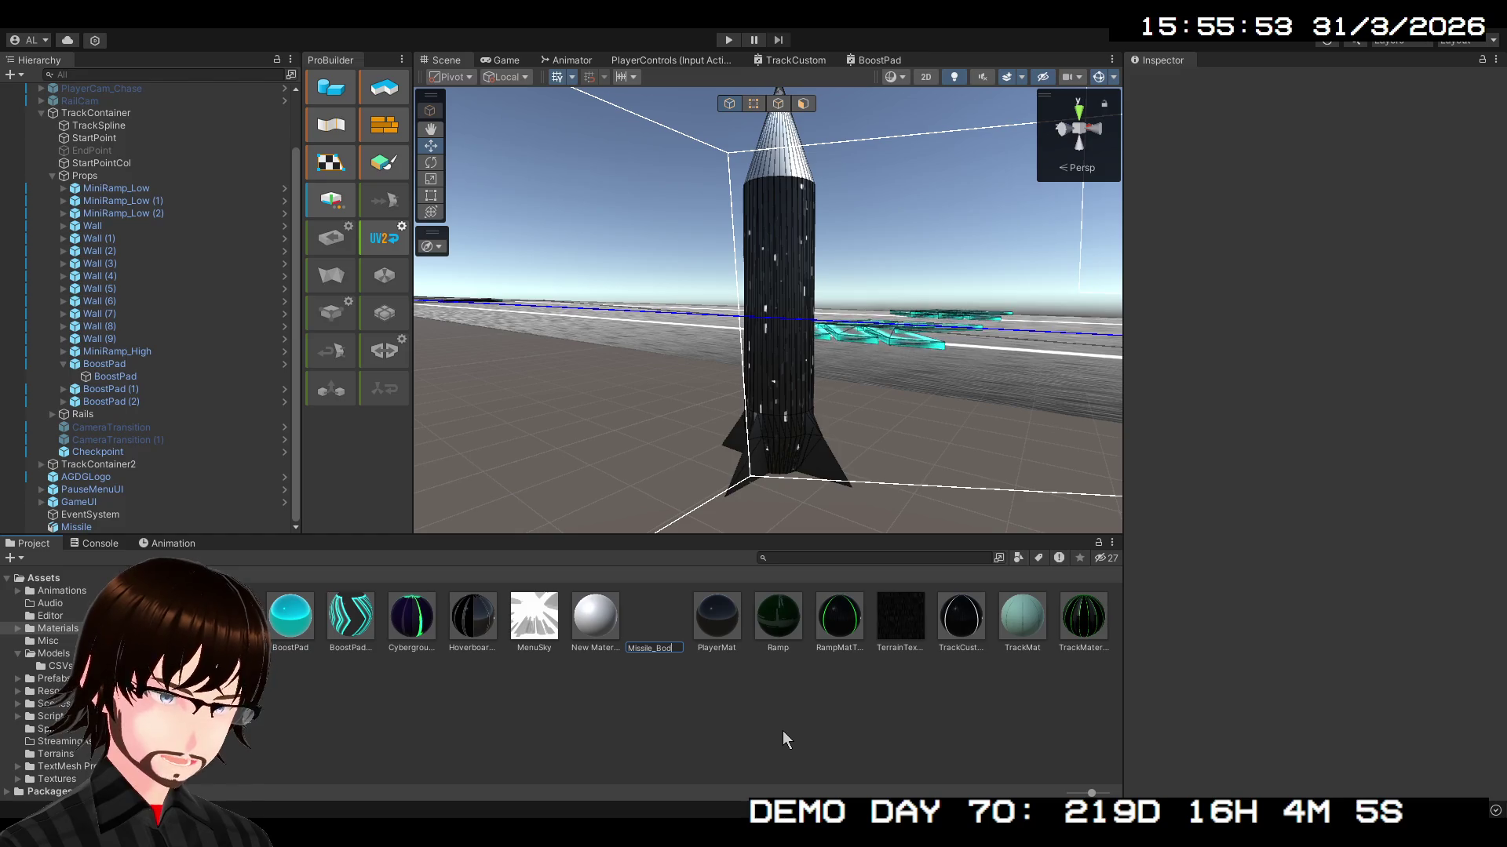
pyautogui.press('Return')
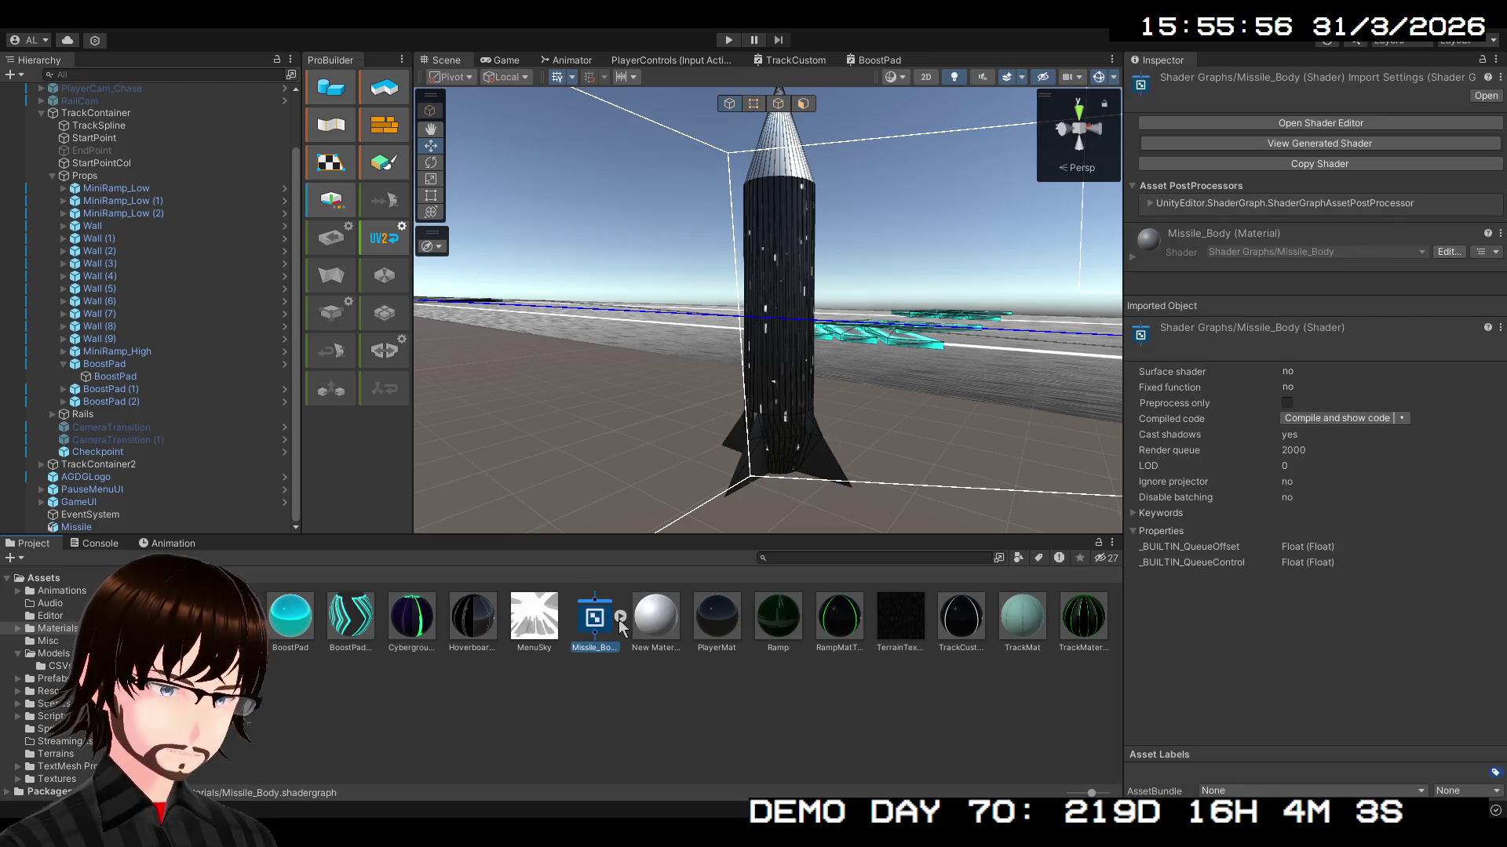
# - Open Missile_Body in the Shader Graph editor, then return to the Assets root folder
pyautogui.doubleClick(594, 618)
pyautogui.scroll(-5, 747, 276)
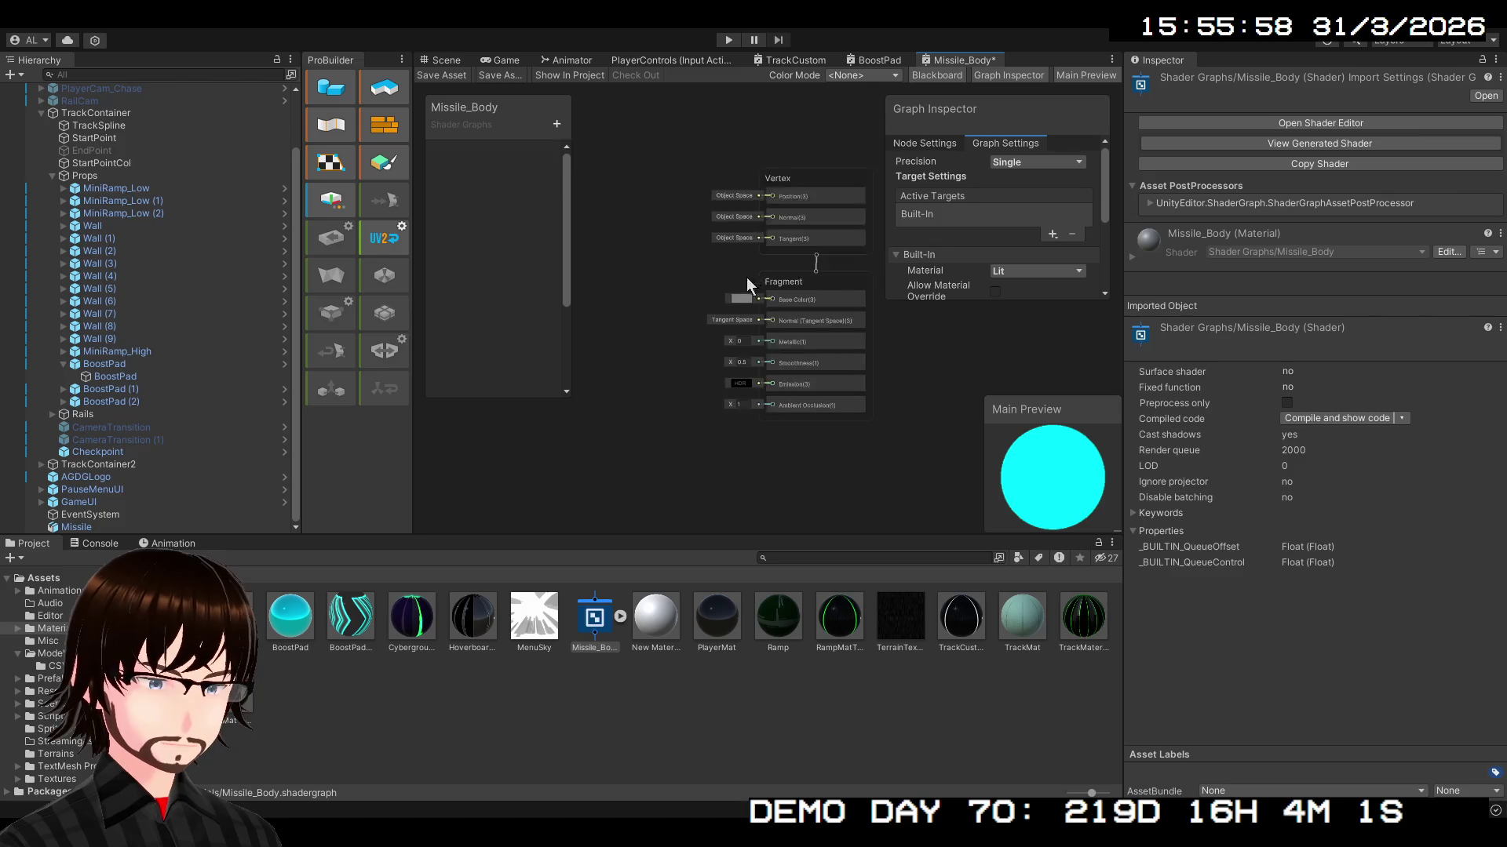
pyautogui.scroll(-2, 734, 360)
pyautogui.scroll(2, 669, 303)
pyautogui.scroll(-2, 714, 392)
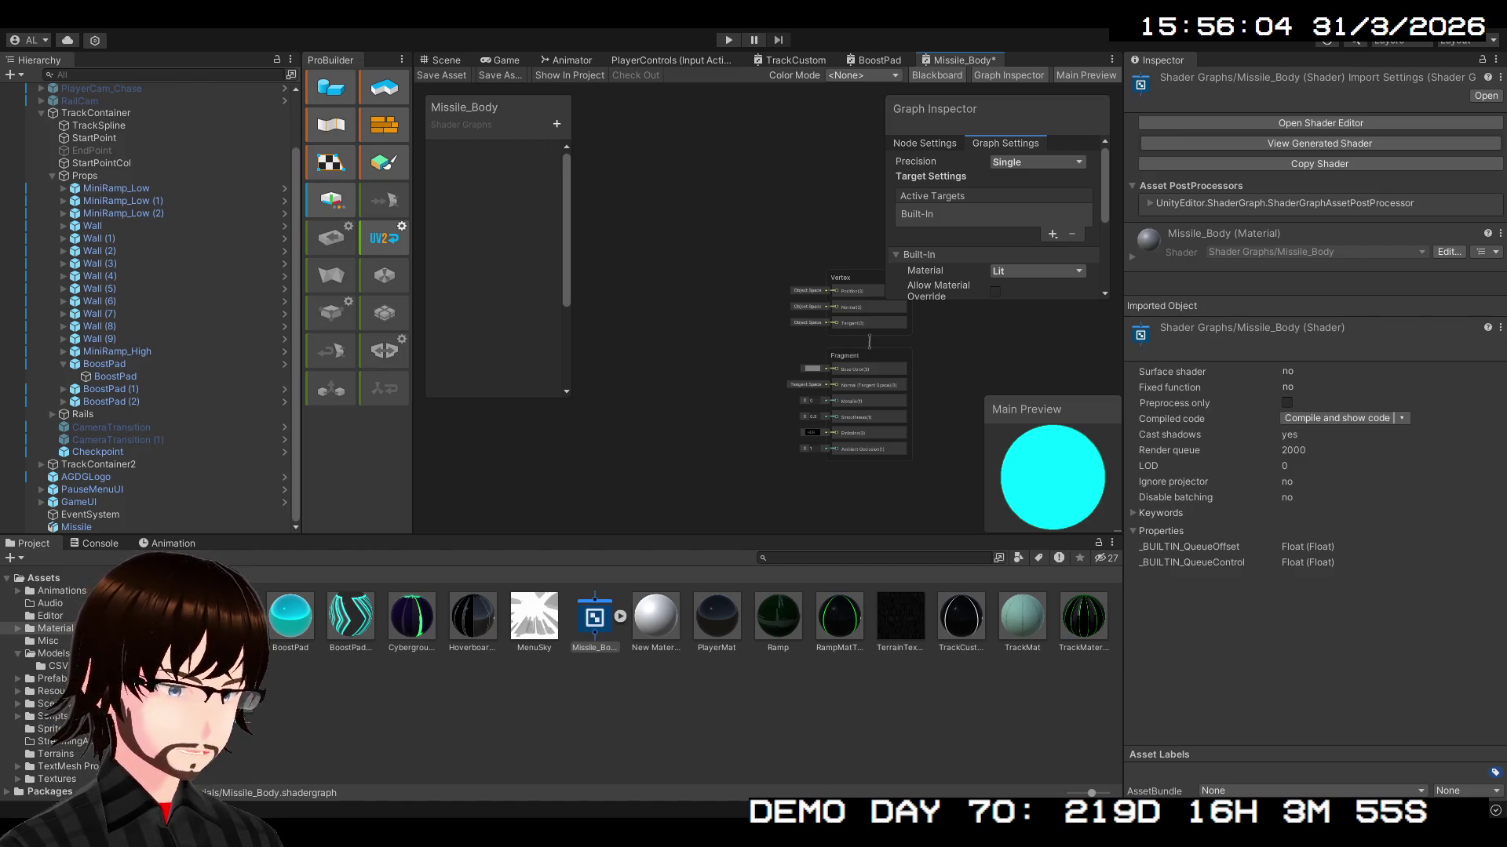
pyautogui.click(281, 582)
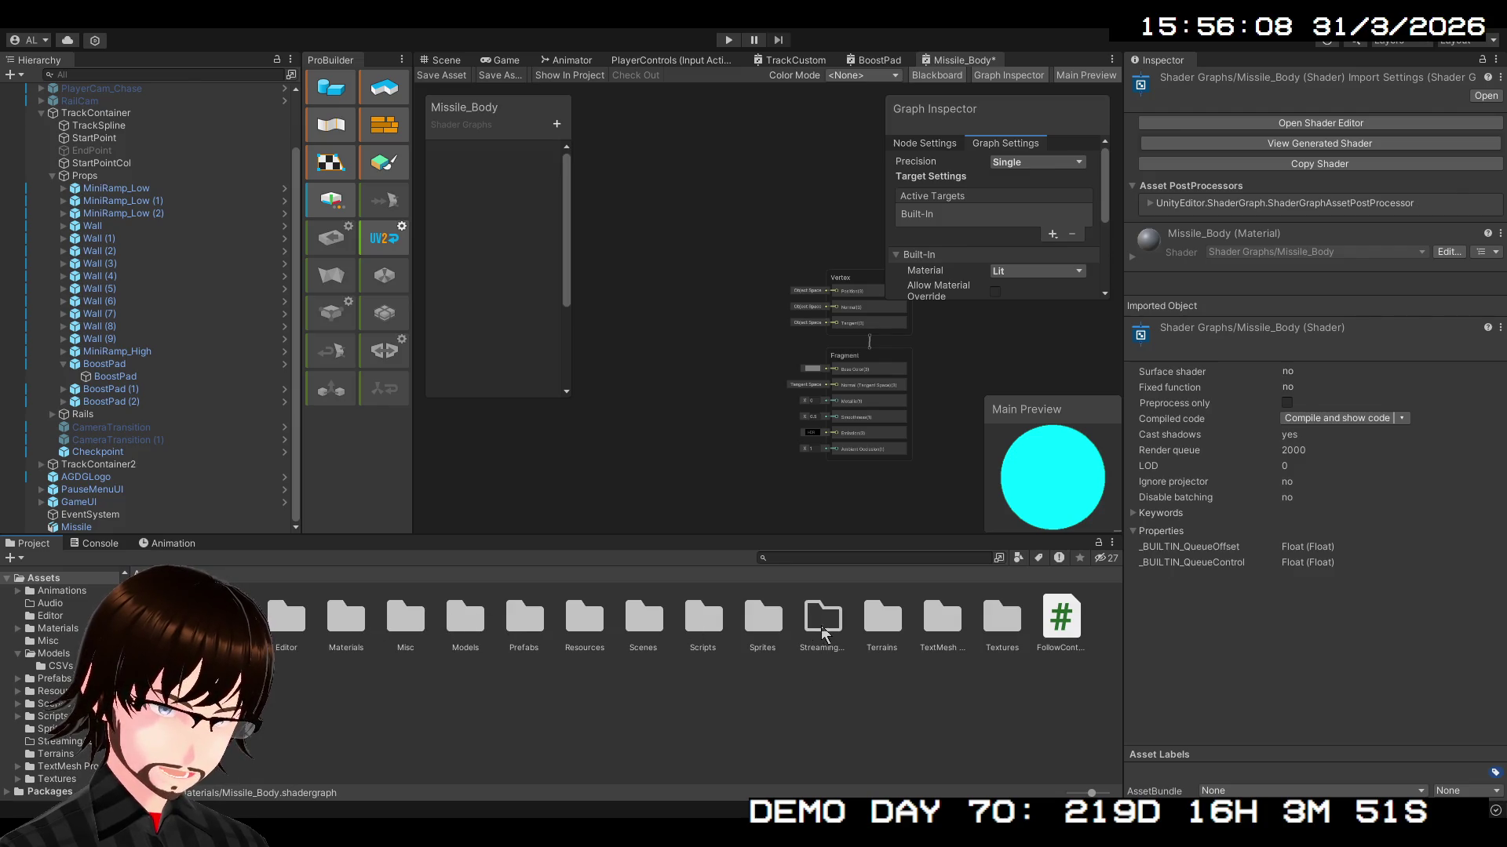
# - Open Textures > Missile and select all six Missile textures
pyautogui.doubleClick(996, 619)
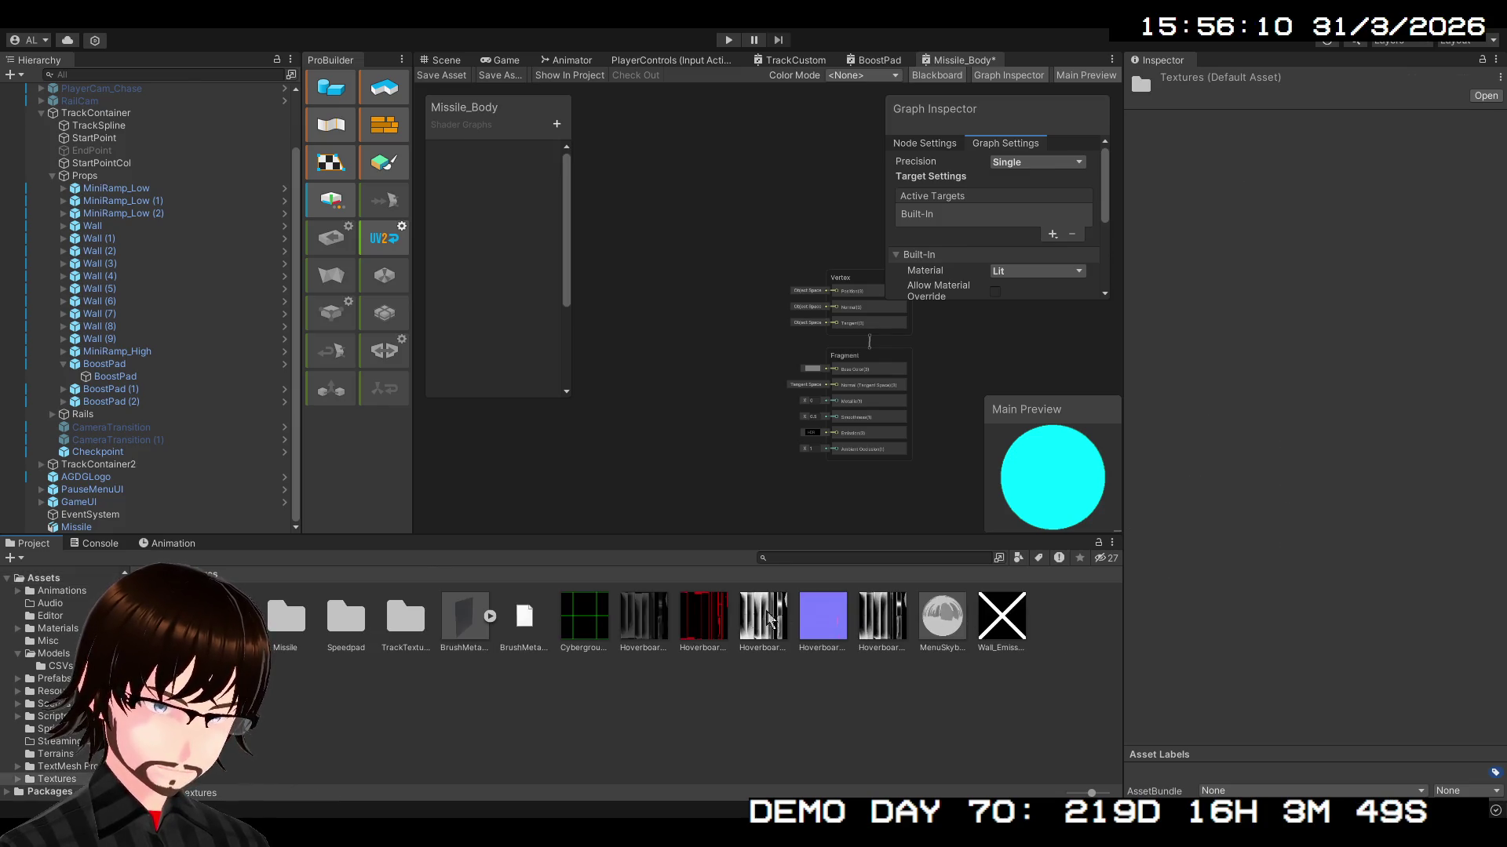
pyautogui.doubleClick(295, 620)
pyautogui.click(470, 628)
pyautogui.hotkey('ctrl', 'a')
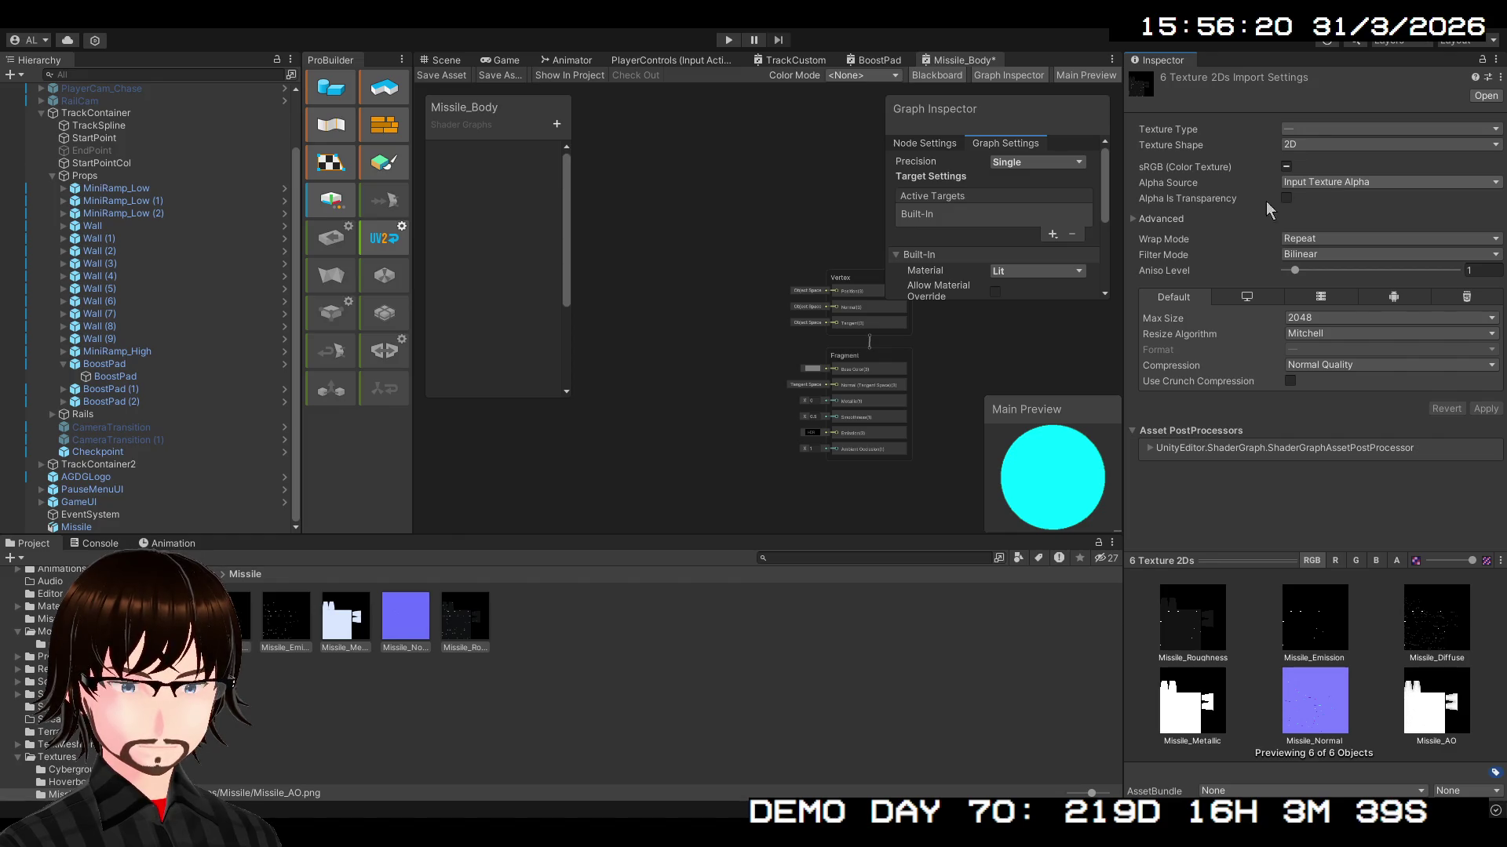
# - Enable Alpha Is Transparency on them, apply, then select Missile_Normal
pyautogui.click(1287, 199)
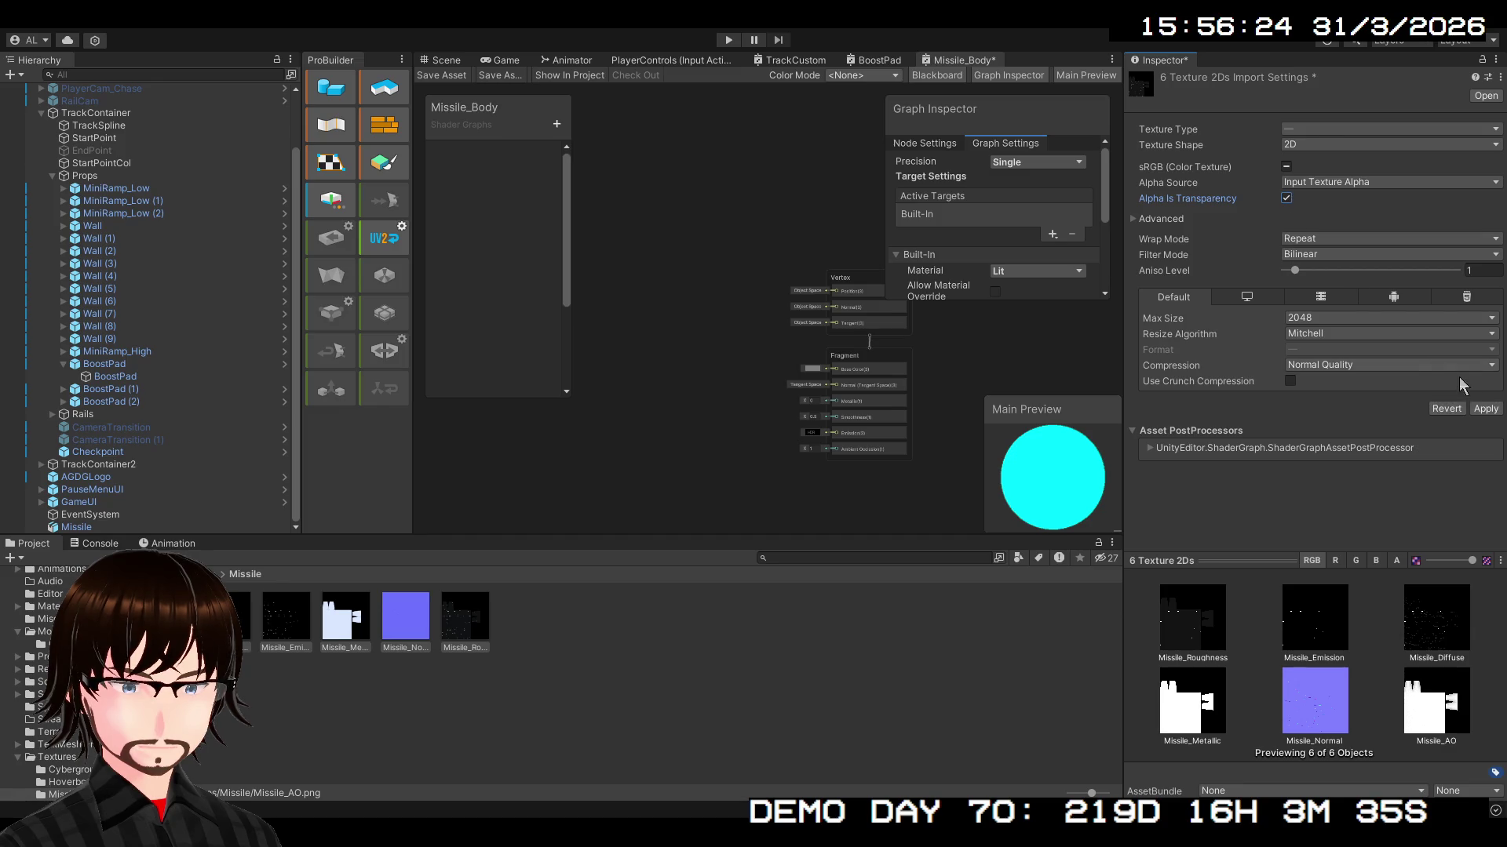
pyautogui.click(1485, 408)
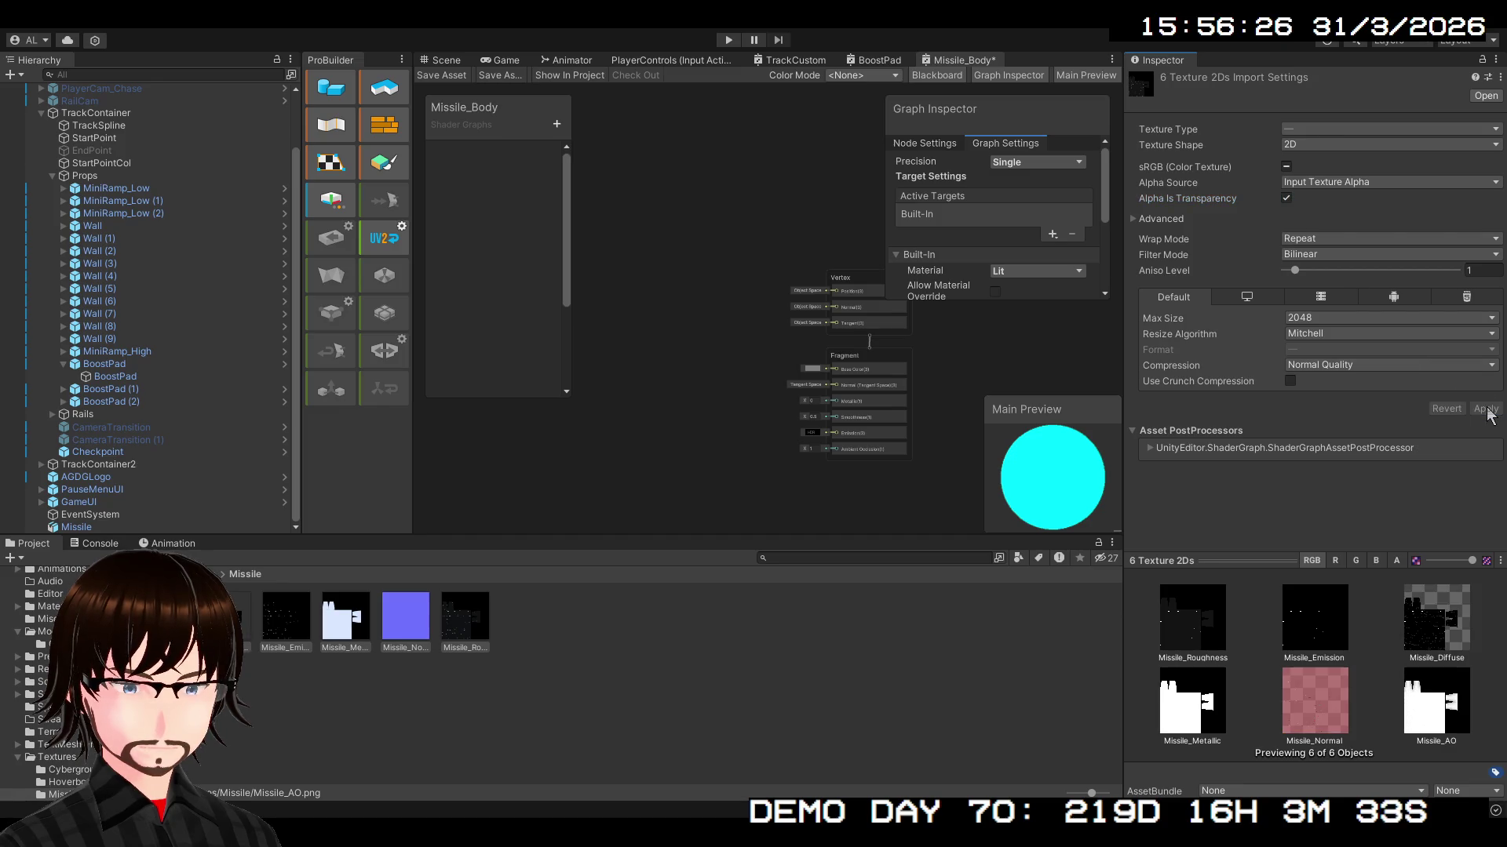
pyautogui.click(412, 625)
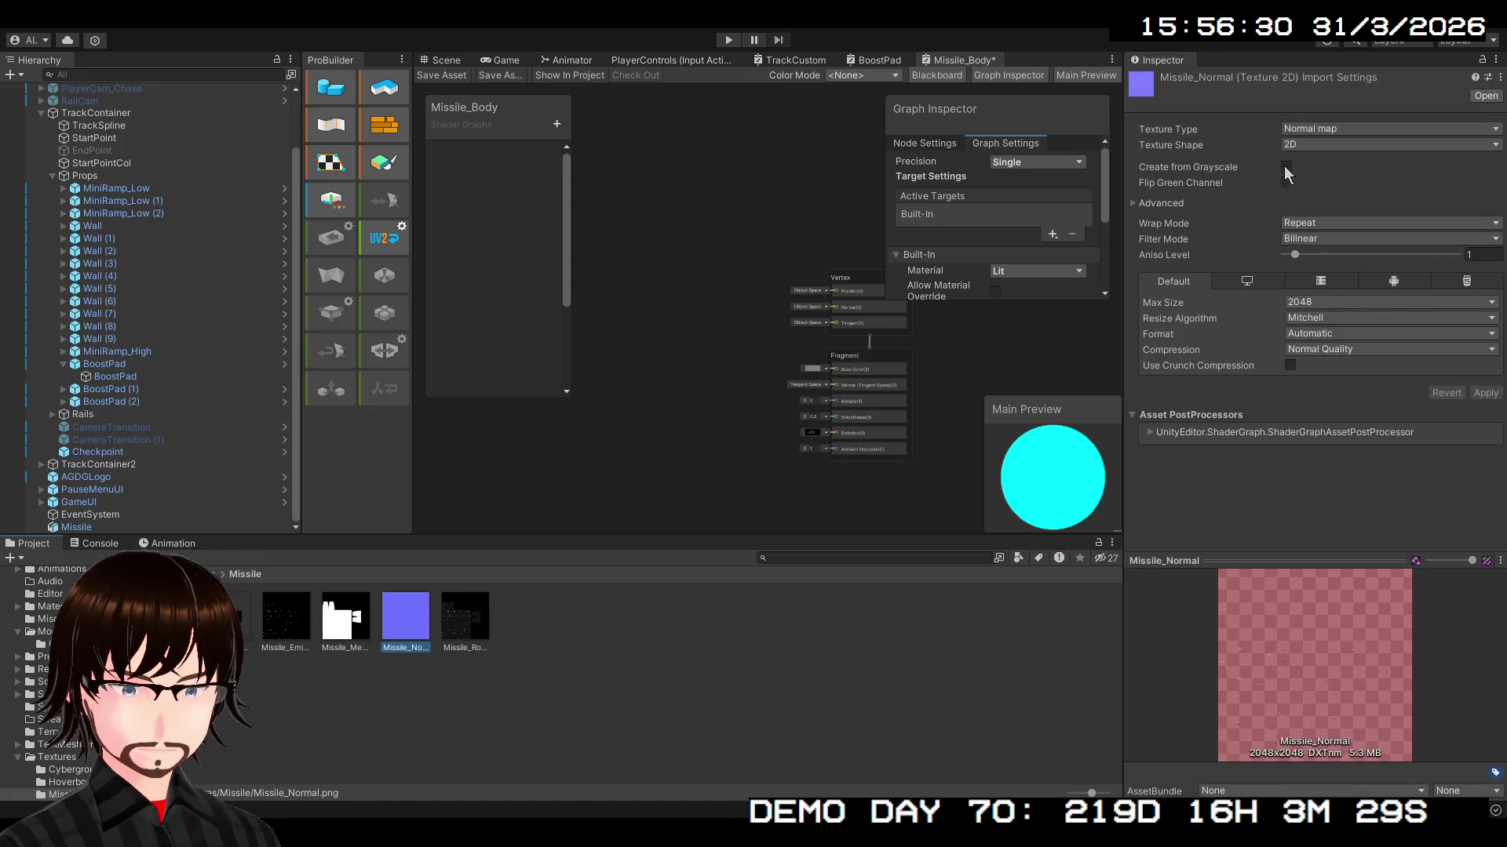
# - Switch Missile_Normal's Texture Type to Default and back to Normal map, apply, and check wrap mode
pyautogui.click(1160, 203)
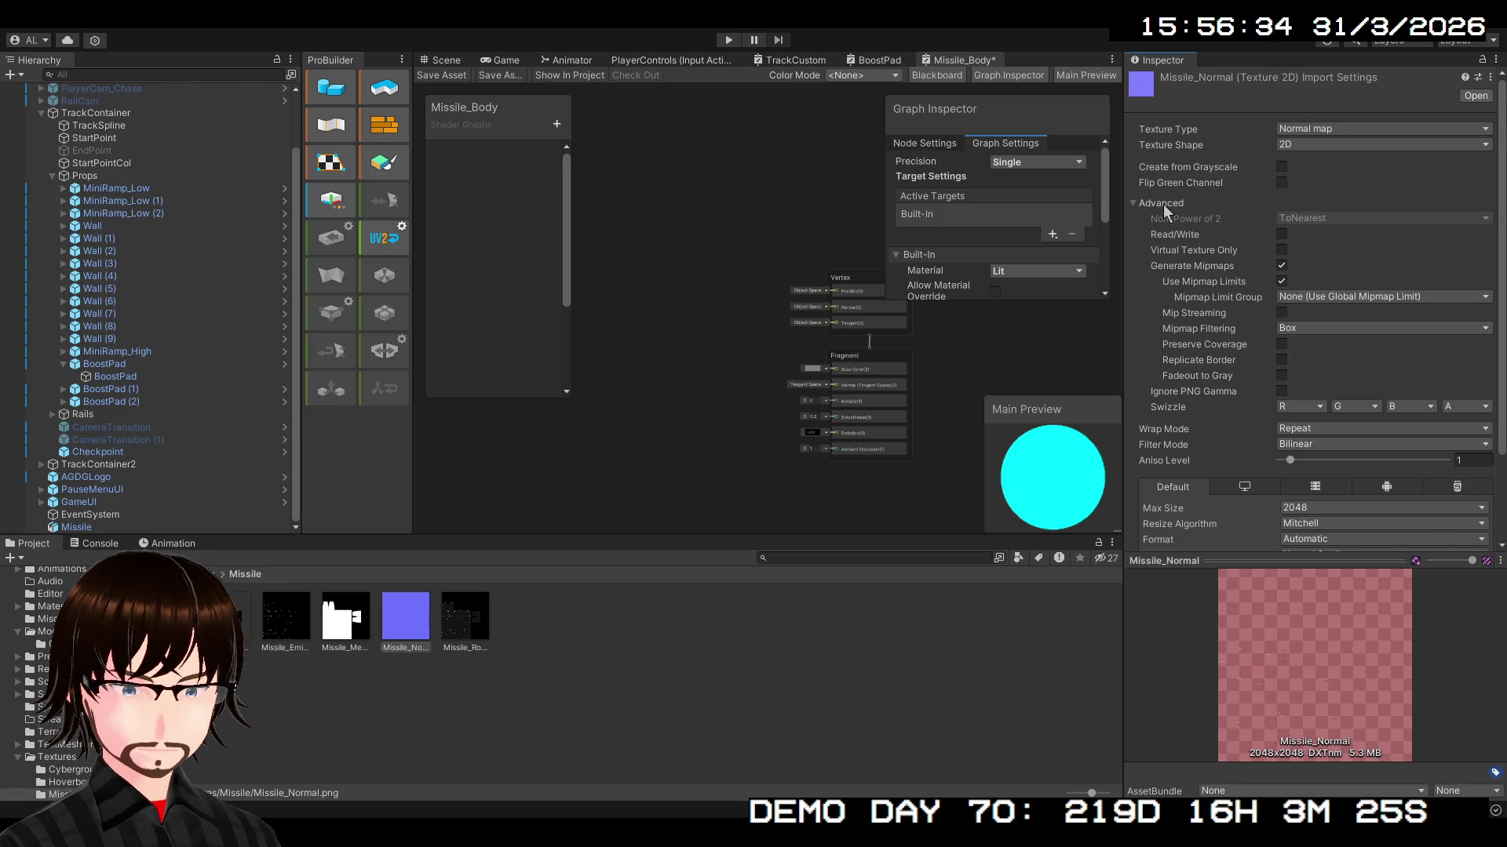
pyautogui.click(1163, 204)
pyautogui.click(416, 620)
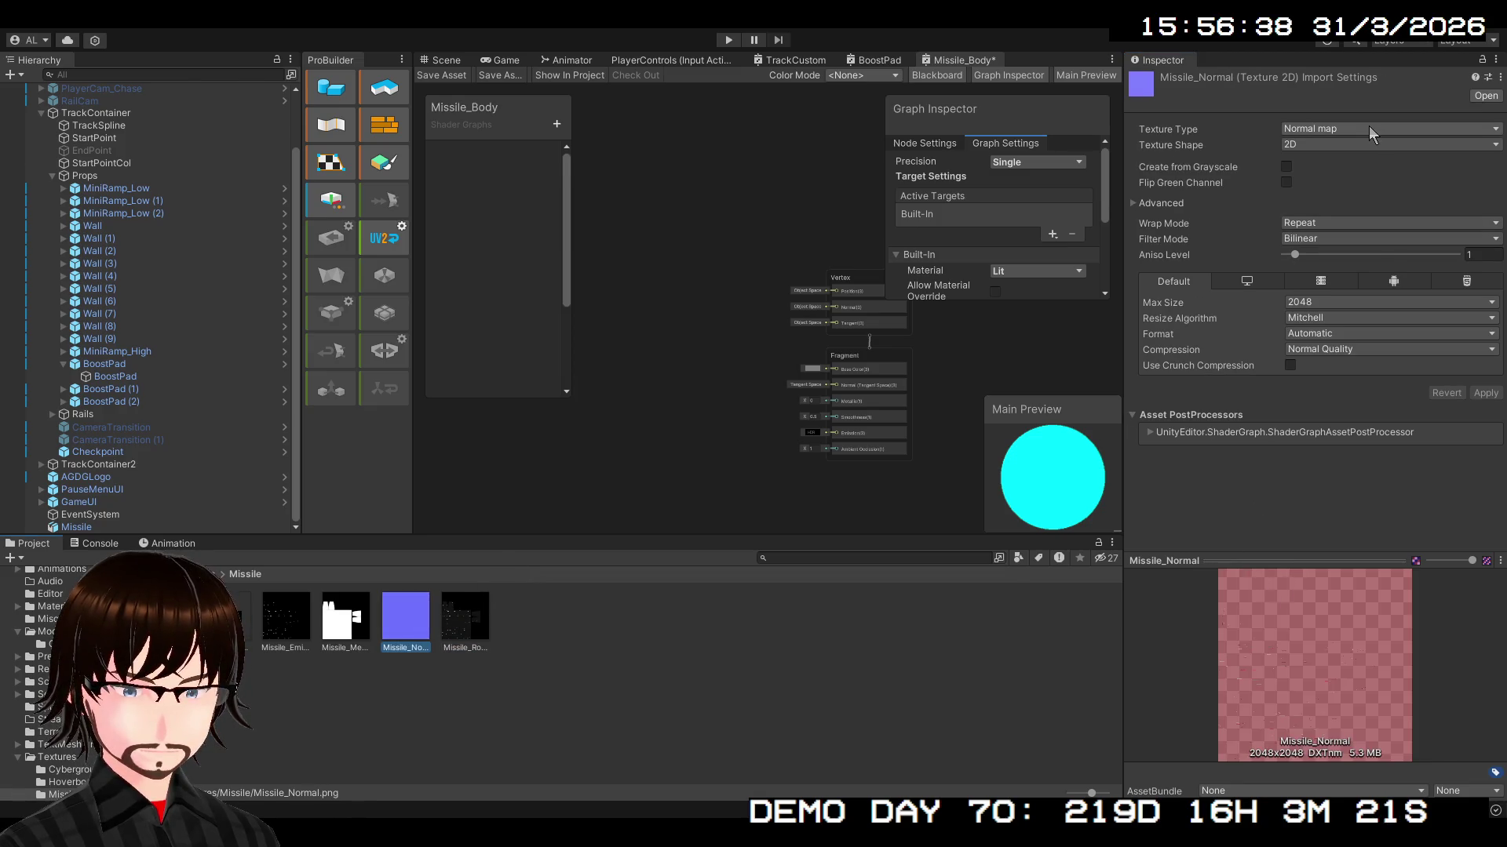
pyautogui.click(1346, 129)
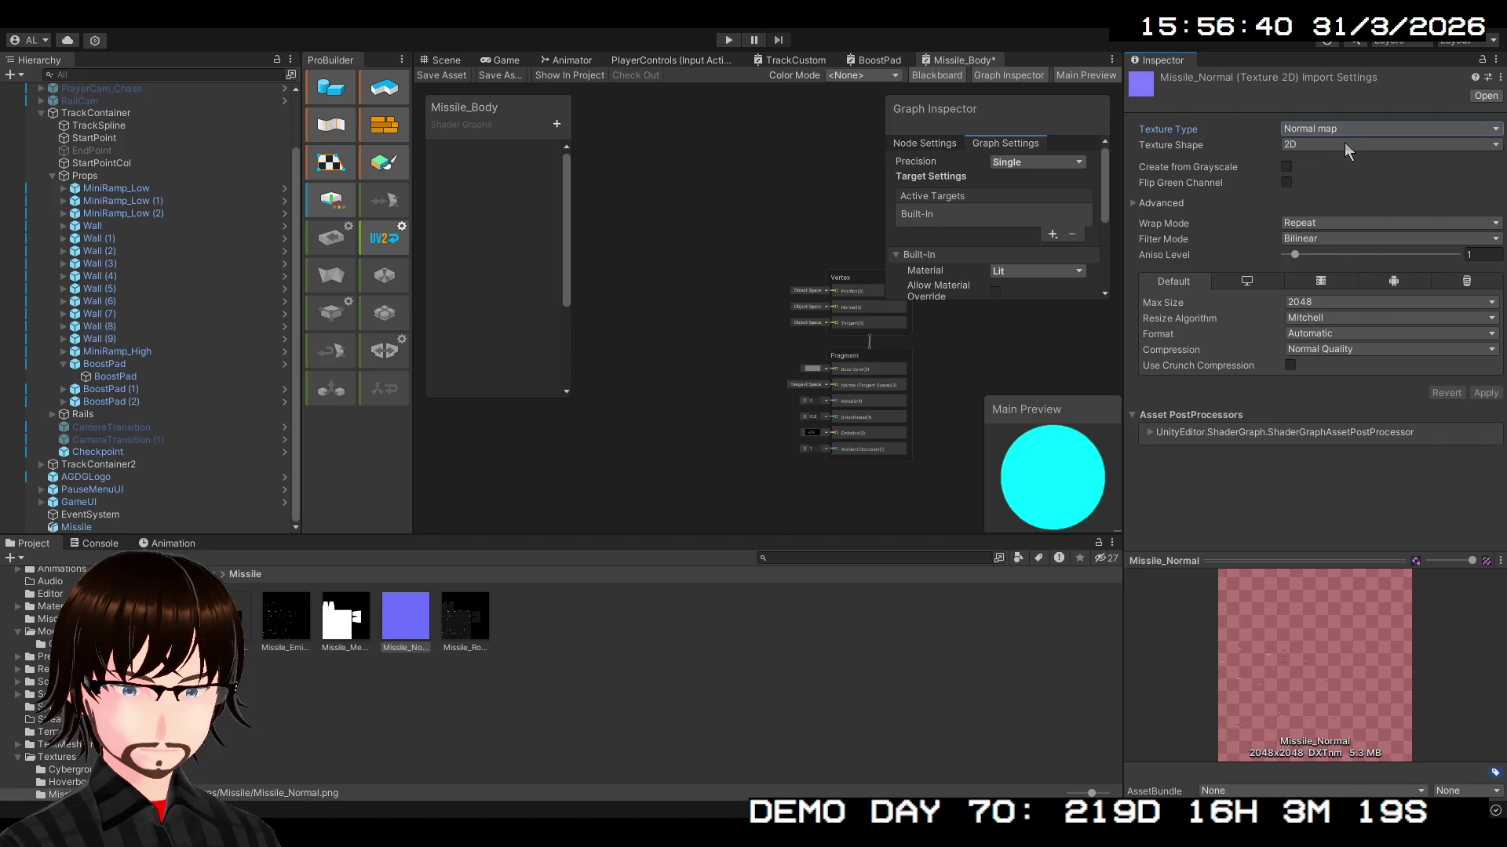
pyautogui.click(1343, 143)
pyautogui.click(1374, 130)
pyautogui.click(1359, 154)
pyautogui.click(1486, 394)
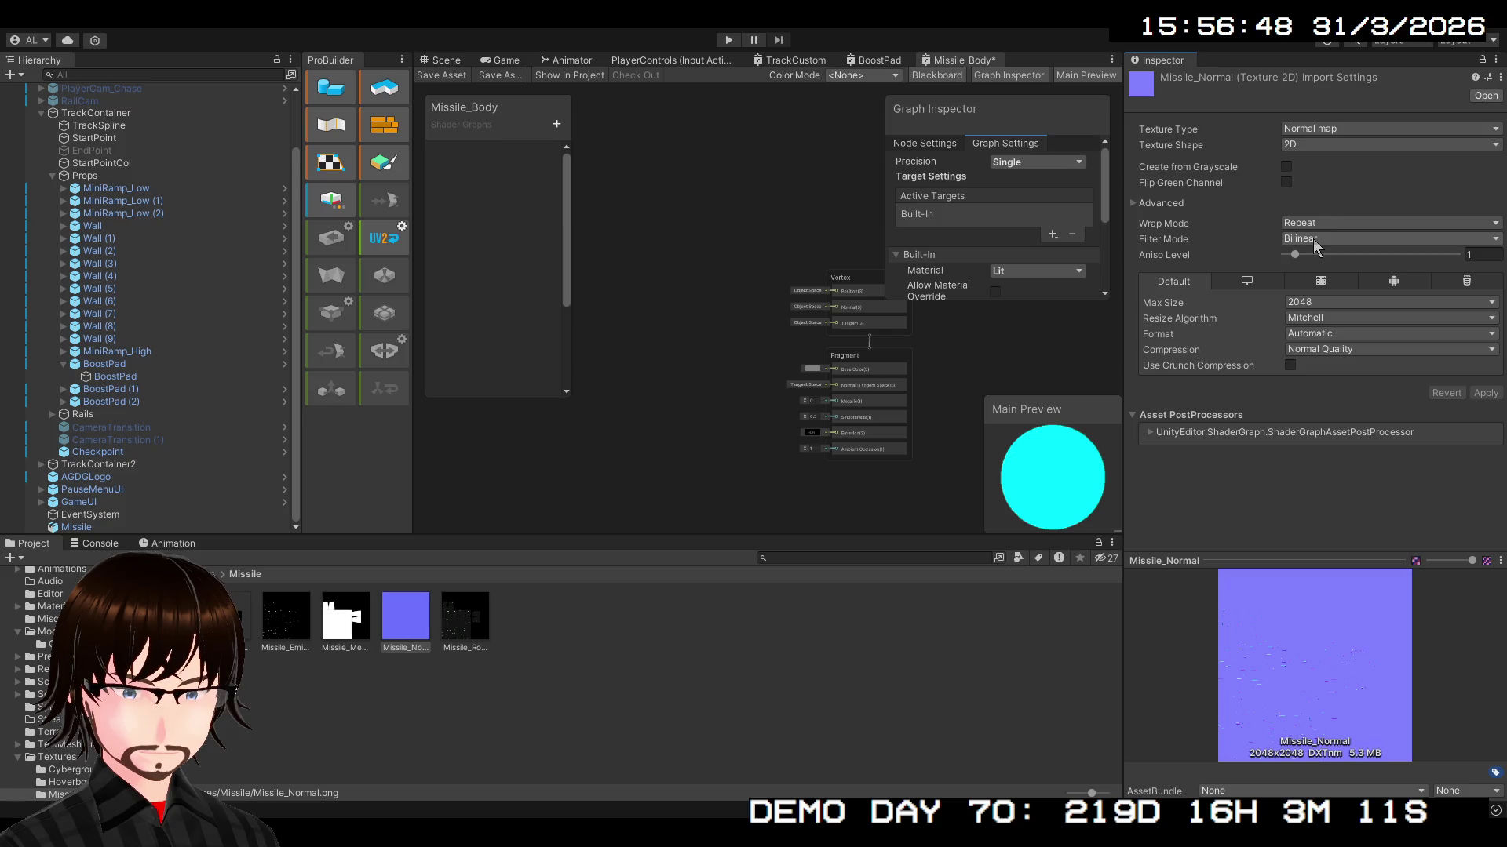
pyautogui.click(1323, 217)
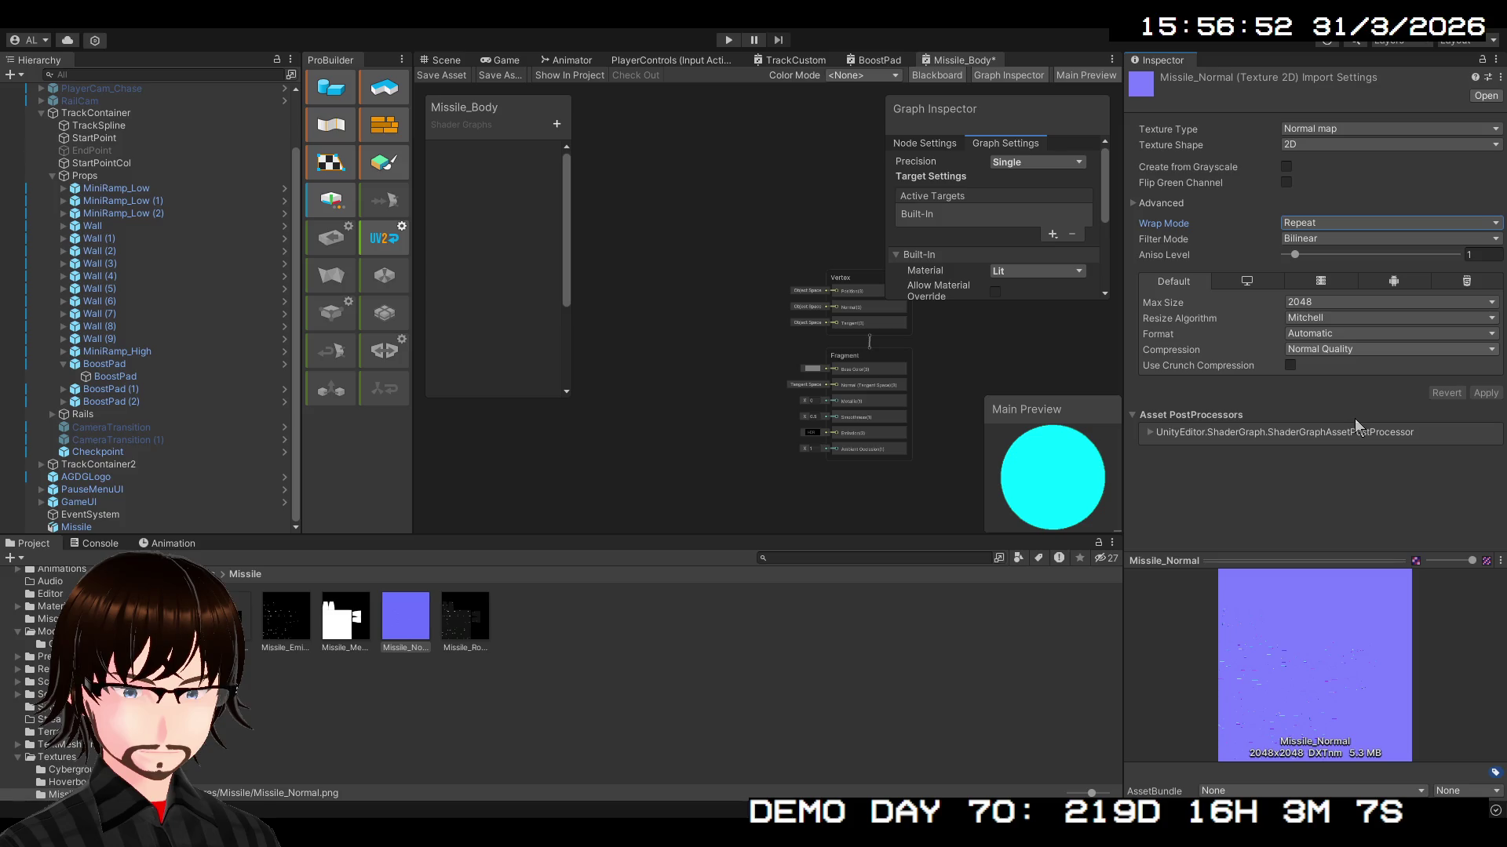
pyautogui.click(1290, 478)
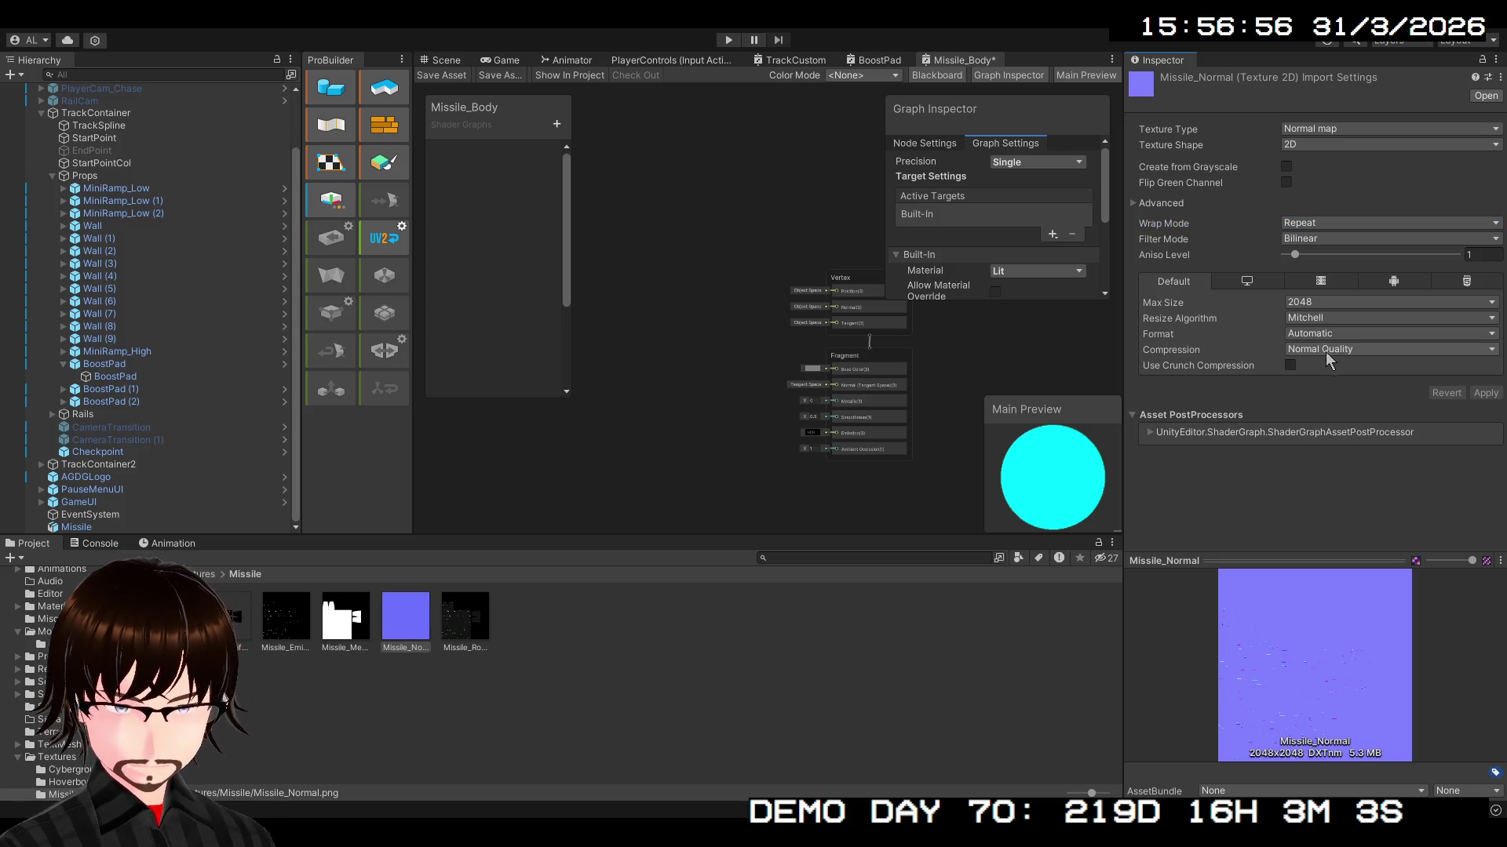
# - Review the Roughness, Diffuse, AO and Metallic settings, reselect Missile_Normal, and paste a Sample Texture 2D node
pyautogui.click(467, 626)
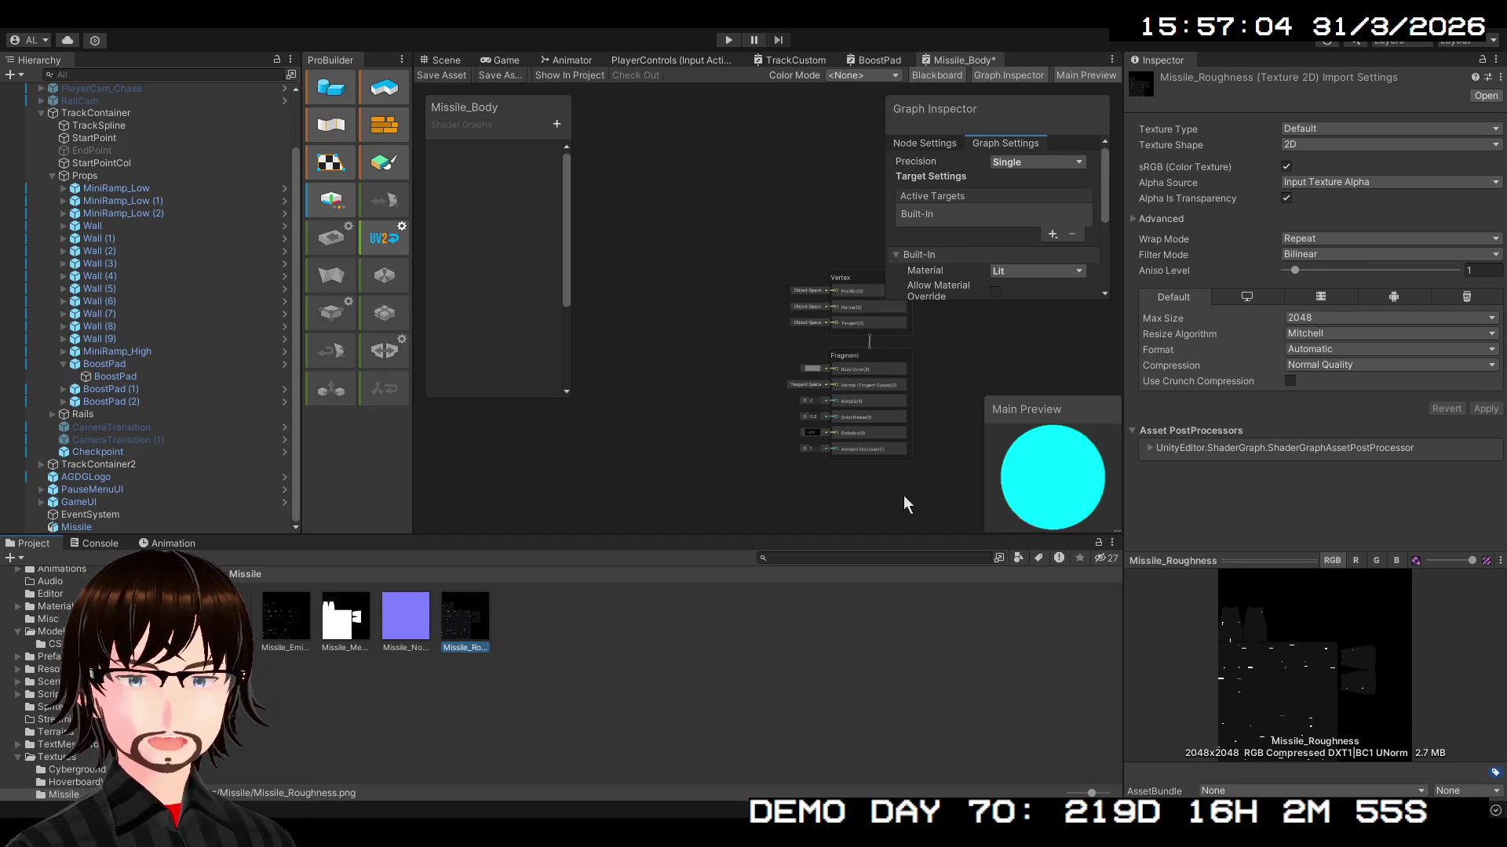
pyautogui.click(351, 625)
pyautogui.click(285, 620)
pyautogui.click(227, 620)
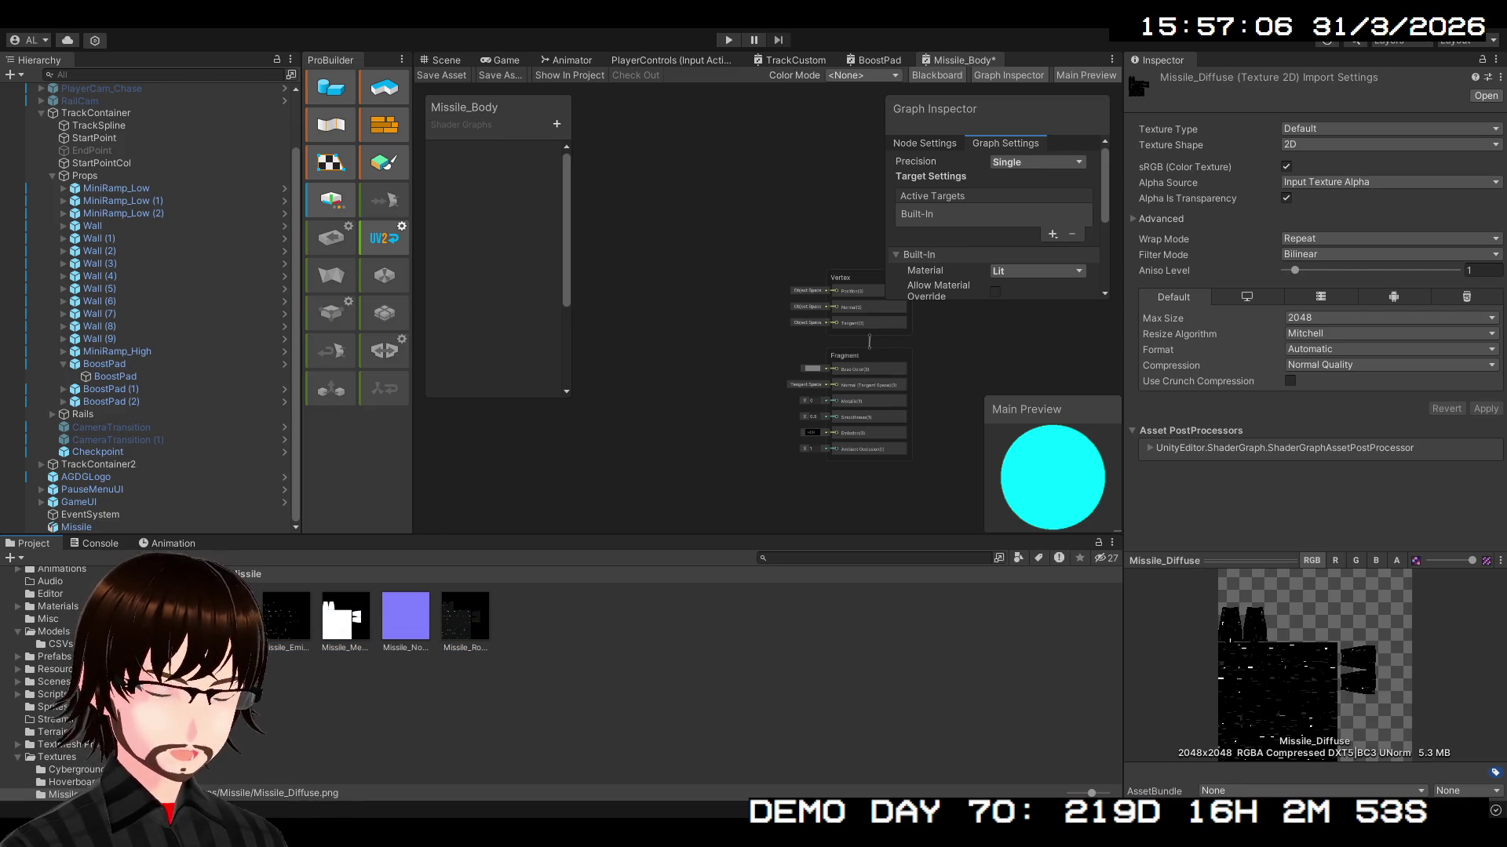
pyautogui.click(474, 634)
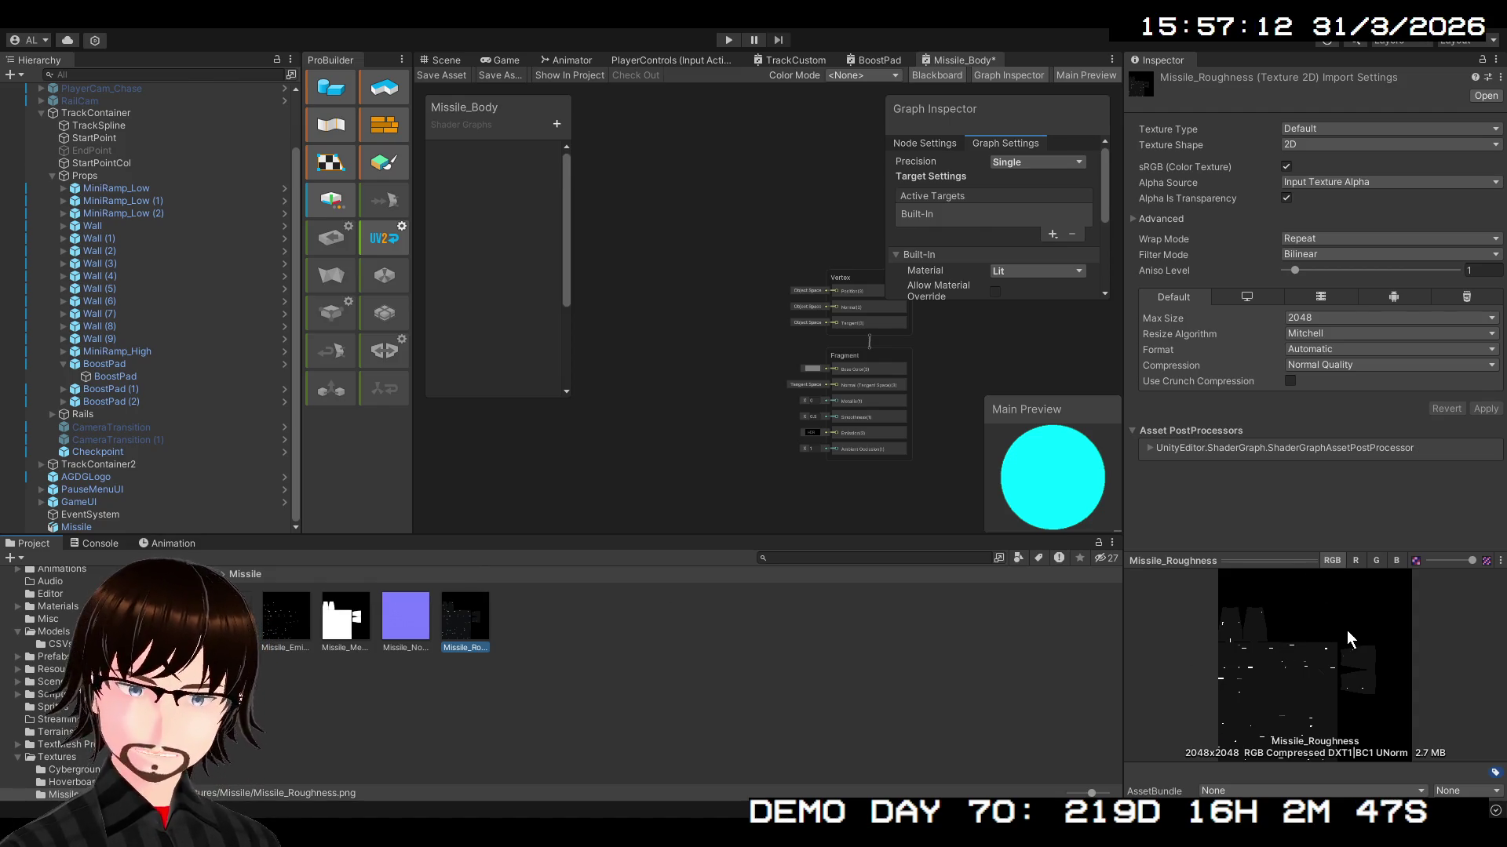
pyautogui.press('Left')
pyautogui.press('Left')
pyautogui.press('Left')
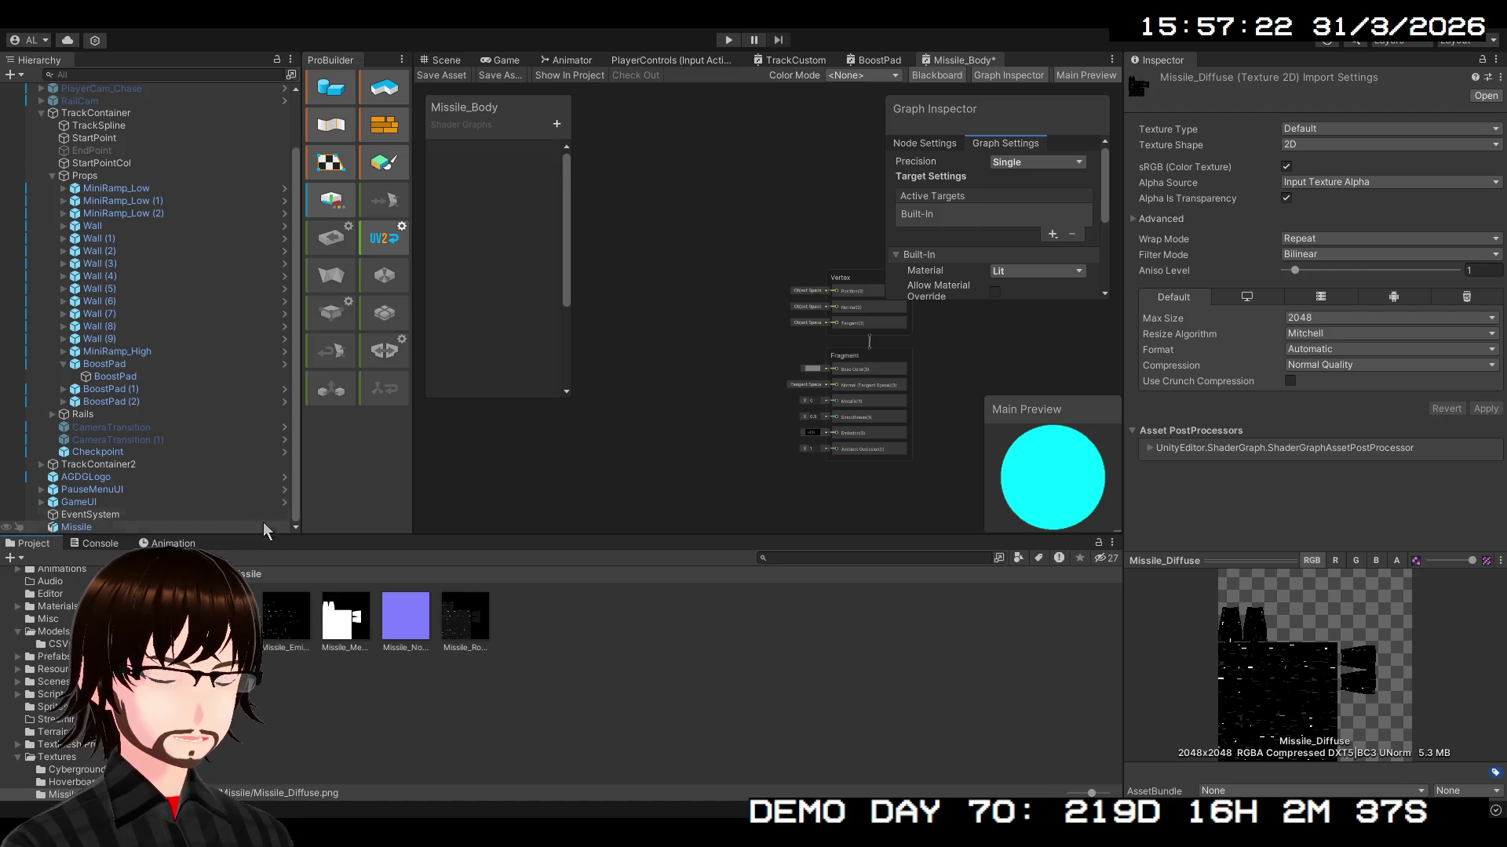
pyautogui.click(167, 616)
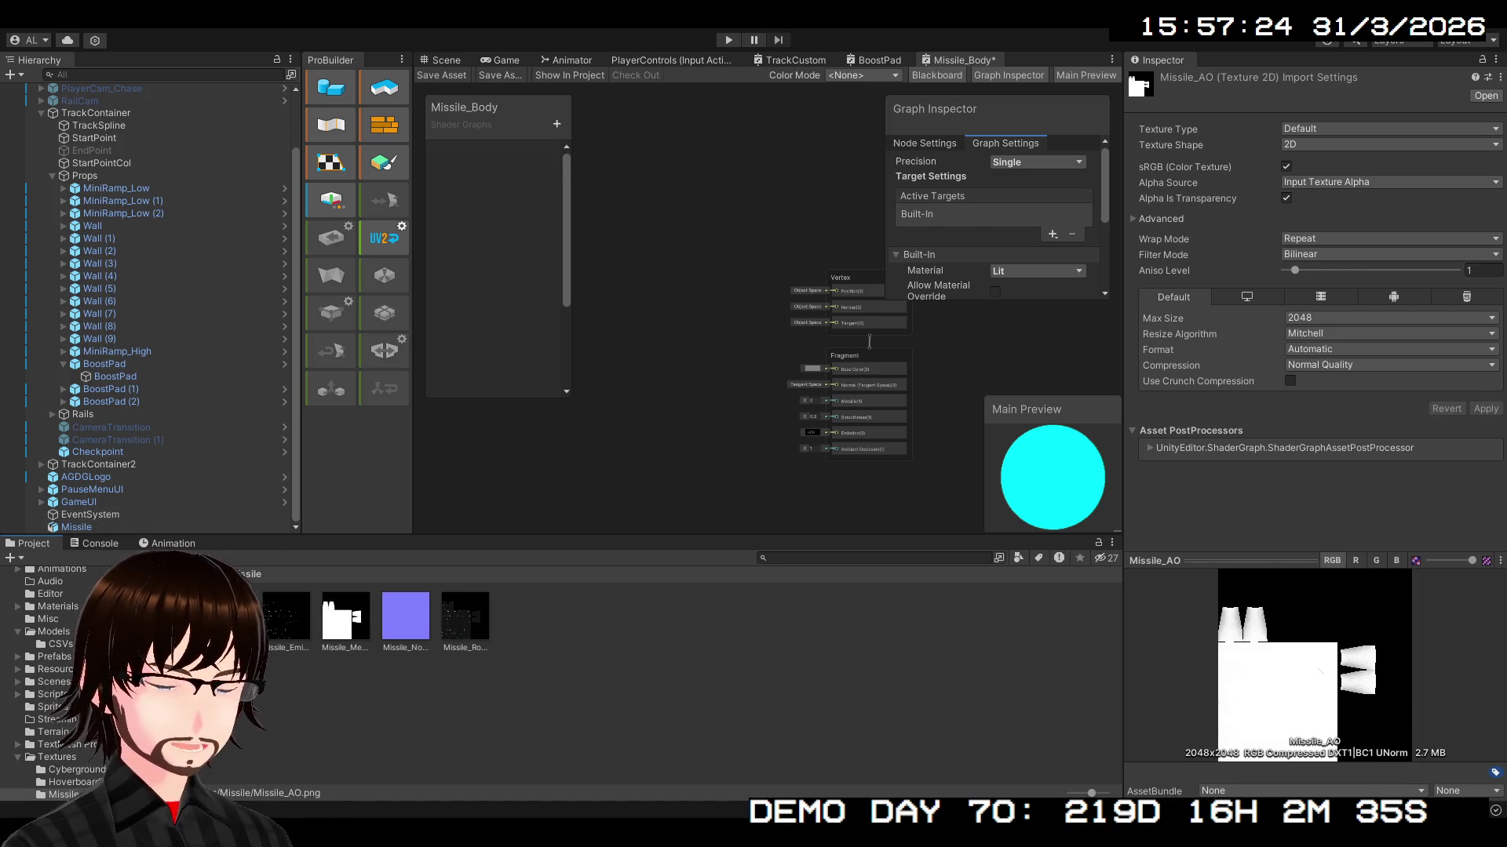
pyautogui.click(287, 620)
pyautogui.click(346, 620)
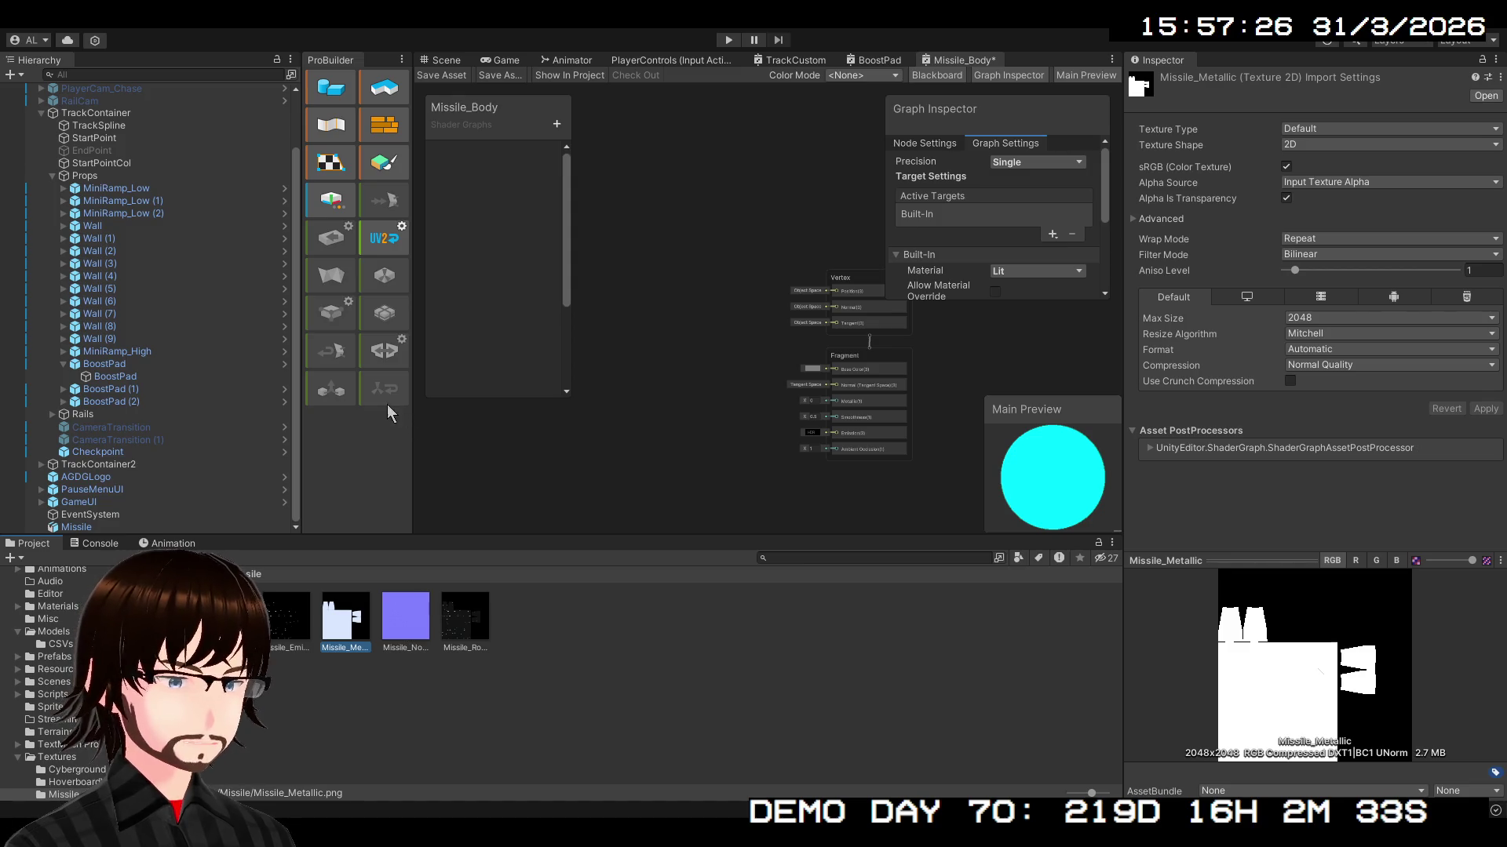
pyautogui.click(405, 618)
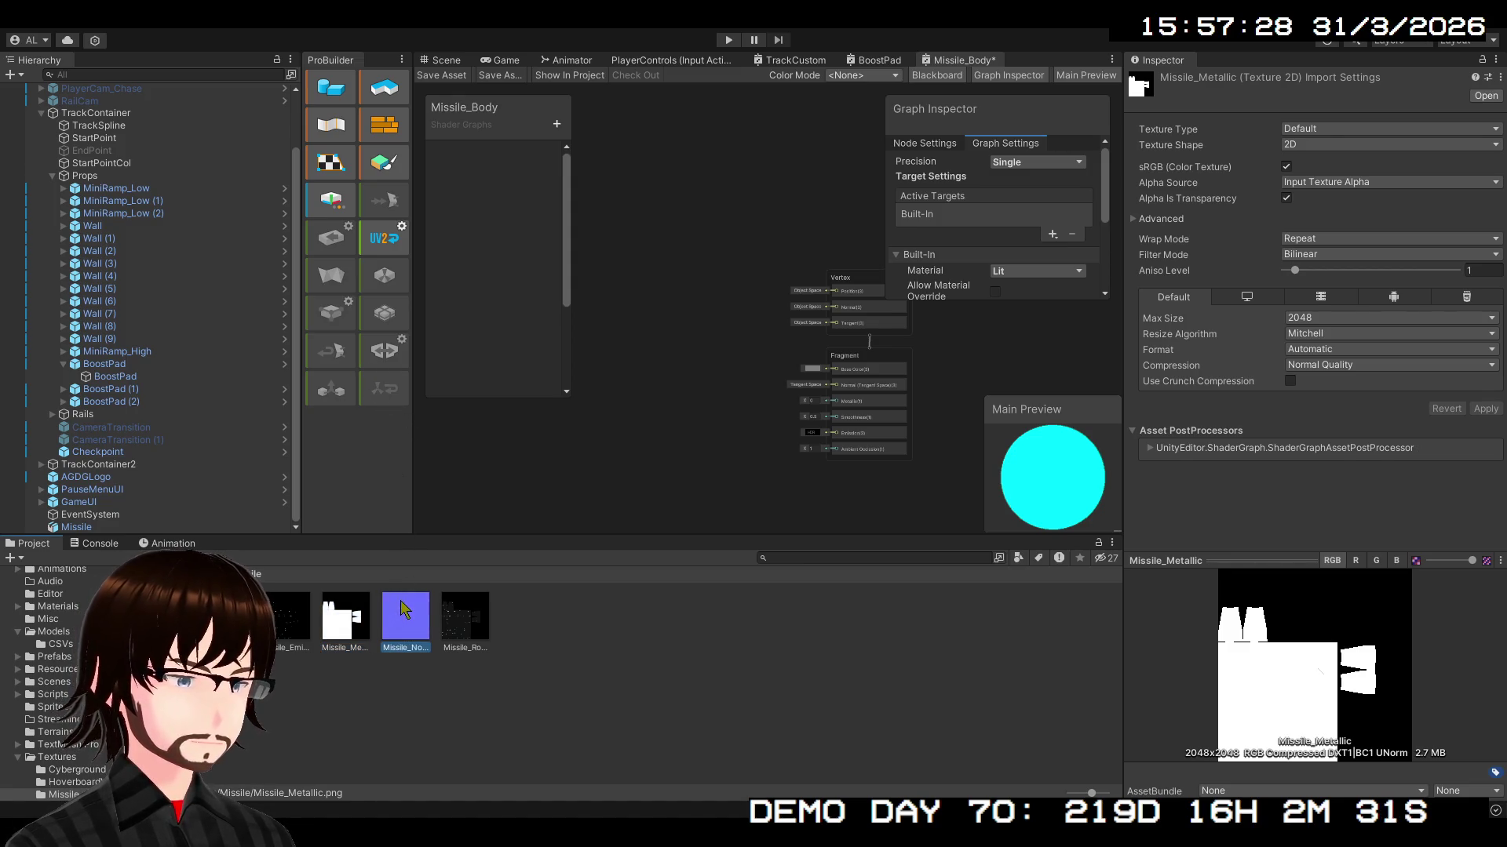
pyautogui.moveTo(747, 346)
pyautogui.mouseDown()
pyautogui.moveTo(843, 287)
pyautogui.moveTo(846, 384)
pyautogui.mouseUp()
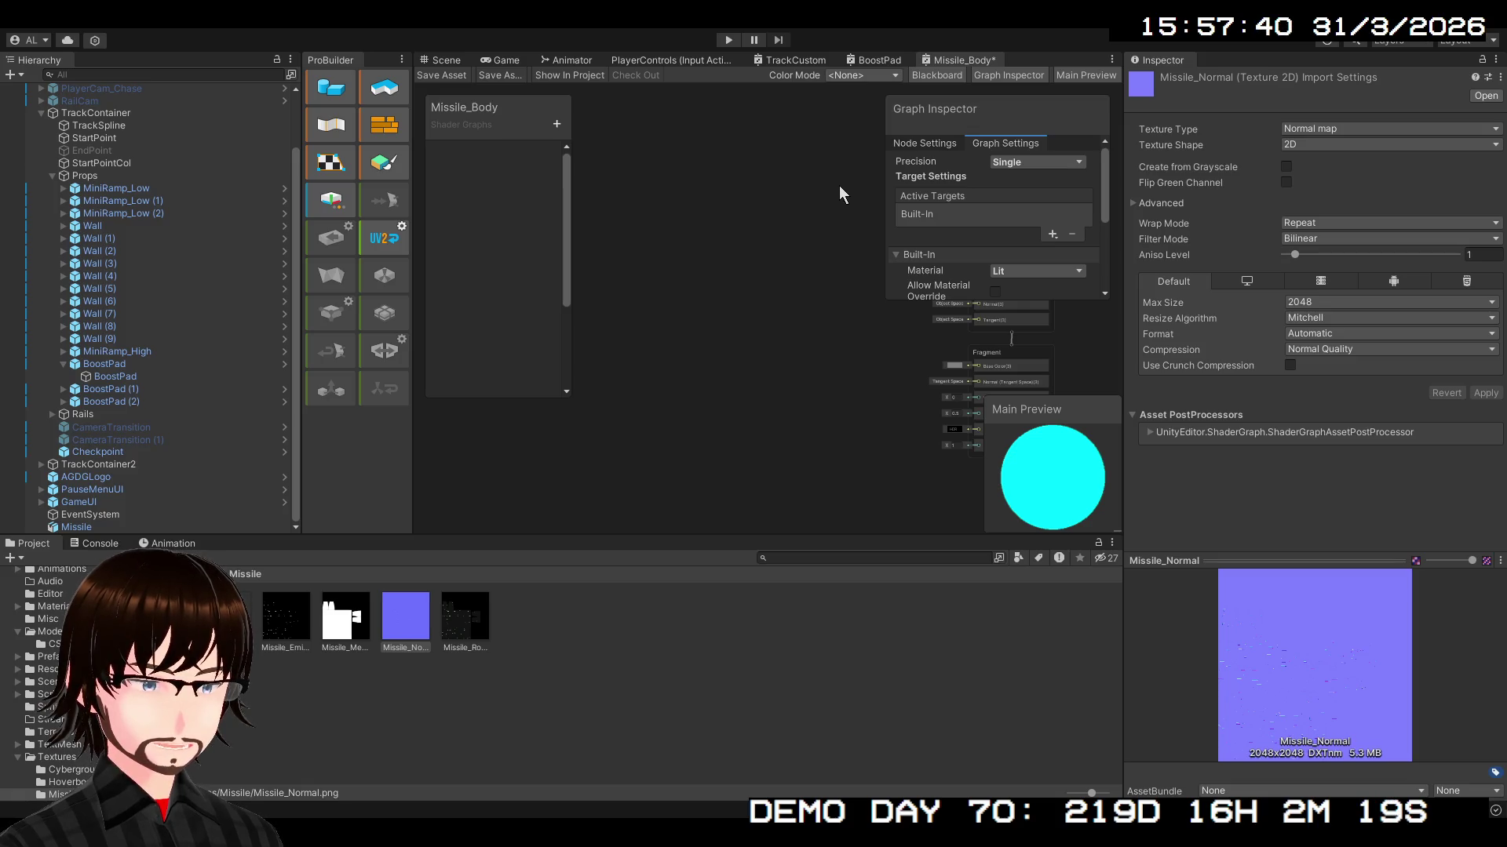
pyautogui.hotkey('ctrl', 'v')
# - Add a Sample Texture 2D node, assign its texture, and wire its RGBA output into Base Color
pyautogui.click(764, 360)
pyautogui.moveTo(764, 359); pyautogui.dragTo(656, 275)
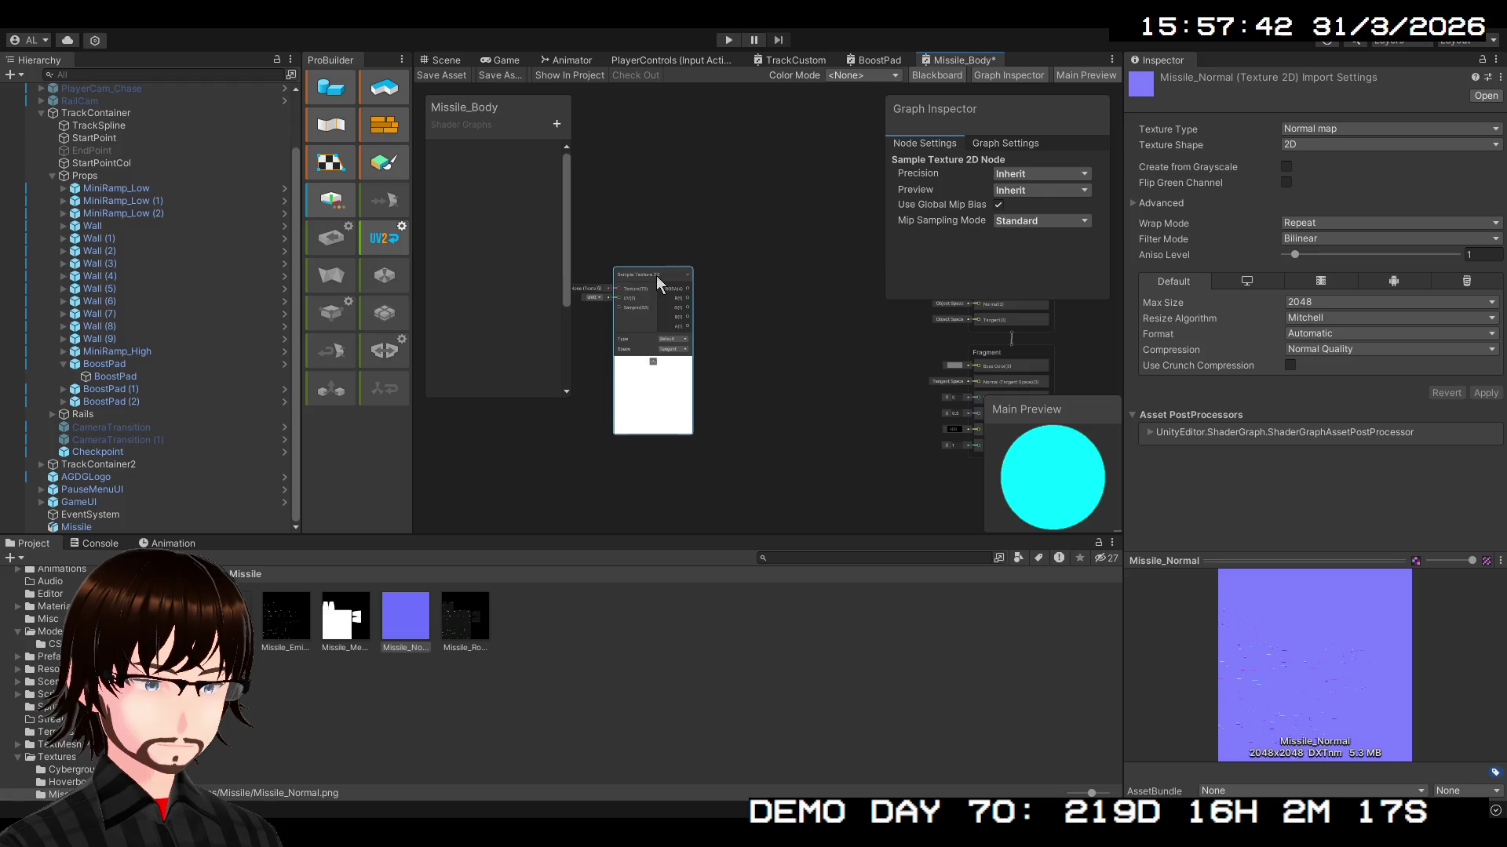
pyautogui.scroll(3, 656, 275)
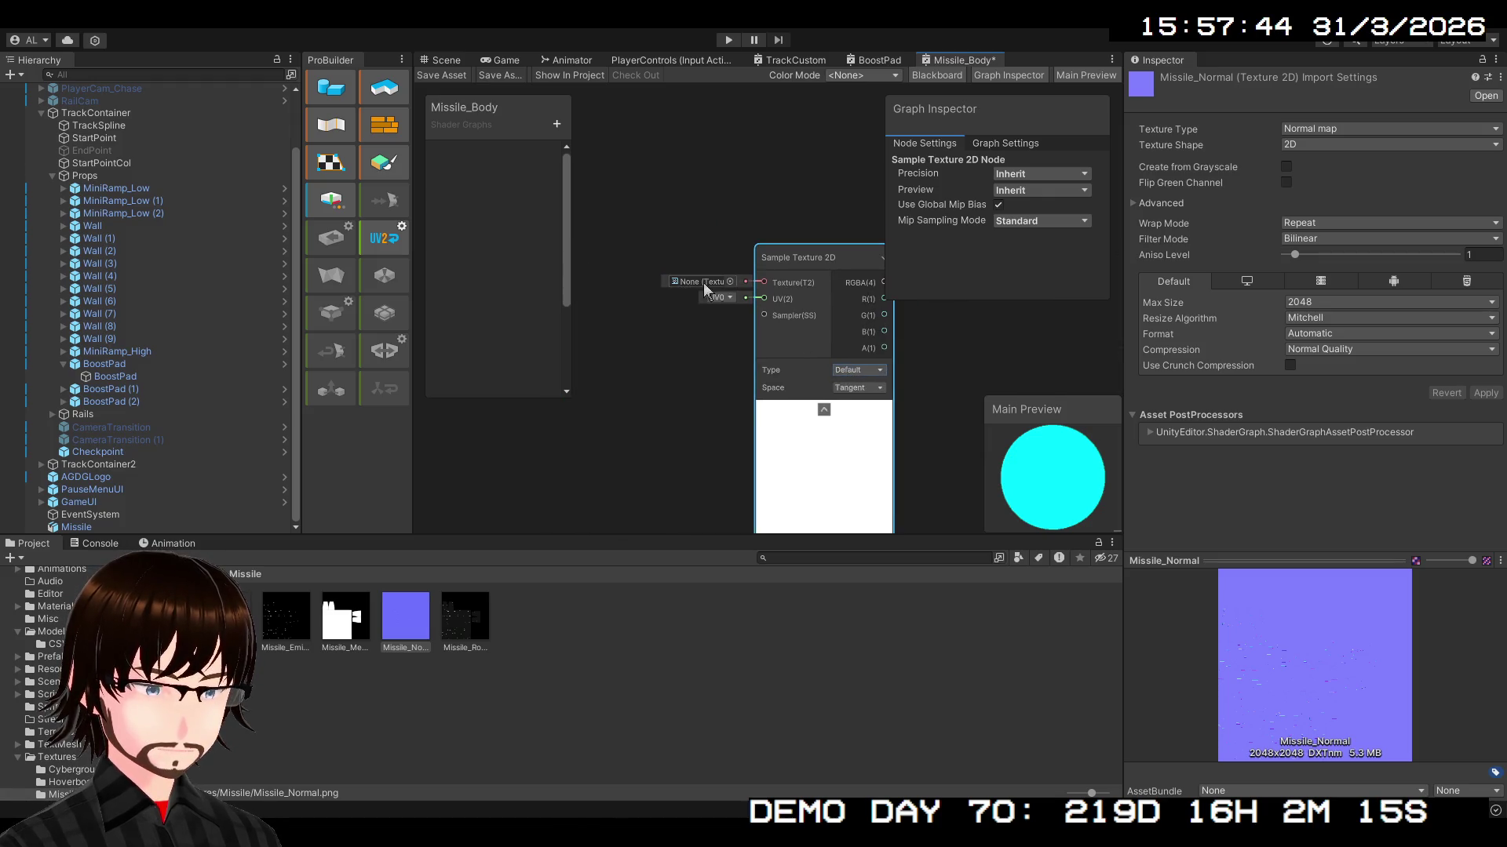
pyautogui.click(732, 282)
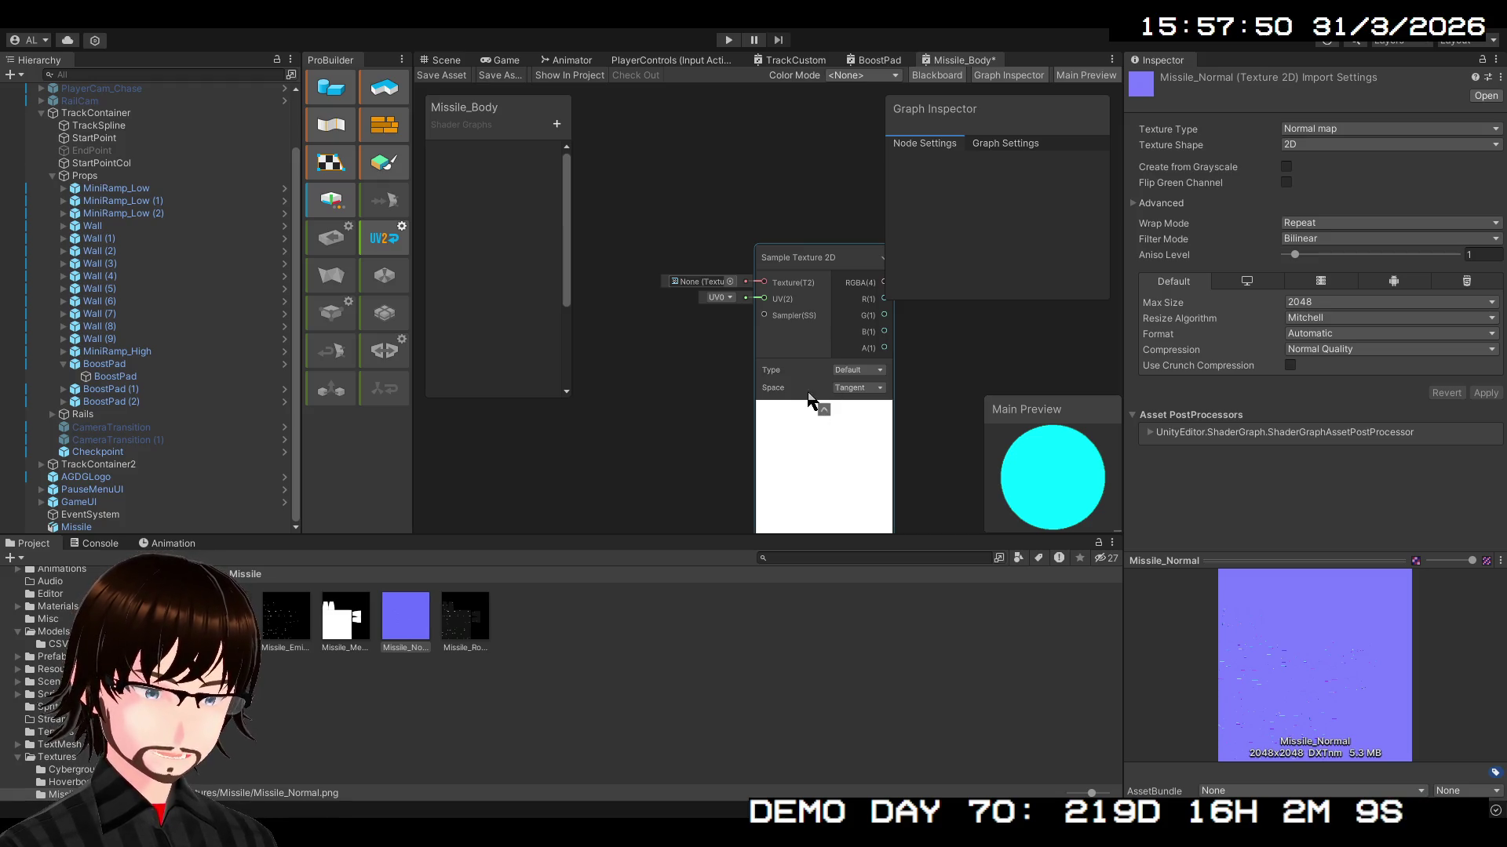
pyautogui.scroll(-5, 779, 252)
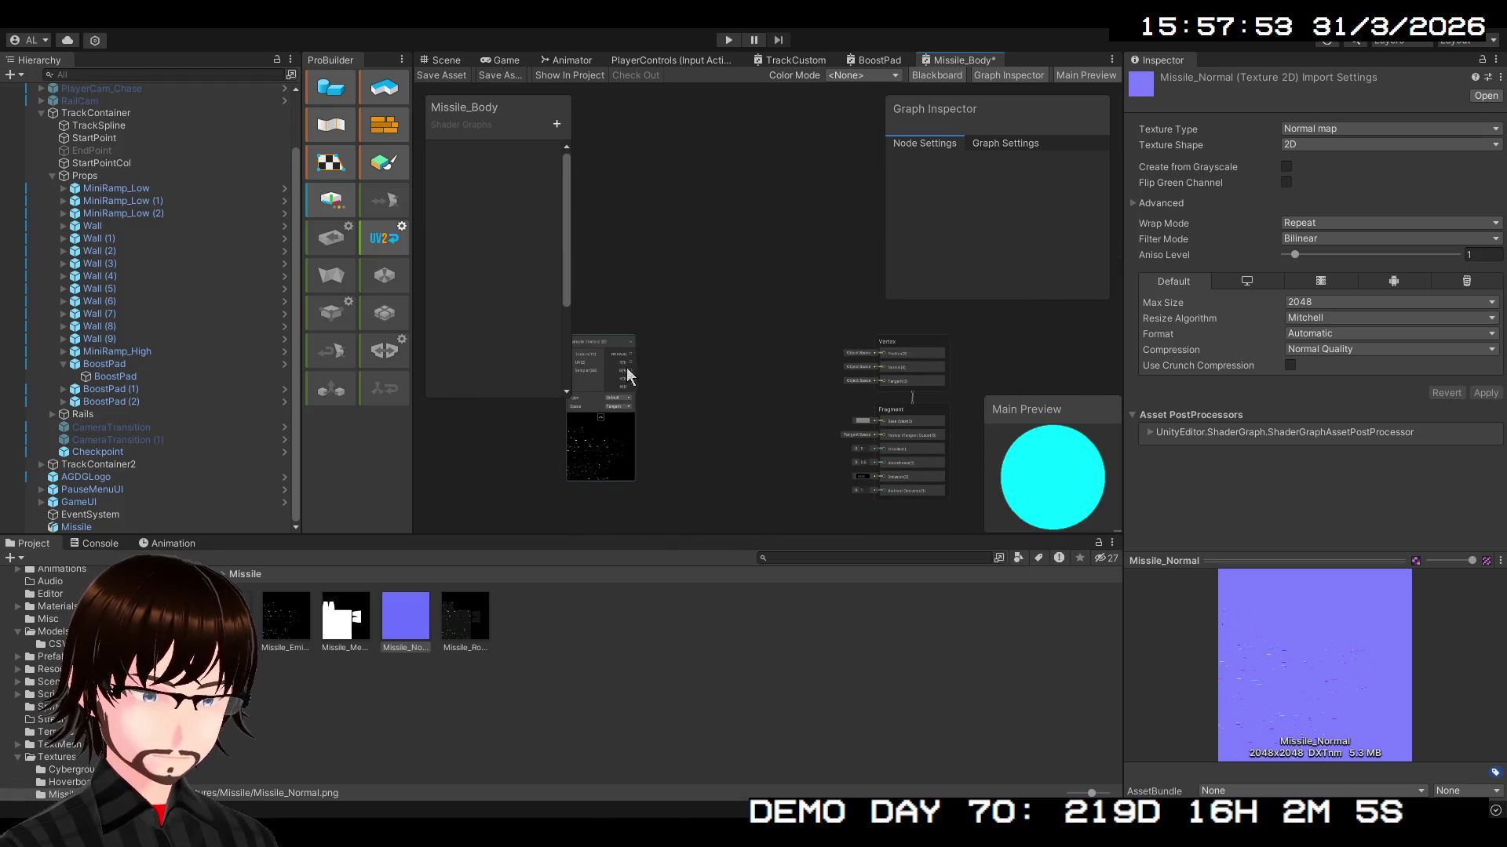
pyautogui.scroll(4, 656, 366)
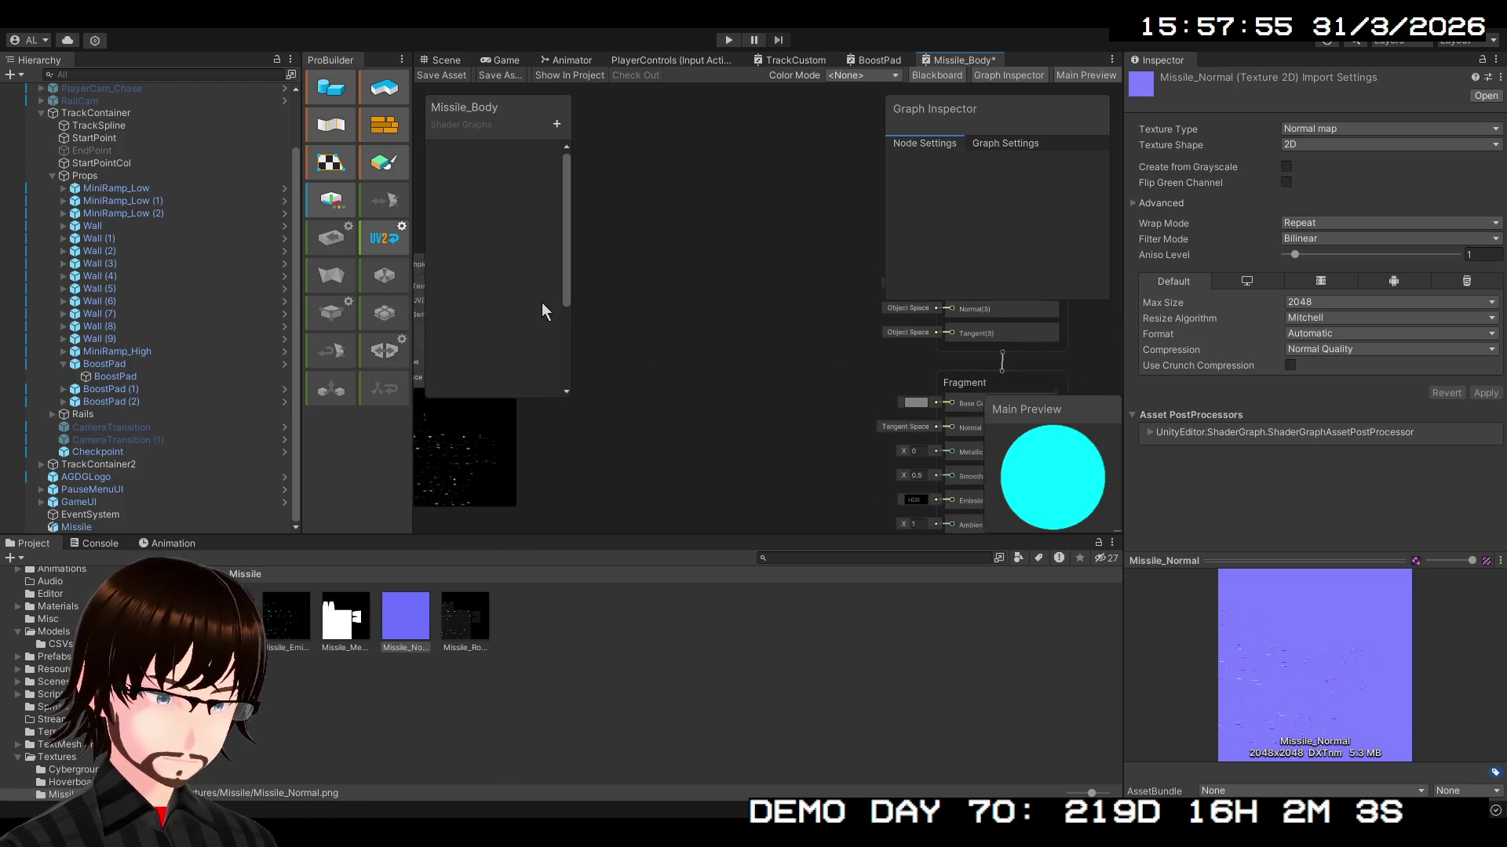
pyautogui.moveTo(658, 312)
pyautogui.mouseDown()
pyautogui.moveTo(774, 328)
pyautogui.moveTo(821, 365)
pyautogui.moveTo(728, 391)
pyautogui.mouseUp()
pyautogui.moveTo(632, 343)
pyautogui.mouseDown()
pyautogui.moveTo(866, 441)
pyautogui.moveTo(1002, 461)
pyautogui.moveTo(871, 267)
pyautogui.moveTo(854, 286)
pyautogui.moveTo(999, 323)
pyautogui.mouseUp()
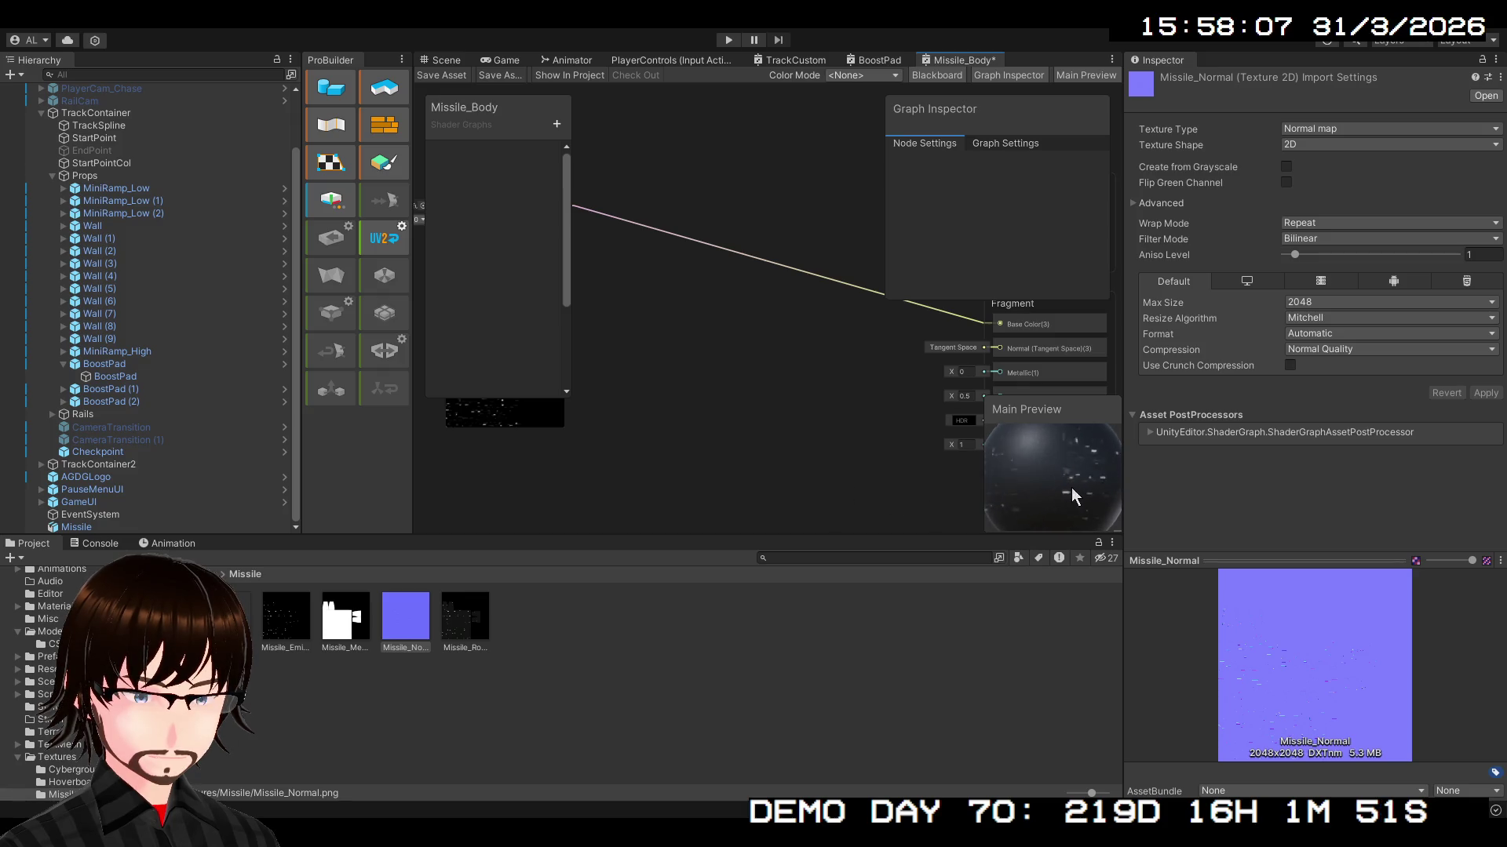
pyautogui.click(455, 61)
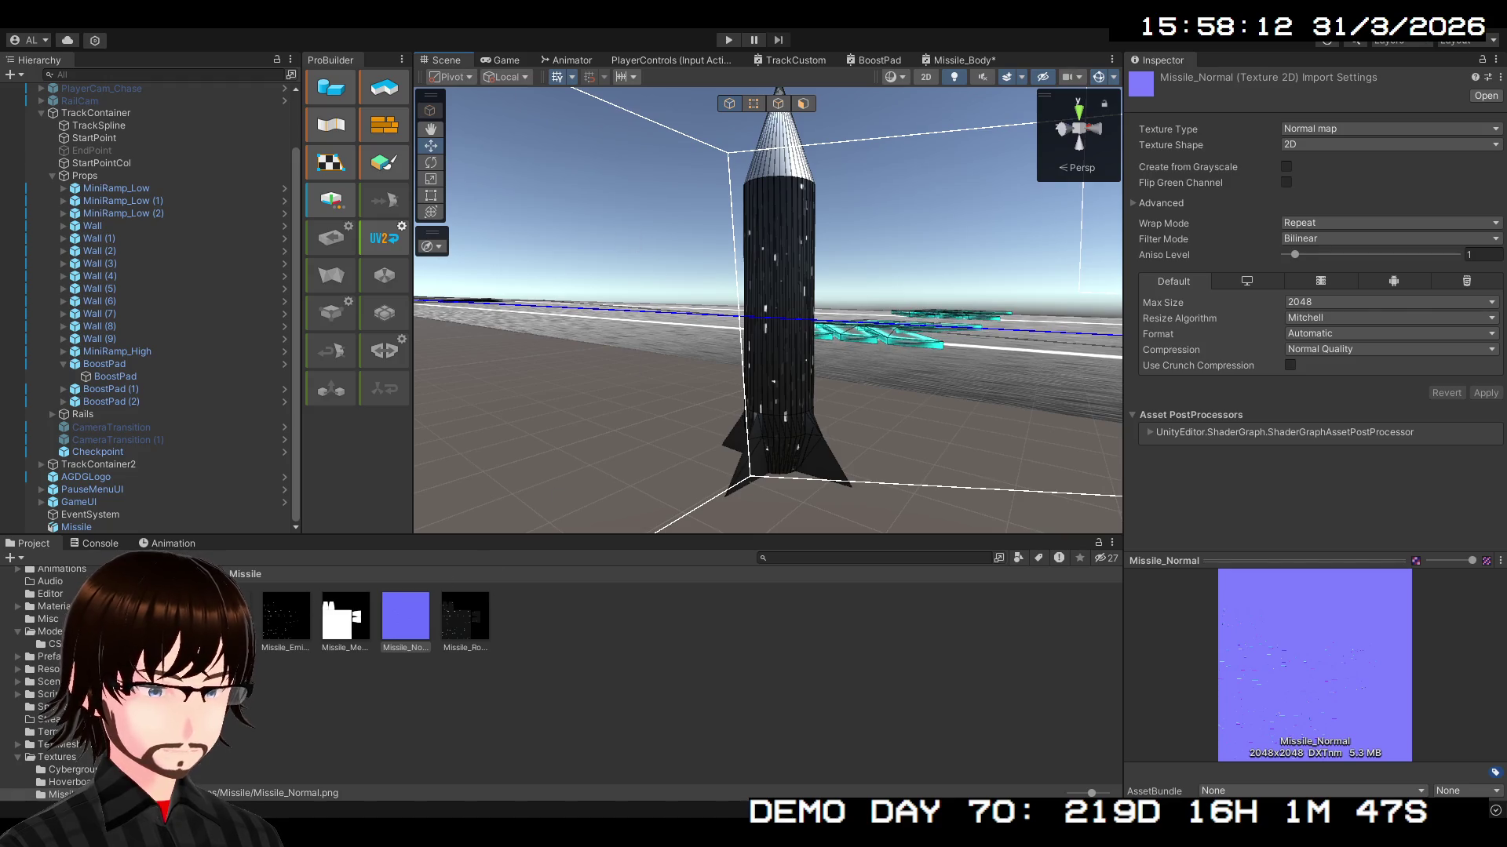
pyautogui.doubleClick(346, 620)
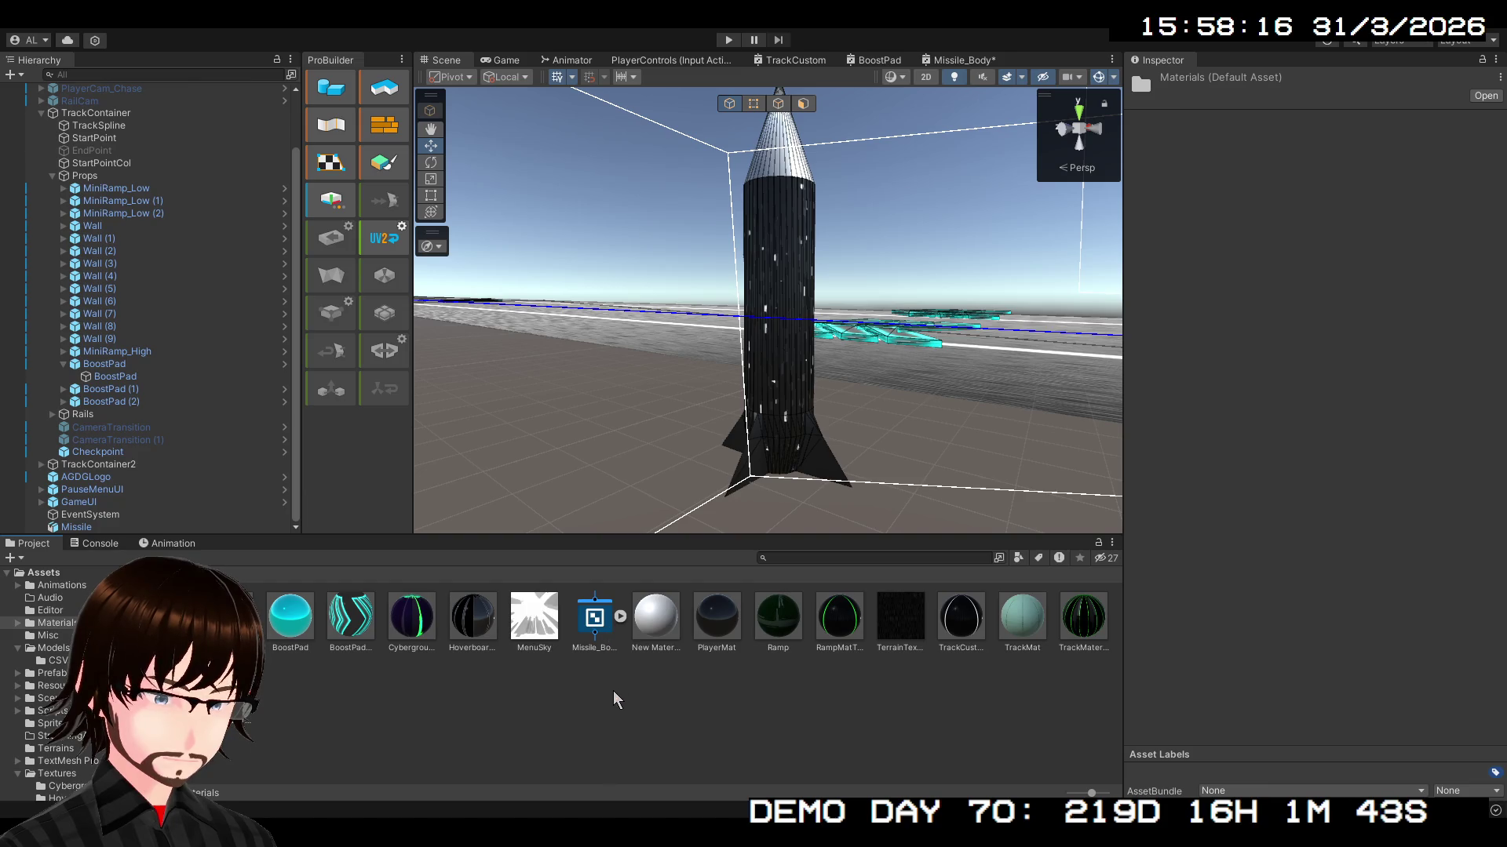
pyautogui.click(598, 677)
pyautogui.click(593, 622)
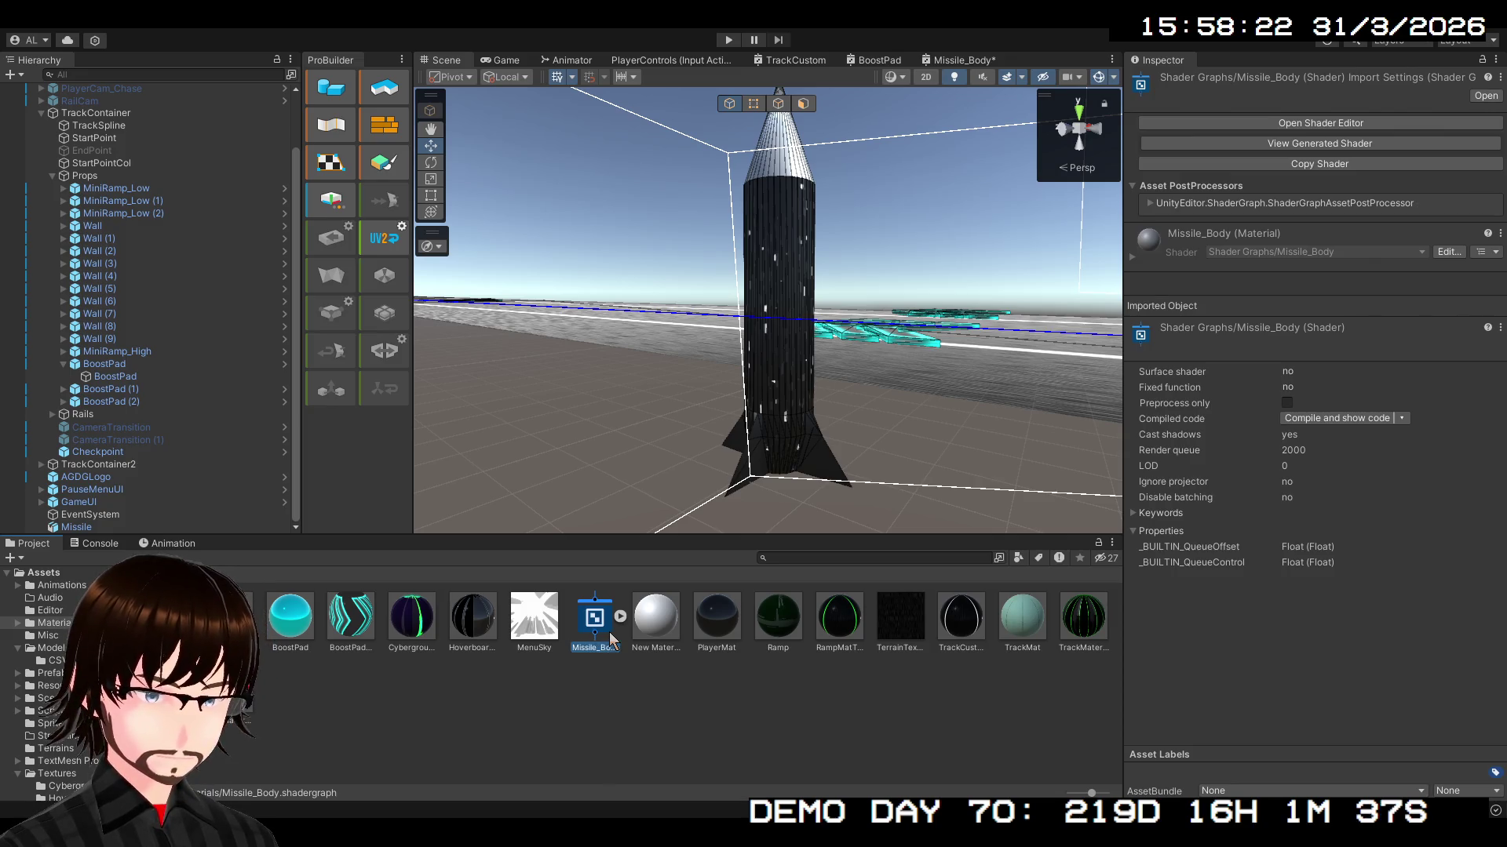
pyautogui.moveTo(607, 627); pyautogui.dragTo(224, 651)
pyautogui.doubleClick(224, 643)
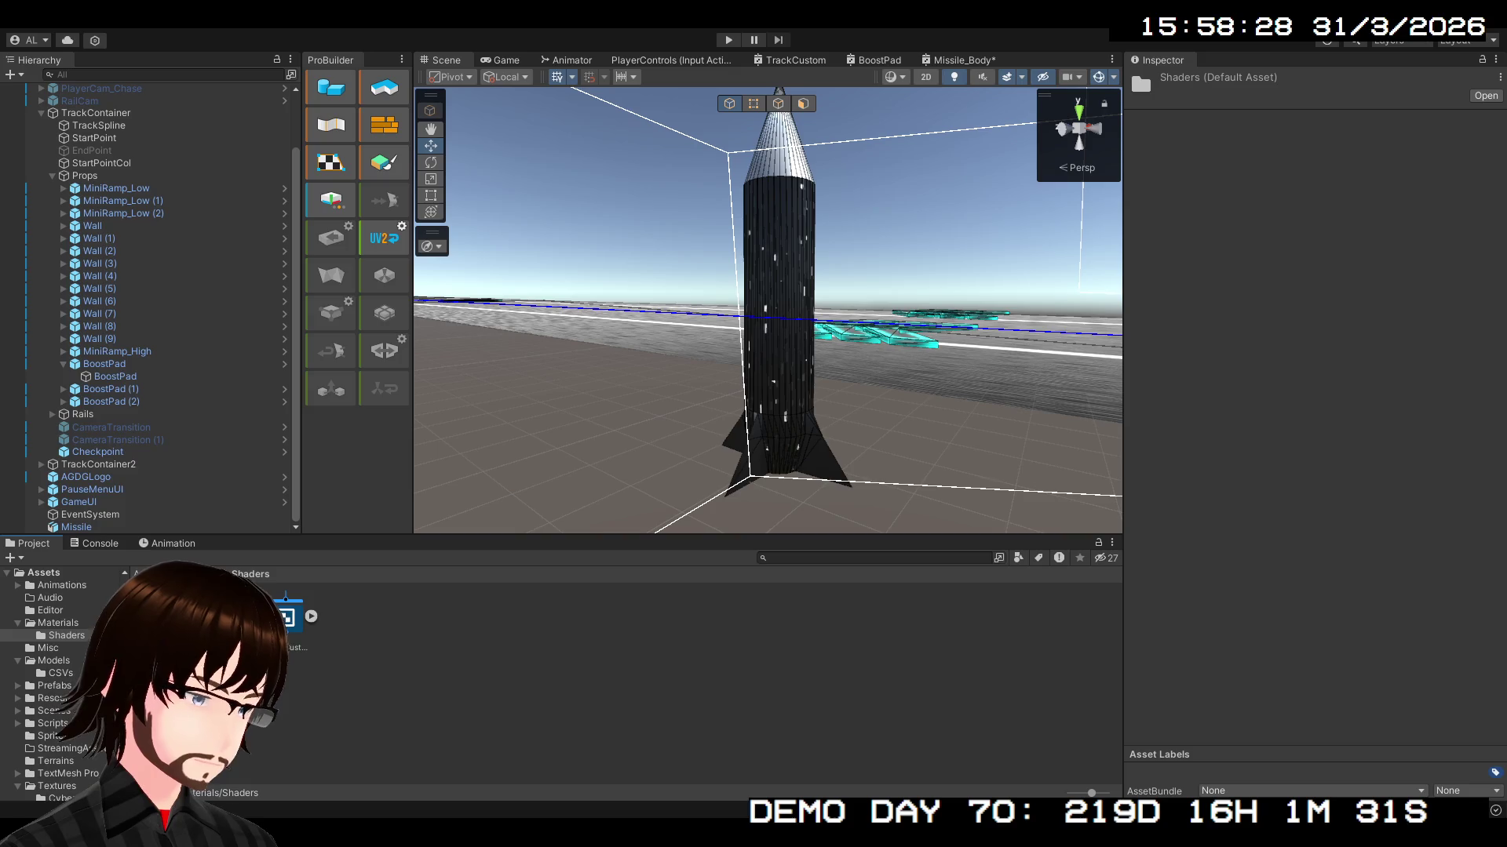
pyautogui.click(193, 574)
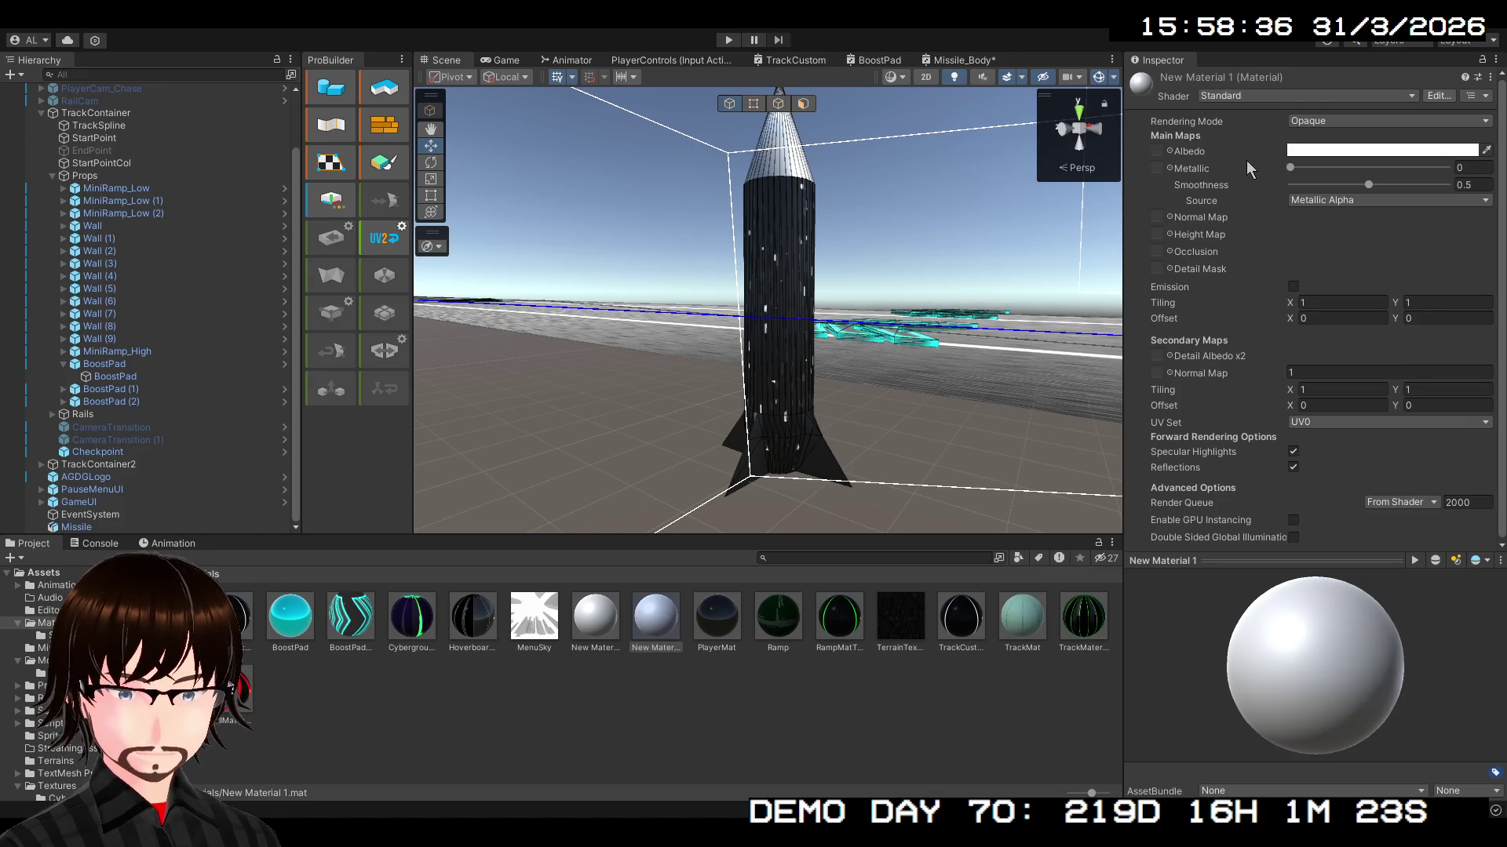
pyautogui.moveTo(663, 614); pyautogui.dragTo(820, 240)
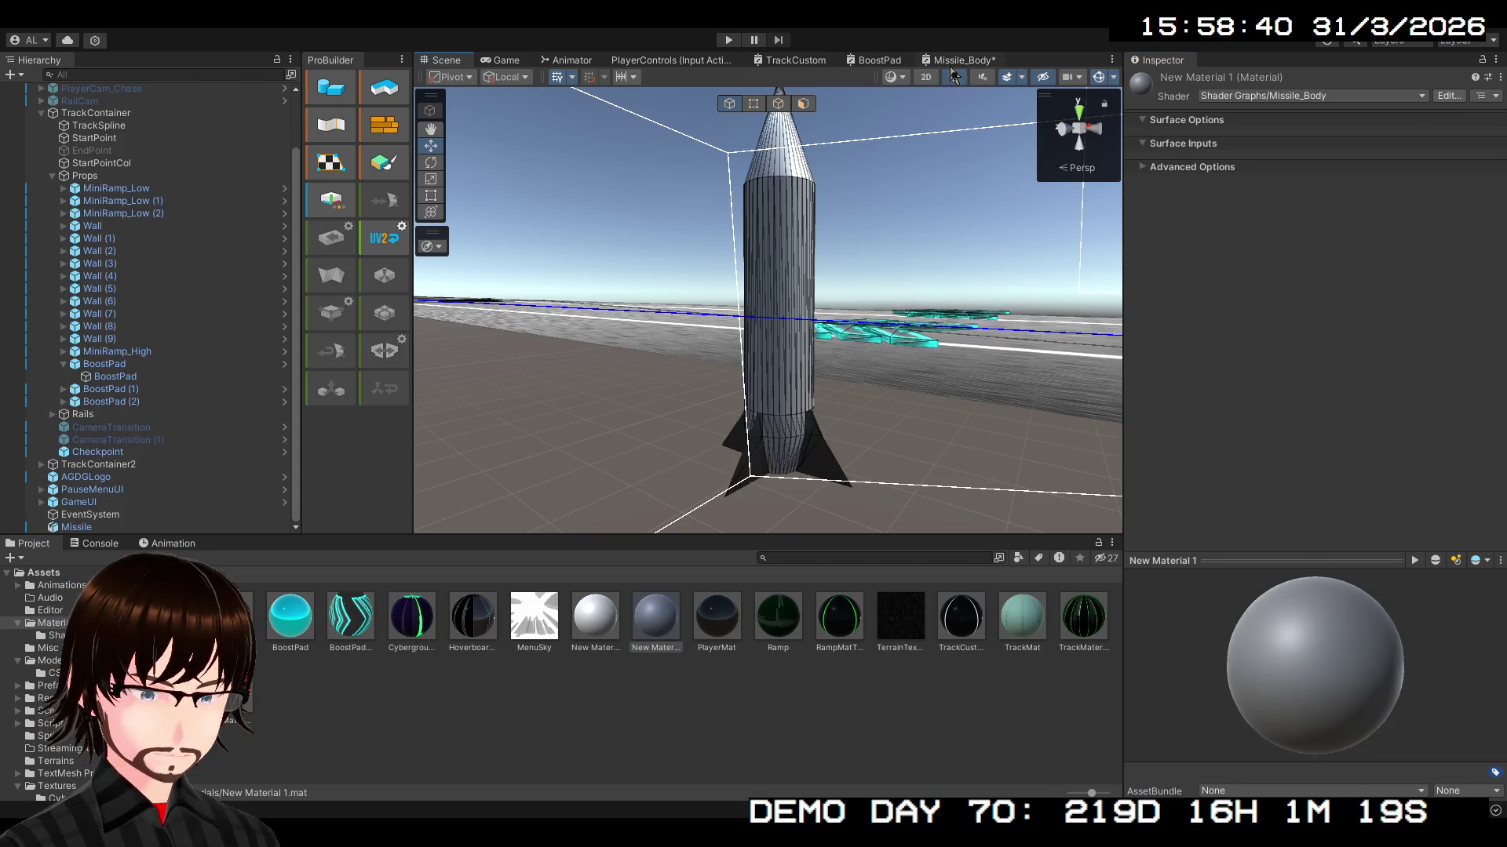
pyautogui.click(957, 60)
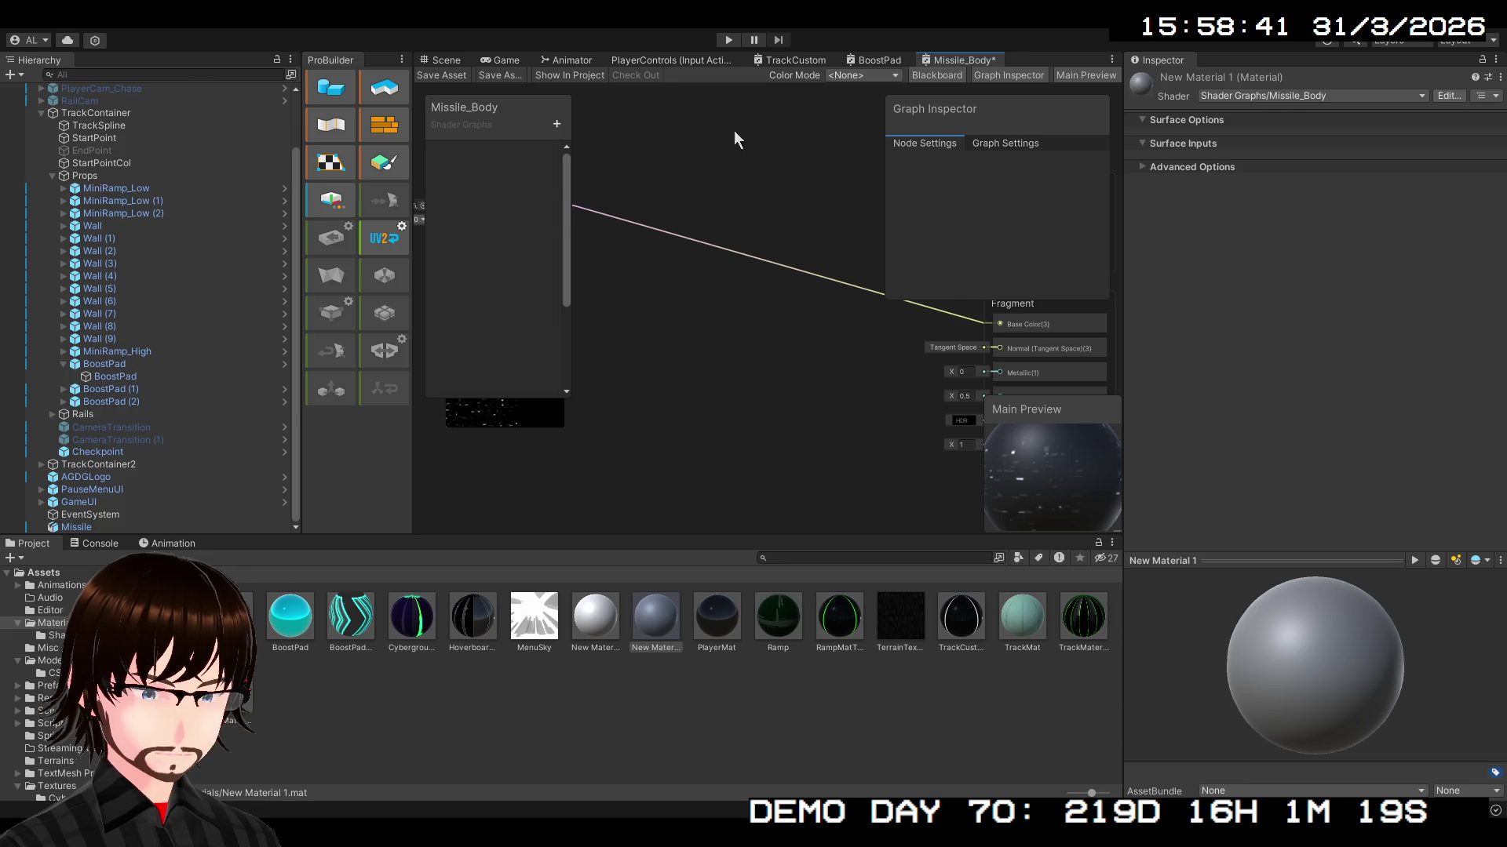
pyautogui.click(446, 61)
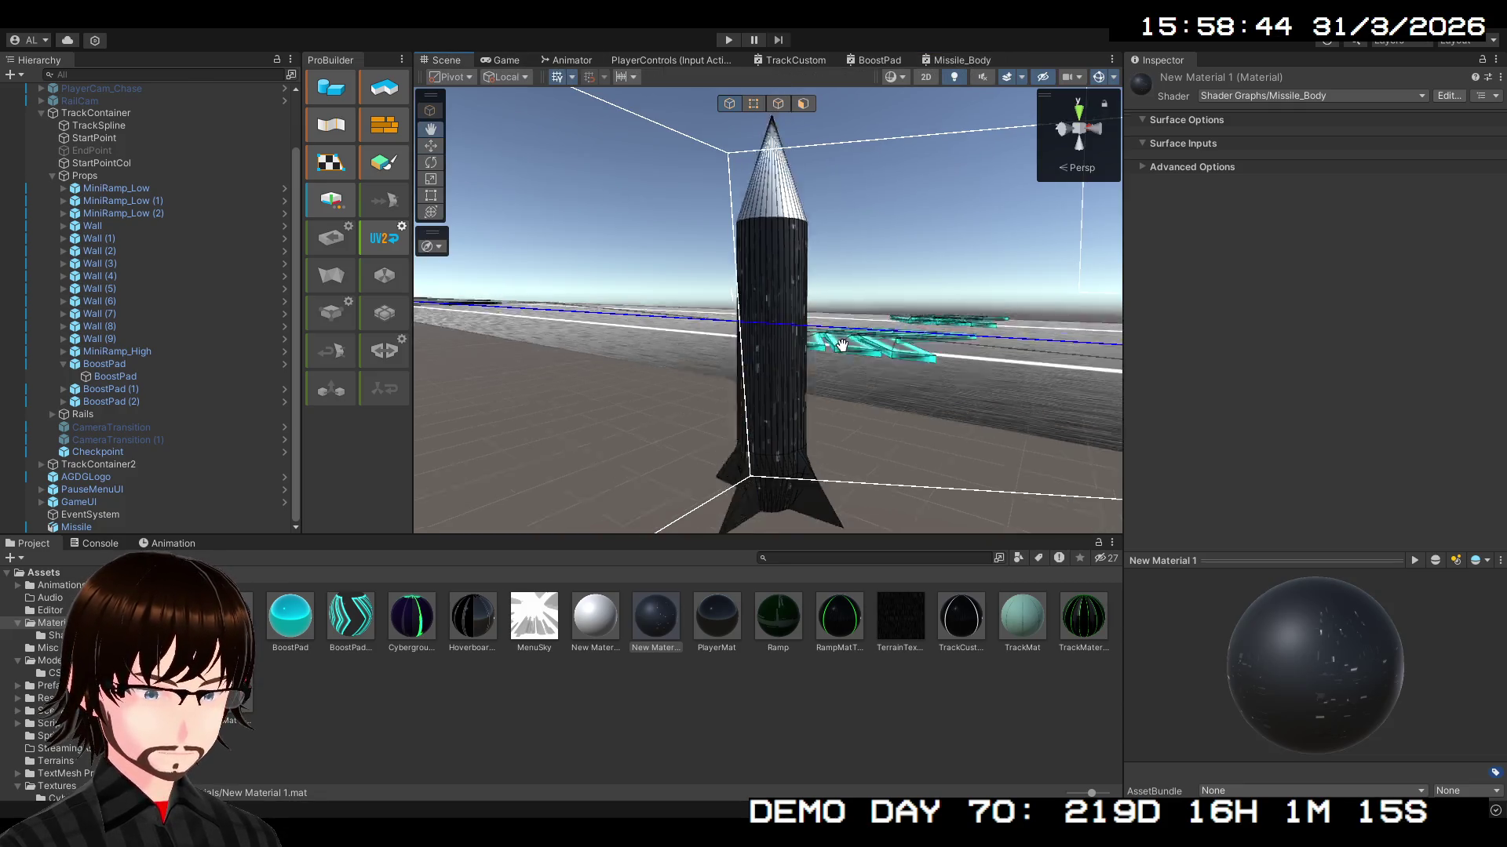
pyautogui.moveTo(860, 328)
pyautogui.mouseDown()
pyautogui.moveTo(504, 286)
pyautogui.moveTo(522, 313)
pyautogui.moveTo(1190, 324)
pyautogui.mouseUp()
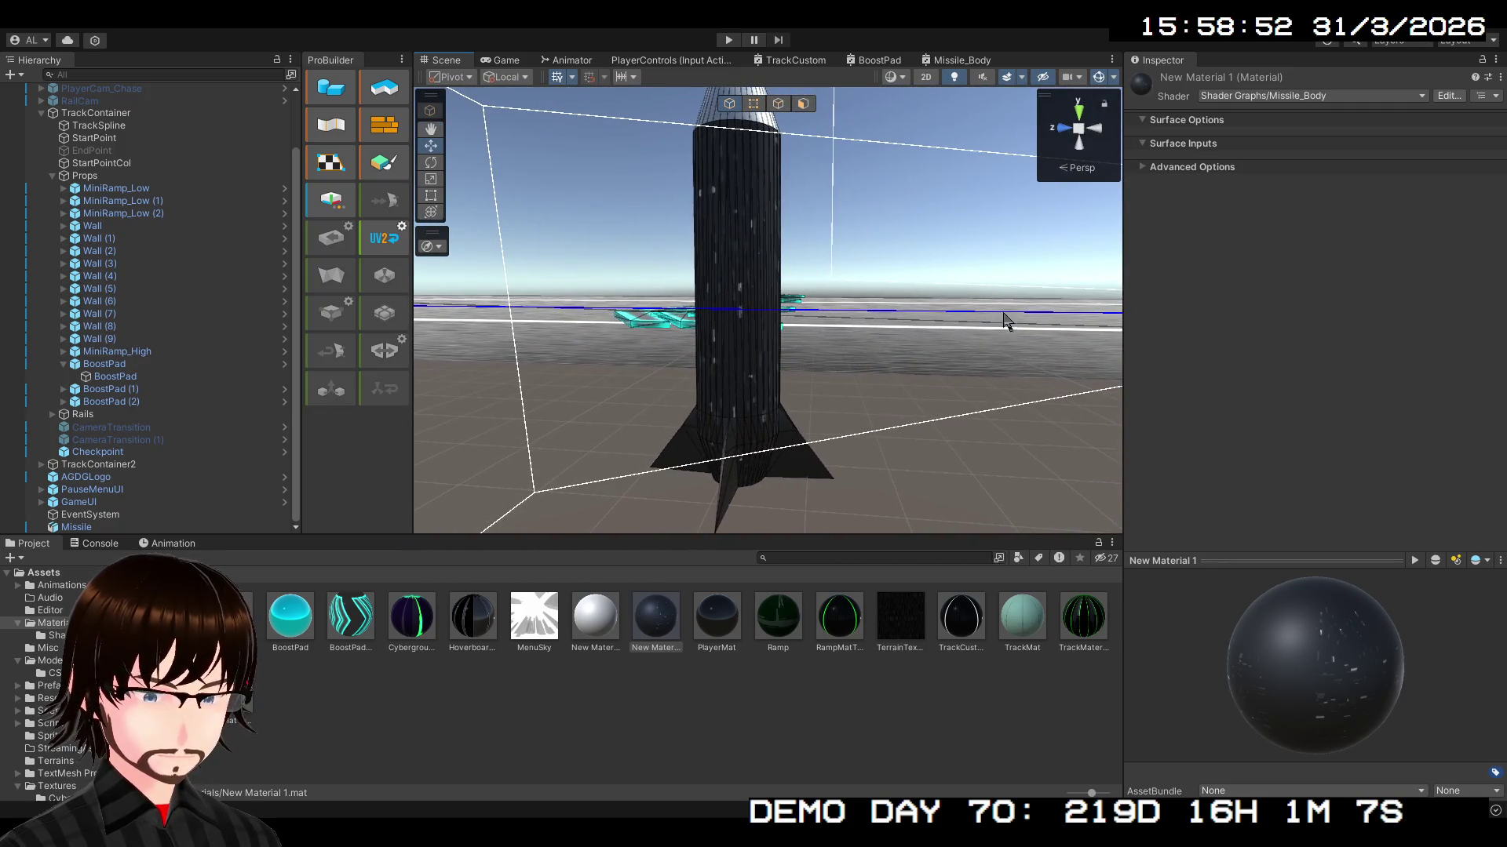
pyautogui.click(949, 60)
pyautogui.scroll(5, 903, 377)
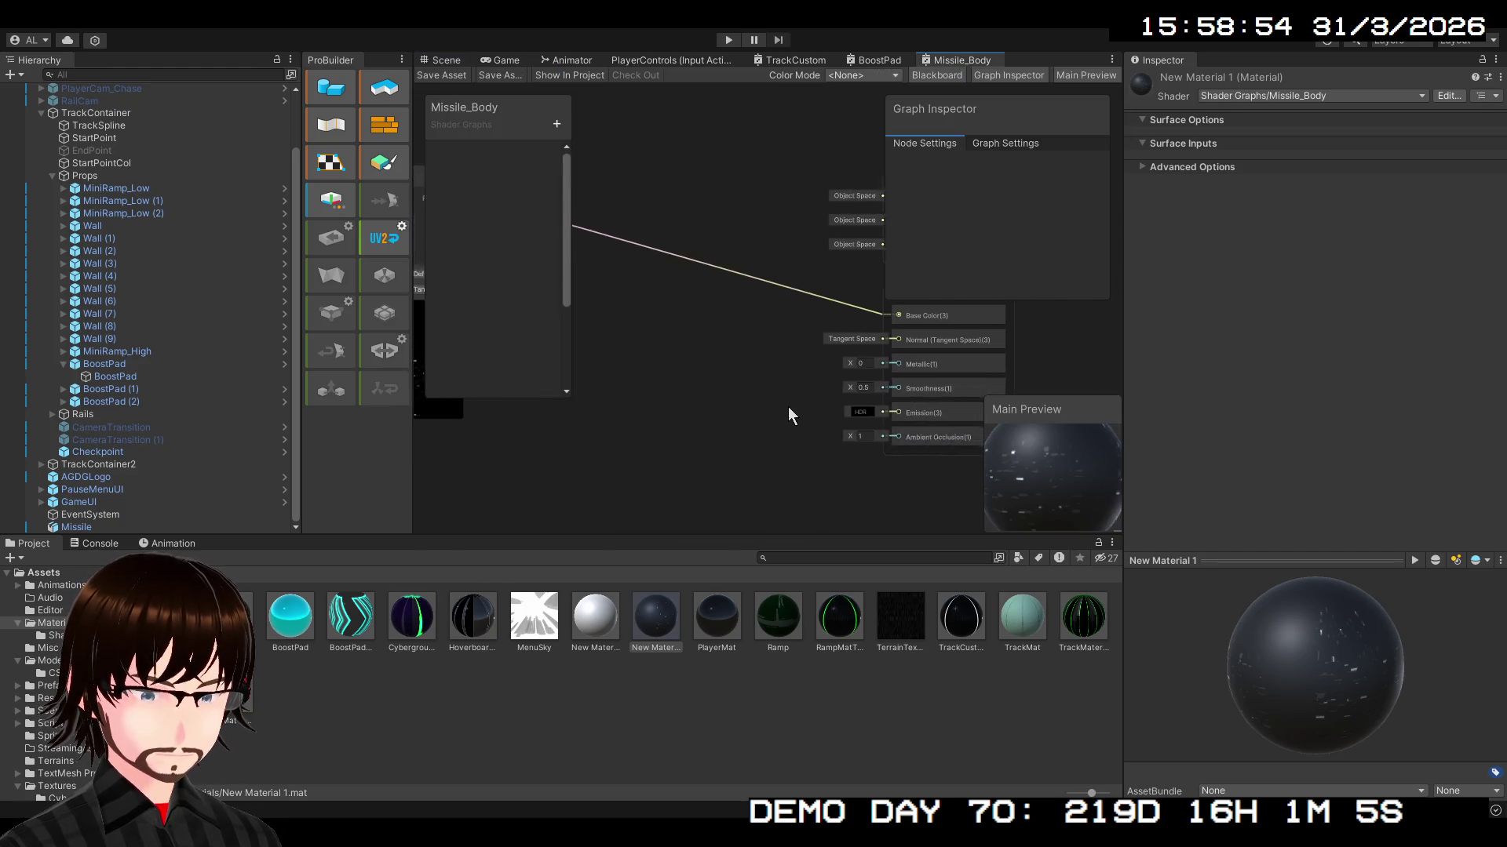
# - Move the first texture sample node further left and bring the master stack into view
pyautogui.scroll(-5, 648, 464)
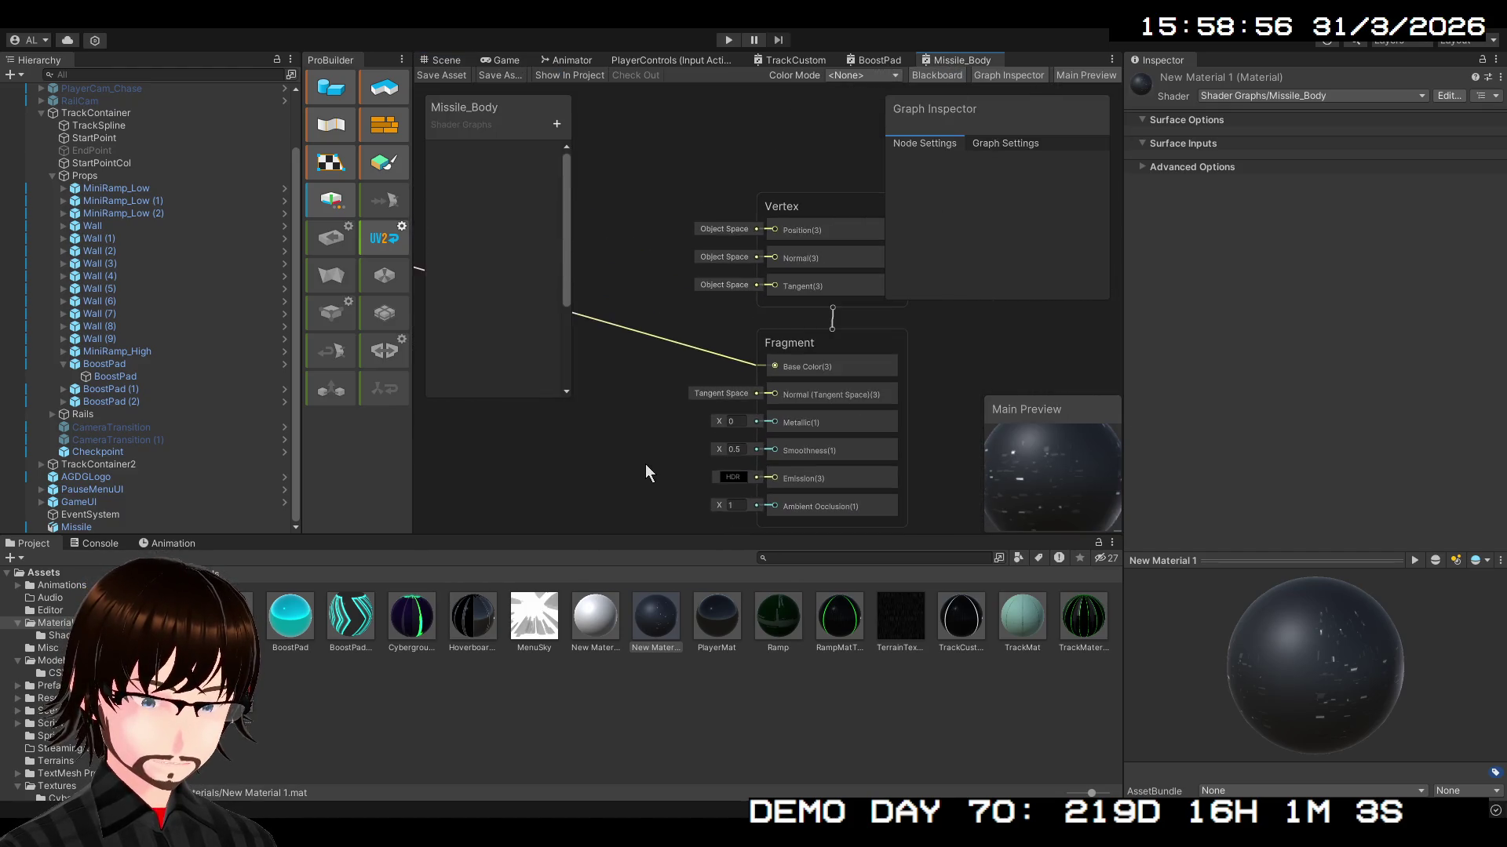
pyautogui.scroll(-3, 820, 436)
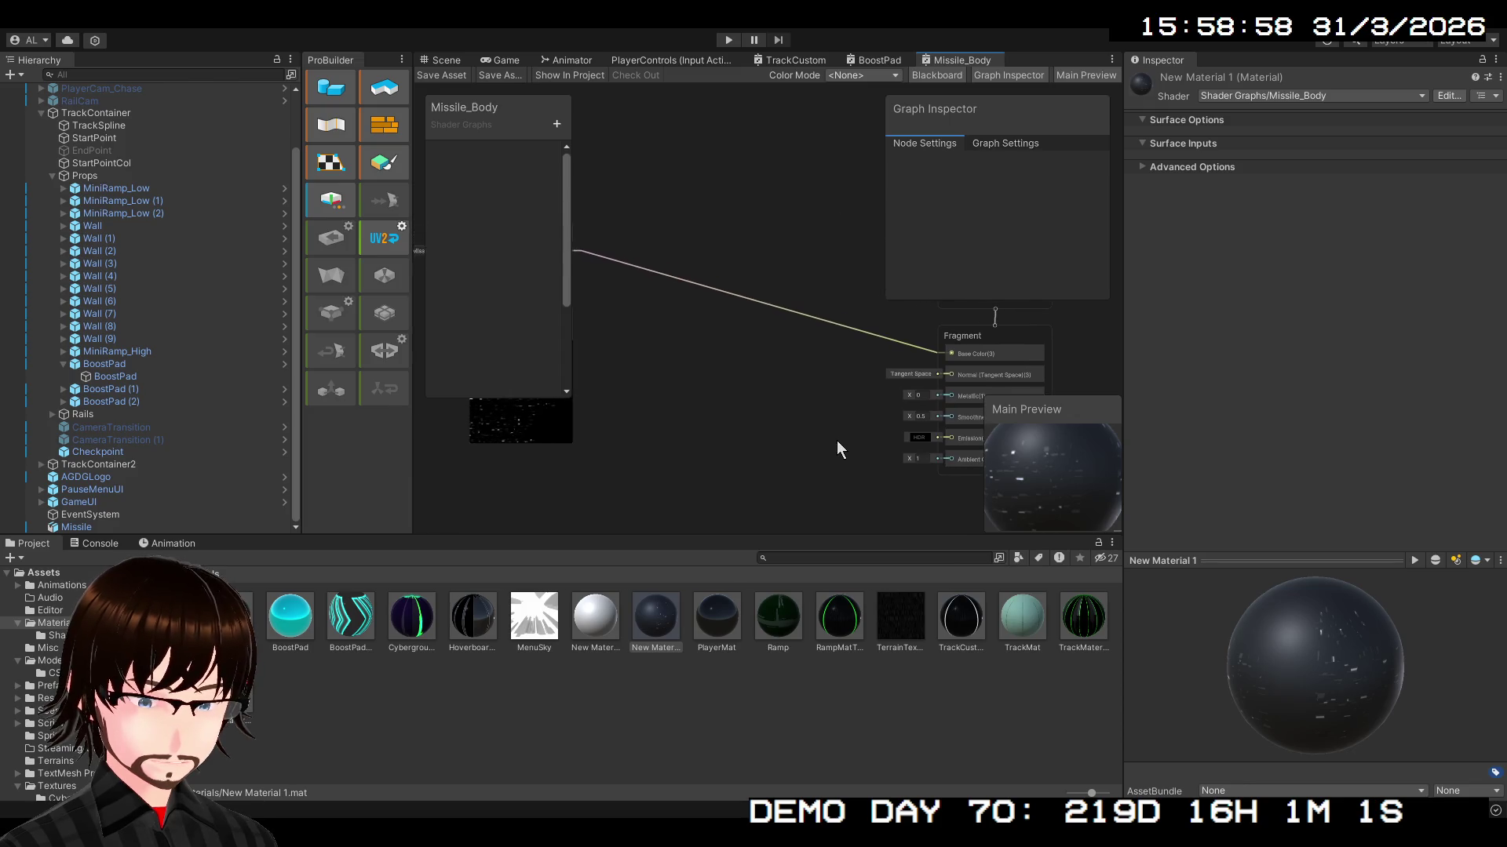
pyautogui.moveTo(713, 346); pyautogui.dragTo(854, 416)
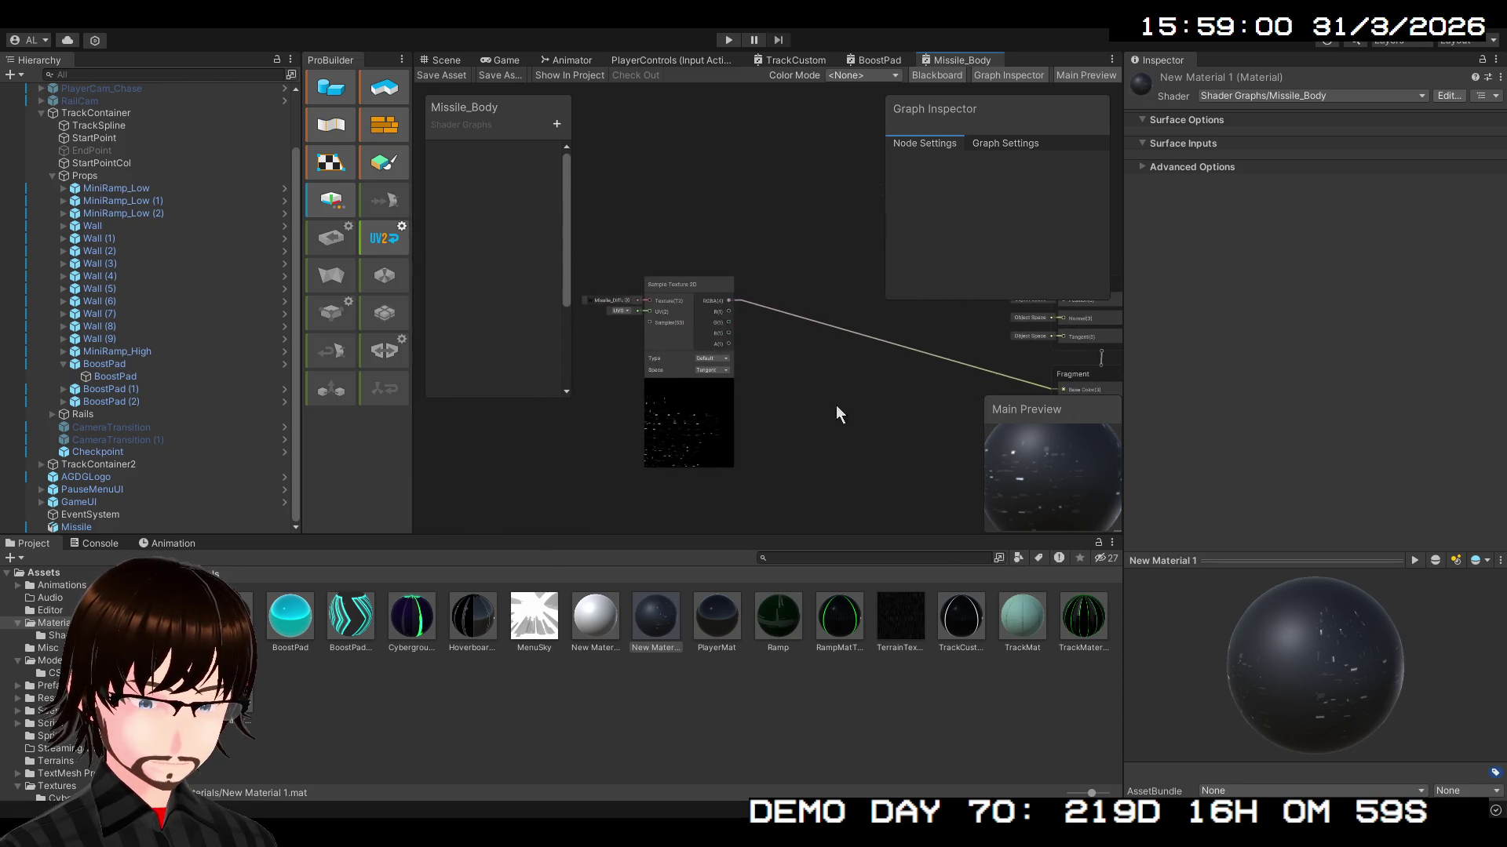
pyautogui.moveTo(716, 306)
pyautogui.mouseDown()
pyautogui.moveTo(664, 248)
pyautogui.moveTo(585, 272)
pyautogui.mouseUp()
pyautogui.moveTo(793, 383); pyautogui.dragTo(615, 291)
pyautogui.scroll(2, 751, 346)
pyautogui.moveTo(651, 358); pyautogui.dragTo(659, 345)
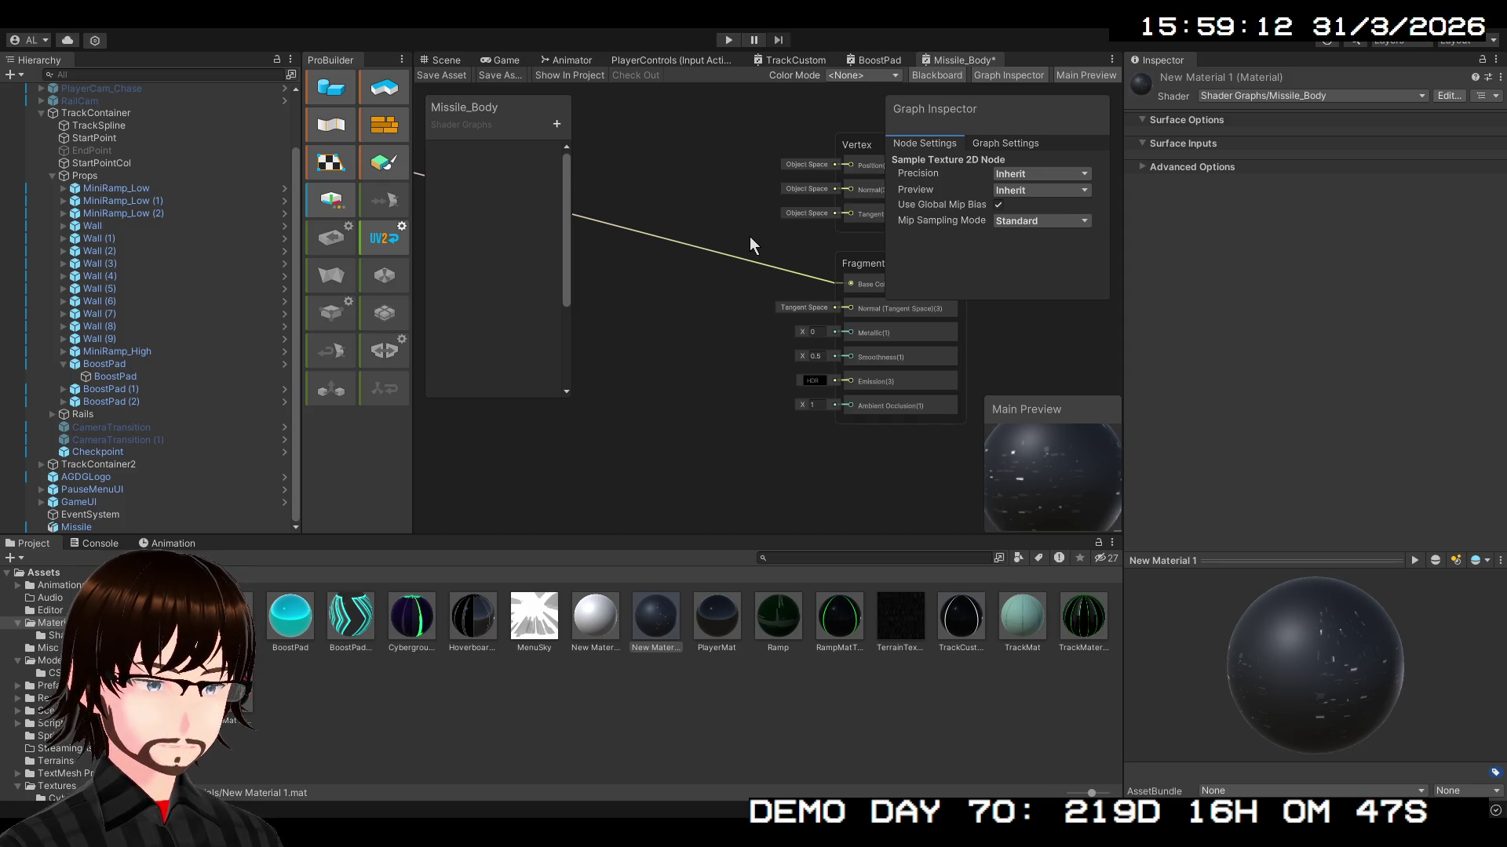
# - Add a second Sample Texture 2D node with Type set to Normal, positioned for the Normal input
pyautogui.moveTo(708, 323); pyautogui.dragTo(791, 208)
pyautogui.moveTo(818, 265)
pyautogui.mouseDown()
pyautogui.moveTo(531, 224)
pyautogui.moveTo(777, 211)
pyautogui.moveTo(674, 265)
pyautogui.mouseUp()
pyautogui.click(731, 365)
pyautogui.click(726, 393)
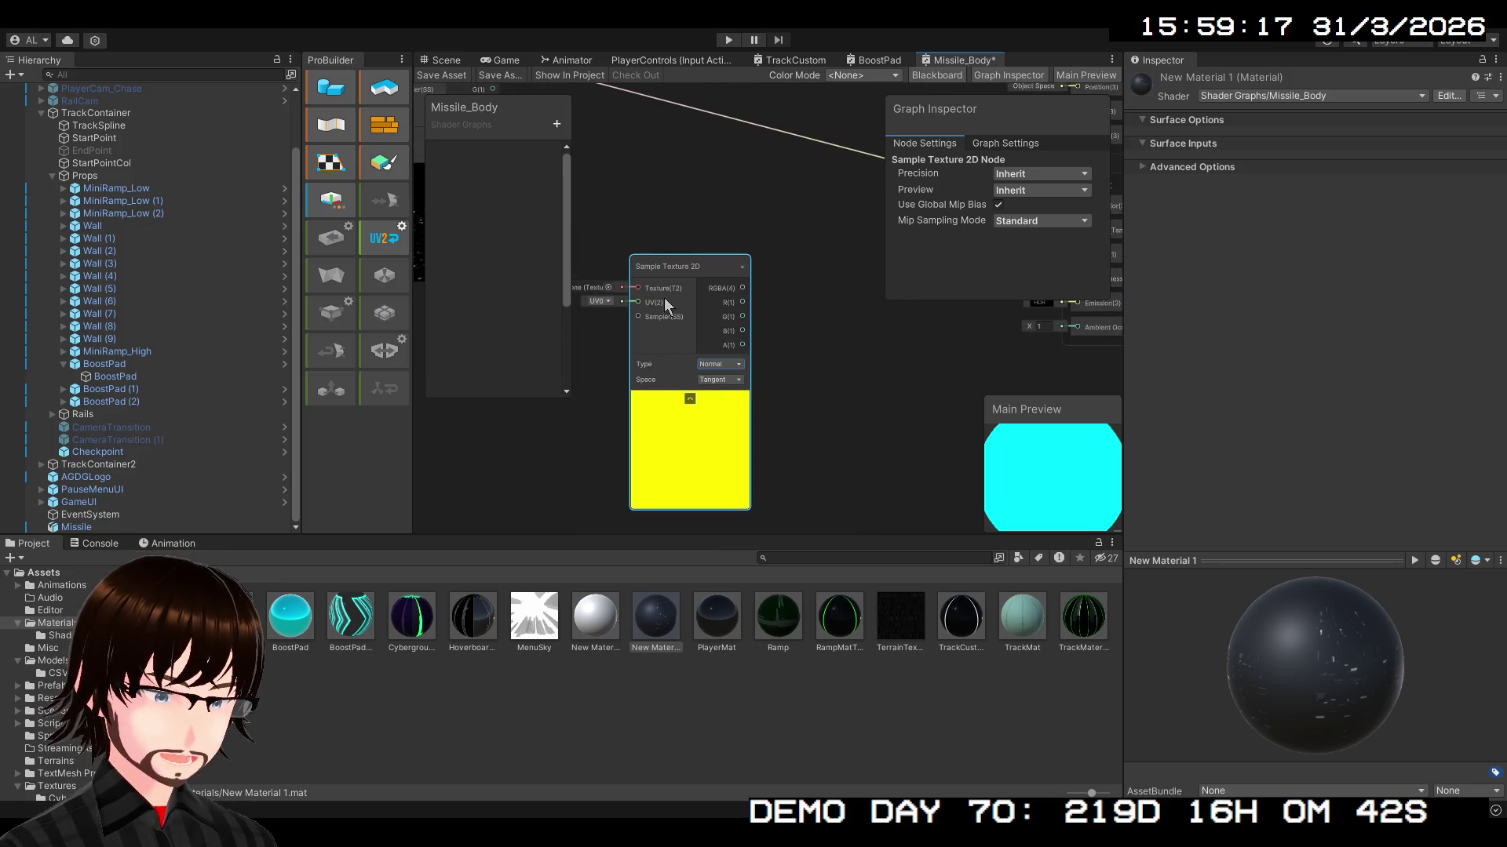
pyautogui.click(608, 285)
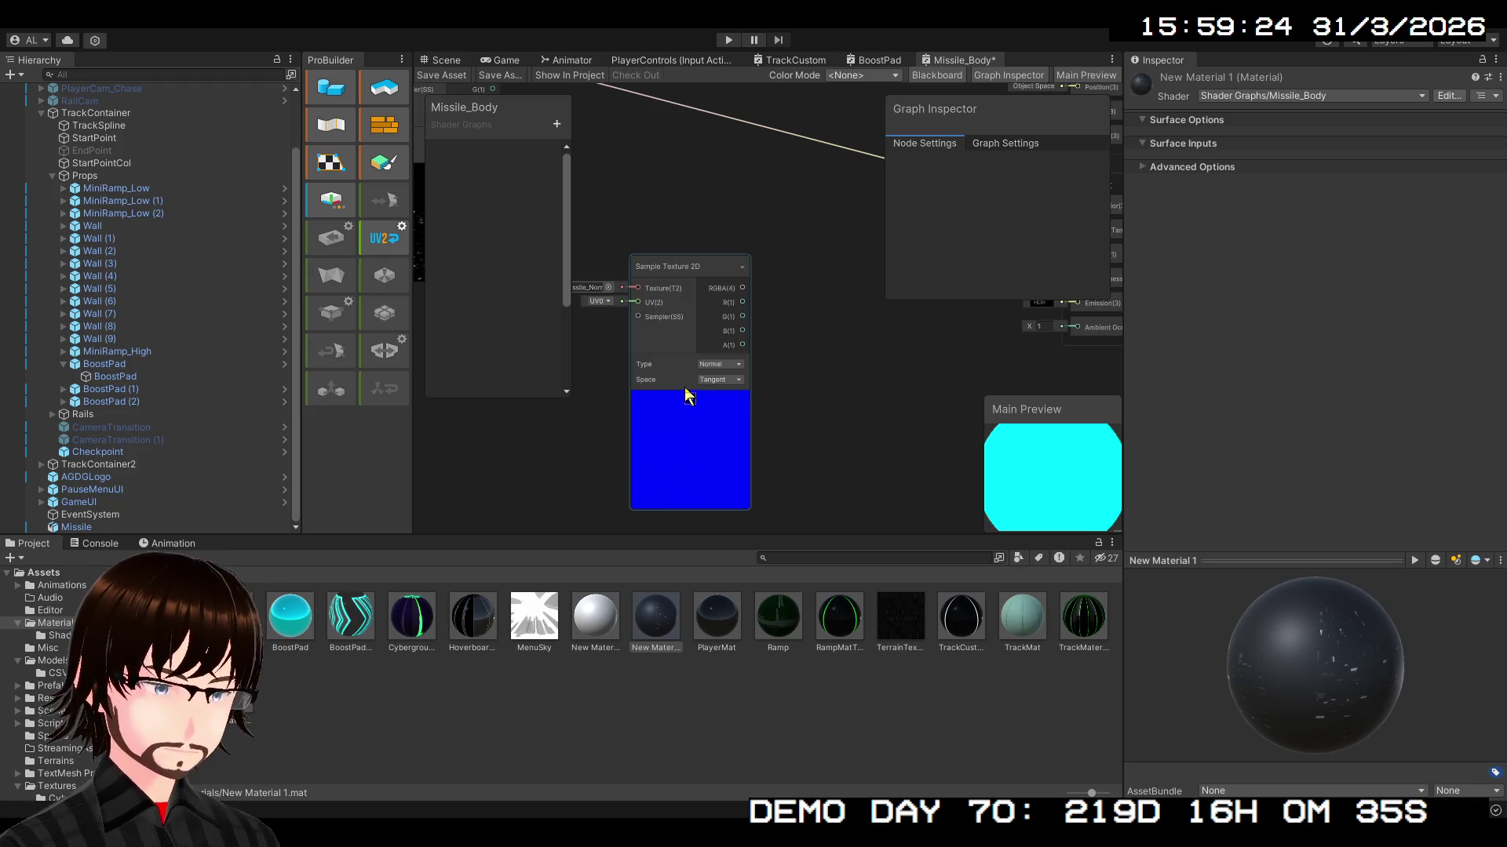
pyautogui.moveTo(688, 394)
pyautogui.mouseDown()
pyautogui.moveTo(896, 382)
pyautogui.moveTo(864, 419)
pyautogui.moveTo(794, 299)
pyautogui.moveTo(552, 350)
pyautogui.moveTo(776, 355)
pyautogui.moveTo(1254, 257)
pyautogui.moveTo(741, 274)
pyautogui.moveTo(830, 268)
pyautogui.mouseUp()
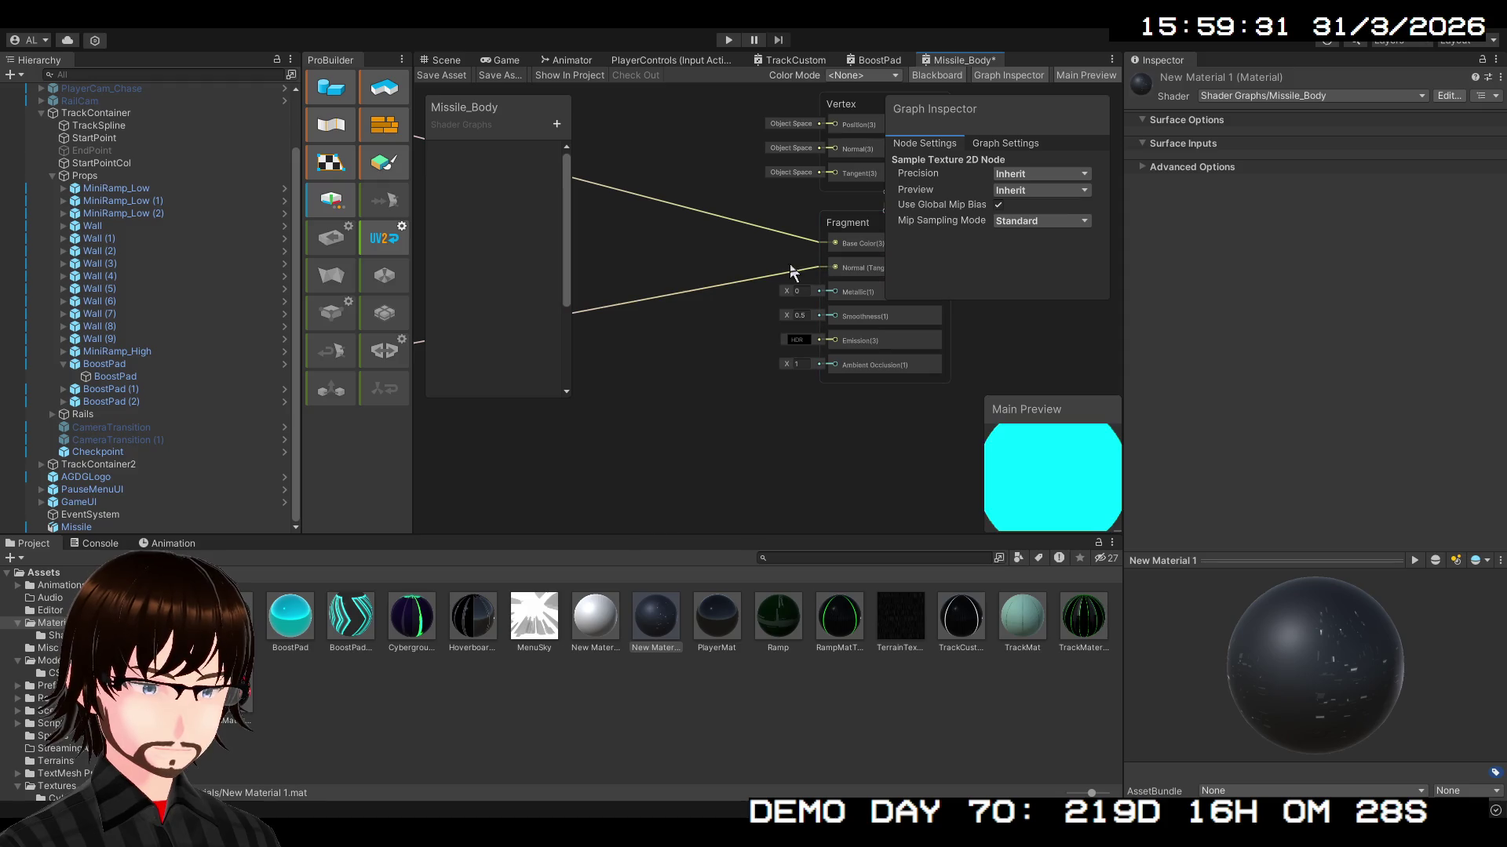
# - Save the Missile_Body graph asset, check the missile, and return to the graph
pyautogui.click(444, 60)
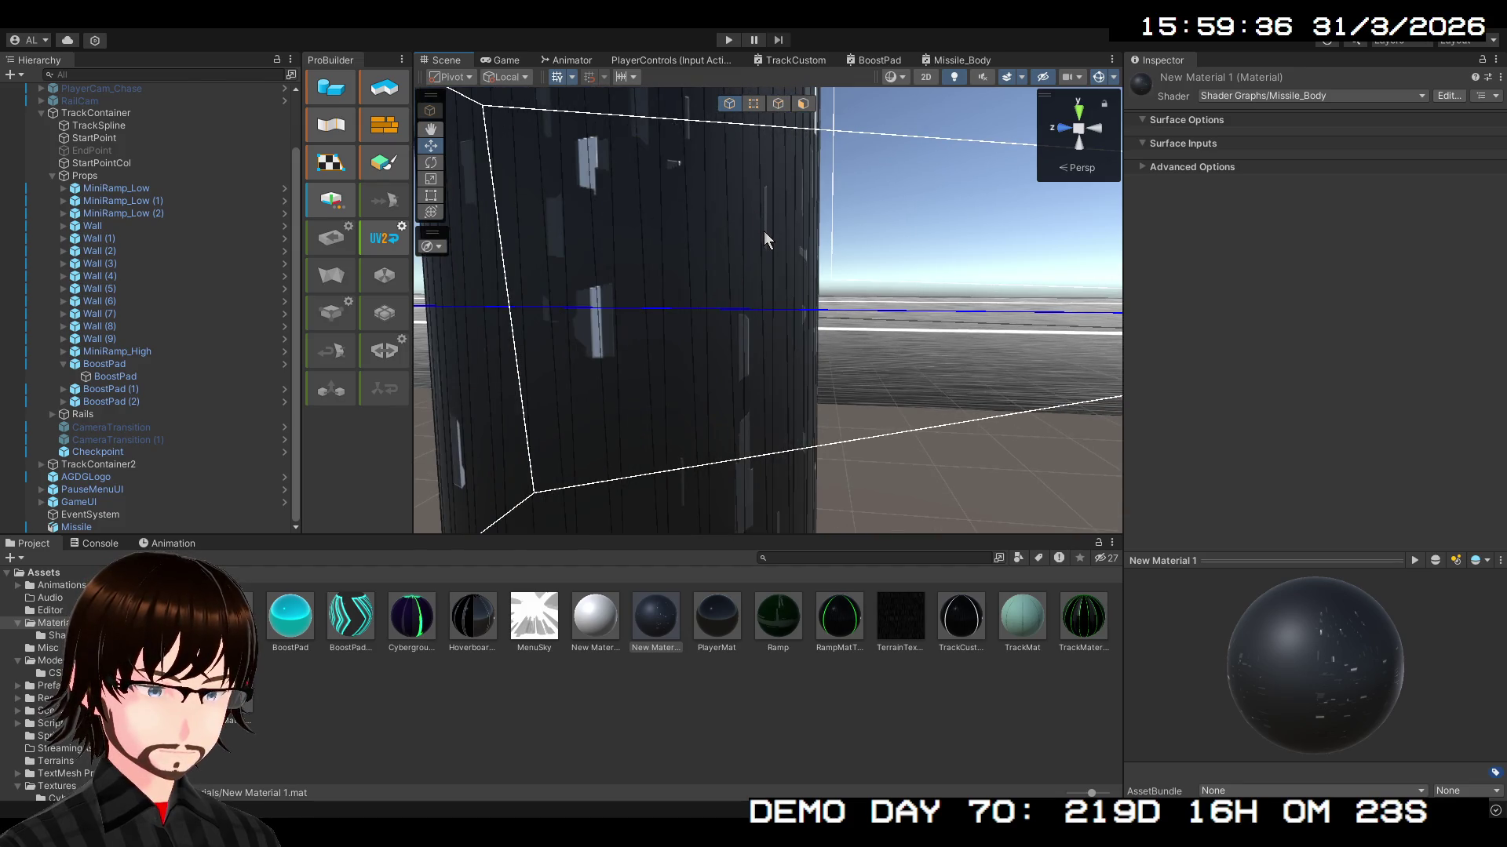
pyautogui.scroll(-3, 766, 229)
pyautogui.click(961, 60)
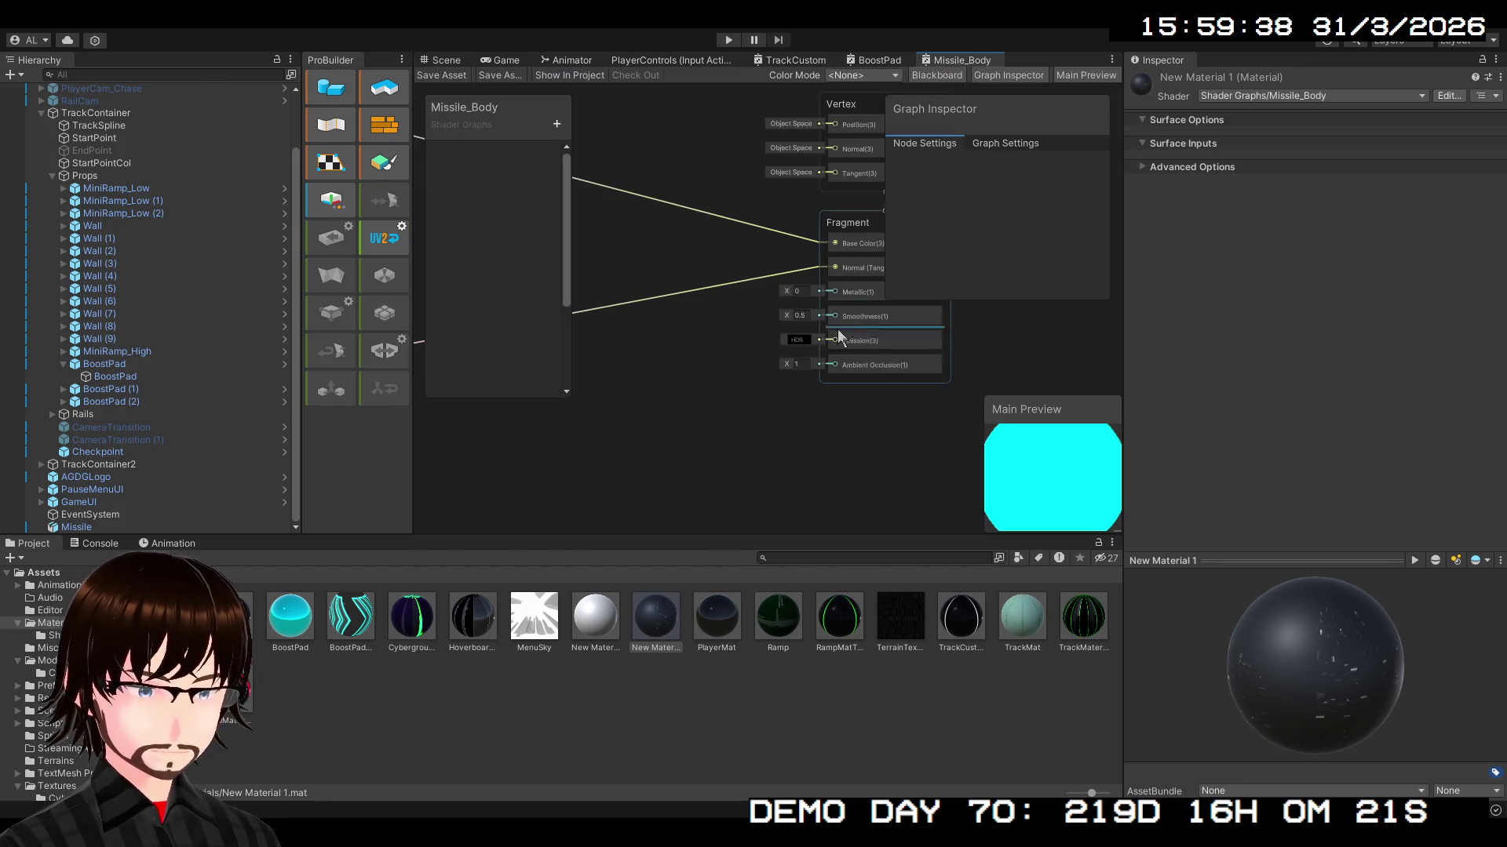
# - Box-select both Sample Texture 2D nodes and shift them left, then drag the Vertex and Fragment stacks higher
pyautogui.scroll(-3, 692, 438)
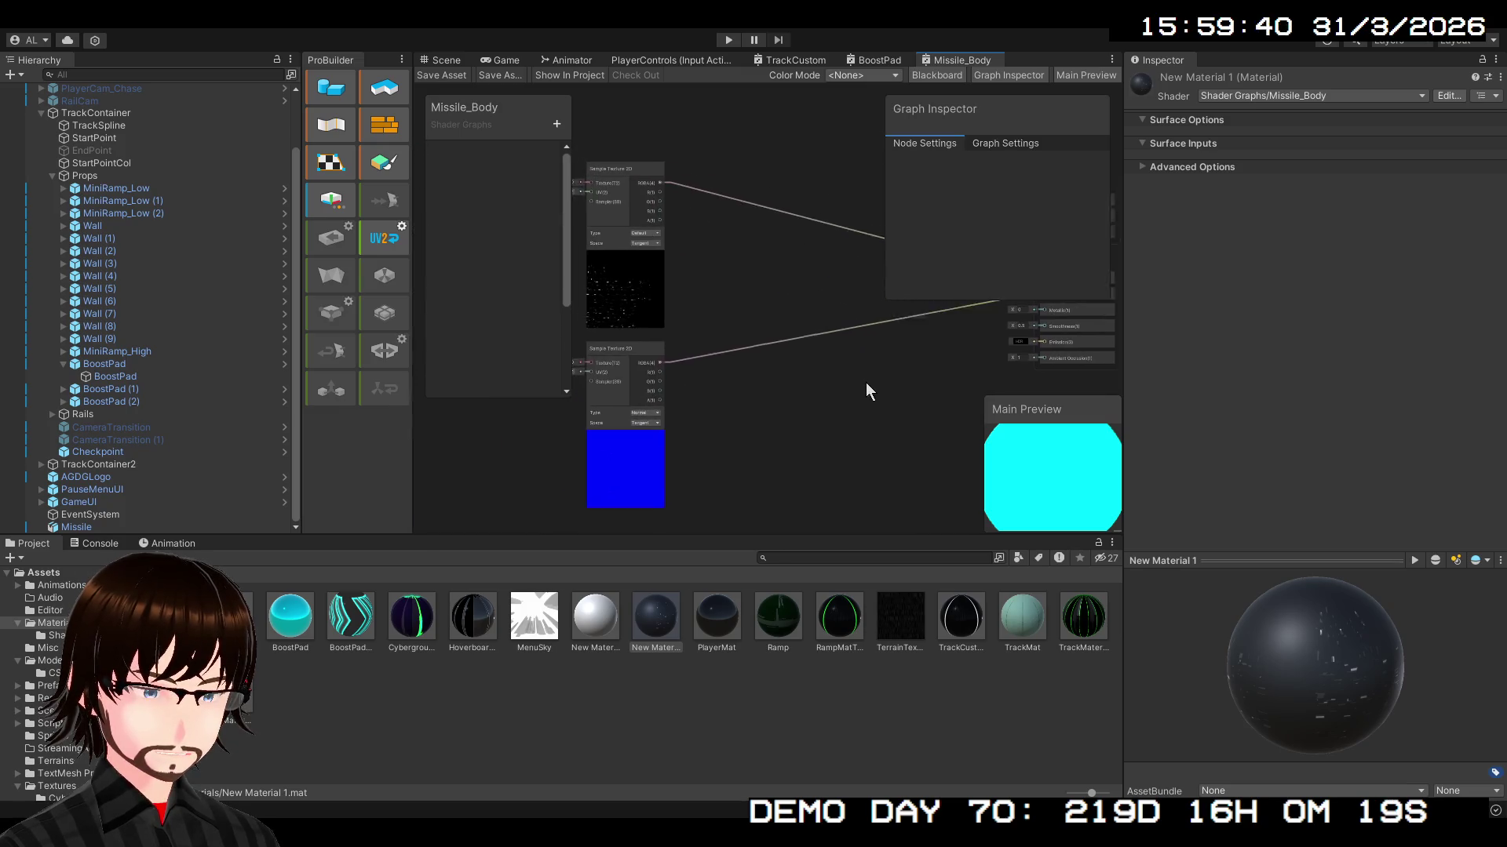
pyautogui.moveTo(864, 379); pyautogui.dragTo(812, 429)
pyautogui.moveTo(680, 306); pyautogui.dragTo(766, 264)
pyautogui.moveTo(726, 537)
pyautogui.mouseDown()
pyautogui.moveTo(725, 324)
pyautogui.moveTo(728, 531)
pyautogui.moveTo(663, 186)
pyautogui.moveTo(565, 103)
pyautogui.mouseUp()
pyautogui.moveTo(643, 137)
pyautogui.mouseDown()
pyautogui.moveTo(587, 139)
pyautogui.moveTo(546, 229)
pyautogui.moveTo(600, 155)
pyautogui.moveTo(576, 197)
pyautogui.moveTo(691, 107)
pyautogui.moveTo(550, 361)
pyautogui.mouseUp()
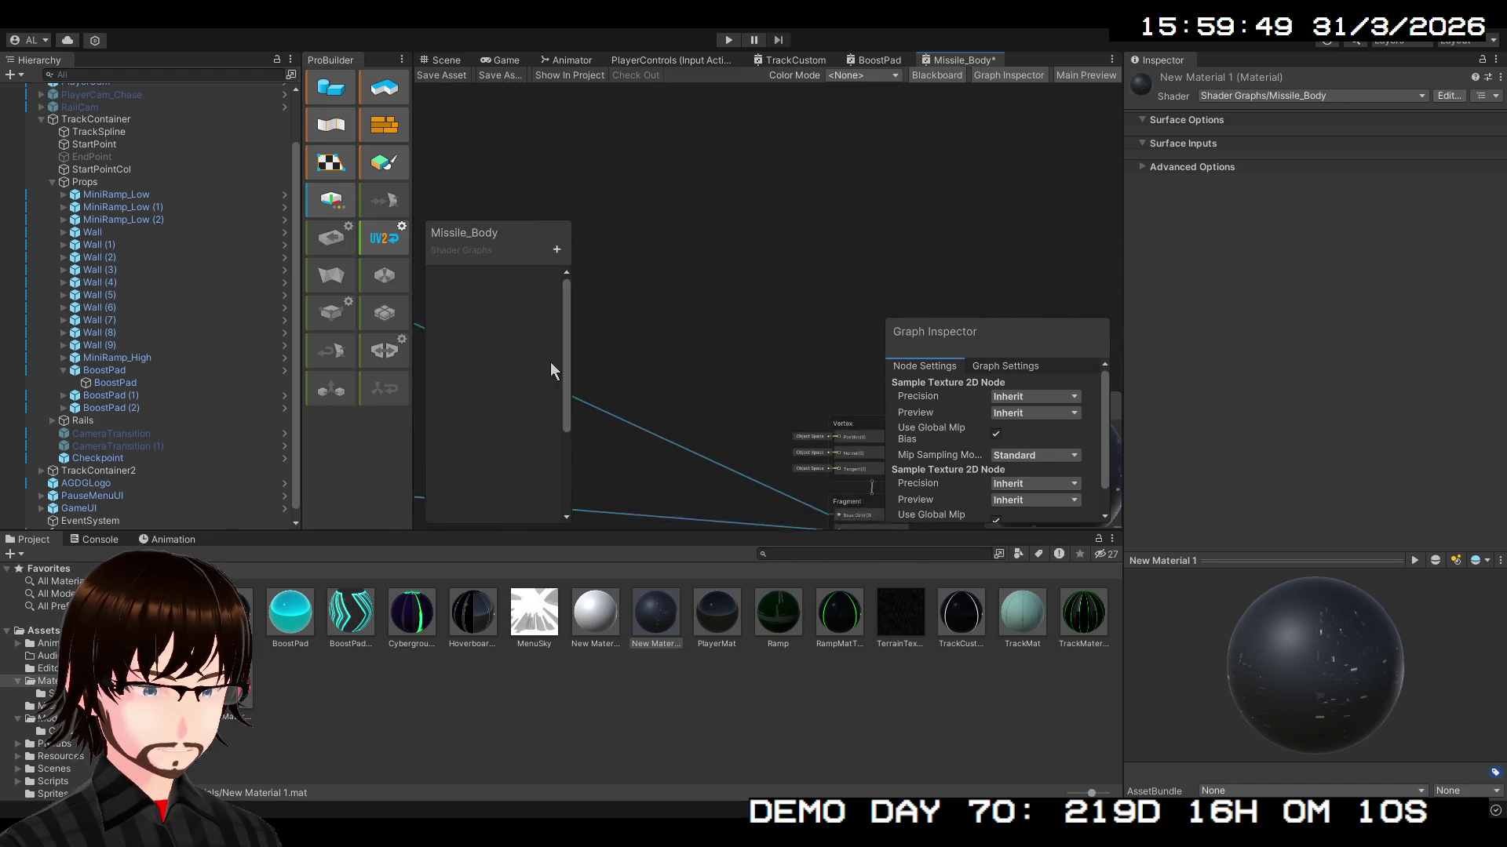
pyautogui.click(855, 433)
pyautogui.moveTo(855, 430)
pyautogui.mouseDown()
pyautogui.moveTo(836, 84)
pyautogui.moveTo(837, 173)
pyautogui.mouseUp()
pyautogui.moveTo(839, 517)
pyautogui.mouseDown()
pyautogui.moveTo(847, 368)
pyautogui.moveTo(879, 318)
pyautogui.moveTo(705, 256)
pyautogui.moveTo(837, 231)
pyautogui.moveTo(704, 383)
pyautogui.moveTo(750, 317)
pyautogui.moveTo(811, 340)
pyautogui.mouseUp()
pyautogui.scroll(3, 742, 375)
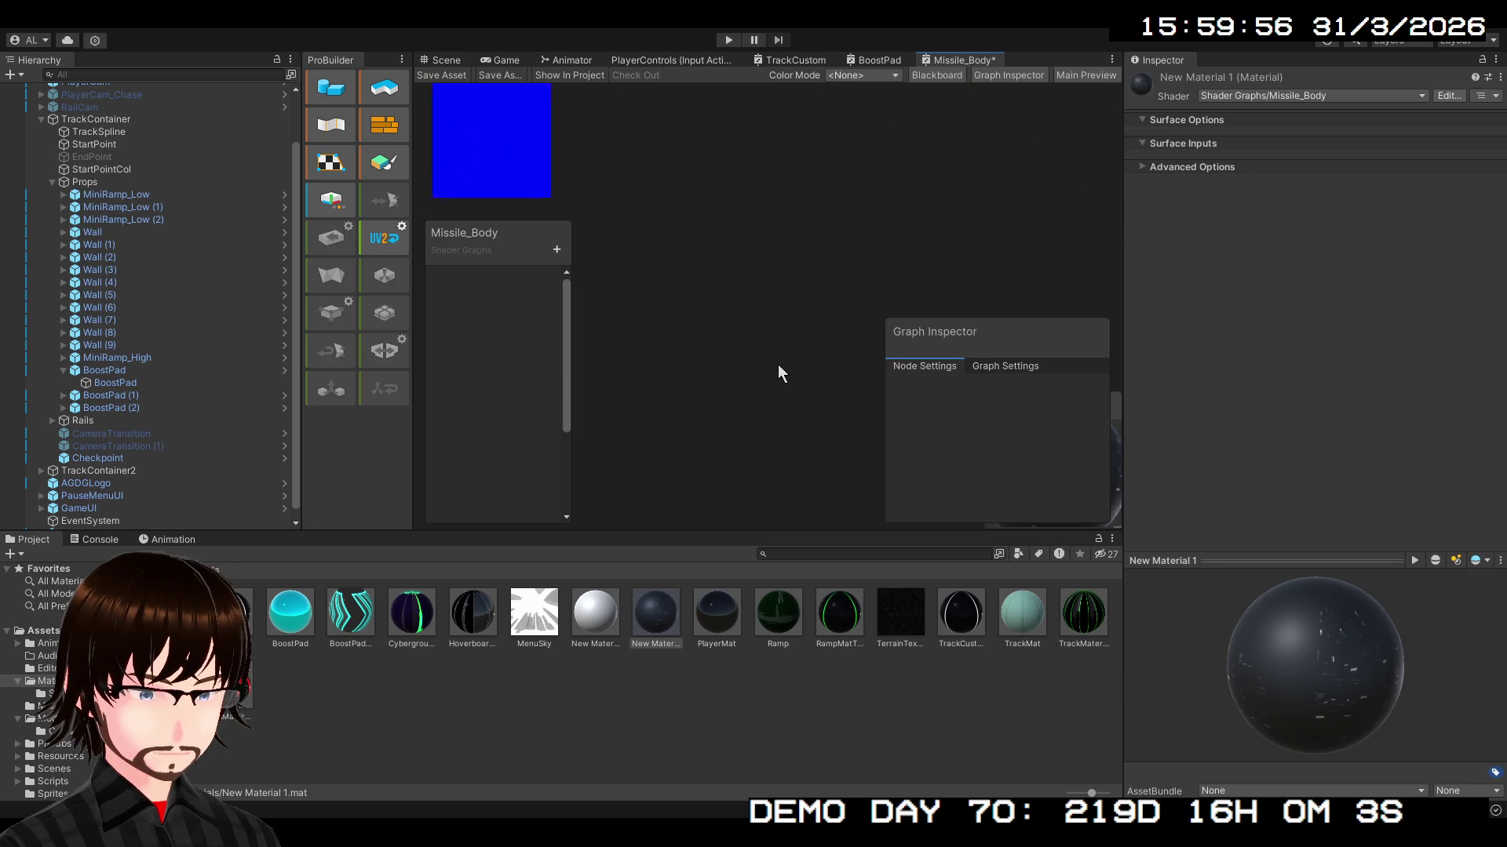
pyautogui.moveTo(566, 389)
pyautogui.mouseDown()
pyautogui.moveTo(783, 384)
pyautogui.moveTo(488, 437)
pyautogui.moveTo(804, 408)
pyautogui.moveTo(766, 346)
pyautogui.moveTo(510, 524)
pyautogui.moveTo(487, 434)
pyautogui.moveTo(497, 407)
pyautogui.moveTo(622, 440)
pyautogui.moveTo(575, 397)
pyautogui.moveTo(589, 460)
pyautogui.moveTo(599, 417)
pyautogui.moveTo(572, 449)
pyautogui.moveTo(433, 395)
pyautogui.moveTo(639, 437)
pyautogui.moveTo(961, 424)
pyautogui.moveTo(461, 462)
pyautogui.mouseUp()
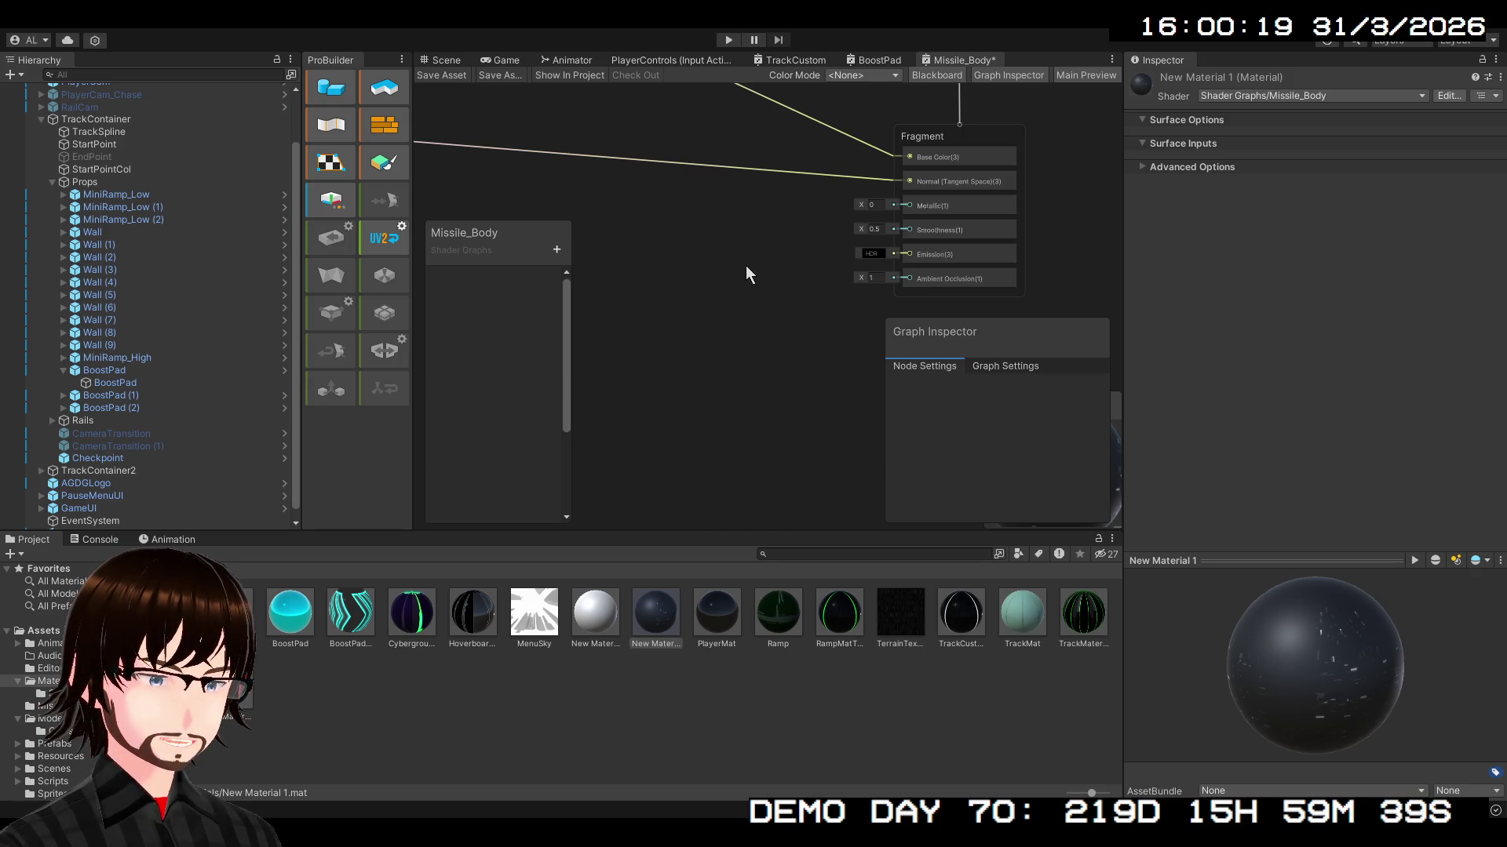
# - Paste a third Sample Texture 2D node and wire its R channel to Metallic
pyautogui.hotkey('ctrl', 'v')
pyautogui.moveTo(715, 271)
pyautogui.mouseDown()
pyautogui.moveTo(965, 193)
pyautogui.moveTo(676, 185)
pyautogui.moveTo(855, 198)
pyautogui.mouseUp()
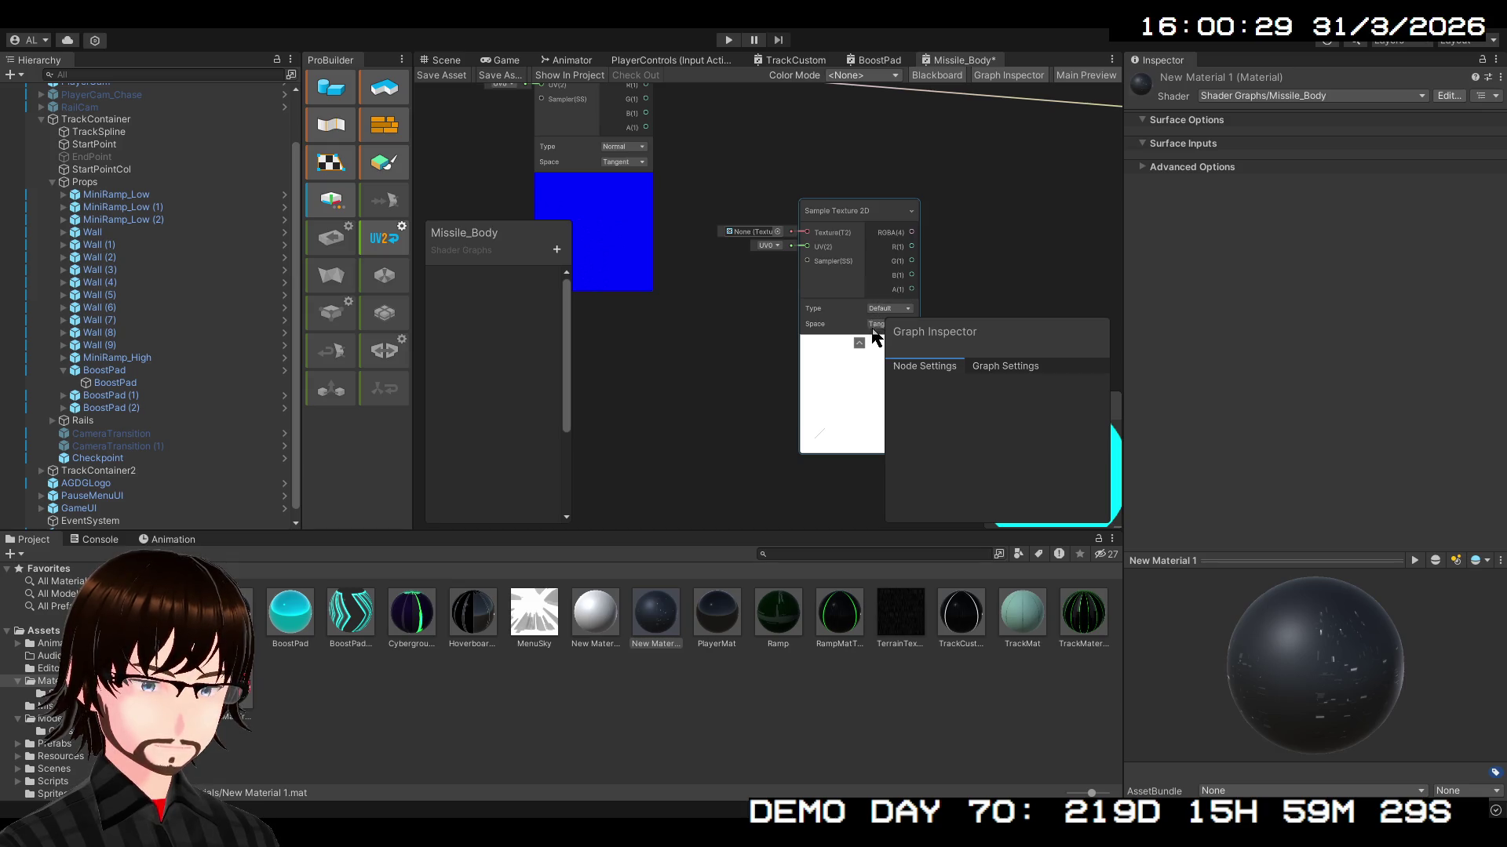
pyautogui.moveTo(915, 211)
pyautogui.mouseDown()
pyautogui.moveTo(582, 199)
pyautogui.moveTo(671, 270)
pyautogui.moveTo(1044, 187)
pyautogui.moveTo(1012, 190)
pyautogui.mouseUp()
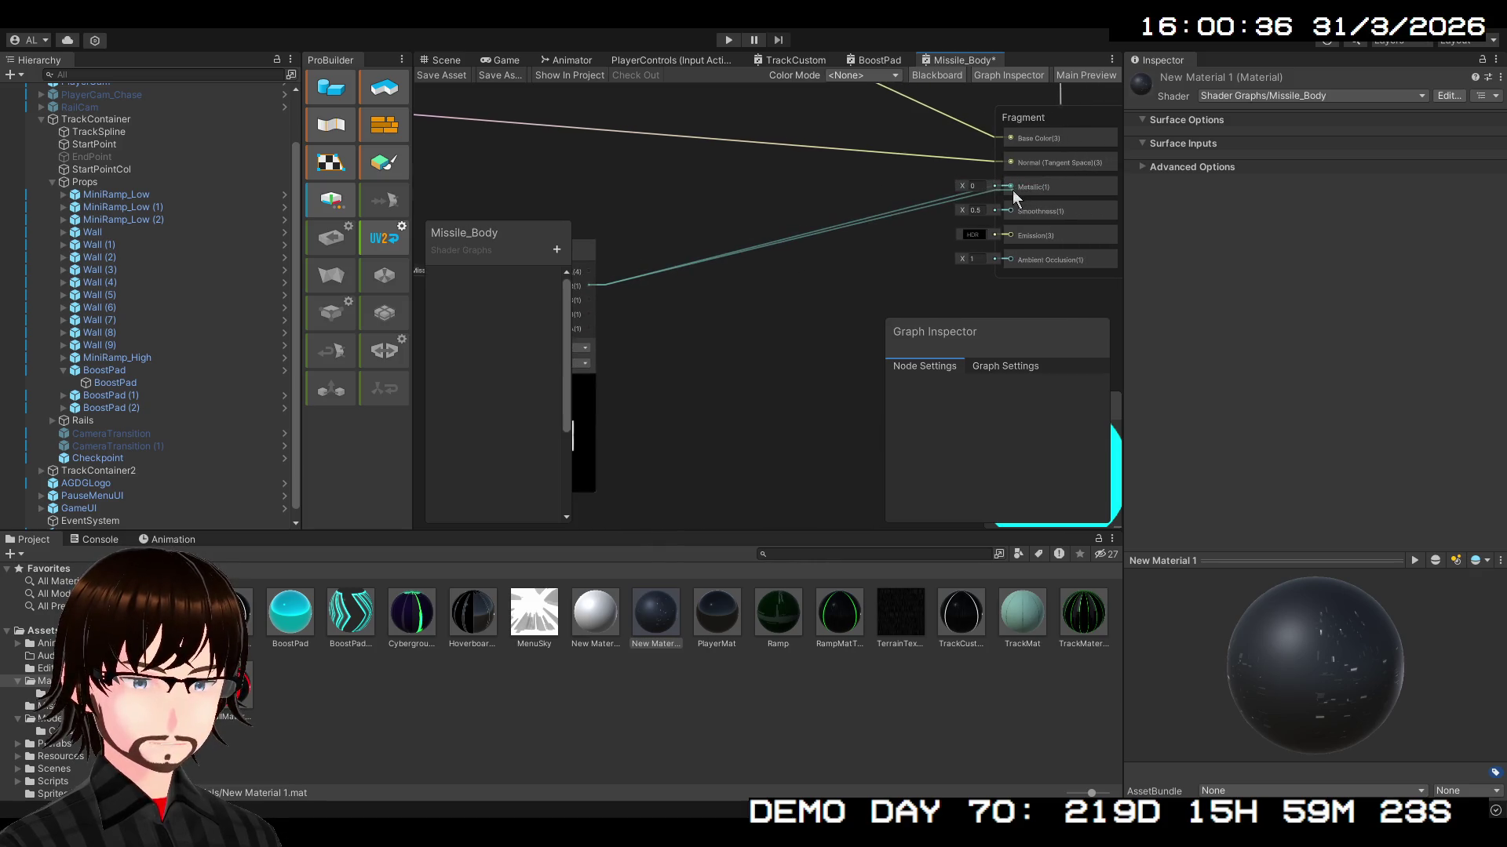
# - Reposition the metallic texture node and inspector, check the preview sphere, and paste another texture sample
pyautogui.moveTo(712, 372)
pyautogui.mouseDown()
pyautogui.moveTo(884, 233)
pyautogui.moveTo(800, 265)
pyautogui.mouseUp()
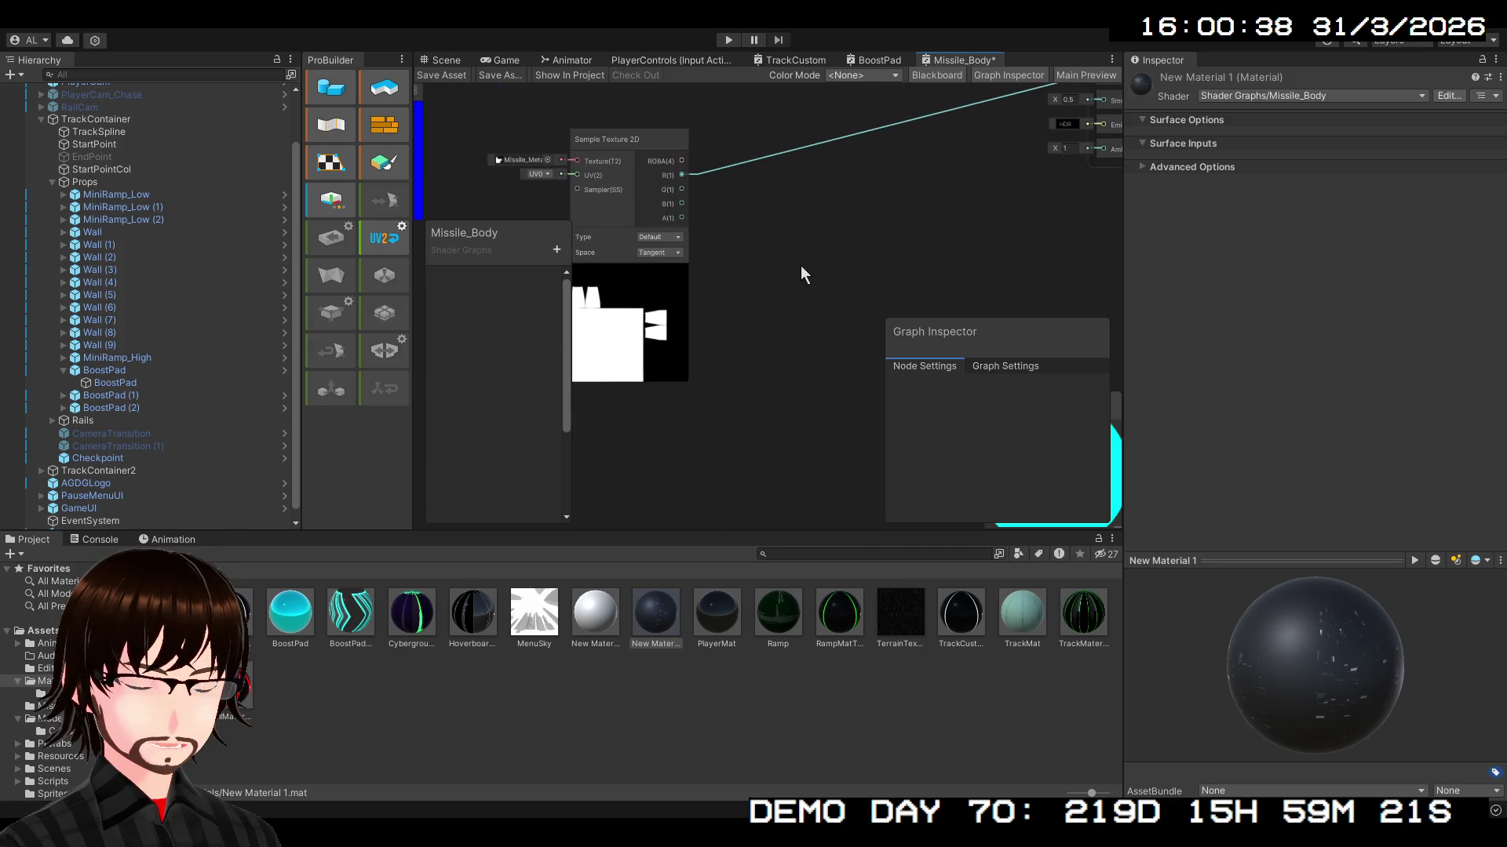
pyautogui.moveTo(1009, 353); pyautogui.dragTo(894, 306)
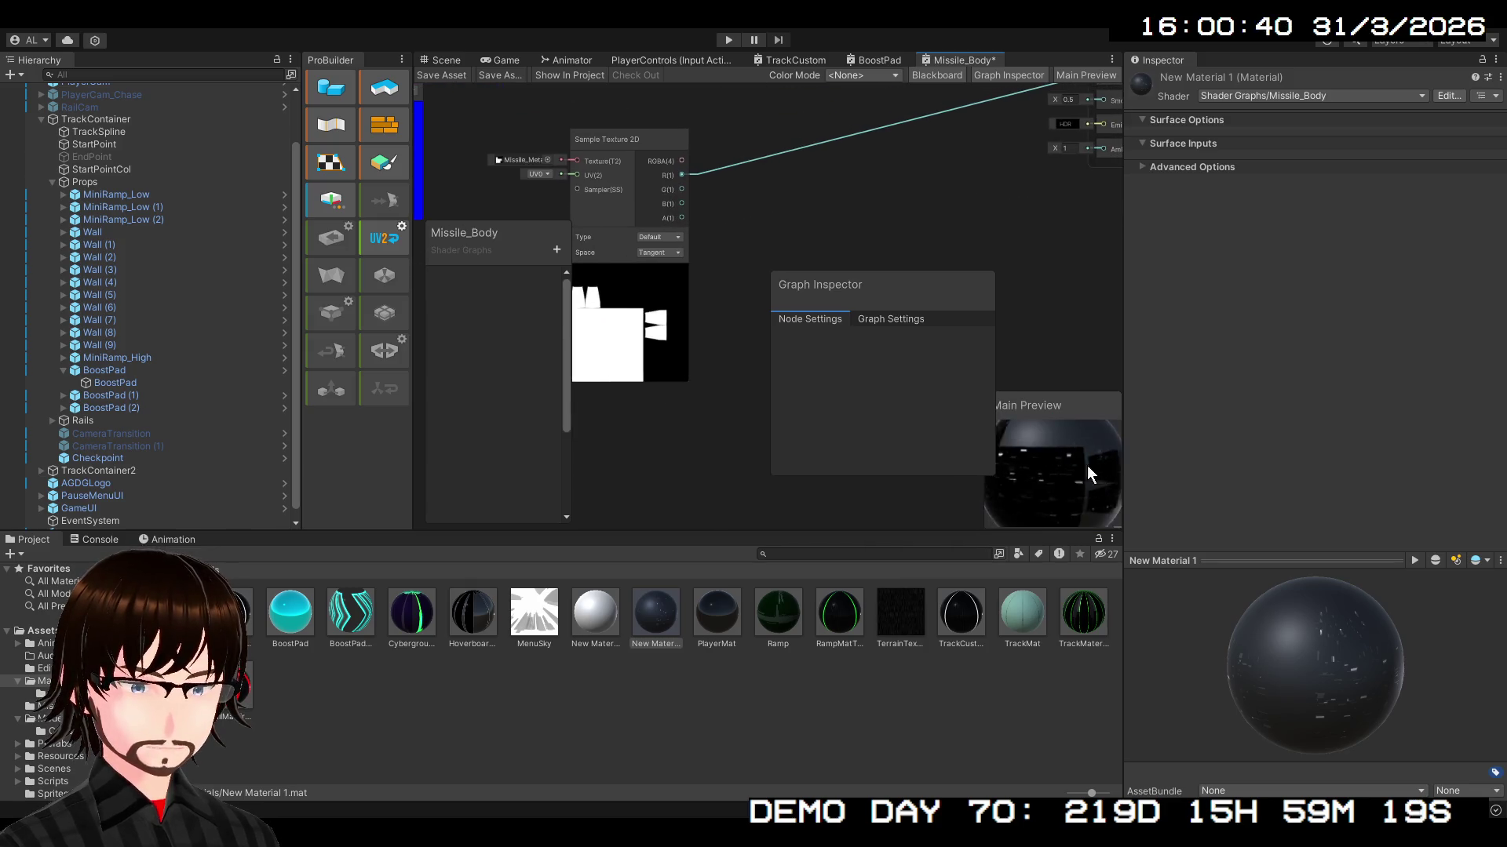
pyautogui.moveTo(1087, 458)
pyautogui.mouseDown()
pyautogui.moveTo(1094, 512)
pyautogui.moveTo(1091, 447)
pyautogui.mouseUp()
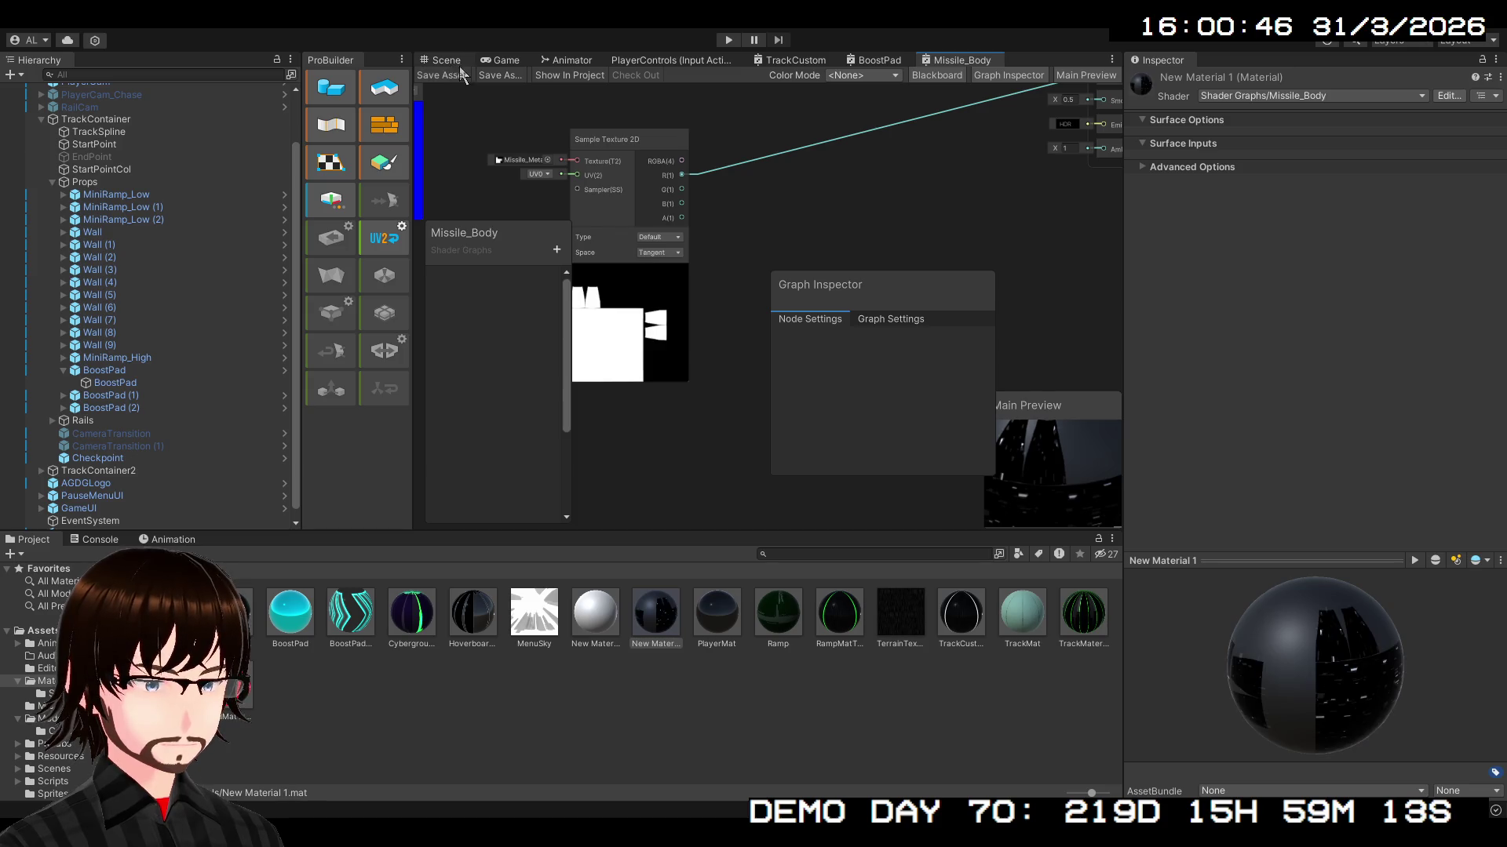
pyautogui.scroll(-3, 732, 292)
pyautogui.moveTo(781, 224); pyautogui.dragTo(828, 222)
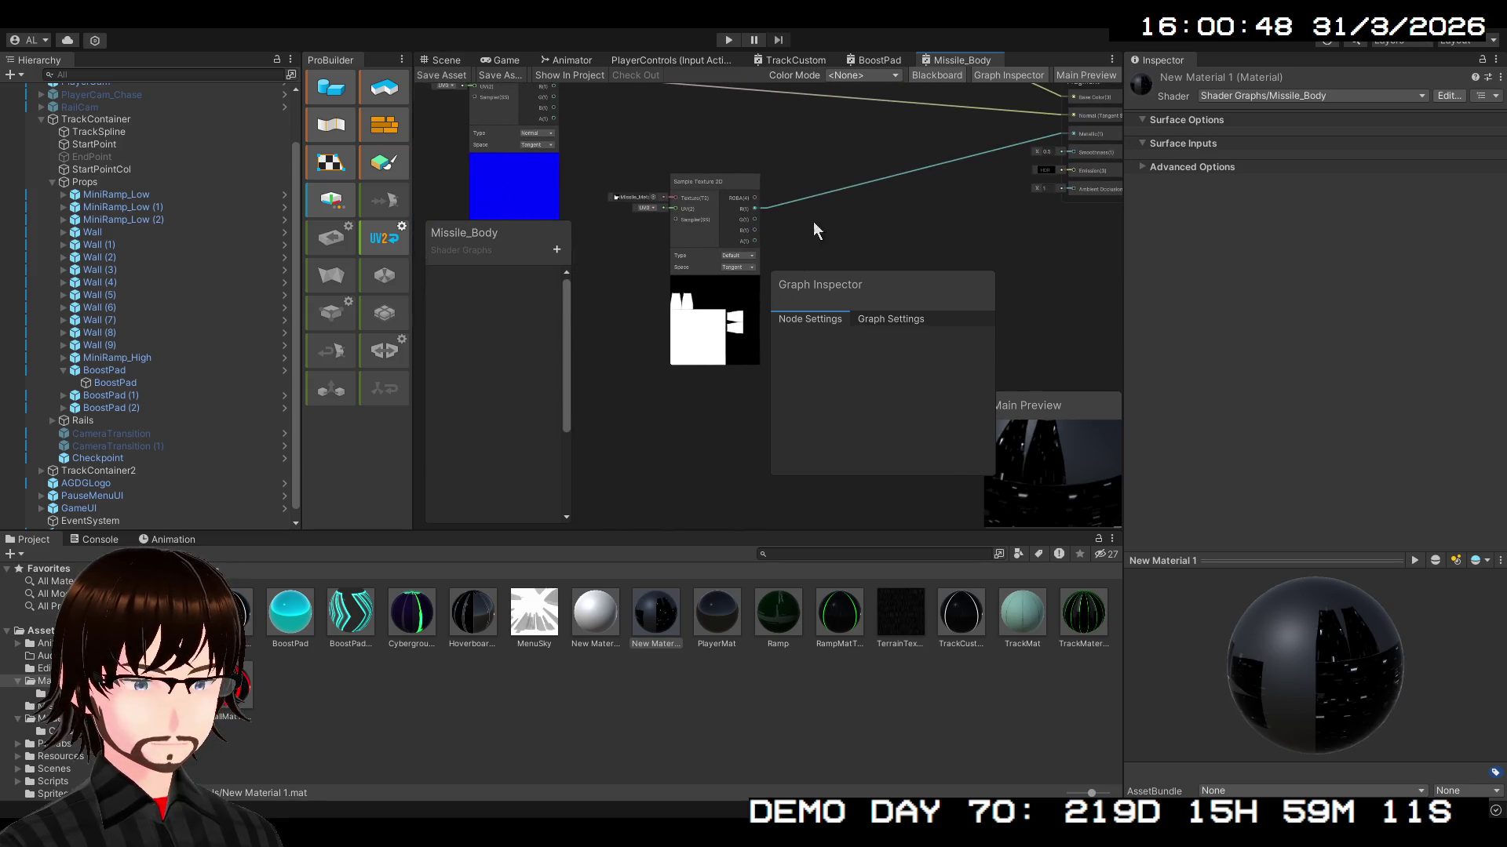
pyautogui.moveTo(714, 185)
pyautogui.mouseDown()
pyautogui.moveTo(639, 274)
pyautogui.moveTo(520, 300)
pyautogui.moveTo(617, 288)
pyautogui.mouseUp()
pyautogui.moveTo(735, 258)
pyautogui.mouseDown()
pyautogui.moveTo(757, 279)
pyautogui.moveTo(680, 265)
pyautogui.moveTo(694, 258)
pyautogui.mouseUp()
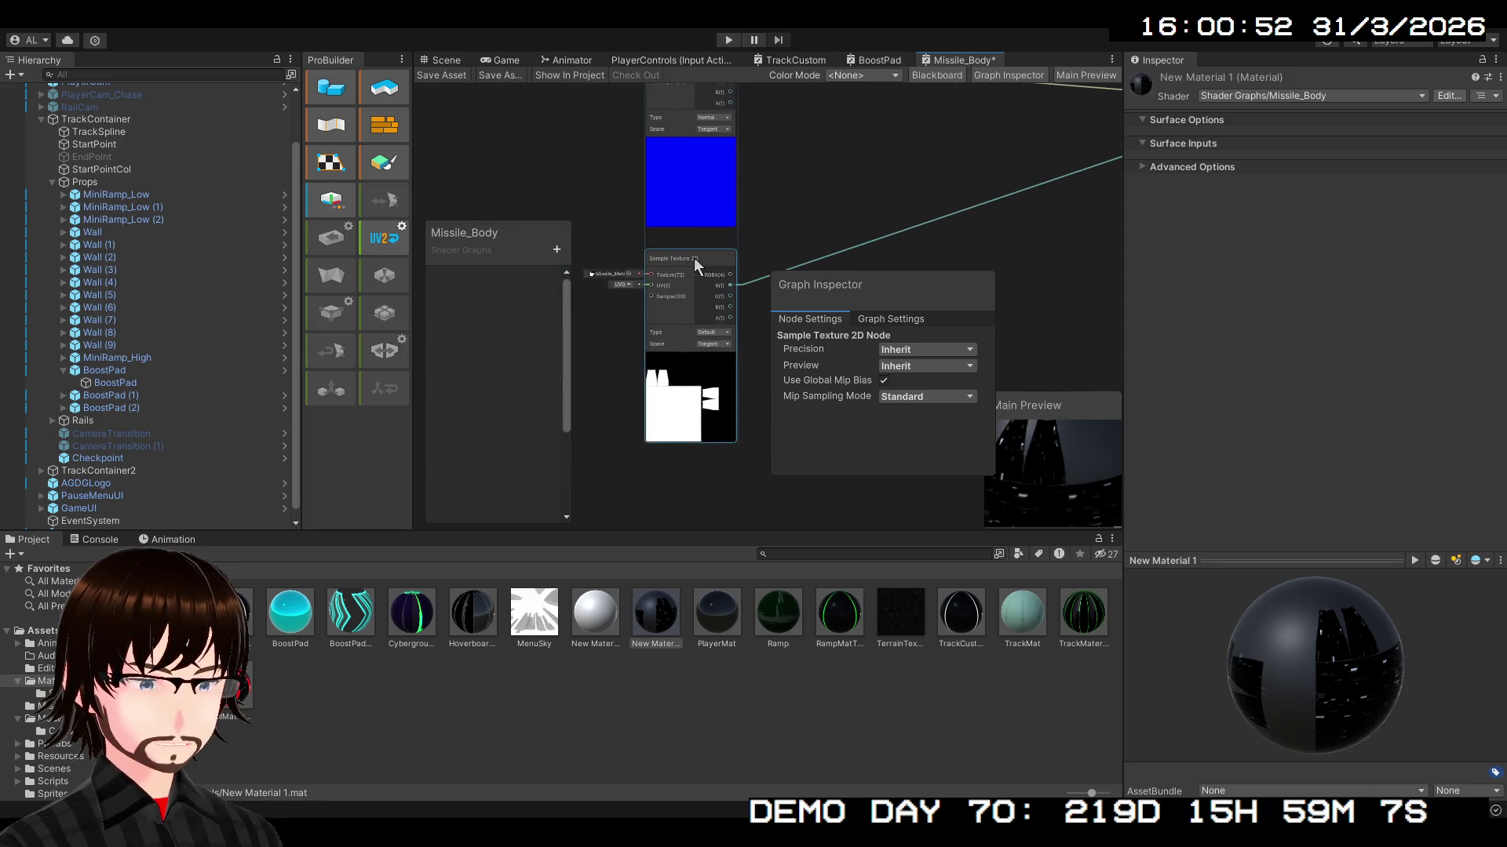
pyautogui.moveTo(863, 230); pyautogui.dragTo(582, 242)
pyautogui.scroll(-2, 736, 248)
pyautogui.moveTo(736, 248)
pyautogui.mouseDown()
pyautogui.moveTo(844, 230)
pyautogui.moveTo(827, 227)
pyautogui.mouseUp()
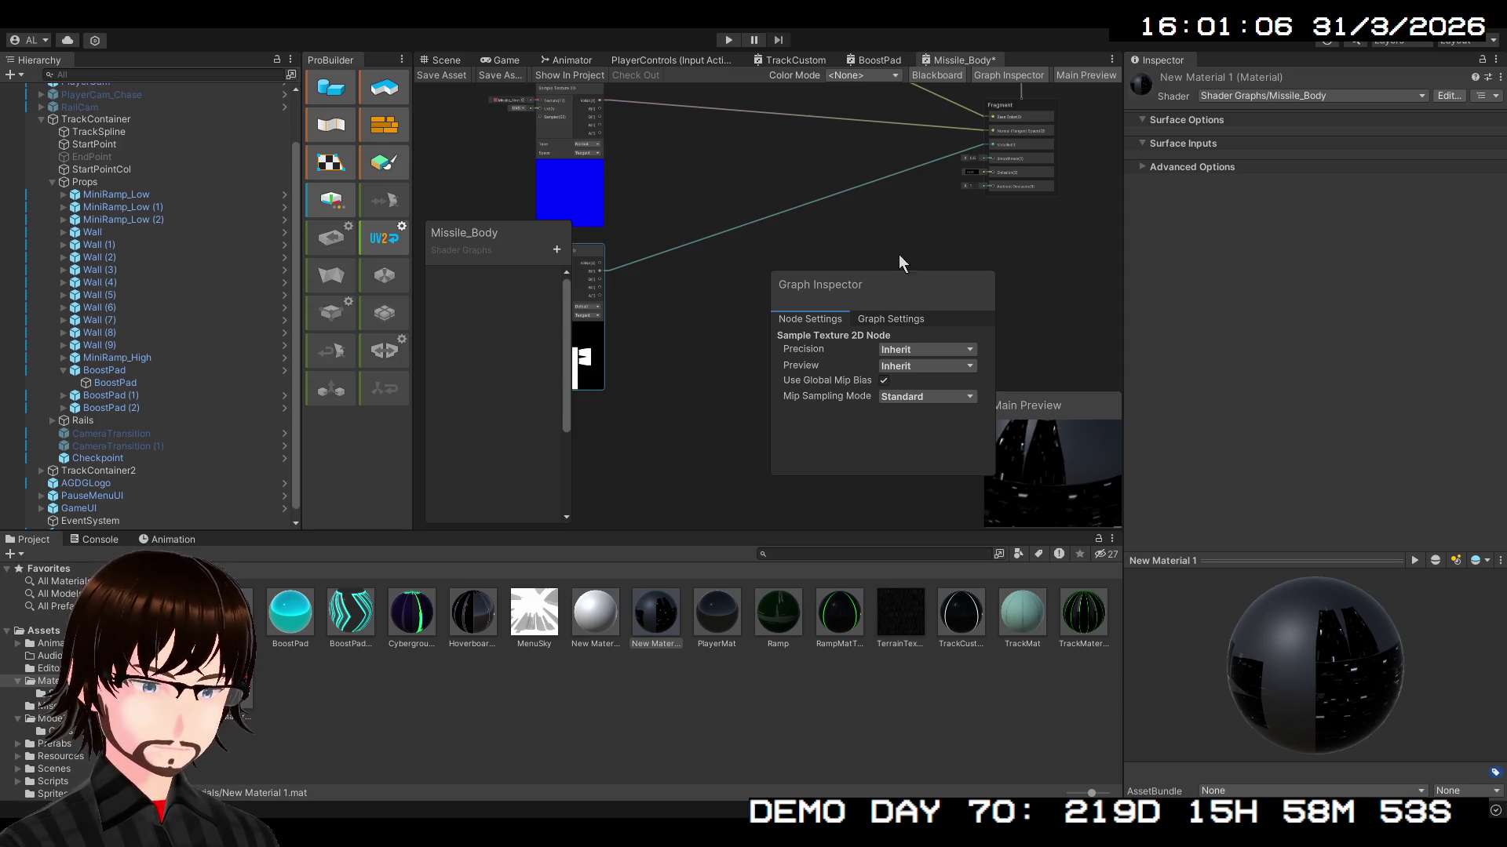
pyautogui.hotkey('ctrl', 'v')
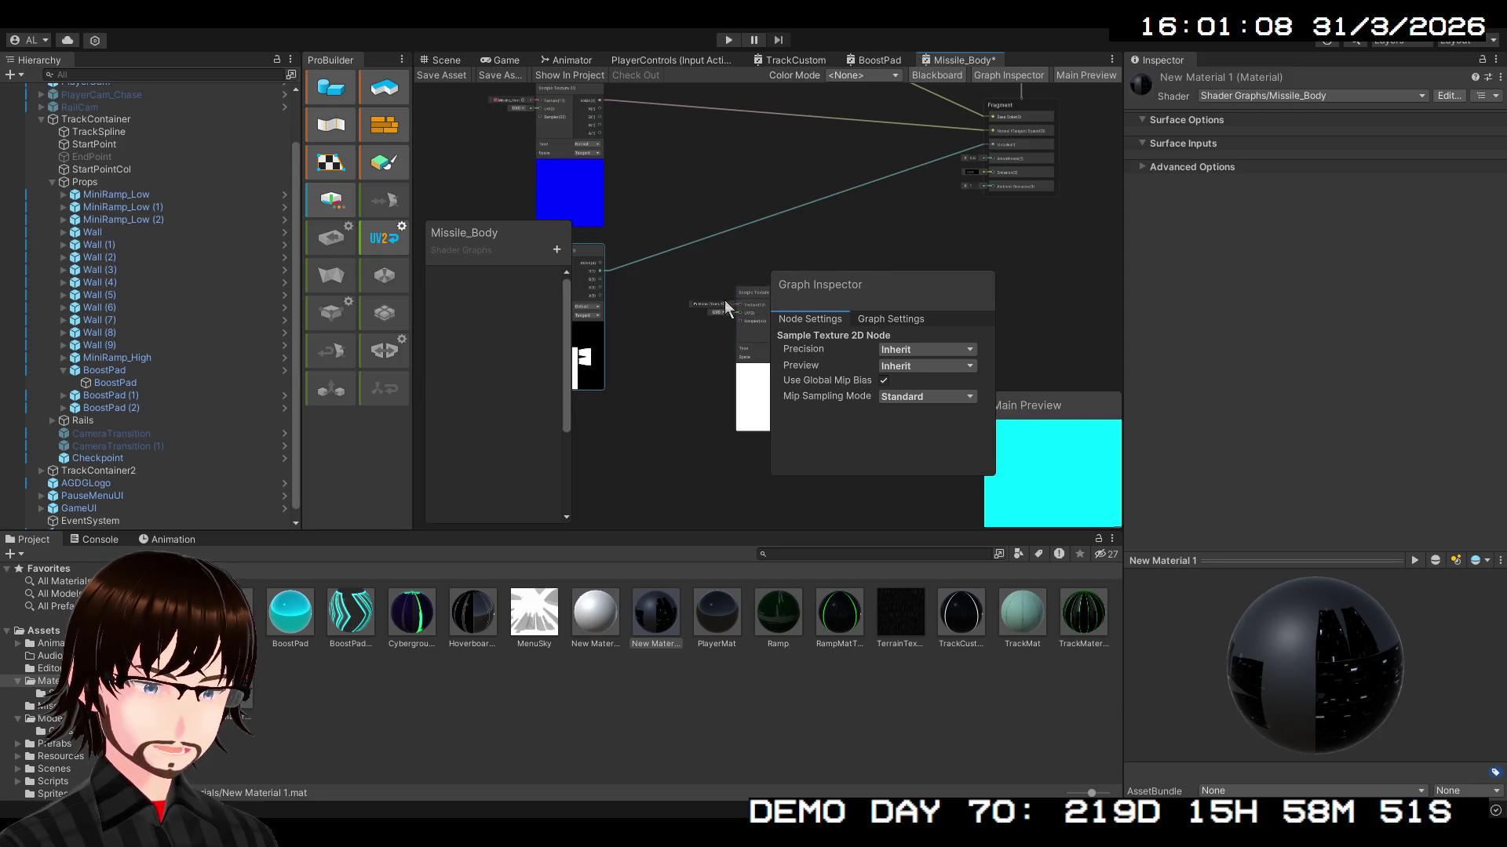
# - Maximize the Shader Graph window and move the graph inspector to the top-right
pyautogui.scroll(5, 731, 301)
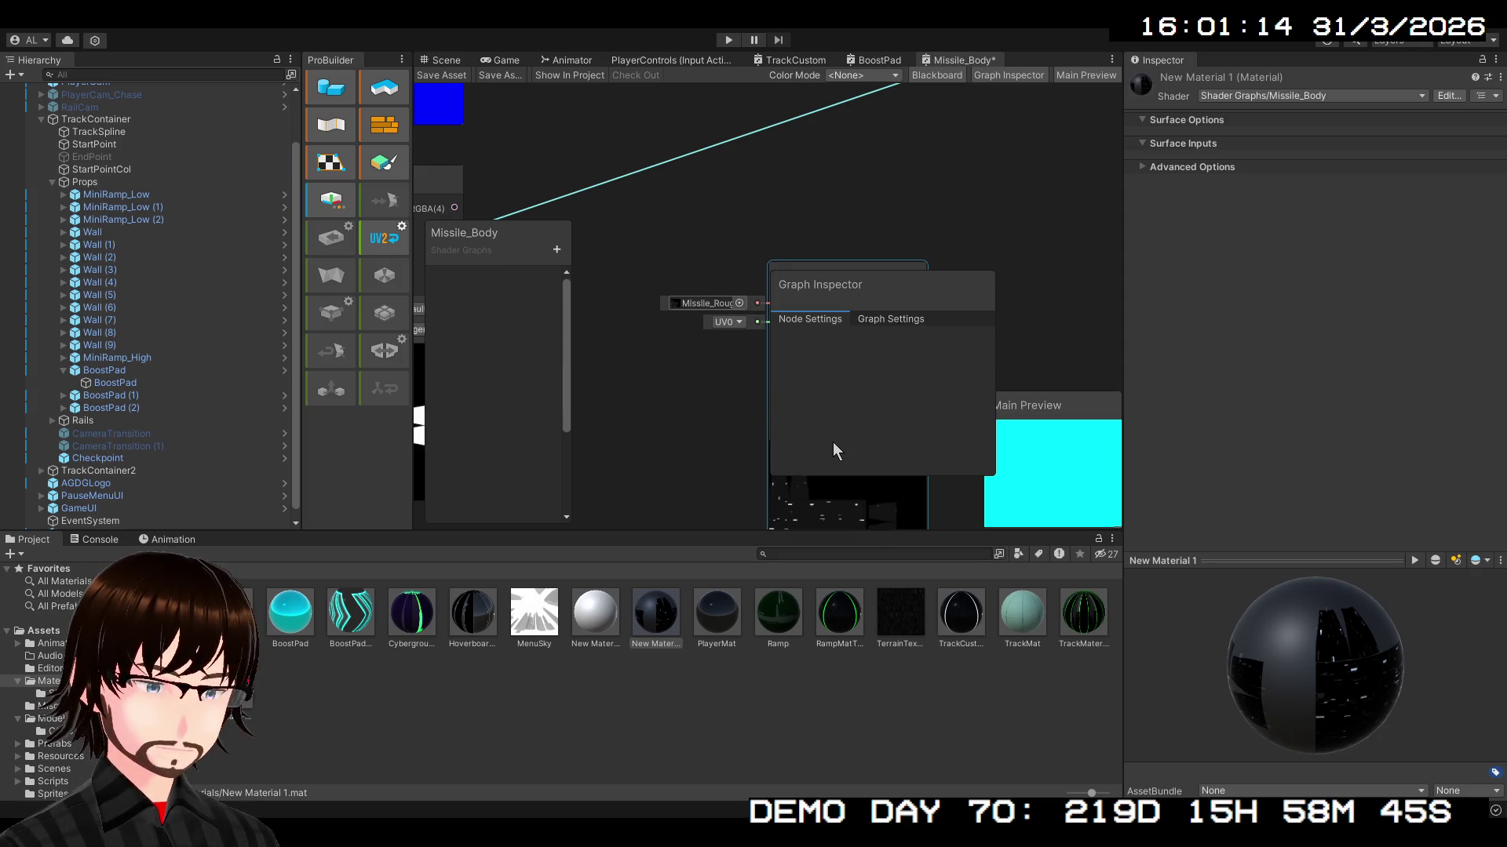
pyautogui.moveTo(832, 441); pyautogui.dragTo(537, 373)
pyautogui.moveTo(870, 295)
pyautogui.mouseDown()
pyautogui.moveTo(961, 326)
pyautogui.moveTo(992, 113)
pyautogui.mouseUp()
pyautogui.moveTo(752, 337)
pyautogui.mouseDown()
pyautogui.moveTo(1050, 355)
pyautogui.moveTo(832, 346)
pyautogui.mouseUp()
pyautogui.scroll(-3, 831, 343)
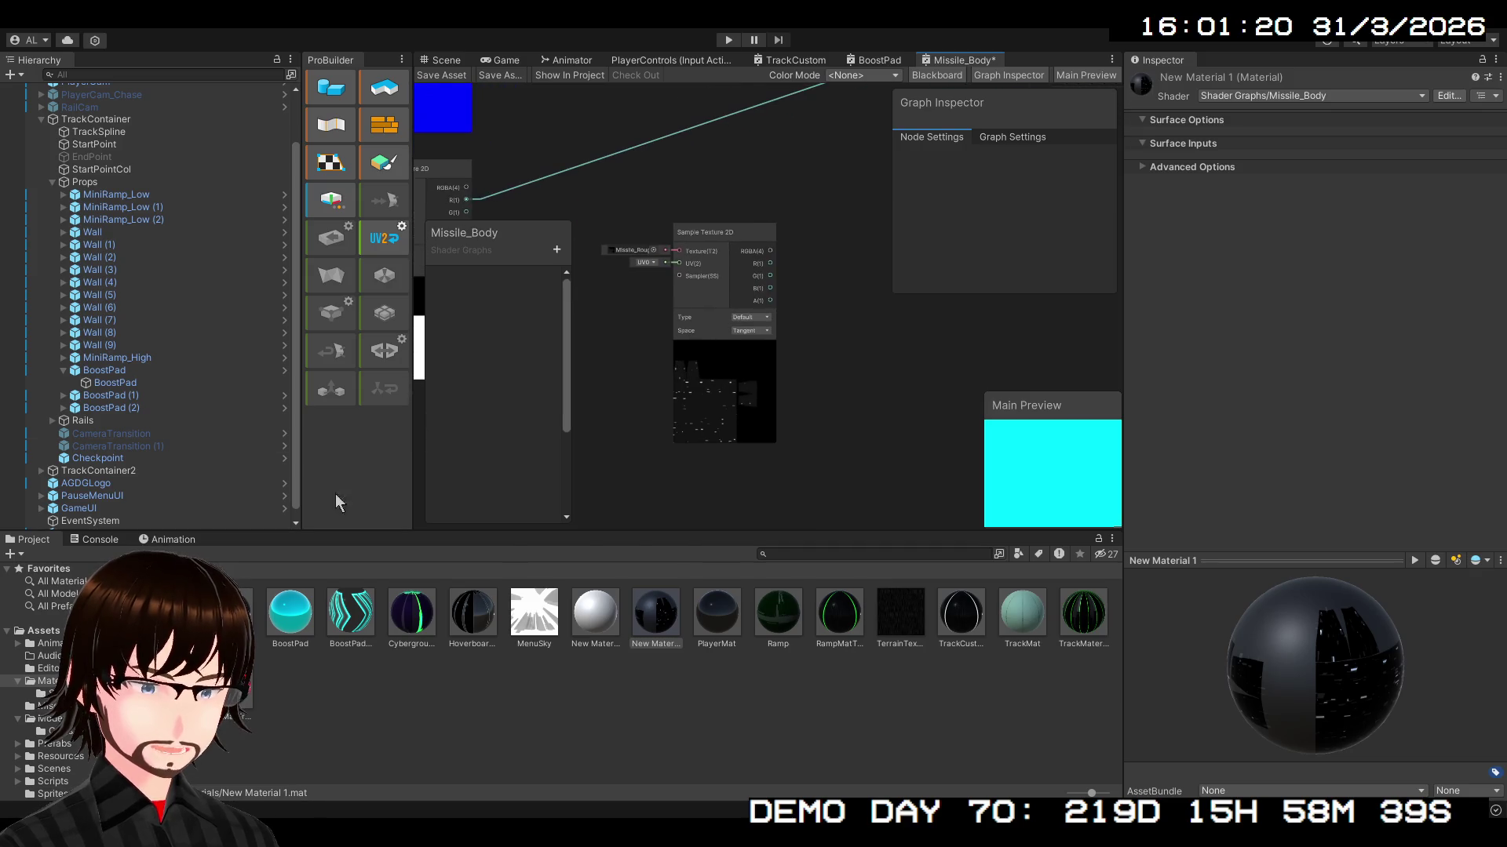
pyautogui.doubleClick(963, 61)
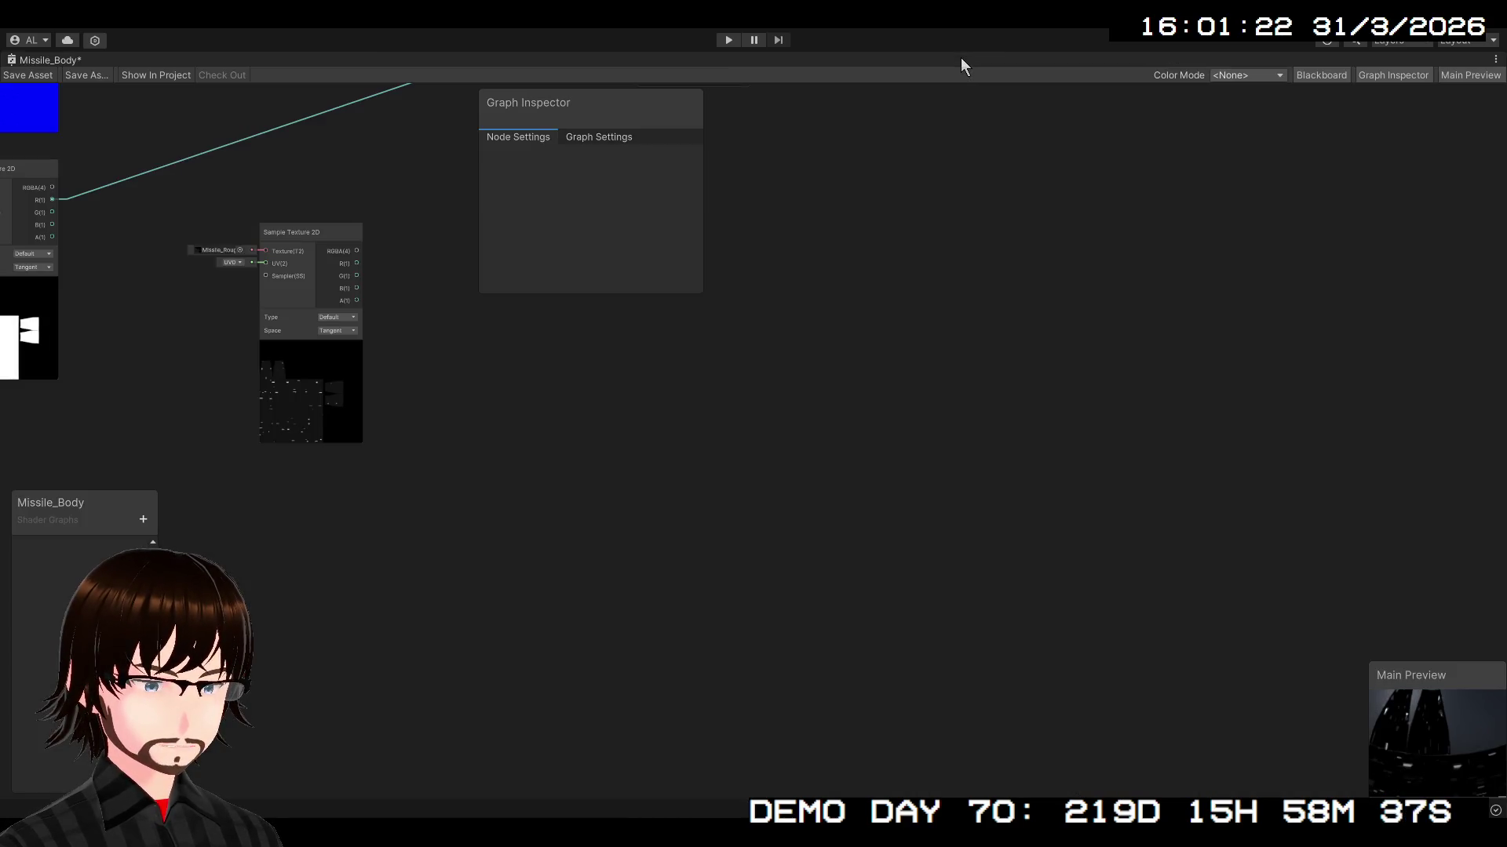
pyautogui.moveTo(615, 101); pyautogui.dragTo(1453, 101)
# - Wire the roughness texture's A(1) alpha output into the Fragment node
pyautogui.moveTo(961, 431)
pyautogui.mouseDown()
pyautogui.moveTo(716, 555)
pyautogui.moveTo(935, 555)
pyautogui.moveTo(799, 469)
pyautogui.moveTo(690, 468)
pyautogui.mouseUp()
pyautogui.click(769, 461)
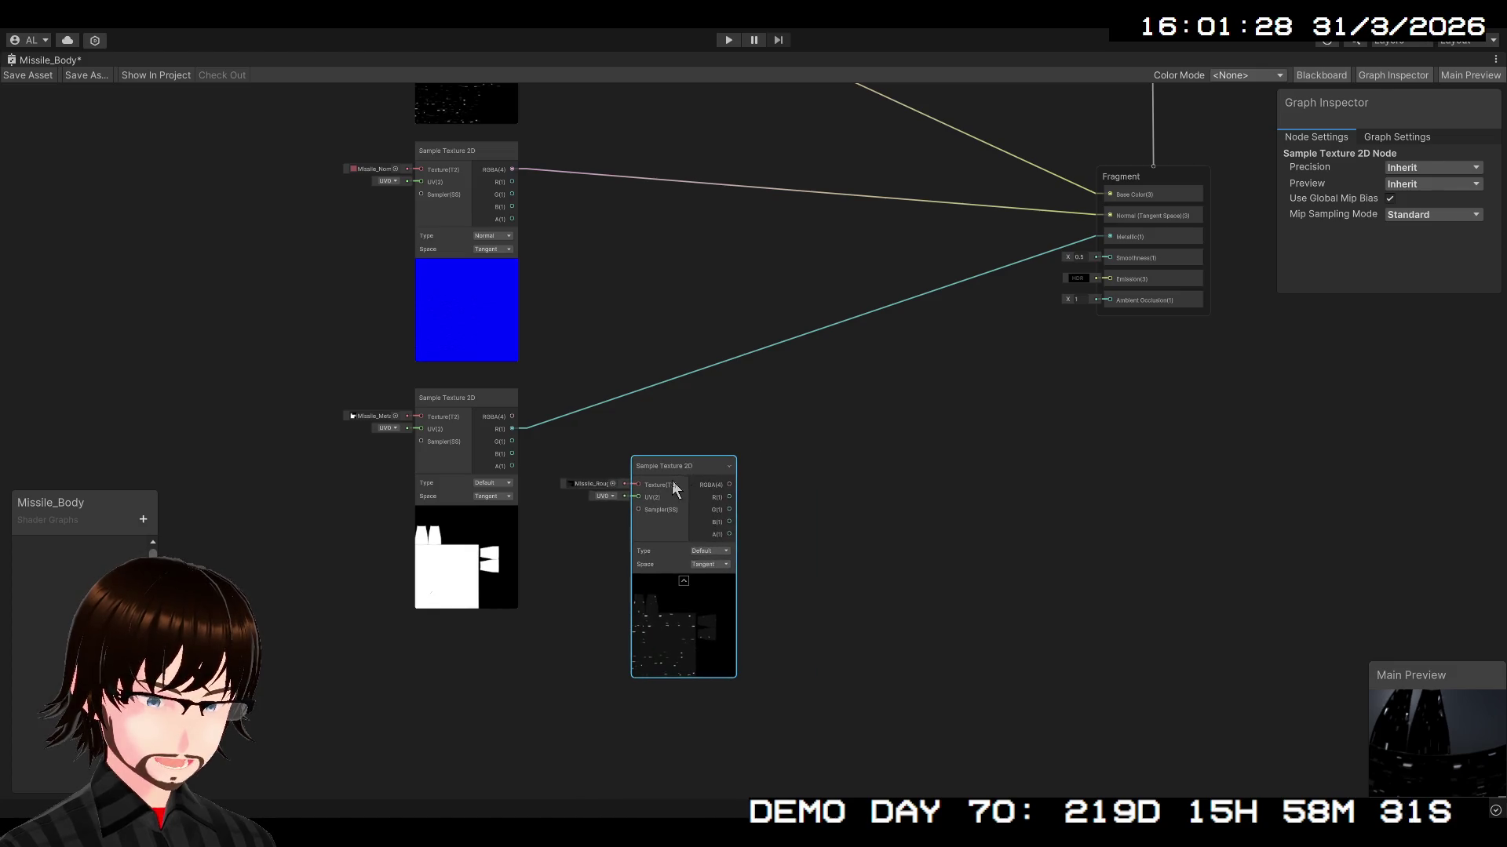
pyautogui.scroll(3, 673, 478)
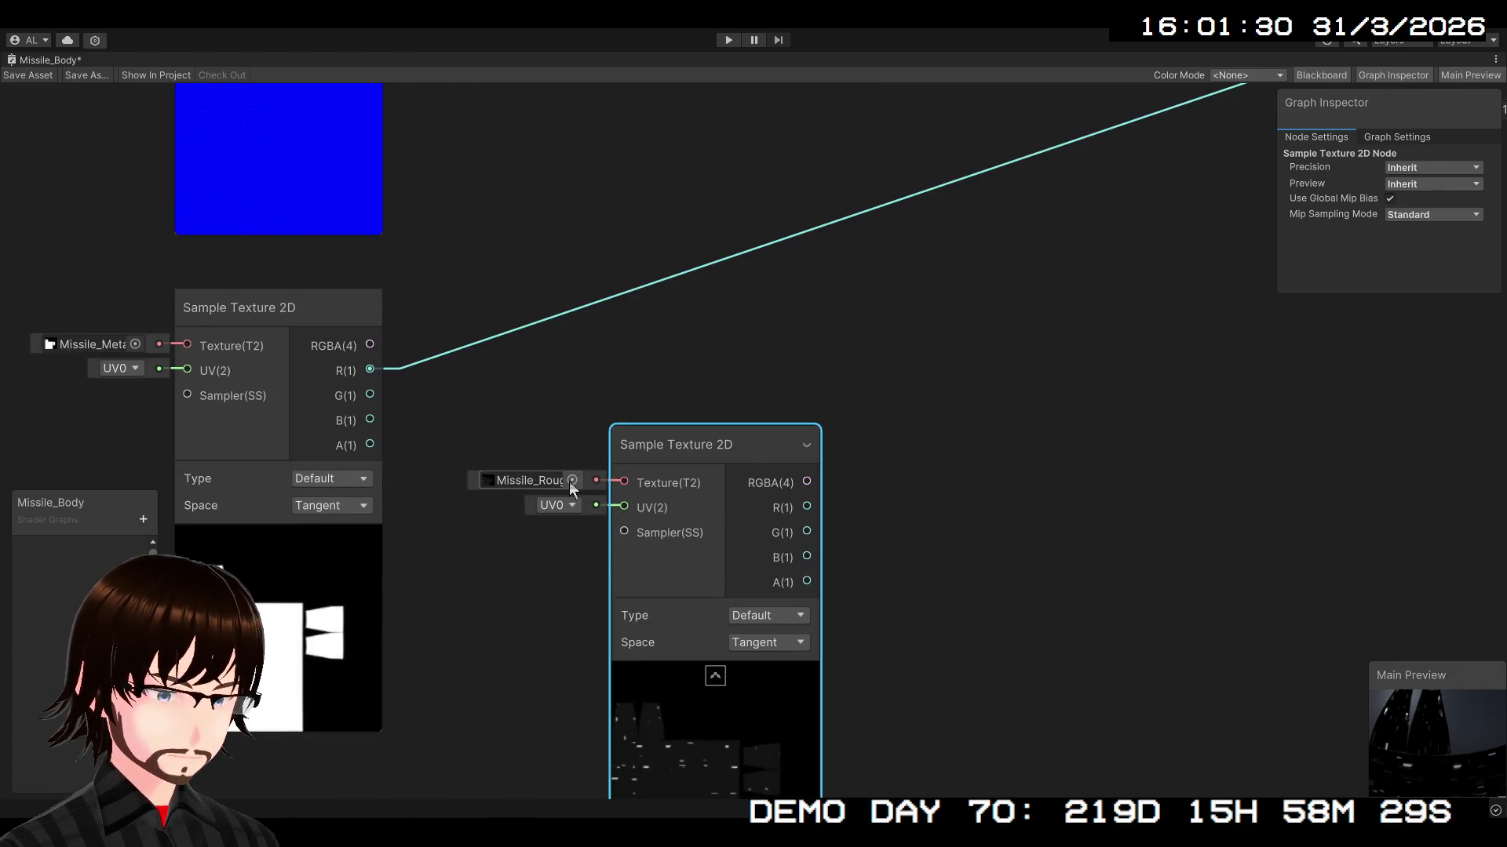
pyautogui.moveTo(850, 433)
pyautogui.mouseDown()
pyautogui.moveTo(783, 546)
pyautogui.moveTo(719, 585)
pyautogui.moveTo(626, 463)
pyautogui.mouseUp()
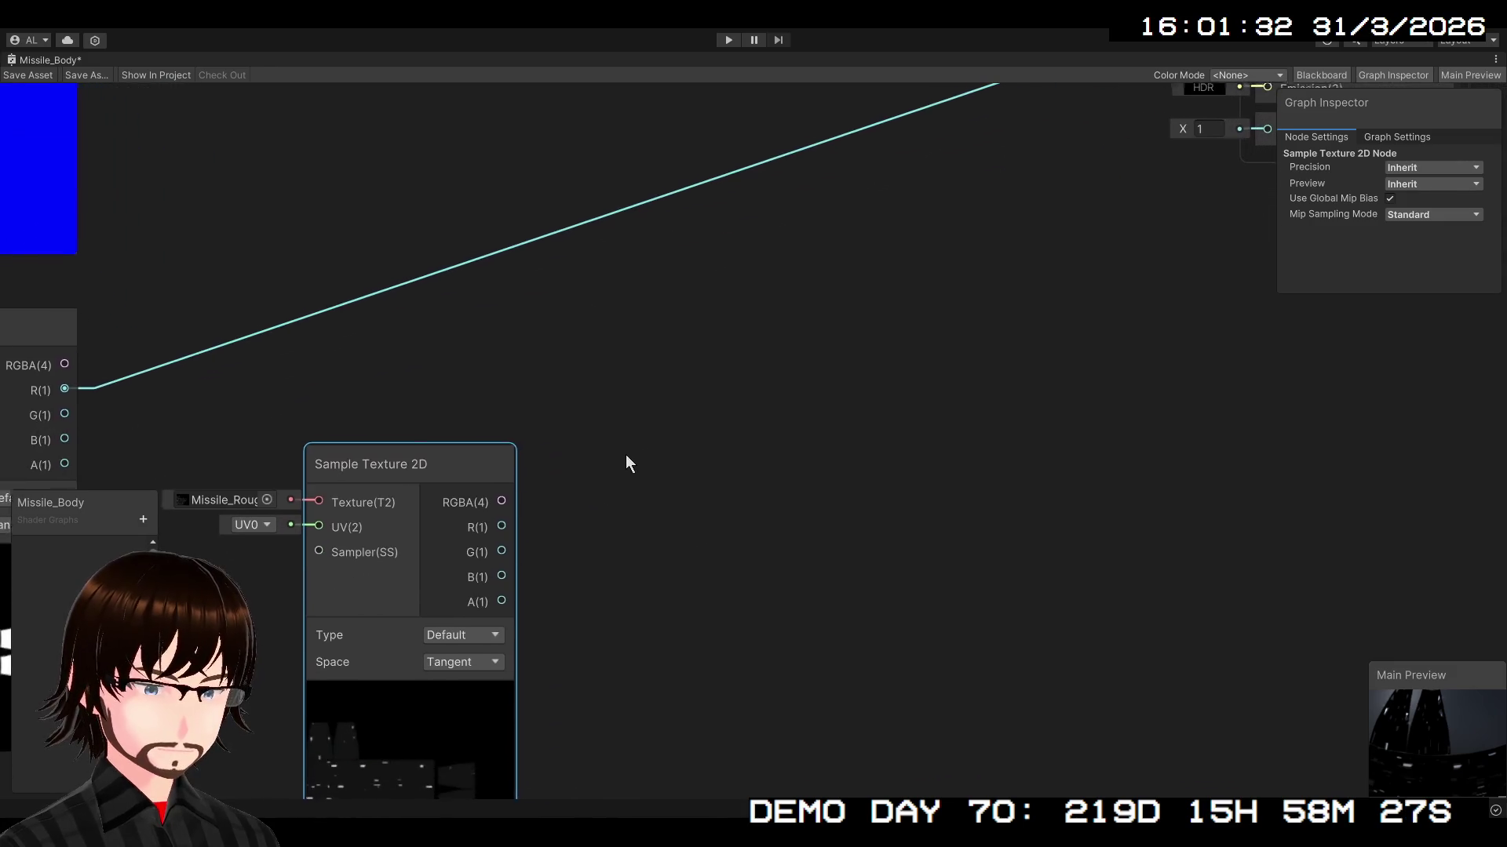
pyautogui.moveTo(499, 602)
pyautogui.mouseDown()
pyautogui.moveTo(1057, 146)
pyautogui.moveTo(1264, 217)
pyautogui.mouseUp()
pyautogui.moveTo(974, 471)
pyautogui.mouseDown()
pyautogui.moveTo(1090, 211)
pyautogui.moveTo(1108, 67)
pyautogui.mouseUp()
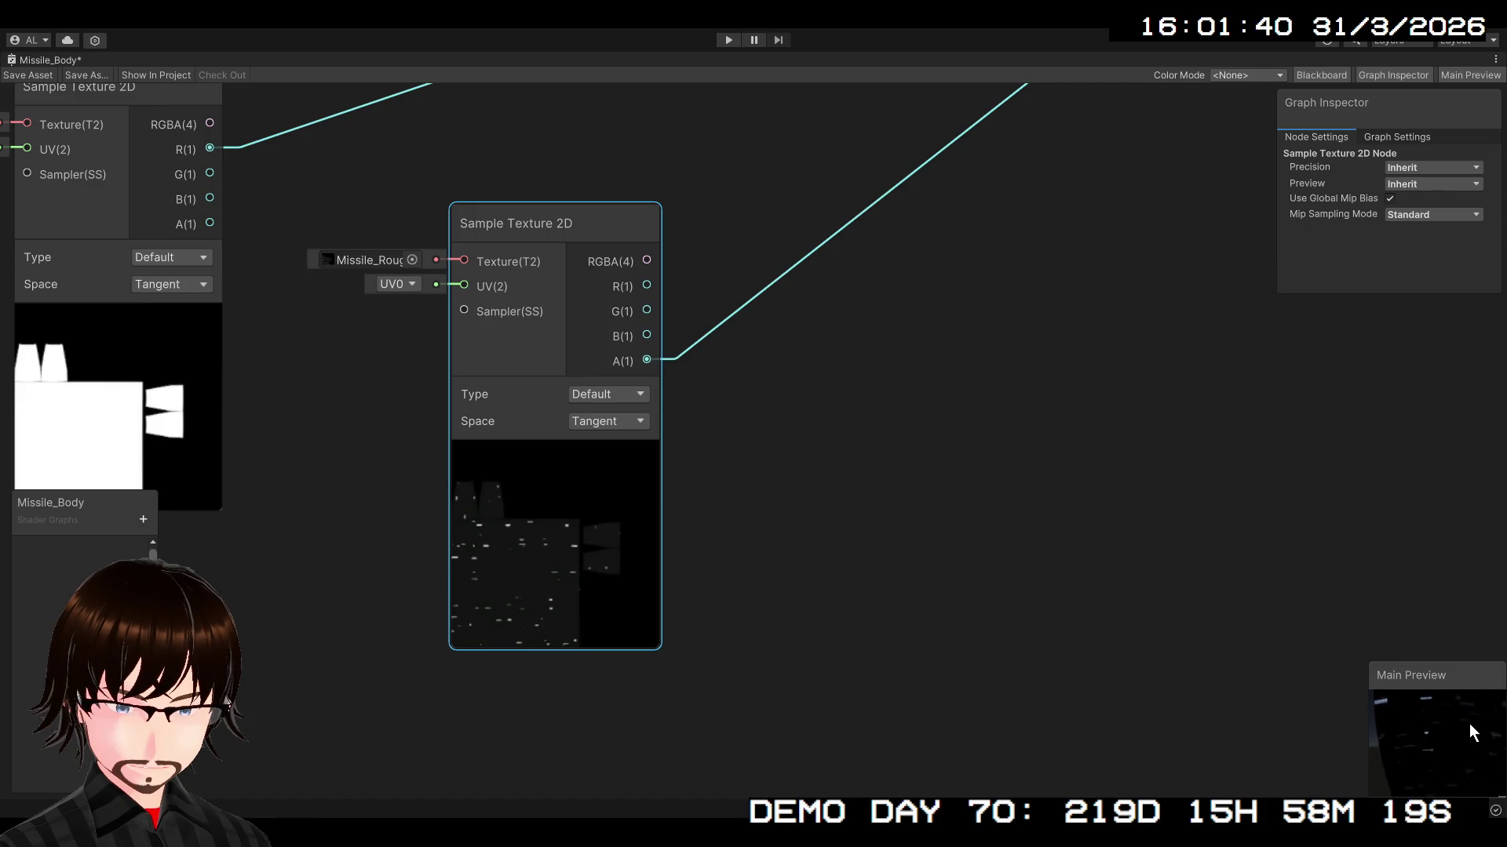
# - Rotate the Main Preview to check shading, then restore the window into the editor layout
pyautogui.scroll(-2, 829, 473)
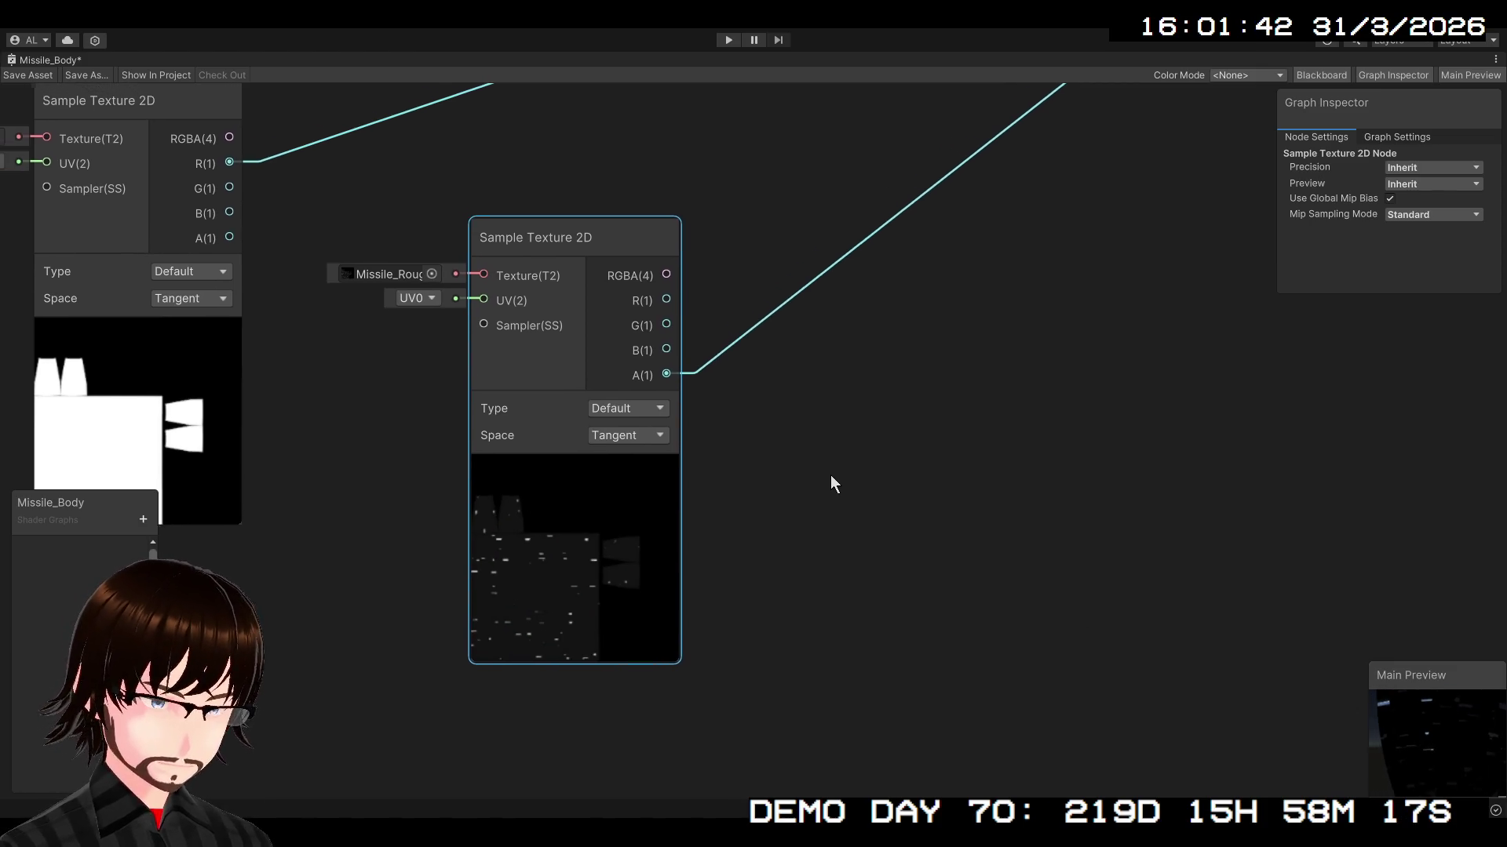
pyautogui.scroll(-1, 837, 470)
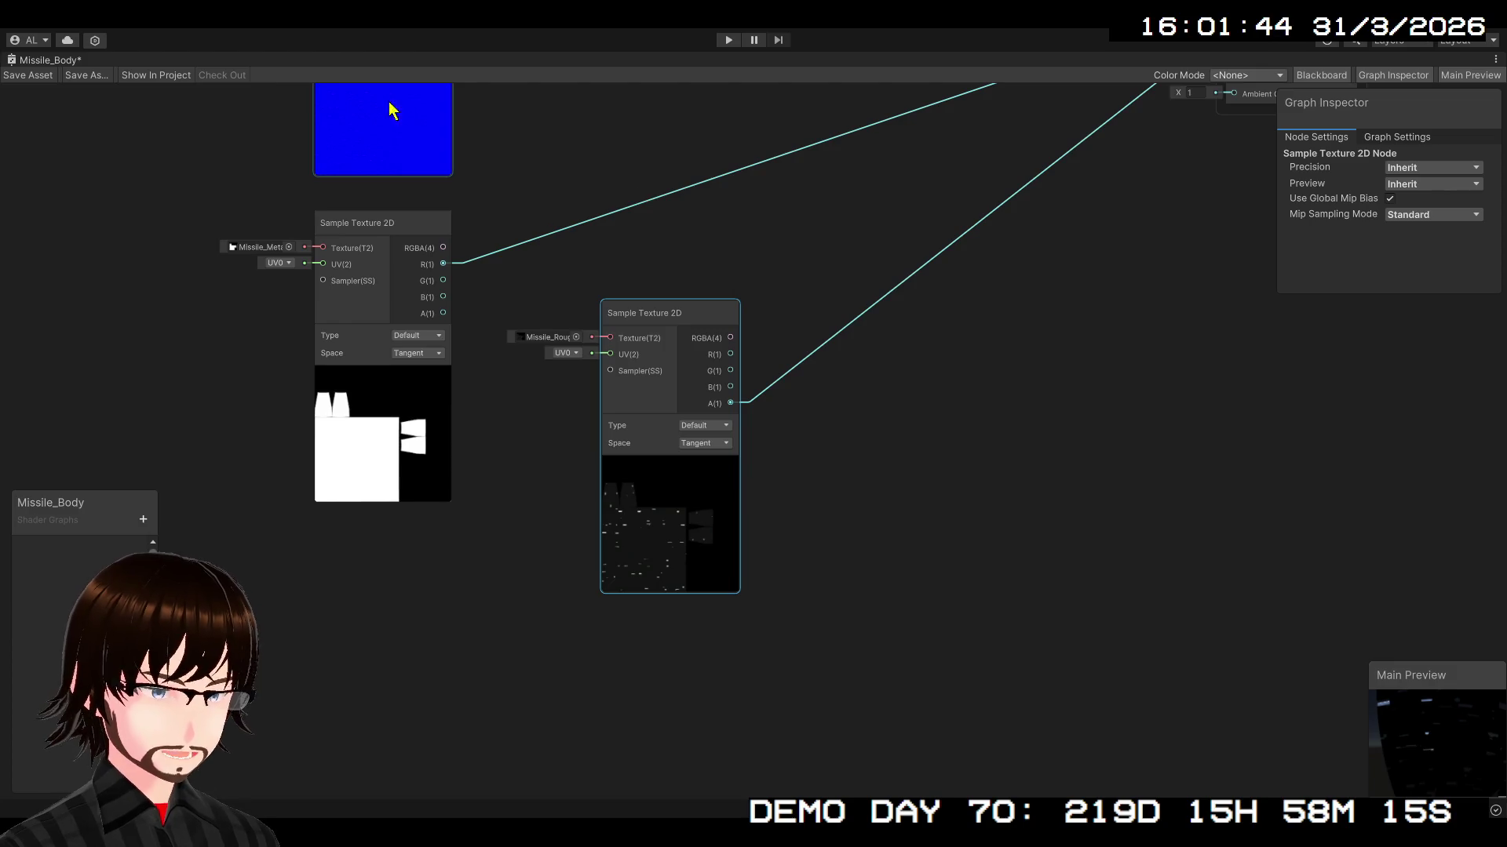
pyautogui.scroll(3, 720, 431)
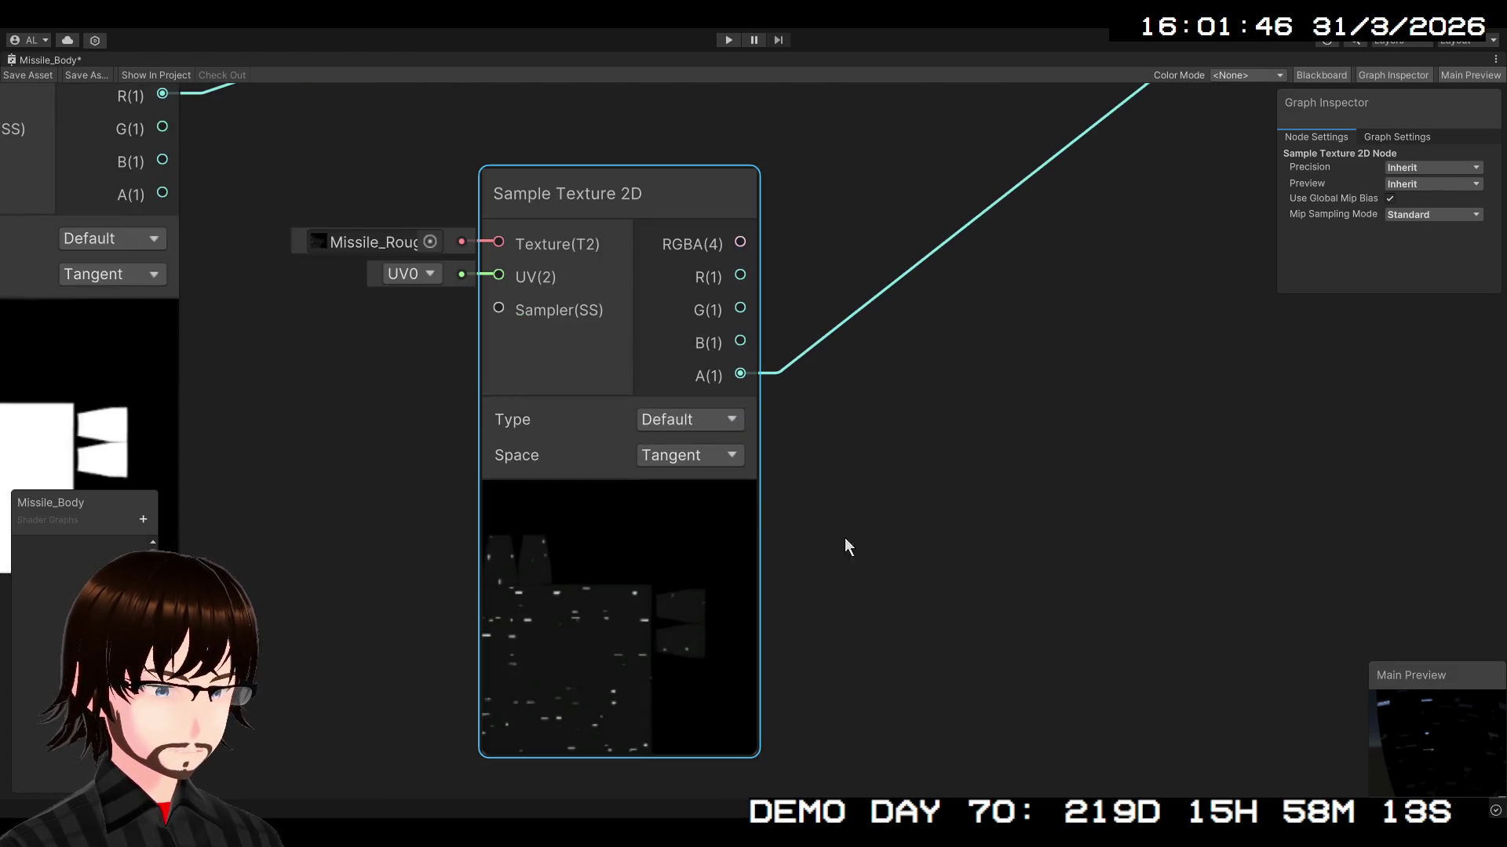
pyautogui.moveTo(1433, 738)
pyautogui.mouseDown()
pyautogui.moveTo(1411, 776)
pyautogui.moveTo(1427, 755)
pyautogui.moveTo(1381, 737)
pyautogui.moveTo(1411, 721)
pyautogui.moveTo(1405, 738)
pyautogui.mouseUp()
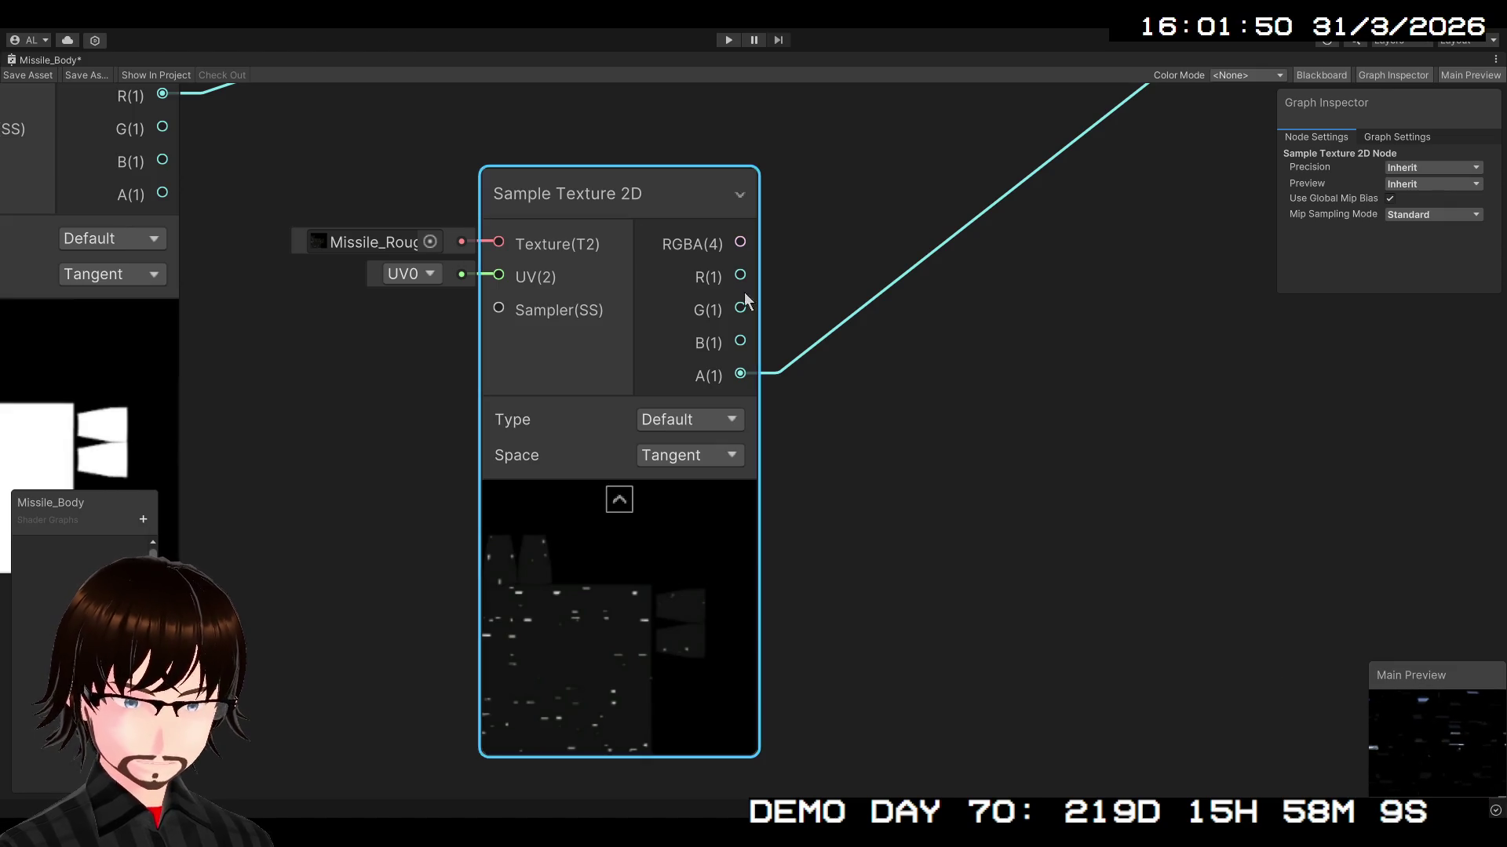
pyautogui.doubleClick(52, 58)
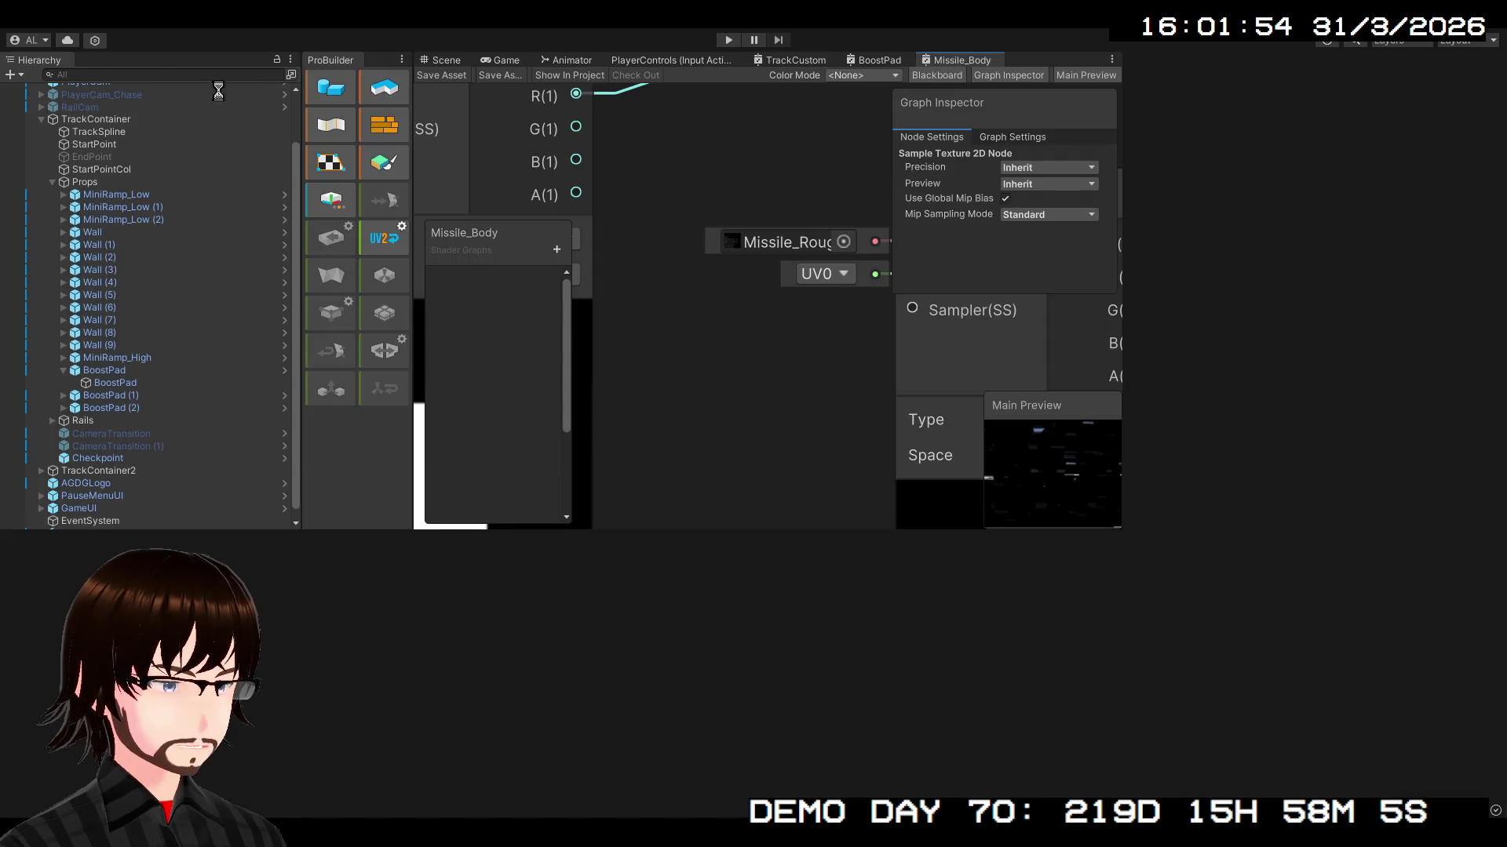
# - Orbit the Scene view in close to the missile, then return to the Missile_Body graph
pyautogui.click(447, 60)
pyautogui.moveTo(784, 274)
pyautogui.mouseDown()
pyautogui.moveTo(876, 255)
pyautogui.moveTo(573, 230)
pyautogui.moveTo(1099, 236)
pyautogui.moveTo(116, 247)
pyautogui.moveTo(1385, 271)
pyautogui.moveTo(1354, 248)
pyautogui.moveTo(1382, 162)
pyautogui.moveTo(1420, 85)
pyautogui.moveTo(1466, 57)
pyautogui.moveTo(77, 53)
pyautogui.moveTo(502, 100)
pyautogui.moveTo(520, 82)
pyautogui.moveTo(693, 212)
pyautogui.moveTo(903, 142)
pyautogui.moveTo(883, 143)
pyautogui.mouseUp()
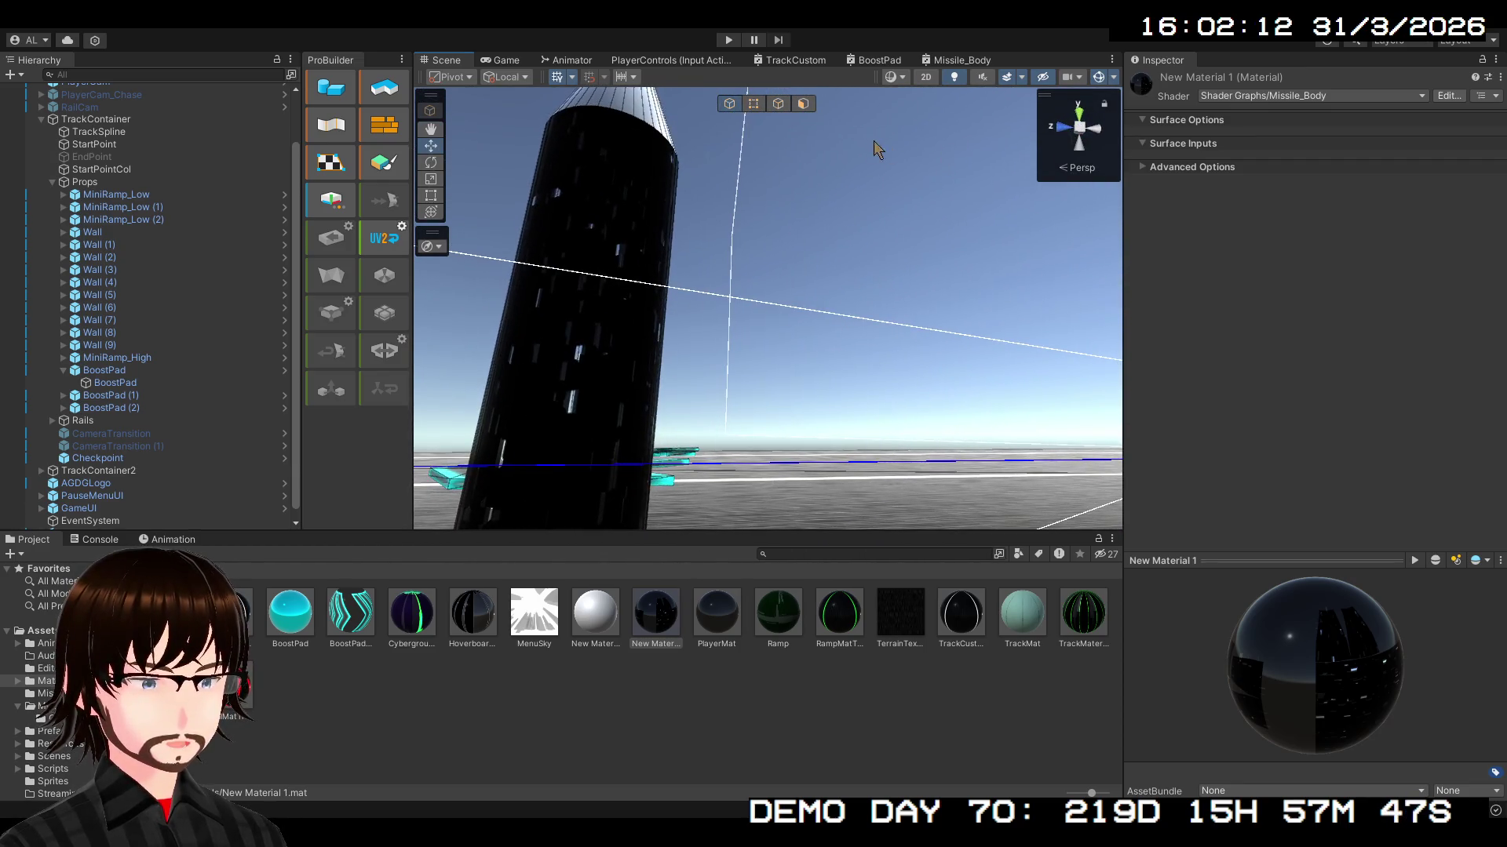
pyautogui.click(928, 61)
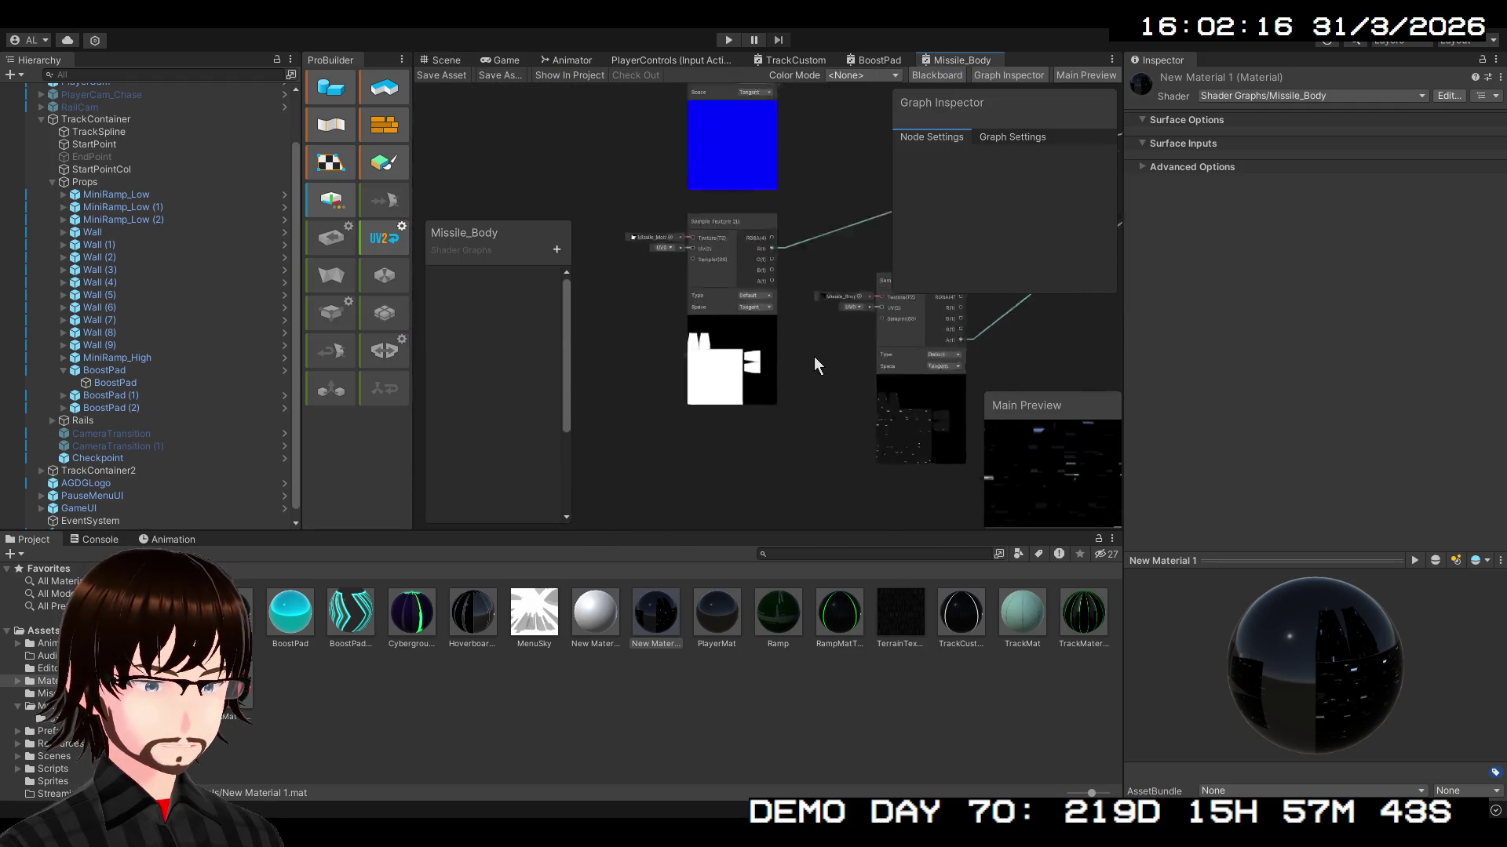
# - Preview the roughness alpha in a temporary Preview node, delete it, and open the Assets root folder
pyautogui.scroll(2, 765, 369)
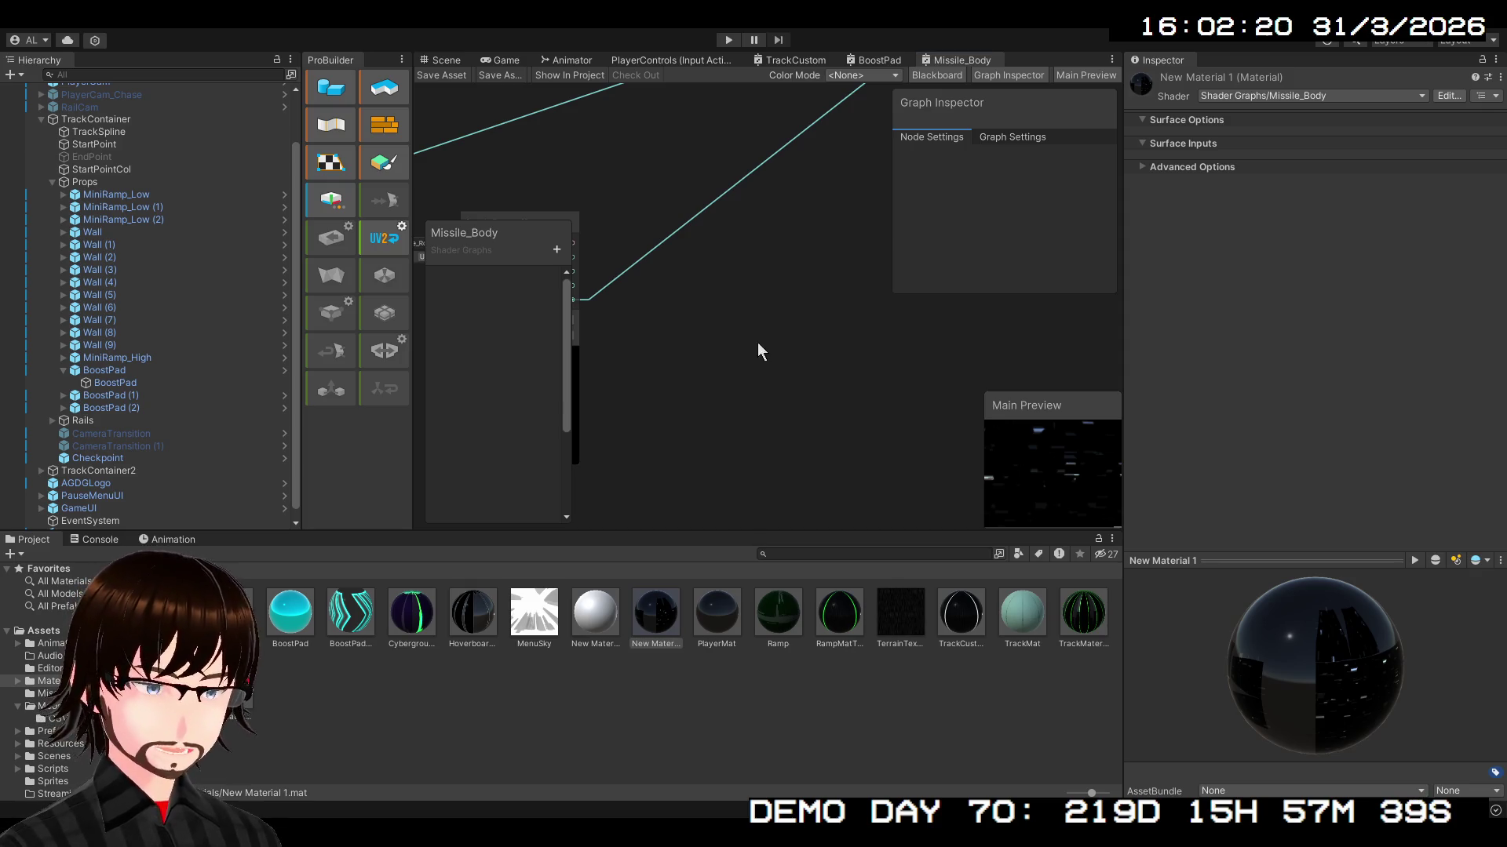
pyautogui.hotkey('ctrl', 'z')
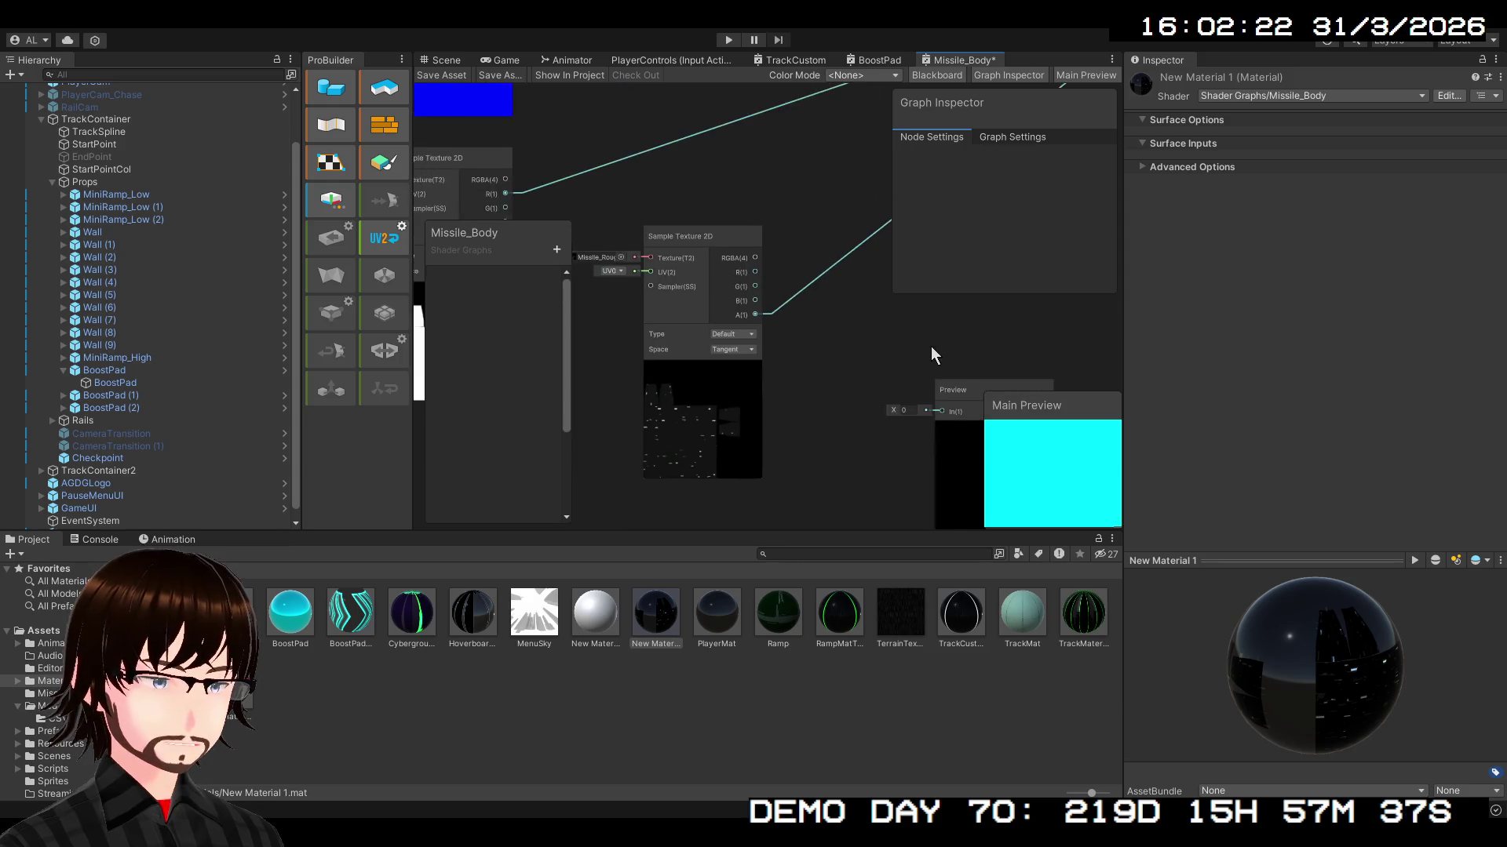
pyautogui.moveTo(705, 312)
pyautogui.mouseDown()
pyautogui.moveTo(885, 412)
pyautogui.moveTo(885, 361)
pyautogui.moveTo(852, 338)
pyautogui.mouseUp()
pyautogui.scroll(3, 855, 412)
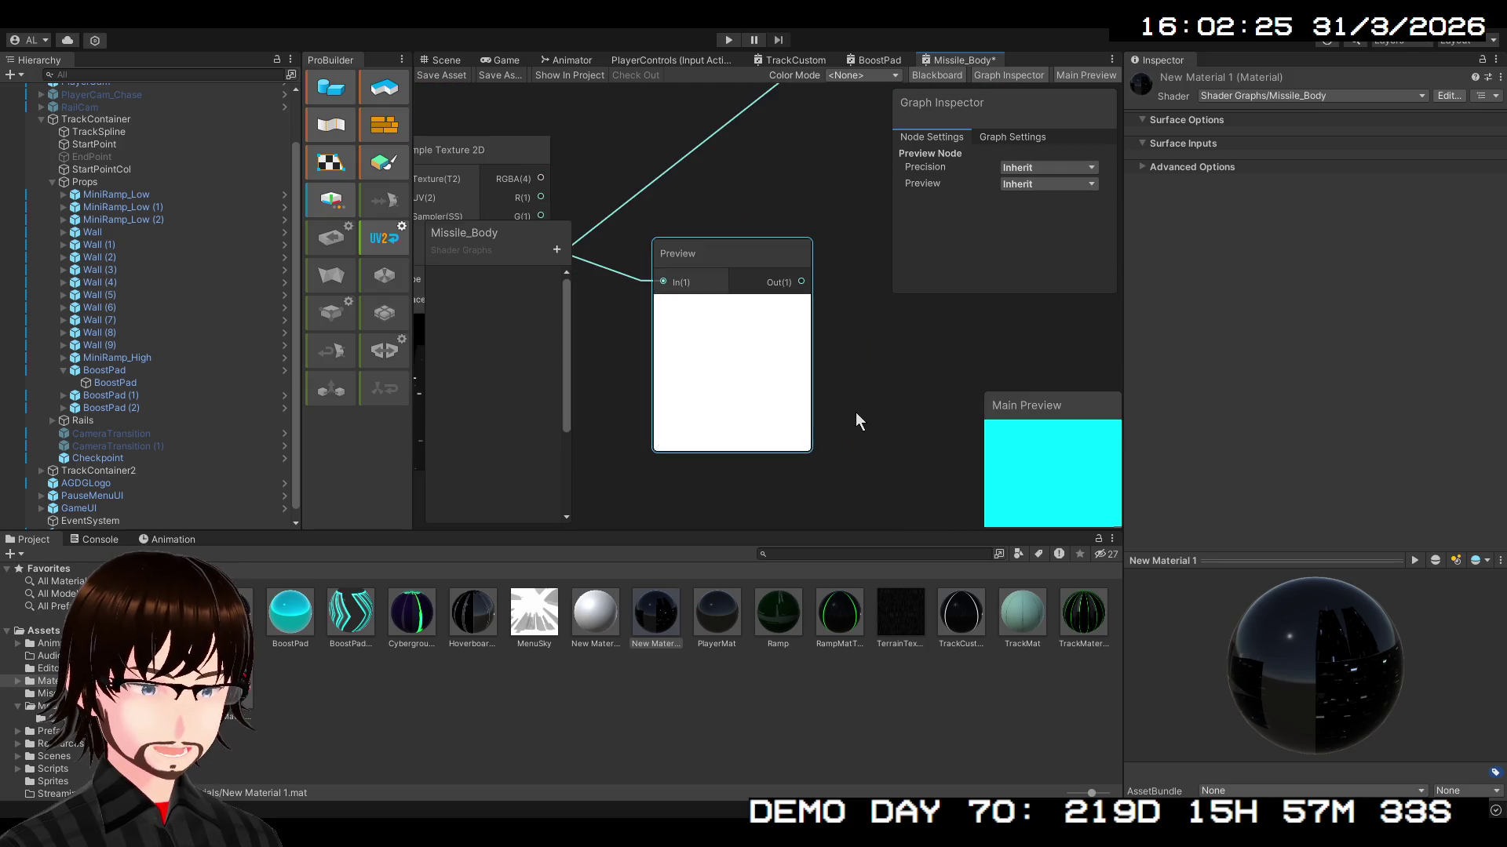
pyautogui.moveTo(828, 405); pyautogui.dragTo(950, 455)
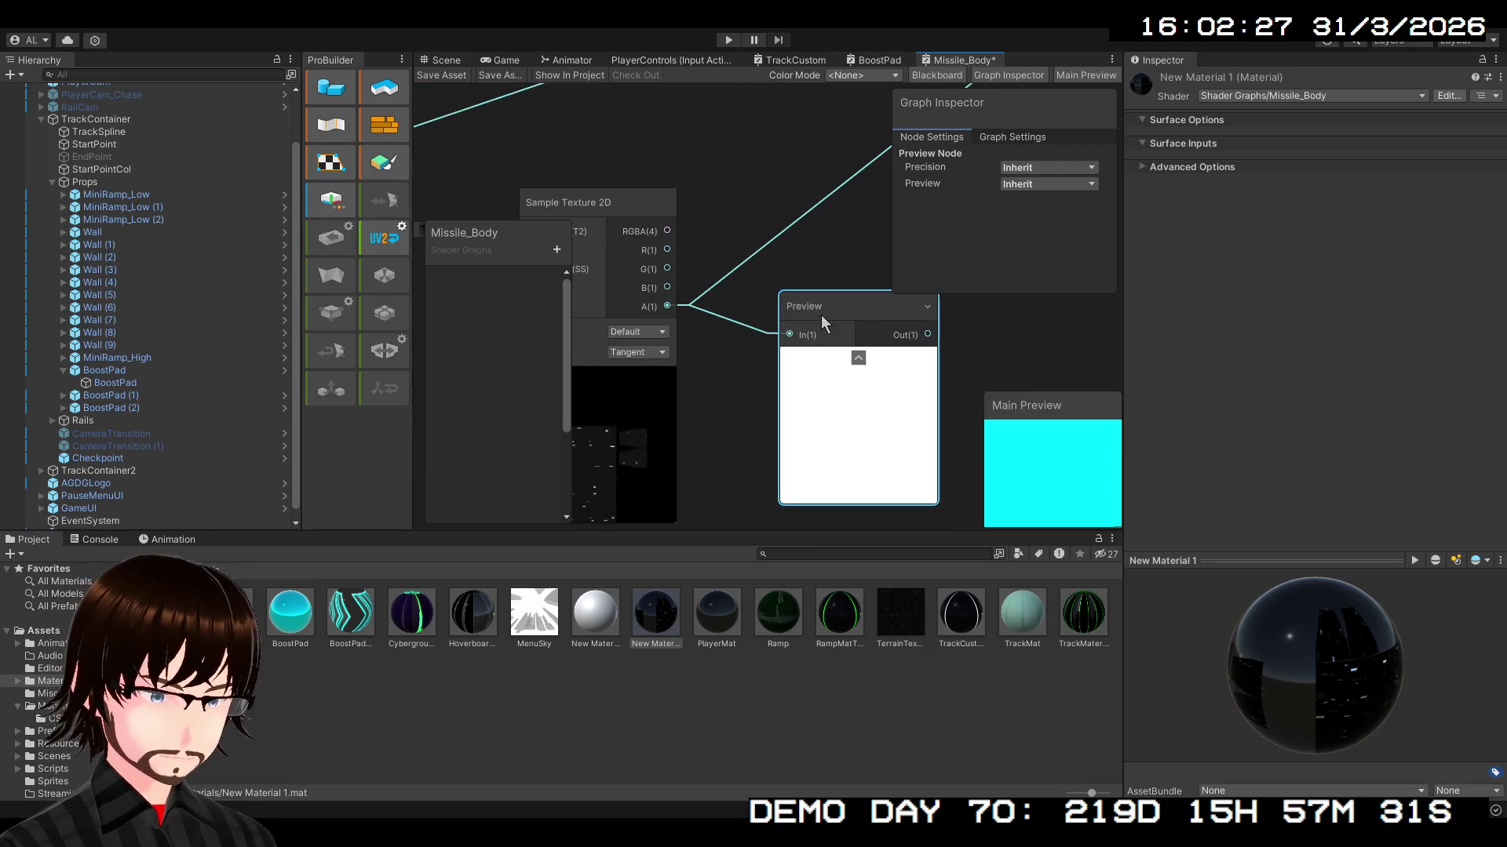
pyautogui.press('Delete')
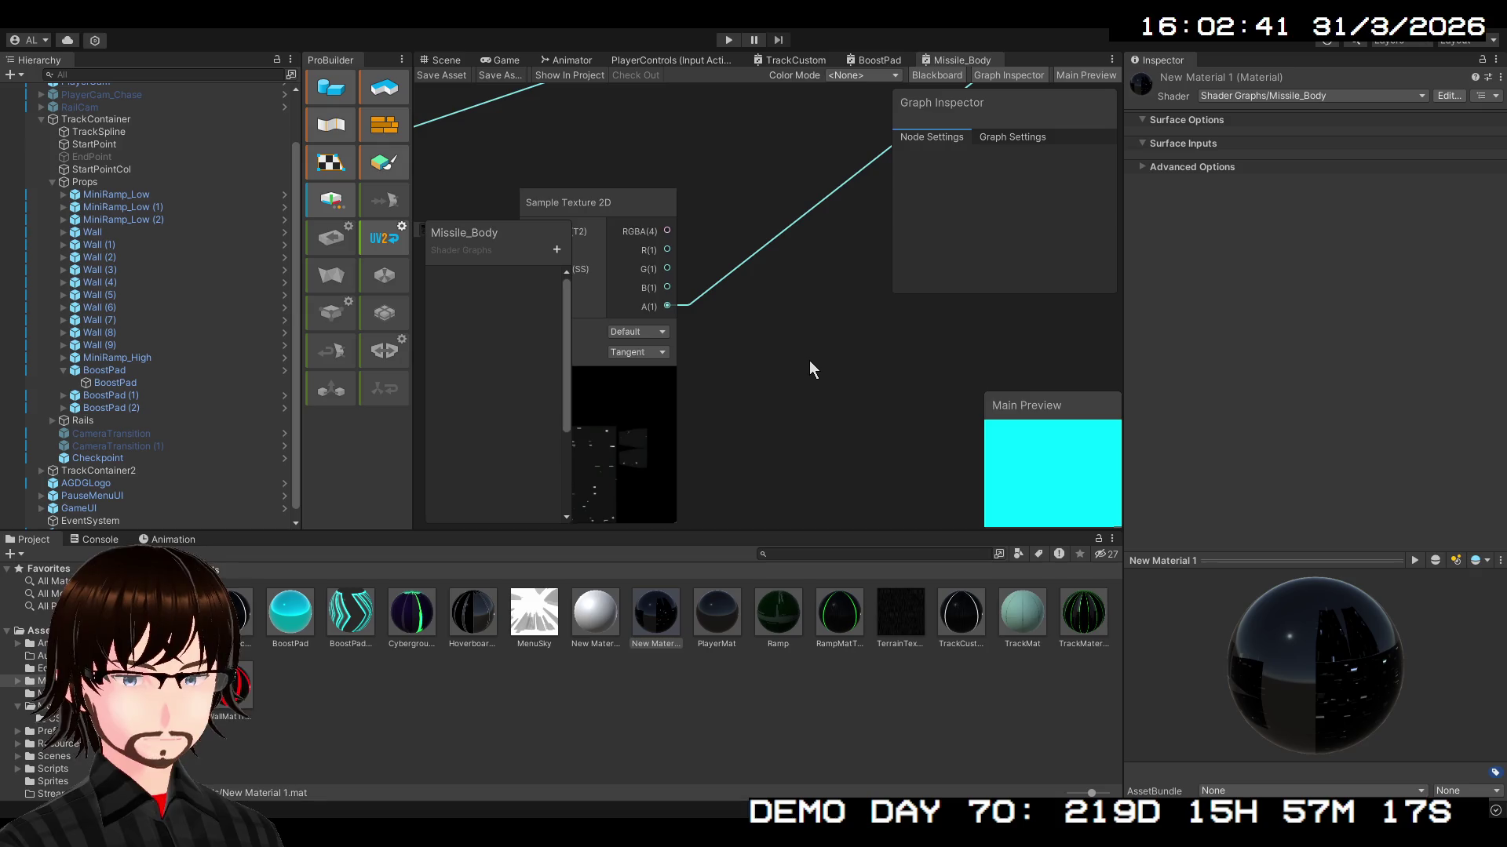
pyautogui.click(51, 633)
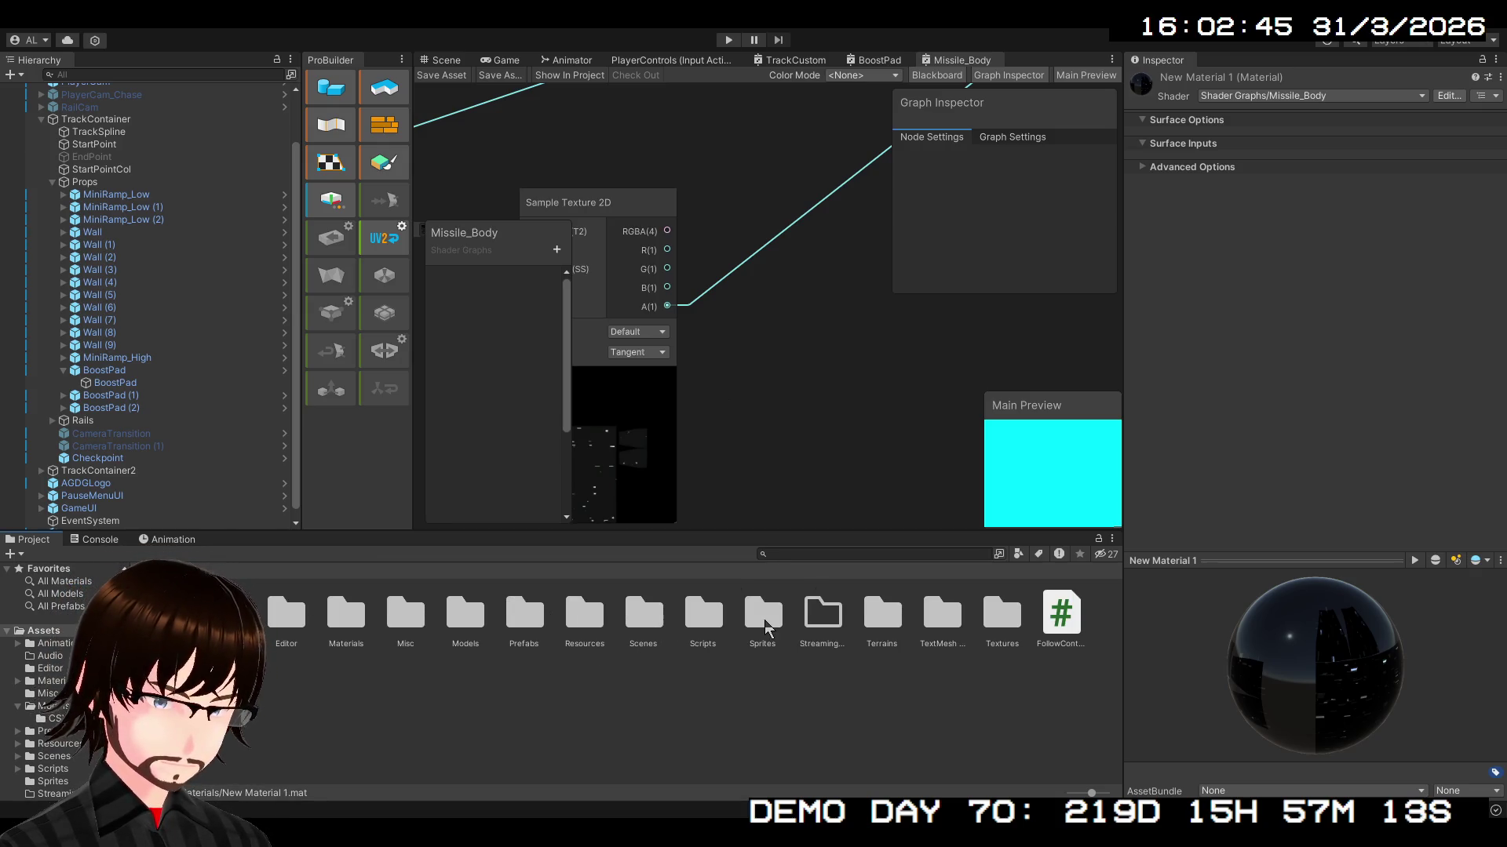
# - In Assets/Textures/Missile, apply Alpha Is Transparency to the Missile_Roughness texture
pyautogui.doubleClick(1000, 617)
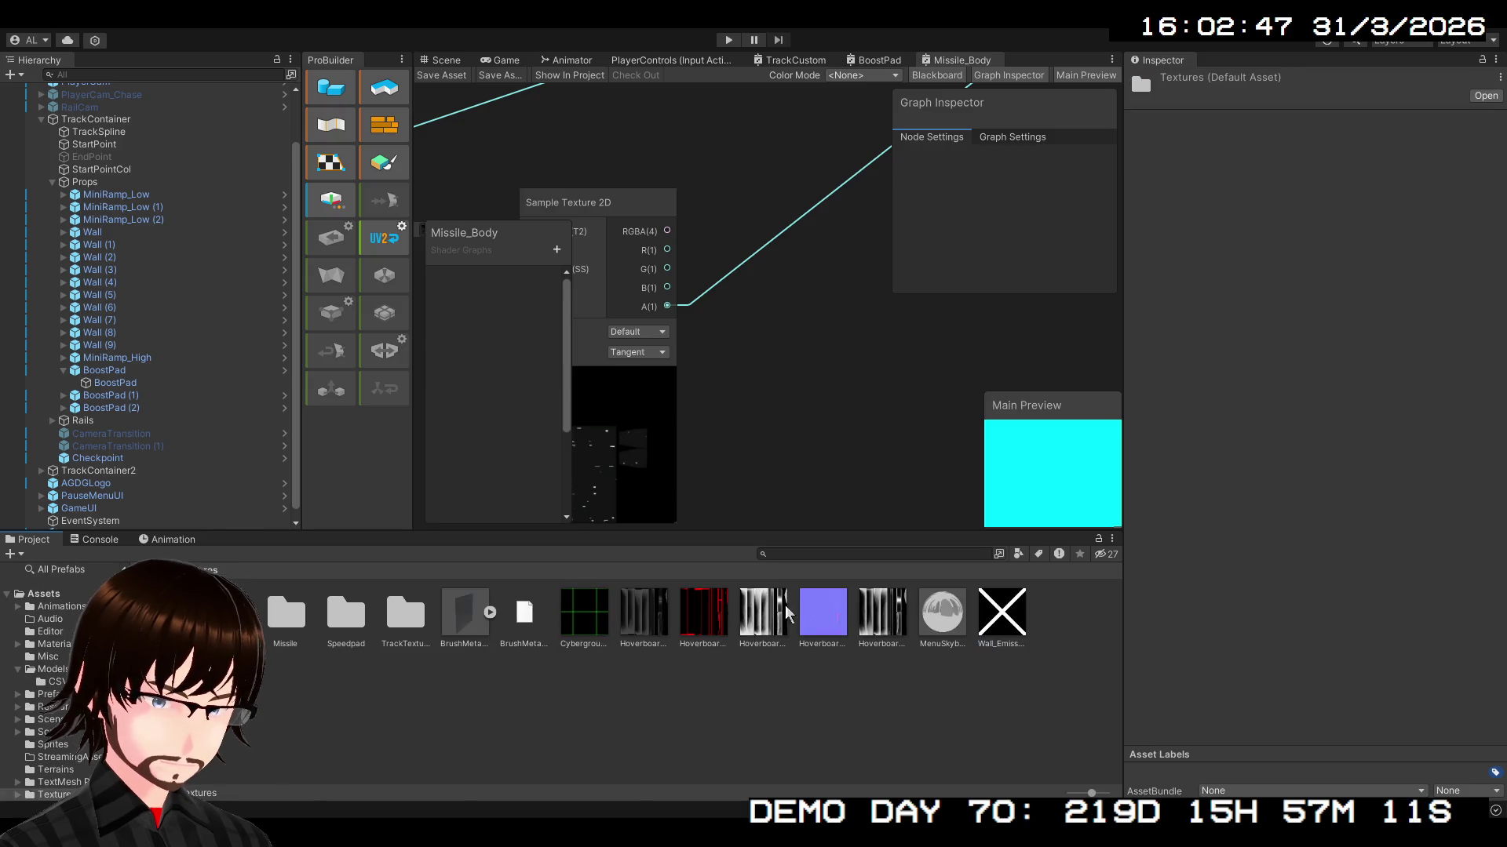
pyautogui.click(285, 622)
pyautogui.doubleClick(284, 620)
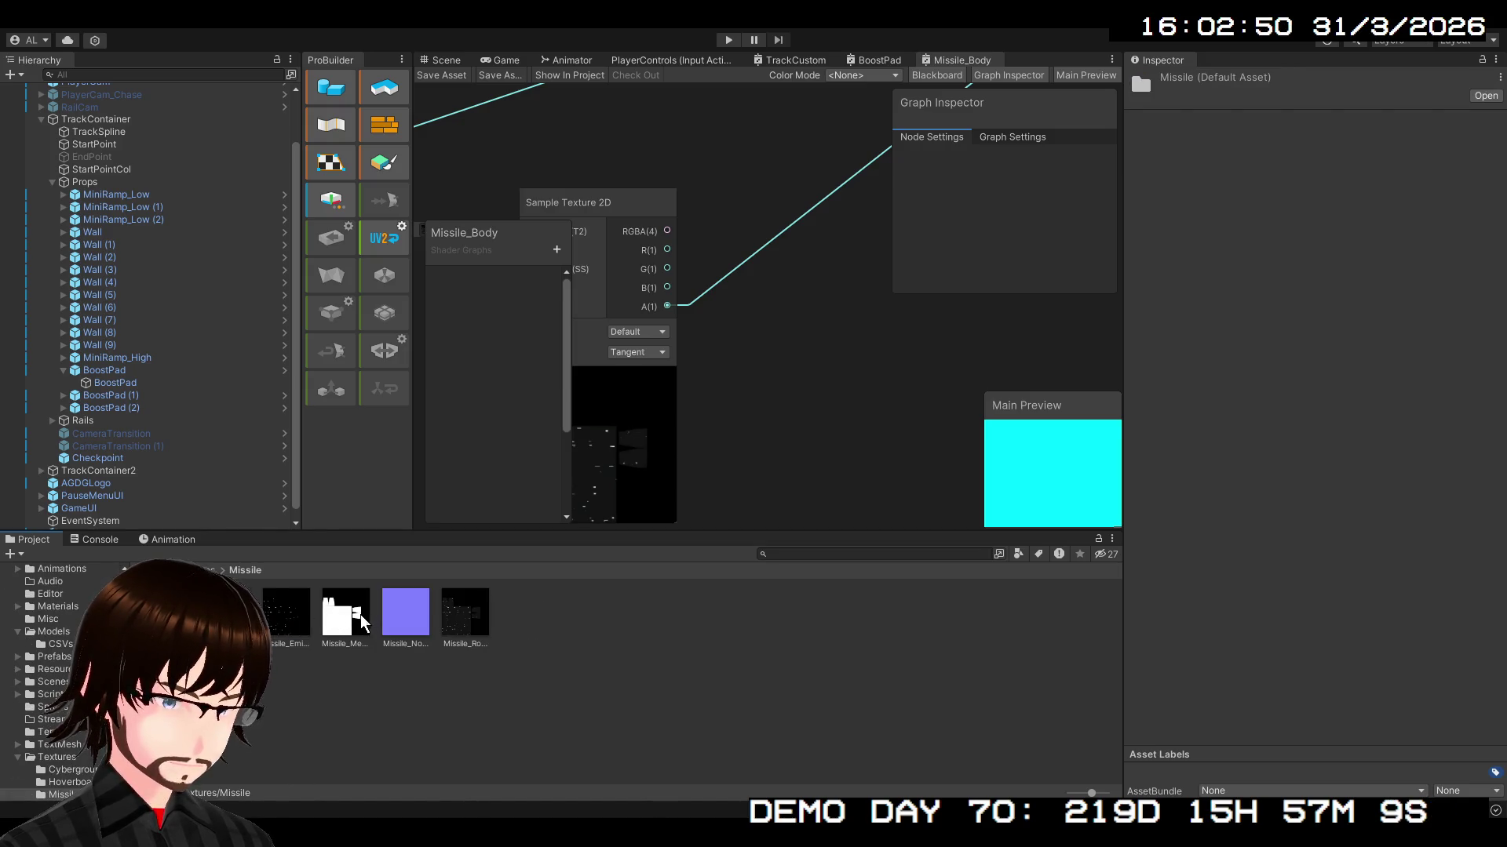
pyautogui.click(480, 619)
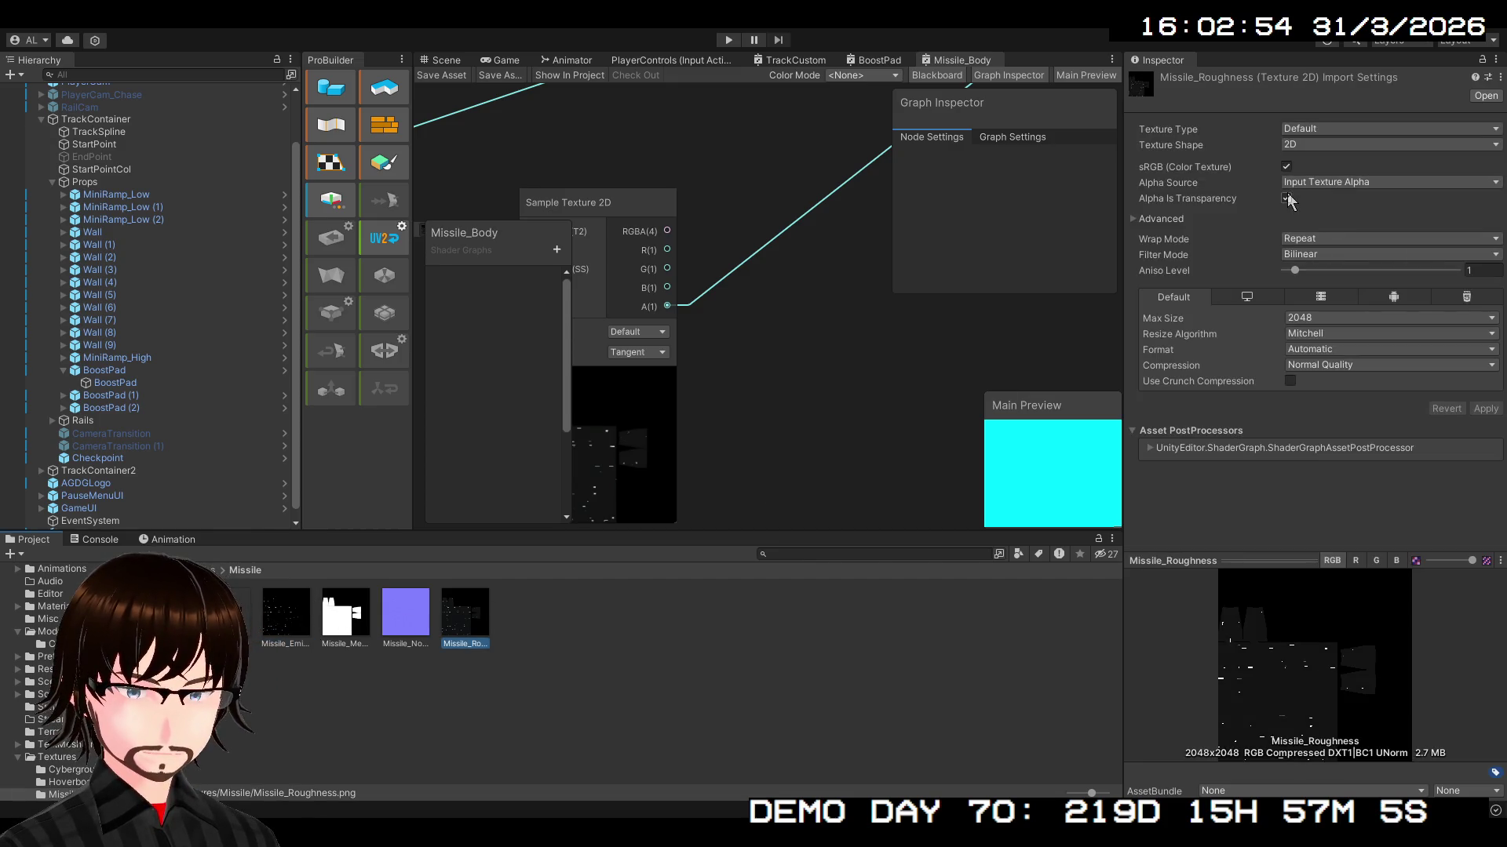
pyautogui.click(1477, 409)
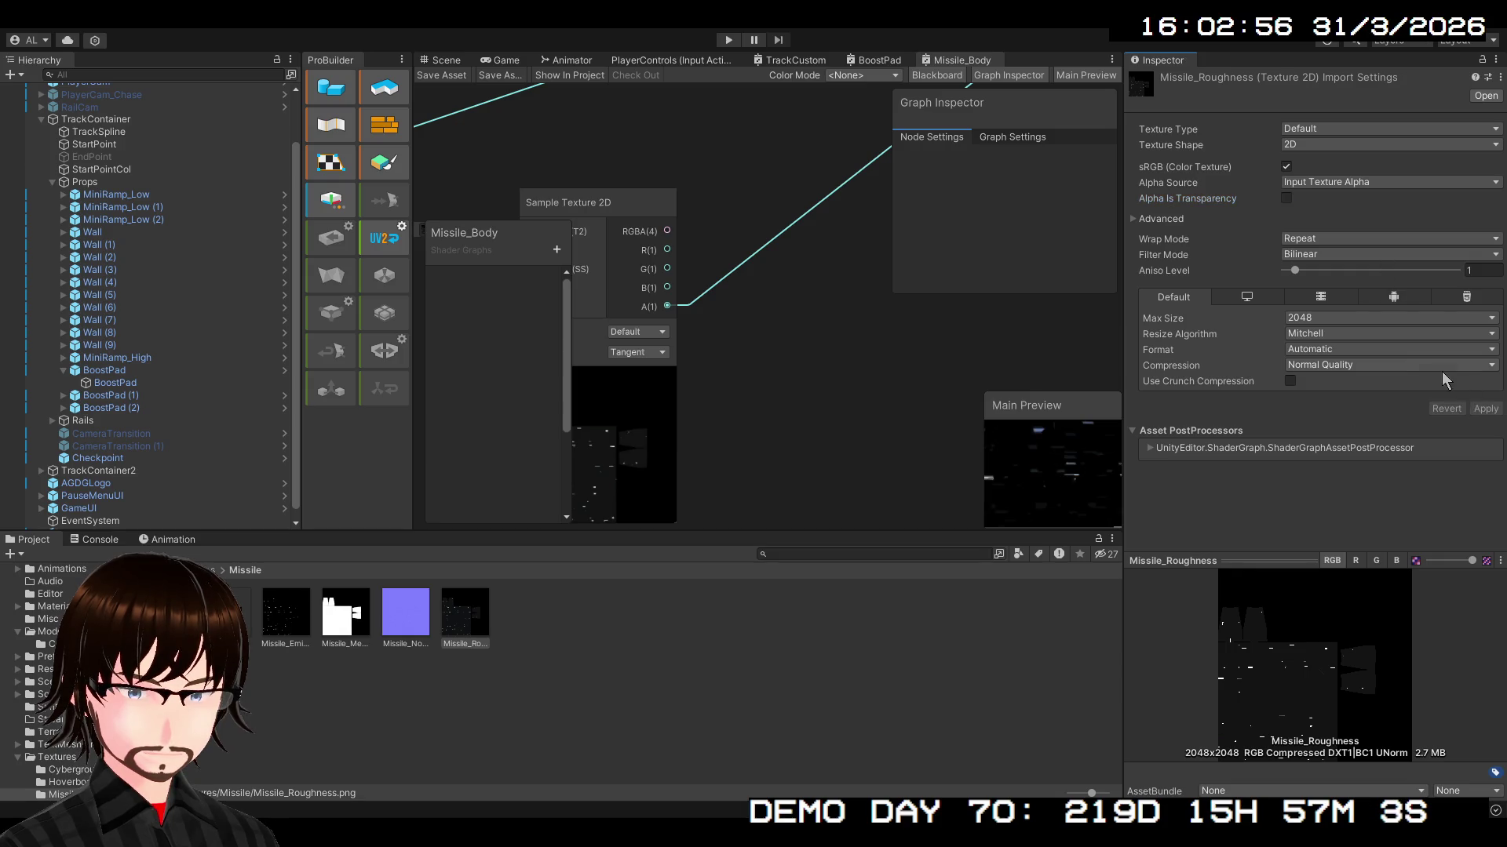
pyautogui.click(1287, 198)
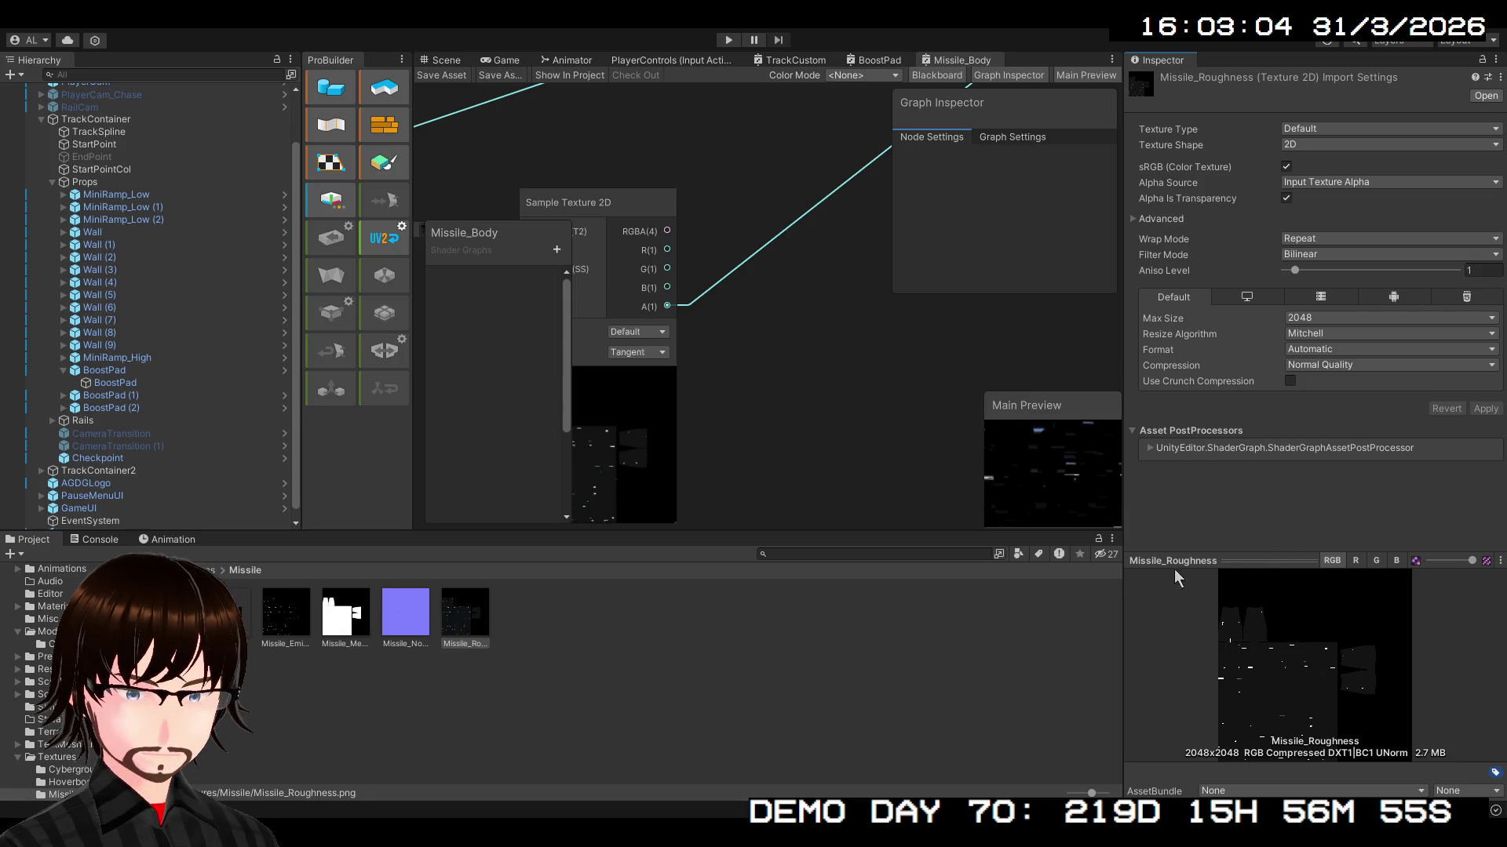
pyautogui.scroll(-6, 729, 369)
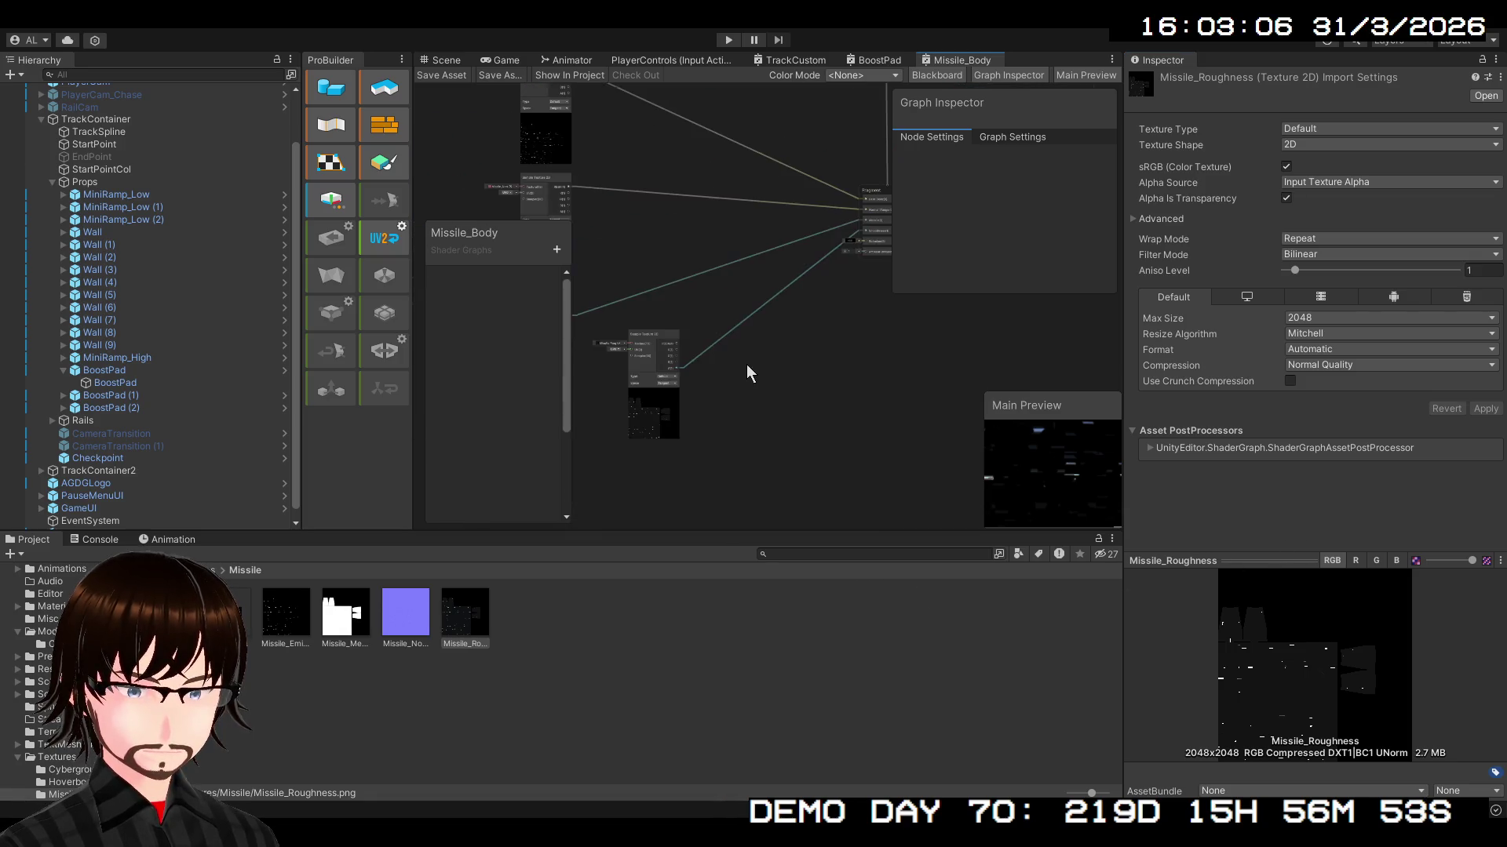
# - Add an Invert Colors node on the roughness RGBA output, inverting red, green and blue
pyautogui.scroll(5, 765, 361)
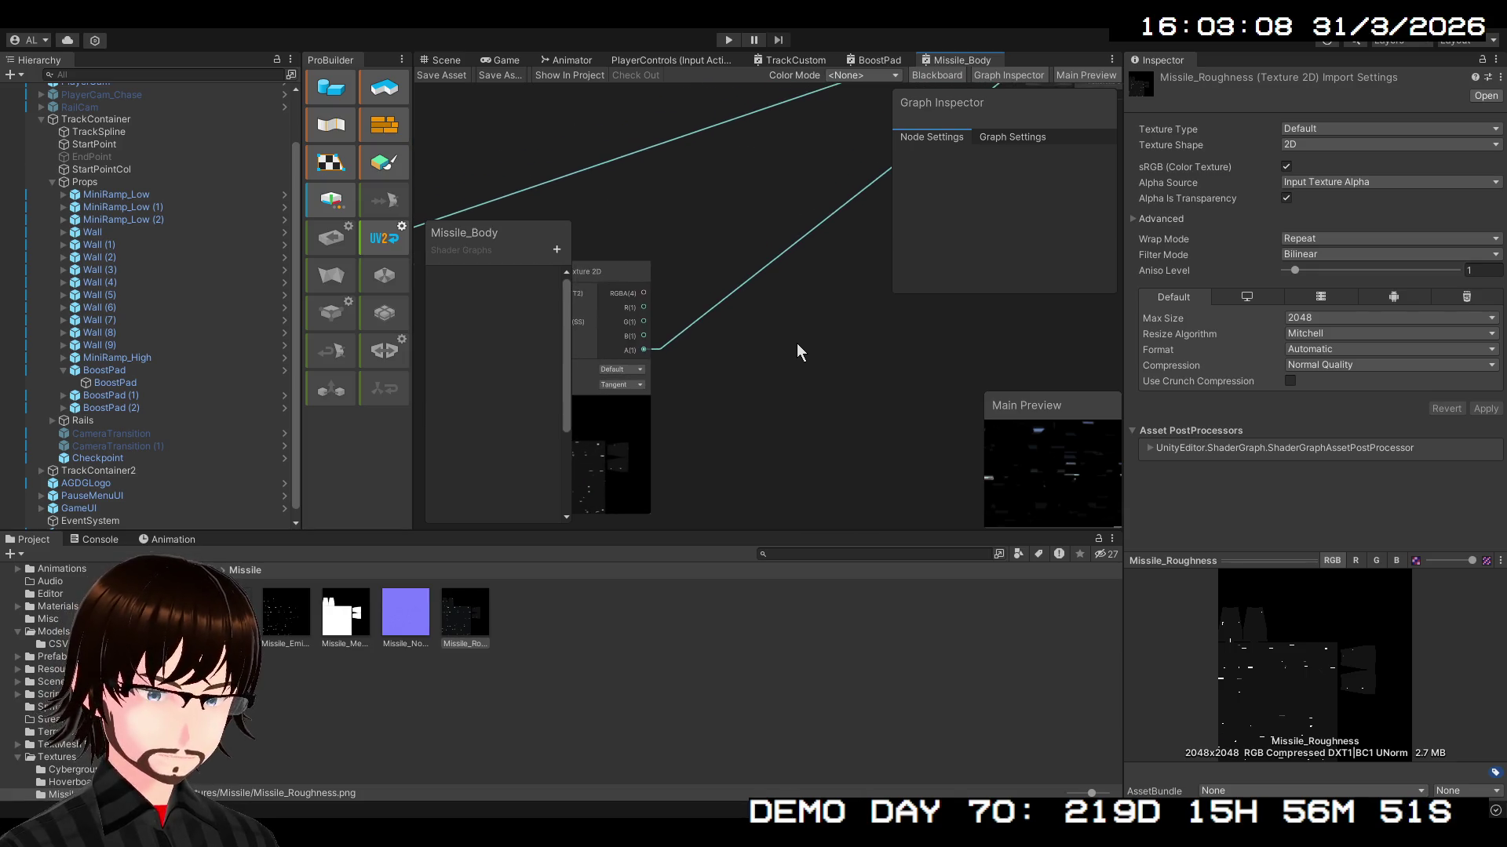
pyautogui.scroll(-3, 700, 334)
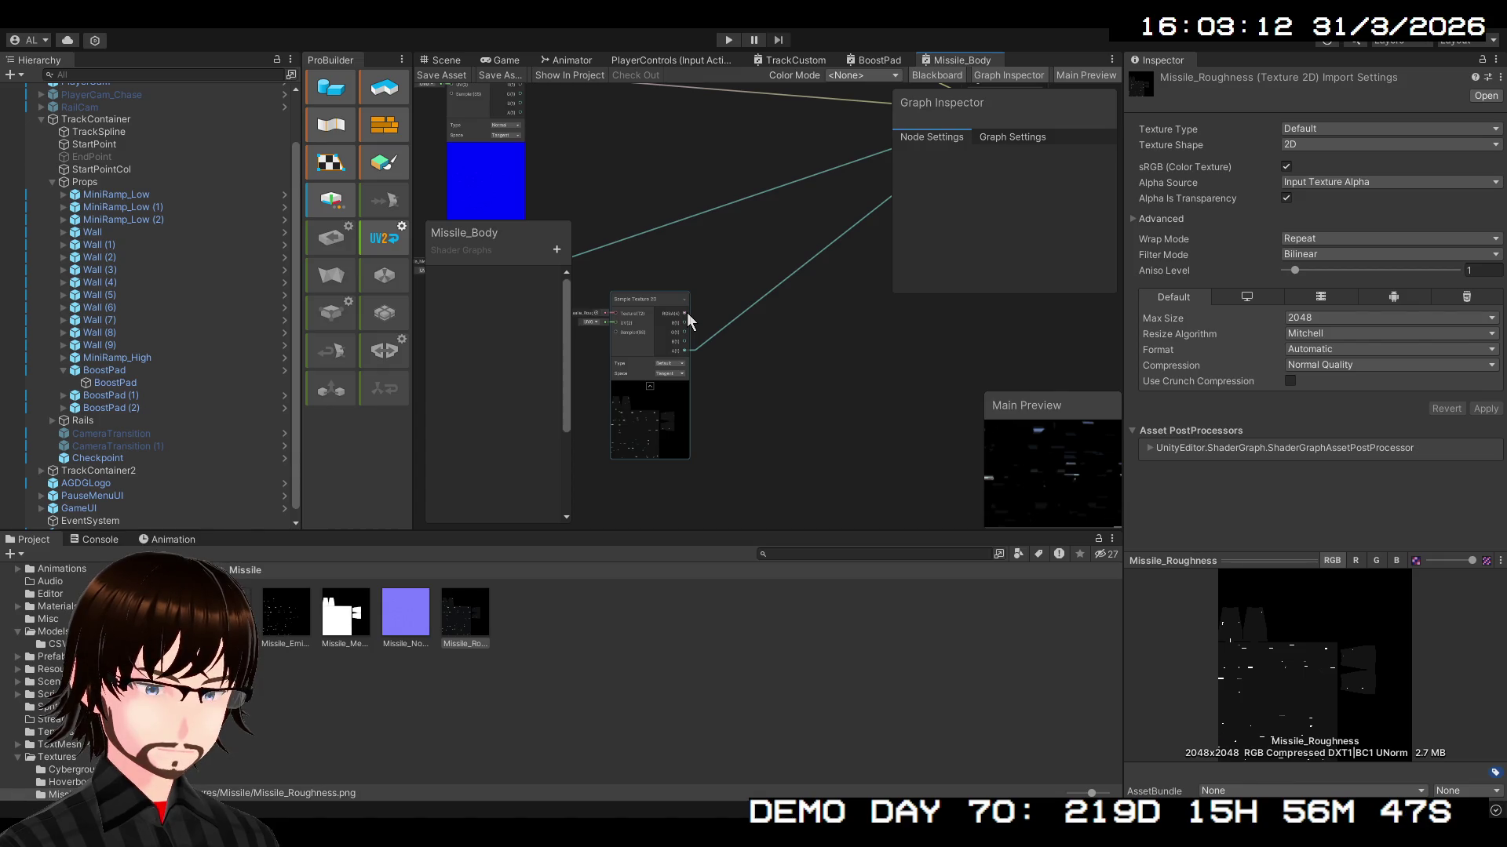
pyautogui.moveTo(686, 312); pyautogui.dragTo(741, 346)
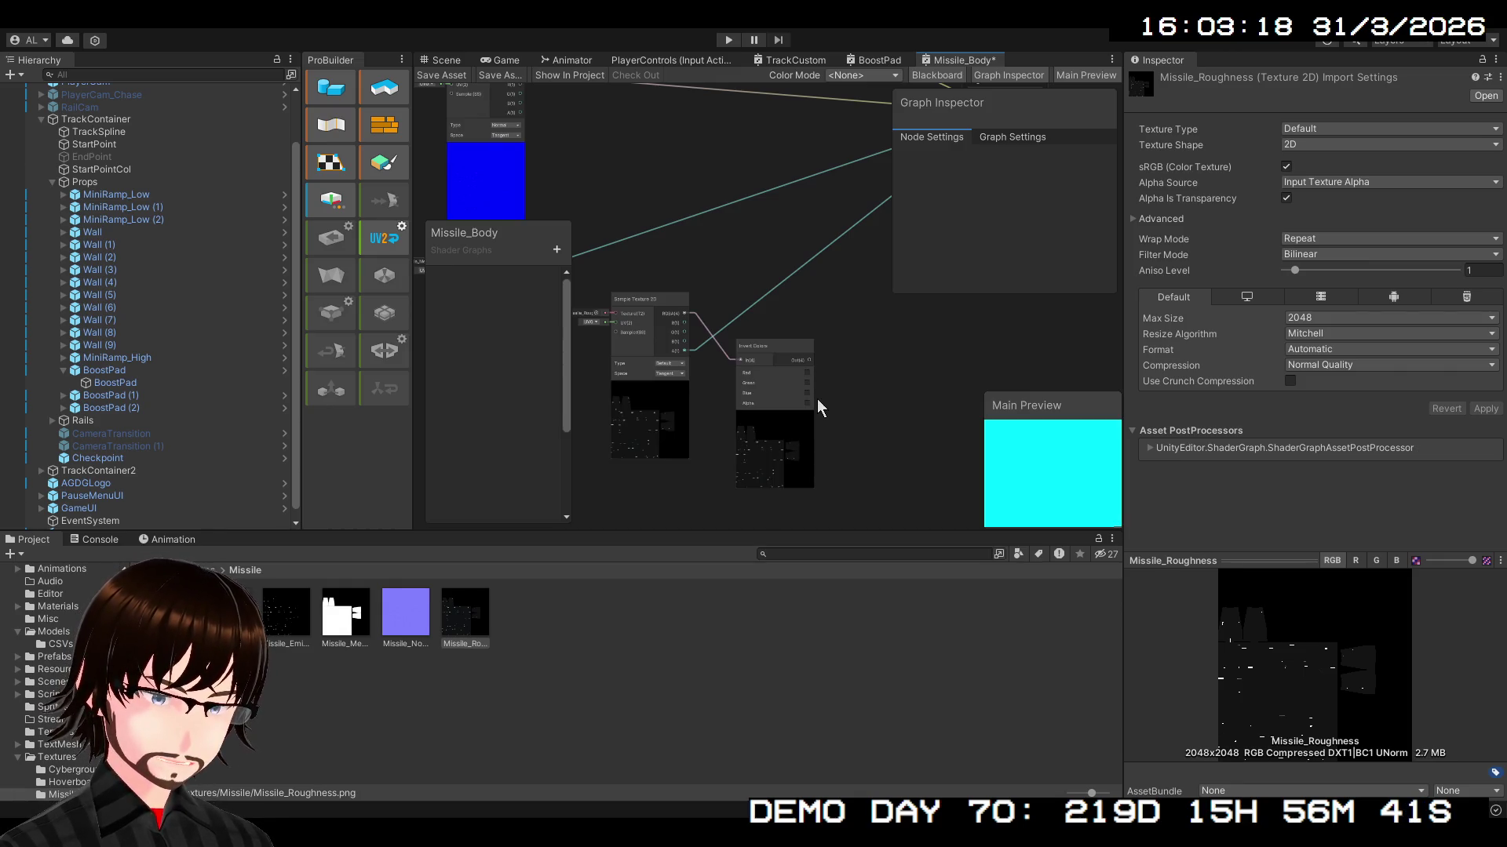
pyautogui.scroll(3, 817, 399)
pyautogui.moveTo(825, 381); pyautogui.dragTo(803, 397)
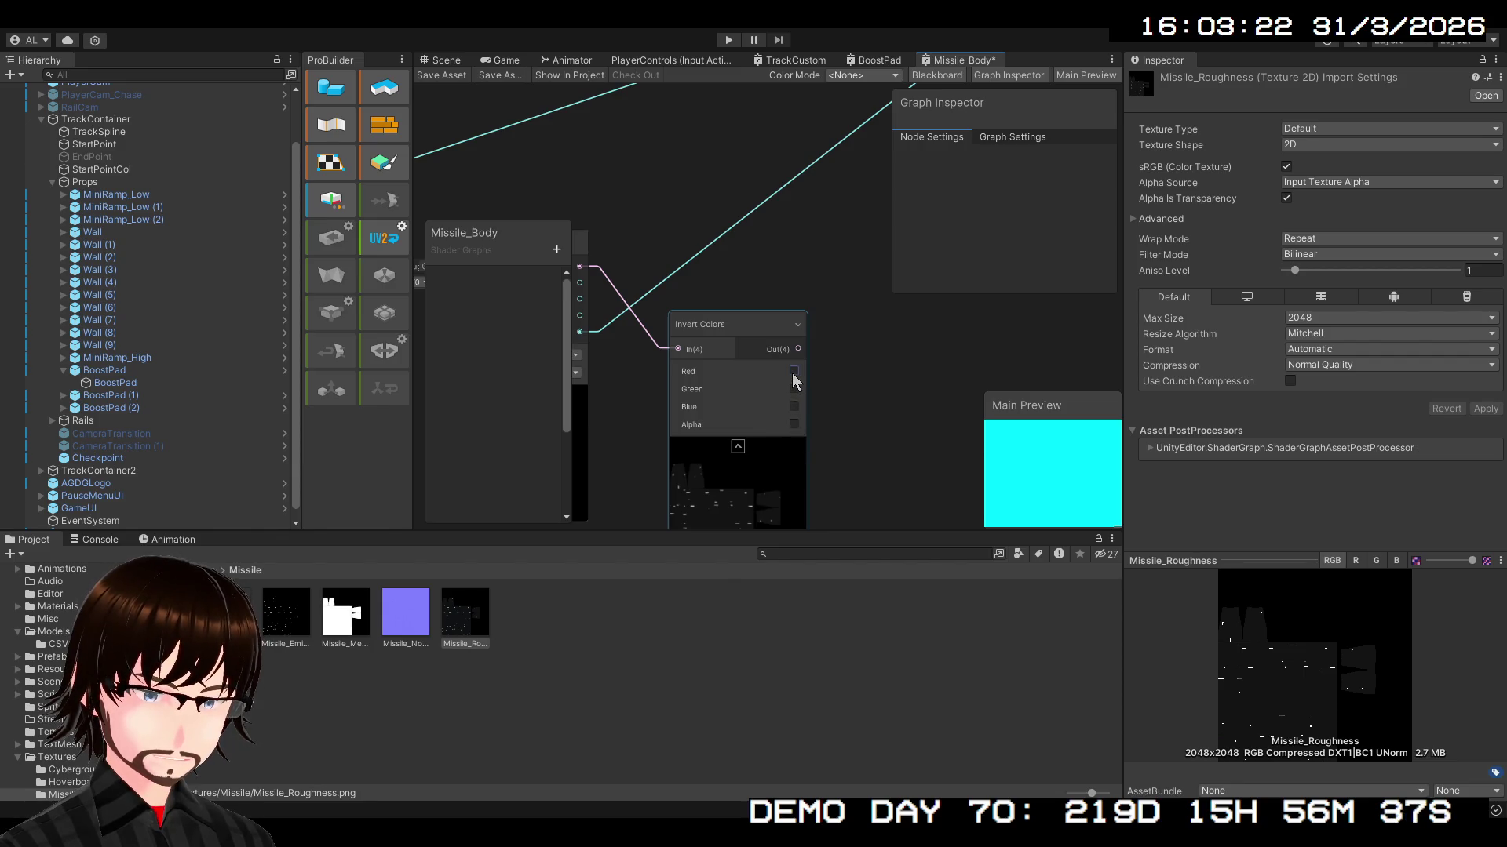
pyautogui.click(794, 371)
pyautogui.click(794, 389)
pyautogui.click(795, 406)
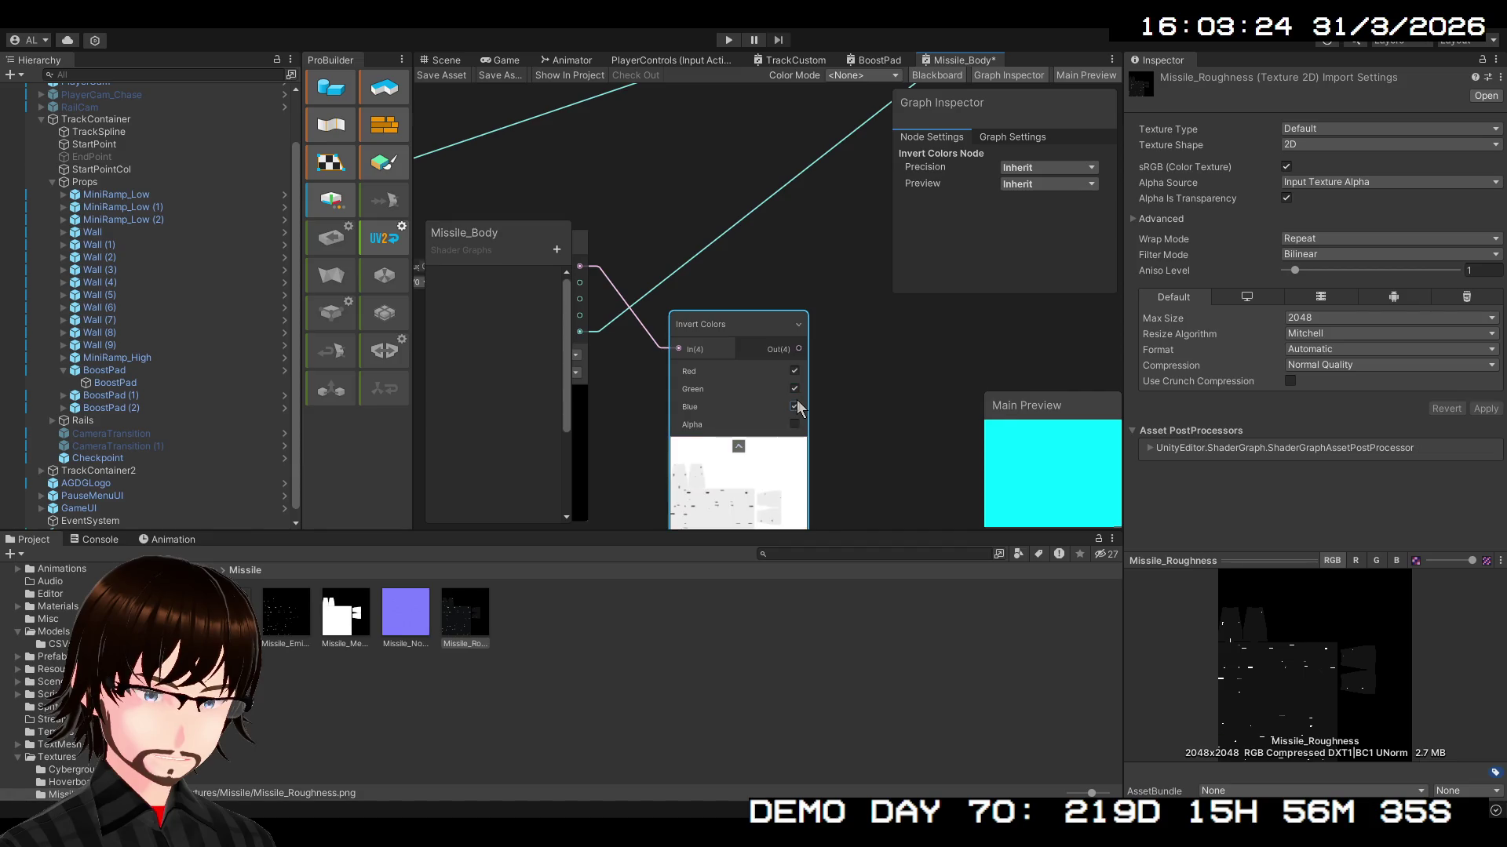
# - Connect the inverted colours to Smoothness and orbit the Main Preview to inspect shading
pyautogui.moveTo(761, 407); pyautogui.dragTo(746, 345)
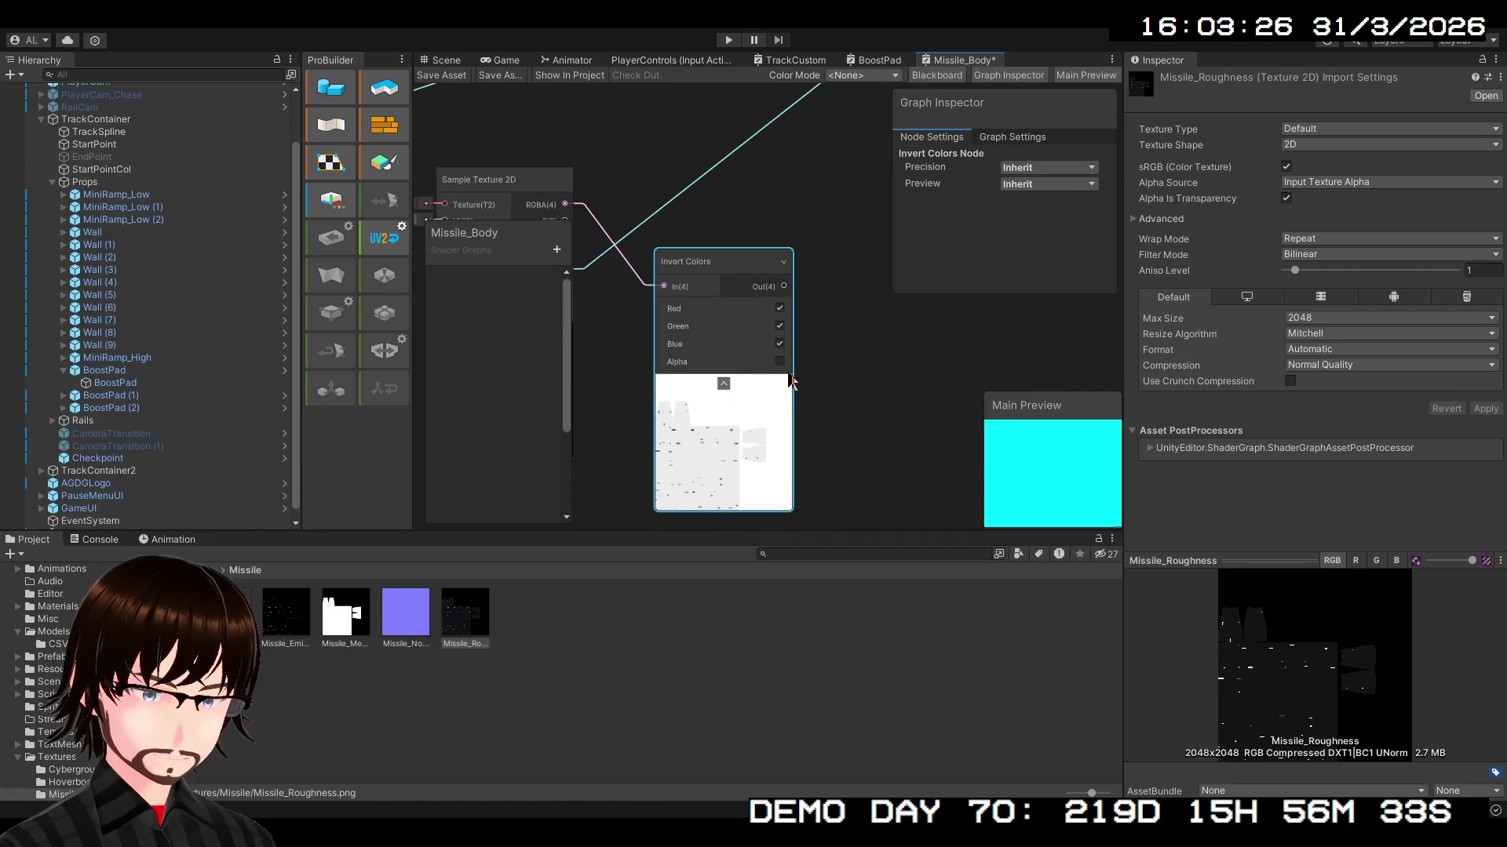
pyautogui.moveTo(821, 379)
pyautogui.mouseDown()
pyautogui.moveTo(799, 375)
pyautogui.moveTo(764, 437)
pyautogui.moveTo(708, 474)
pyautogui.mouseUp()
pyautogui.scroll(-2, 807, 326)
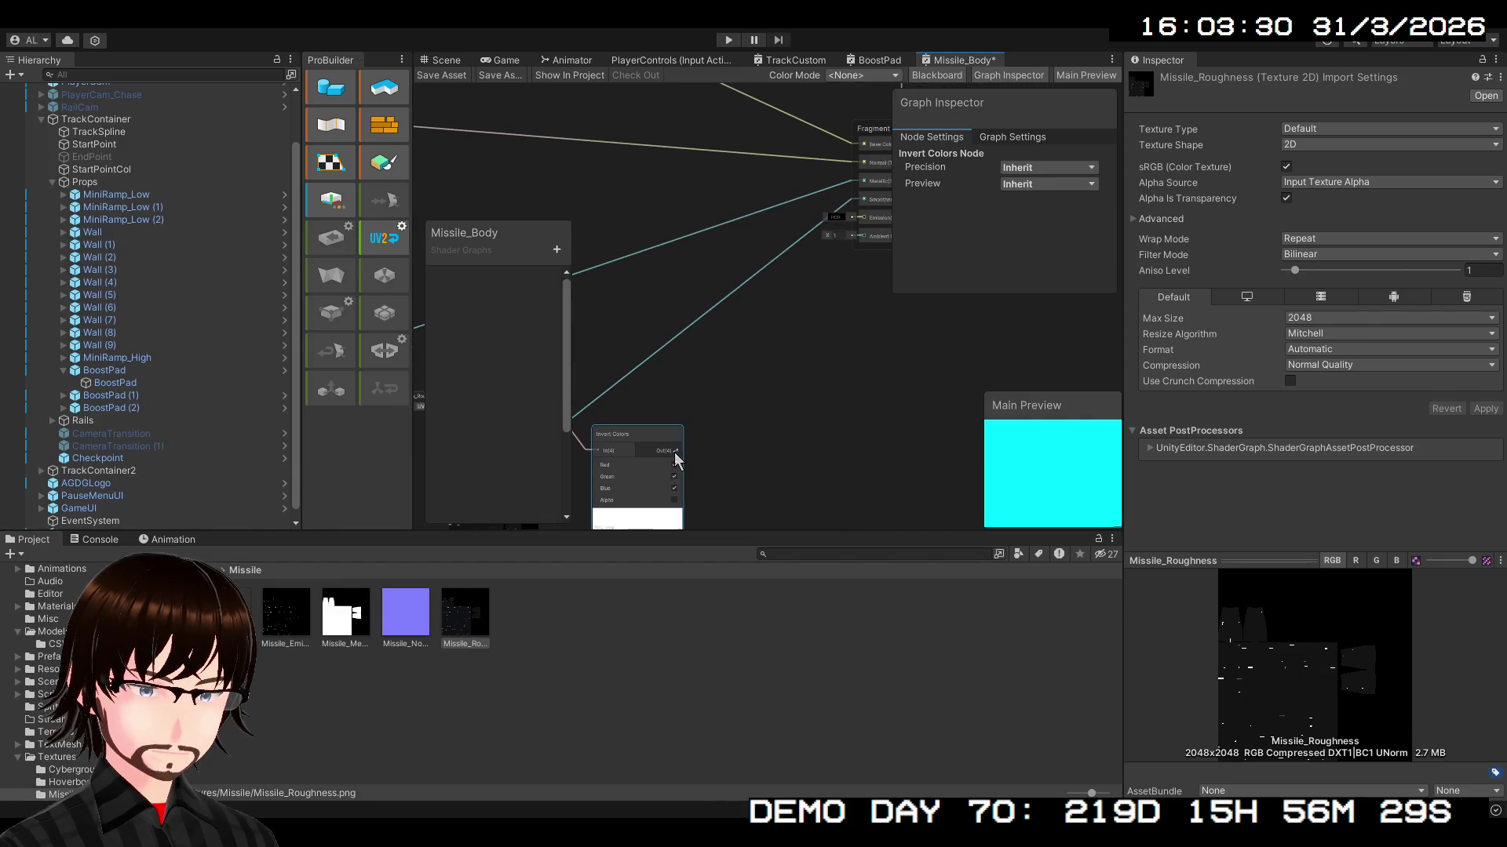
pyautogui.moveTo(812, 222); pyautogui.dragTo(860, 198)
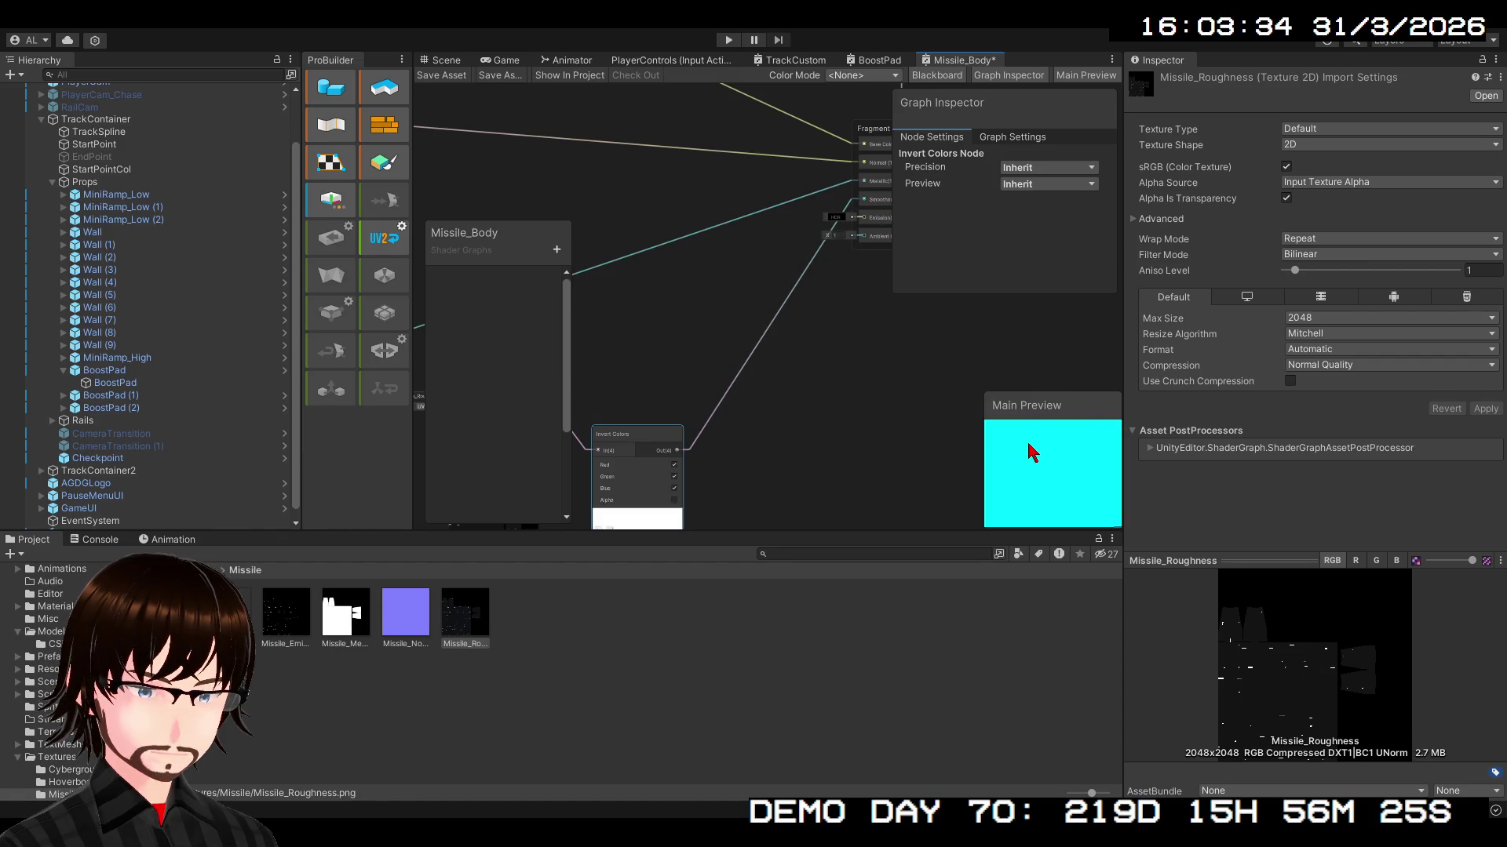
pyautogui.moveTo(1043, 455)
pyautogui.mouseDown()
pyautogui.moveTo(1077, 427)
pyautogui.moveTo(1056, 491)
pyautogui.moveTo(1056, 461)
pyautogui.moveTo(1090, 492)
pyautogui.moveTo(1082, 397)
pyautogui.moveTo(1075, 486)
pyautogui.mouseUp()
pyautogui.moveTo(757, 456); pyautogui.dragTo(777, 320)
pyautogui.scroll(-5, 776, 320)
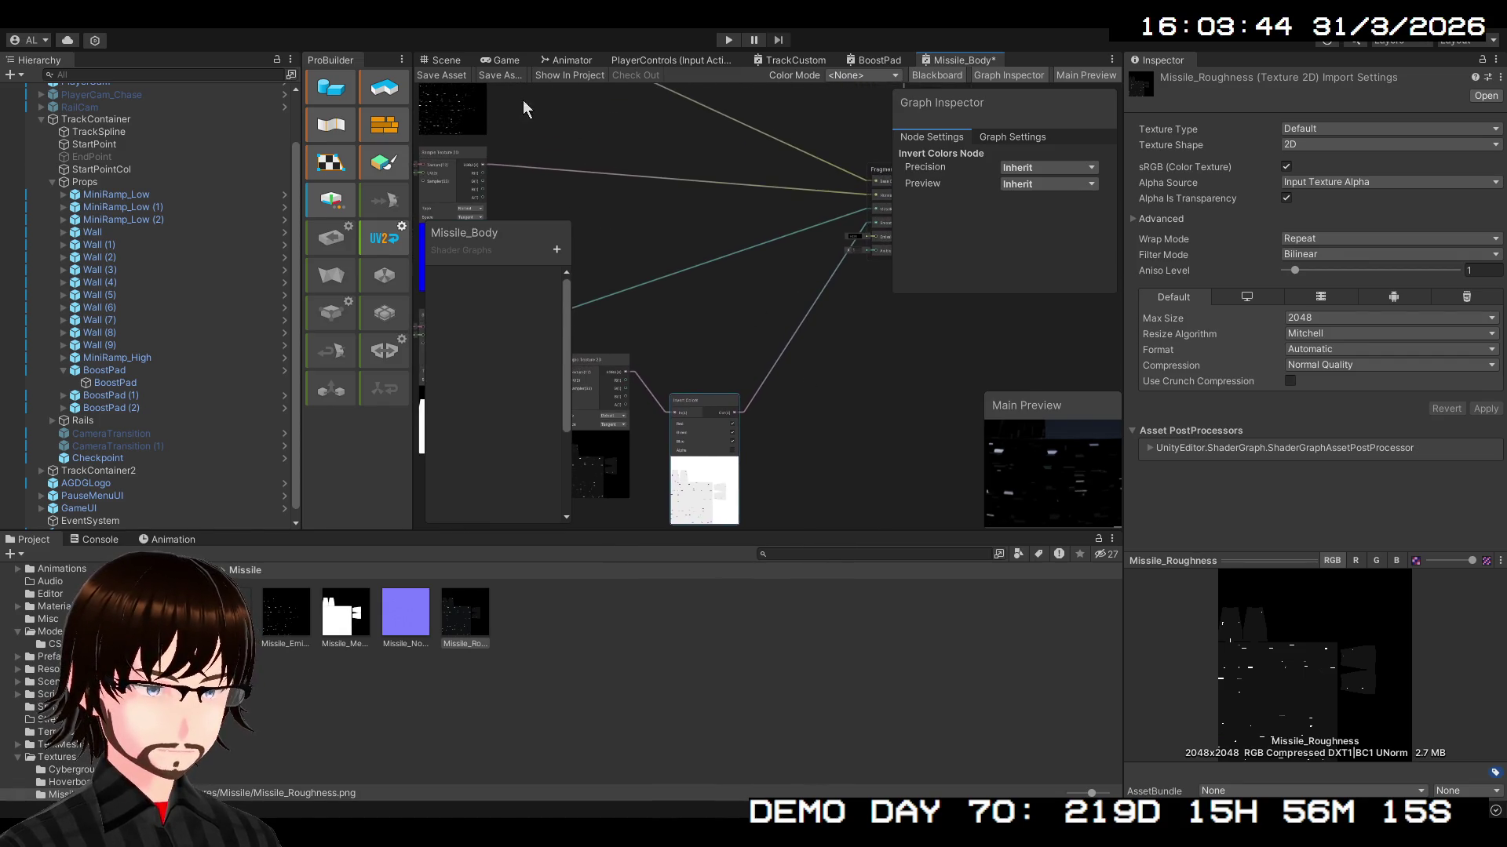
# - Orbit the Scene view around the track and tower, and select the Missile_Roughness asset
pyautogui.click(441, 61)
pyautogui.moveTo(664, 290)
pyautogui.mouseDown()
pyautogui.moveTo(789, 402)
pyautogui.moveTo(178, 350)
pyautogui.moveTo(62, 369)
pyautogui.moveTo(1434, 381)
pyautogui.moveTo(1222, 369)
pyautogui.moveTo(1199, 188)
pyautogui.moveTo(1142, 119)
pyautogui.moveTo(1000, 148)
pyautogui.moveTo(972, 162)
pyautogui.moveTo(972, 199)
pyautogui.moveTo(881, 145)
pyautogui.moveTo(837, 138)
pyautogui.moveTo(639, 296)
pyautogui.moveTo(776, 392)
pyautogui.moveTo(850, 583)
pyautogui.moveTo(822, 557)
pyautogui.moveTo(967, 565)
pyautogui.moveTo(997, 386)
pyautogui.moveTo(1012, 386)
pyautogui.moveTo(607, 390)
pyautogui.moveTo(649, 337)
pyautogui.moveTo(521, 309)
pyautogui.moveTo(1483, 440)
pyautogui.mouseUp()
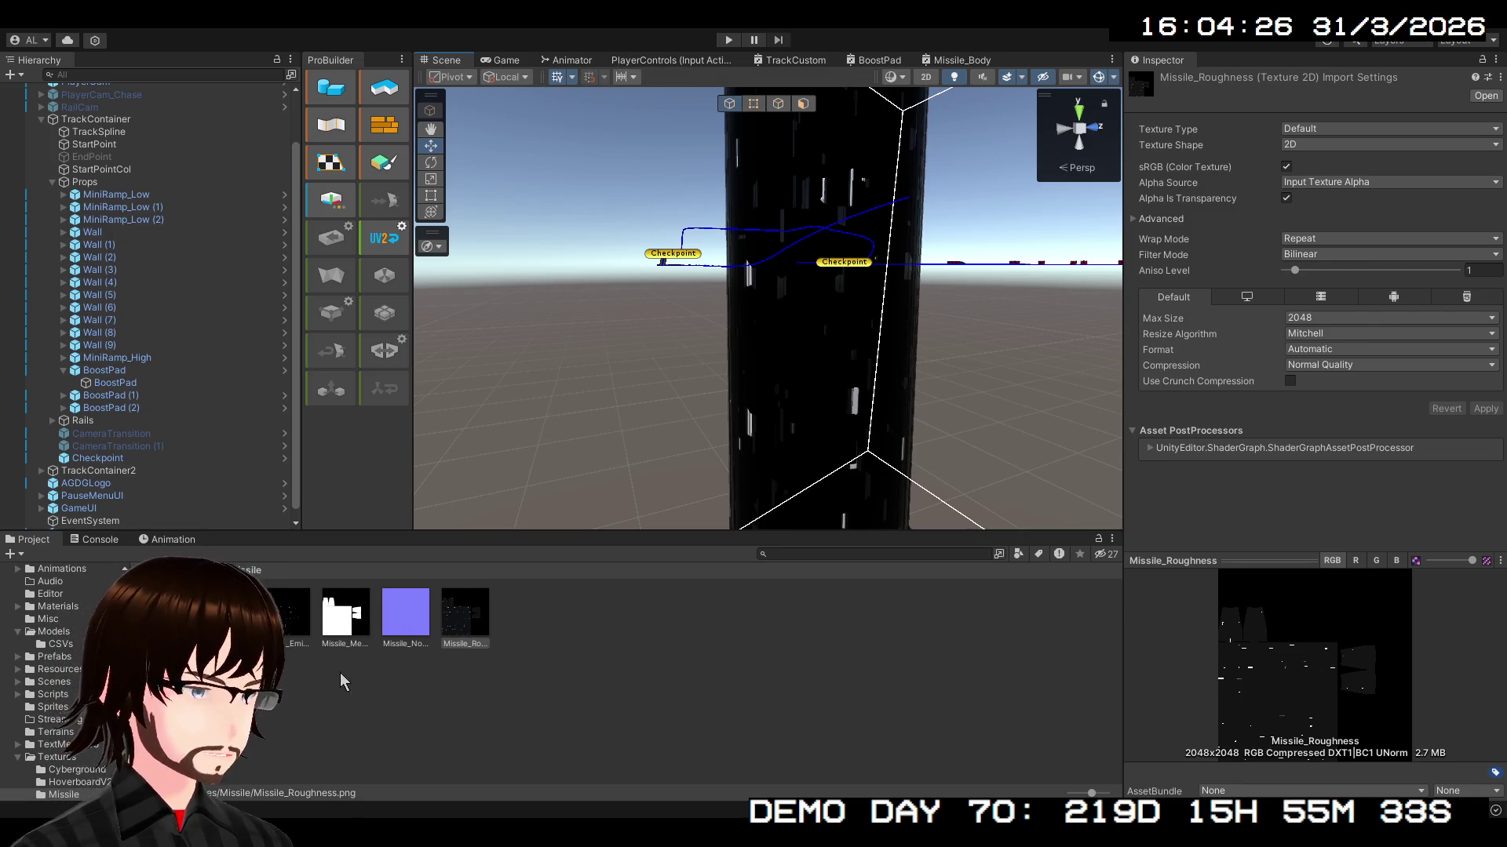
pyautogui.click(345, 612)
pyautogui.click(466, 614)
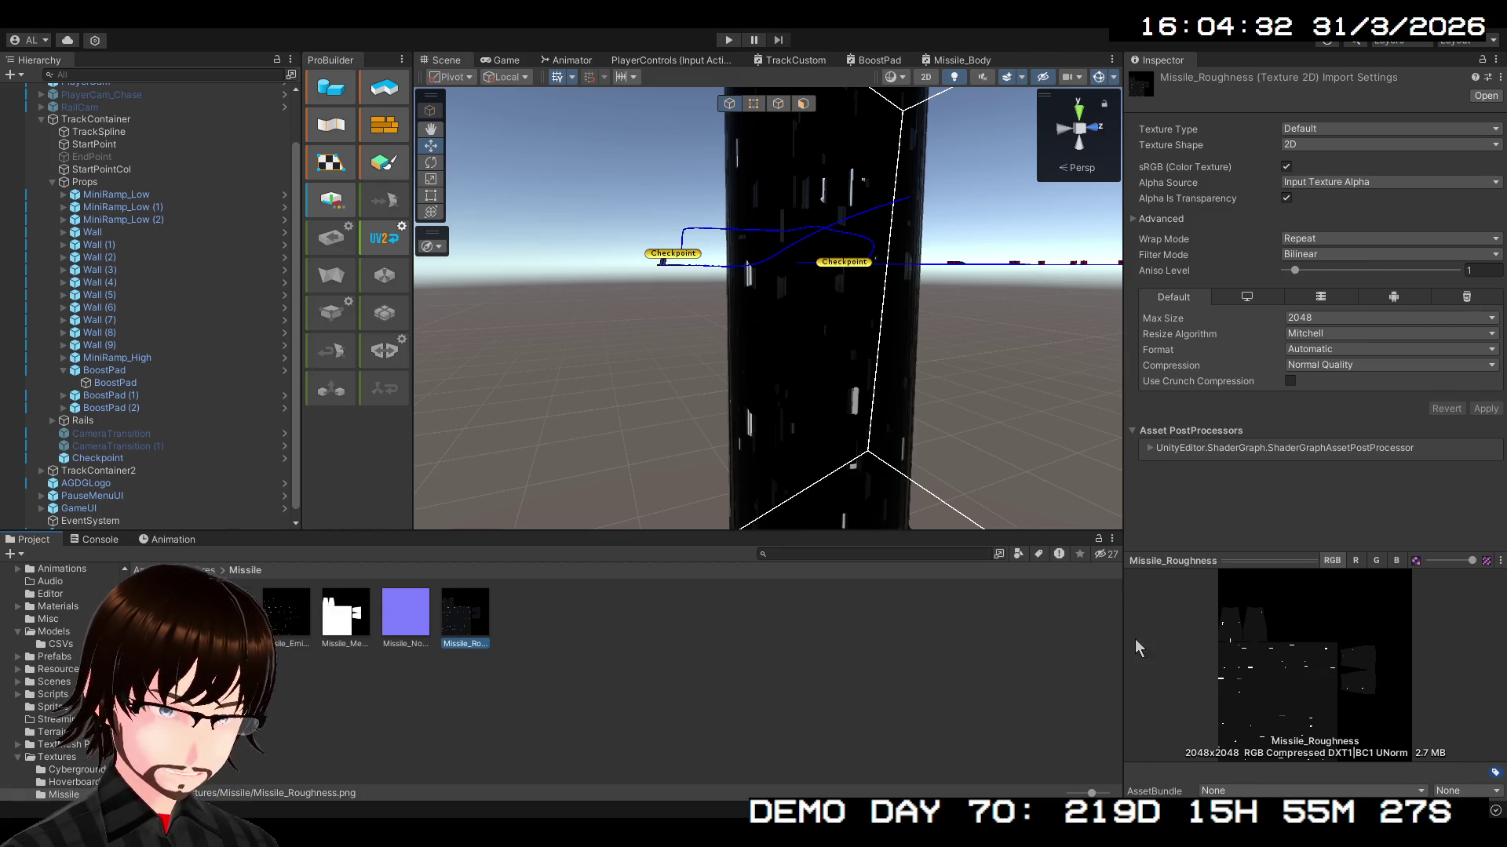
pyautogui.moveTo(824, 329)
pyautogui.mouseDown()
pyautogui.moveTo(827, 186)
pyautogui.moveTo(1034, 161)
pyautogui.moveTo(1115, 111)
pyautogui.moveTo(1136, 59)
pyautogui.moveTo(1254, 69)
pyautogui.moveTo(1155, 111)
pyautogui.moveTo(1184, 218)
pyautogui.moveTo(1464, 219)
pyautogui.moveTo(1281, 243)
pyautogui.moveTo(1374, 263)
pyautogui.moveTo(1452, 249)
pyautogui.moveTo(1325, 260)
pyautogui.moveTo(1429, 266)
pyautogui.moveTo(1272, 229)
pyautogui.moveTo(1038, 299)
pyautogui.moveTo(98, 339)
pyautogui.moveTo(278, 357)
pyautogui.moveTo(285, 343)
pyautogui.mouseUp()
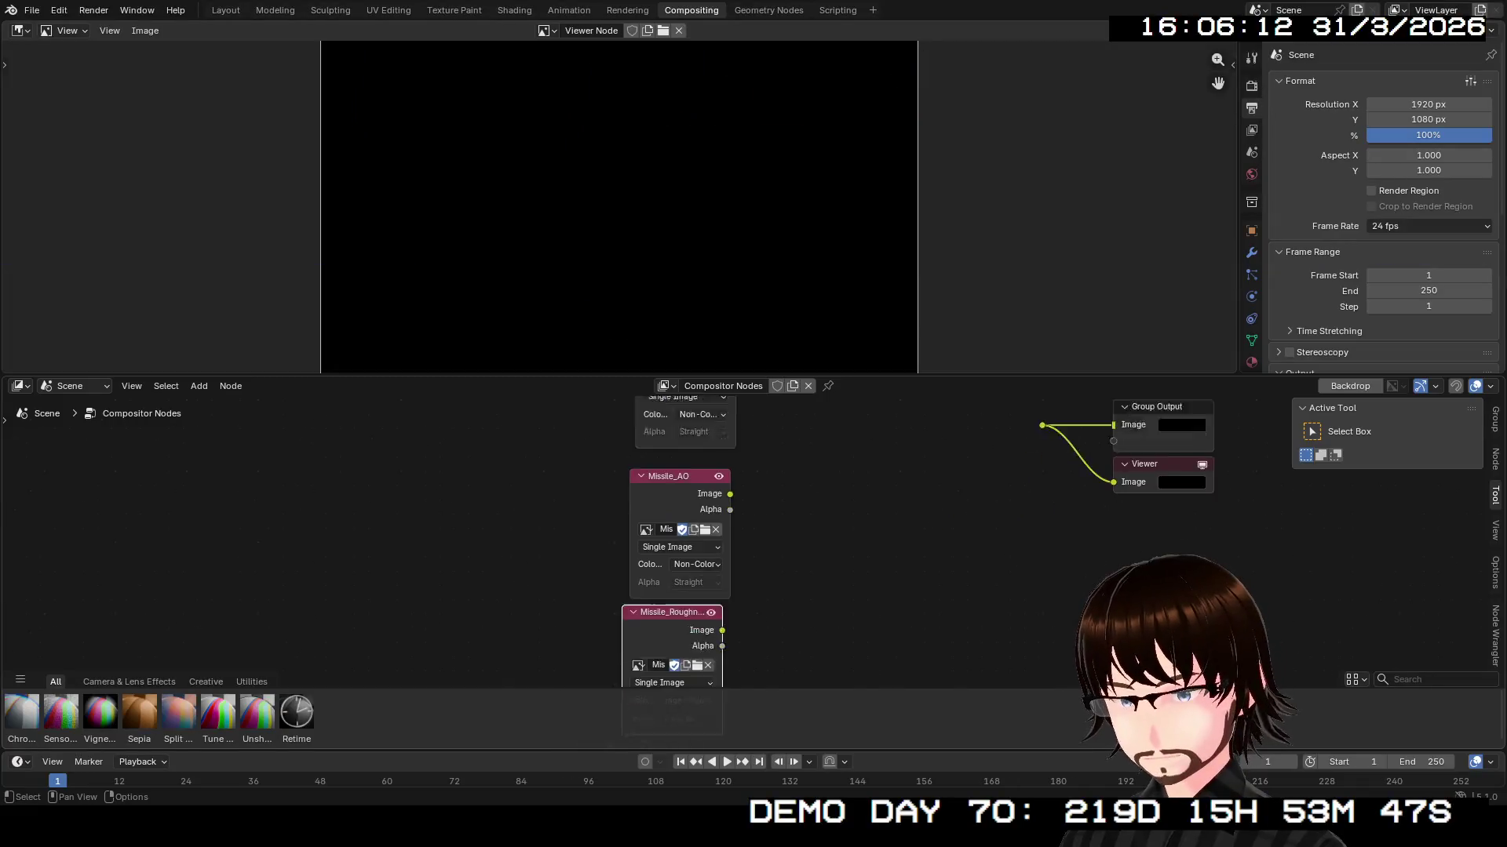
# - Nudge the Missile_AO and Missile_Roughness nodes up and add a Combine Color node
pyautogui.moveTo(714, 533); pyautogui.dragTo(719, 517)
pyautogui.moveTo(710, 668); pyautogui.dragTo(729, 648)
pyautogui.press('Home')
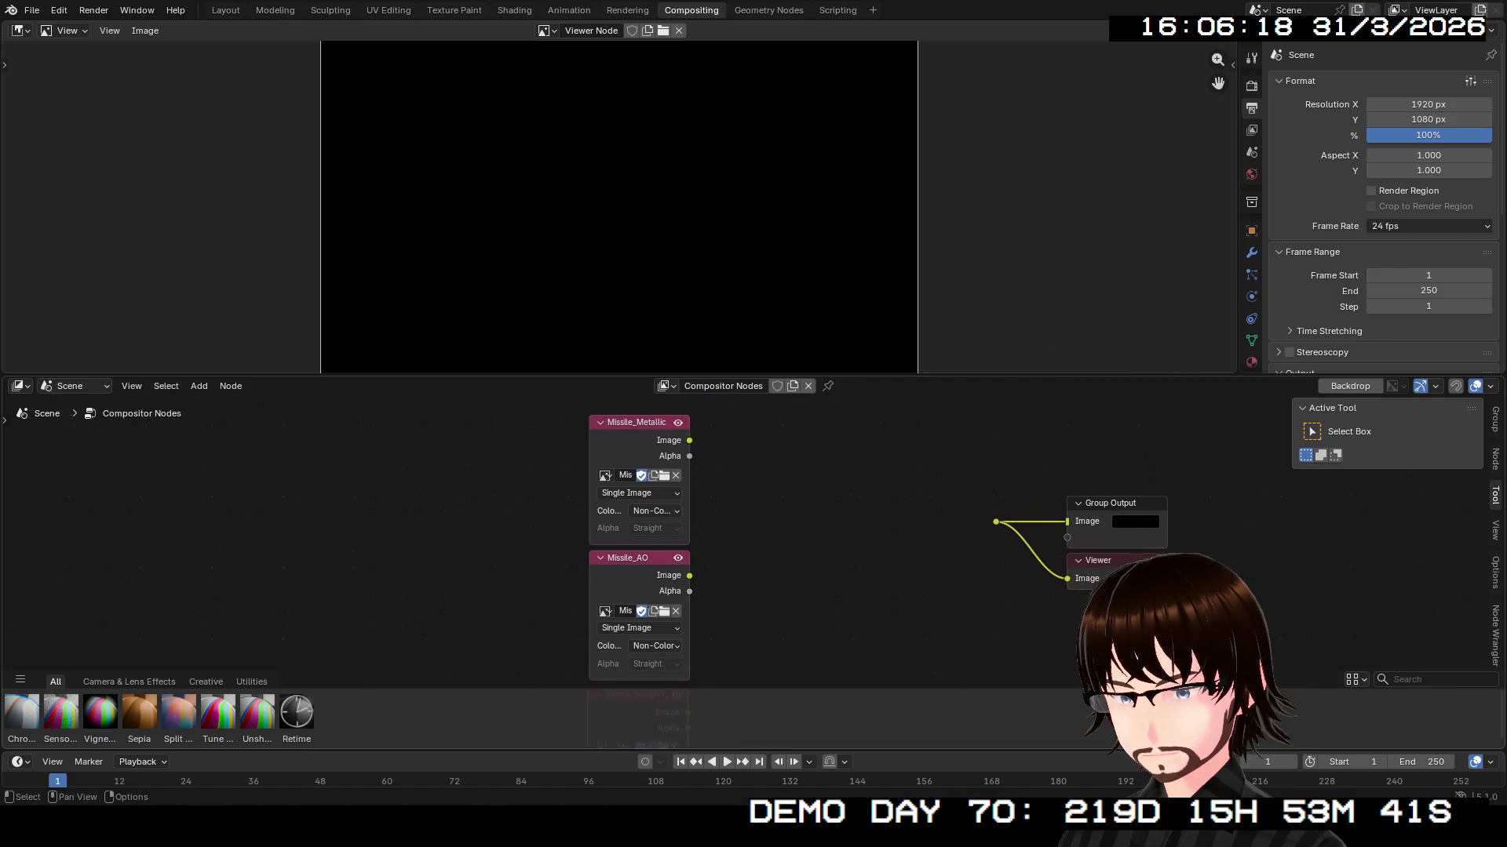
pyautogui.hotkey('shift', 'a')
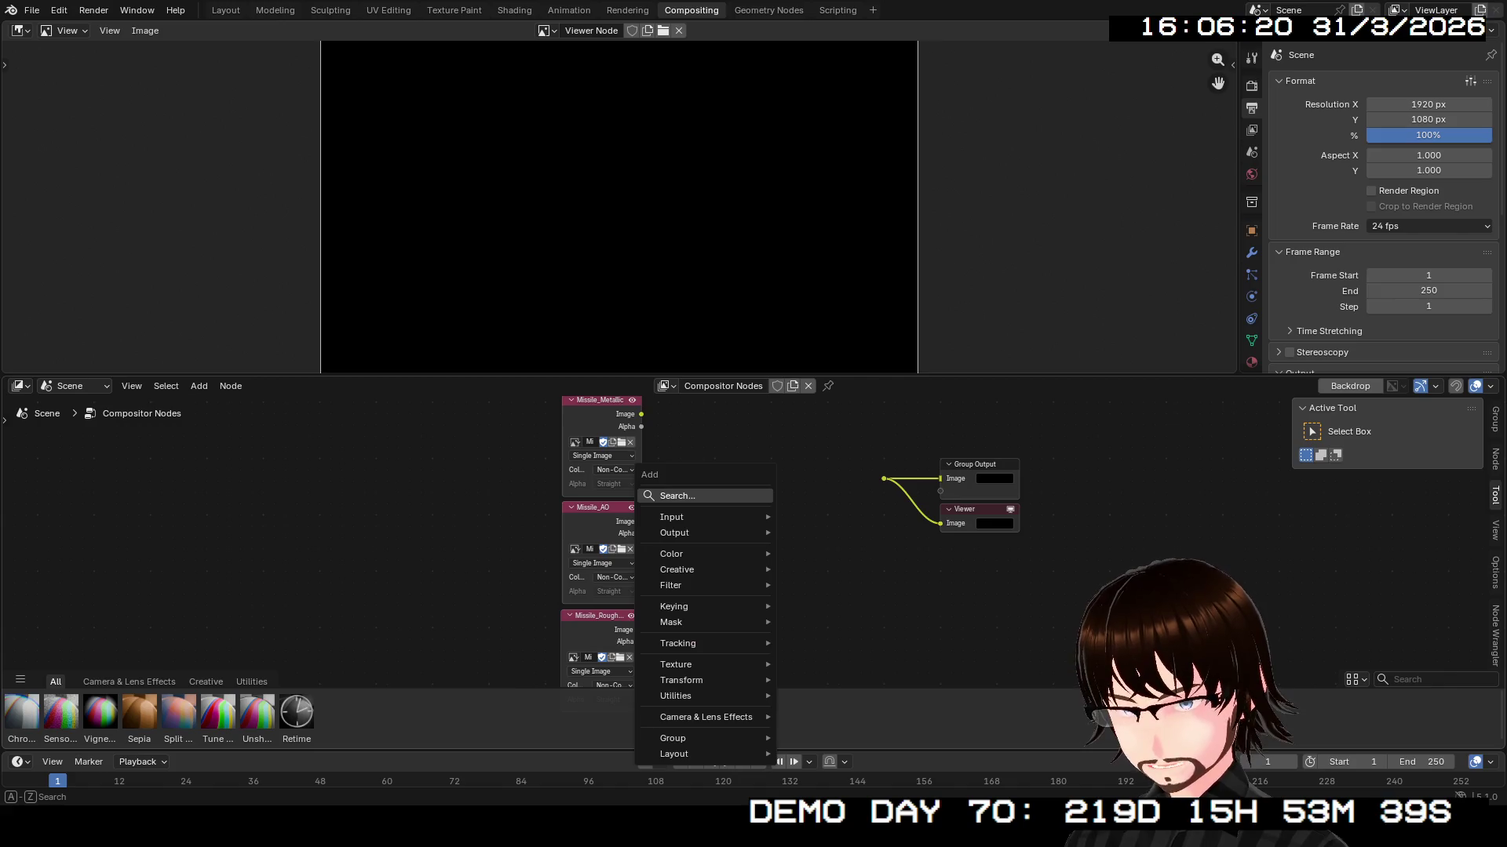
pyautogui.click(651, 496)
pyautogui.write('com')
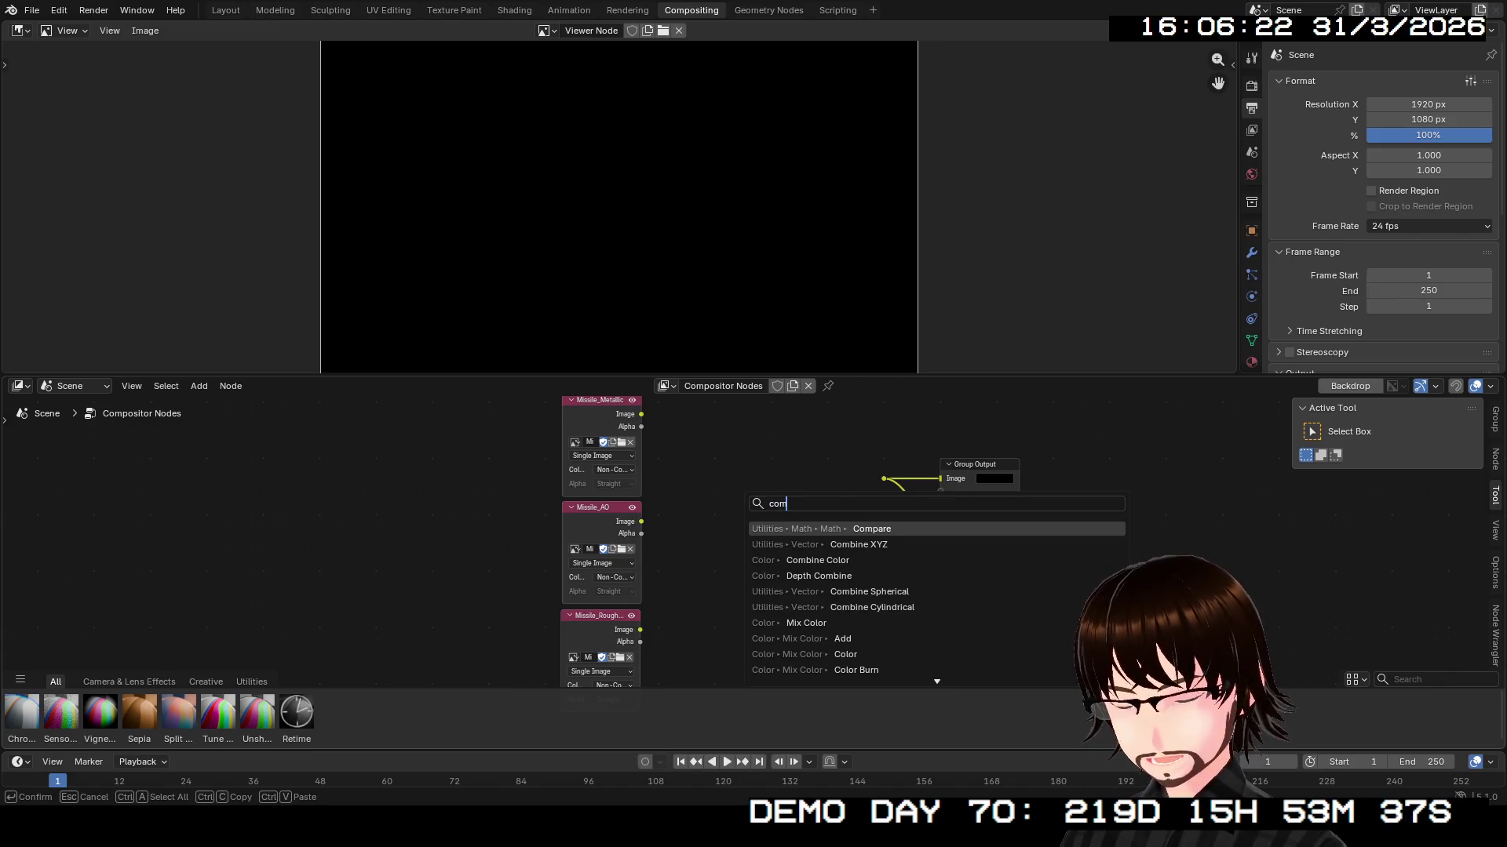
pyautogui.press('Down')
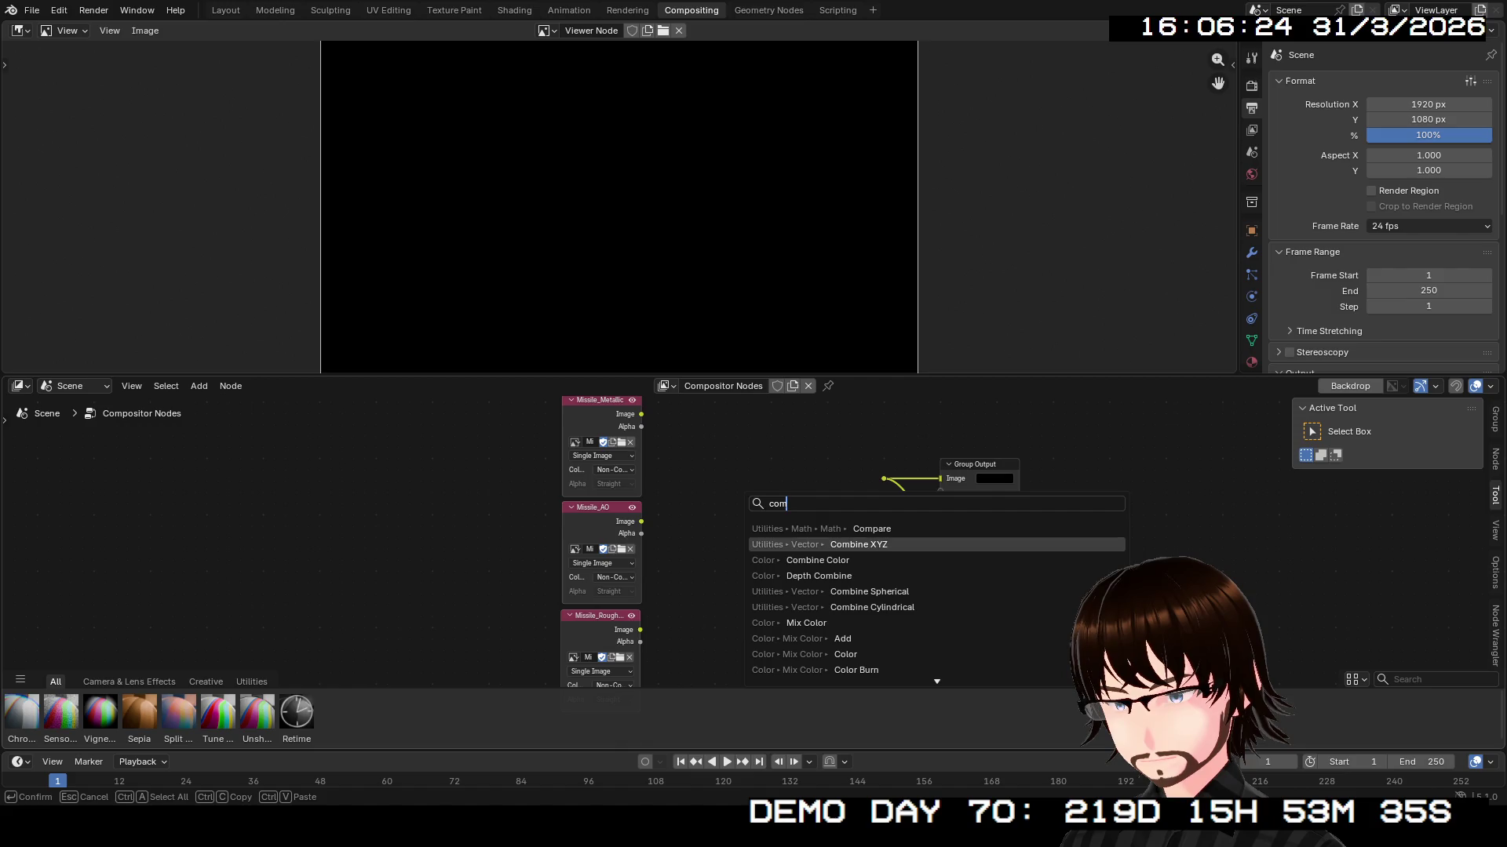
pyautogui.press('Down')
pyautogui.press('Return')
pyautogui.click(795, 518)
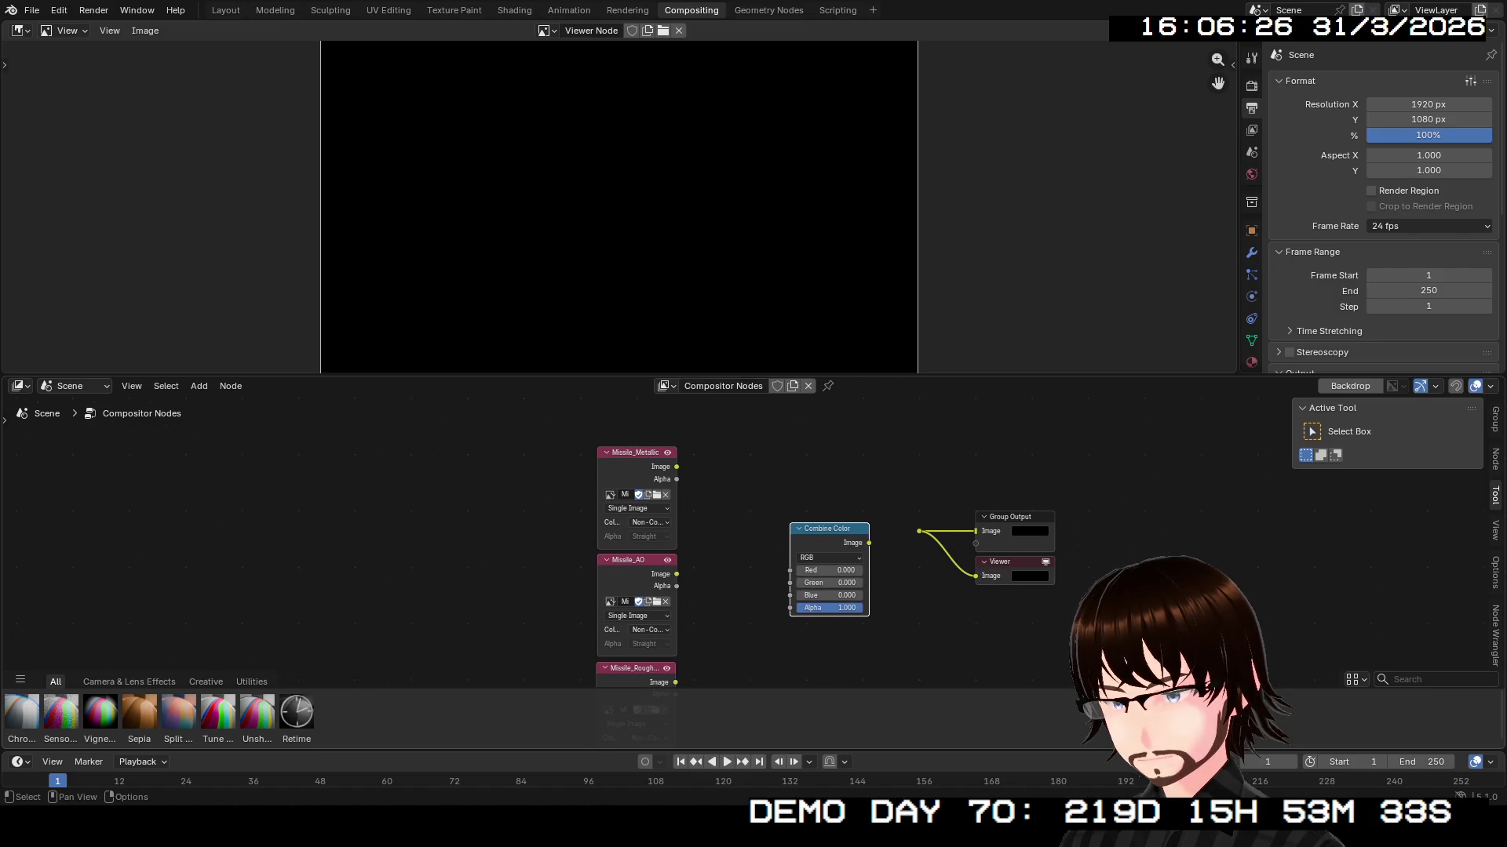
# - Link Metallic to Red, AO to Green, and Roughness to Alpha through an Invert Color node
pyautogui.moveTo(676, 467); pyautogui.dragTo(790, 571)
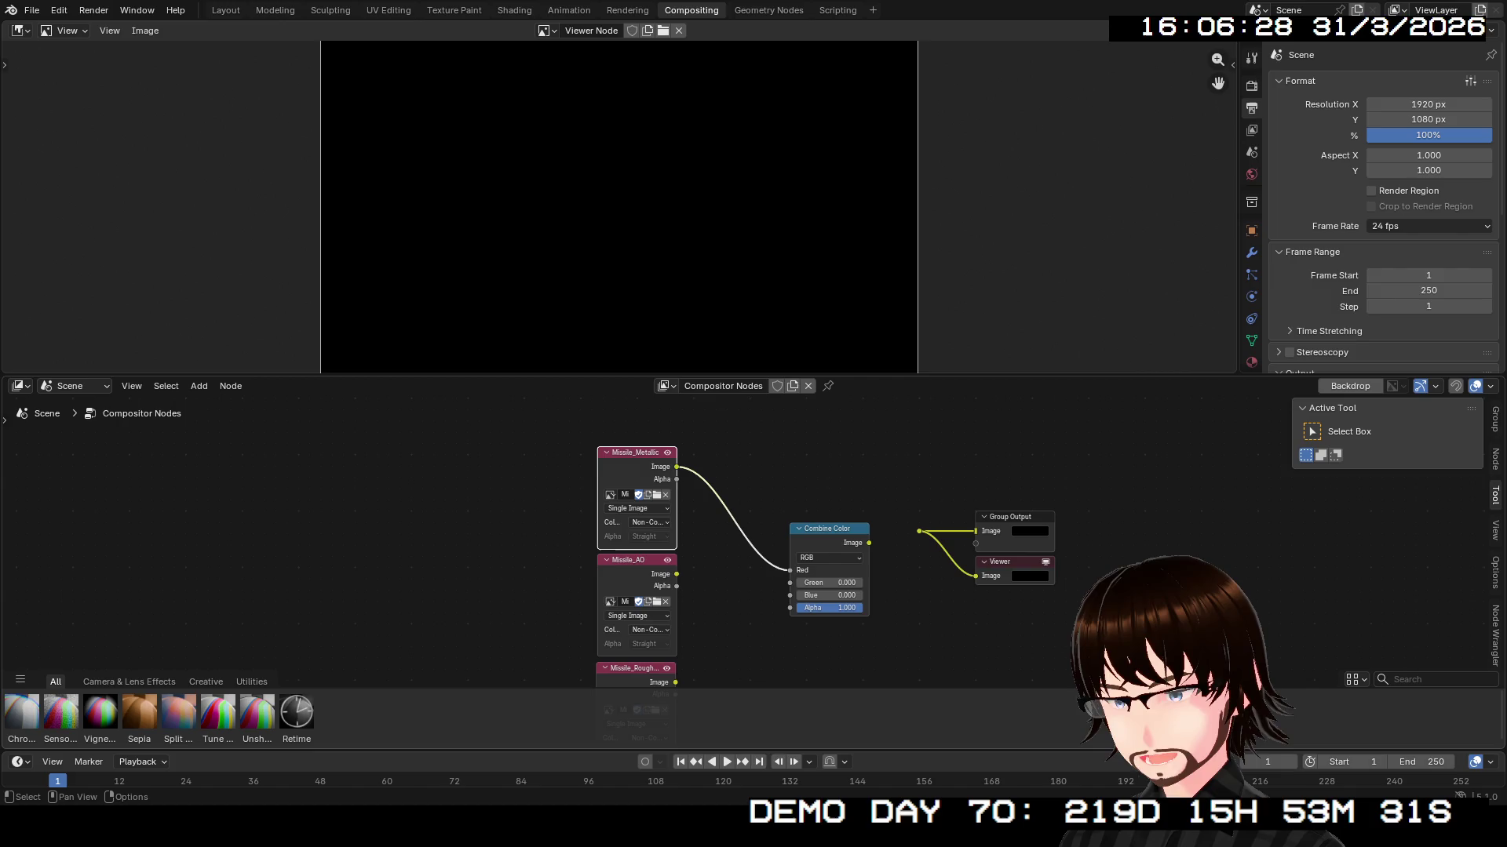
pyautogui.moveTo(676, 575); pyautogui.dragTo(790, 583)
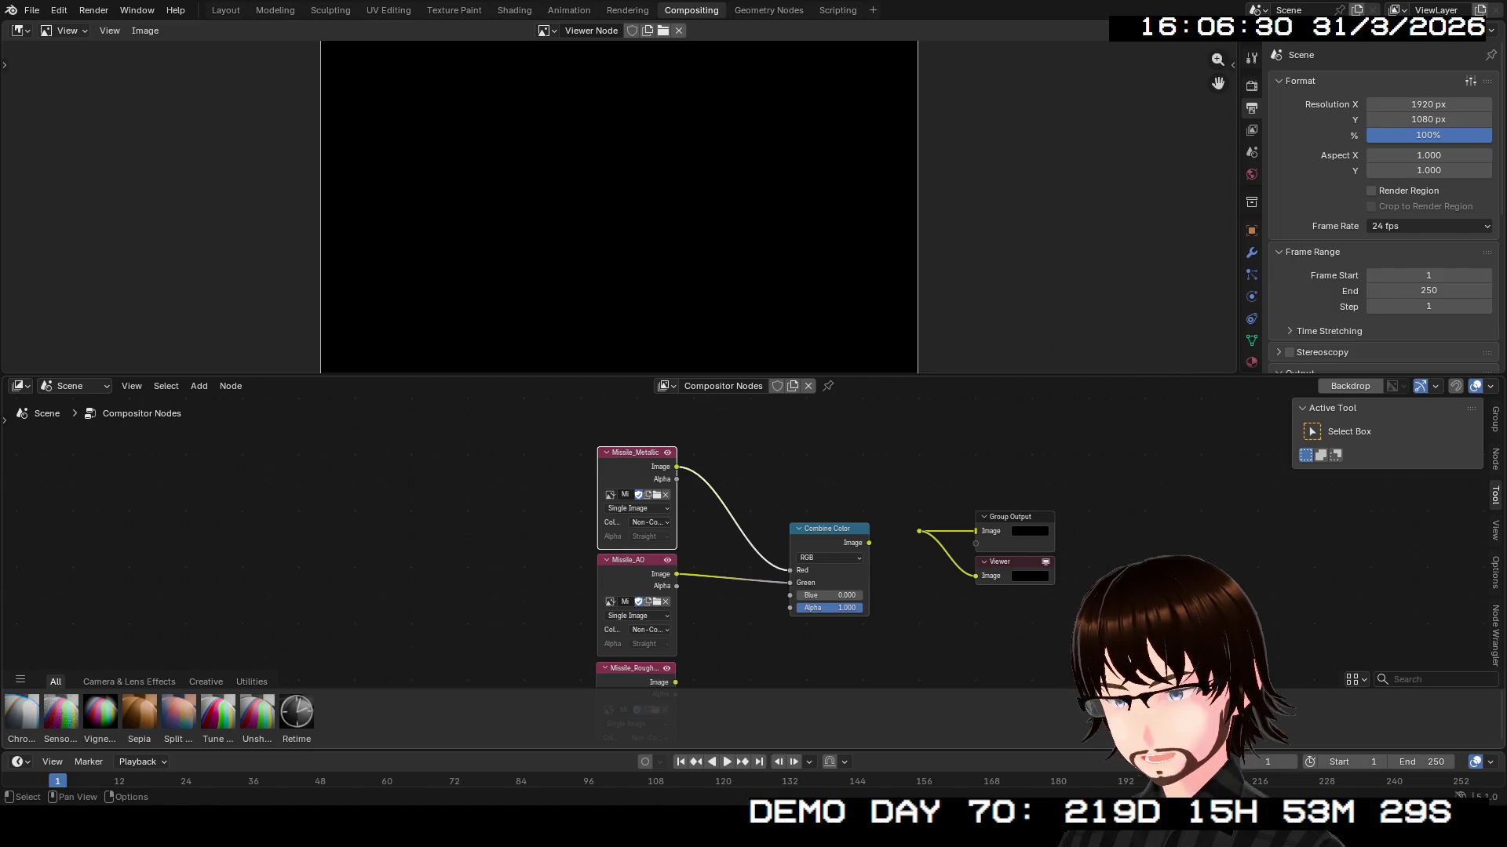
pyautogui.moveTo(661, 564); pyautogui.dragTo(775, 489)
pyautogui.hotkey('shift', 'a')
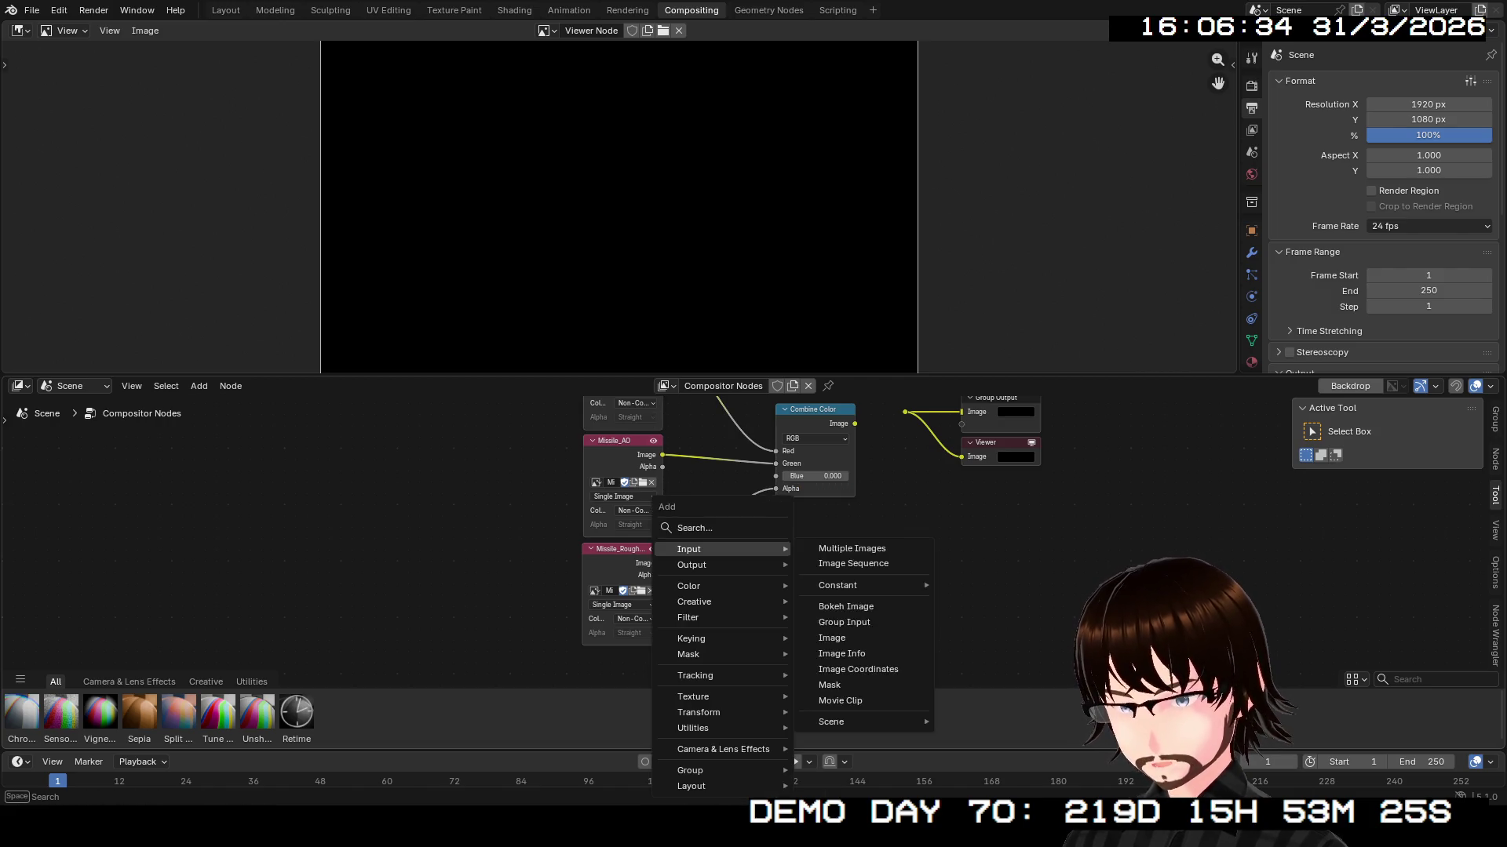
pyautogui.write('inv')
pyautogui.press('Return')
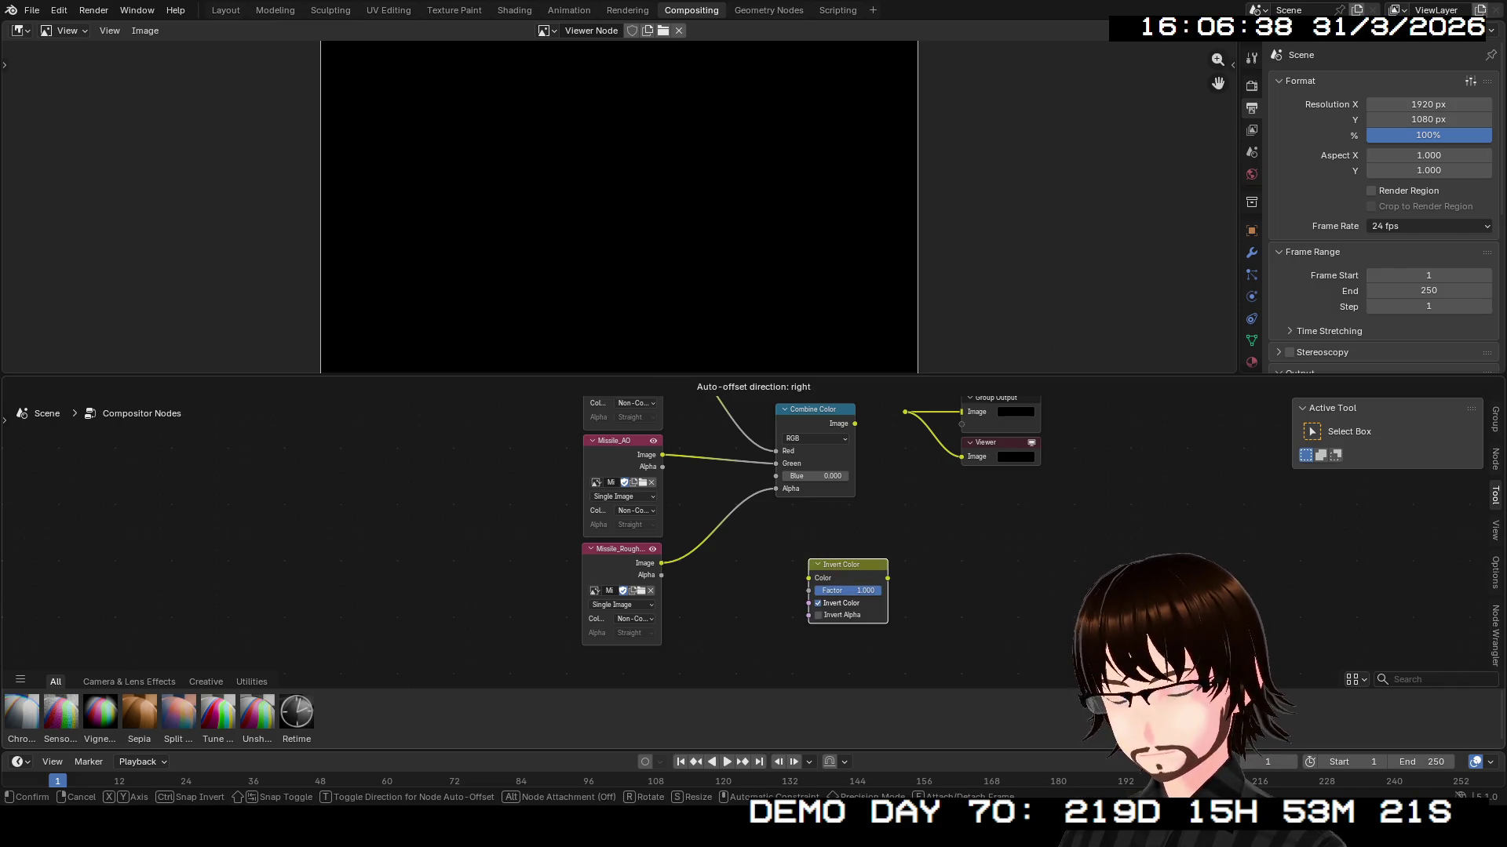
pyautogui.click(737, 557)
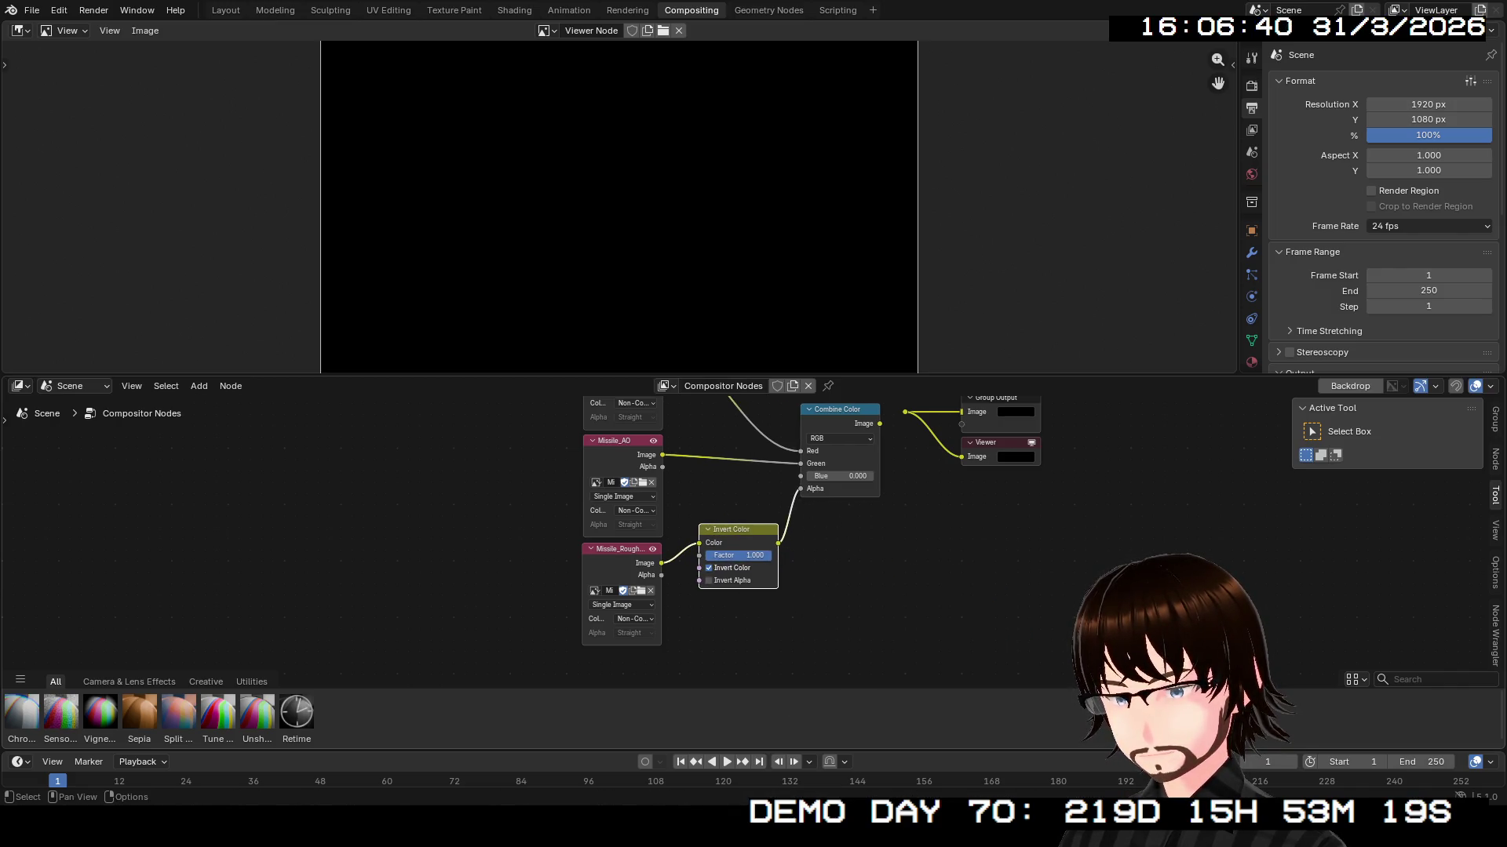
pyautogui.click(832, 504)
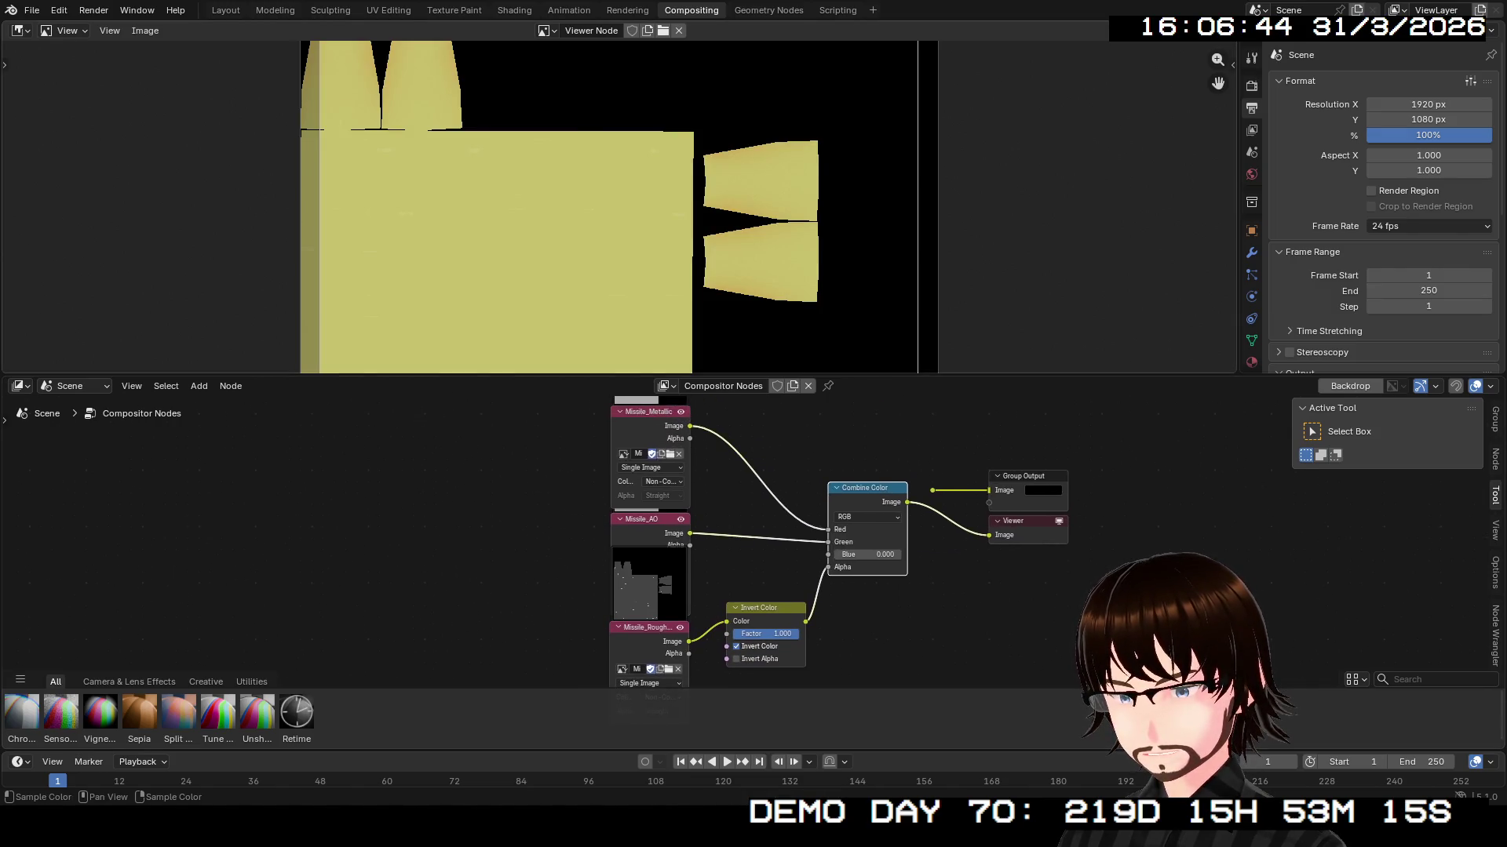
# - Set both output resolution values to 2048 px
pyautogui.scroll(6, 631, 220)
pyautogui.scroll(-5, 619, 207)
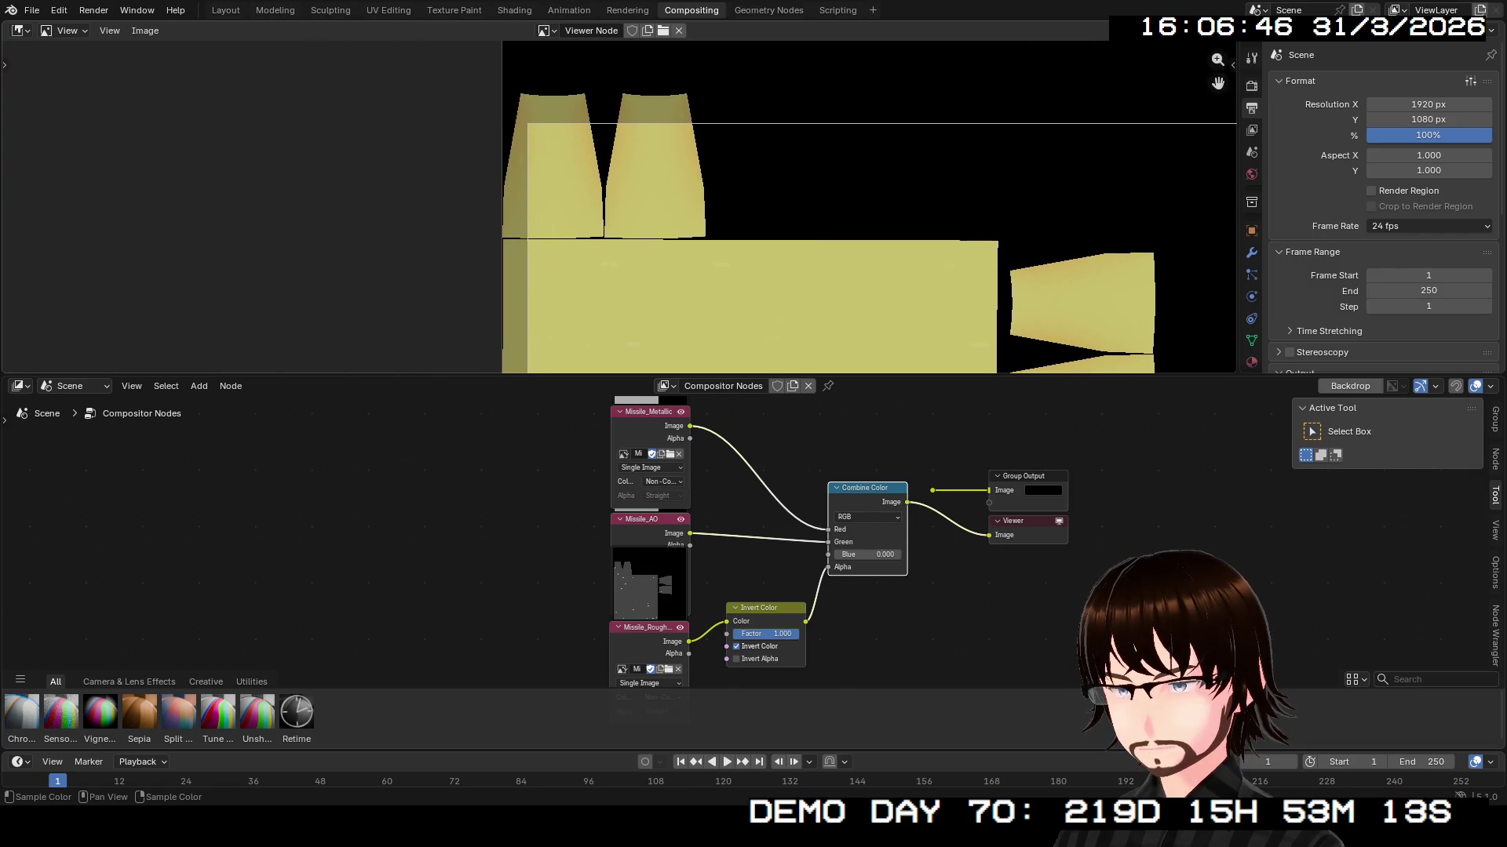
pyautogui.moveTo(619, 207); pyautogui.dragTo(470, 81)
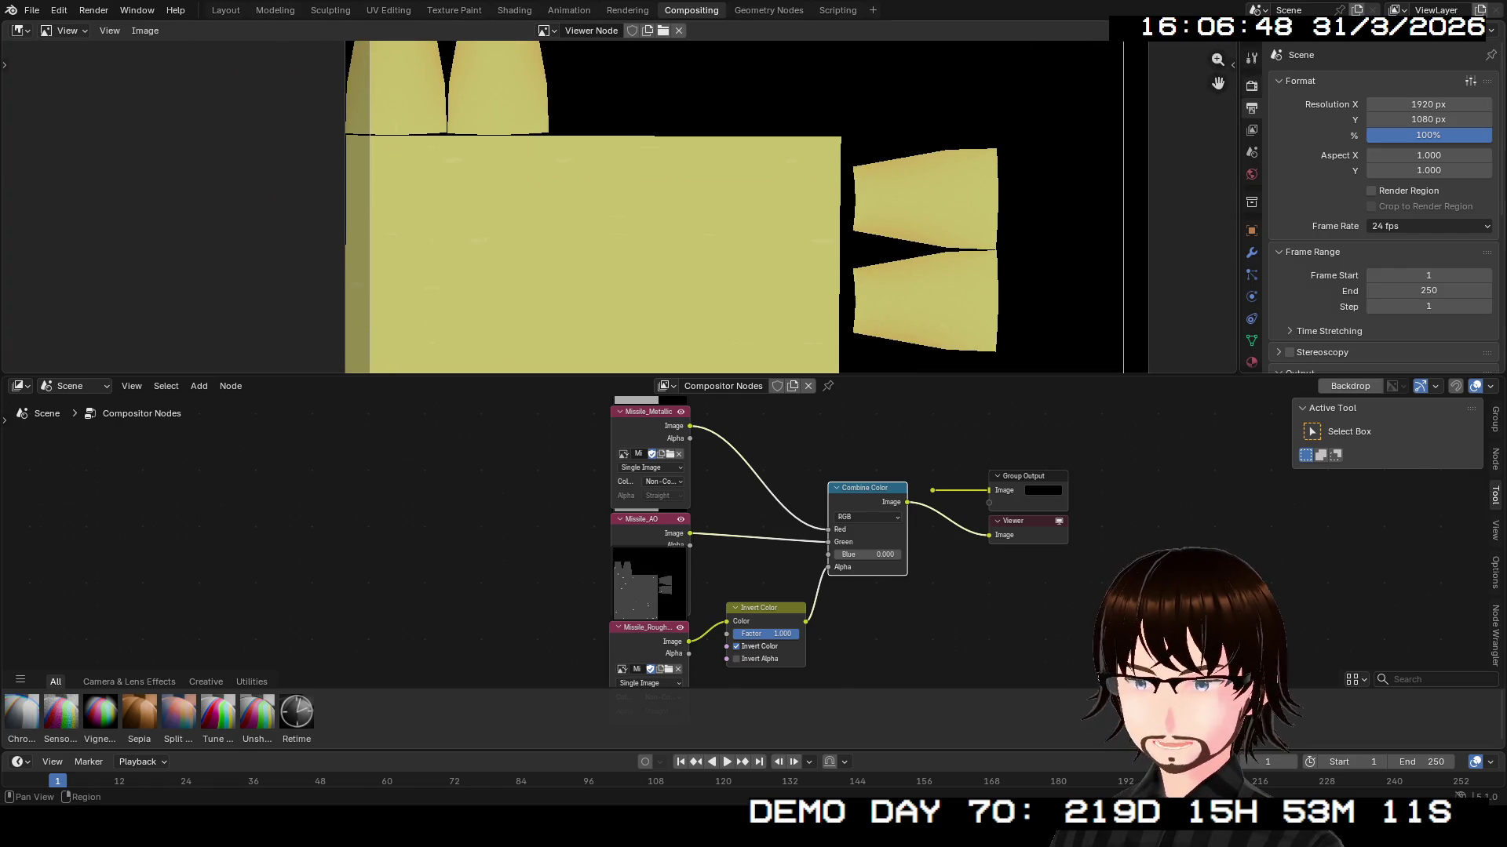
pyautogui.moveTo(1428, 104); pyautogui.dragTo(1428, 119)
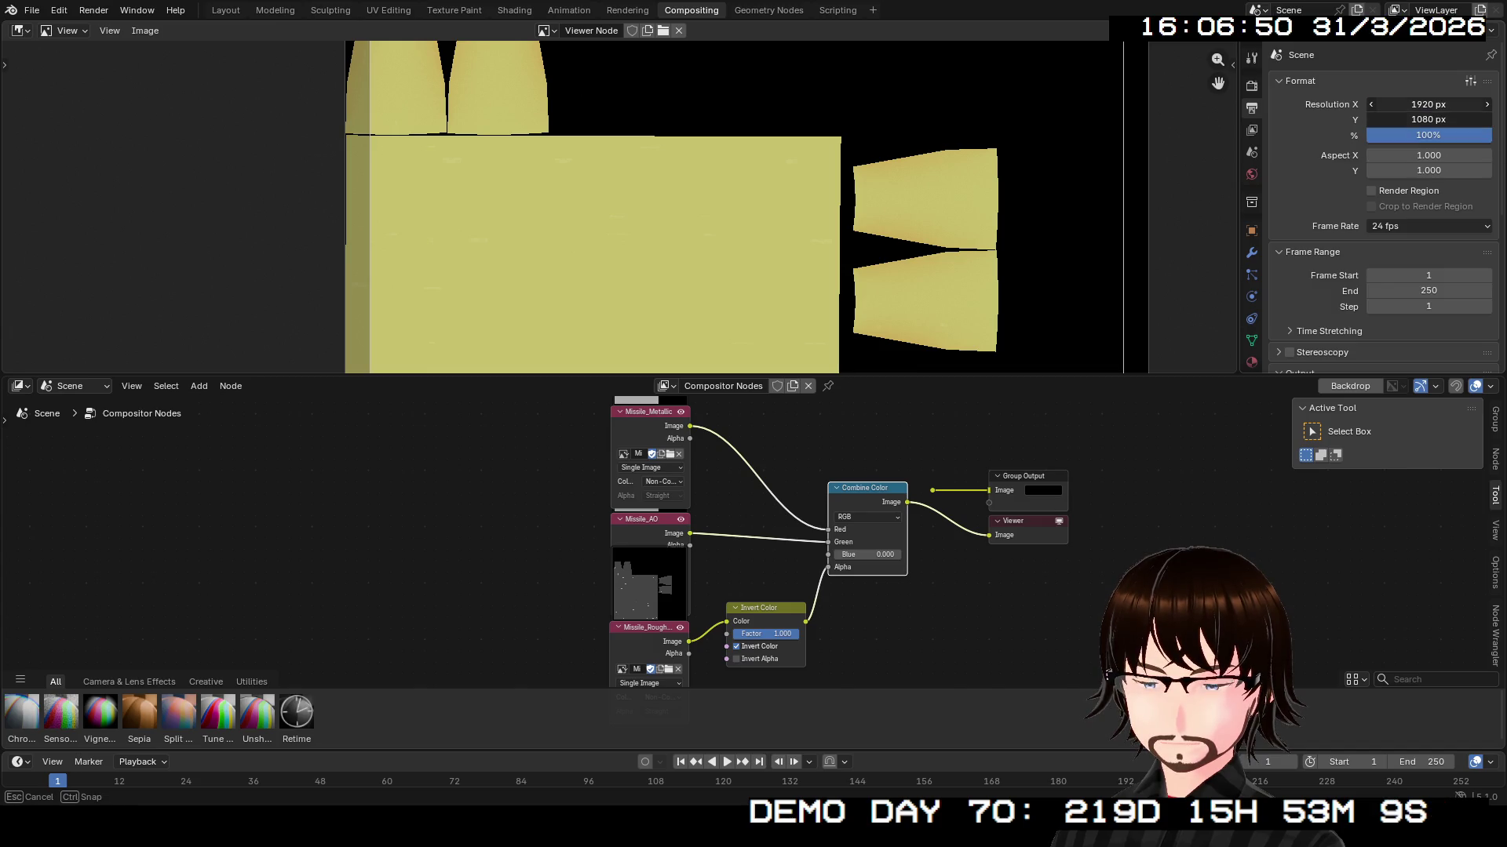
pyautogui.write('1024')
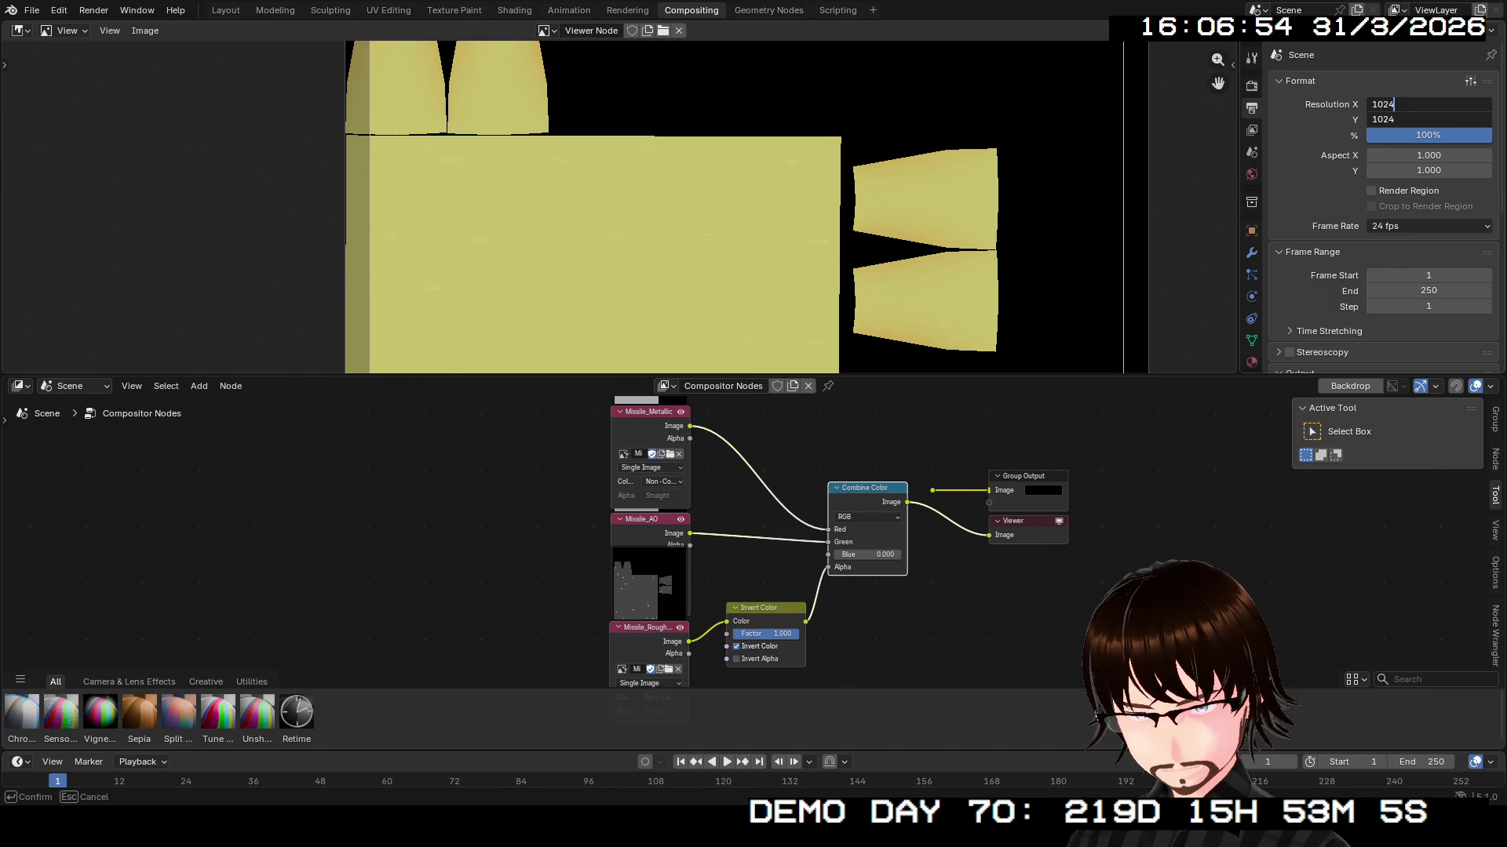
pyautogui.write('*2')
pyautogui.press('Return')
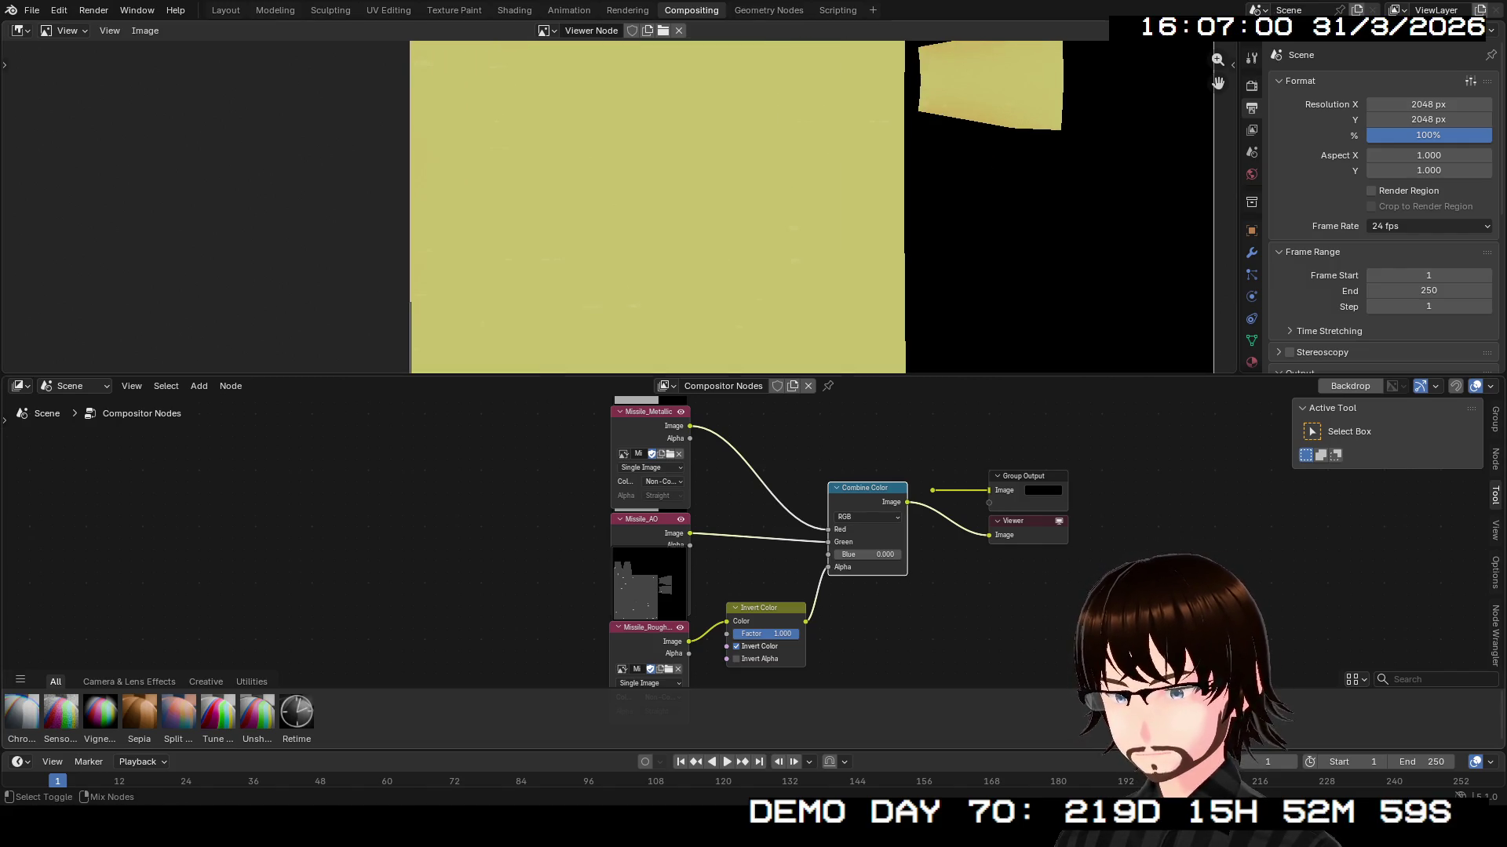
# - Check the inverted roughness in the Viewer, then route the combined colour to Group Output
pyautogui.keyDown('ctrl'); pyautogui.keyDown('shift'); pyautogui.click(766, 628); pyautogui.keyUp('shift'); pyautogui.keyUp('ctrl')
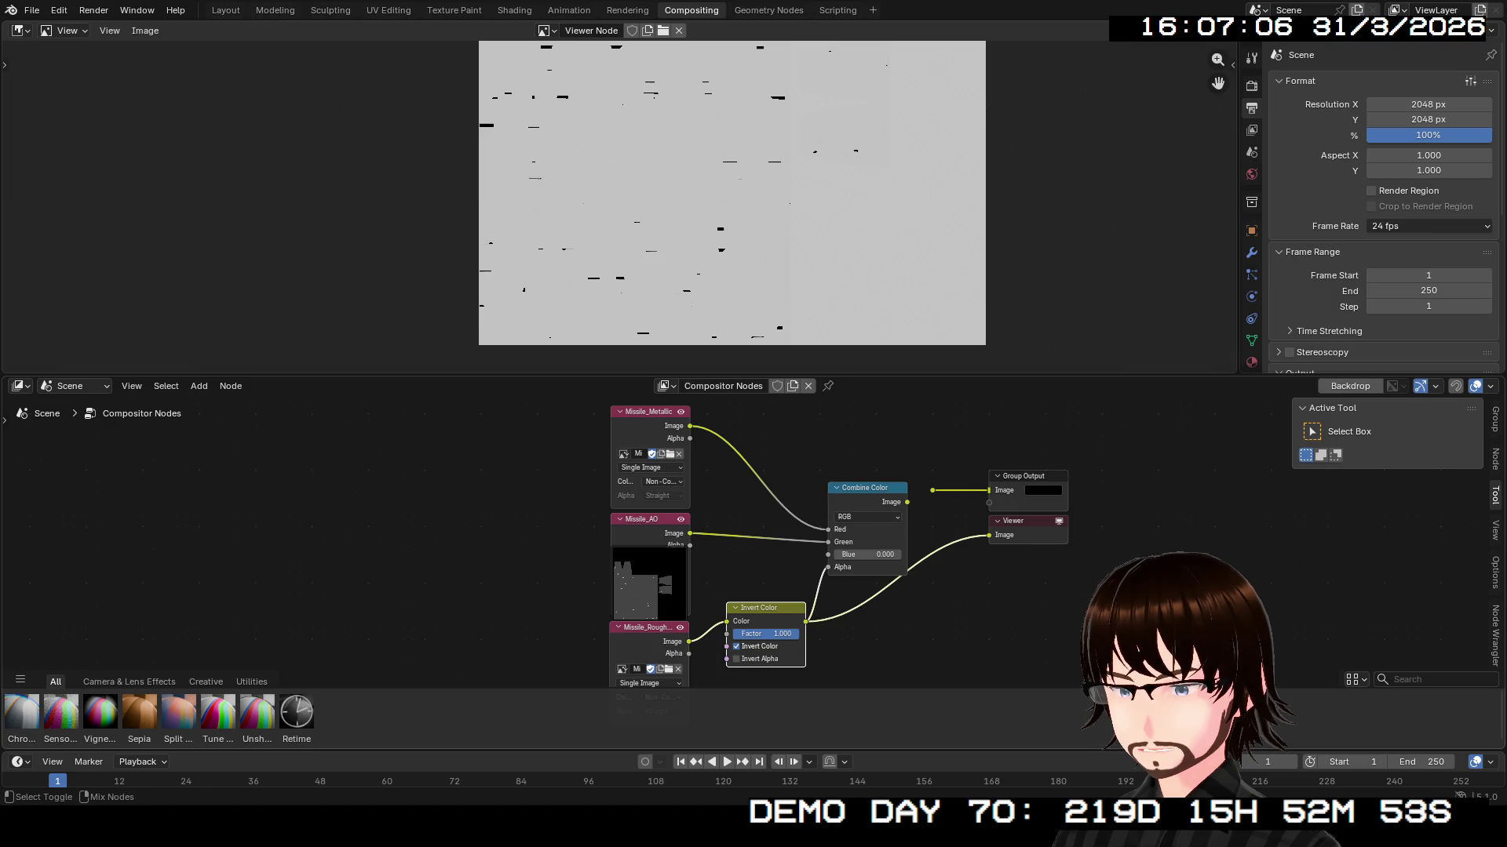
pyautogui.keyDown('ctrl'); pyautogui.keyDown('shift'); pyautogui.click(856, 506); pyautogui.keyUp('shift'); pyautogui.keyUp('ctrl')
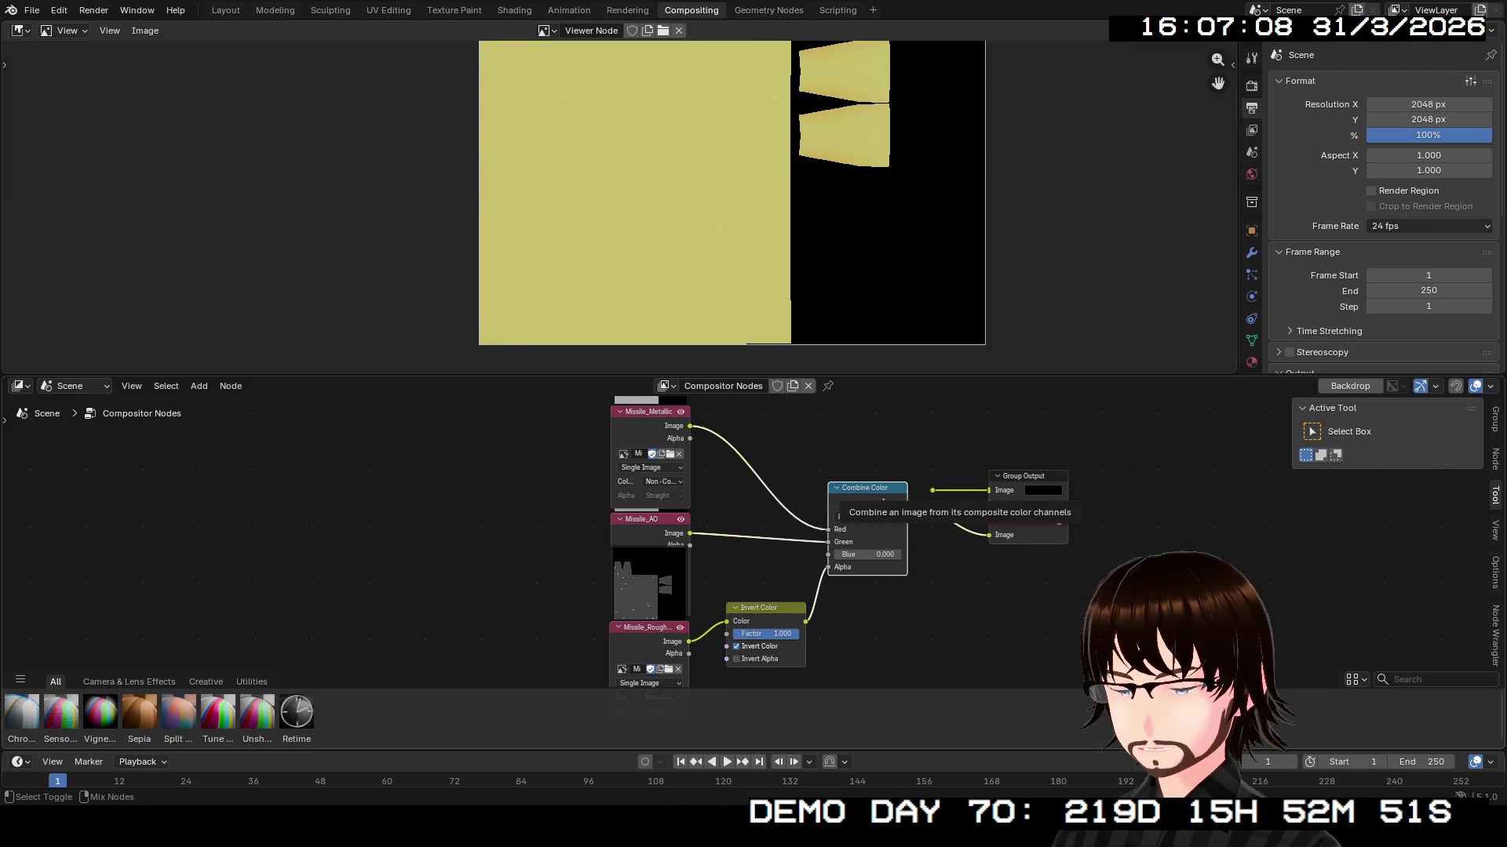
pyautogui.moveTo(907, 502); pyautogui.dragTo(988, 490)
pyautogui.hotkey('alt', 'a')
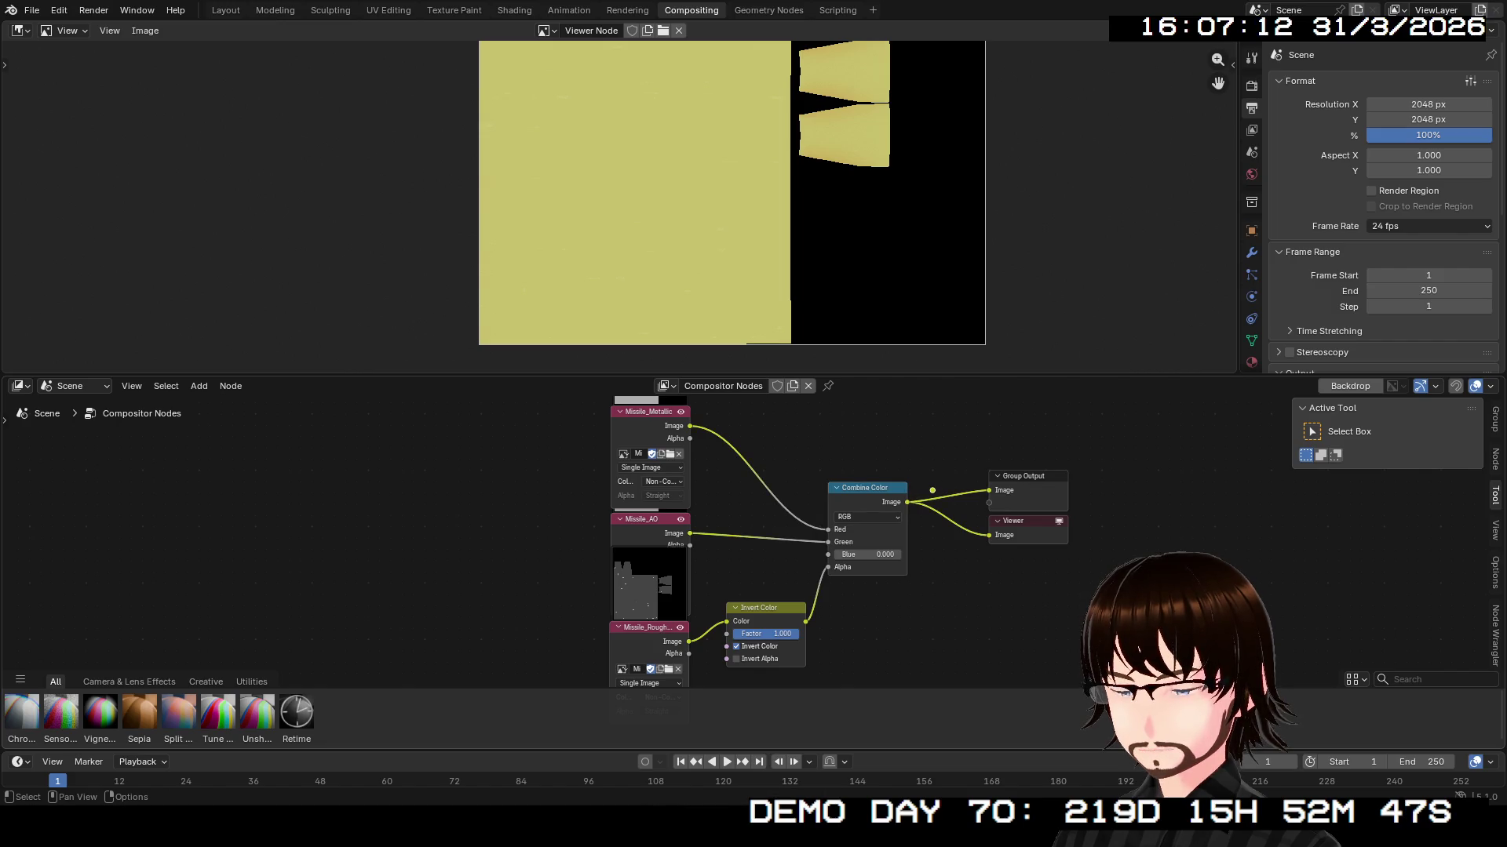
pyautogui.scroll(-2, 1495, 502)
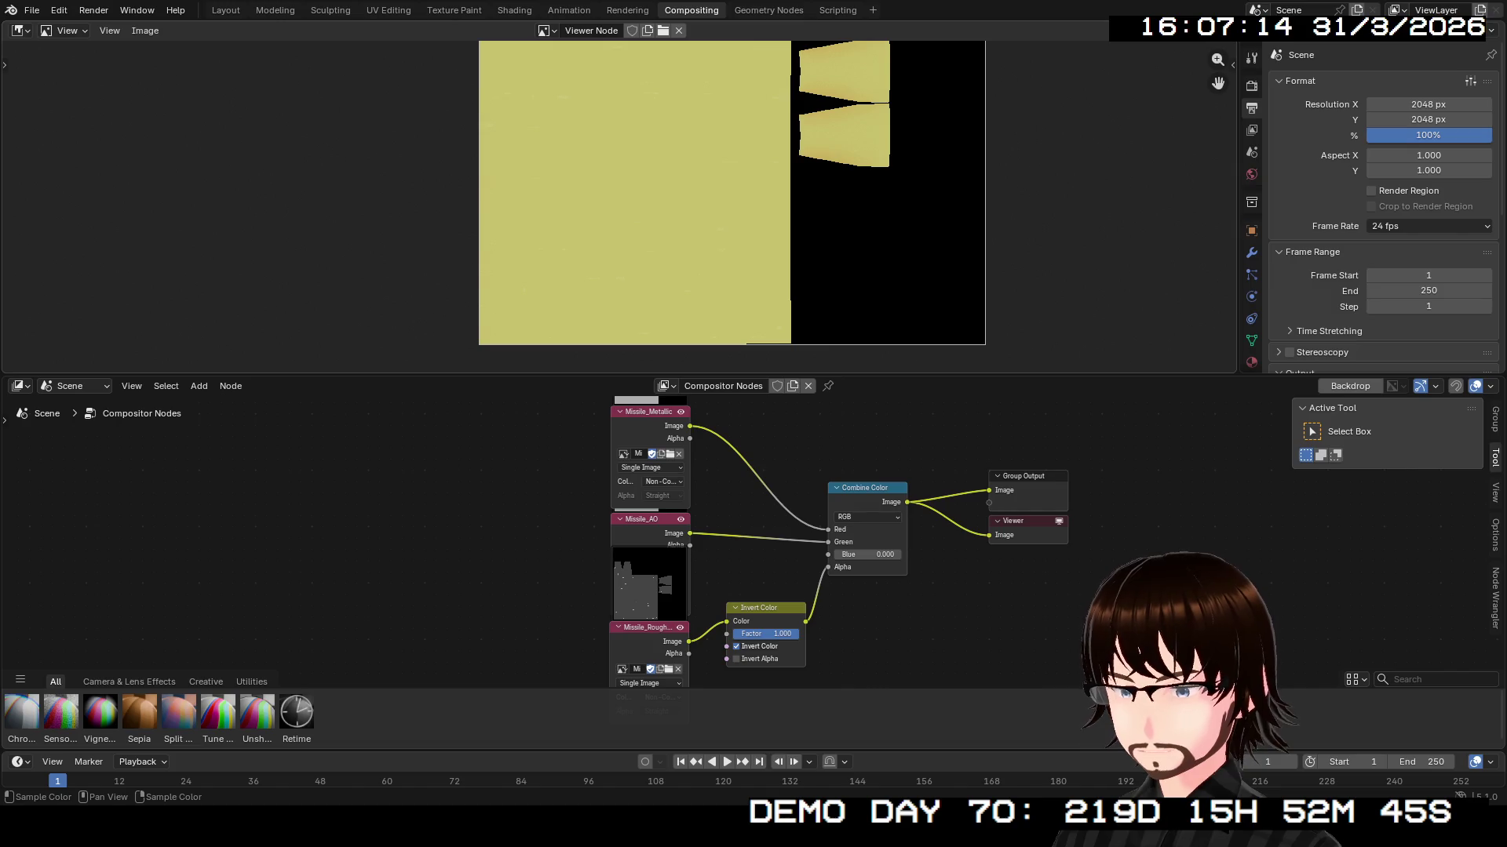
pyautogui.scroll(-2, 855, 541)
pyautogui.scroll(3, 863, 549)
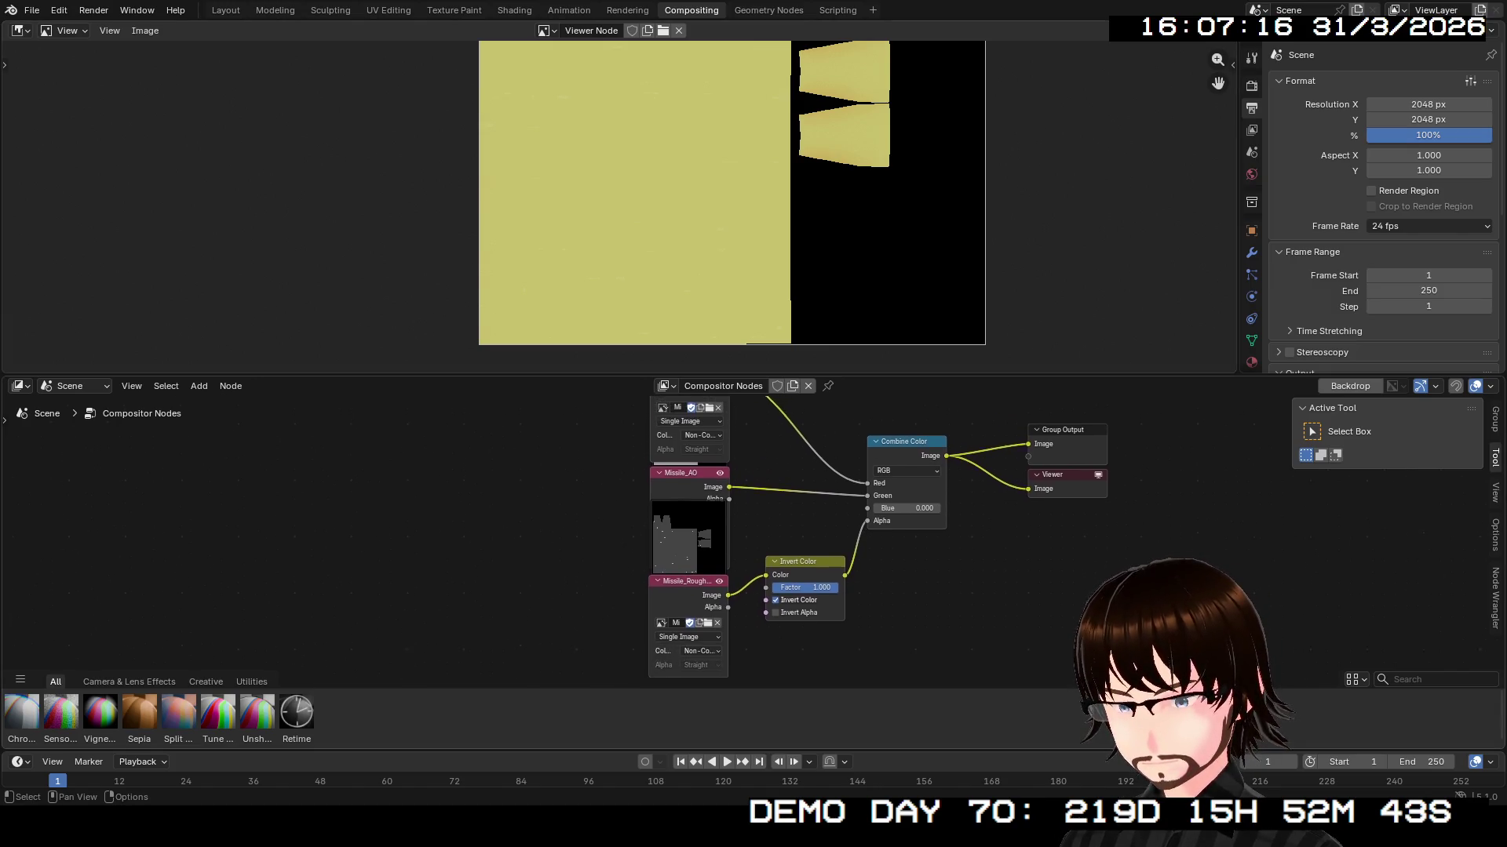
pyautogui.moveTo(879, 587); pyautogui.dragTo(879, 588)
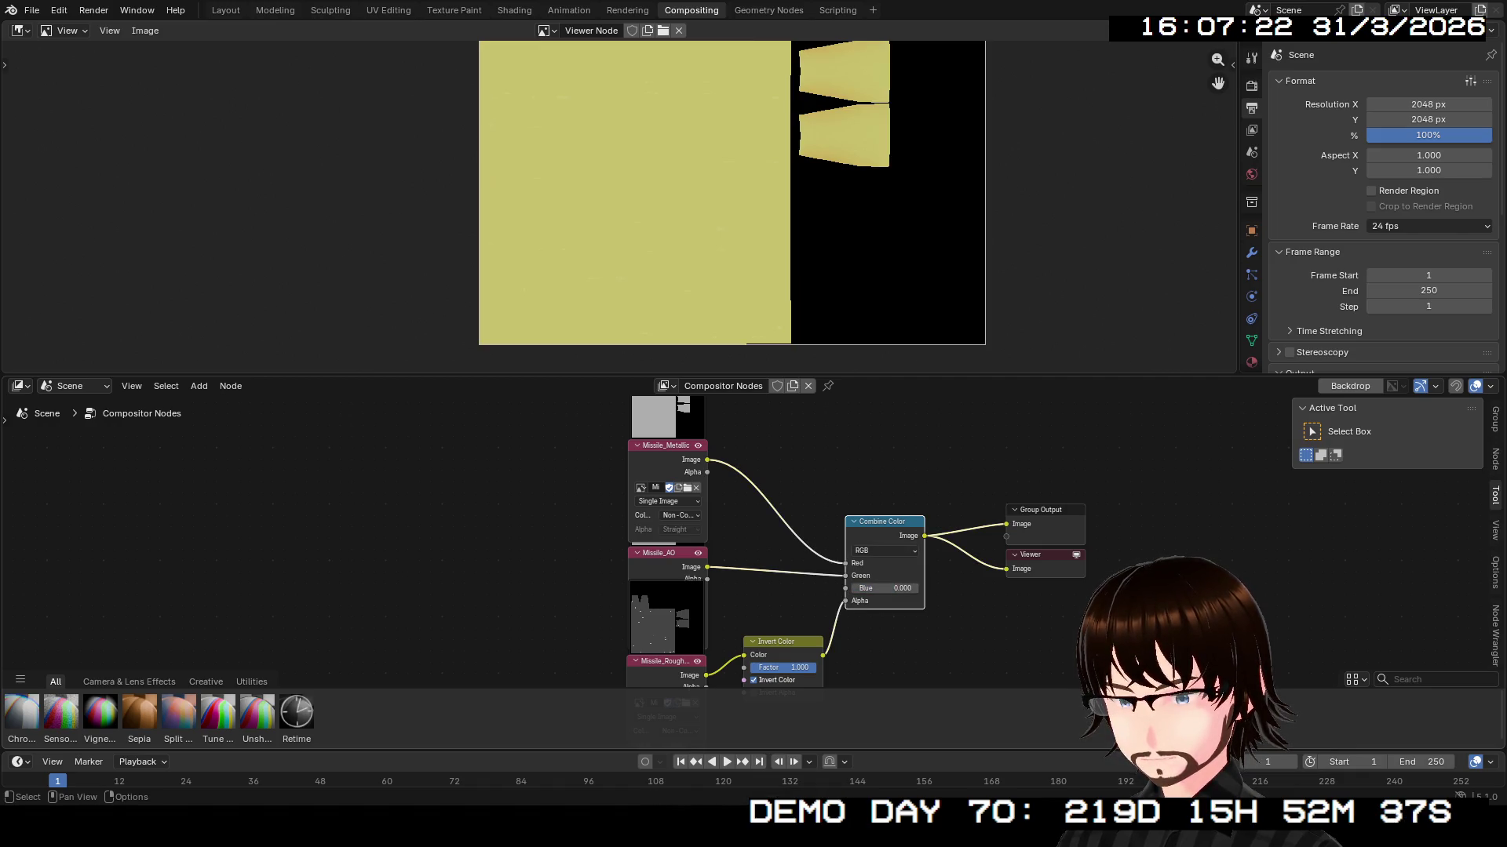
pyautogui.scroll(2, 525, 543)
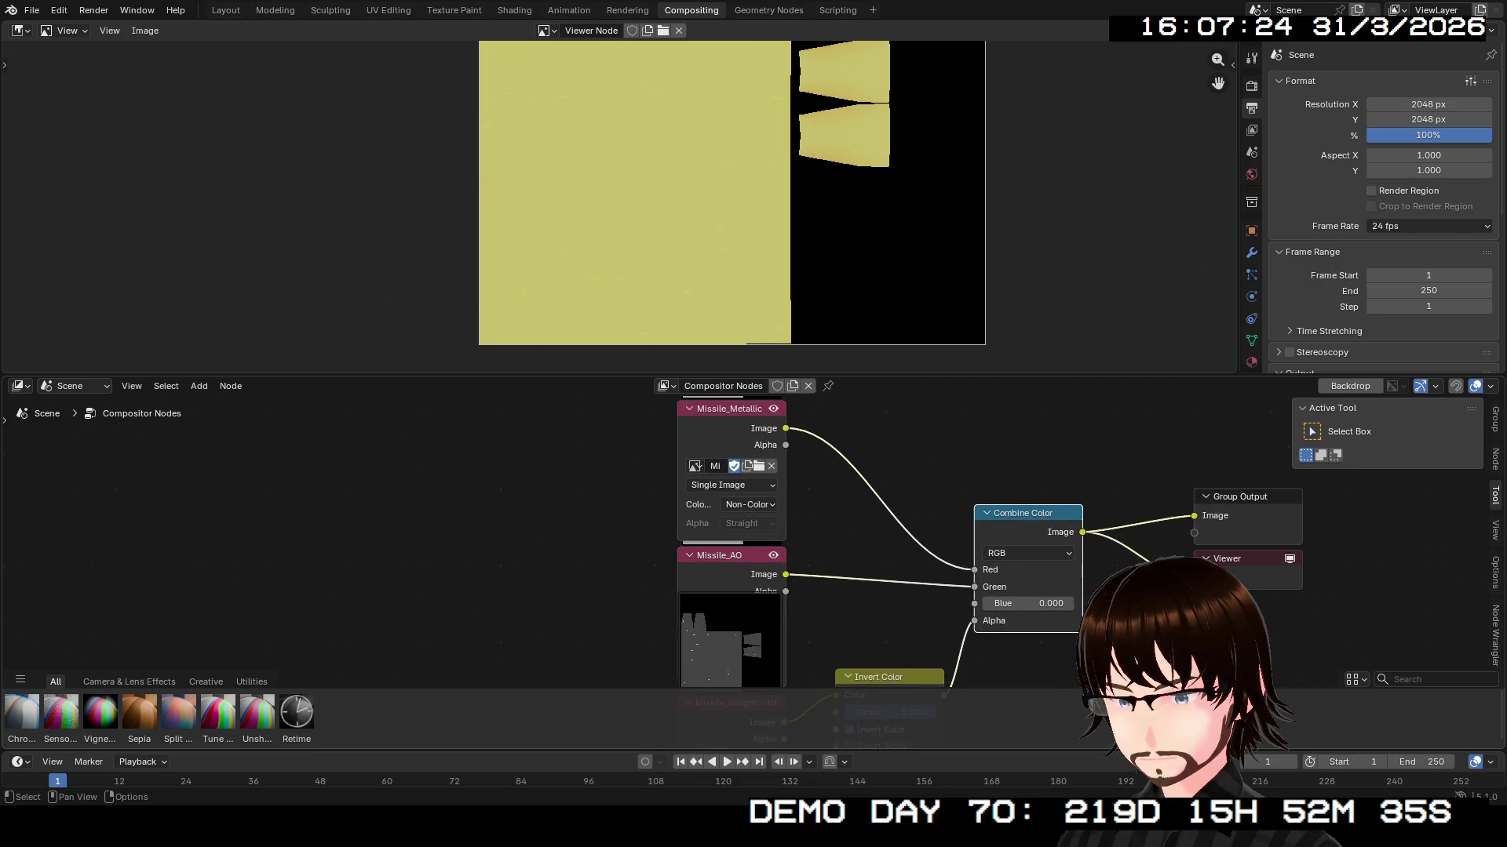
pyautogui.scroll(3, 525, 543)
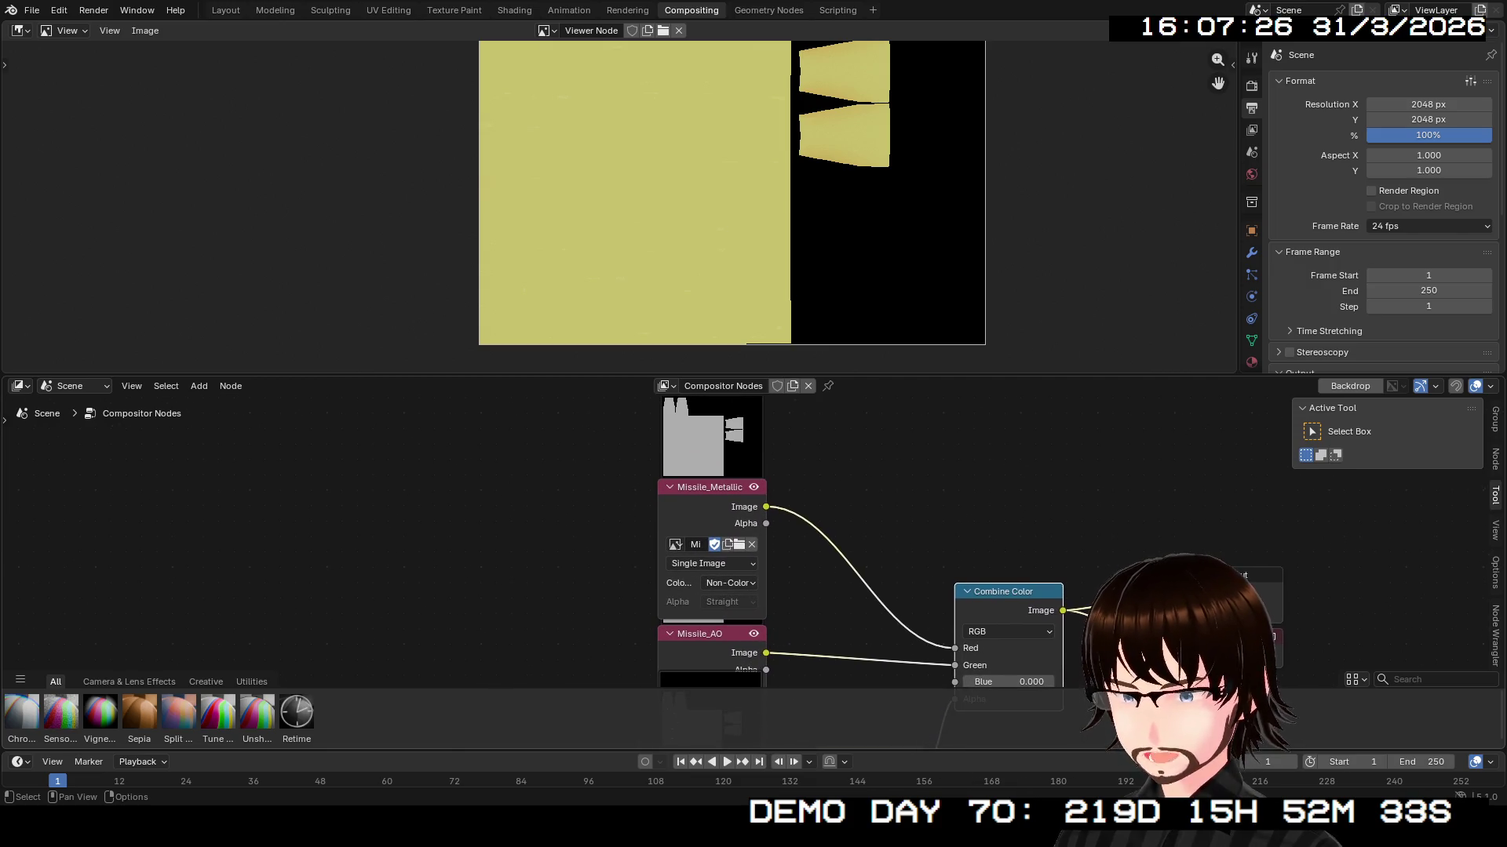
pyautogui.scroll(-1, 759, 561)
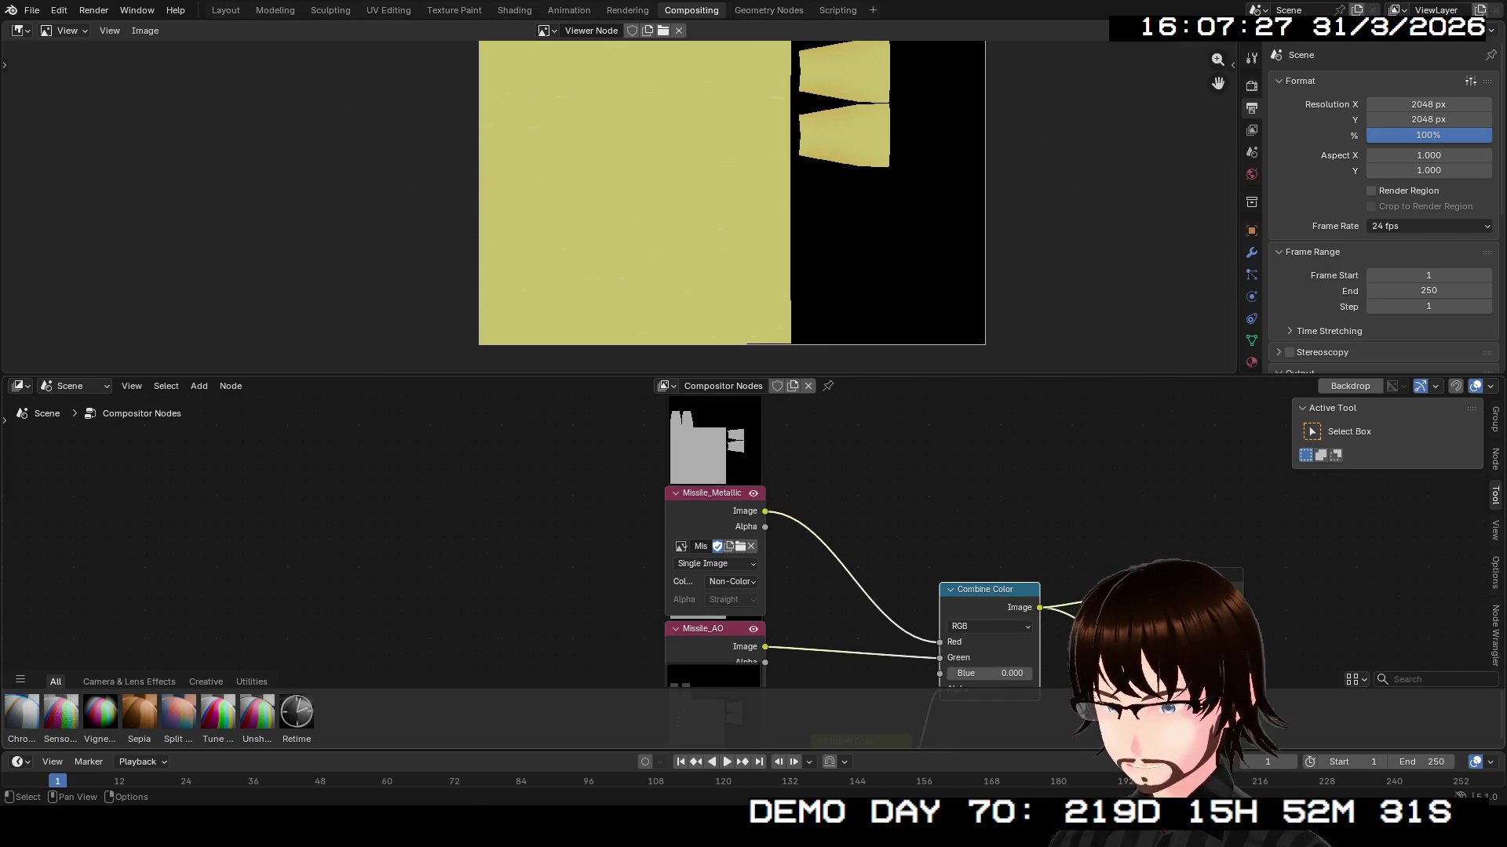
pyautogui.scroll(-3, 759, 541)
pyautogui.scroll(2, 758, 542)
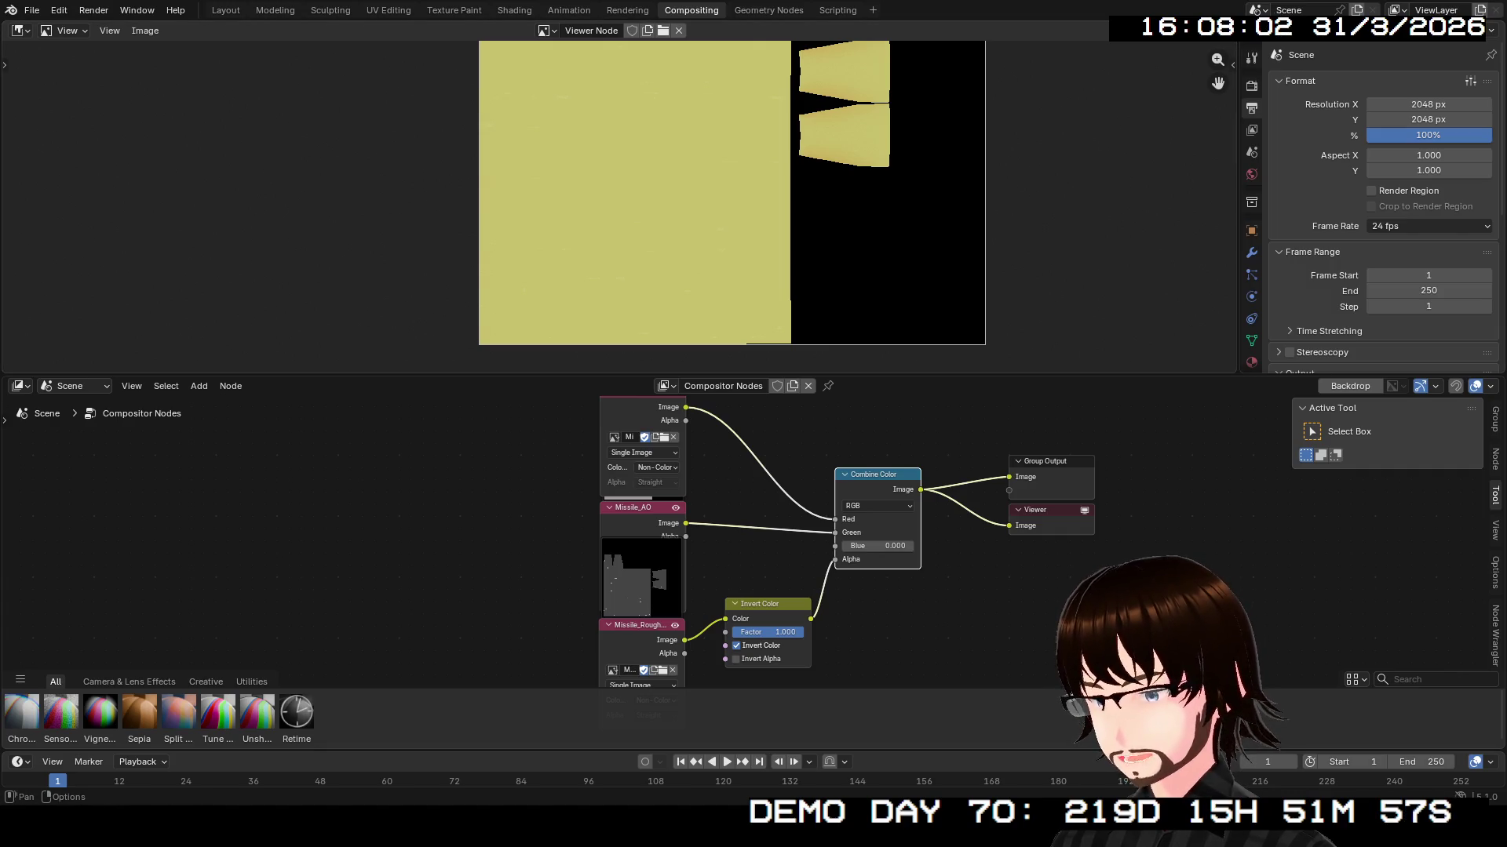
# - Compare the Layout and Compositing workspaces, then open Texture Paint and its loaded-images list
pyautogui.click(226, 10)
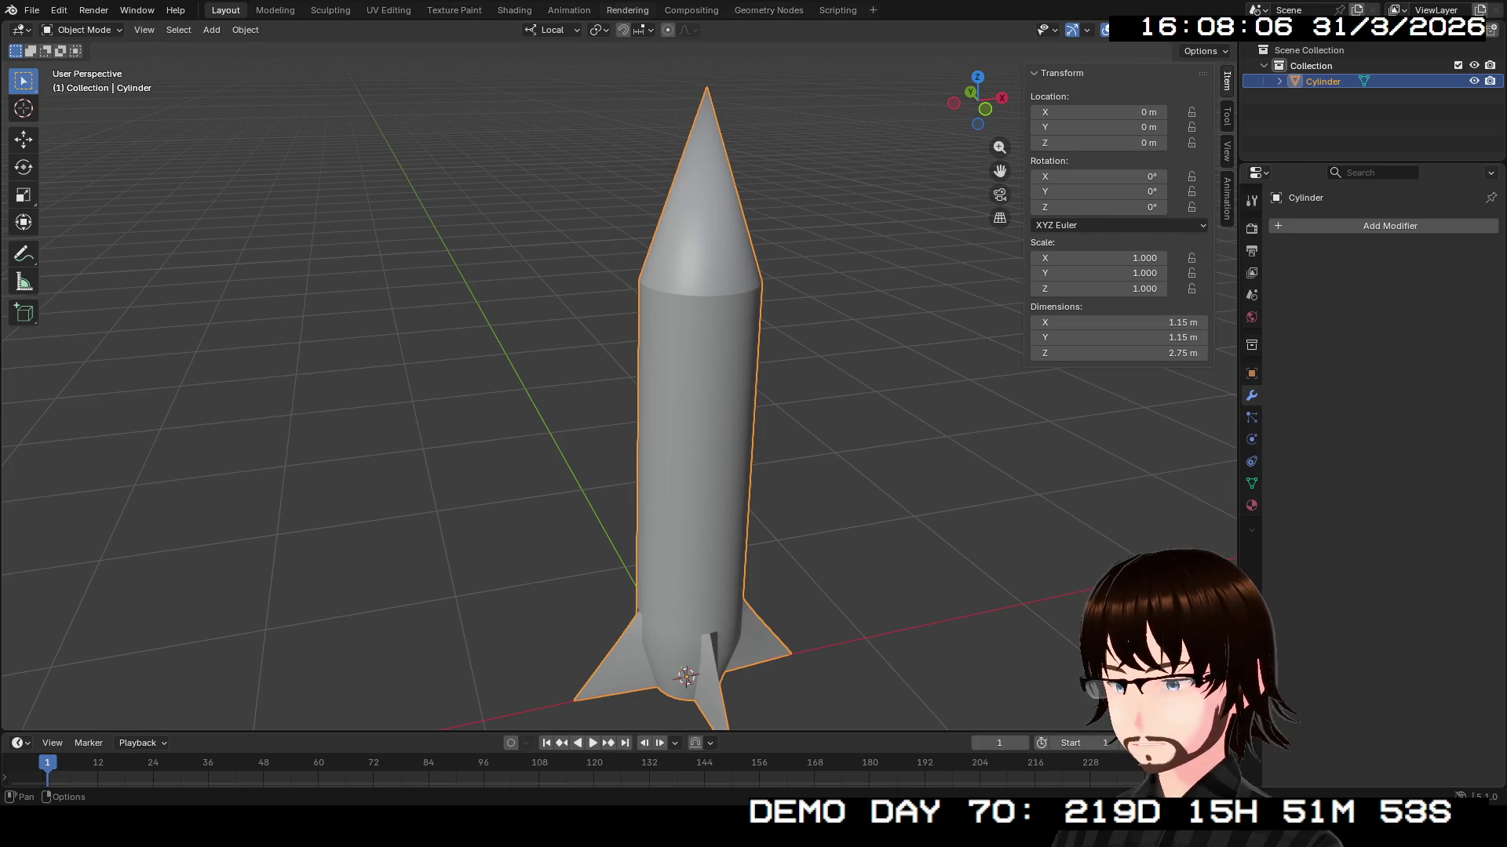
pyautogui.click(690, 11)
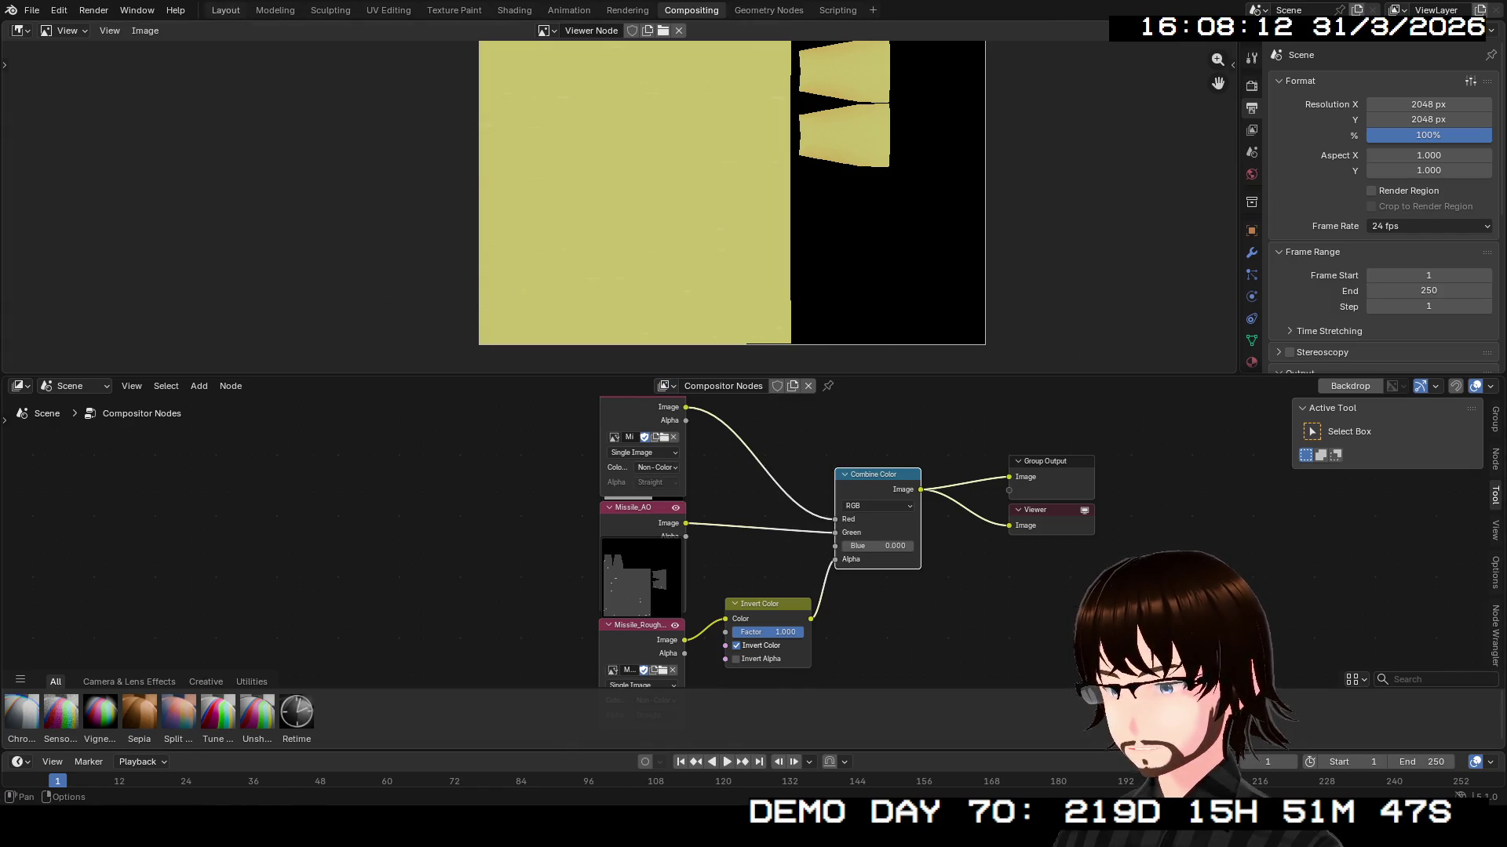
pyautogui.click(226, 10)
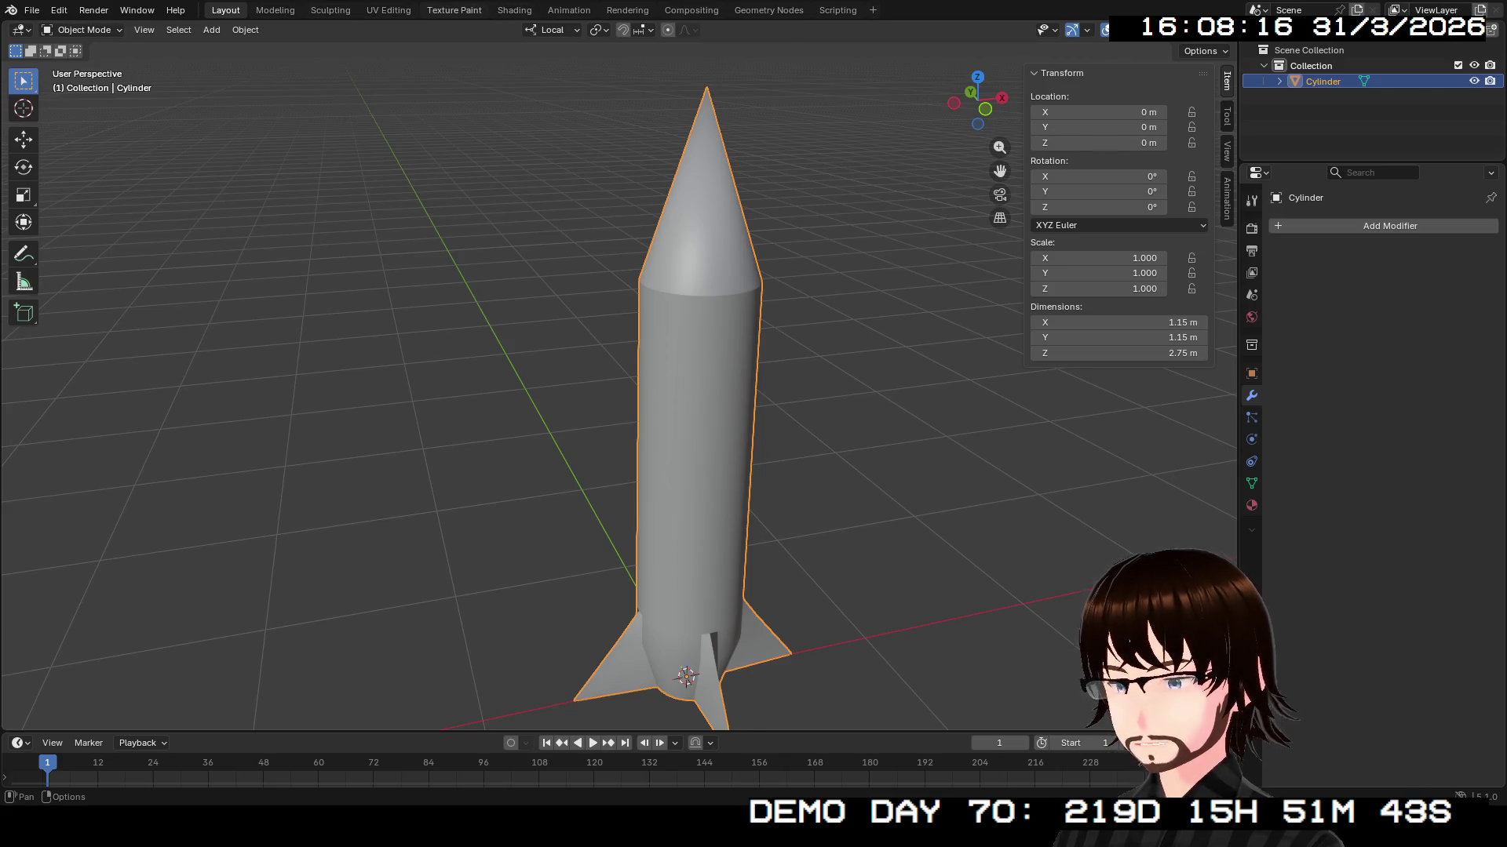
pyautogui.click(454, 10)
pyautogui.click(212, 30)
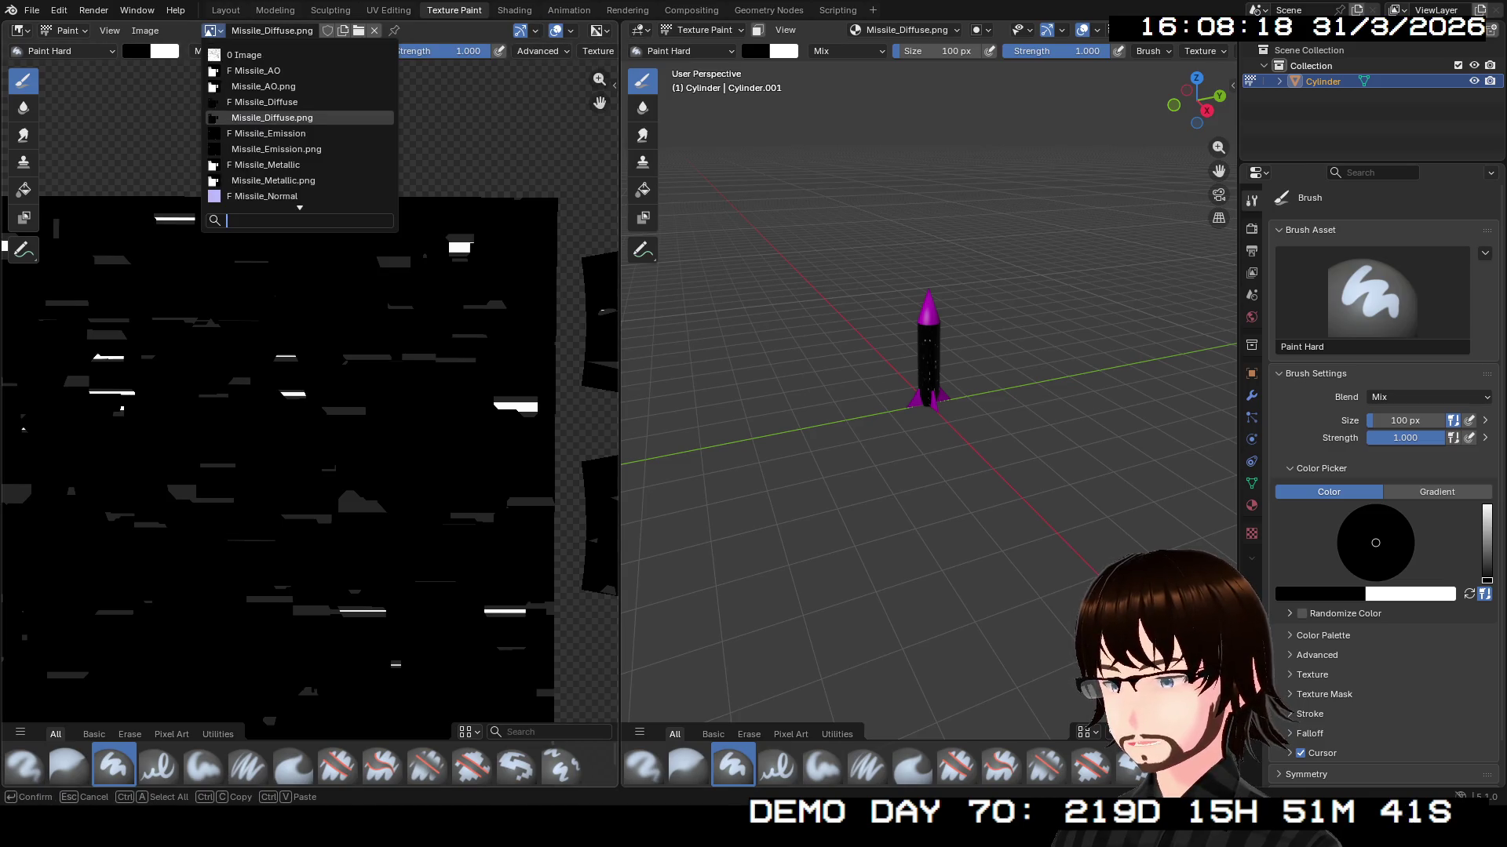
# - Look through the loaded images, then return to Layout and save Missile.blend
pyautogui.press('Down')
pyautogui.press('Down')
pyautogui.press('Down')
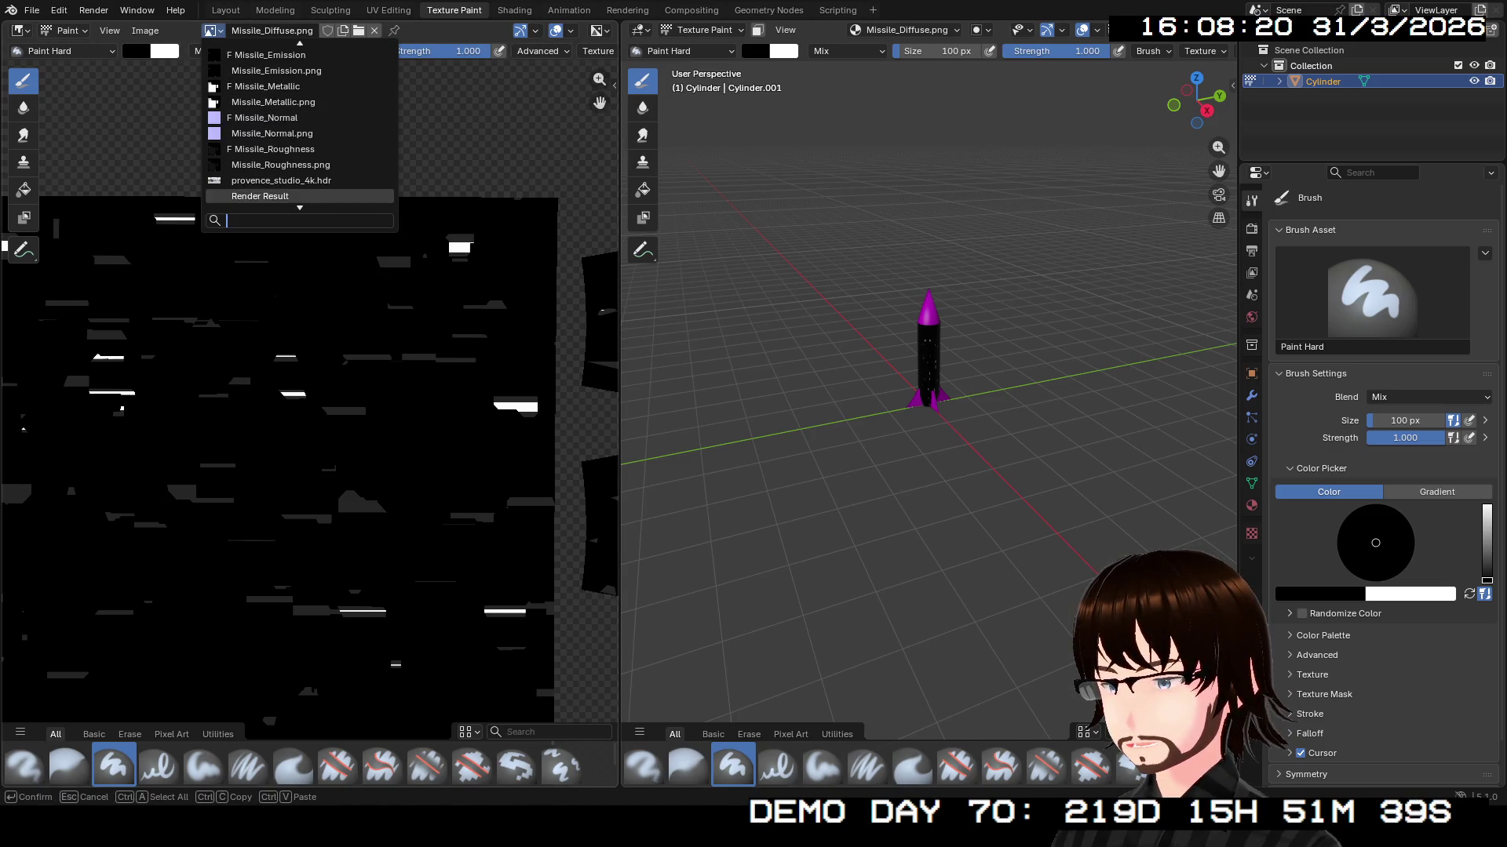
pyautogui.press('Up')
pyautogui.press('Up')
pyautogui.press('Up')
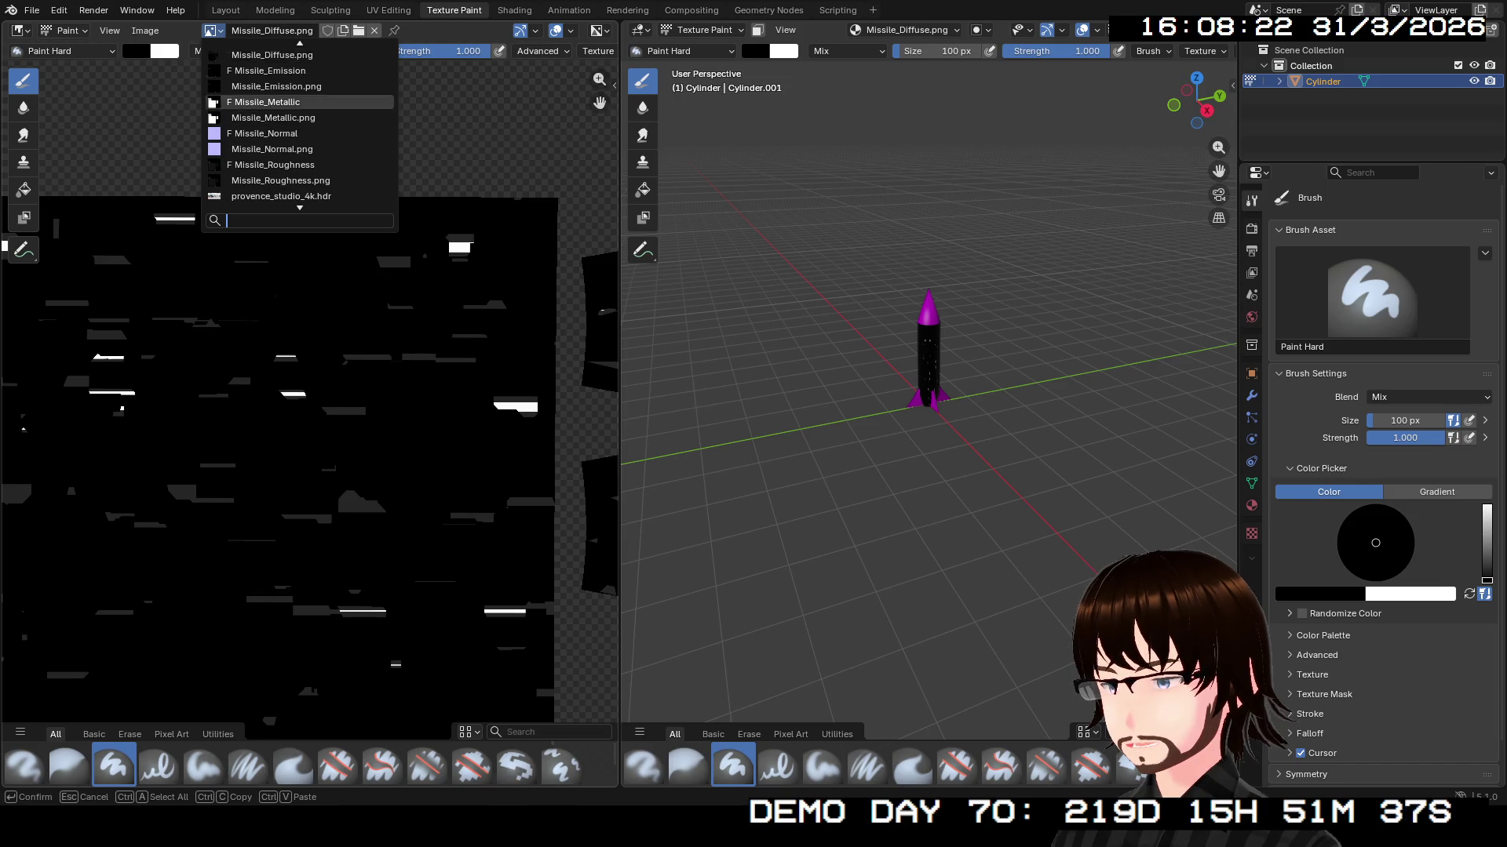
pyautogui.press('Escape')
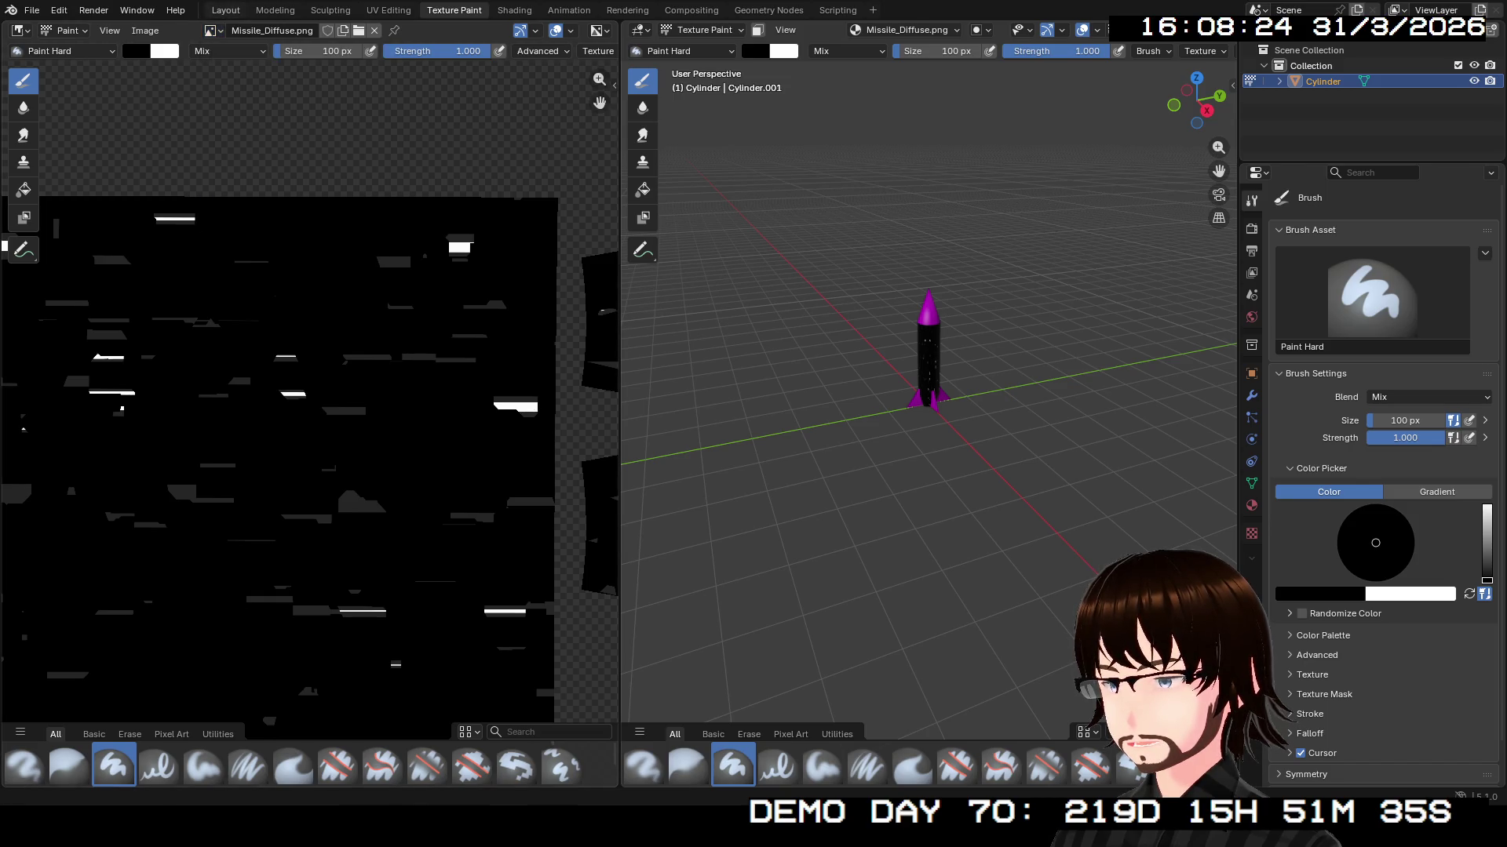
pyautogui.hotkey('ctrl', 'pageup')
pyautogui.hotkey('ctrl', 'pageup')
pyautogui.hotkey('ctrl', 'pageup')
pyautogui.hotkey('ctrl', 's')
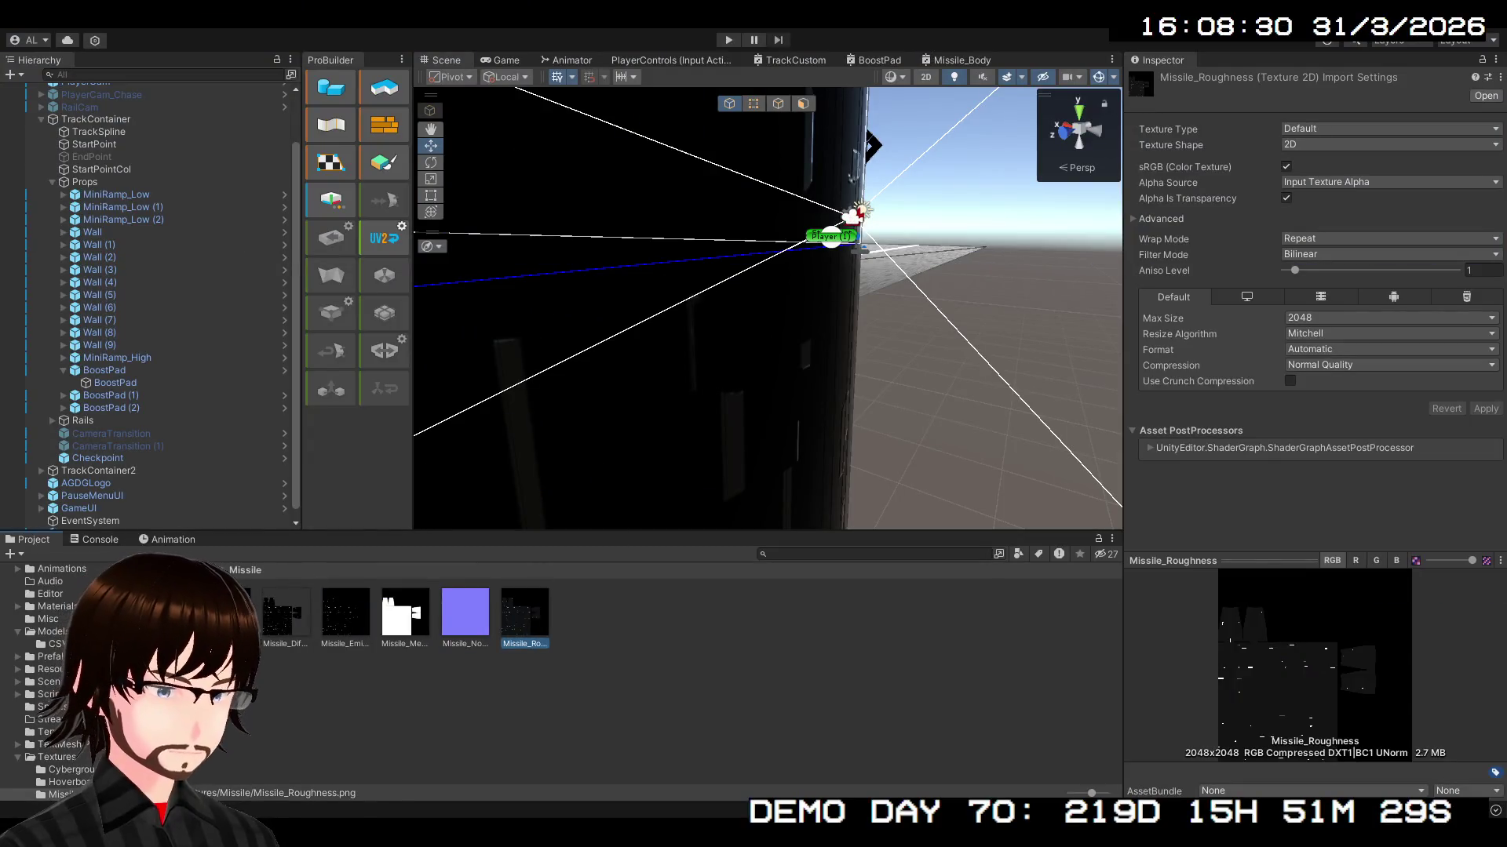
# - Inspect Missile_Composite's import settings, keeping Alpha Source at Input Texture Alpha, then return to Missile_Body
pyautogui.click(1310, 184)
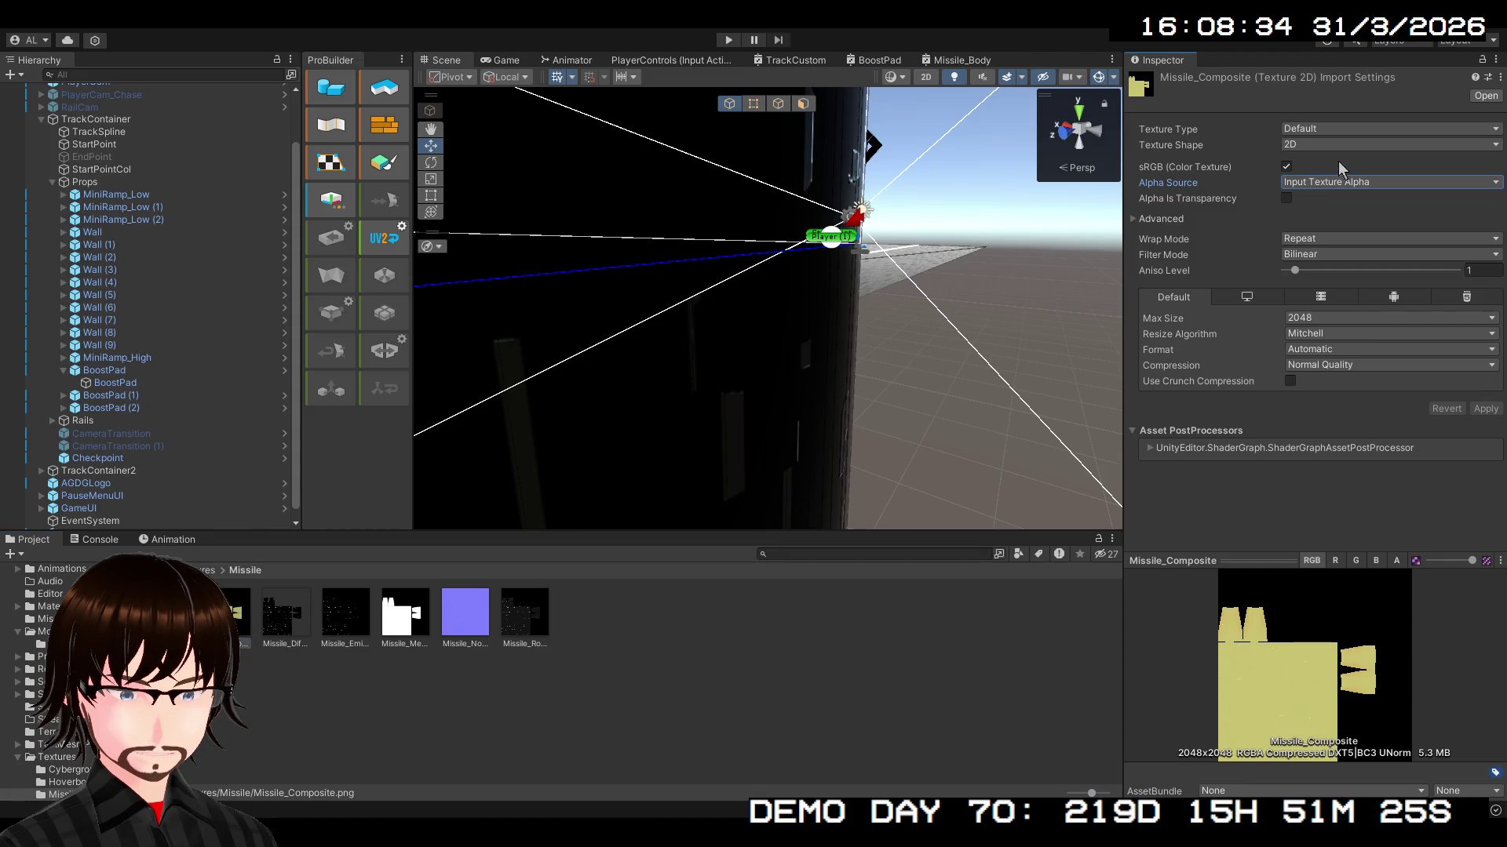
pyautogui.click(1151, 220)
pyautogui.click(1147, 218)
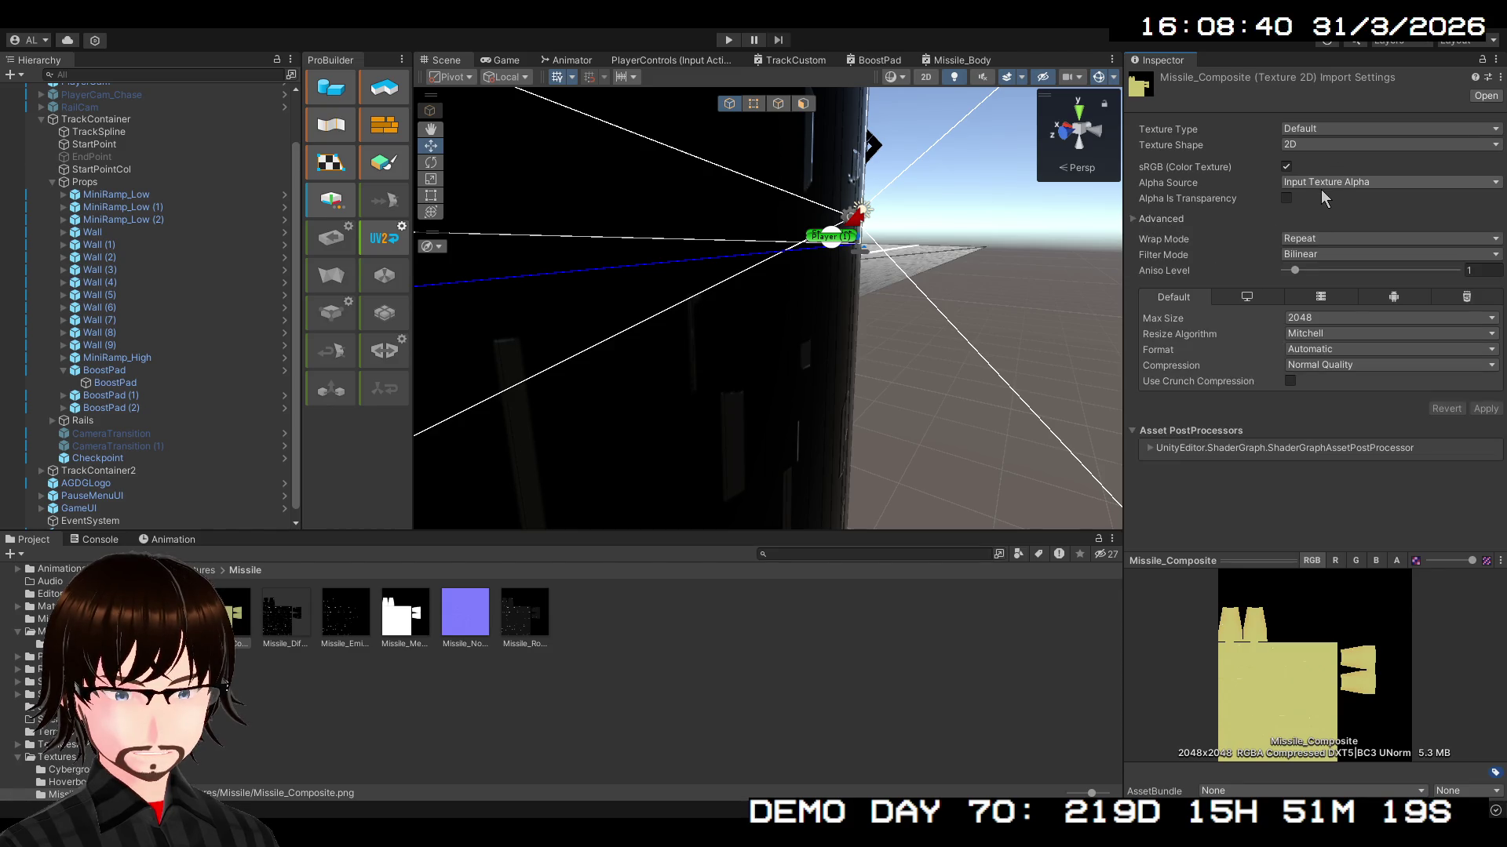
pyautogui.click(1347, 237)
pyautogui.hotkey('ctrl', 'z')
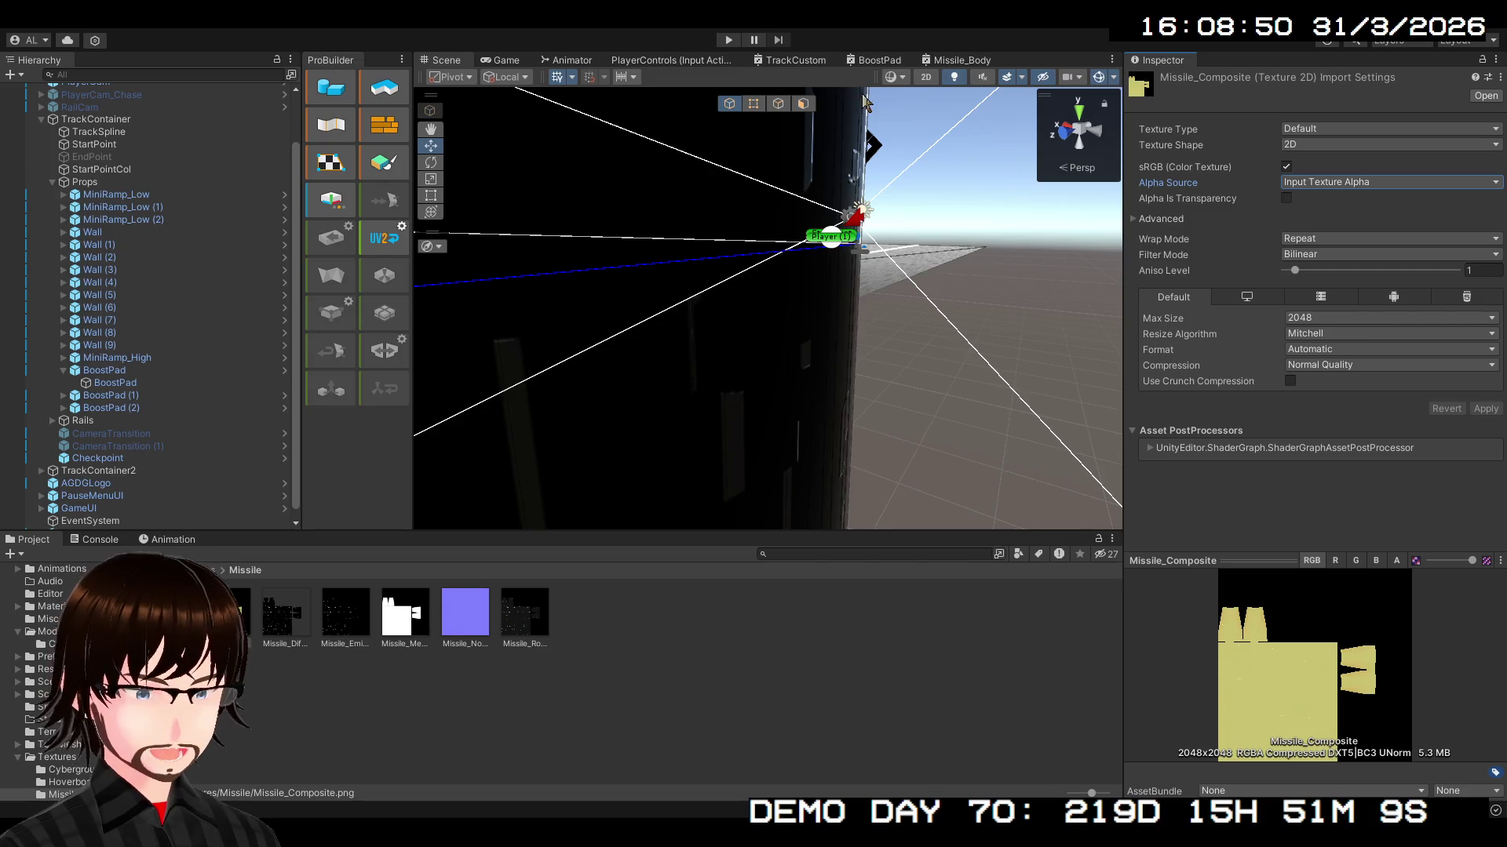
pyautogui.click(958, 60)
pyautogui.scroll(5, 882, 322)
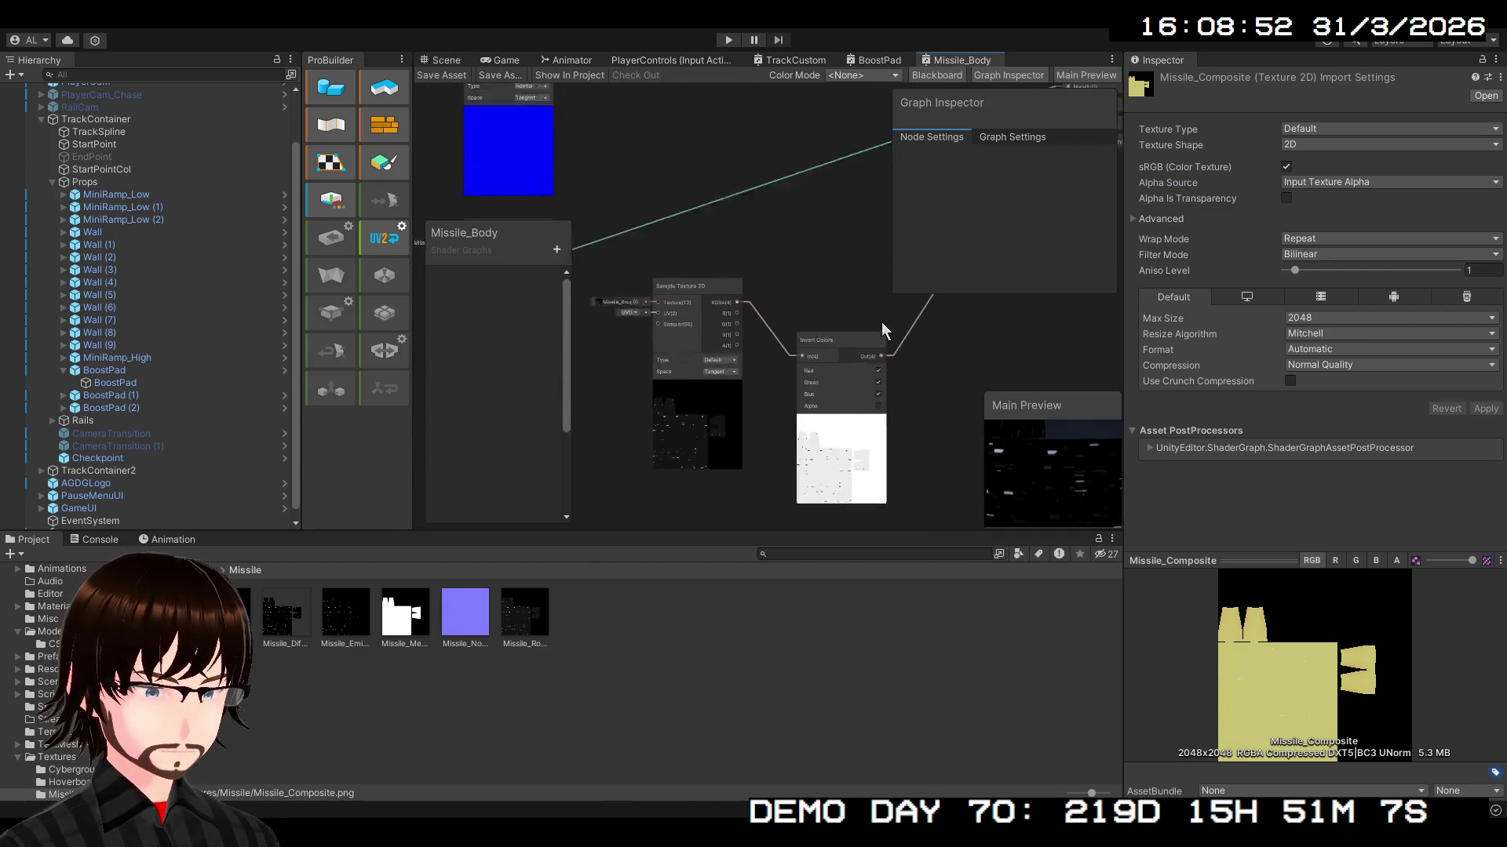
# - Delete the roughness Sample Texture 2D and Invert Colors nodes
pyautogui.click(790, 277)
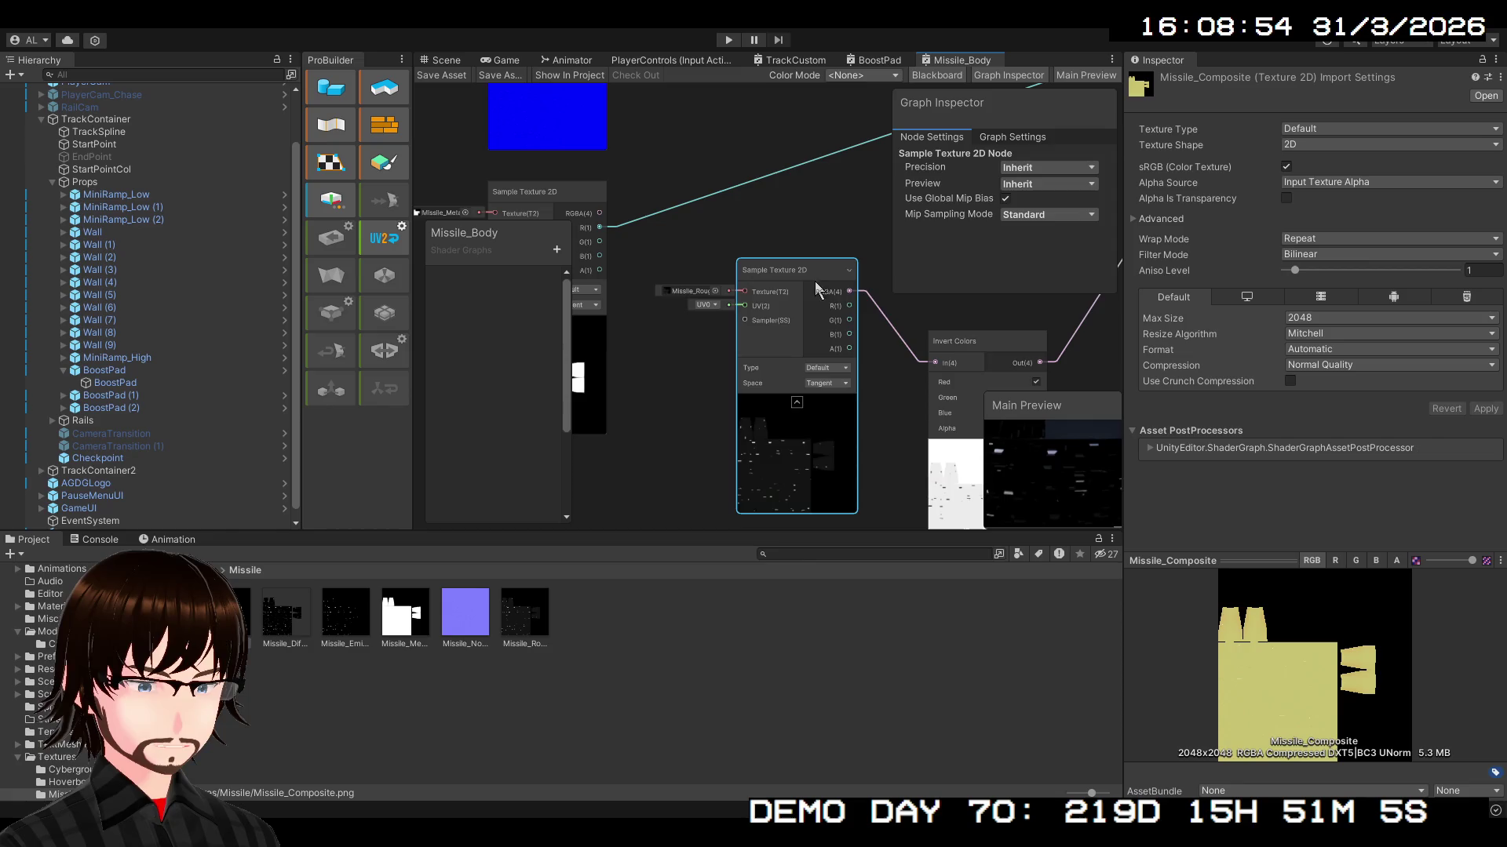
pyautogui.press('Delete')
pyautogui.click(962, 341)
pyautogui.press('Delete')
# - Sample Missile_Composite and wire its G to Ambient Occlusion and A to Smoothness
pyautogui.moveTo(747, 322); pyautogui.dragTo(802, 362)
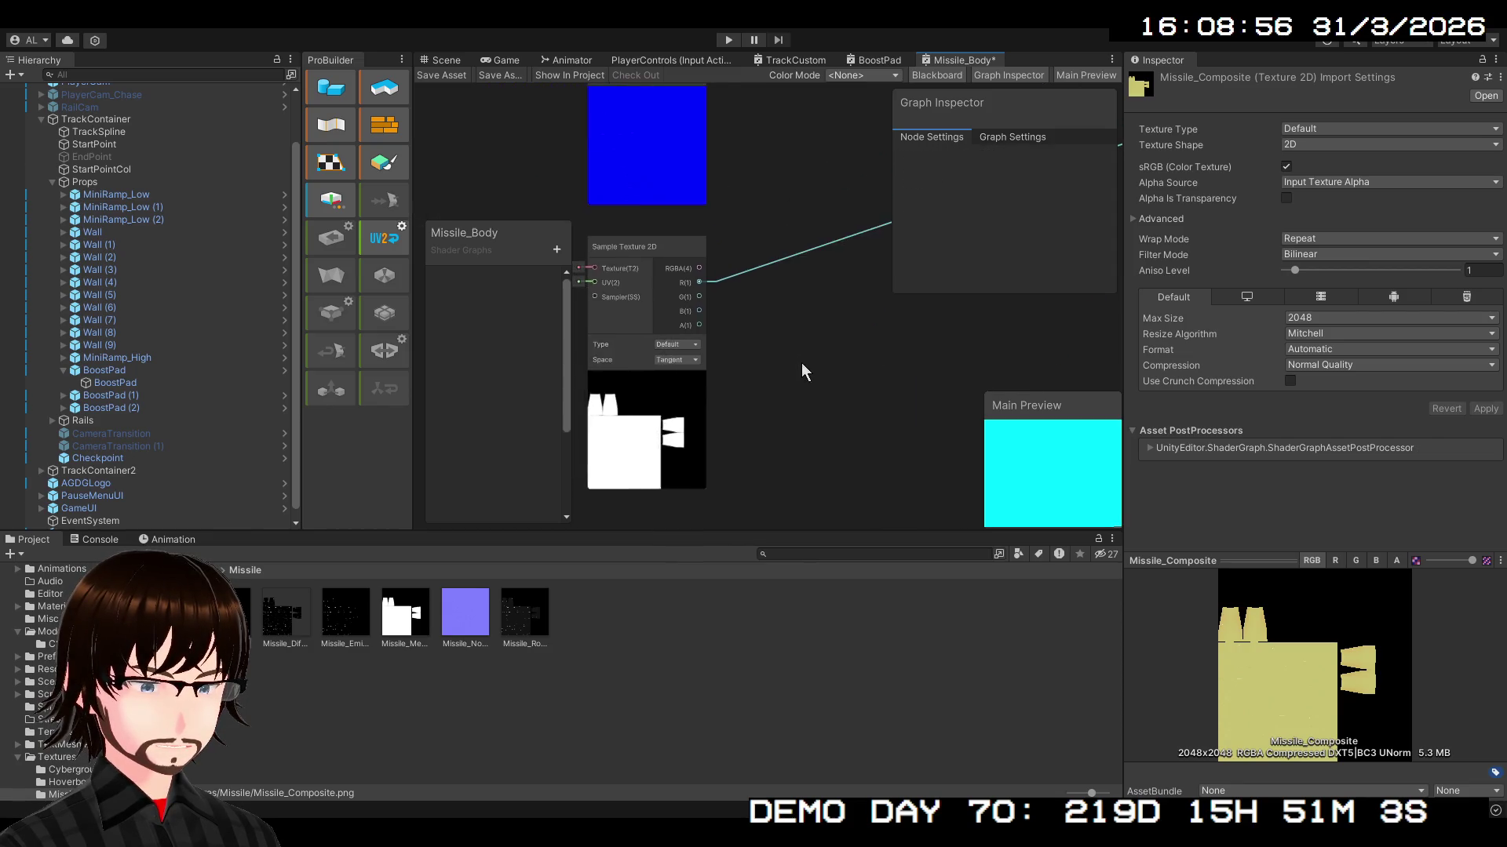
pyautogui.scroll(-2, 694, 290)
pyautogui.click(617, 291)
pyautogui.click(617, 291)
pyautogui.click(617, 291)
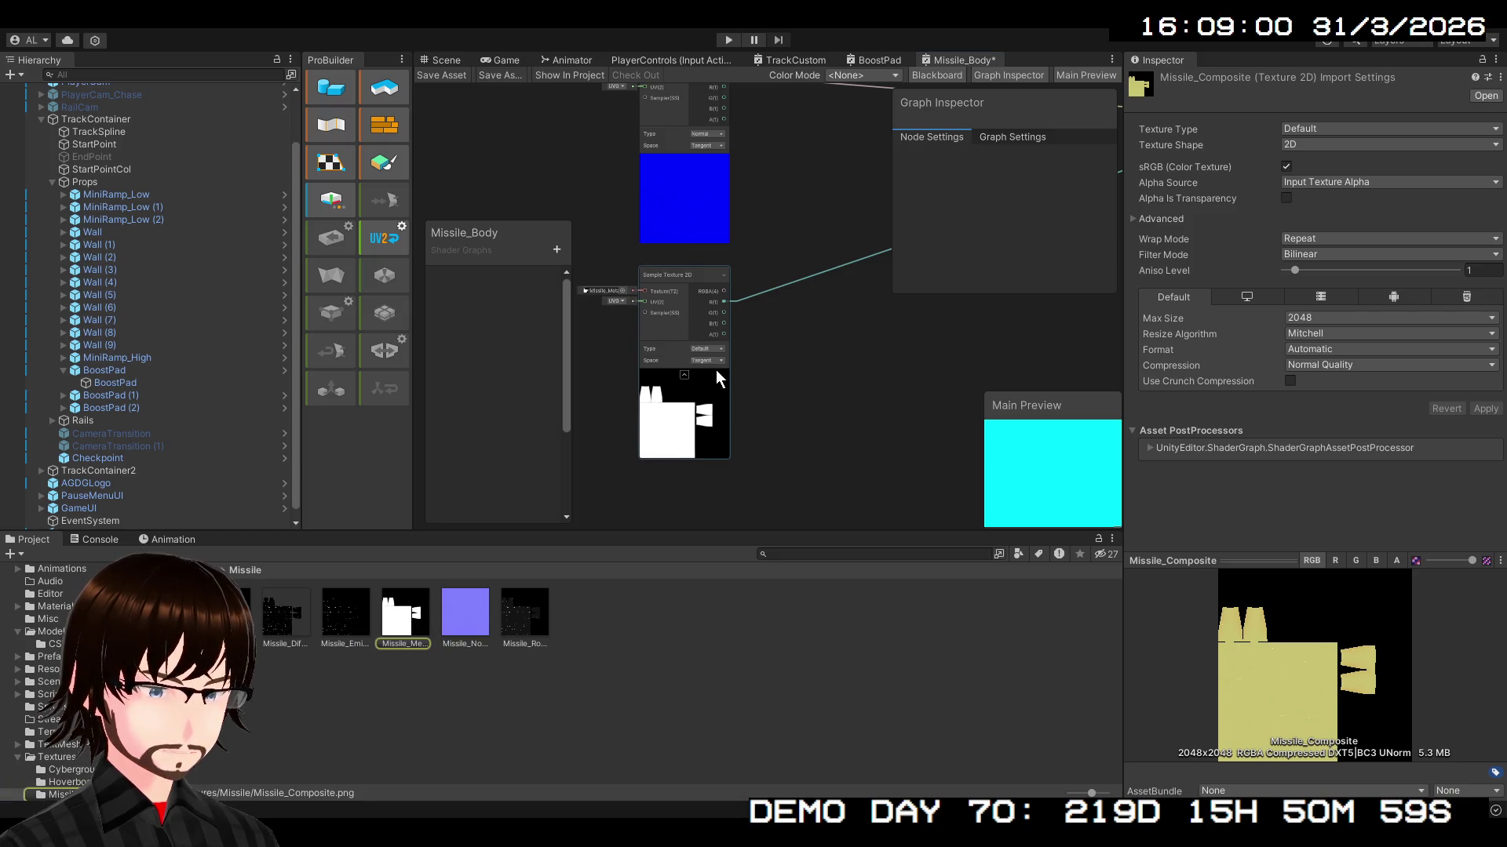
pyautogui.scroll(2, 836, 345)
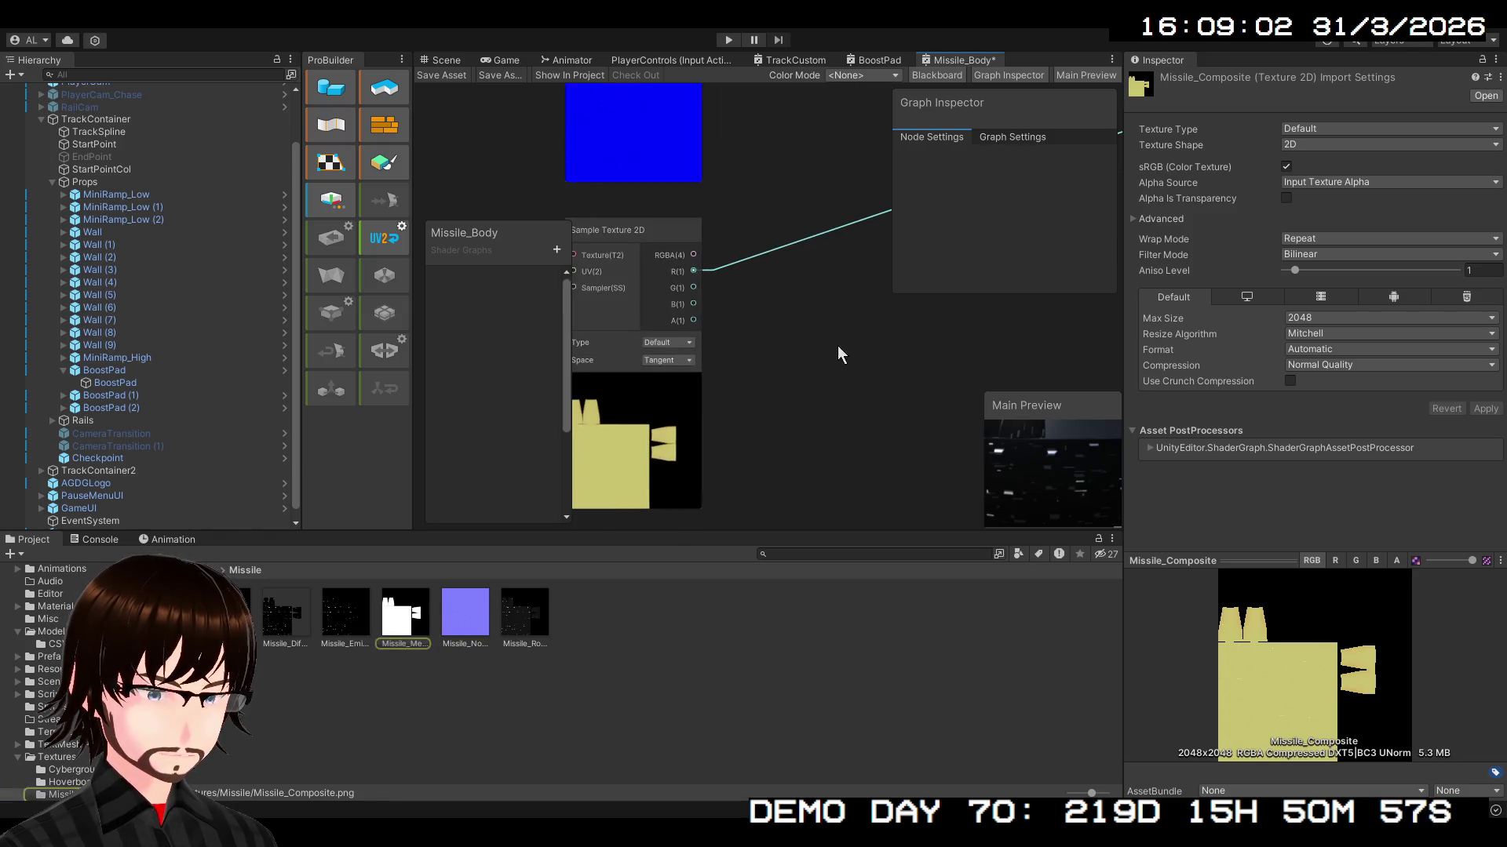
pyautogui.scroll(-2, 727, 434)
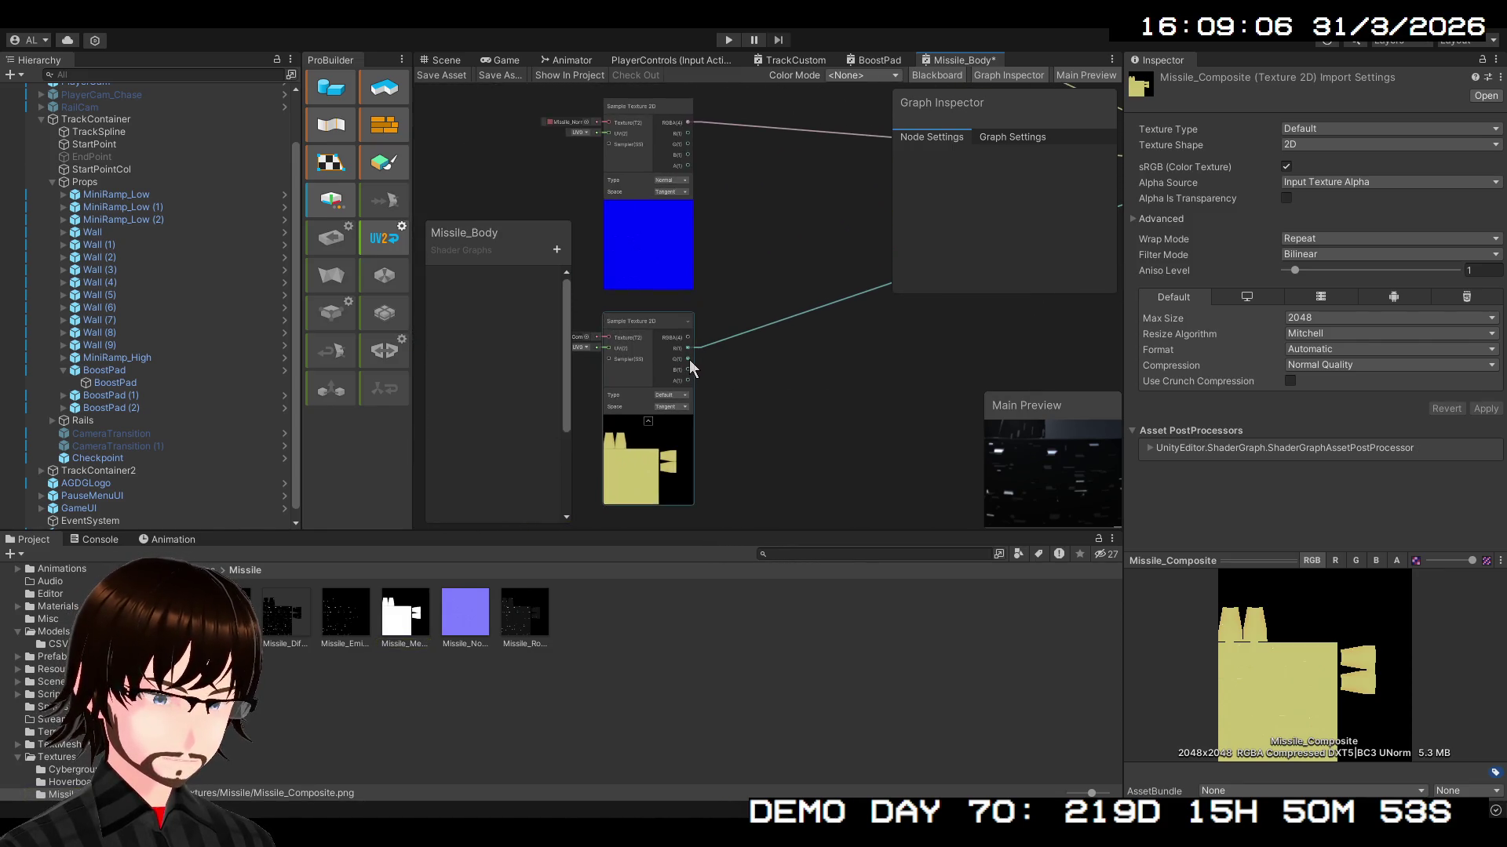
pyautogui.moveTo(689, 359)
pyautogui.mouseDown()
pyautogui.moveTo(1279, 271)
pyautogui.moveTo(992, 224)
pyautogui.moveTo(970, 83)
pyautogui.moveTo(907, 250)
pyautogui.moveTo(821, 369)
pyautogui.moveTo(1071, 227)
pyautogui.mouseUp()
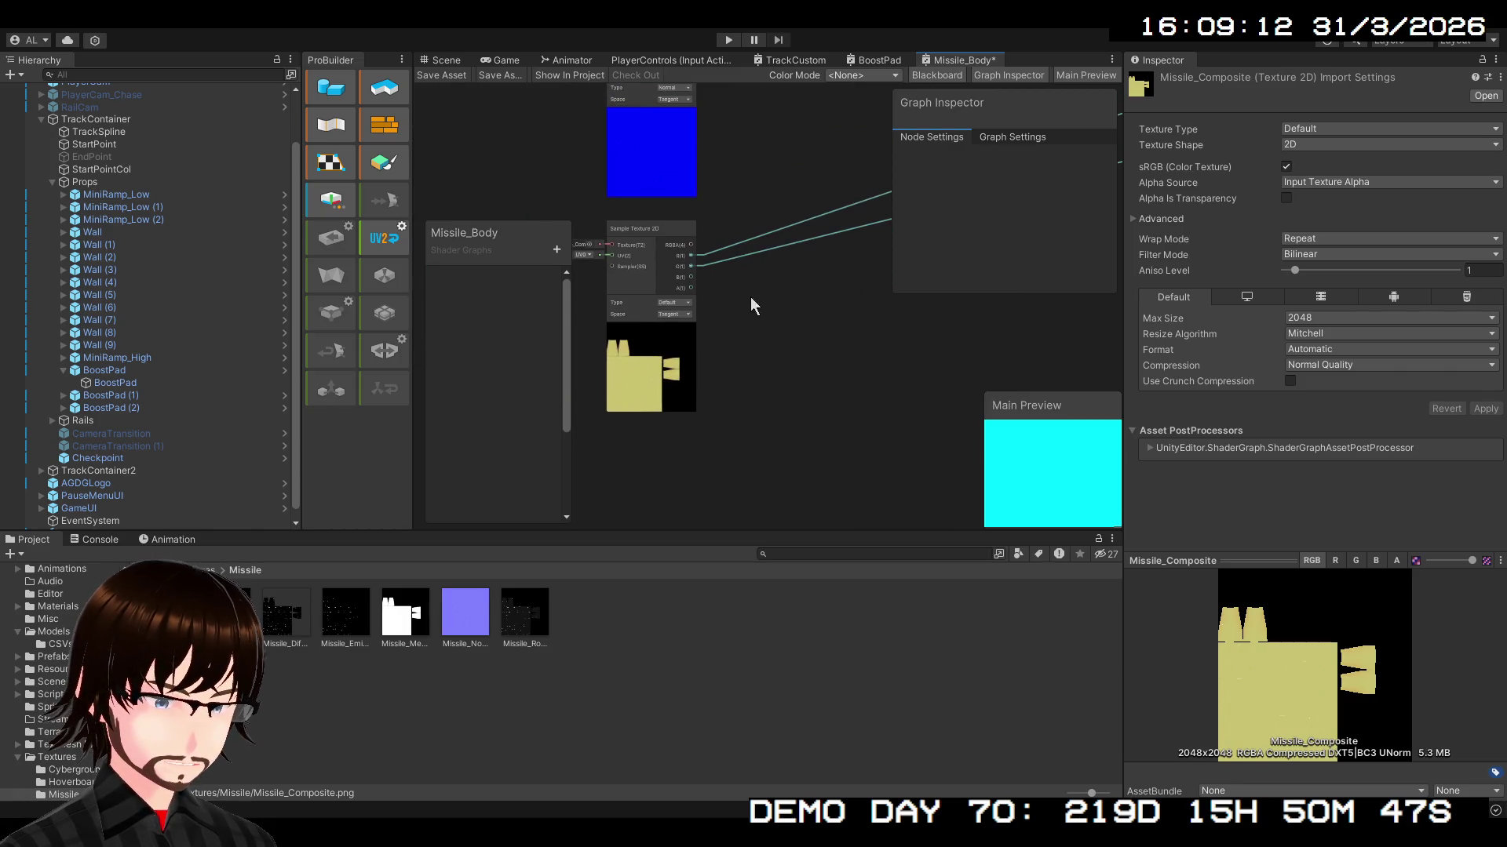
pyautogui.moveTo(694, 285)
pyautogui.mouseDown()
pyautogui.moveTo(1326, 233)
pyautogui.moveTo(878, 110)
pyautogui.moveTo(681, 287)
pyautogui.moveTo(703, 294)
pyautogui.moveTo(725, 274)
pyautogui.mouseUp()
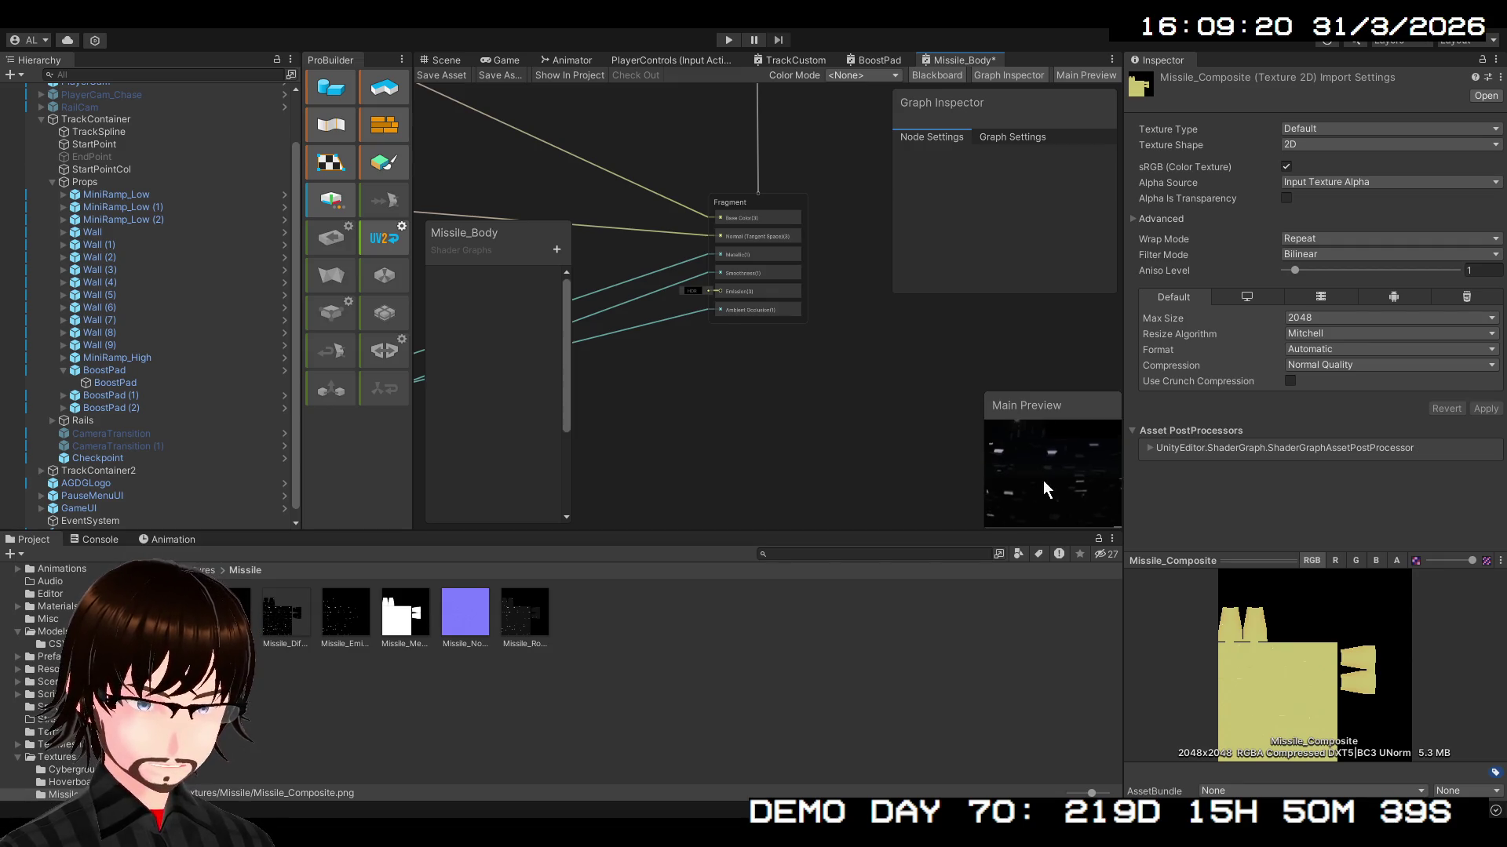
# - Check the shading in the preview and scene, then paste a new Sample Texture 2D node
pyautogui.moveTo(1035, 478)
pyautogui.mouseDown()
pyautogui.moveTo(1094, 488)
pyautogui.moveTo(1041, 459)
pyautogui.moveTo(1029, 469)
pyautogui.moveTo(1039, 441)
pyautogui.moveTo(1048, 471)
pyautogui.mouseUp()
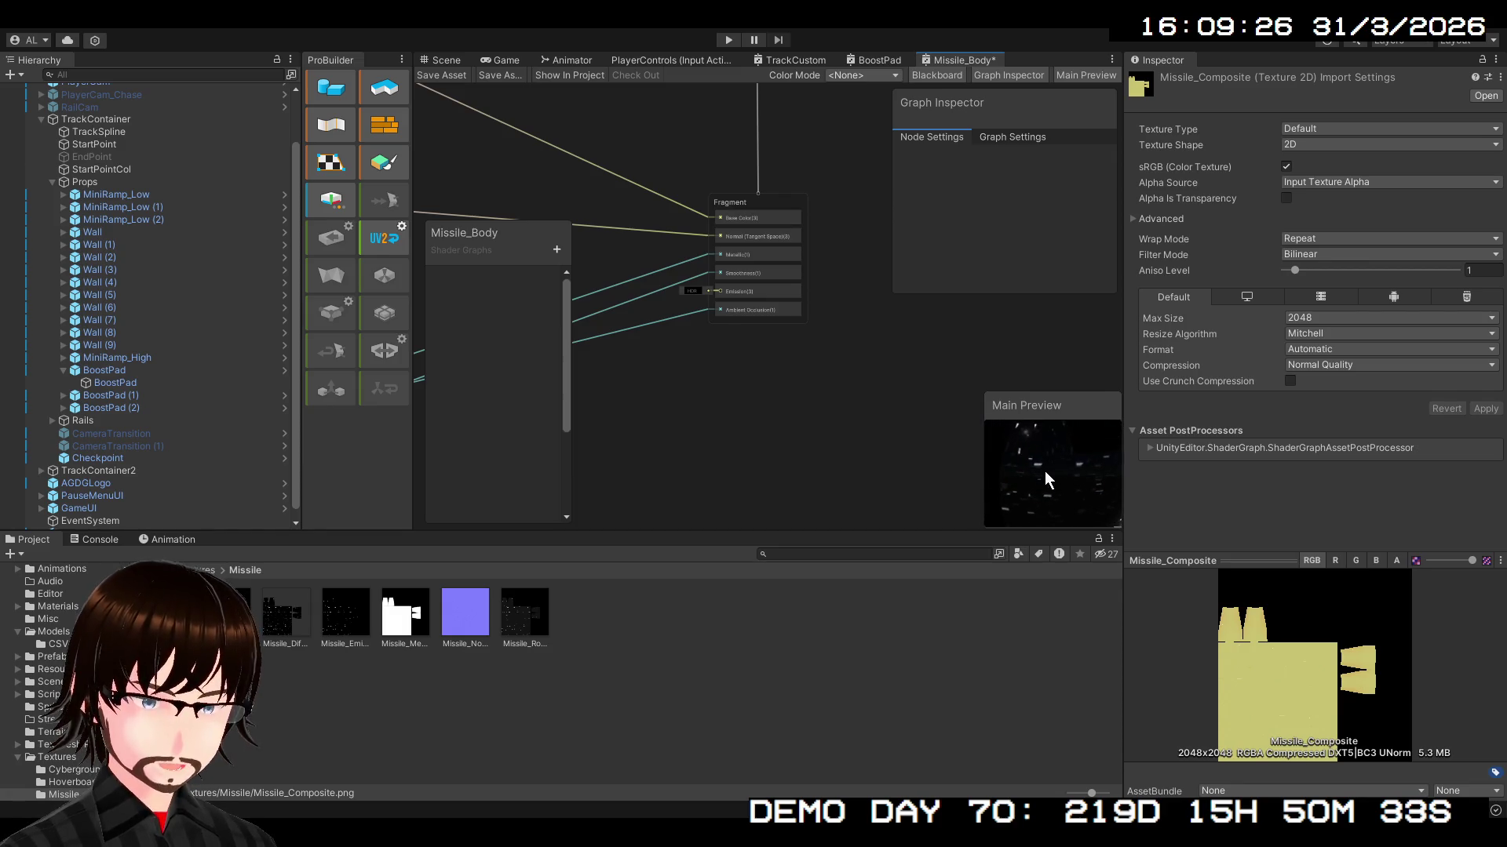
pyautogui.click(444, 69)
pyautogui.moveTo(675, 266)
pyautogui.mouseDown()
pyautogui.moveTo(725, 319)
pyautogui.moveTo(1049, 191)
pyautogui.moveTo(1115, 255)
pyautogui.moveTo(973, 242)
pyautogui.moveTo(958, 262)
pyautogui.moveTo(554, 261)
pyautogui.moveTo(667, 229)
pyautogui.moveTo(598, 225)
pyautogui.moveTo(558, 272)
pyautogui.moveTo(656, 283)
pyautogui.moveTo(666, 256)
pyautogui.mouseUp()
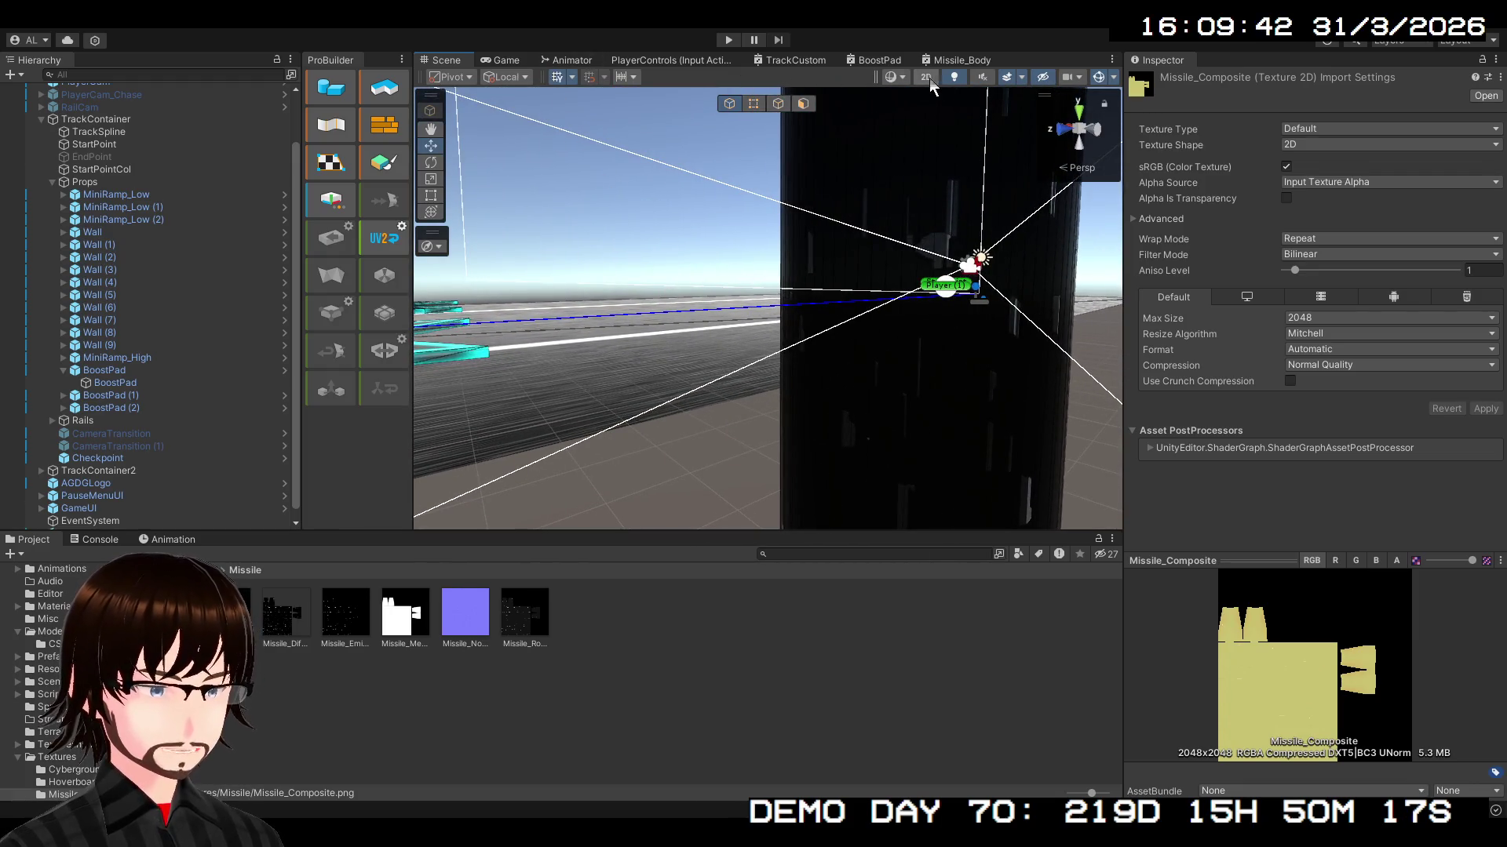
pyautogui.click(946, 63)
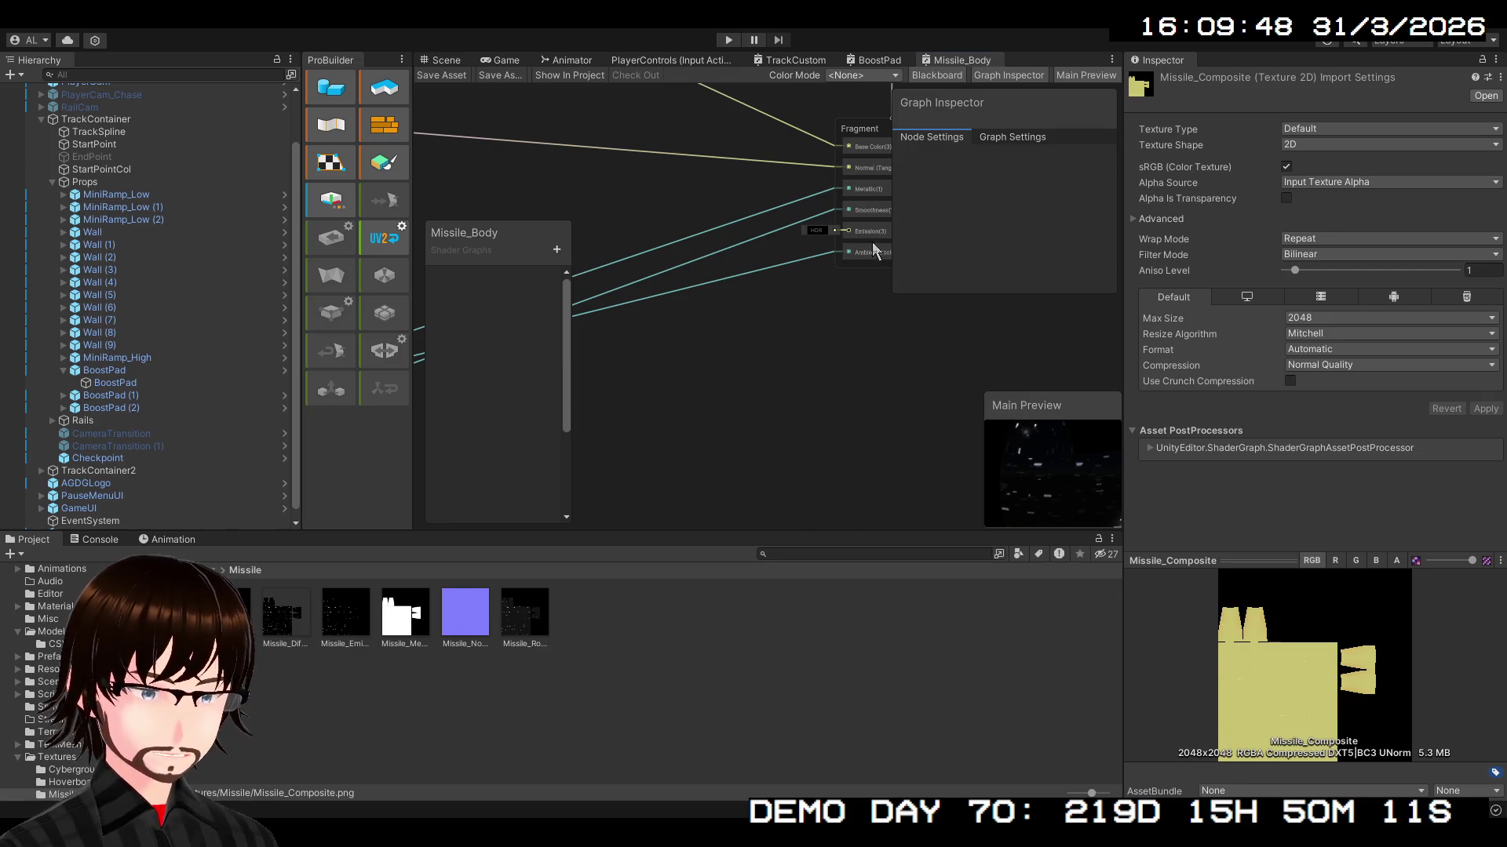
pyautogui.hotkey('ctrl', 'v')
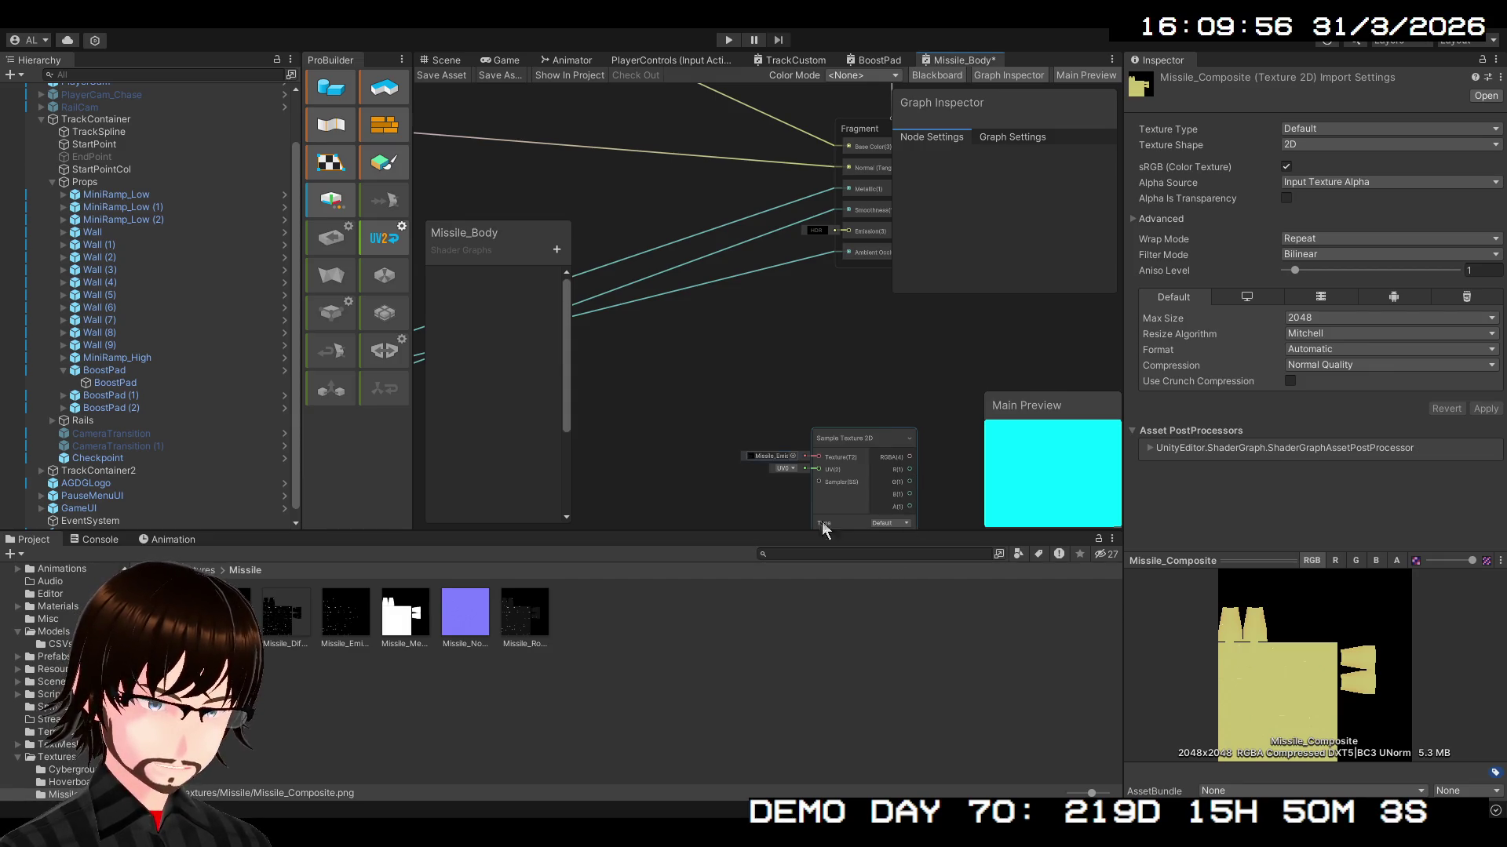
# - Place the new texture sample and connect its colour to Emission
pyautogui.scroll(-3, 915, 341)
pyautogui.moveTo(883, 380)
pyautogui.mouseDown()
pyautogui.moveTo(627, 415)
pyautogui.moveTo(742, 389)
pyautogui.moveTo(902, 196)
pyautogui.moveTo(955, 102)
pyautogui.moveTo(784, 165)
pyautogui.moveTo(732, 213)
pyautogui.moveTo(694, 220)
pyautogui.mouseUp()
pyautogui.scroll(3, 683, 424)
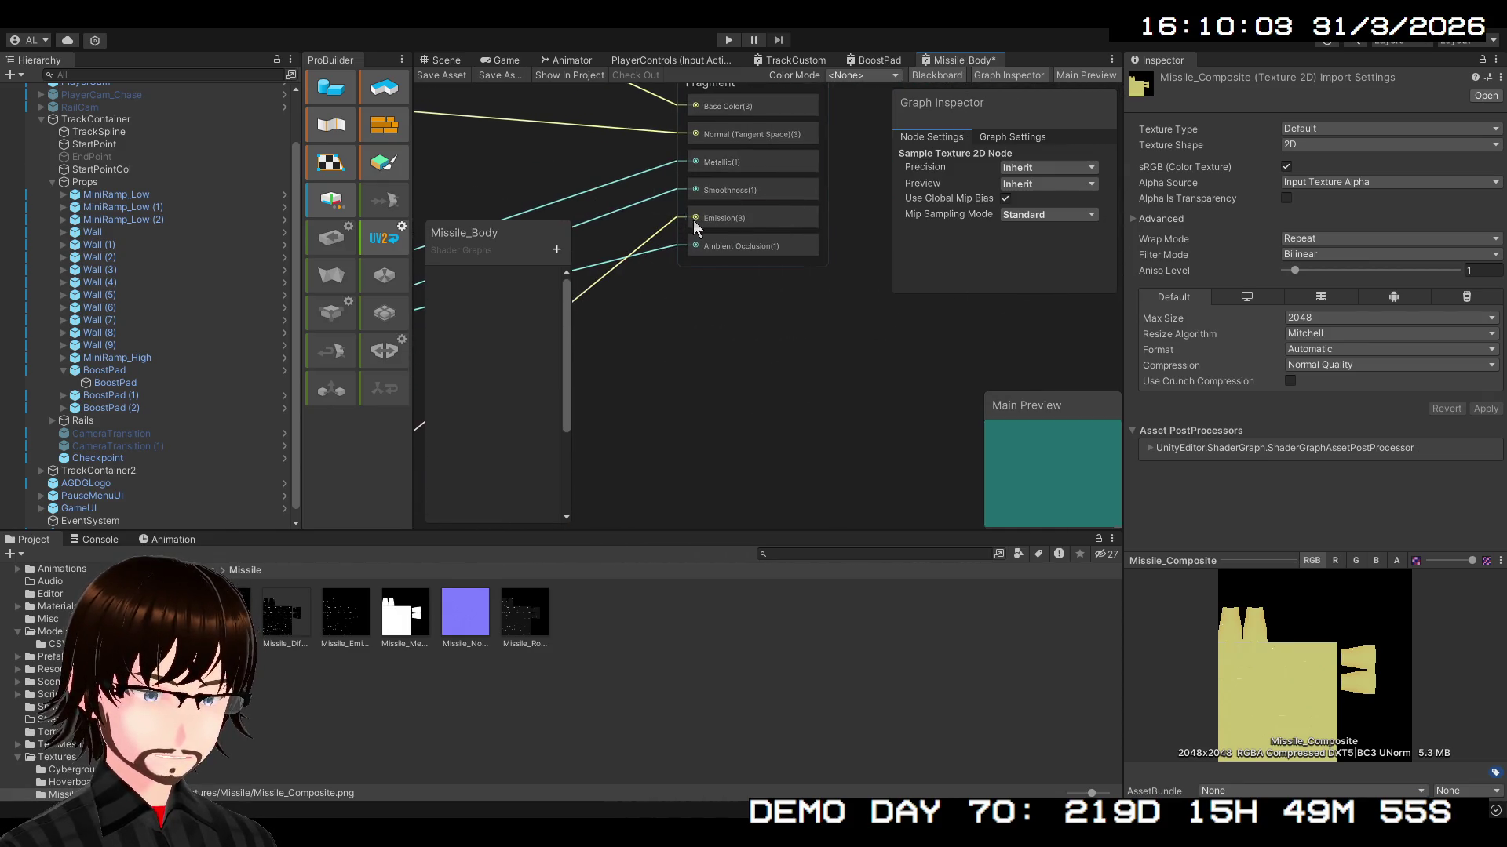
pyautogui.moveTo(695, 328); pyautogui.dragTo(1169, 54)
# - Restore the Replace Color node and arrange it beside the emission sample feeding its In port
pyautogui.scroll(-3, 860, 364)
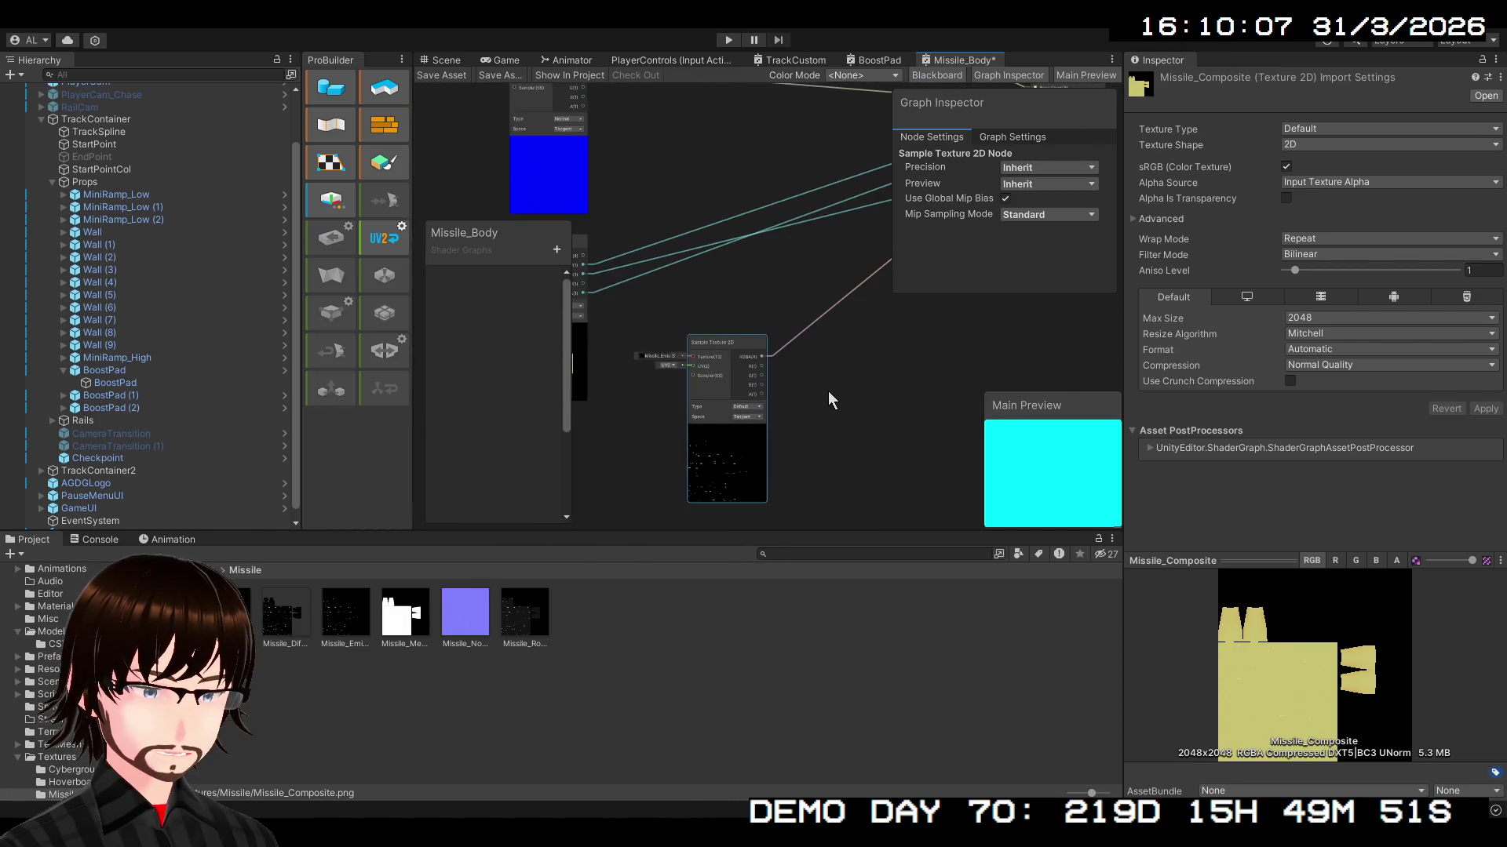
pyautogui.scroll(-1, 718, 374)
pyautogui.moveTo(718, 373)
pyautogui.mouseDown()
pyautogui.moveTo(601, 445)
pyautogui.moveTo(558, 433)
pyautogui.mouseUp()
pyautogui.press('f')
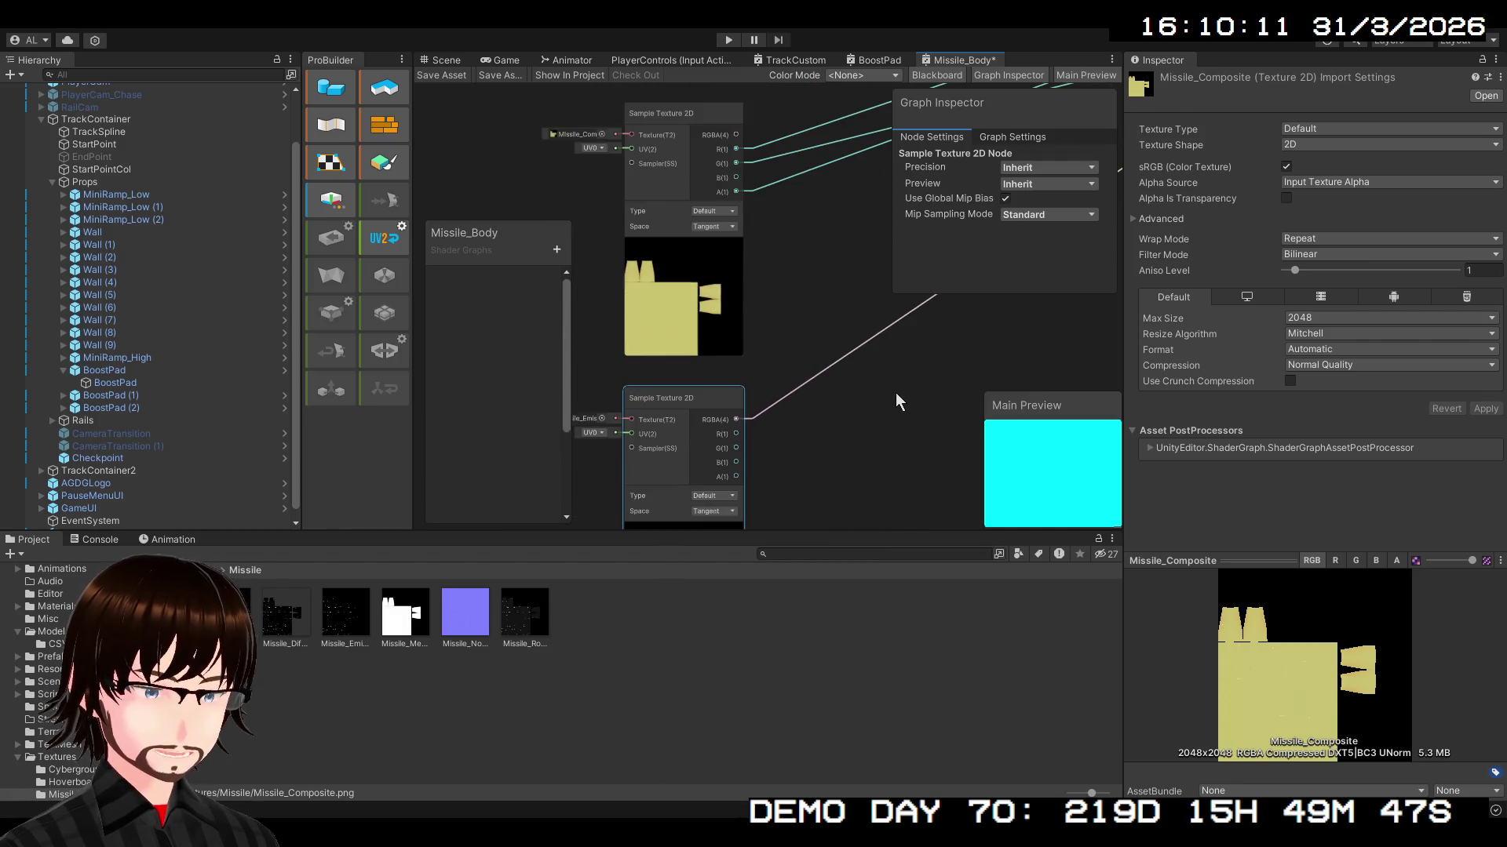
pyautogui.click(896, 394)
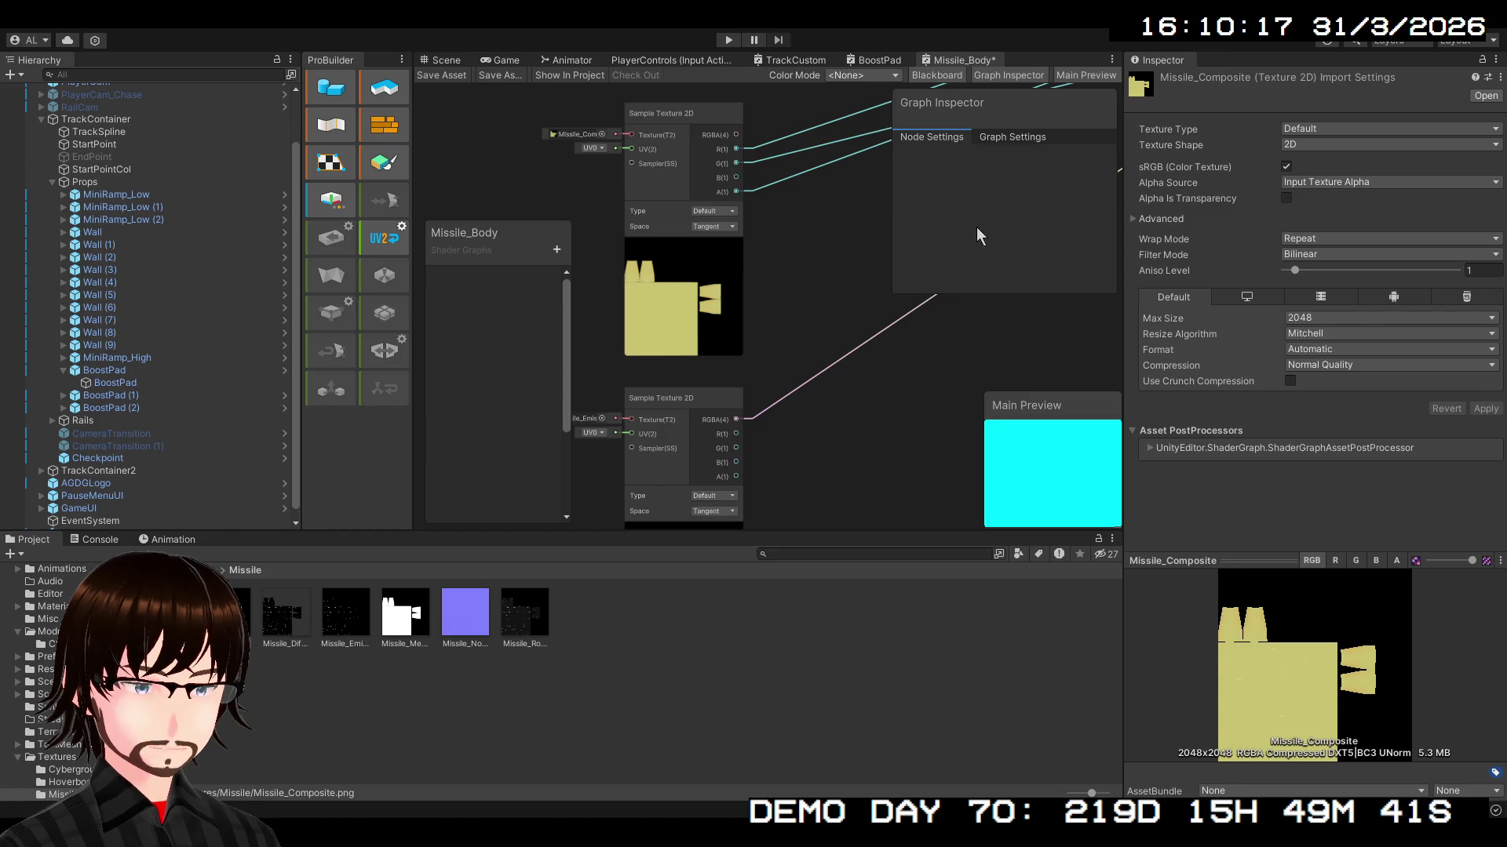
pyautogui.hotkey('ctrl', 'z')
pyautogui.moveTo(927, 347)
pyautogui.mouseDown()
pyautogui.moveTo(839, 331)
pyautogui.moveTo(775, 291)
pyautogui.mouseUp()
pyautogui.moveTo(638, 328)
pyautogui.mouseDown()
pyautogui.moveTo(771, 336)
pyautogui.moveTo(820, 364)
pyautogui.mouseUp()
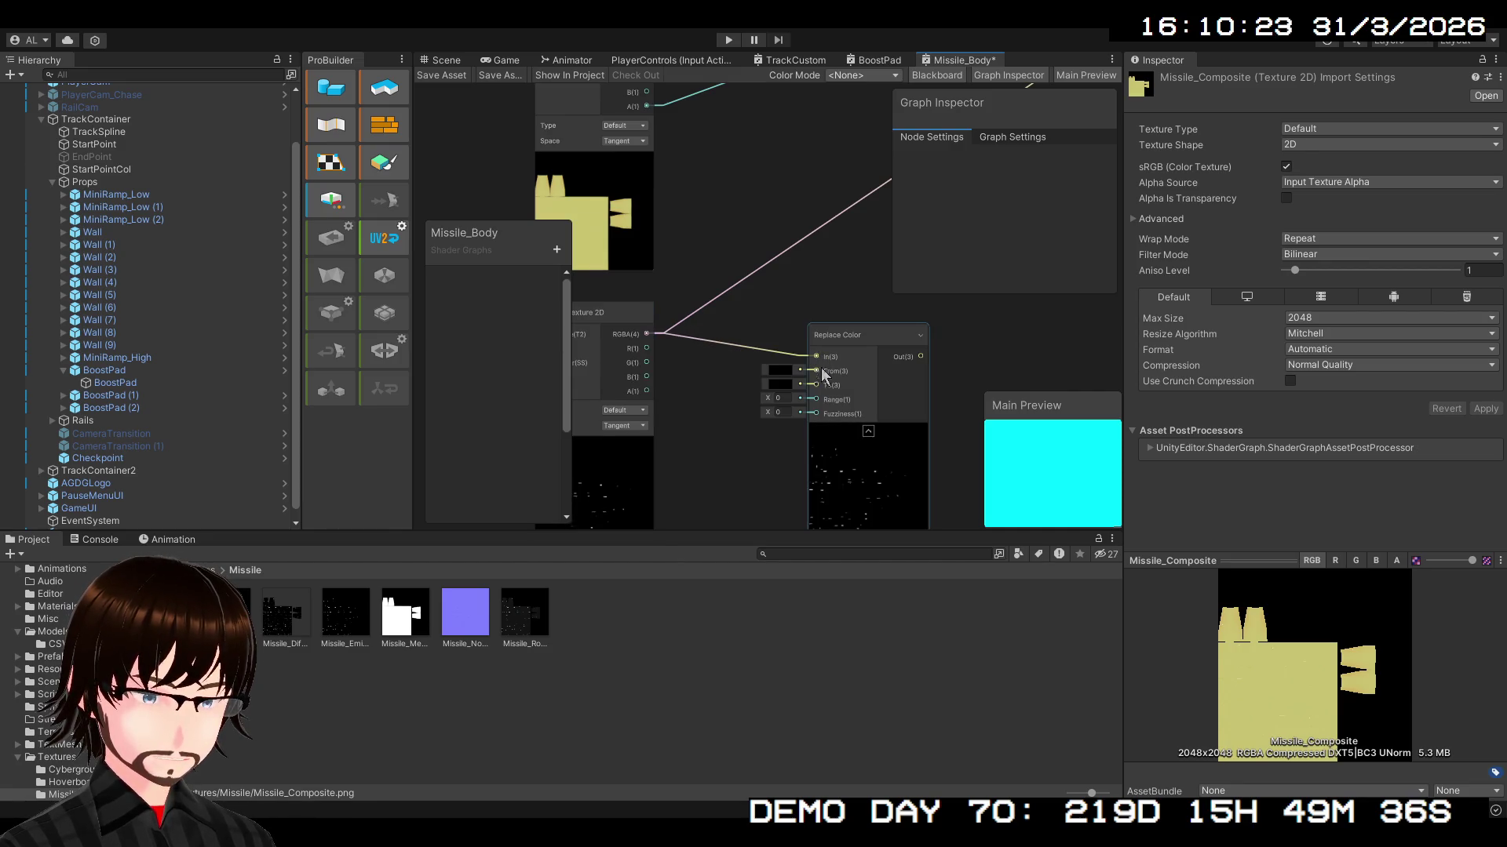
# - Make Replace Color swap white for red and wire its Out into Fragment Emission
pyautogui.click(781, 370)
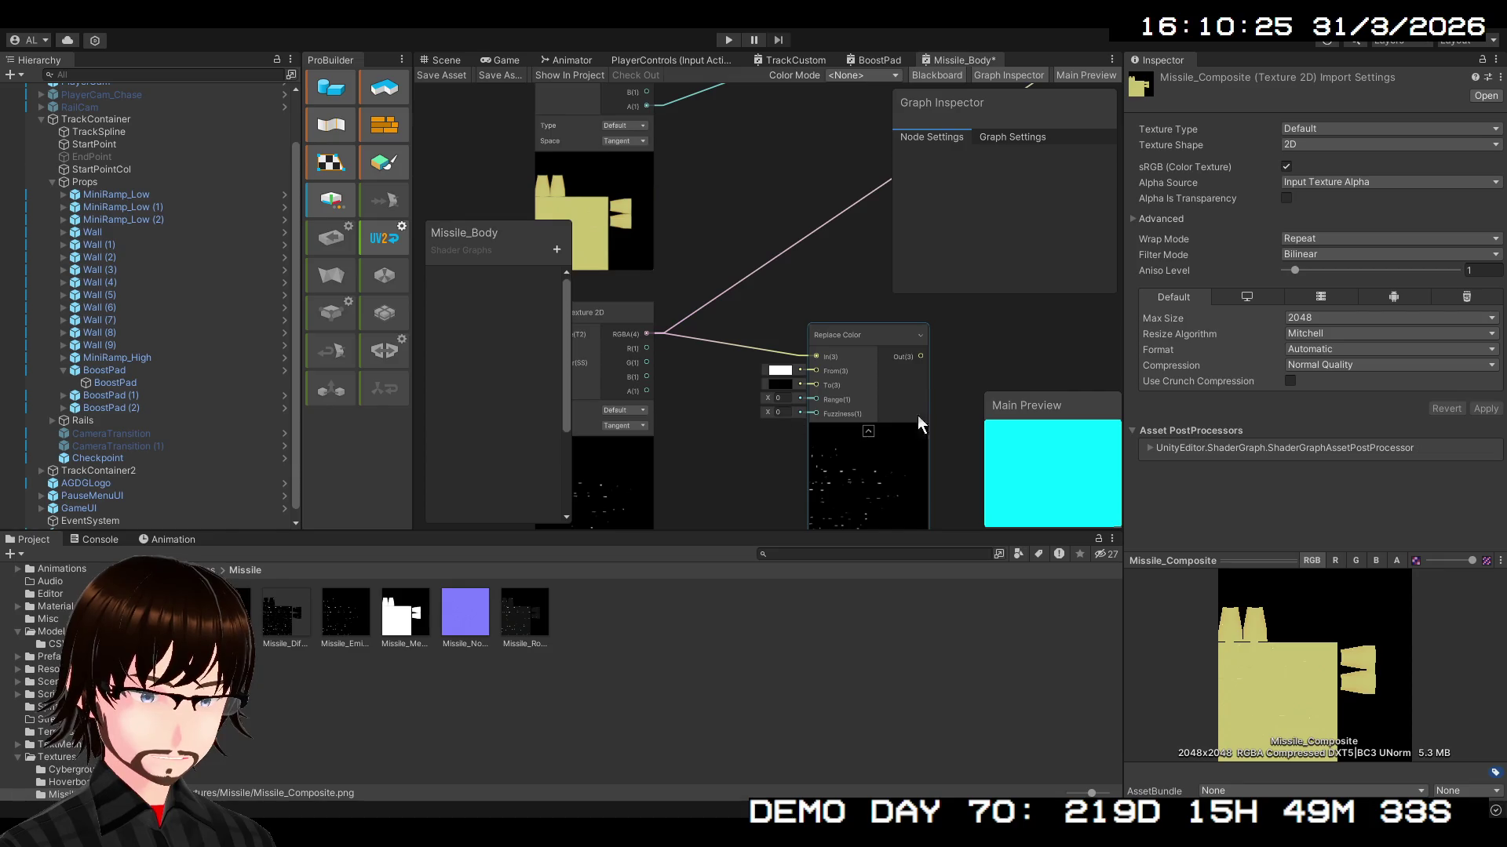
pyautogui.click(780, 384)
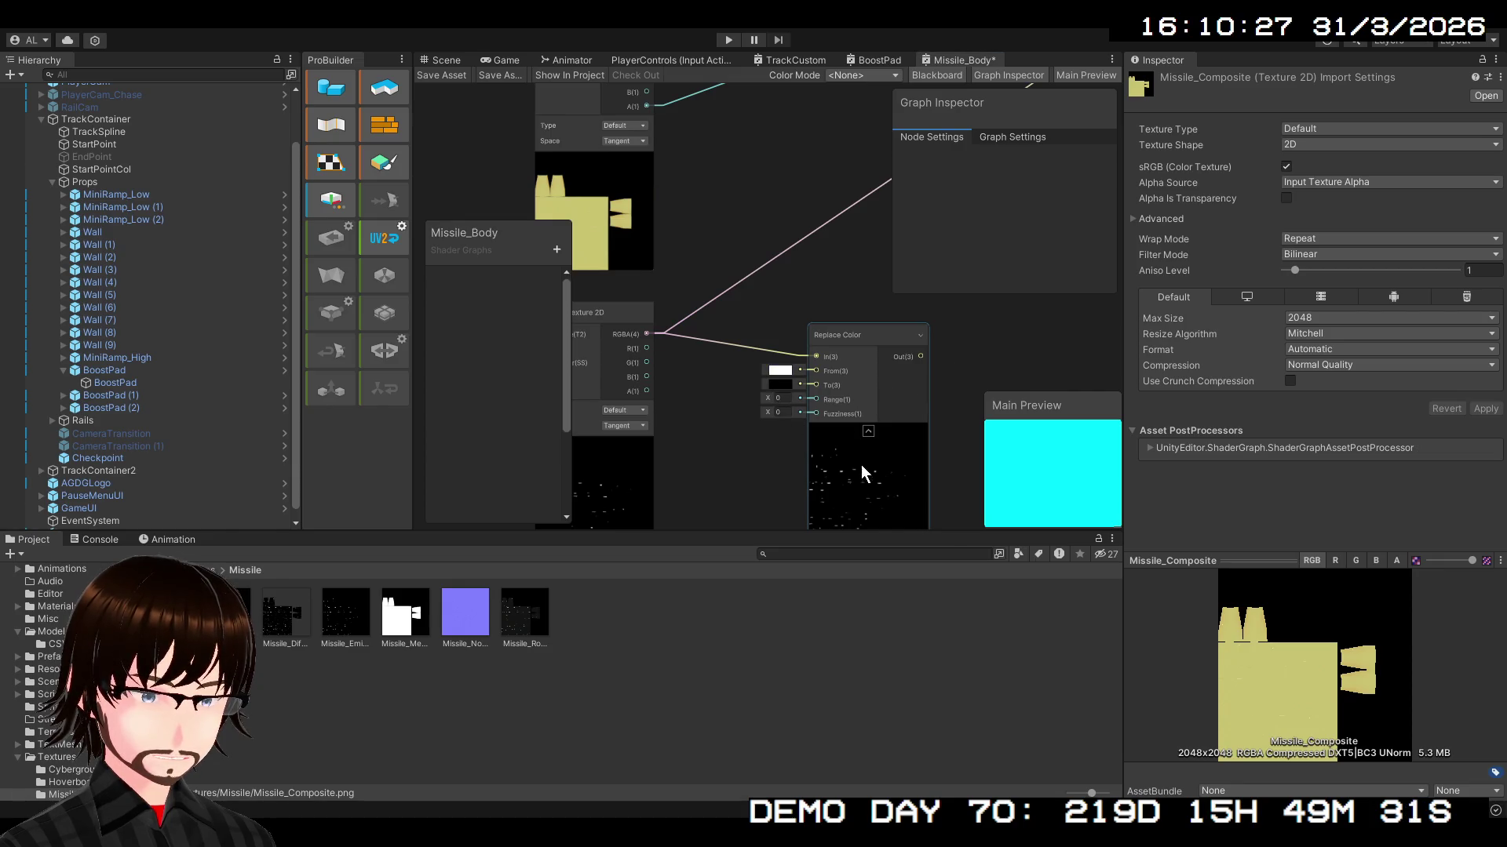
pyautogui.click(953, 402)
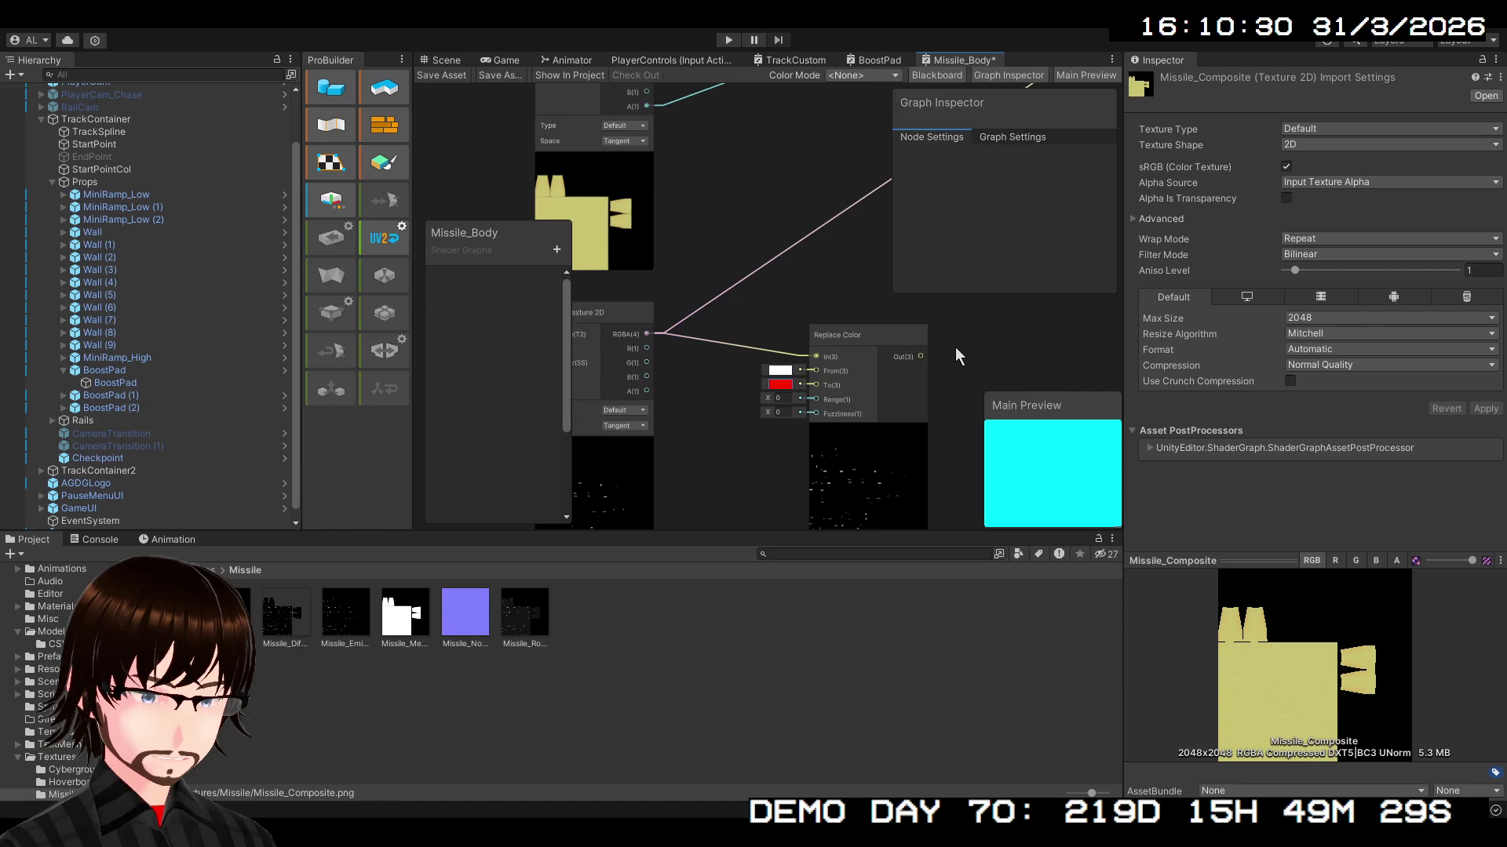
pyautogui.scroll(5, 954, 347)
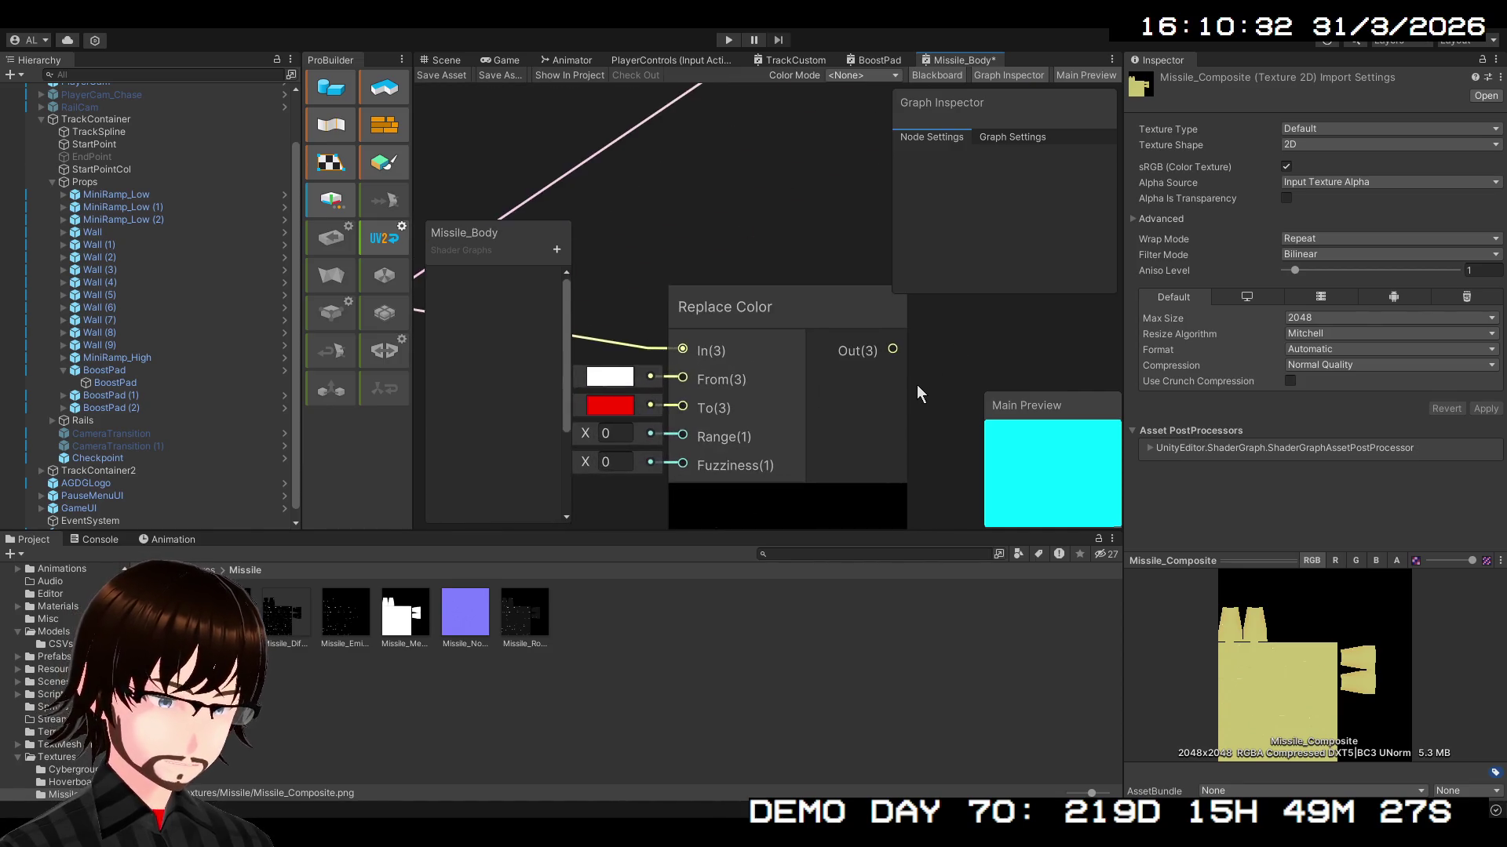
pyautogui.scroll(-8, 902, 385)
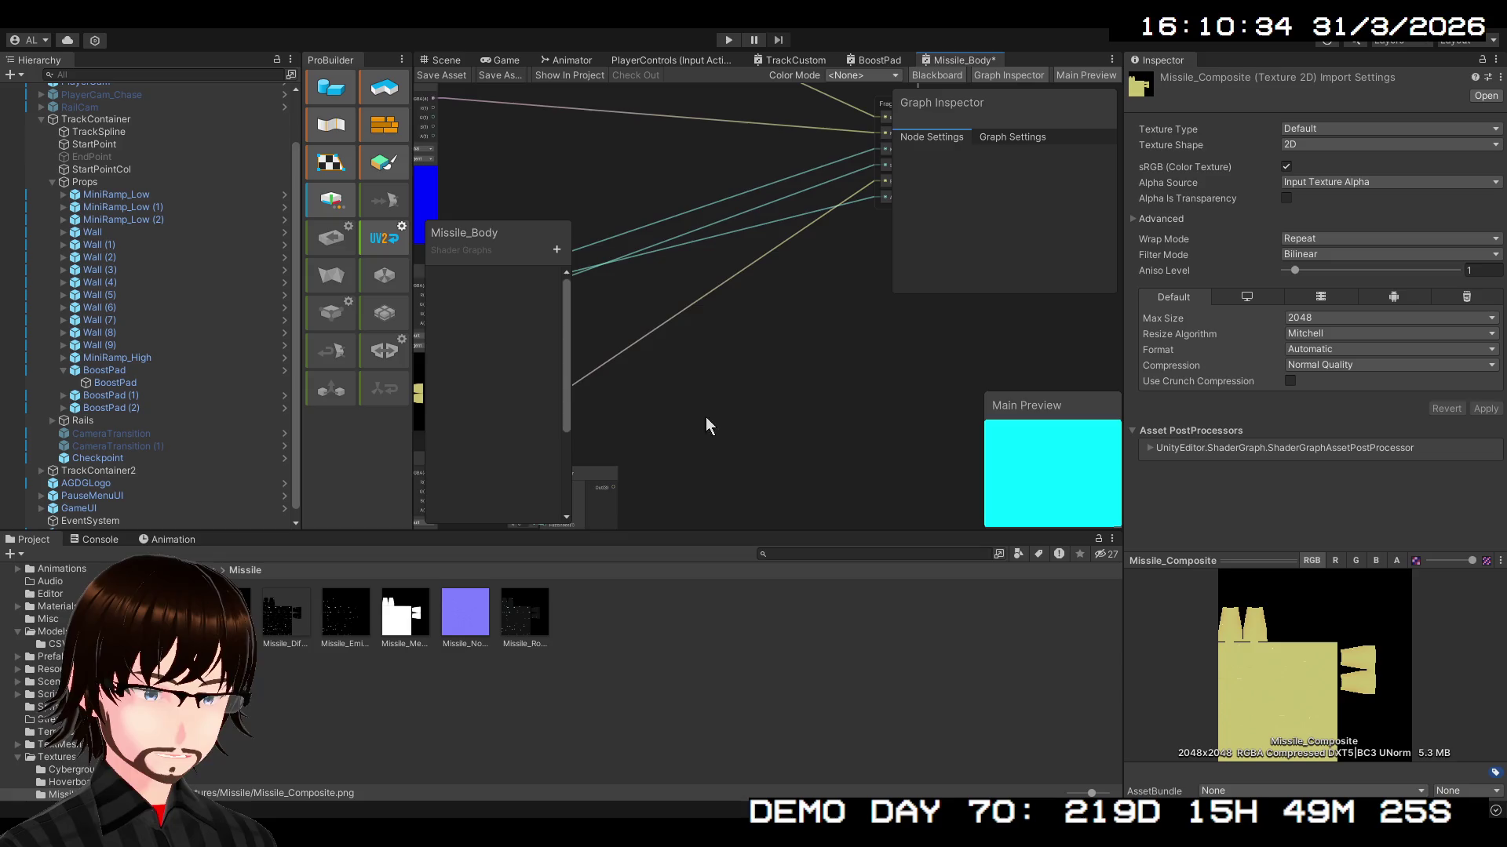
pyautogui.moveTo(645, 463)
pyautogui.mouseDown()
pyautogui.moveTo(797, 309)
pyautogui.moveTo(849, 224)
pyautogui.mouseUp()
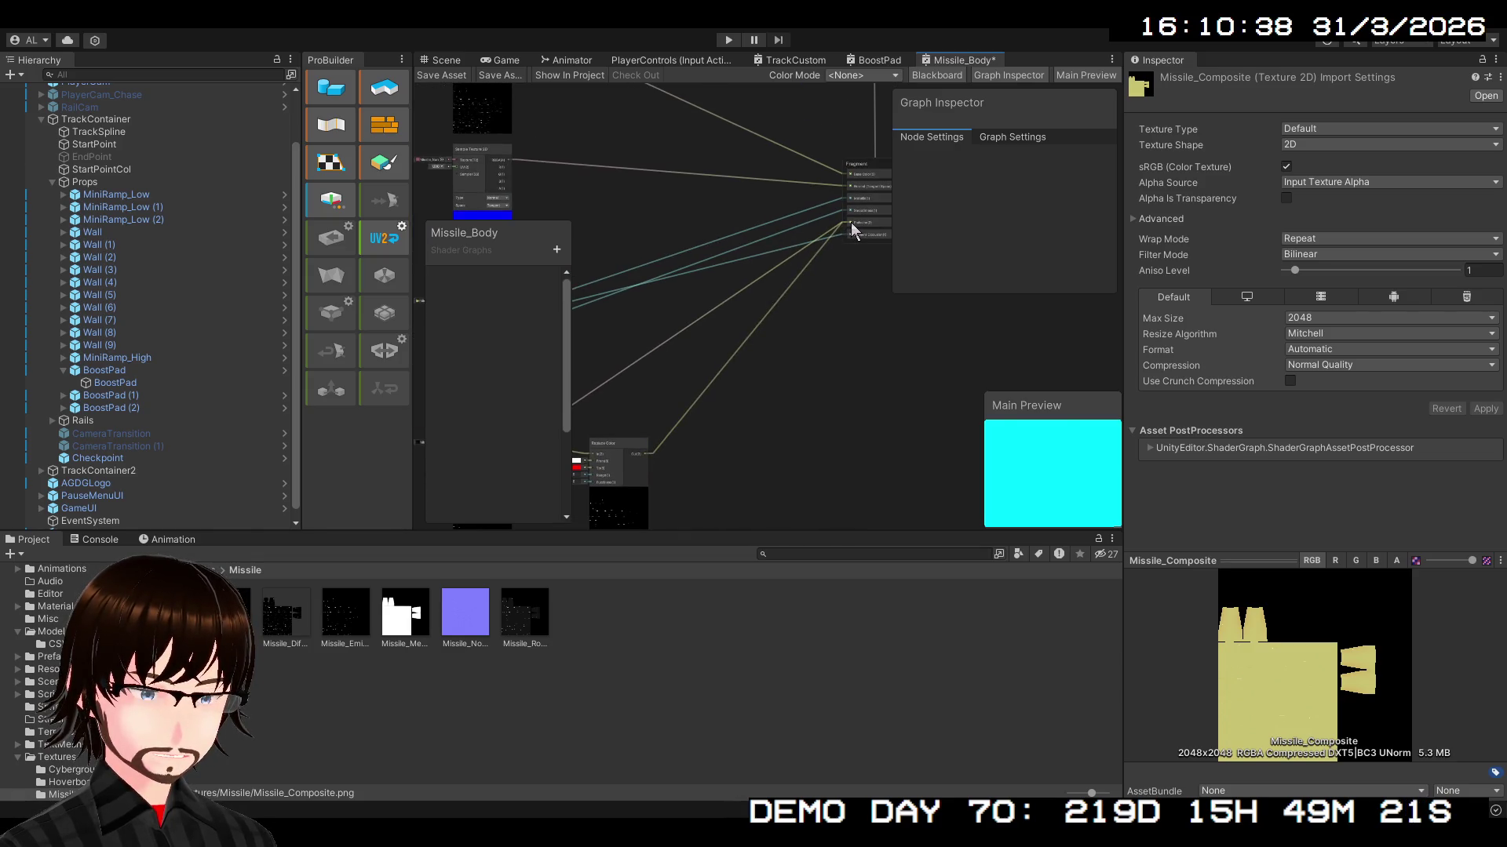
# - Check the preview and scrub the Replace Color Range higher
pyautogui.scroll(5, 846, 341)
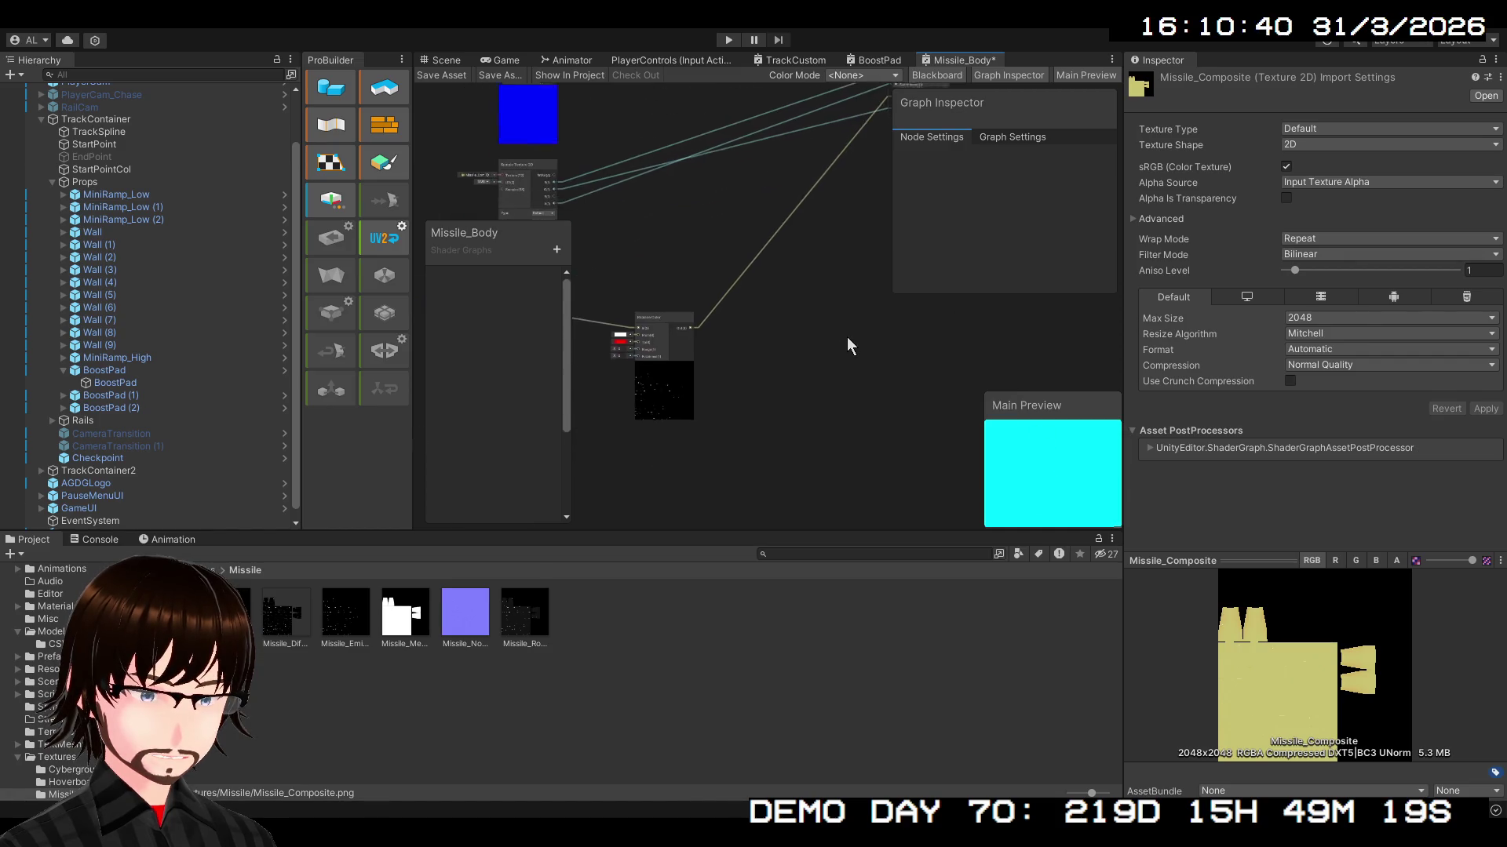
pyautogui.moveTo(1020, 485); pyautogui.dragTo(1038, 446)
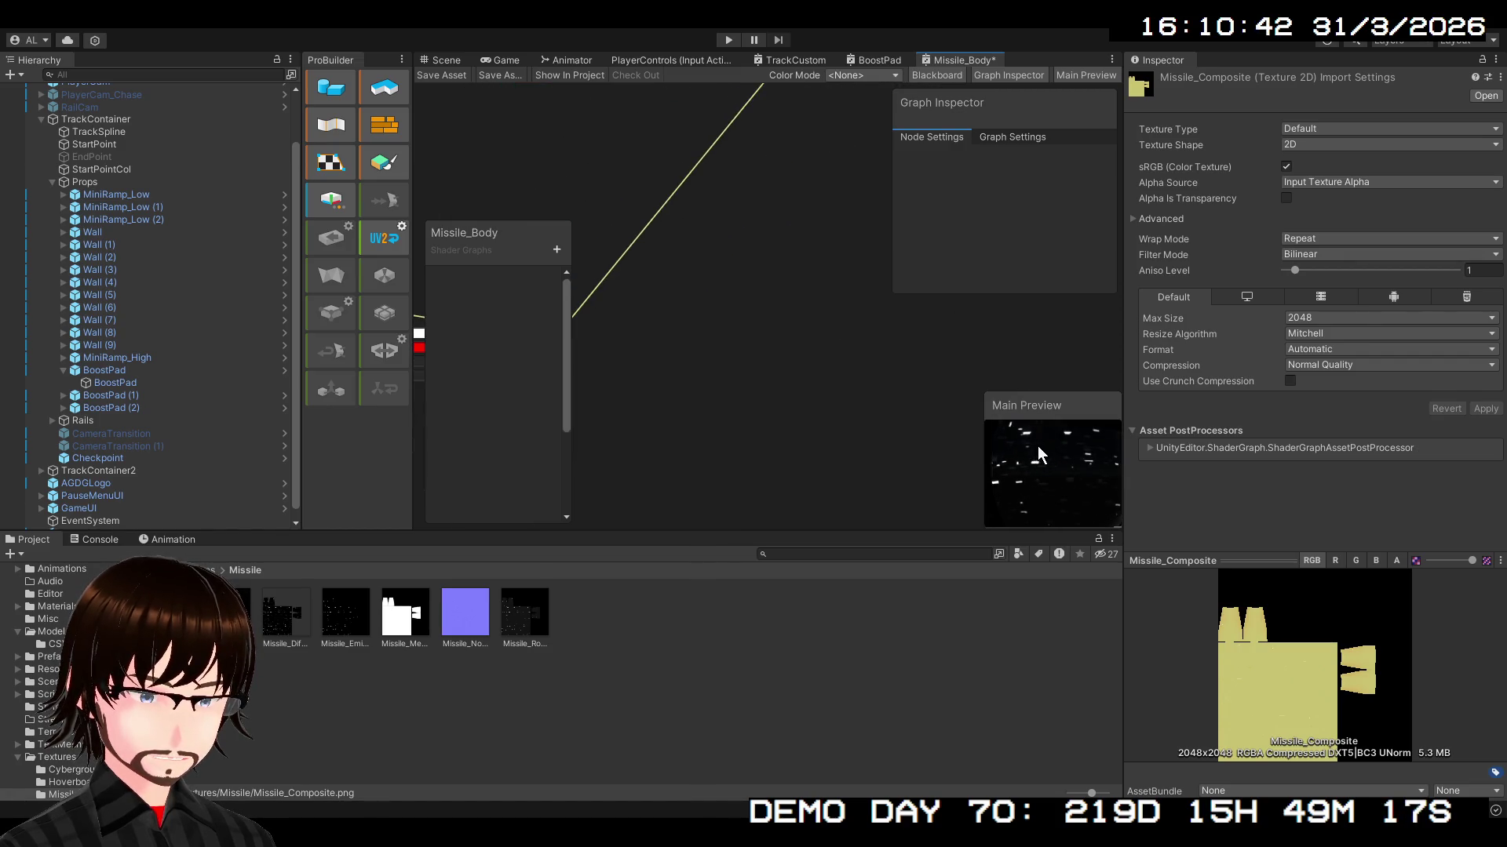
pyautogui.scroll(-3, 657, 406)
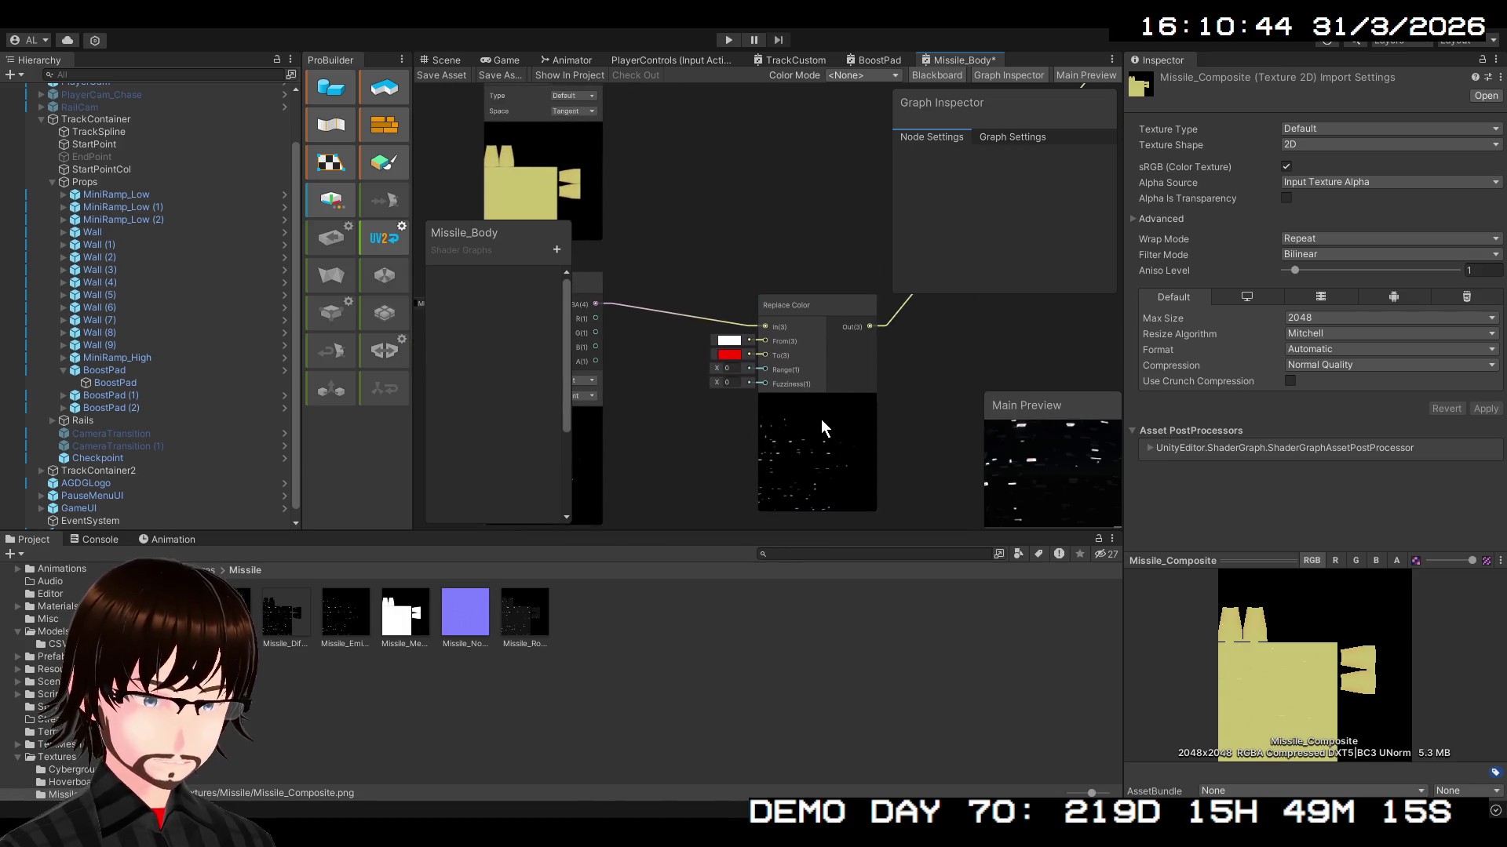
pyautogui.scroll(4, 830, 347)
pyautogui.moveTo(643, 243)
pyautogui.mouseDown()
pyautogui.moveTo(630, 239)
pyautogui.moveTo(685, 234)
pyautogui.moveTo(671, 234)
pyautogui.mouseUp()
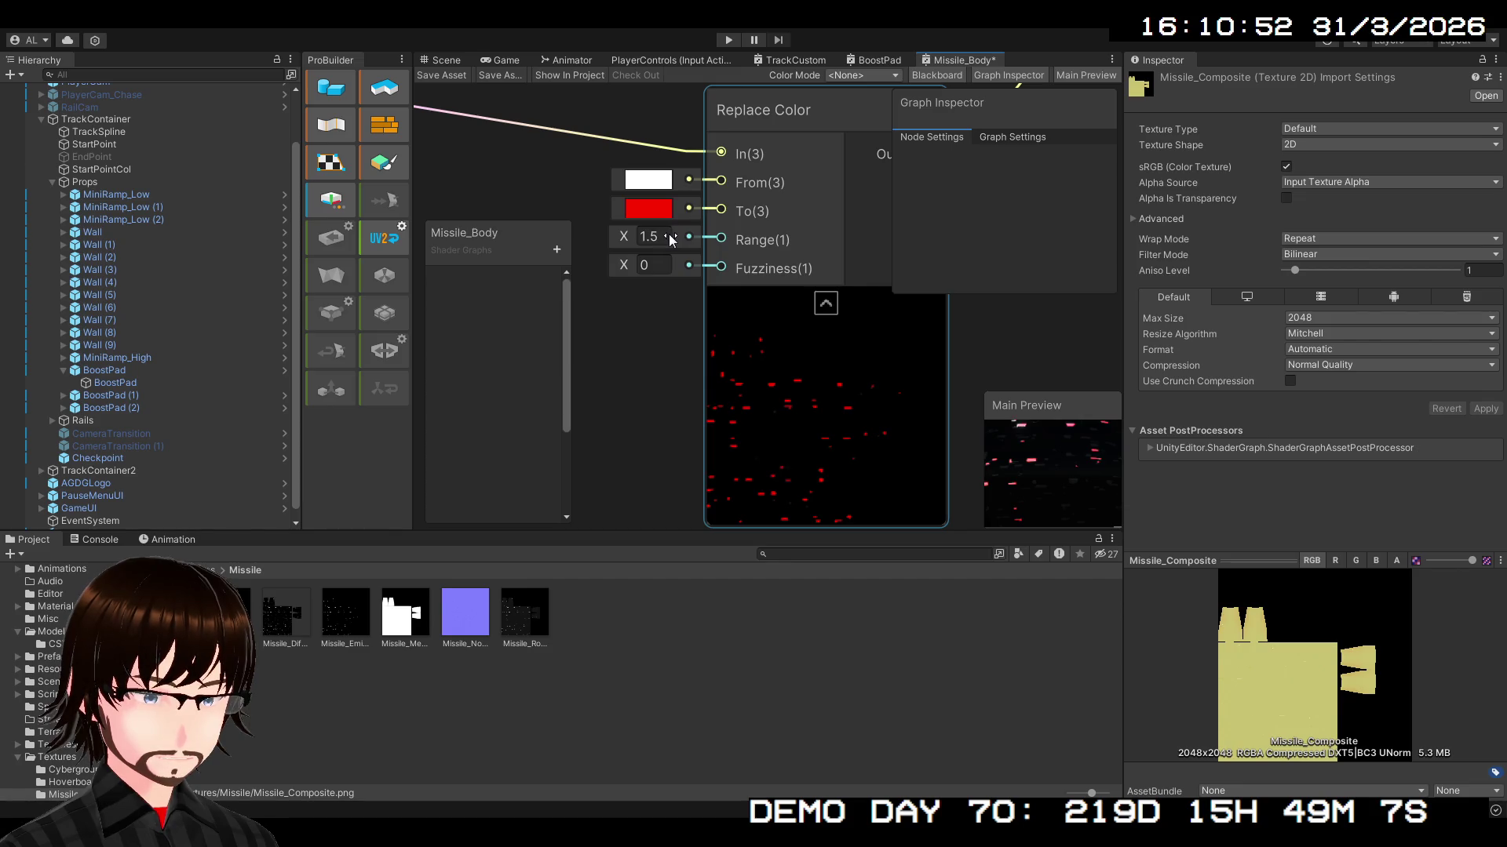
# - Set the Replace Color Fuzziness to 0
pyautogui.scroll(5, 817, 412)
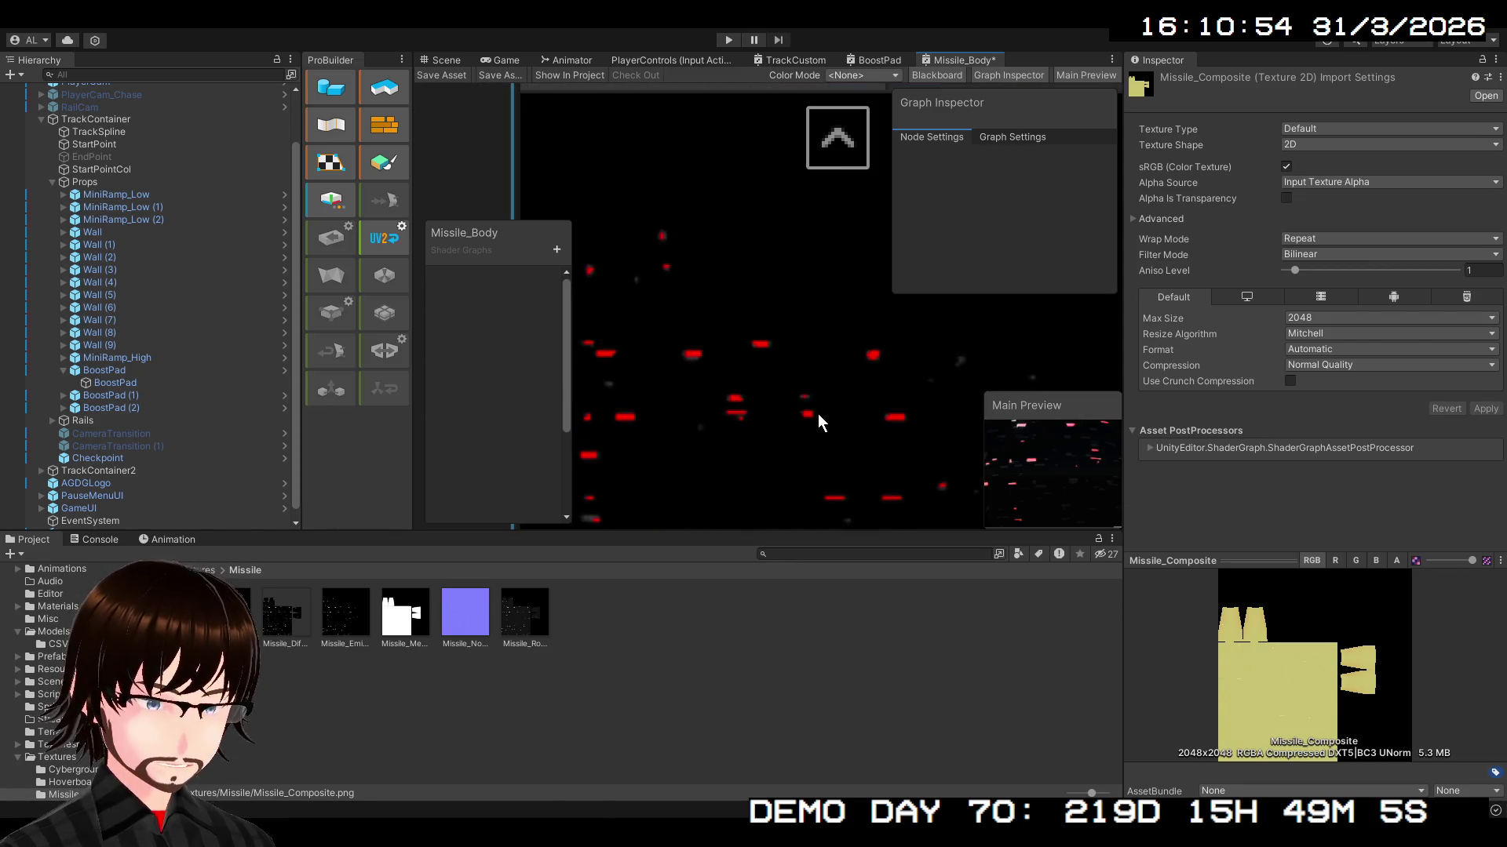
pyautogui.scroll(1, 743, 364)
pyautogui.scroll(-3, 742, 364)
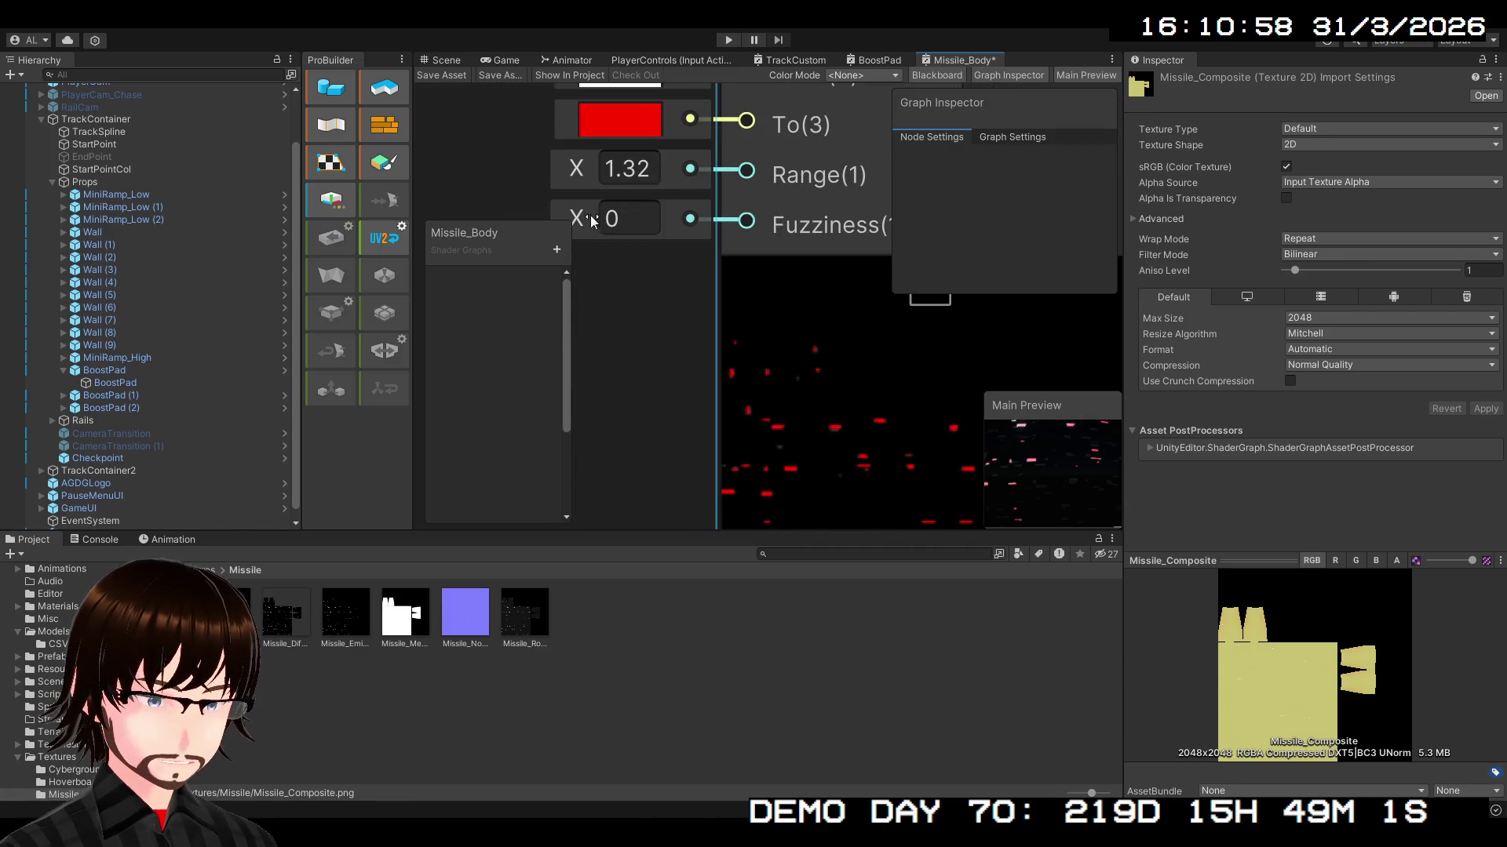
pyautogui.moveTo(582, 216)
pyautogui.mouseDown()
pyautogui.moveTo(610, 216)
pyautogui.moveTo(565, 222)
pyautogui.mouseUp()
pyautogui.click(615, 223)
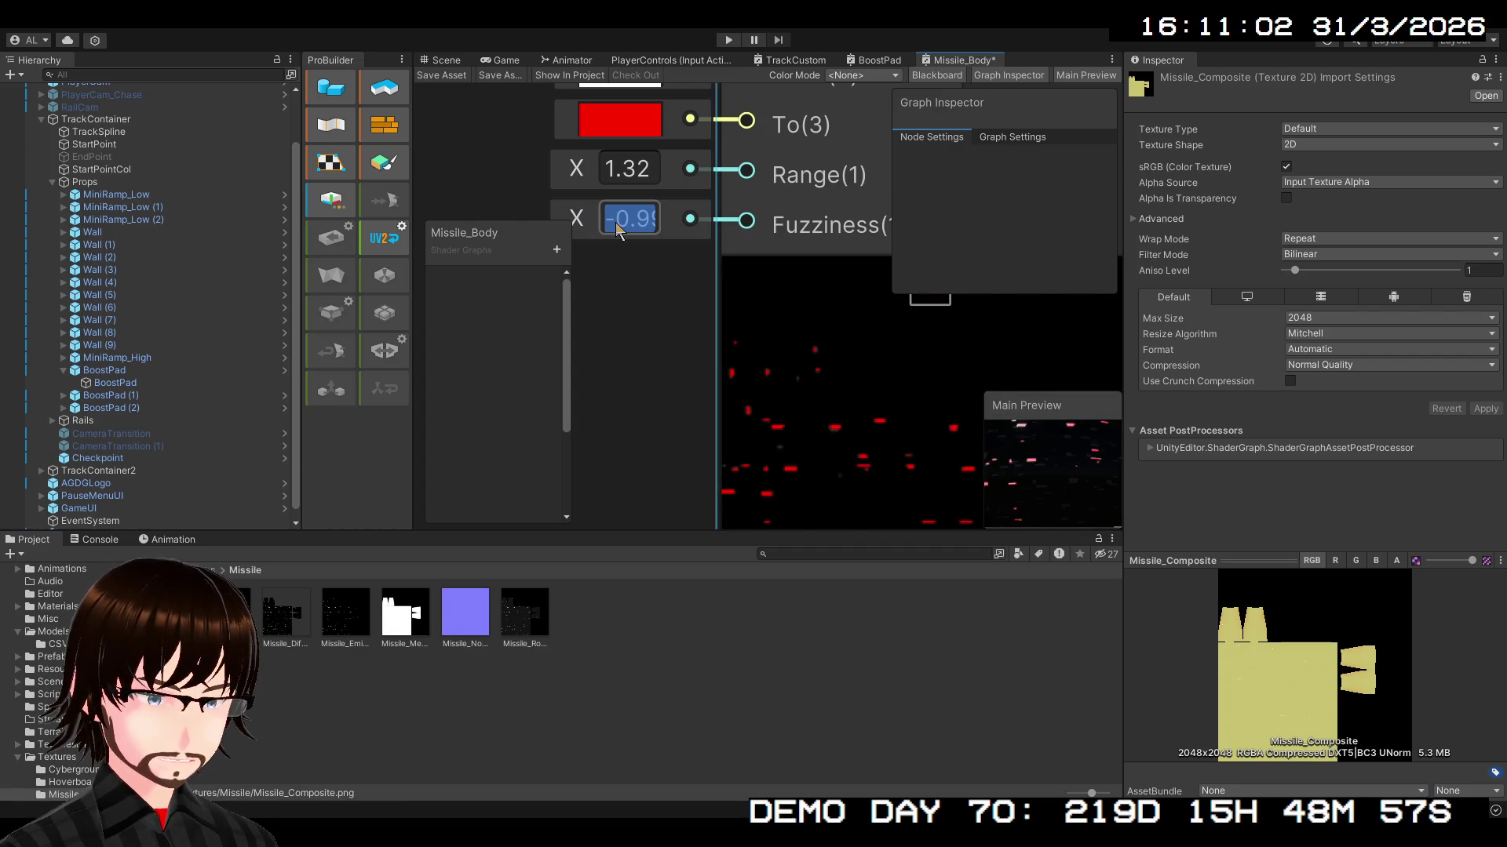
pyautogui.write('0')
pyautogui.press('Return')
# - Scrub the Range to about 1.65 and turn the preview to compare
pyautogui.moveTo(575, 172)
pyautogui.mouseDown()
pyautogui.moveTo(541, 179)
pyautogui.moveTo(568, 179)
pyautogui.mouseUp()
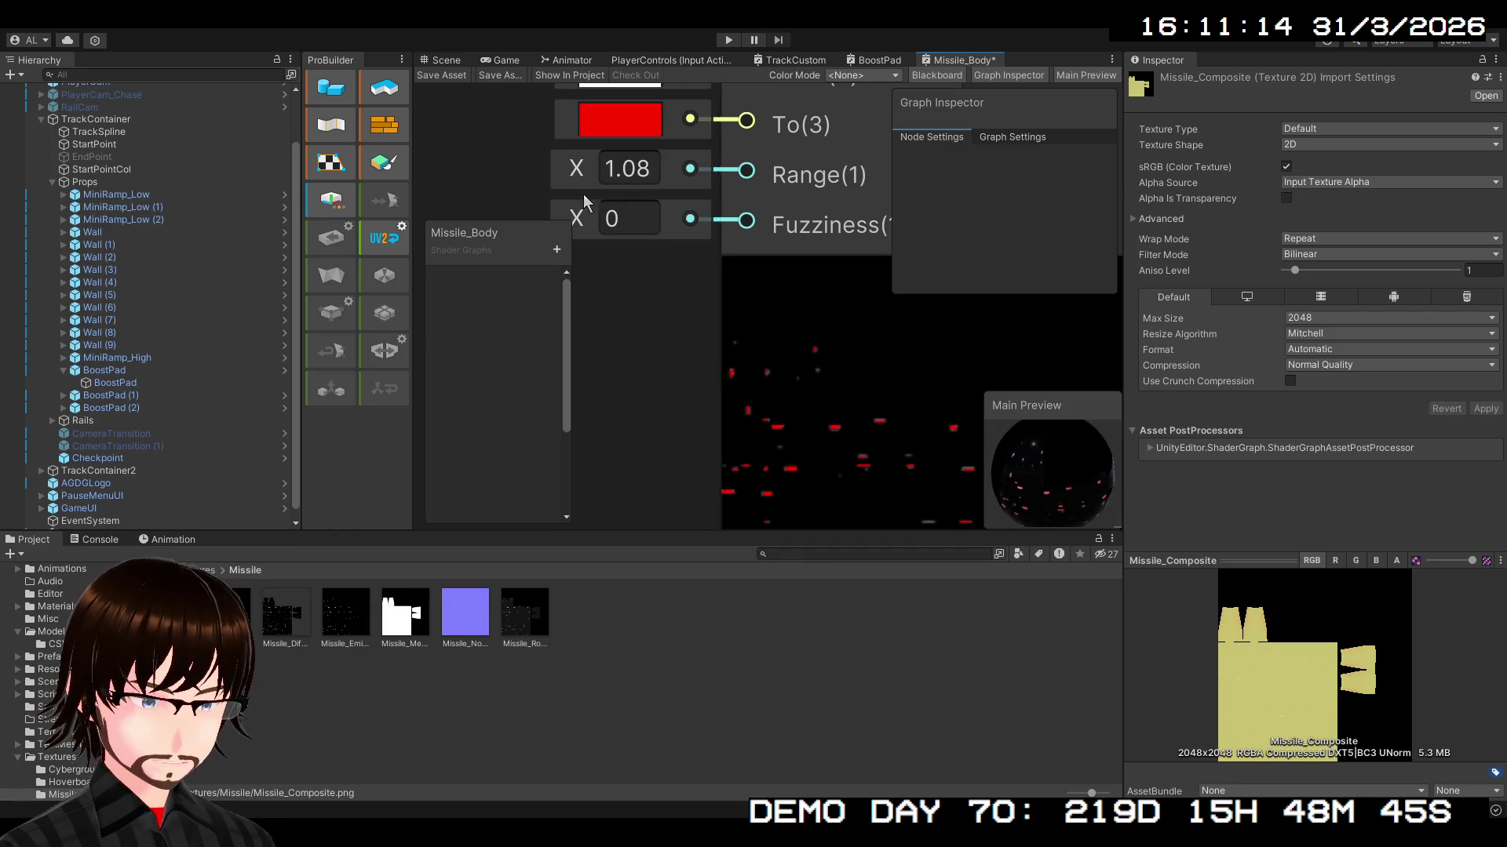
pyautogui.moveTo(581, 171); pyautogui.dragTo(601, 171)
pyautogui.moveTo(596, 171); pyautogui.dragTo(595, 171)
pyautogui.scroll(3, 1057, 465)
pyautogui.moveTo(1064, 460)
pyautogui.mouseDown()
pyautogui.moveTo(1084, 467)
pyautogui.moveTo(1060, 486)
pyautogui.mouseUp()
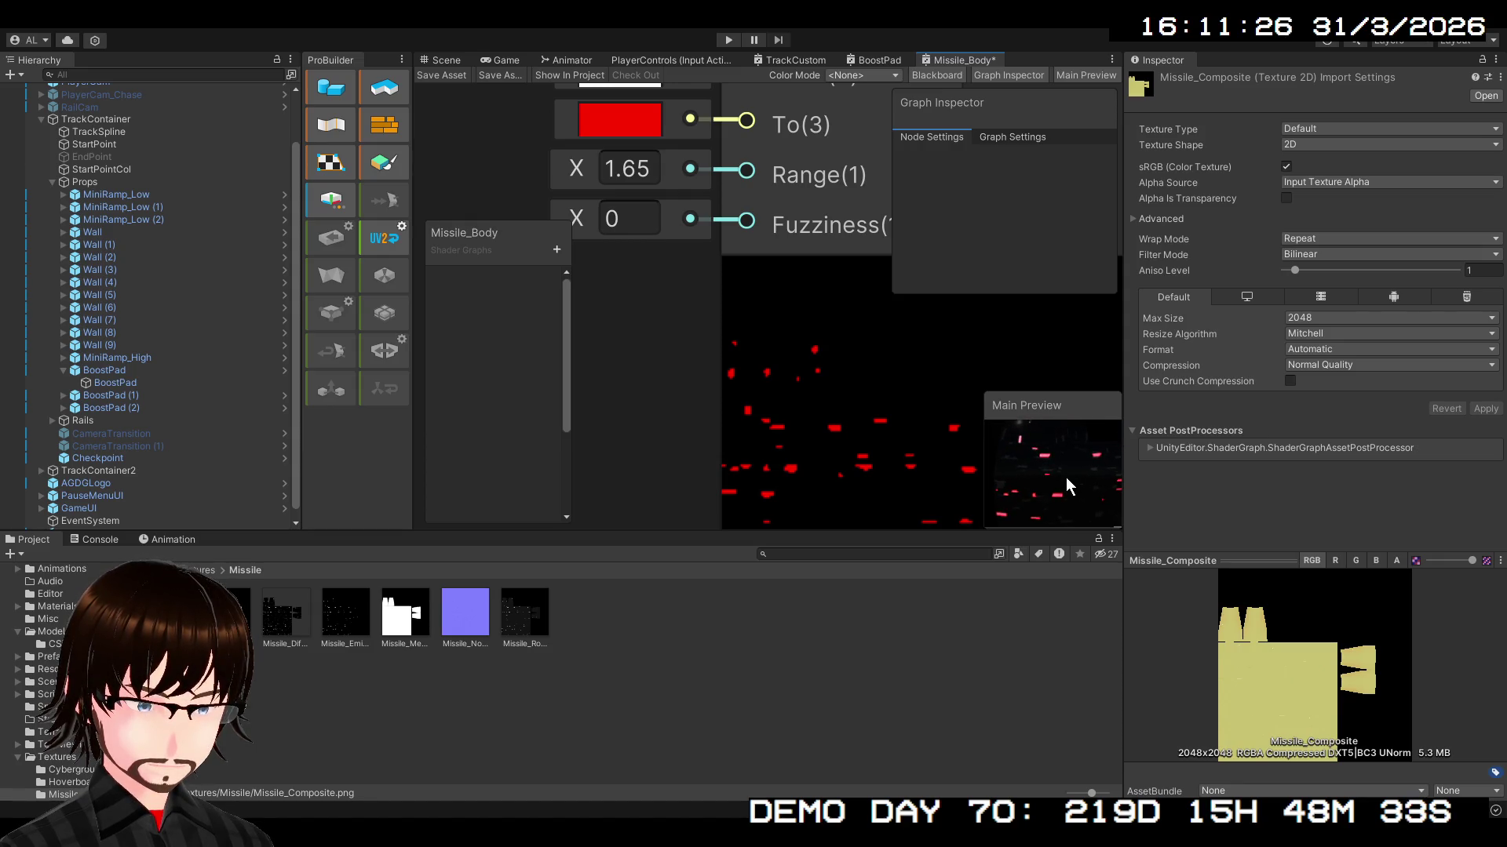
pyautogui.scroll(-5, 903, 381)
pyautogui.moveTo(841, 405)
pyautogui.mouseDown()
pyautogui.moveTo(733, 478)
pyautogui.moveTo(703, 403)
pyautogui.mouseUp()
# - Enter a Range value of 1.5 on the Replace Color node
pyautogui.scroll(2, 698, 392)
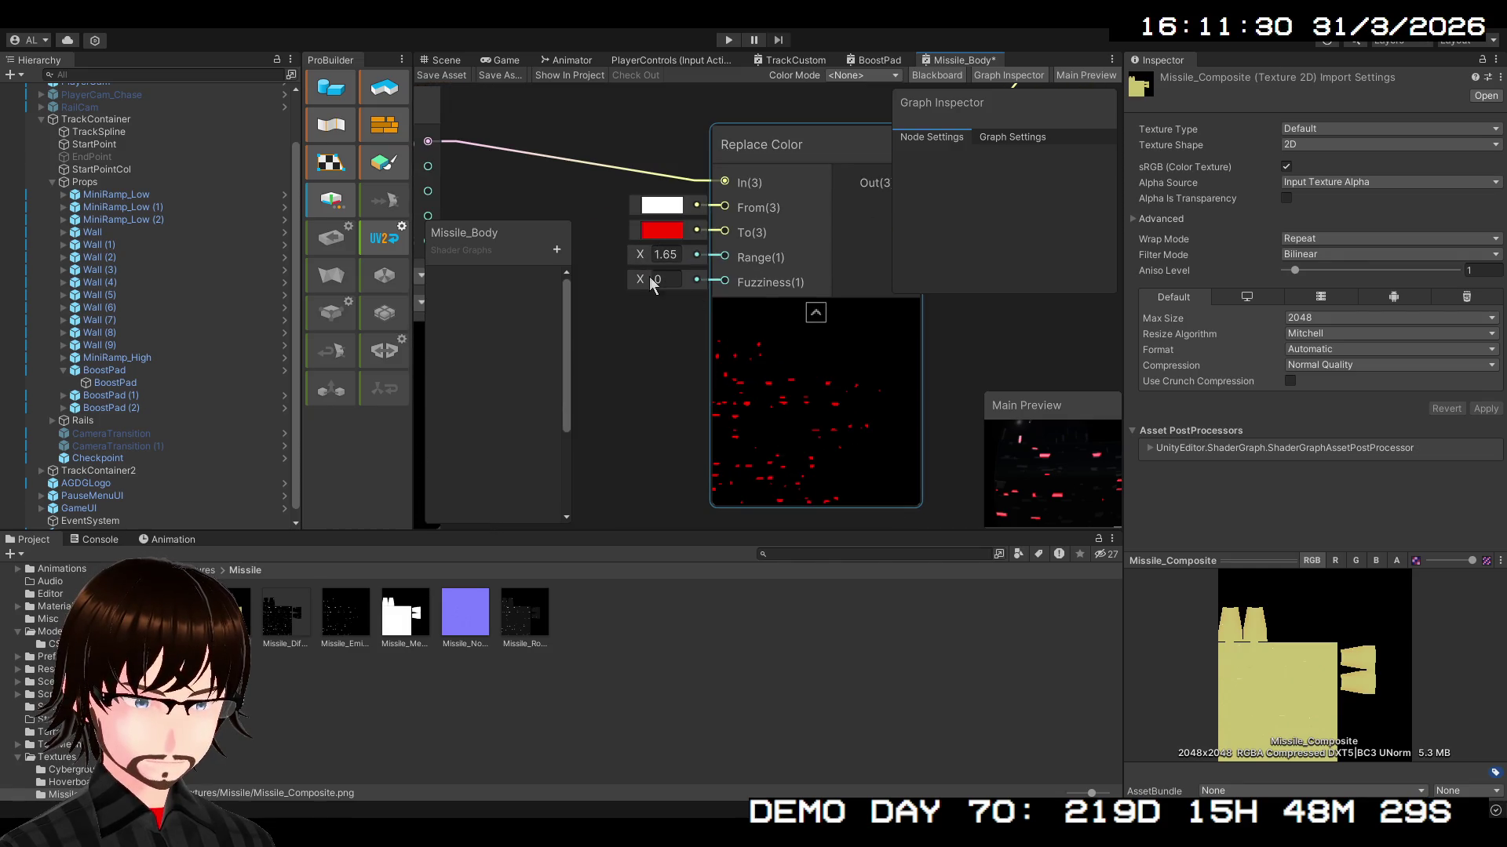
pyautogui.moveTo(643, 276); pyautogui.dragTo(646, 279)
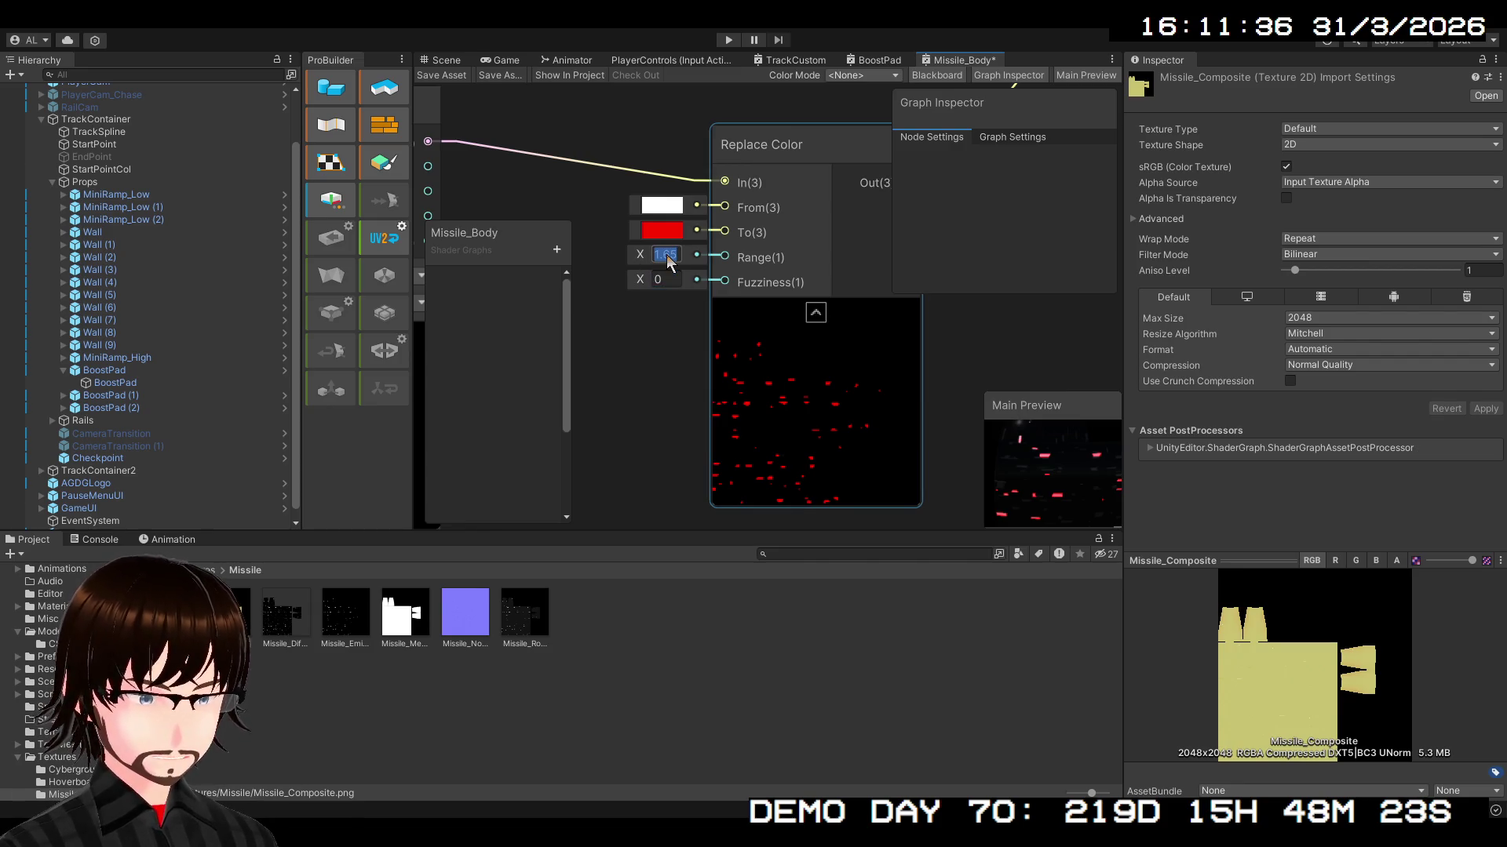
pyautogui.write('2')
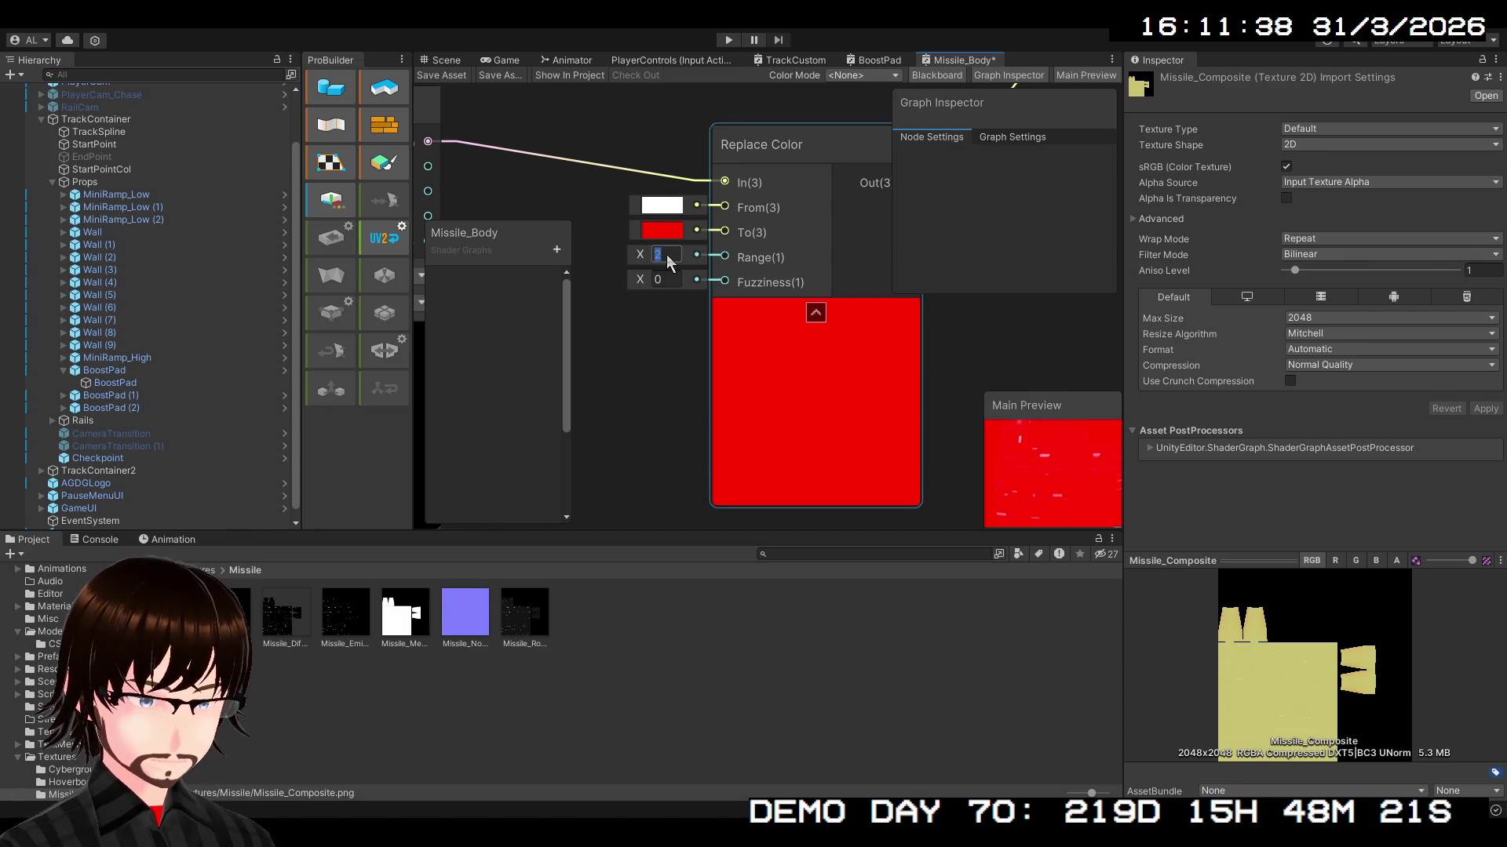
pyautogui.press('BackSpace')
pyautogui.write('1.5')
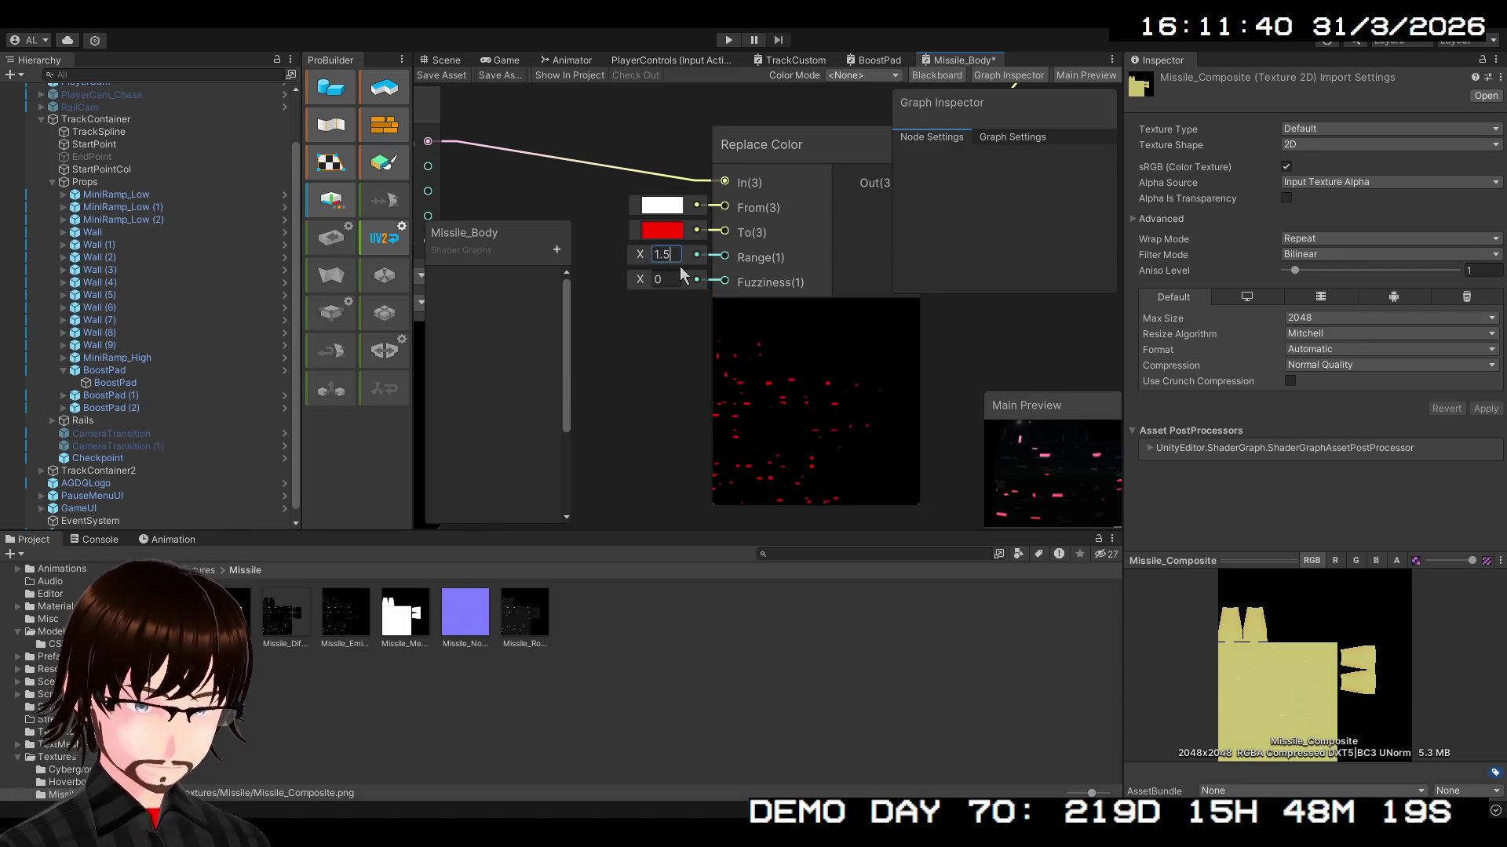
# - Rotate the missile preview and pan the graph to the Fragment output
pyautogui.scroll(5, 847, 418)
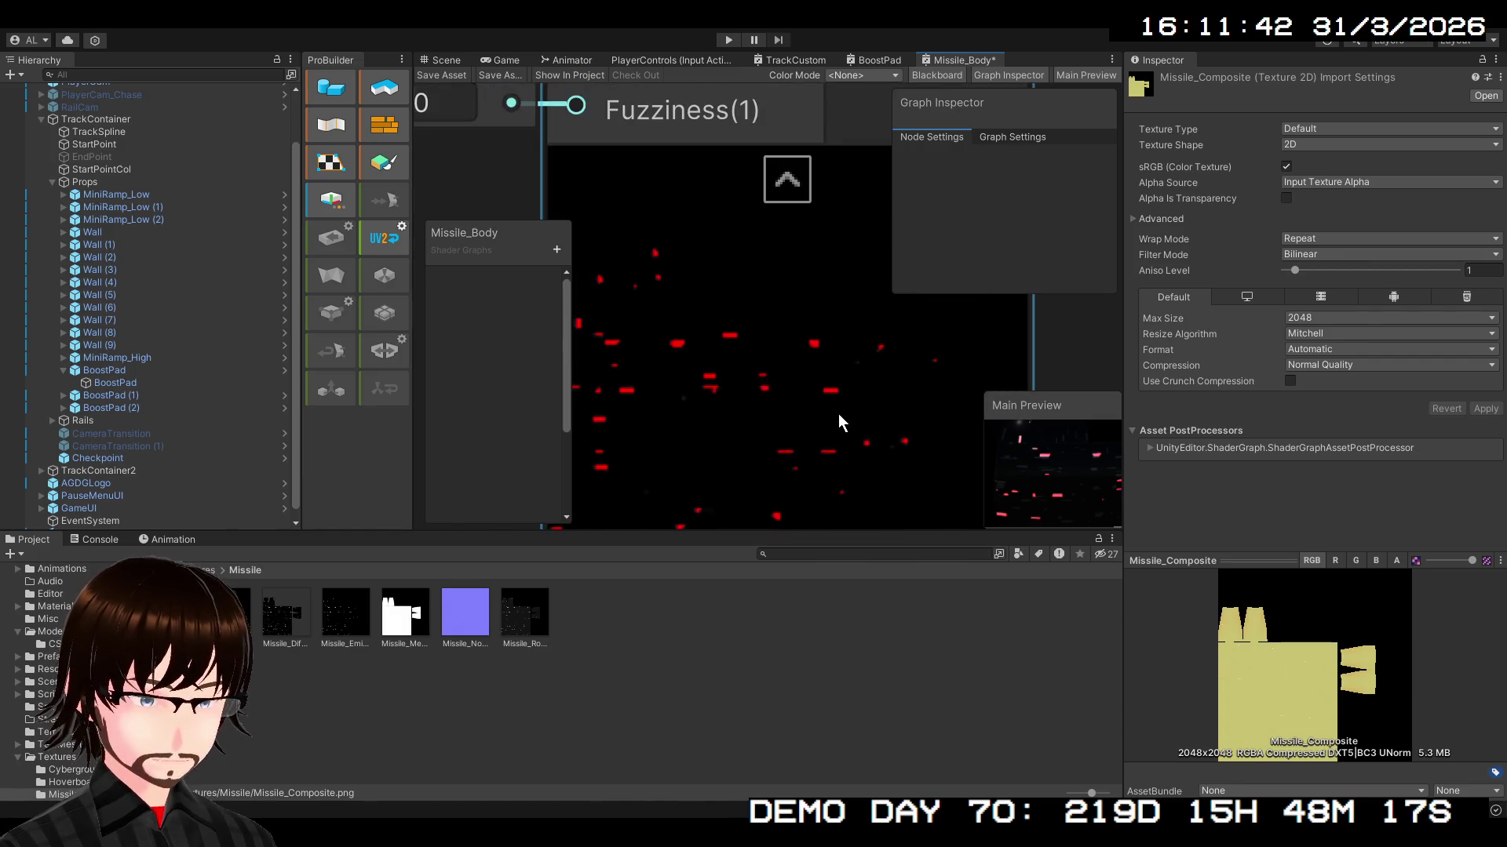
pyautogui.scroll(3, 1071, 465)
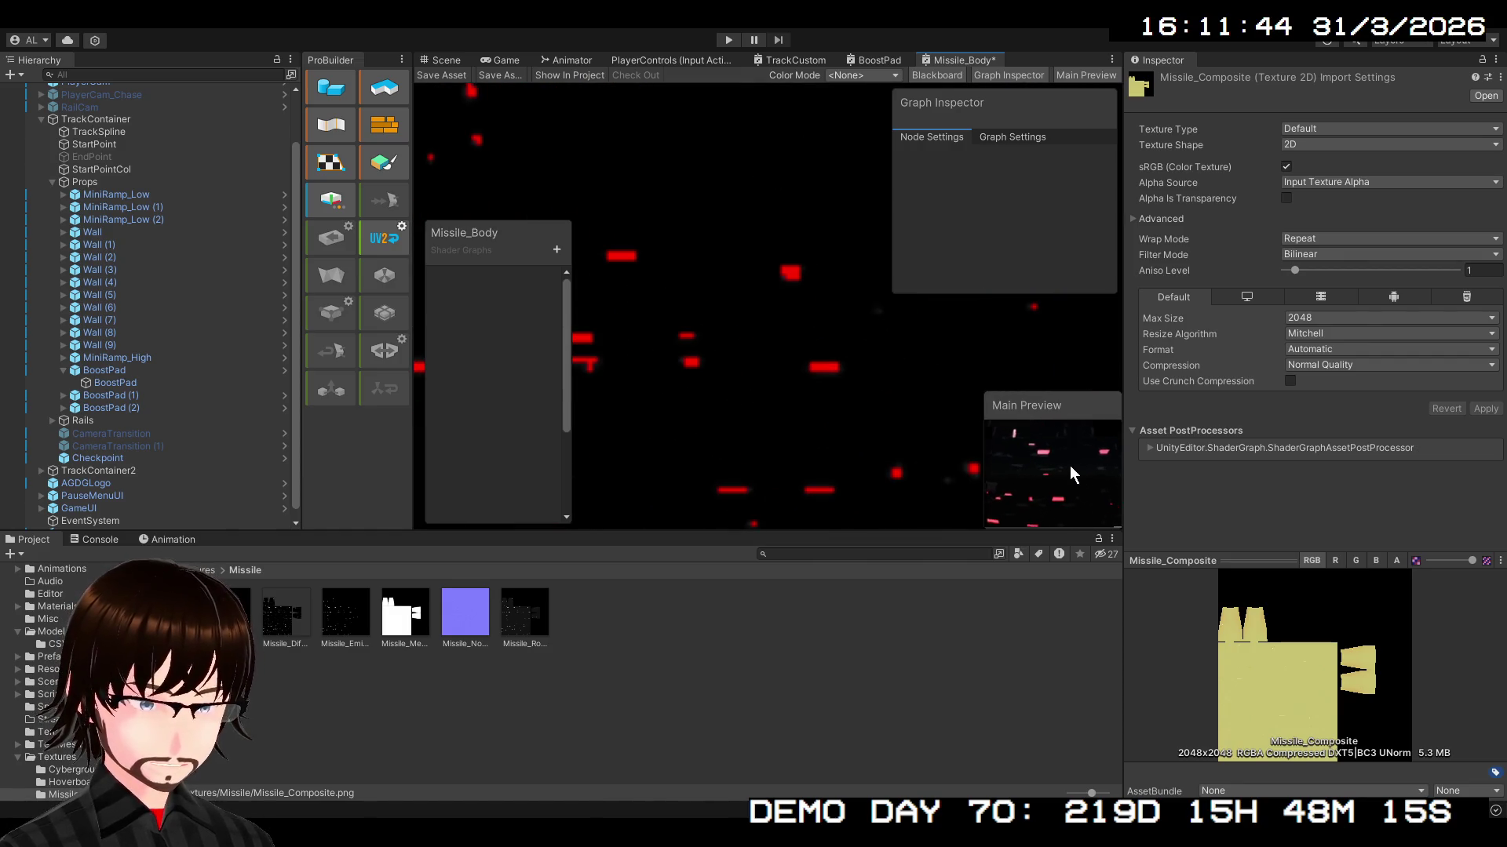
pyautogui.moveTo(1070, 464)
pyautogui.mouseDown()
pyautogui.moveTo(1001, 469)
pyautogui.moveTo(982, 453)
pyautogui.moveTo(1062, 440)
pyautogui.mouseUp()
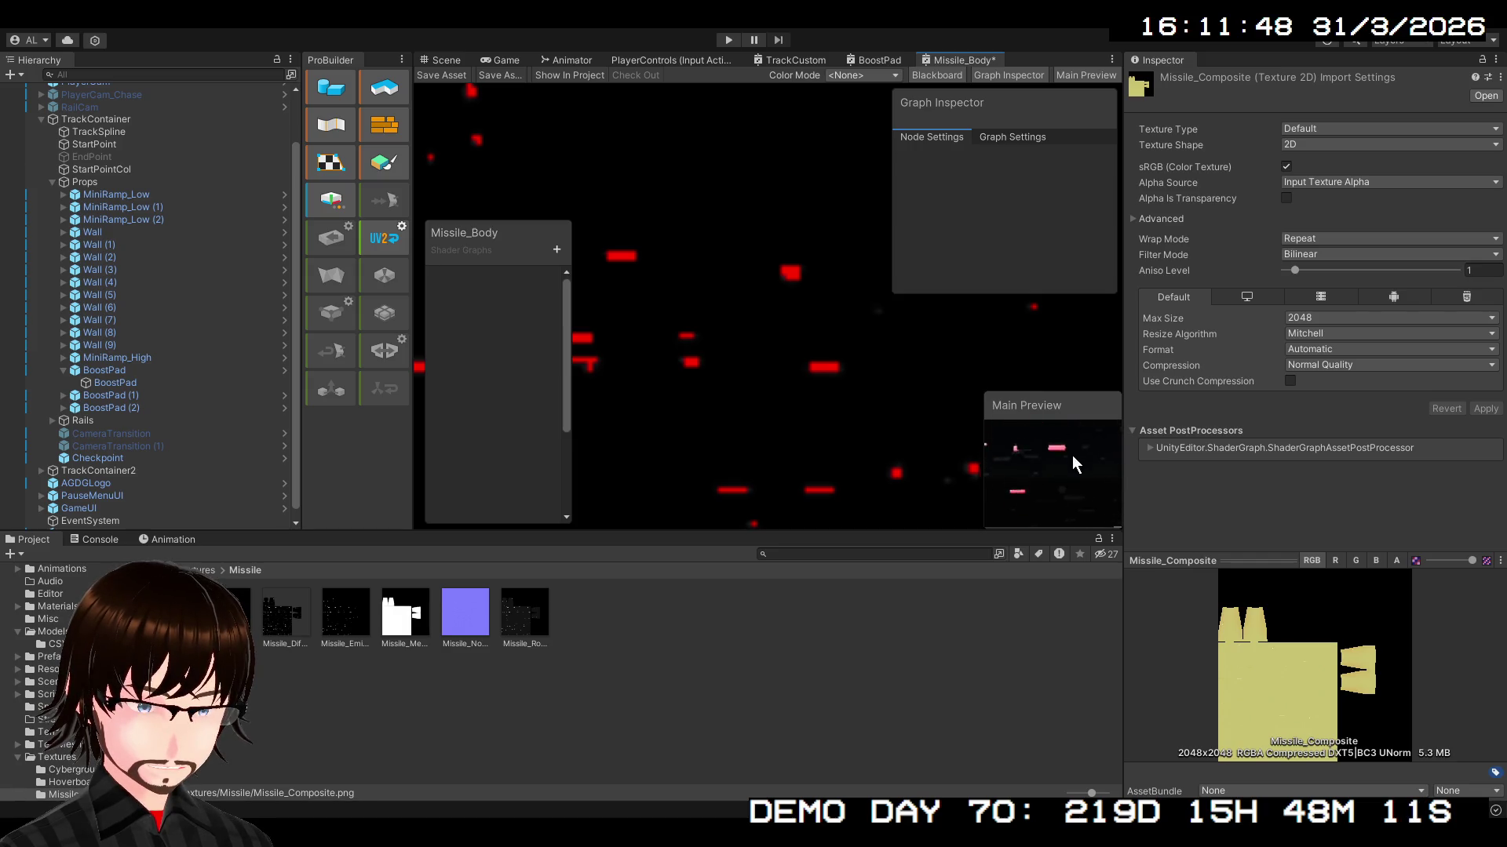
pyautogui.scroll(-3, 1059, 471)
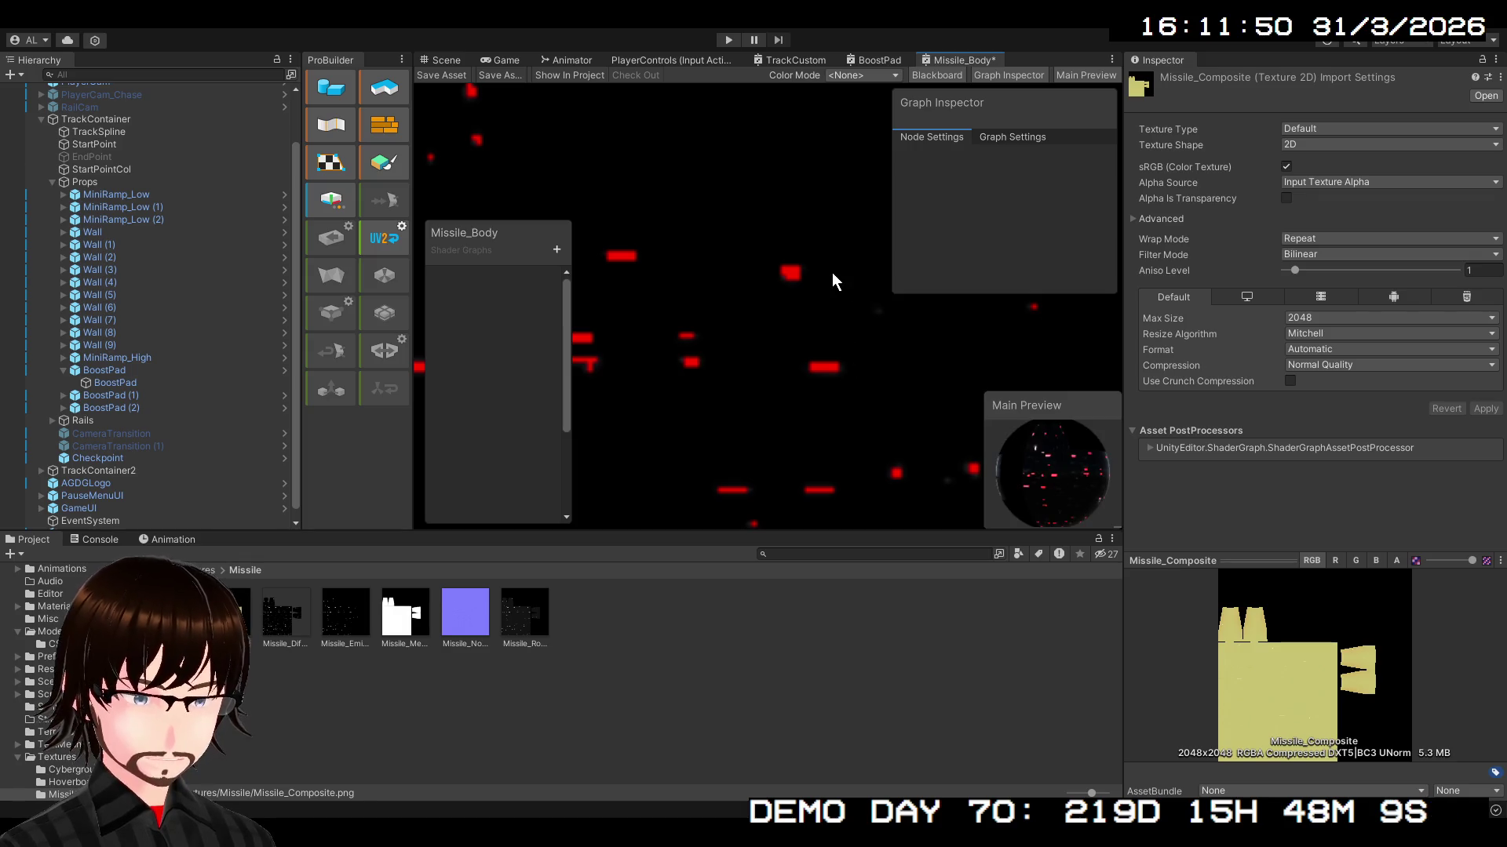
pyautogui.scroll(-6, 766, 337)
pyautogui.scroll(-5, 720, 458)
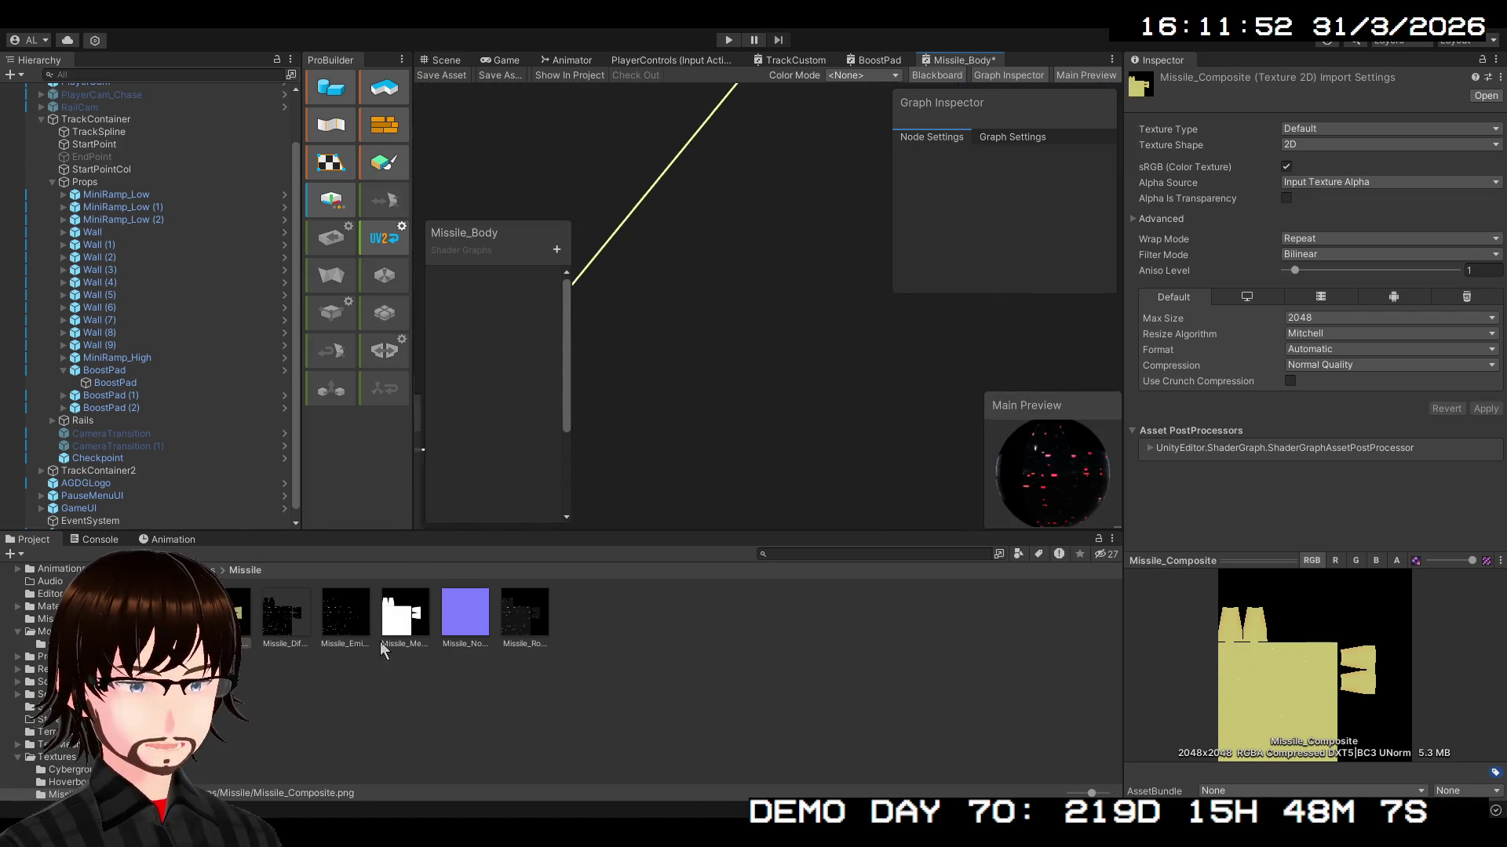
pyautogui.moveTo(842, 316); pyautogui.dragTo(849, 345)
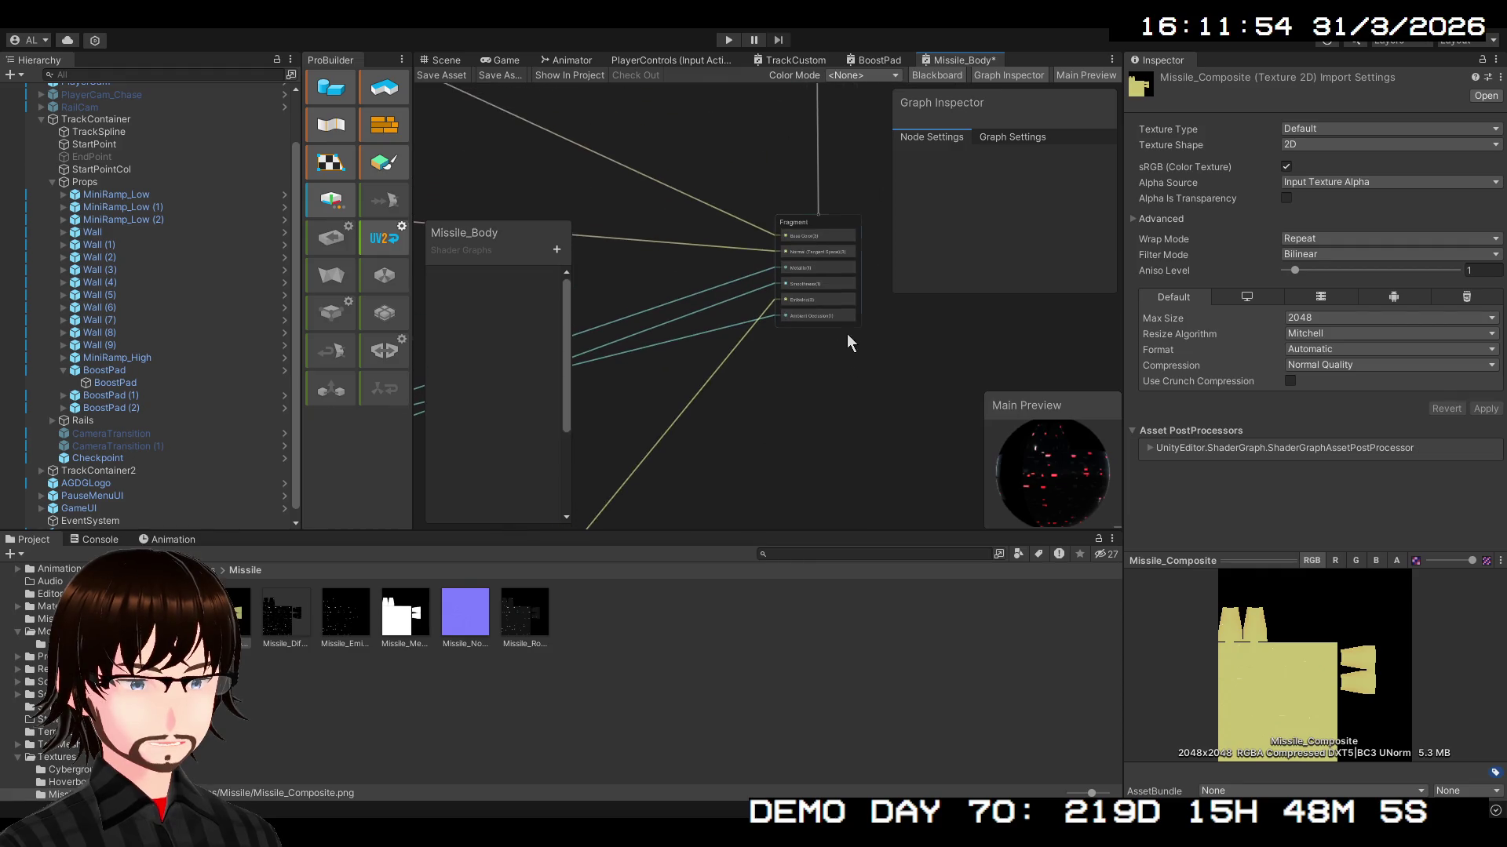
# - Save the Missile_Body asset and view the black missile with red specks in the Scene
pyautogui.click(441, 74)
pyautogui.click(445, 59)
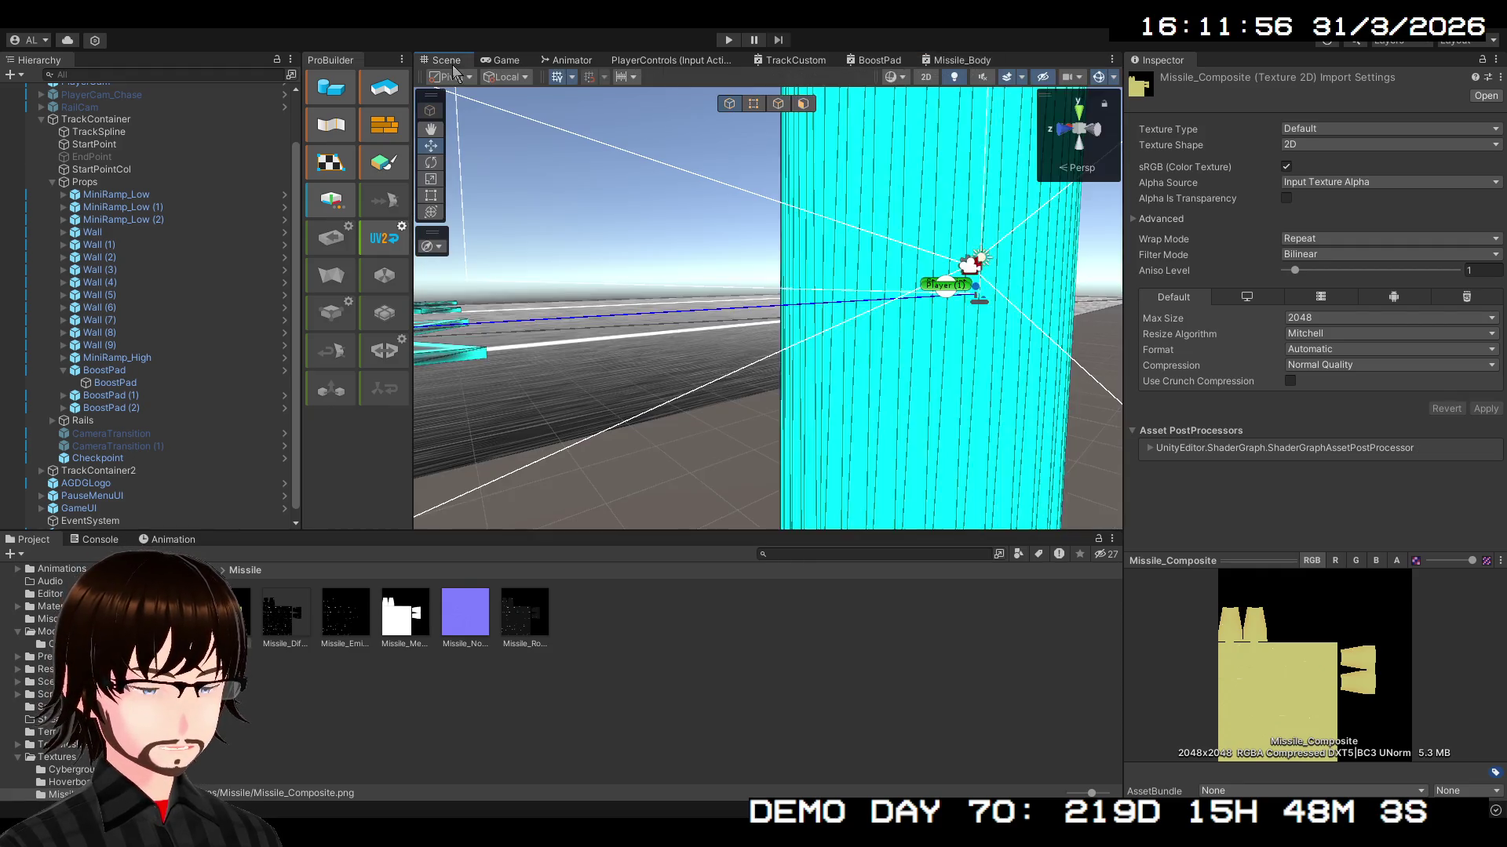
pyautogui.moveTo(718, 208)
pyautogui.mouseDown()
pyautogui.moveTo(614, 288)
pyautogui.moveTo(1485, 329)
pyautogui.moveTo(463, 309)
pyautogui.moveTo(832, 257)
pyautogui.moveTo(625, 225)
pyautogui.moveTo(612, 236)
pyautogui.moveTo(1367, 303)
pyautogui.moveTo(71, 345)
pyautogui.moveTo(274, 390)
pyautogui.moveTo(439, 390)
pyautogui.mouseUp()
pyautogui.click(962, 61)
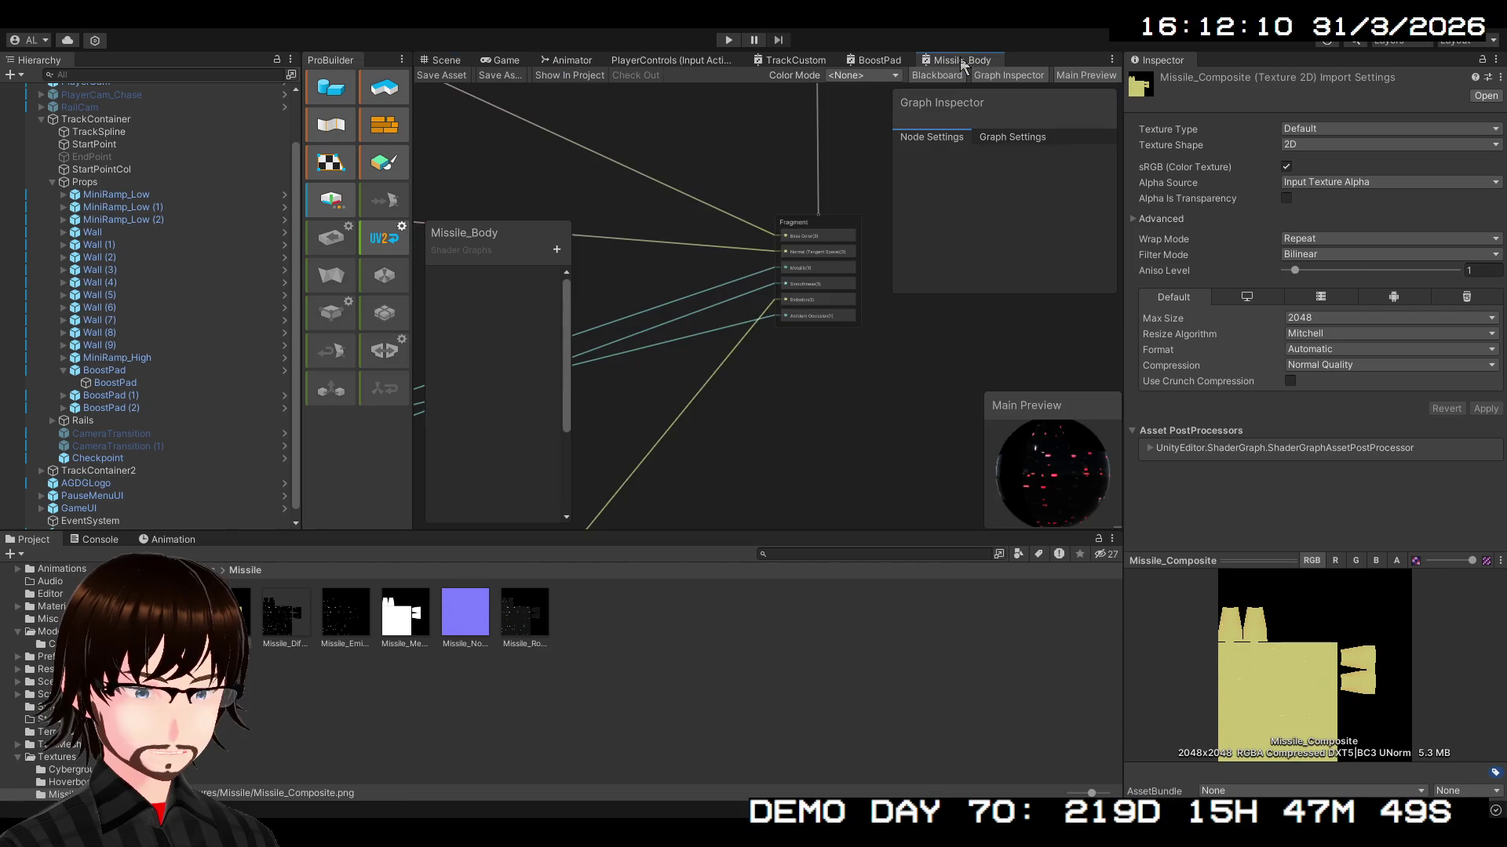
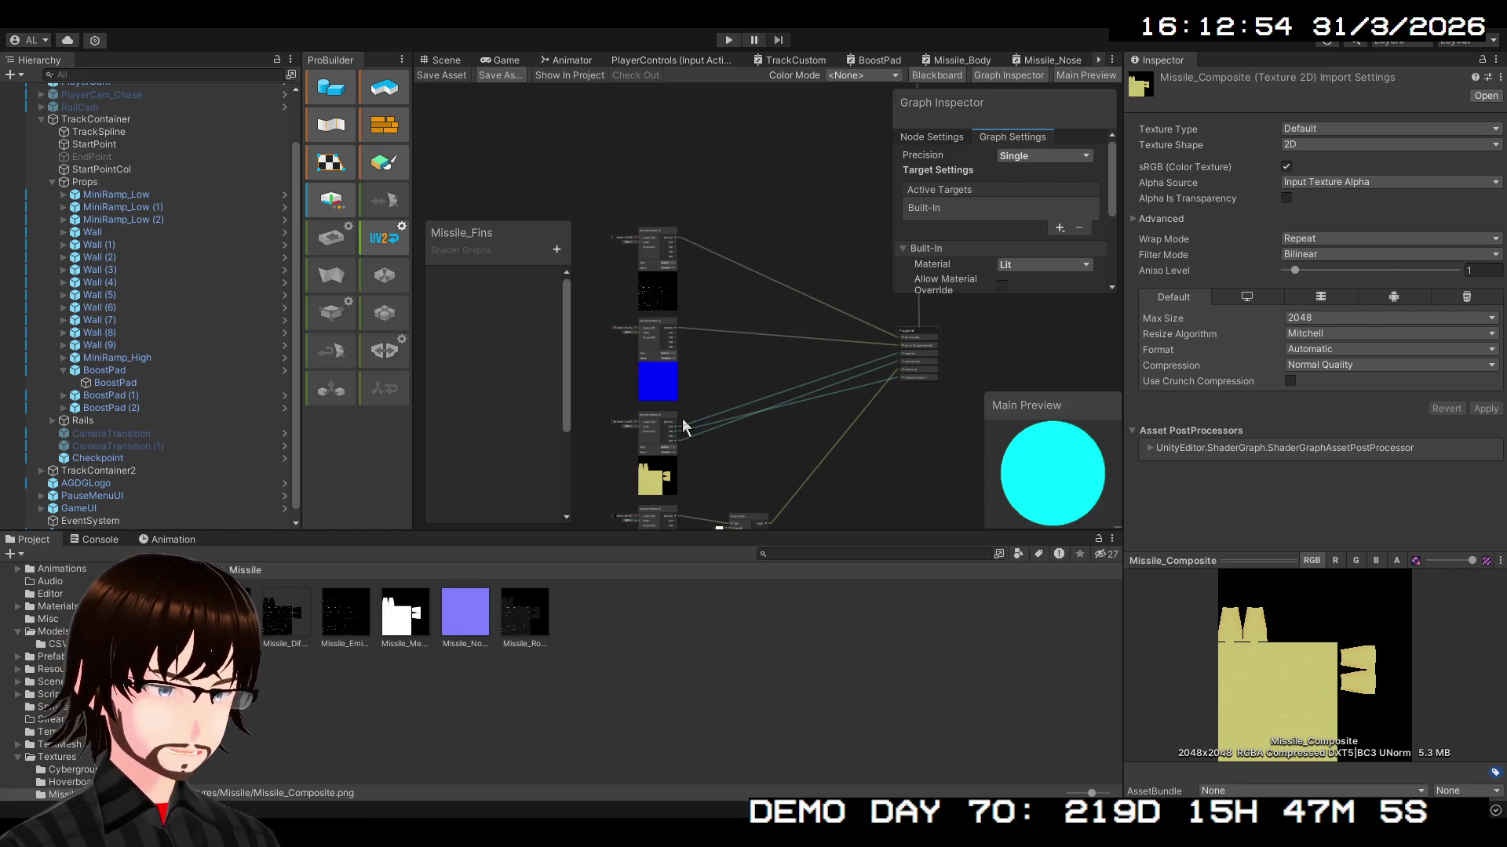
# - Orbit the Scene view to show the whole missile and open the Assets > Materials folder
pyautogui.click(445, 61)
pyautogui.moveTo(459, 84)
pyautogui.mouseDown()
pyautogui.moveTo(832, 213)
pyautogui.moveTo(883, 106)
pyautogui.mouseUp()
pyautogui.click(151, 570)
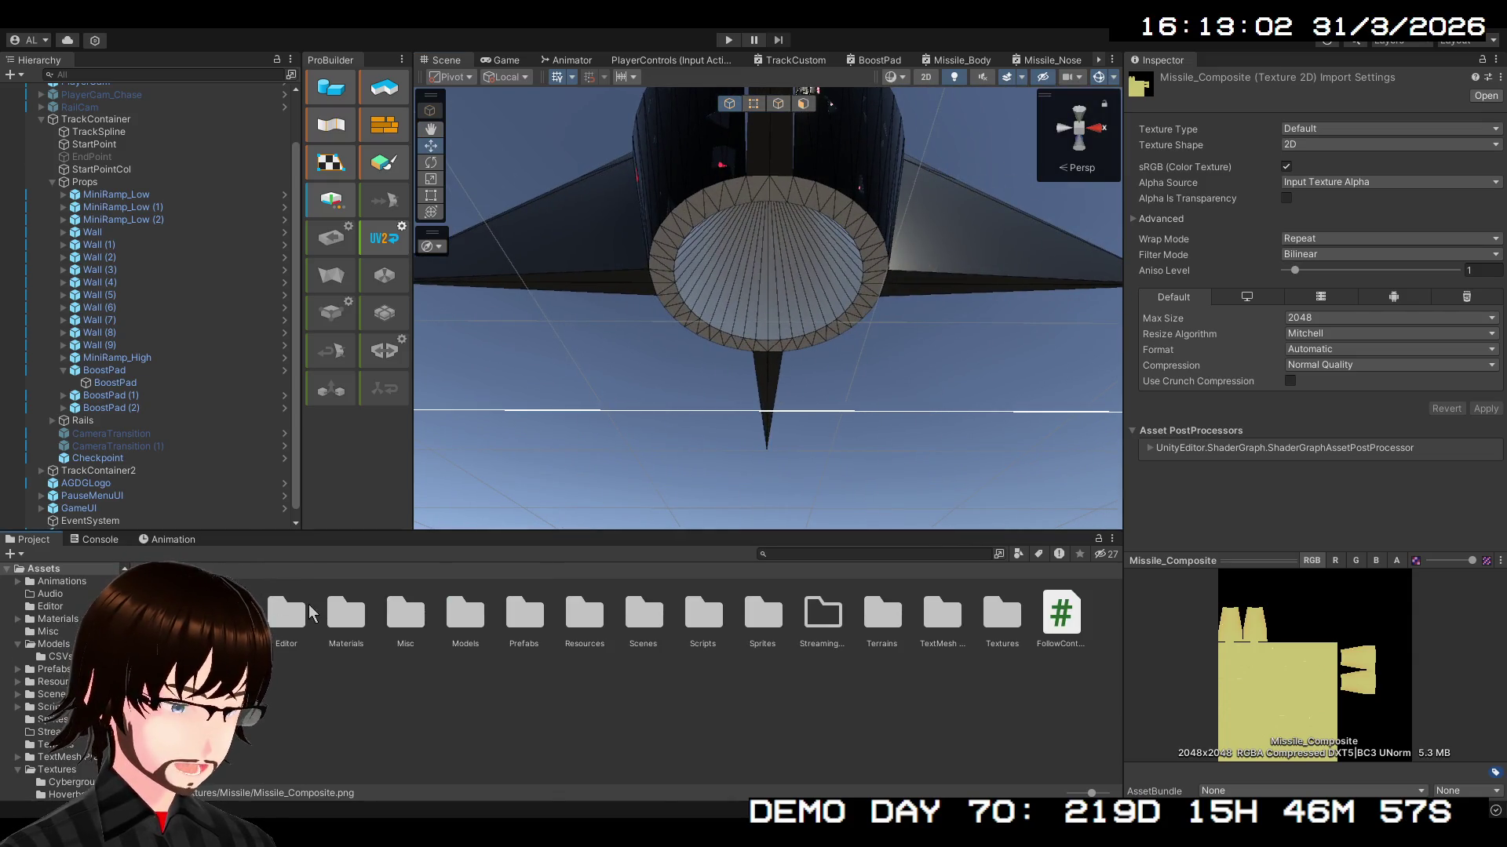
pyautogui.doubleClick(348, 620)
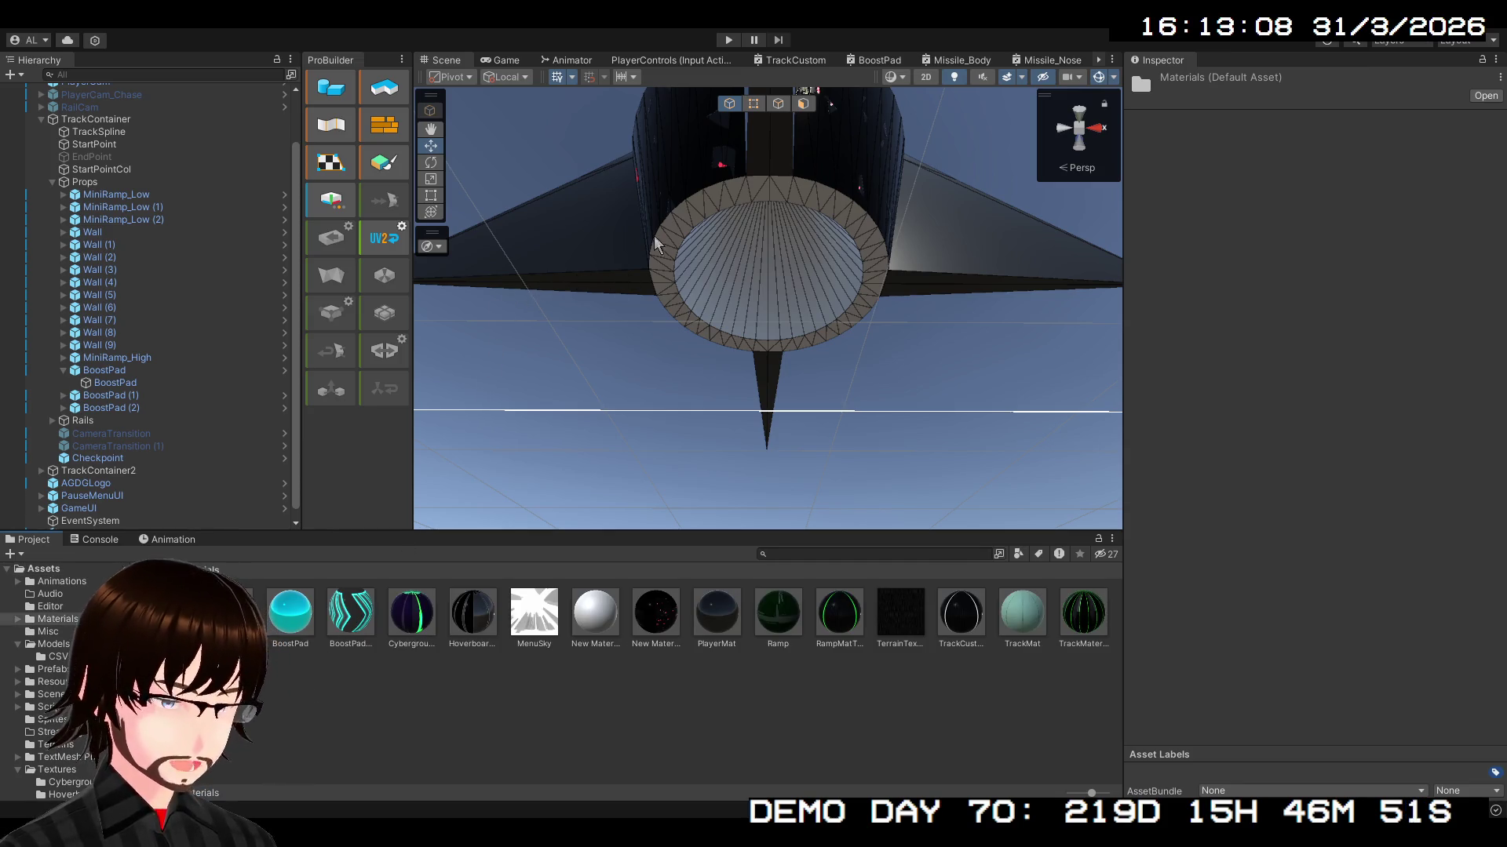
# - Create a new Standard material with its default name and select it
pyautogui.hotkey('ctrl', 'shift', 'm')
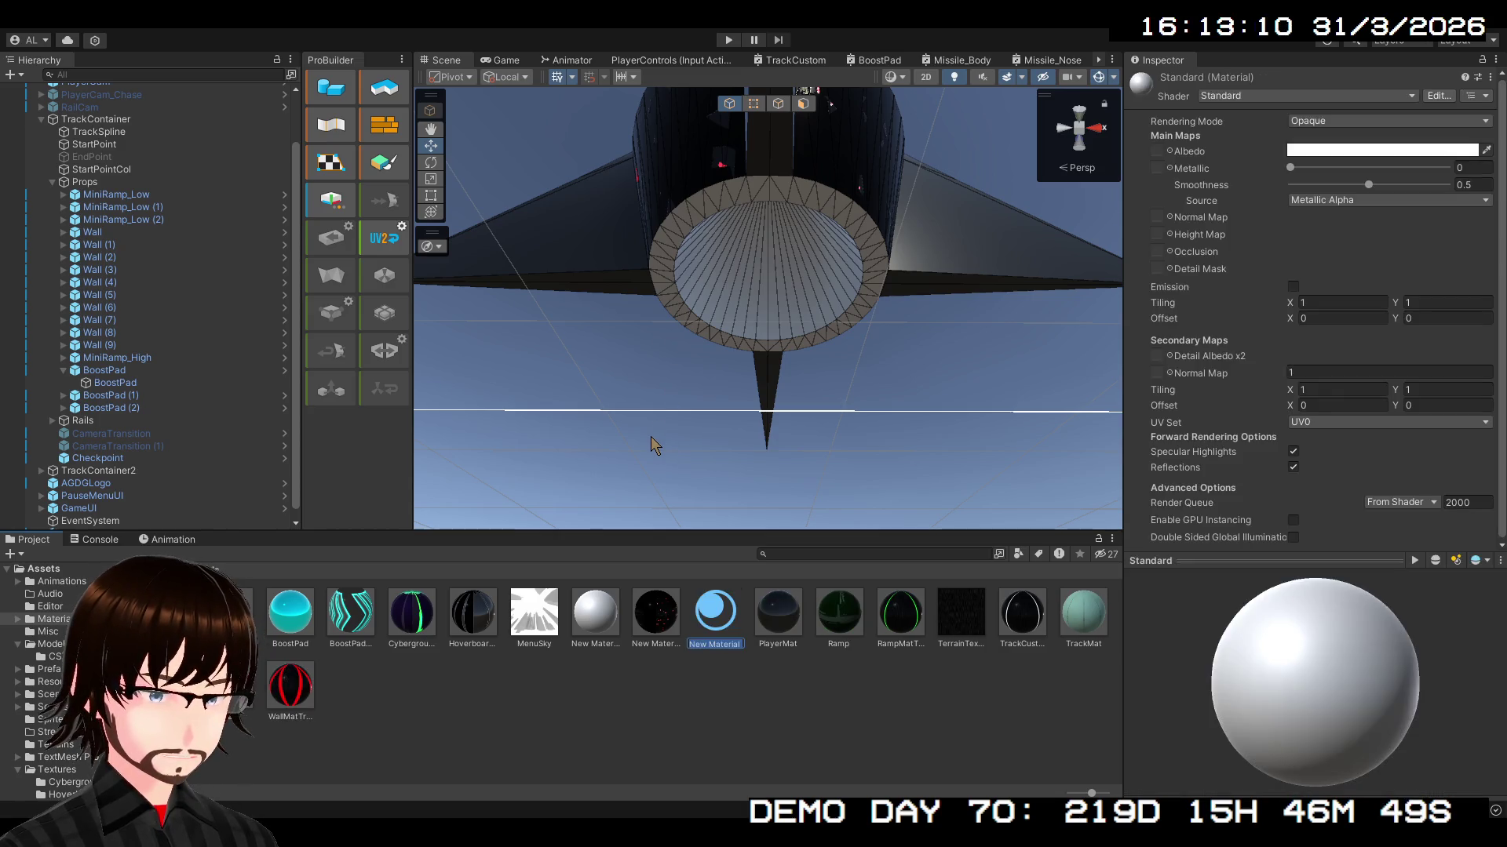
pyautogui.press('Return')
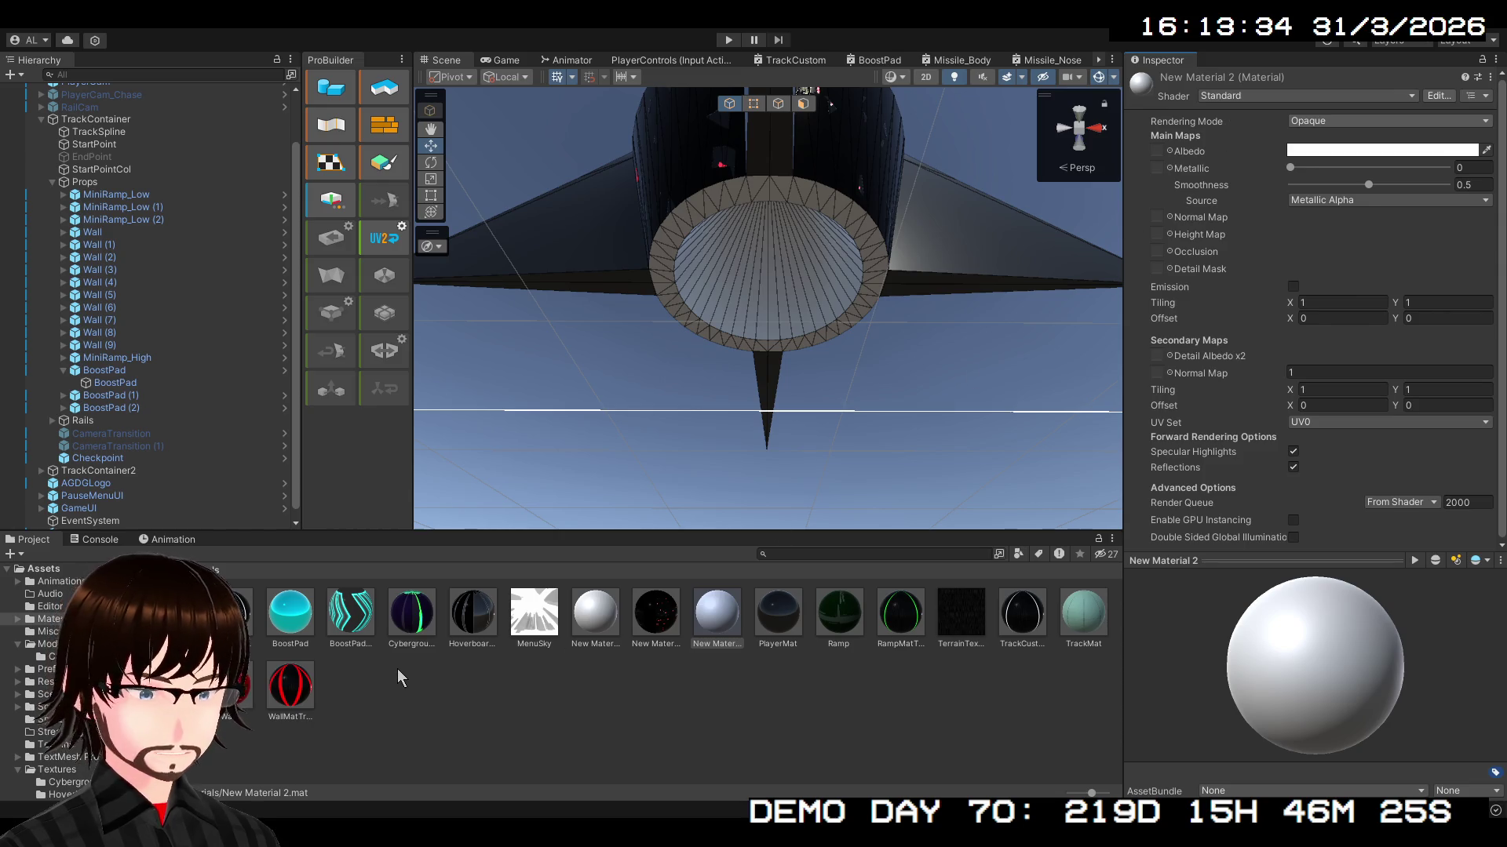
pyautogui.click(598, 637)
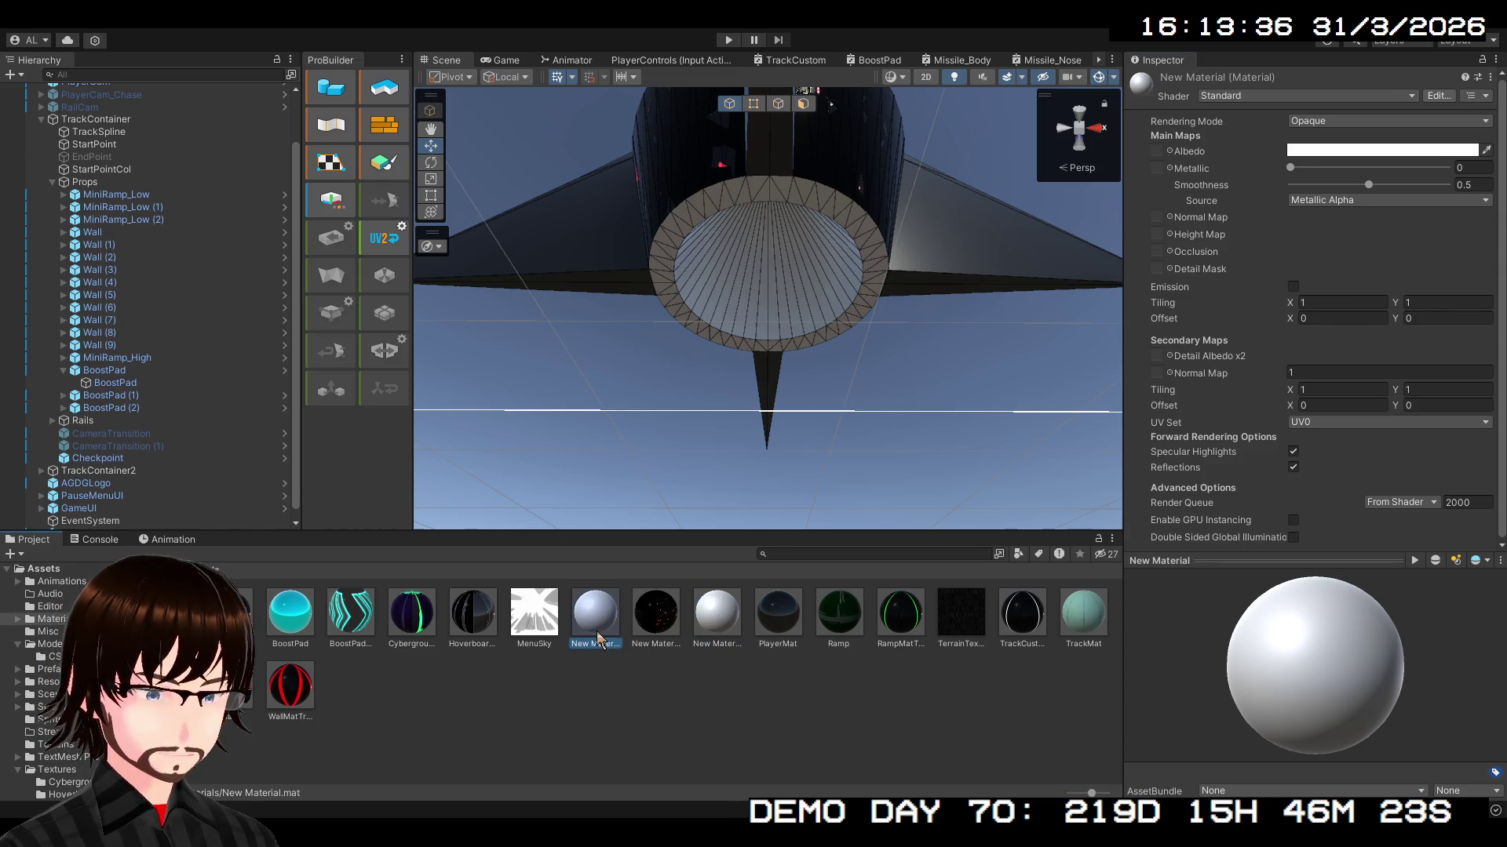
# - Rename New Material 2 to 'Black'
pyautogui.click(707, 637)
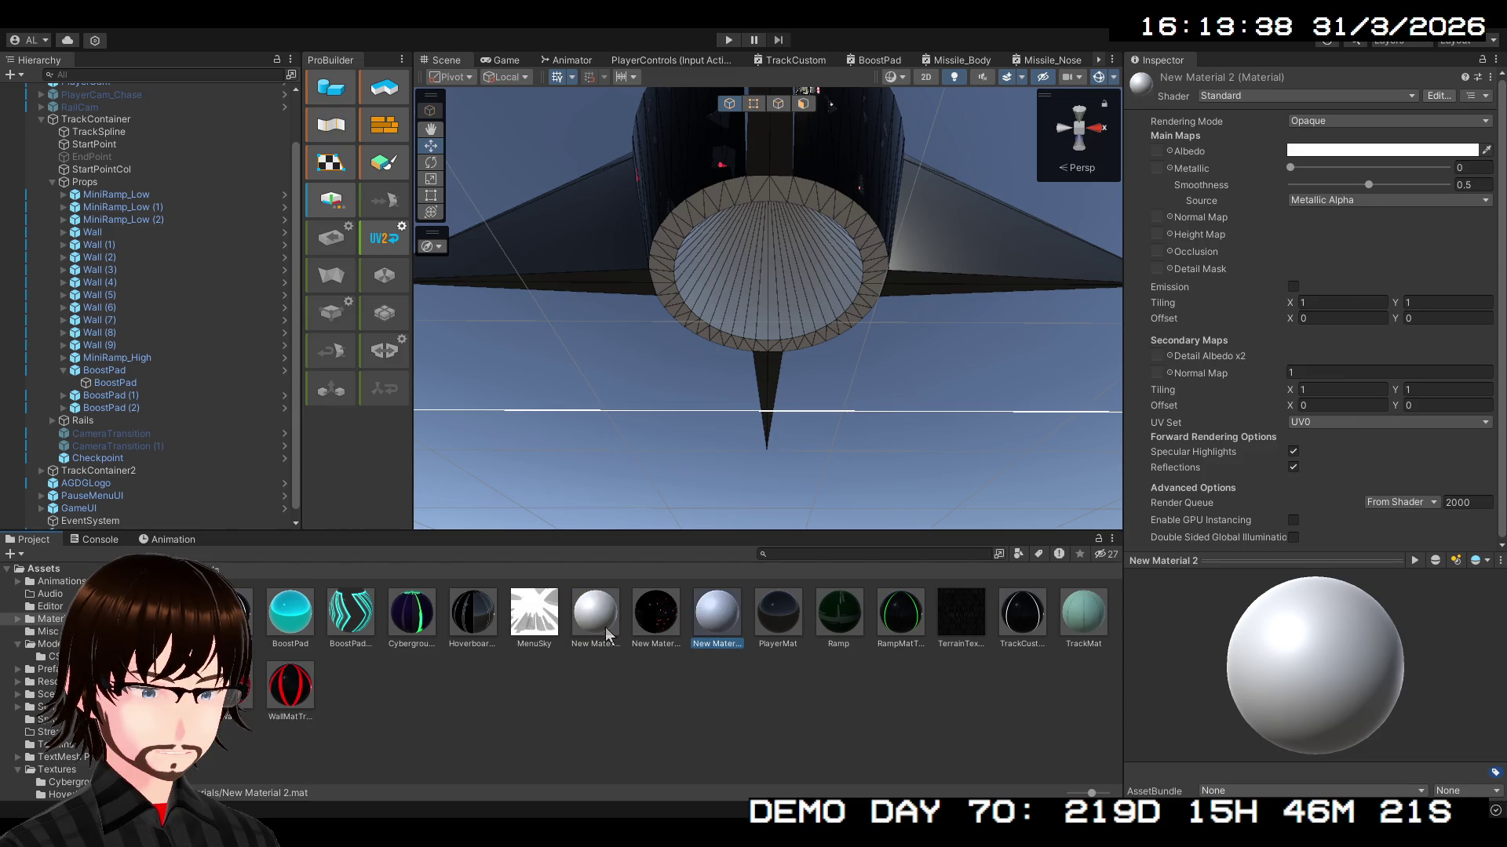
pyautogui.click(610, 636)
pyautogui.click(718, 638)
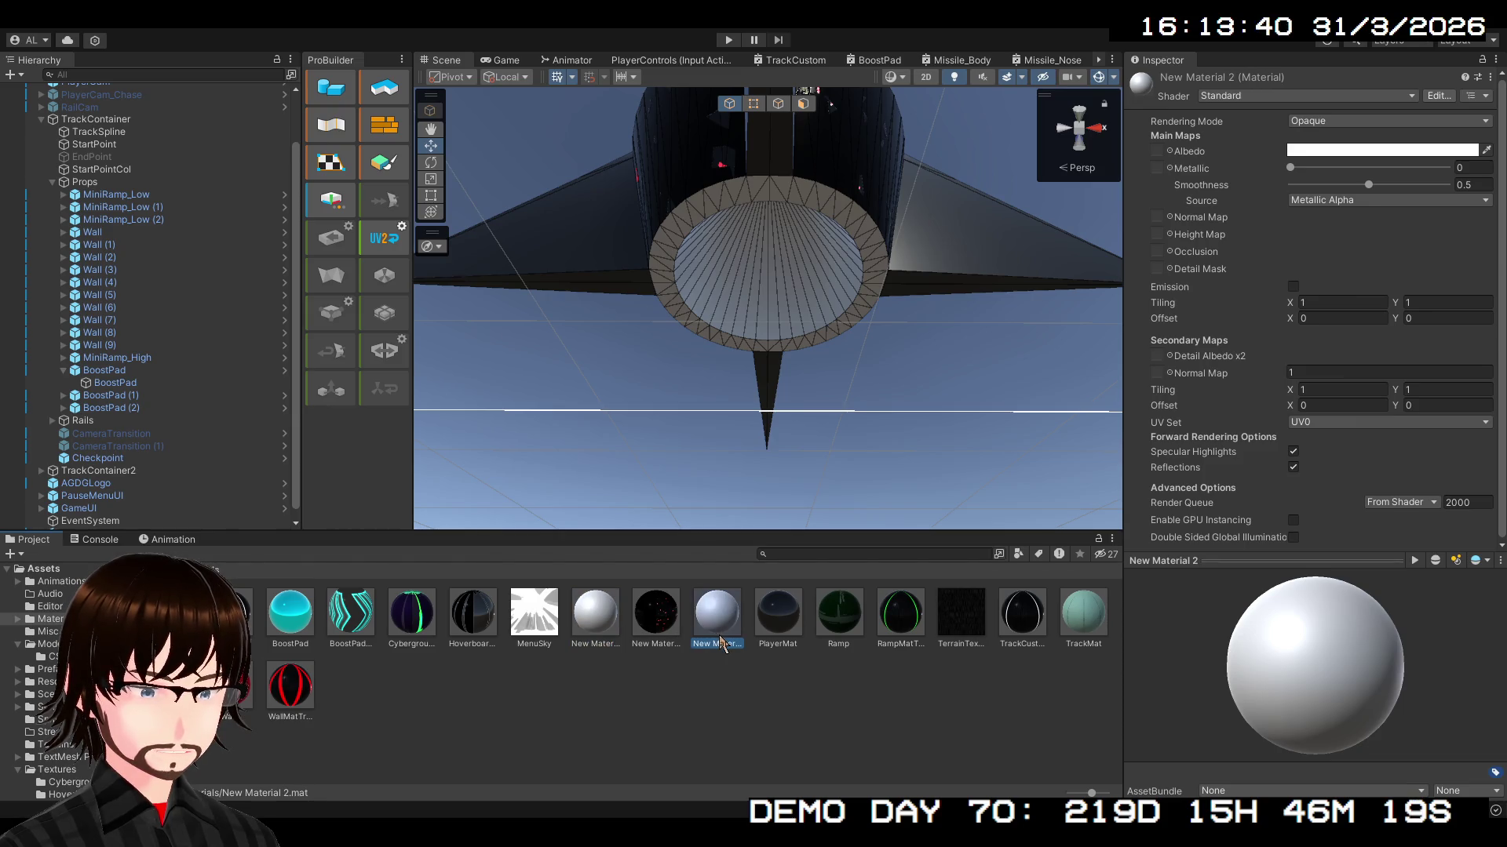
pyautogui.click(718, 644)
pyautogui.write('Black')
pyautogui.press('Return')
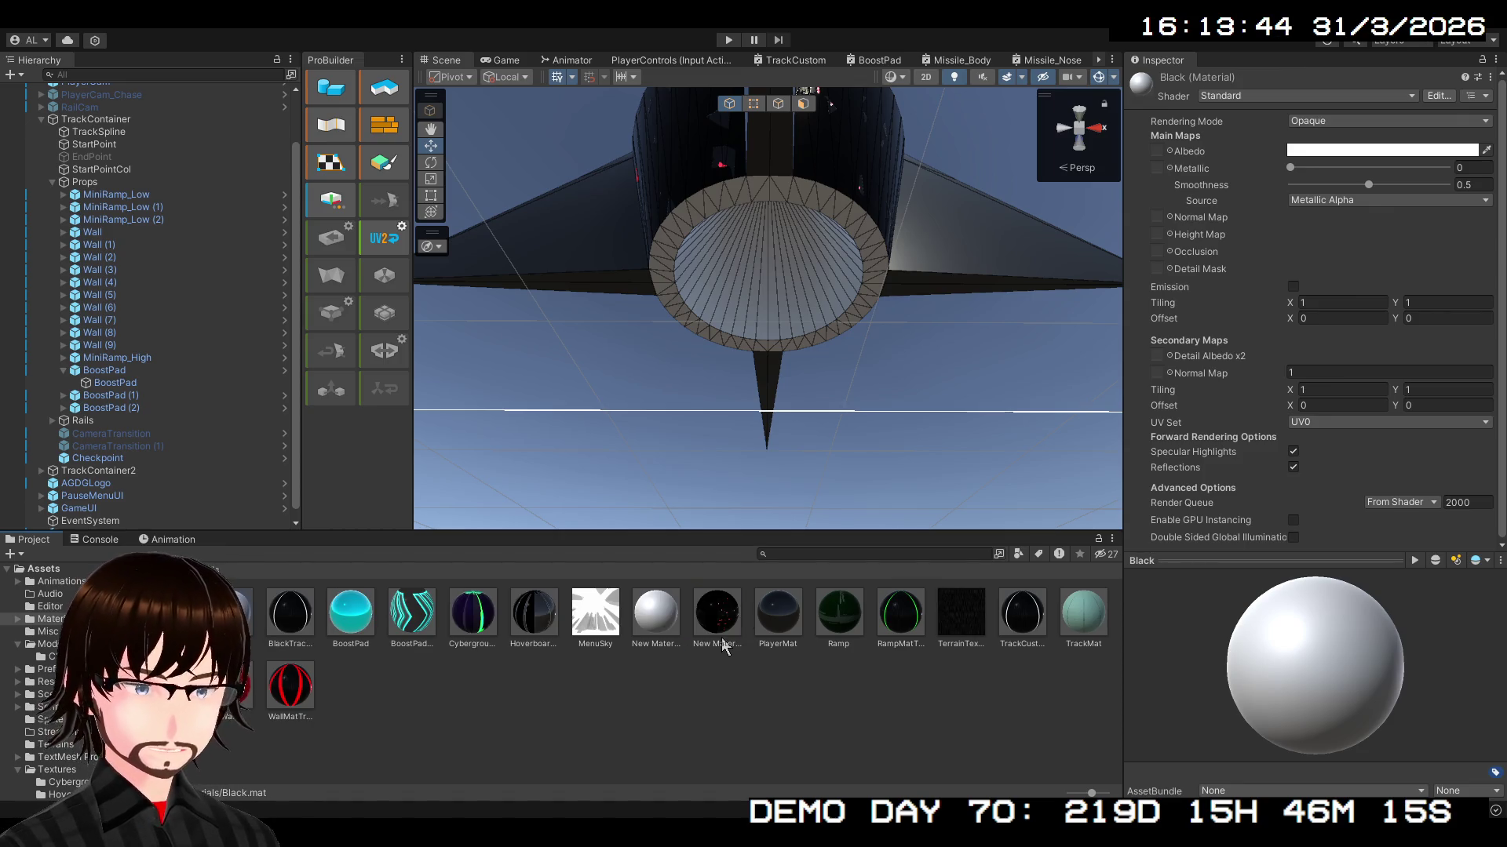
# - Give Black a black albedo, Metallic 1, Smoothness 0, and apply it to the missile's end disk
pyautogui.click(1485, 150)
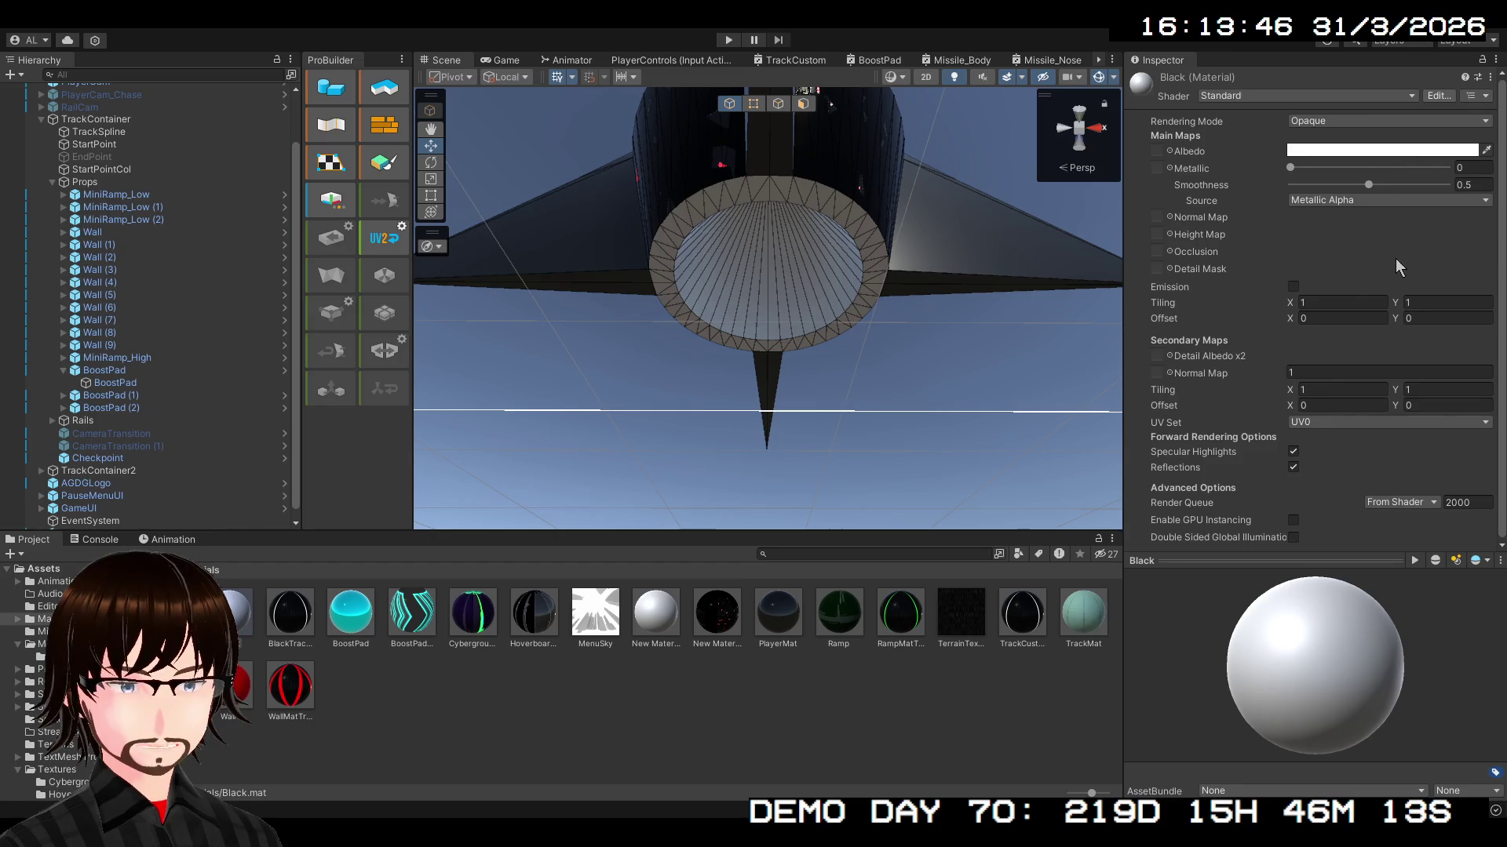
pyautogui.click(1344, 389)
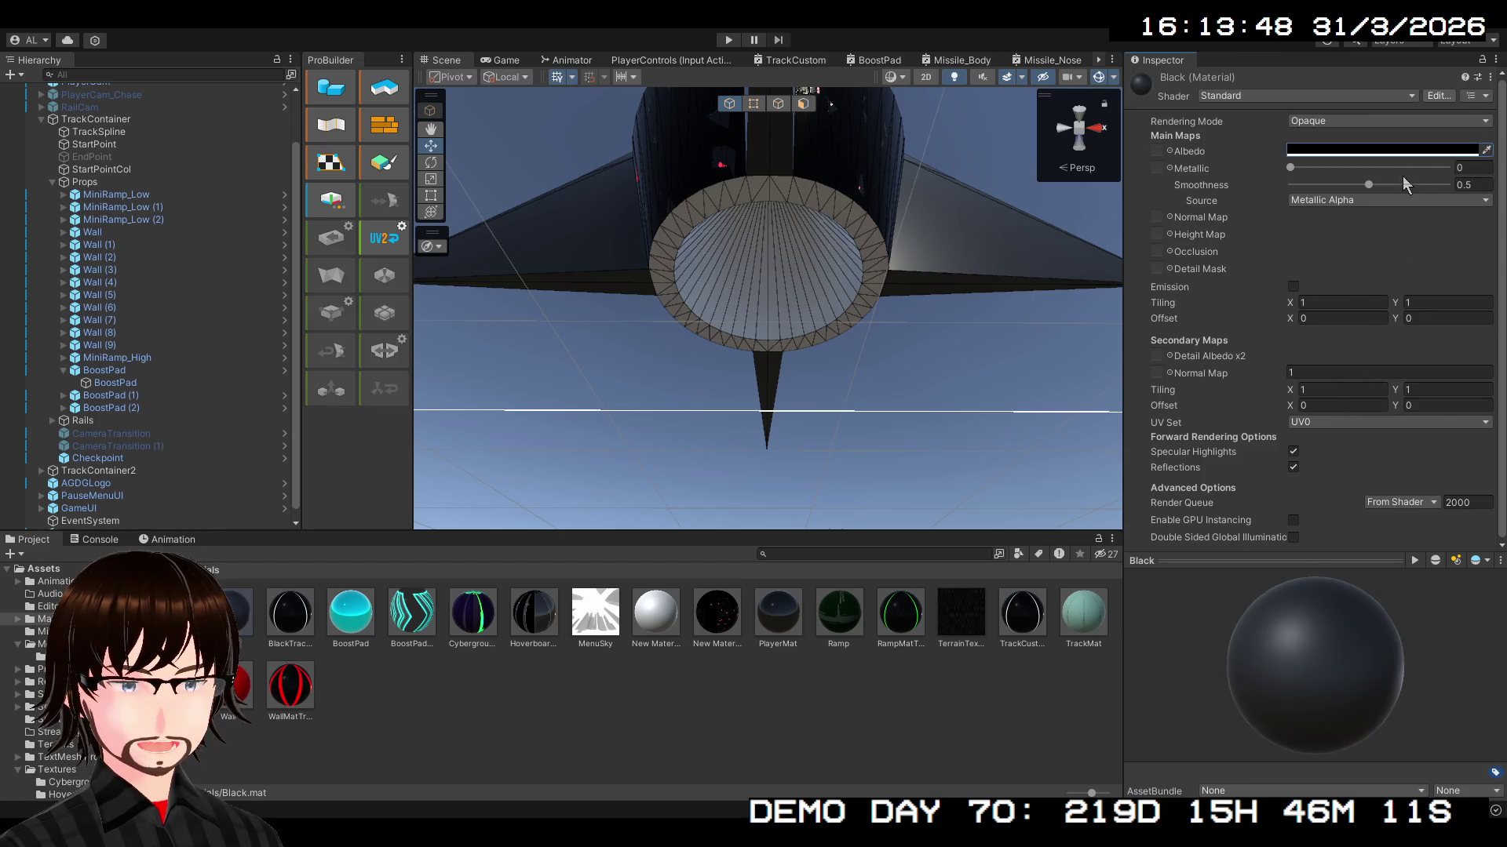
pyautogui.click(1471, 167)
pyautogui.write('1')
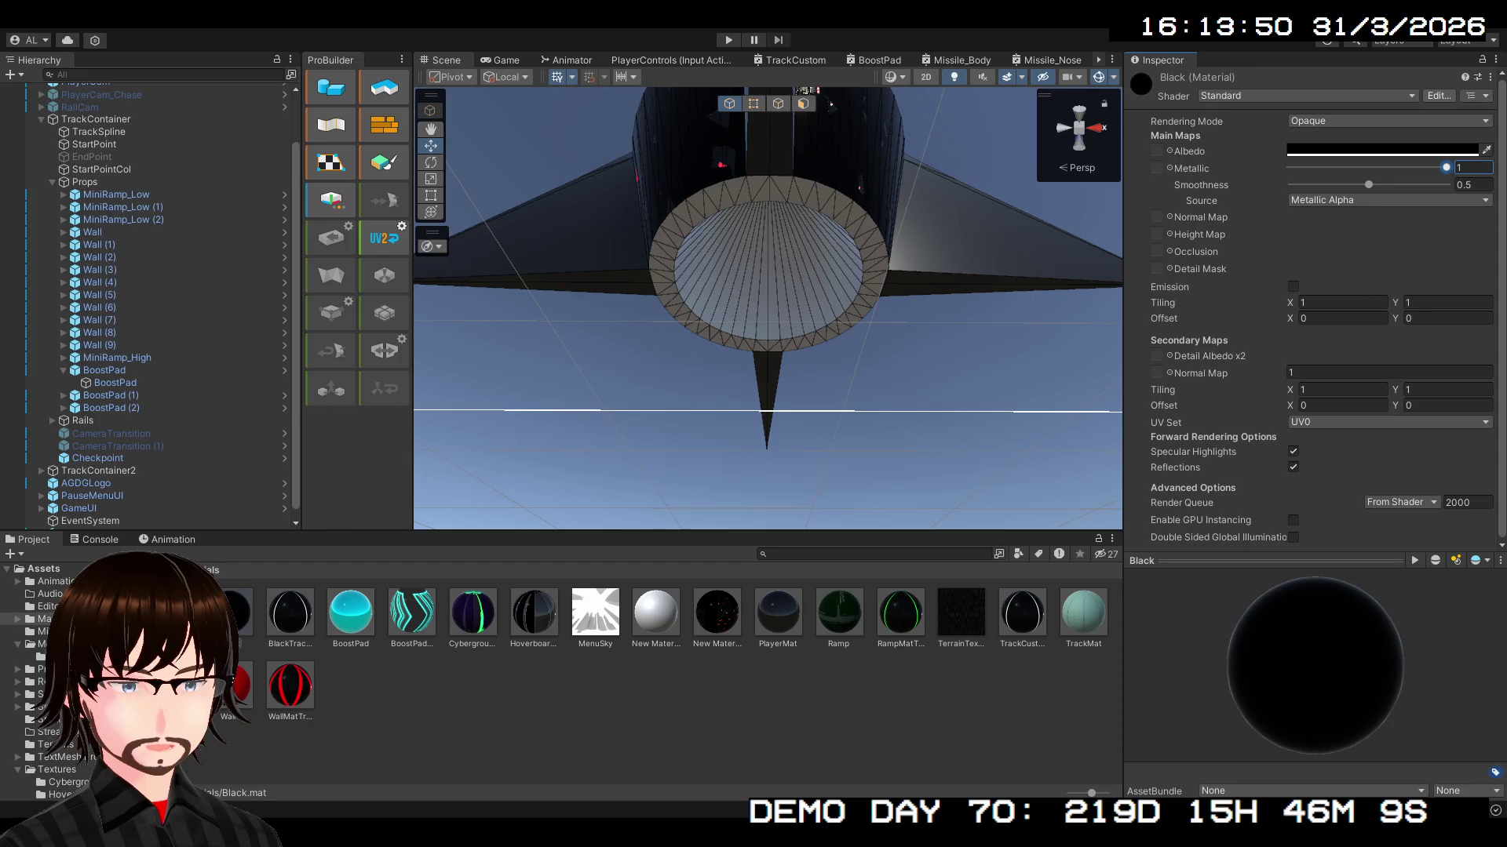
pyautogui.moveTo(1363, 183); pyautogui.dragTo(1222, 190)
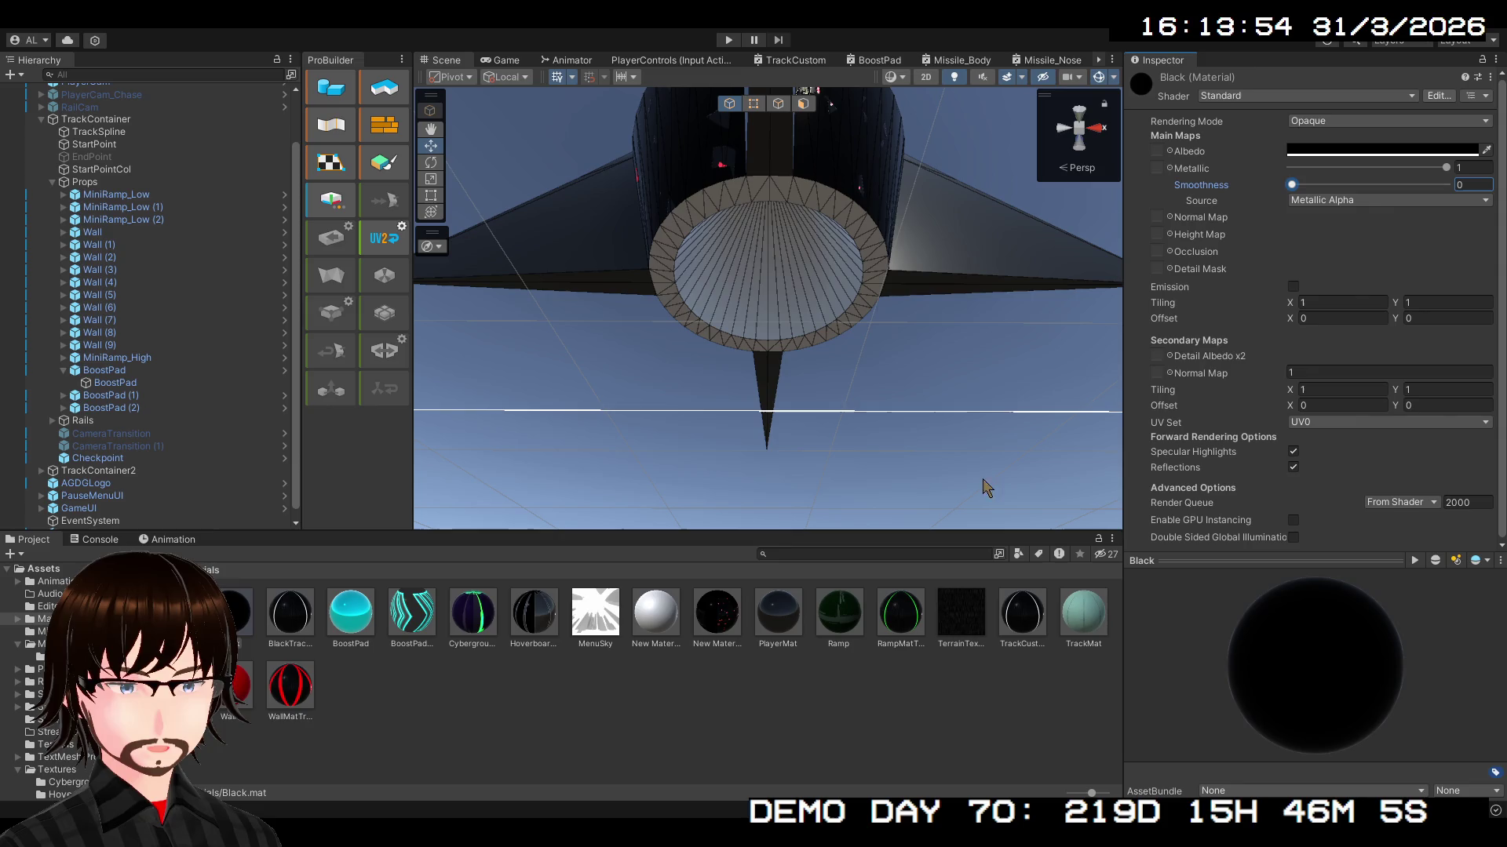
pyautogui.click(1285, 676)
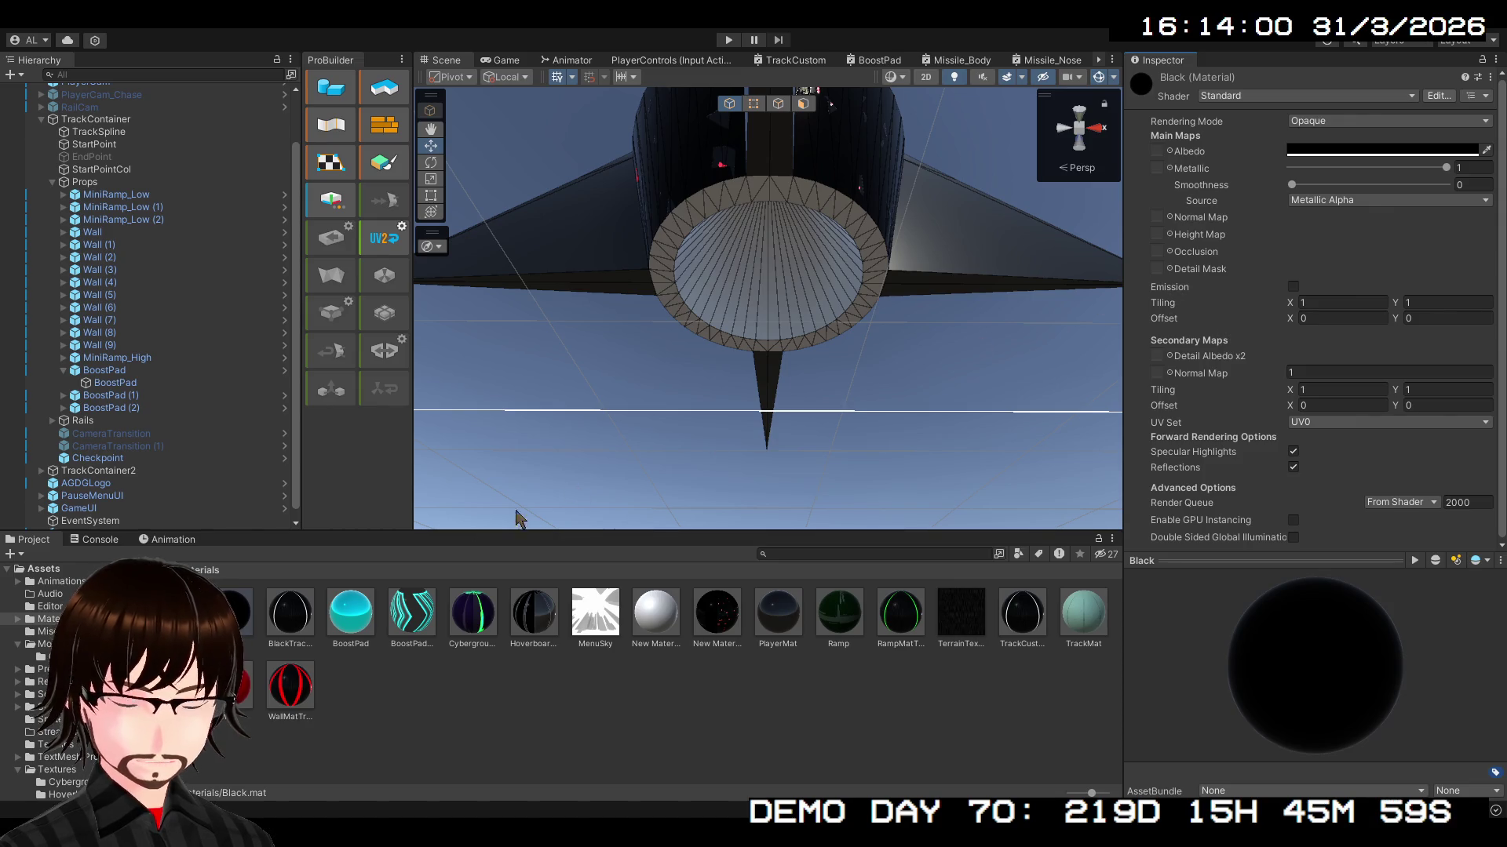
pyautogui.moveTo(558, 403)
pyautogui.mouseDown()
pyautogui.moveTo(767, 293)
pyautogui.moveTo(800, 228)
pyautogui.moveTo(786, 135)
pyautogui.moveTo(758, 157)
pyautogui.moveTo(552, 190)
pyautogui.moveTo(552, 272)
pyautogui.moveTo(559, 228)
pyautogui.moveTo(581, 296)
pyautogui.moveTo(356, 220)
pyautogui.mouseUp()
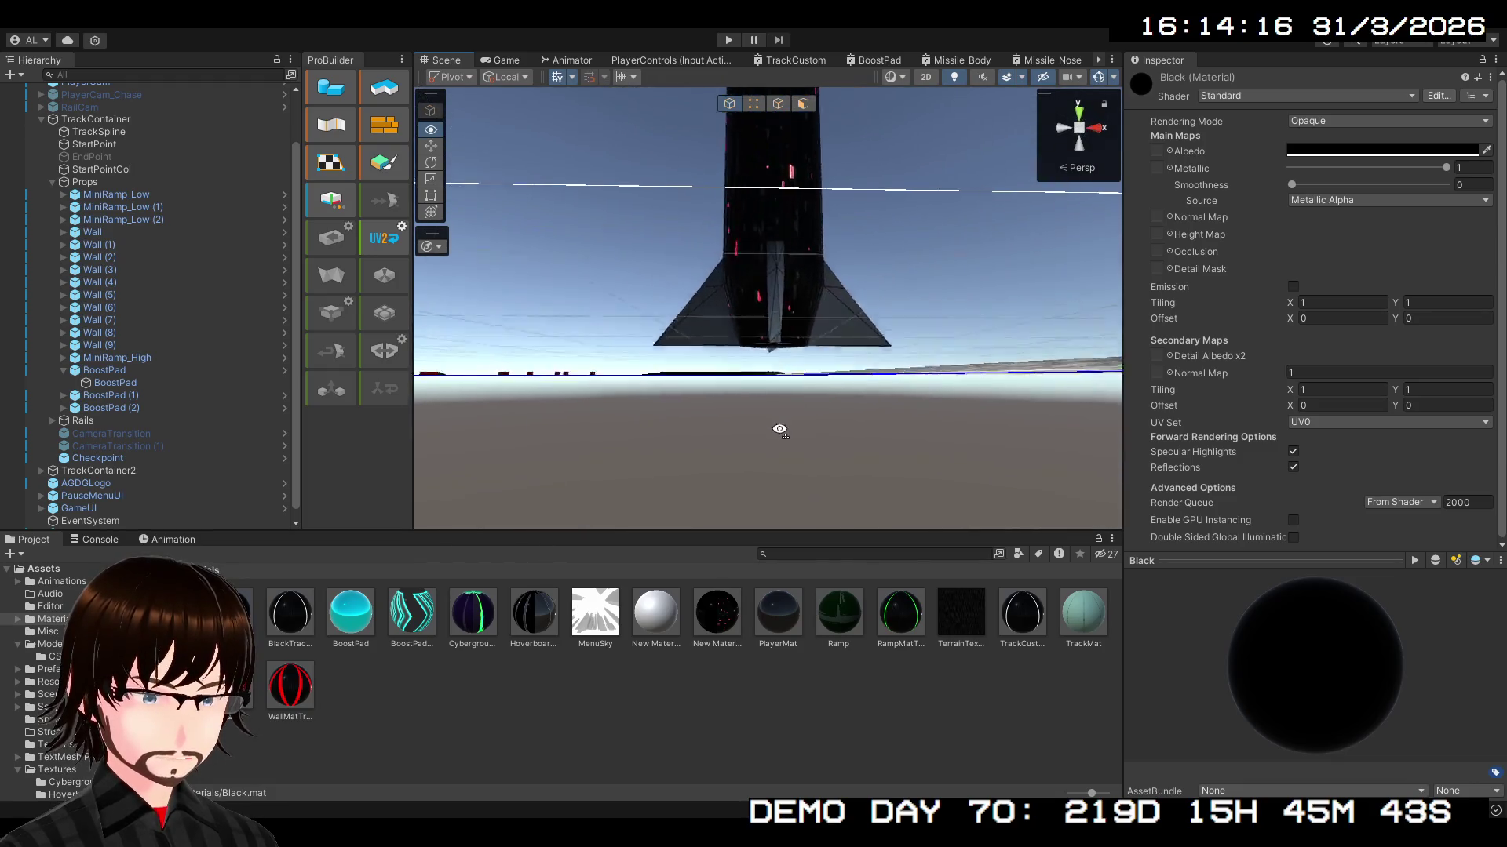
# - Rename New Material to 'Missle_Fins' and apply it to the rocket fins
pyautogui.moveTo(803, 448); pyautogui.dragTo(813, 462)
pyautogui.click(655, 628)
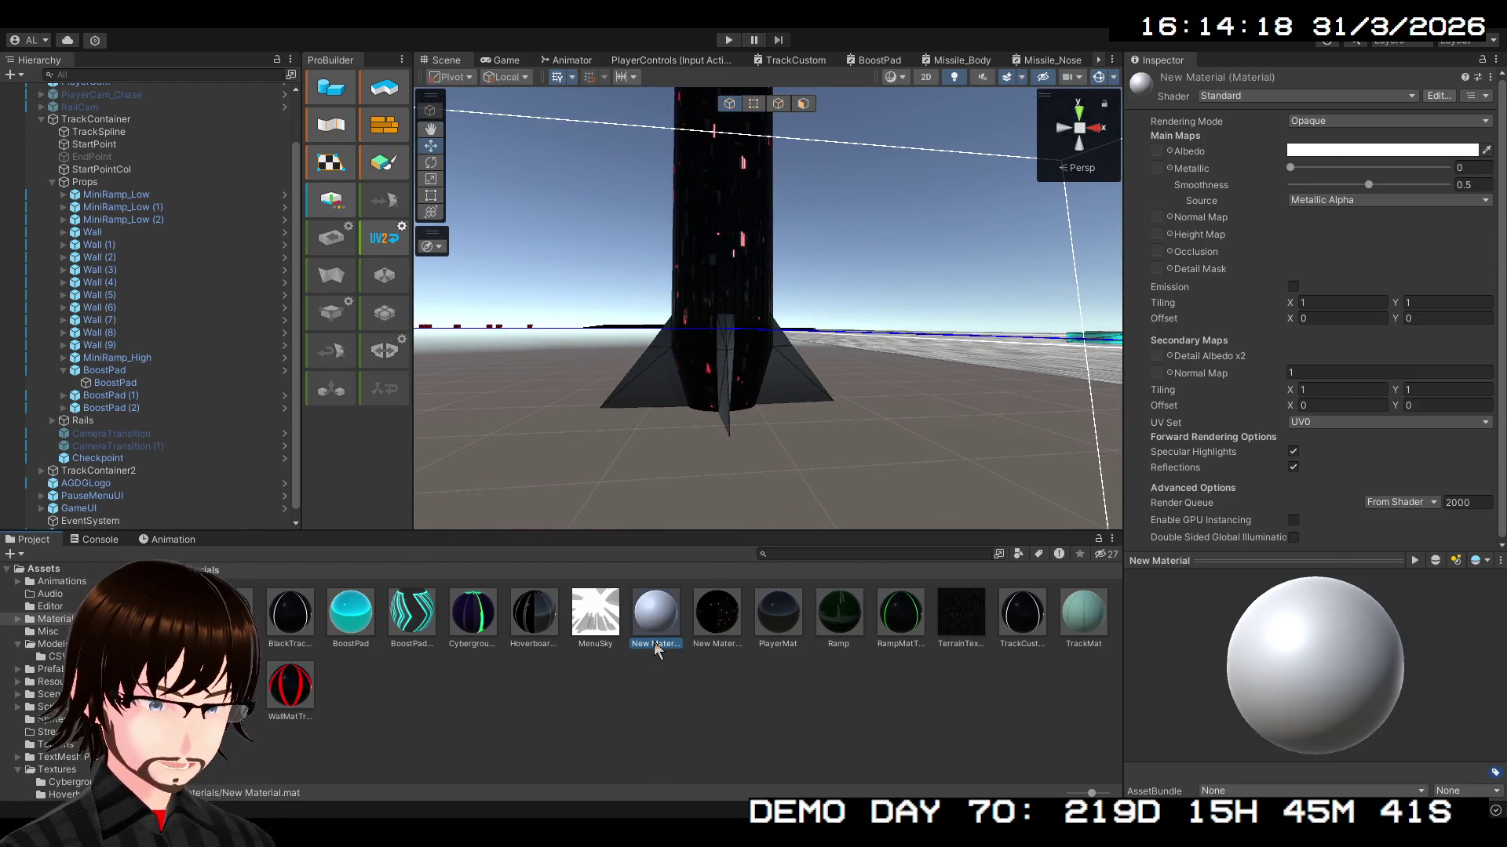
pyautogui.click(654, 643)
pyautogui.write('Missle_Fins')
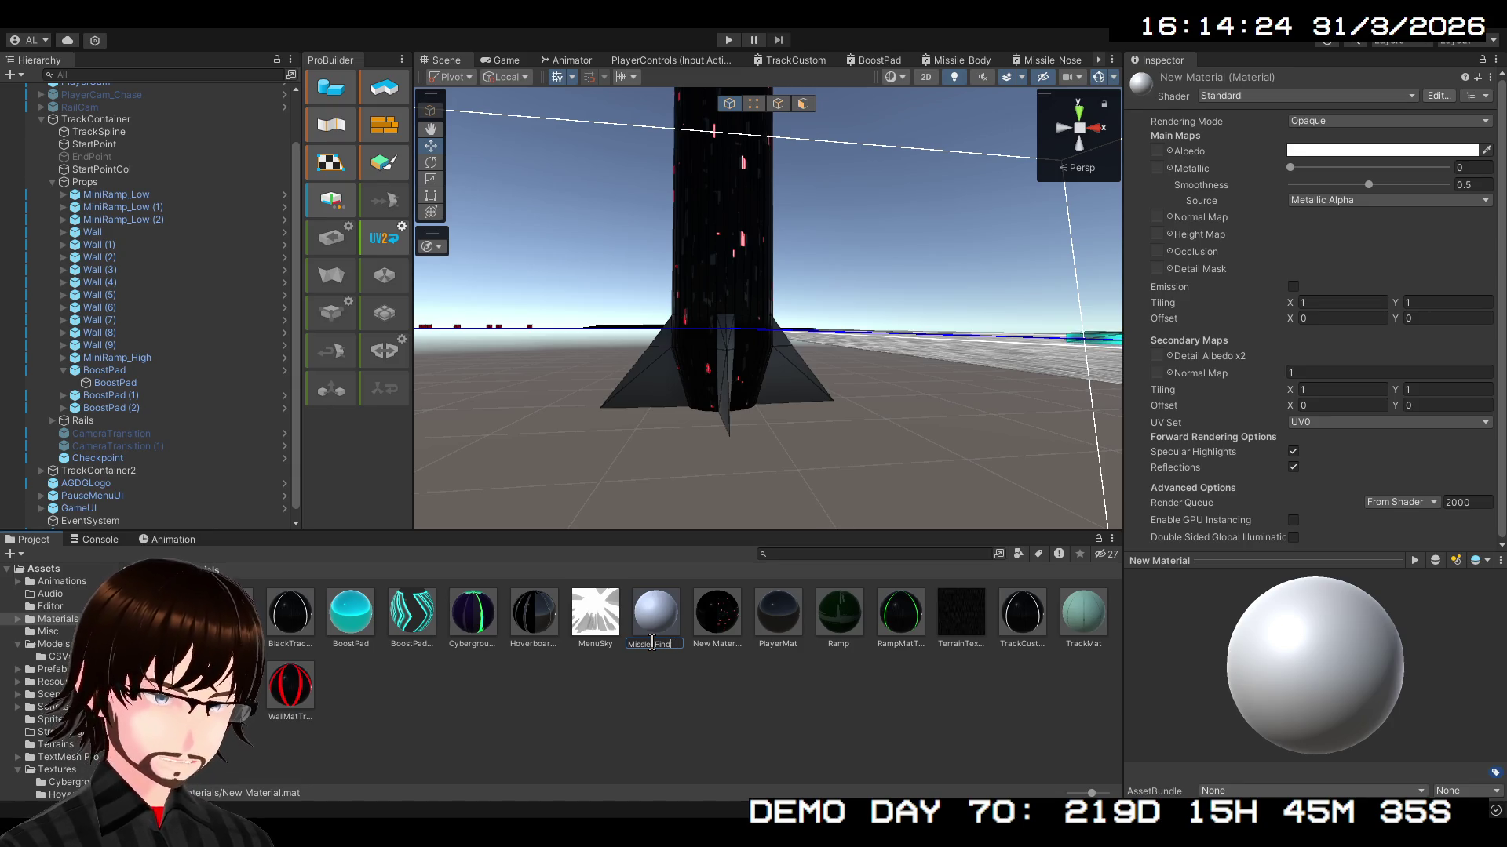
pyautogui.press('Return')
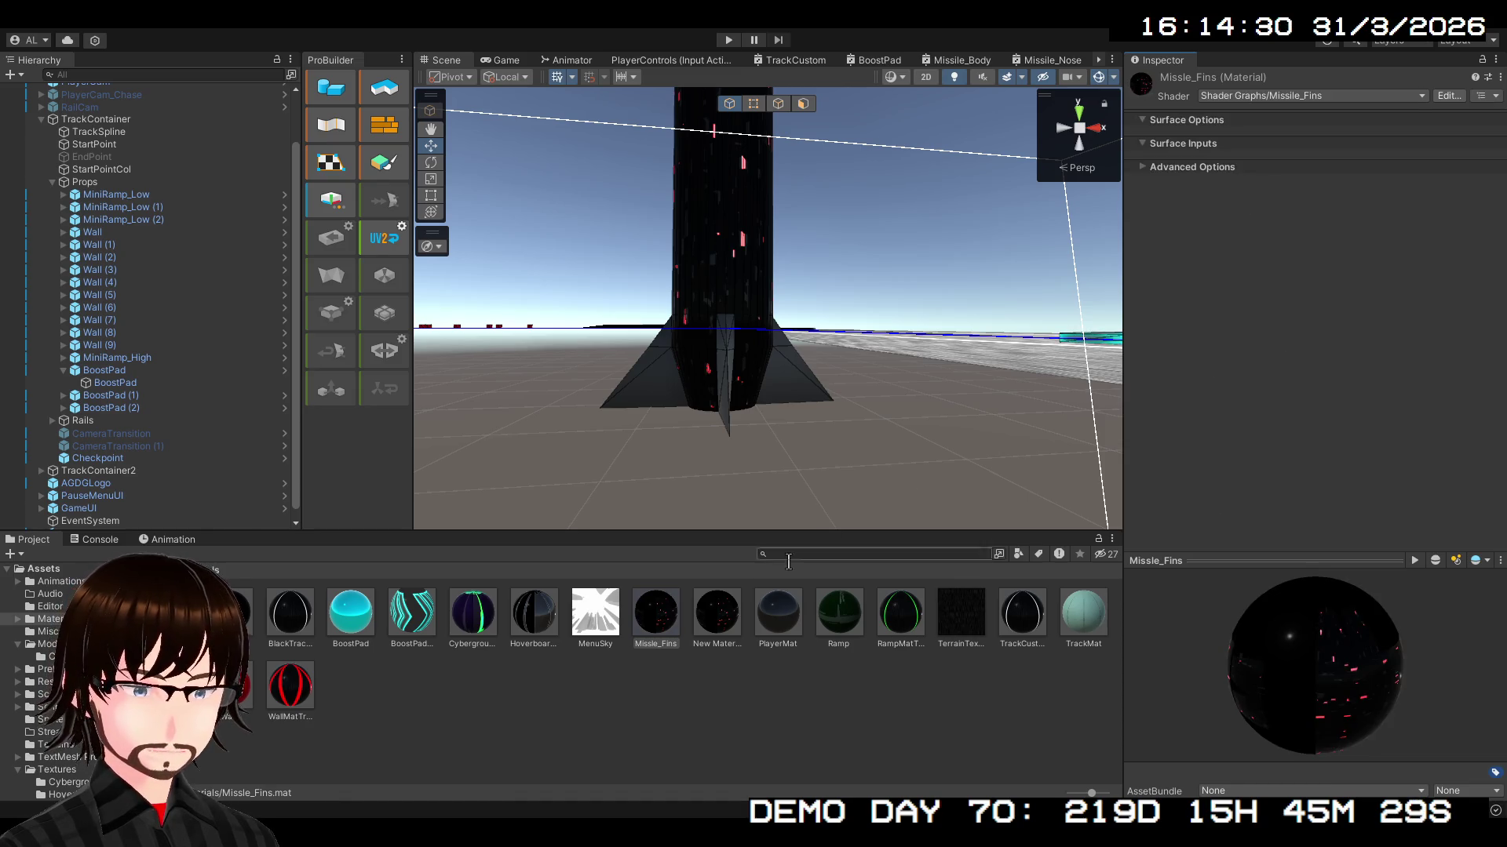
pyautogui.moveTo(661, 618)
pyautogui.mouseDown()
pyautogui.moveTo(726, 474)
pyautogui.moveTo(794, 392)
pyautogui.mouseUp()
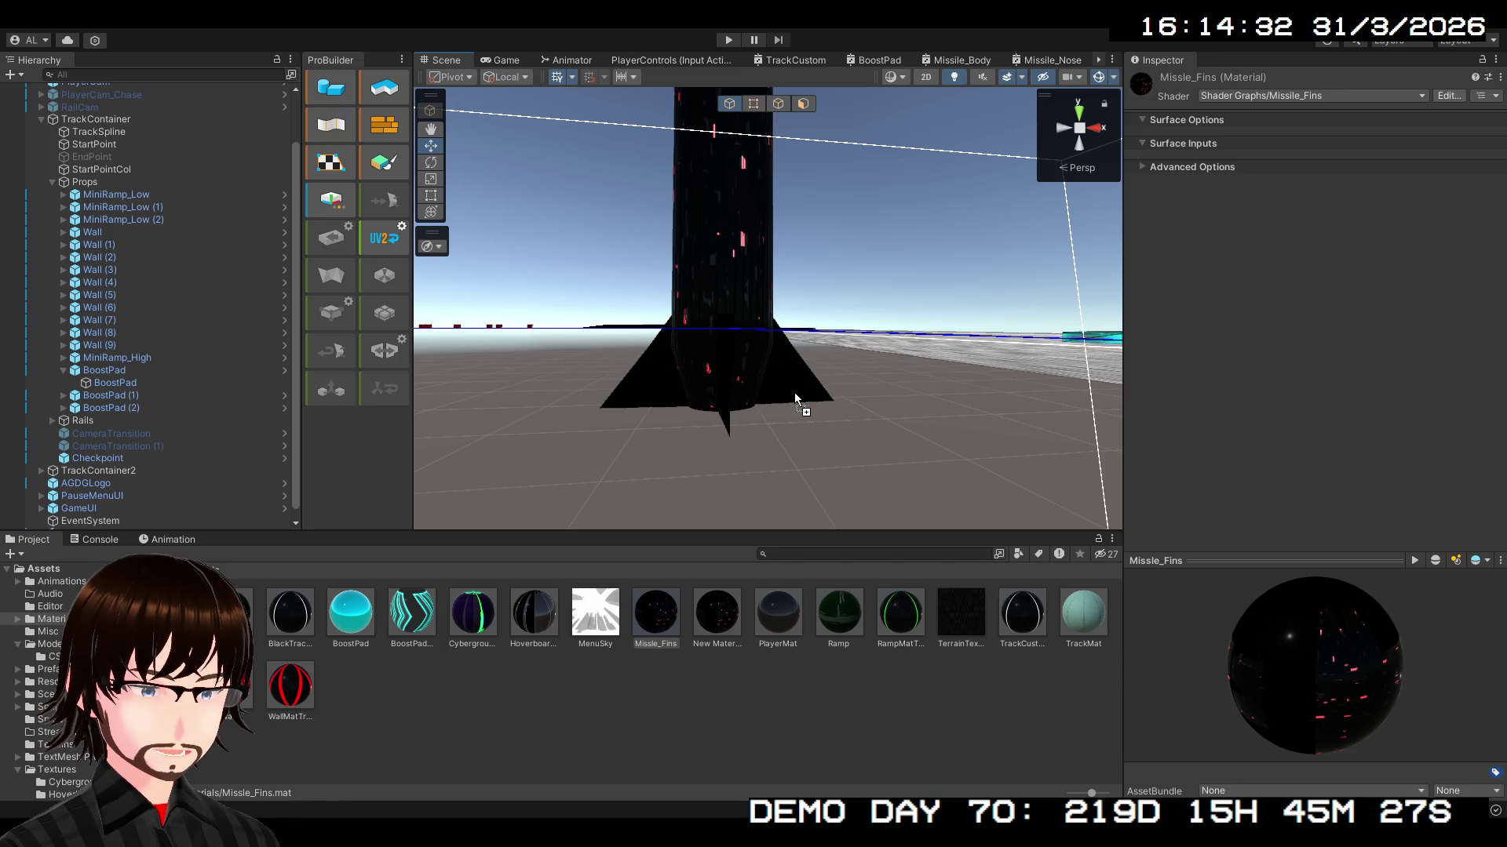
# - Name a material 'Missile_Nose' and correct the fins material name to 'Missile_Fins'
pyautogui.moveTo(791, 454)
pyautogui.mouseDown()
pyautogui.moveTo(826, 403)
pyautogui.moveTo(984, 329)
pyautogui.moveTo(853, 281)
pyautogui.mouseUp()
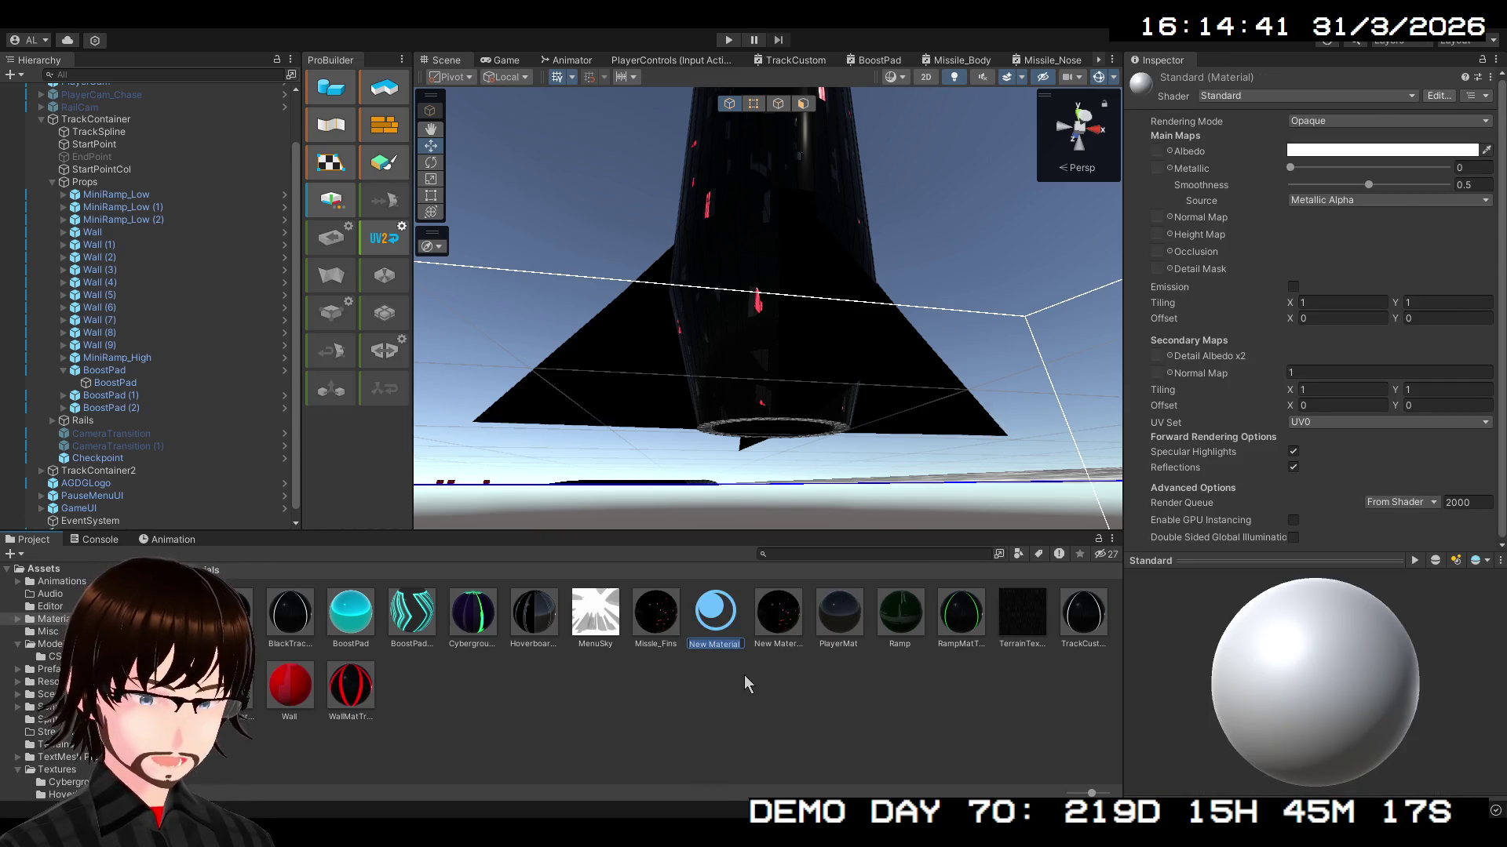
pyautogui.write('M')
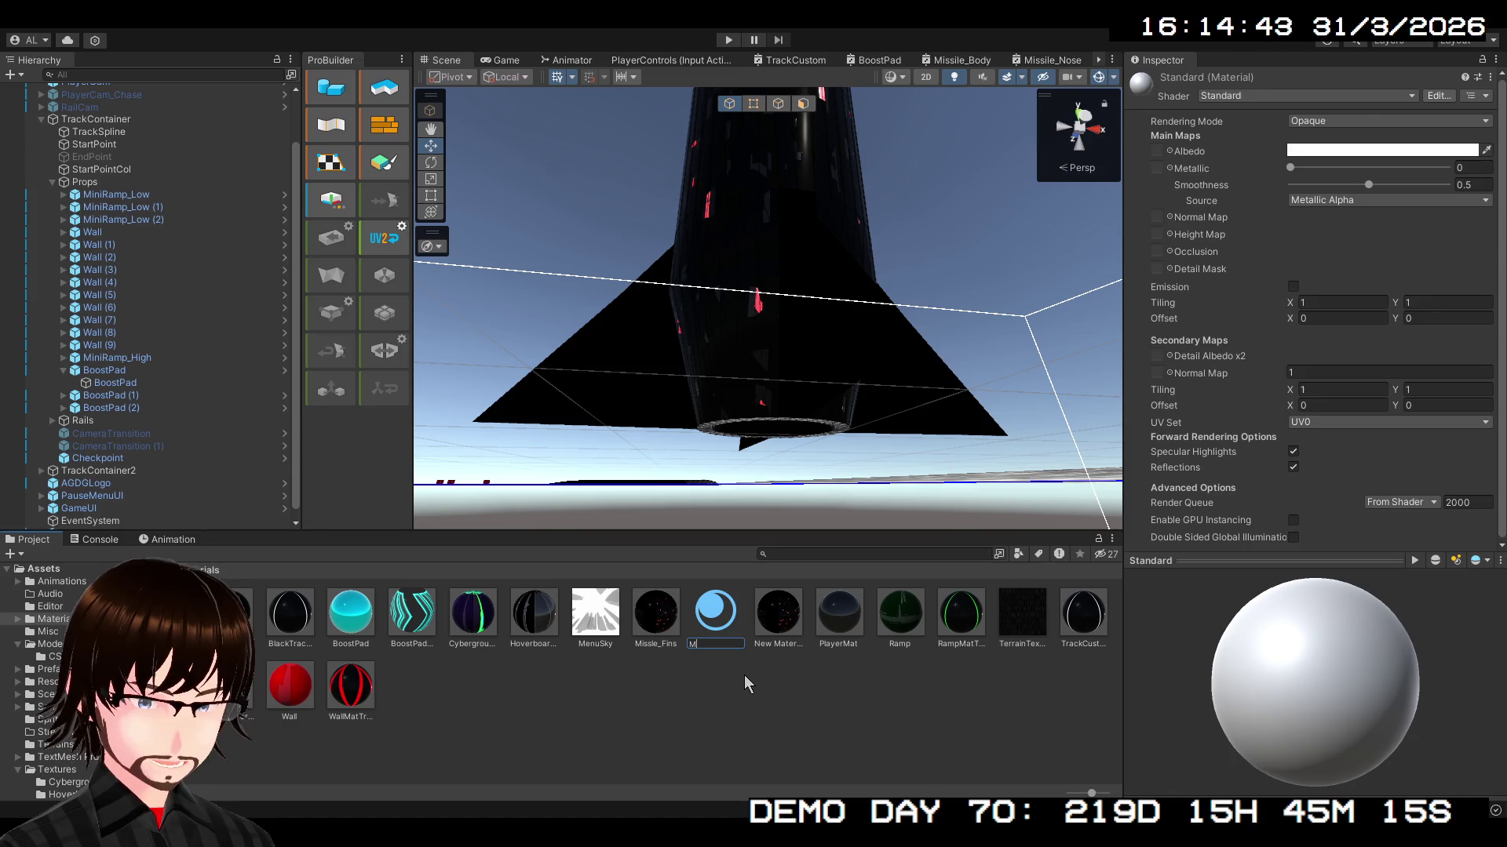
pyautogui.write('i')
pyautogui.write('_Nose')
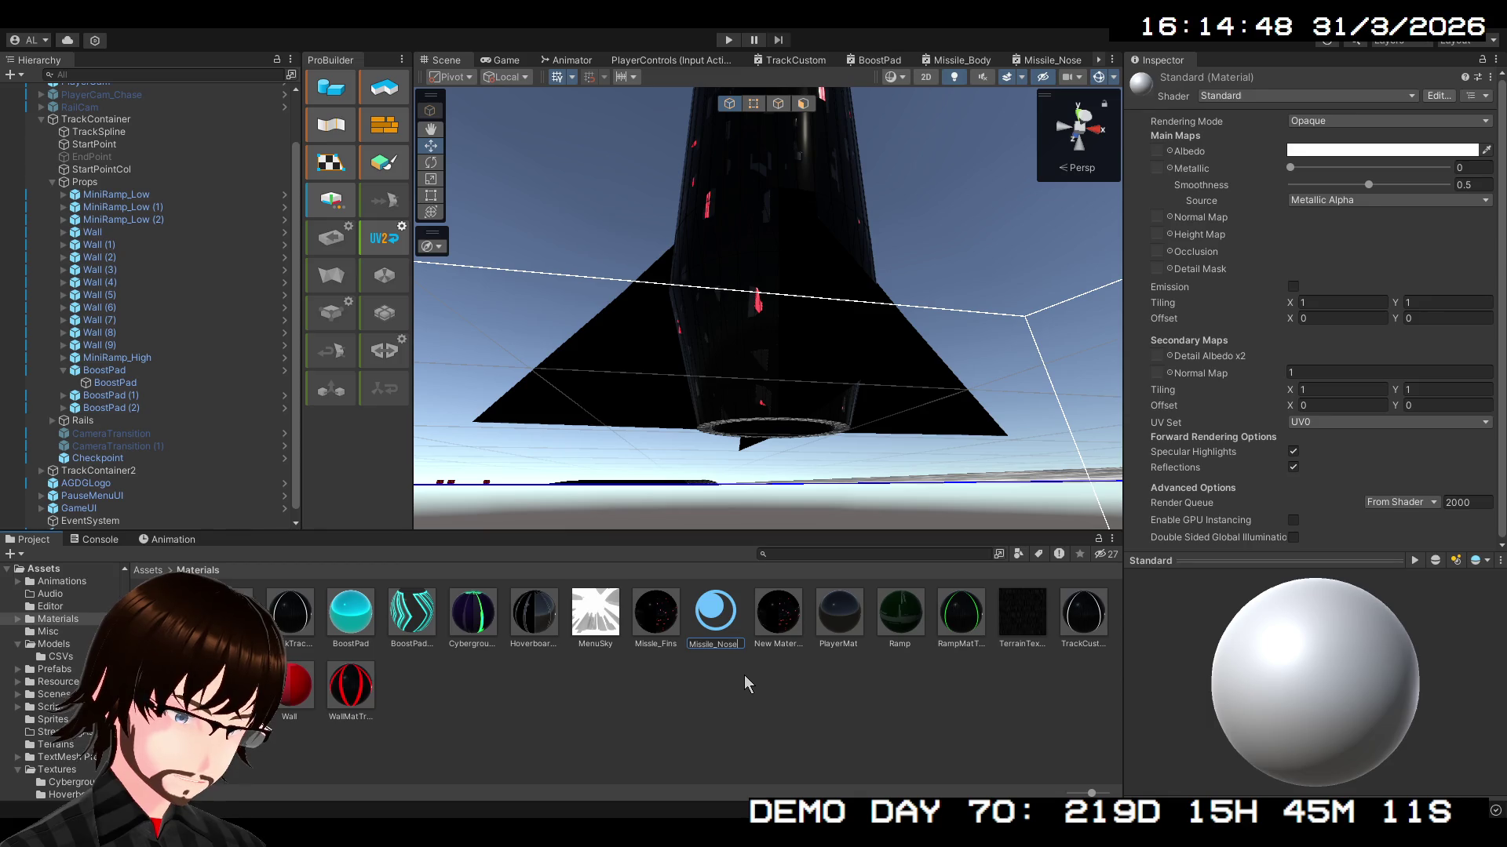
pyautogui.press('Return')
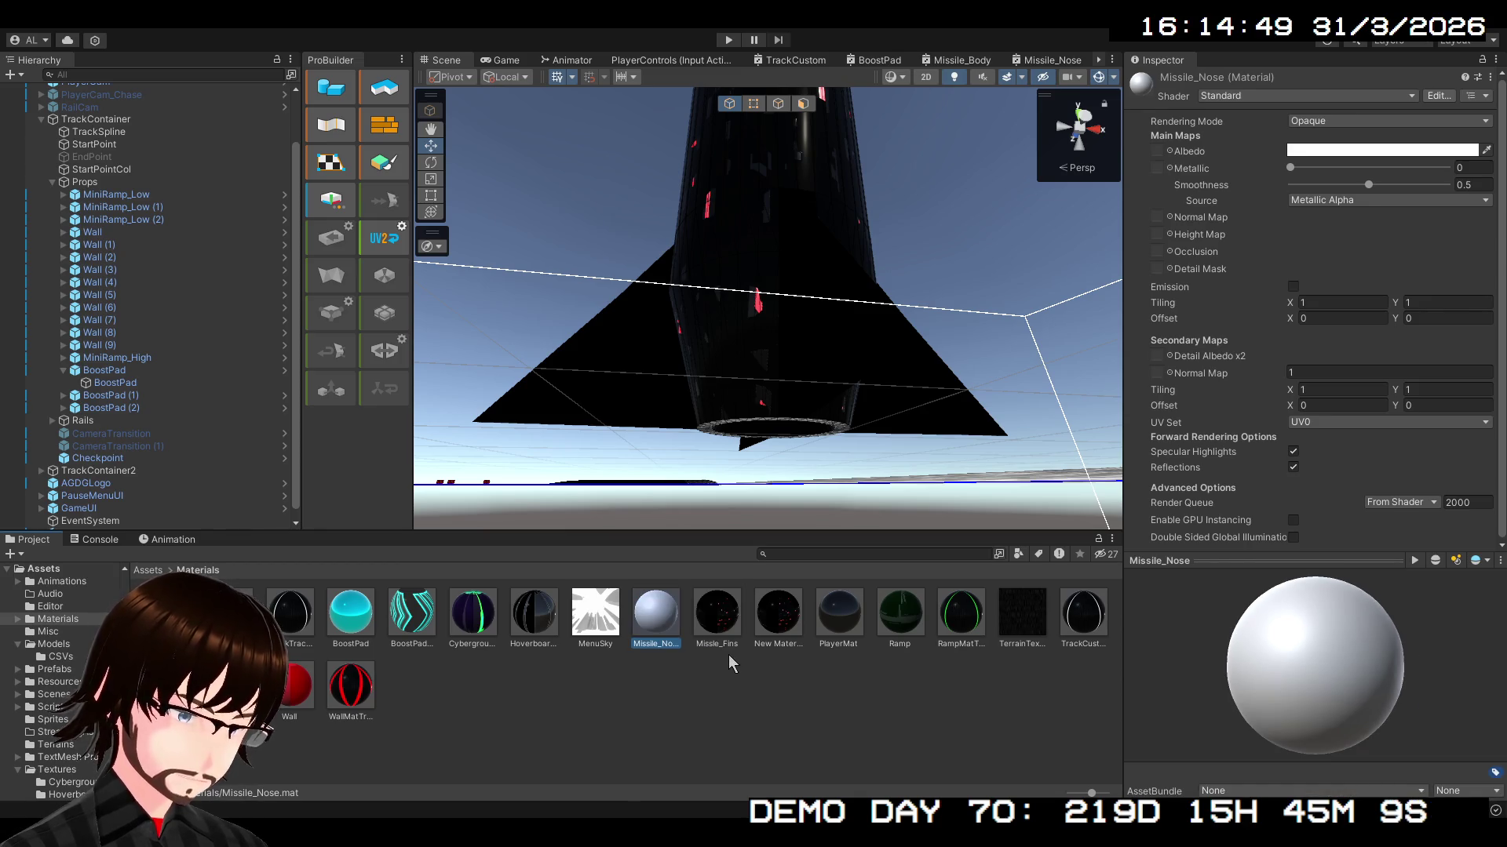
pyautogui.click(714, 645)
pyautogui.click(713, 646)
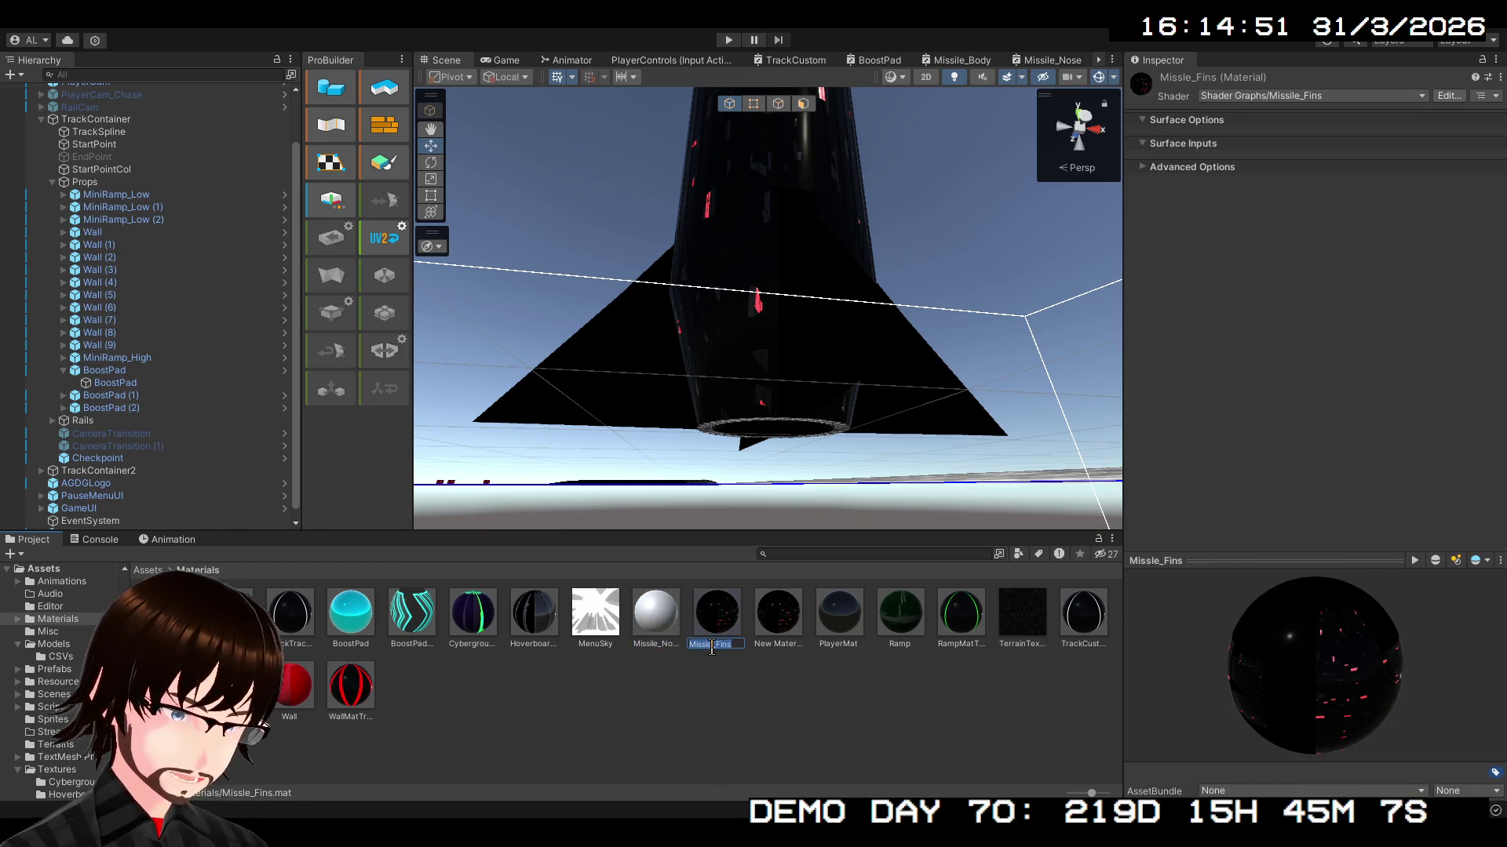
pyautogui.write('i')
pyautogui.press('Return')
# - Rename New Material 1 to 'Missile_Case'
pyautogui.click(769, 697)
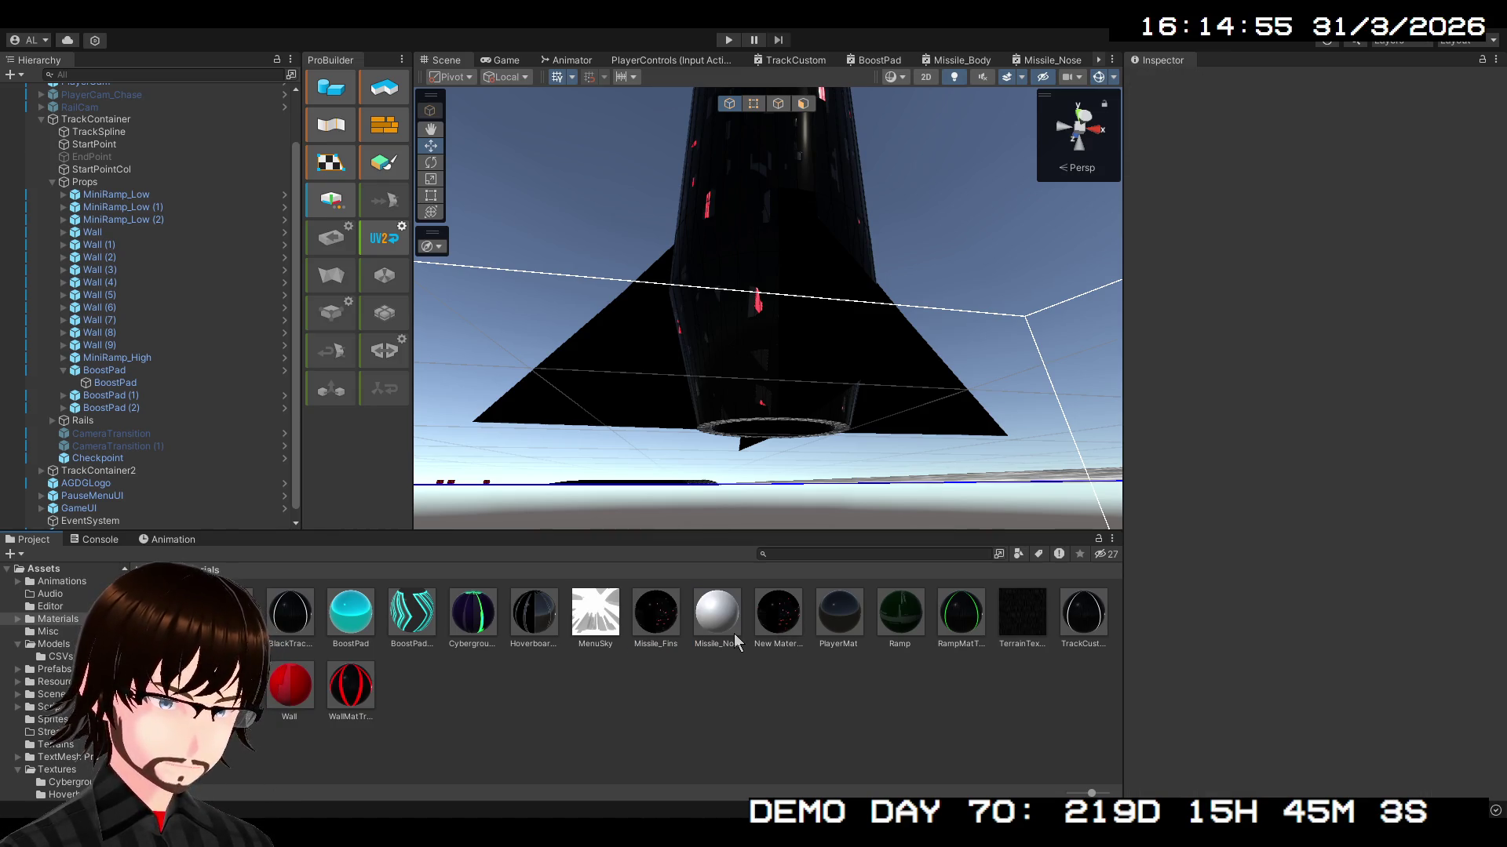
pyautogui.click(763, 634)
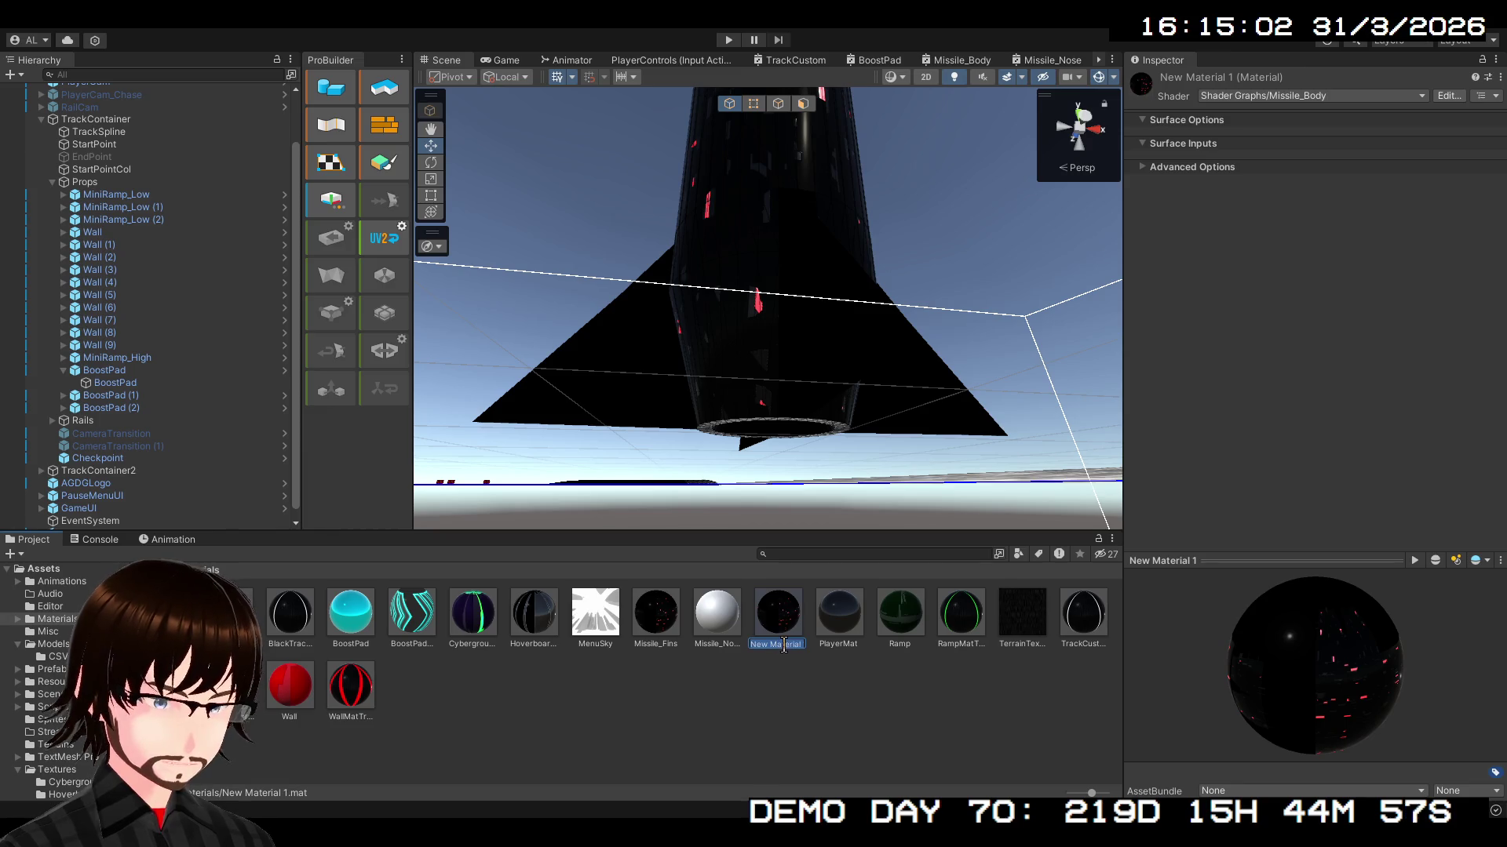
pyautogui.write('Miss')
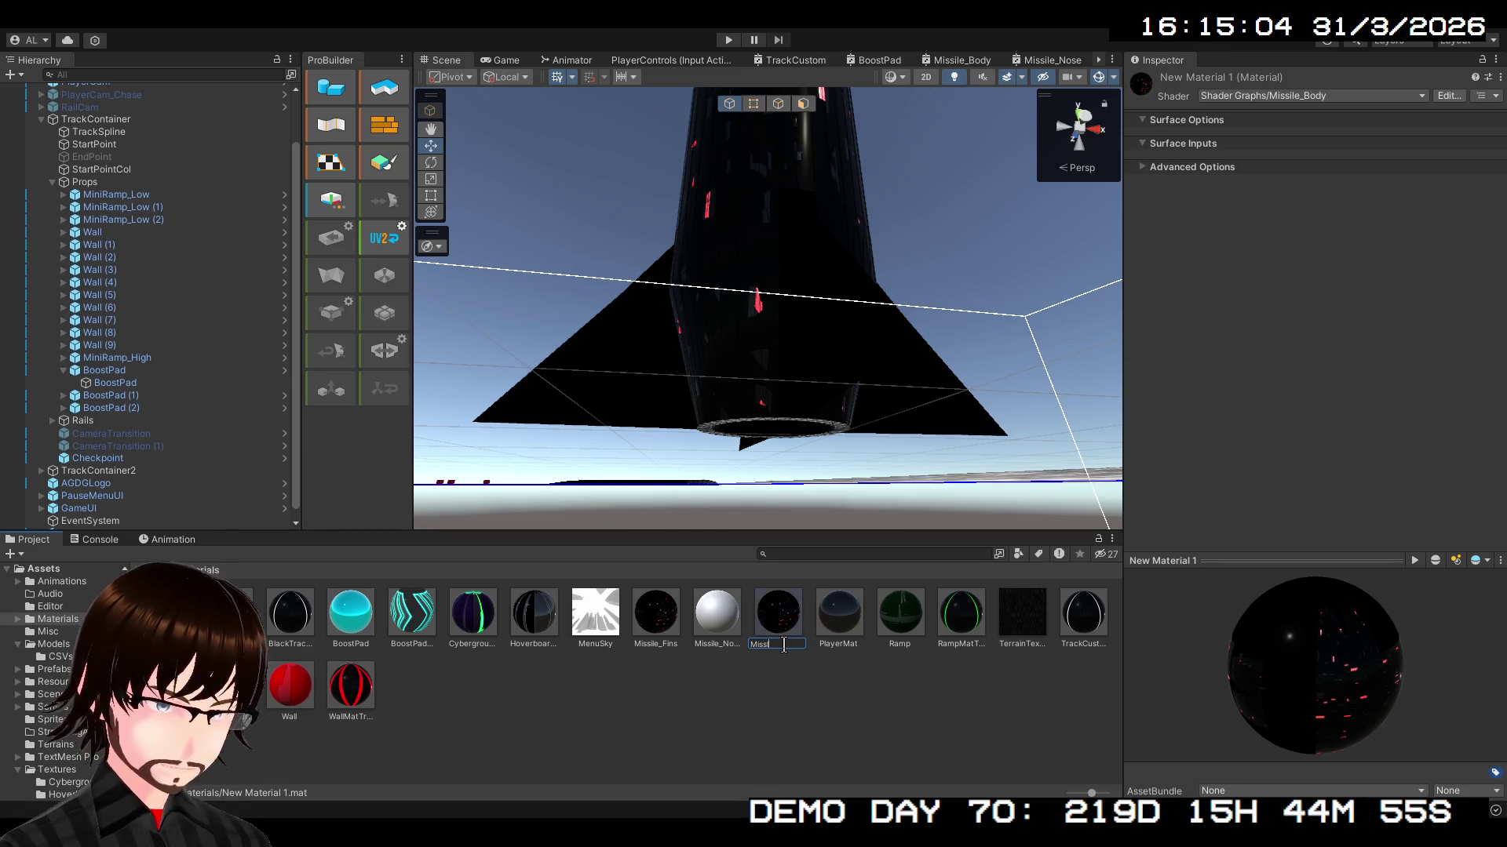
pyautogui.write('i')
pyautogui.write('_Case')
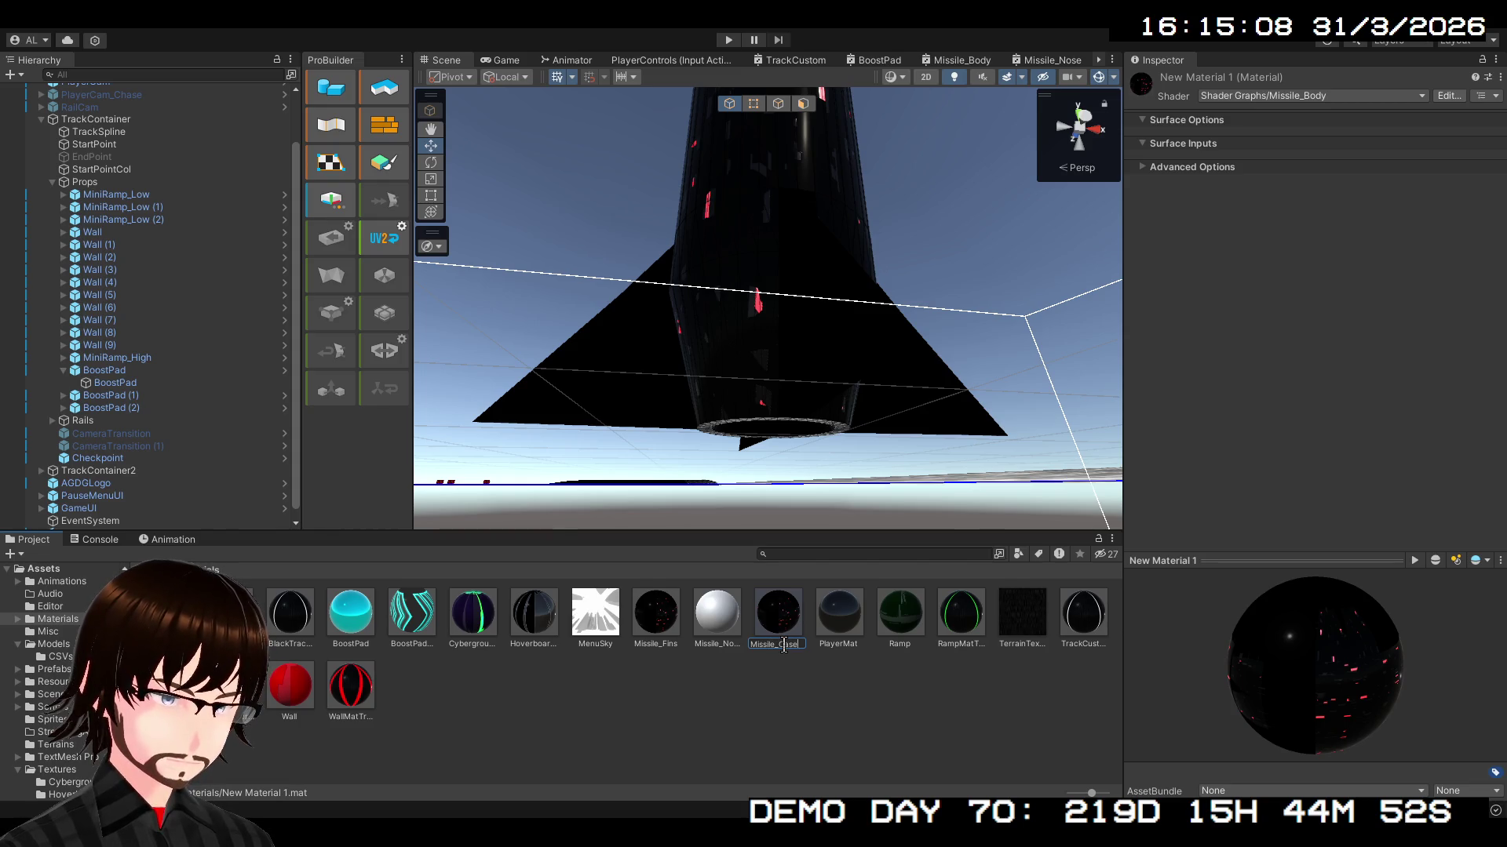
pyautogui.press('Return')
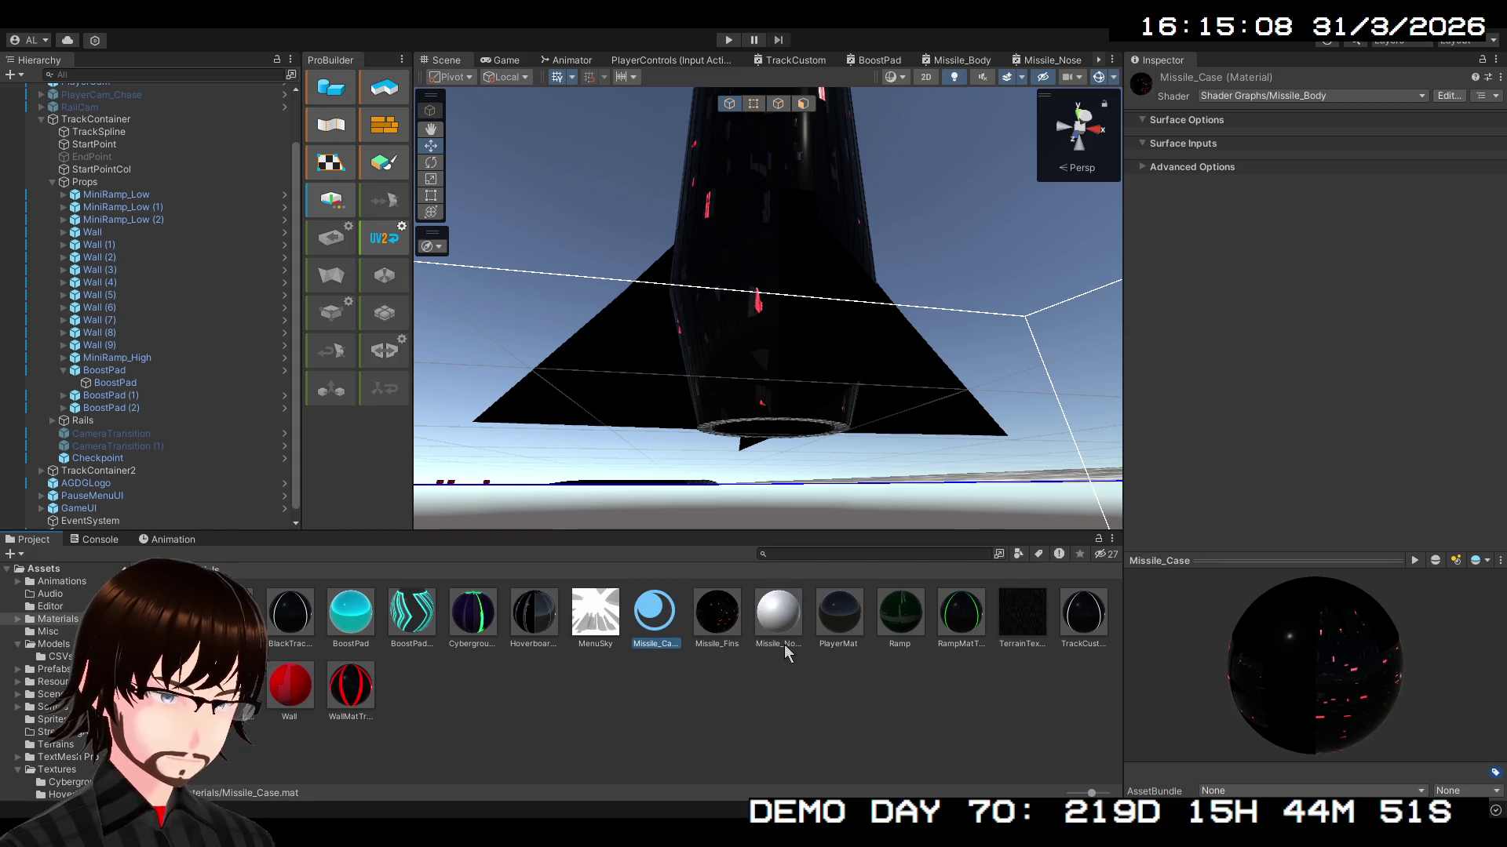
# - Apply Missile_Nose to the missile's nozzle end and nose
pyautogui.click(760, 666)
pyautogui.click(766, 628)
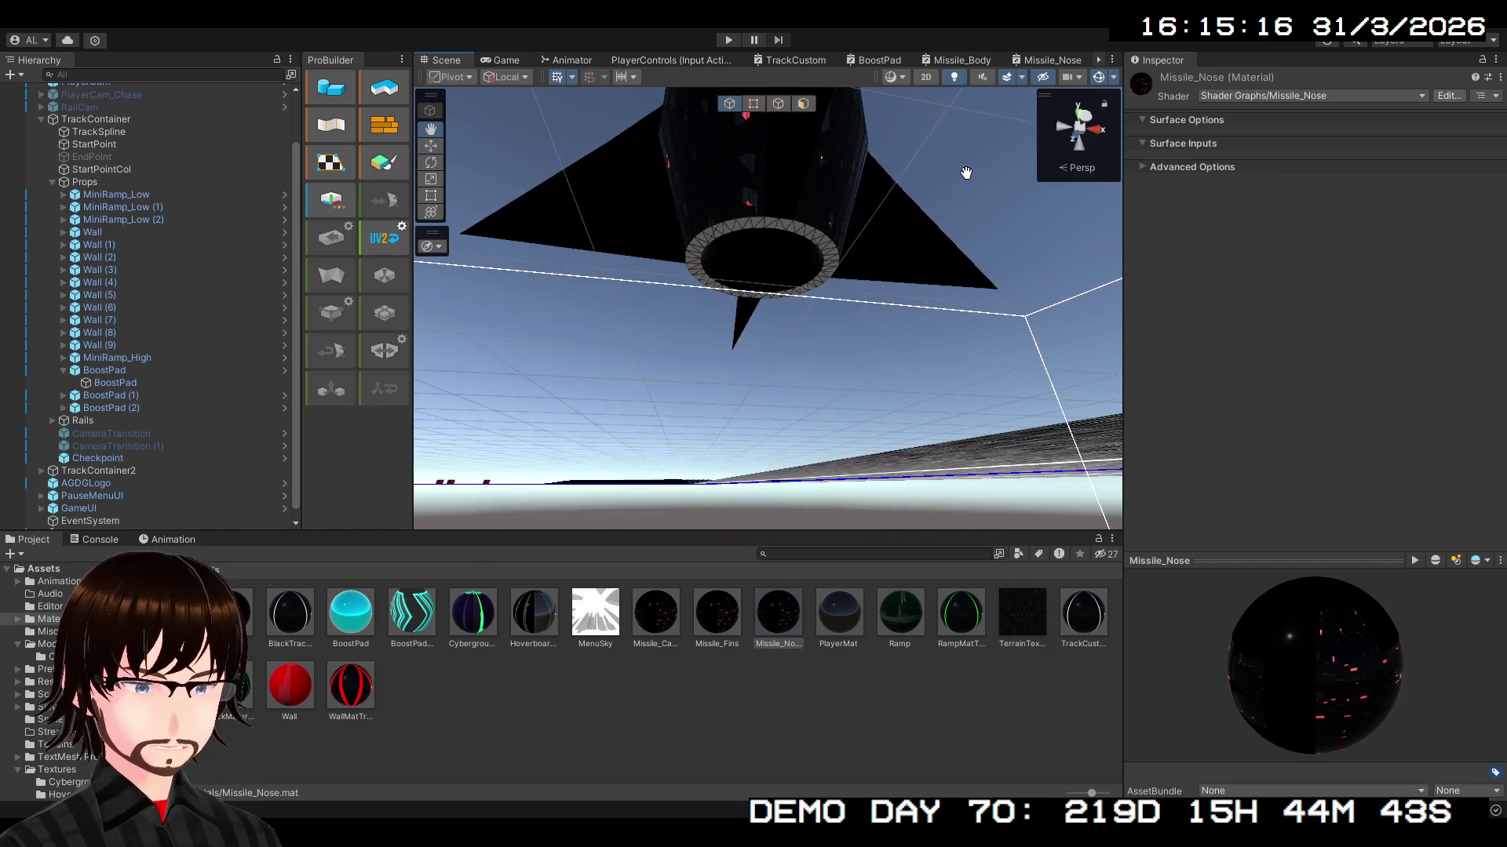
pyautogui.moveTo(777, 612)
pyautogui.mouseDown()
pyautogui.moveTo(825, 251)
pyautogui.moveTo(891, 191)
pyautogui.moveTo(862, 408)
pyautogui.mouseUp()
pyautogui.moveTo(802, 619)
pyautogui.mouseDown()
pyautogui.moveTo(844, 410)
pyautogui.moveTo(833, 292)
pyautogui.moveTo(620, 359)
pyautogui.moveTo(700, 306)
pyautogui.moveTo(746, 248)
pyautogui.mouseUp()
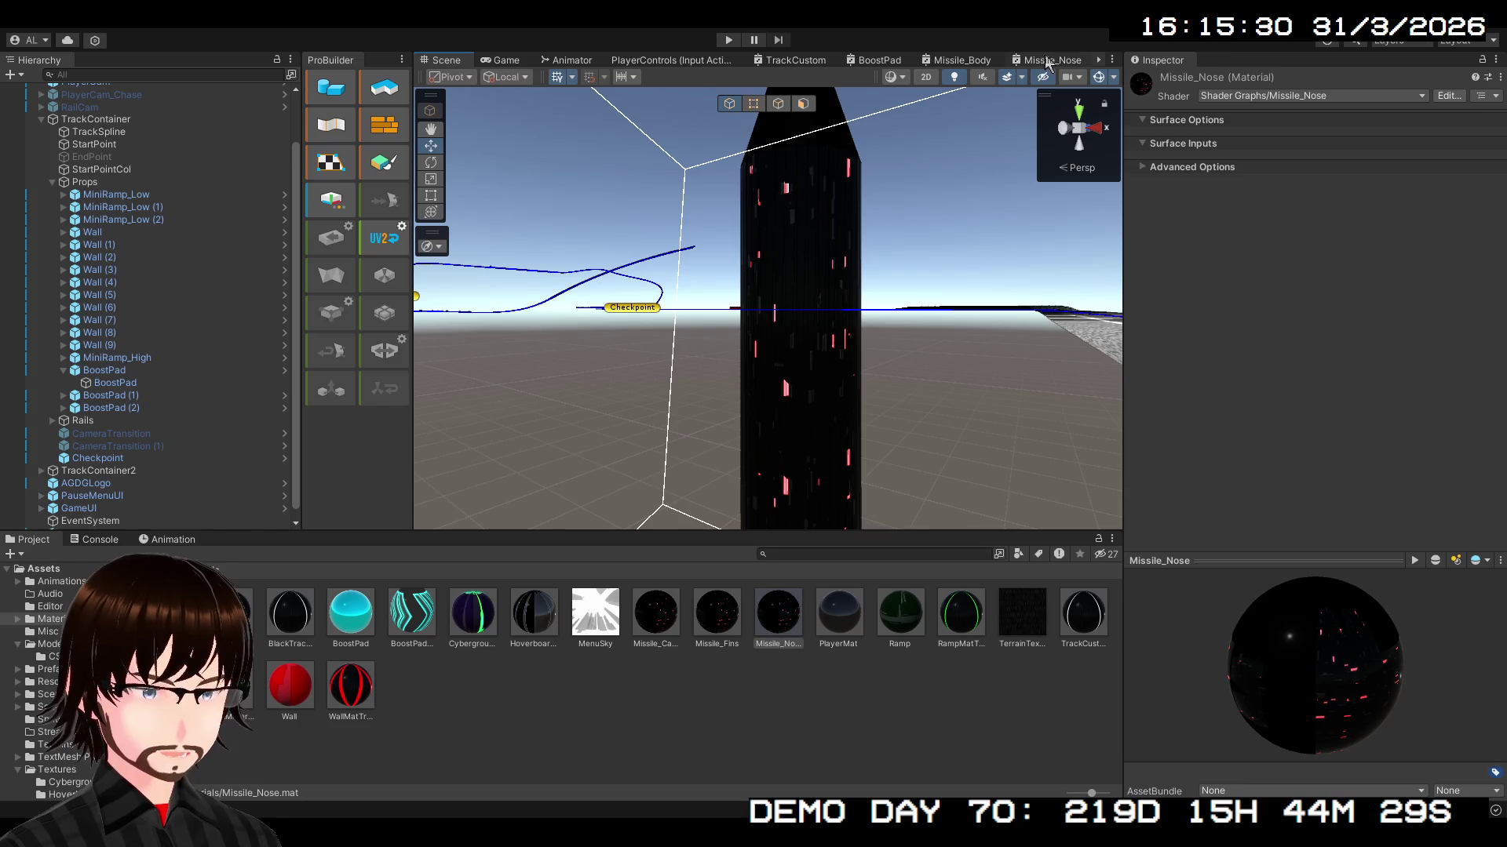
# - Open the Missile_Nose shader graph and delete the old texture nodes
pyautogui.click(1047, 59)
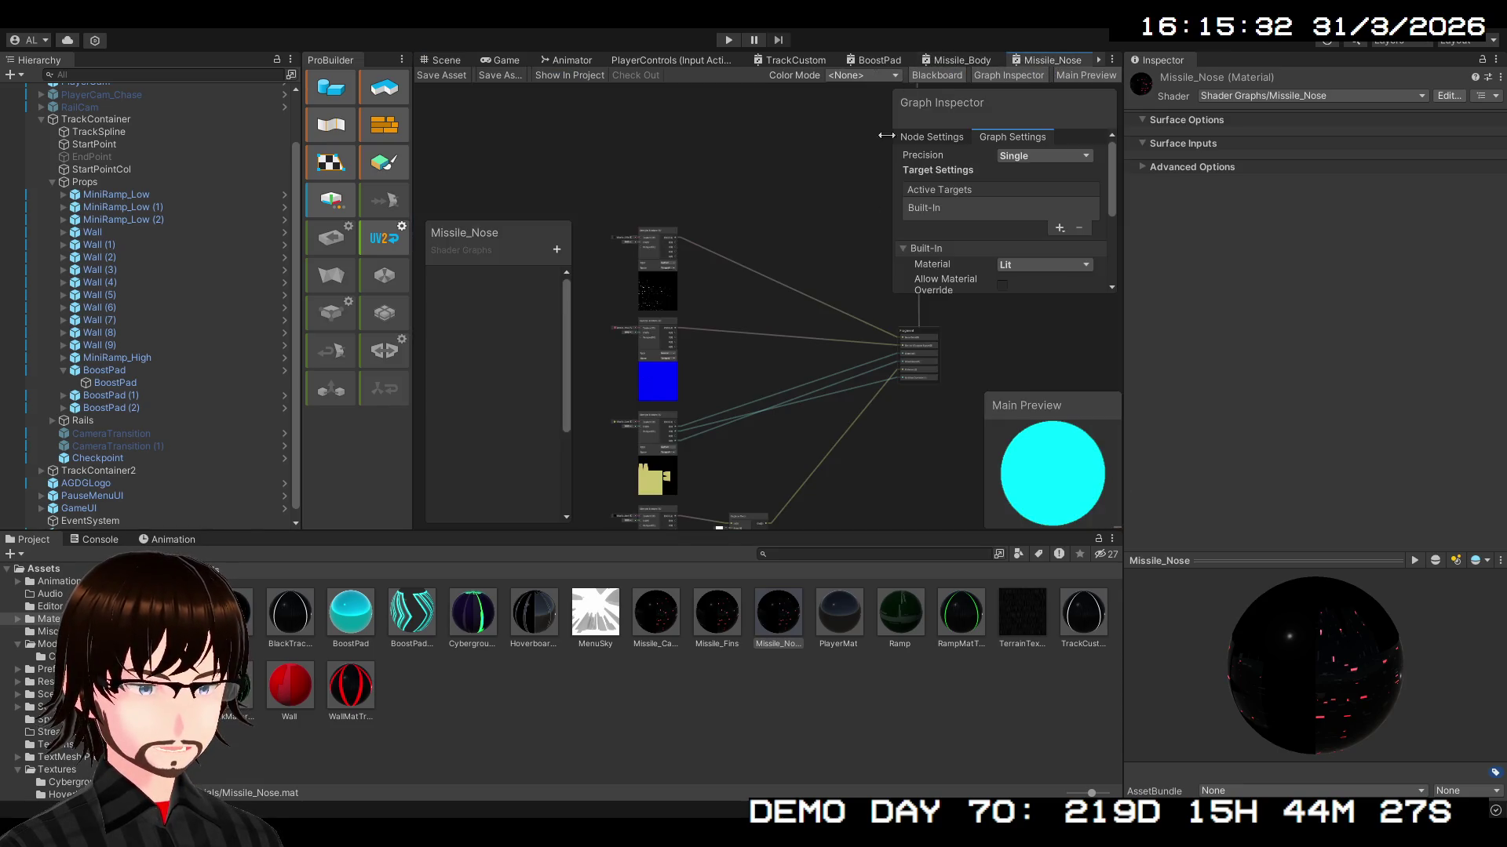
pyautogui.scroll(-2, 773, 389)
pyautogui.moveTo(773, 389)
pyautogui.mouseDown()
pyautogui.moveTo(773, 234)
pyautogui.moveTo(788, 314)
pyautogui.mouseUp()
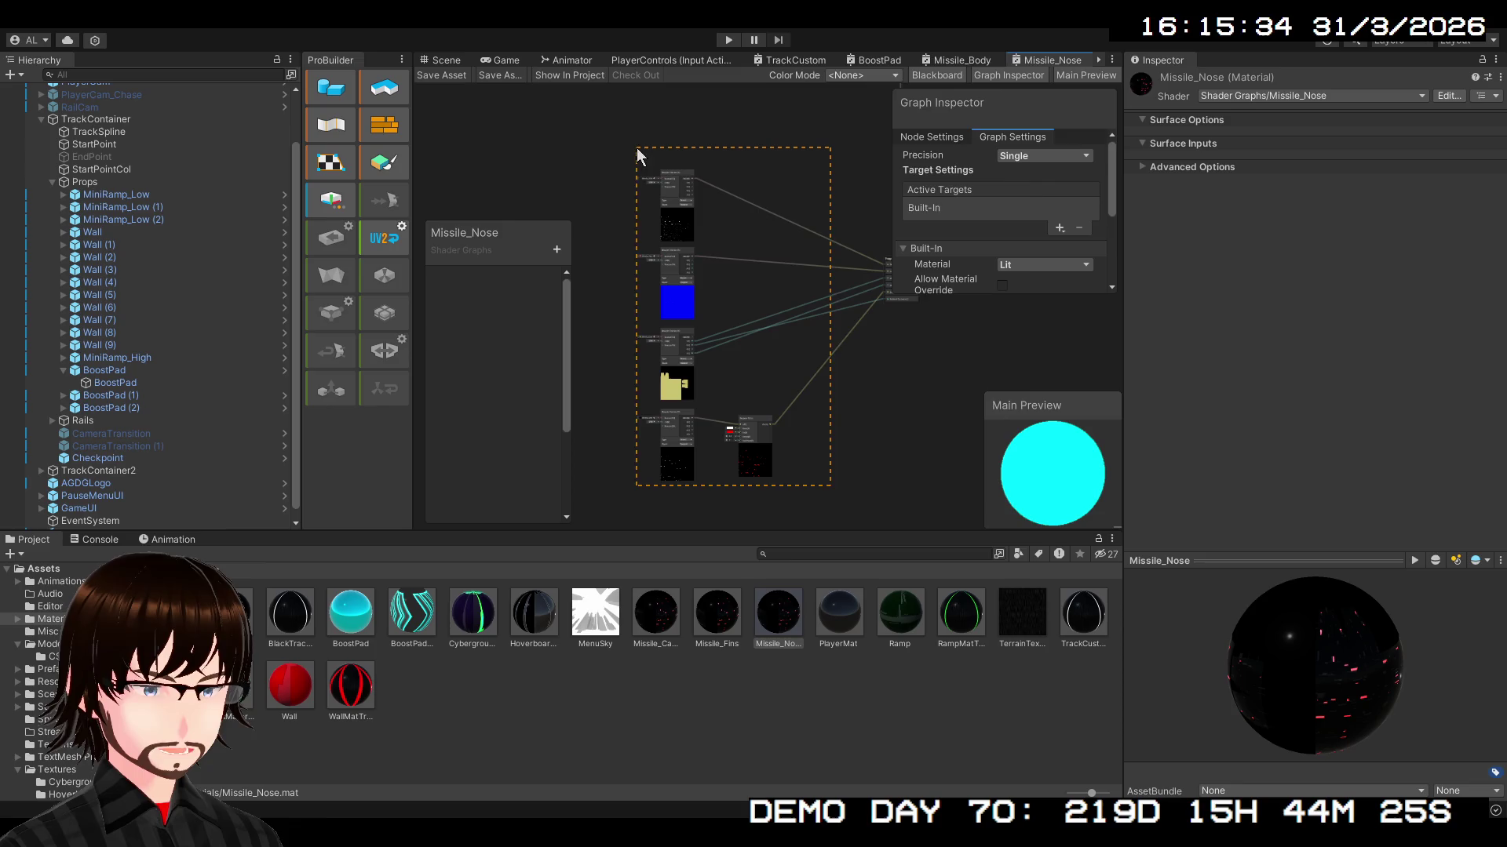
pyautogui.moveTo(637, 147); pyautogui.dragTo(638, 149)
pyautogui.press('Delete')
# - Add a Position node set to Object space, then add a Time node
pyautogui.scroll(6, 680, 345)
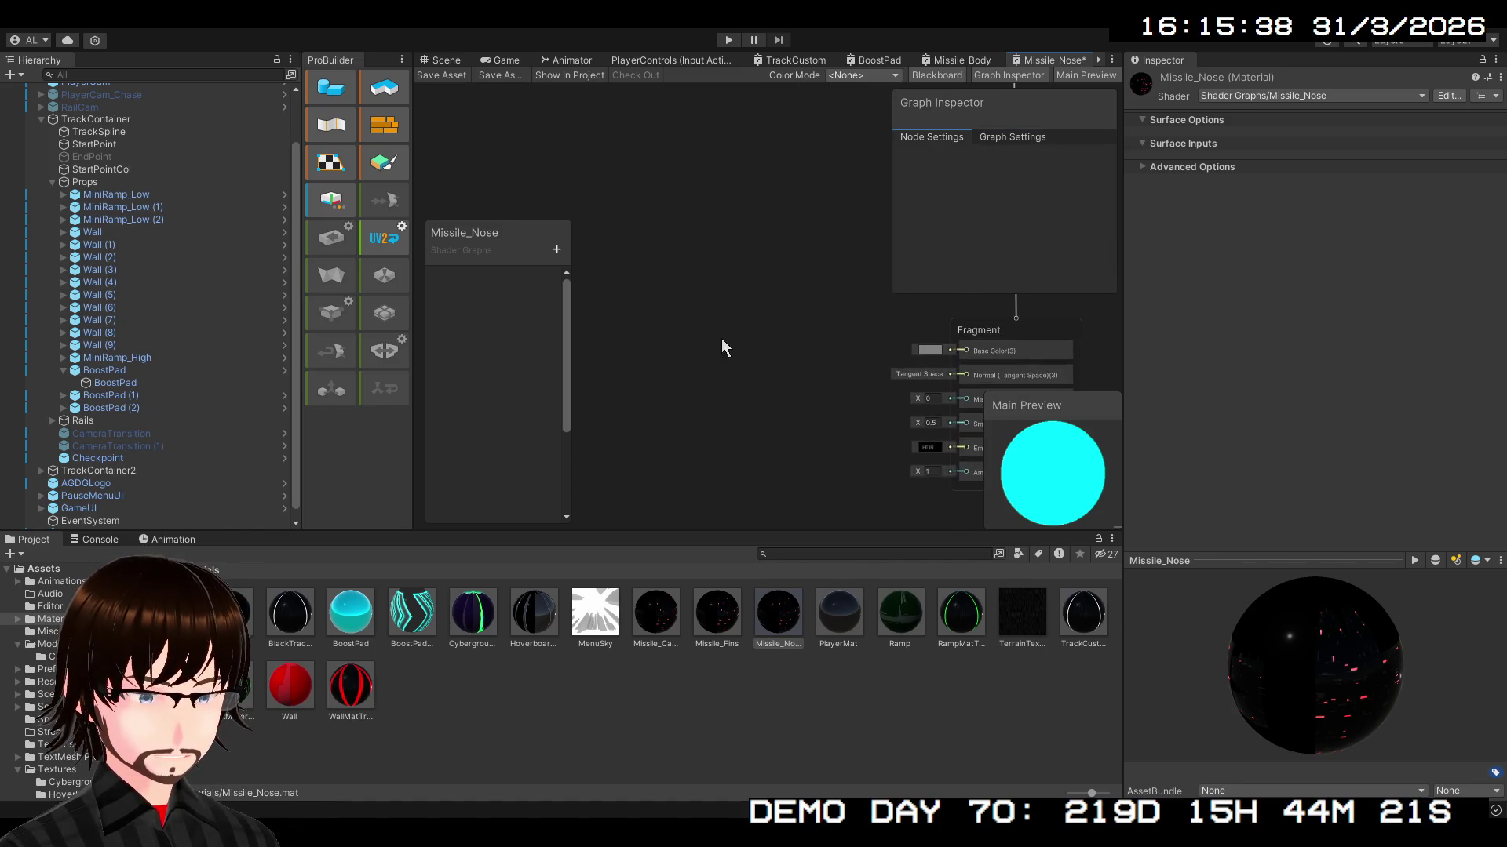
pyautogui.scroll(-3, 731, 314)
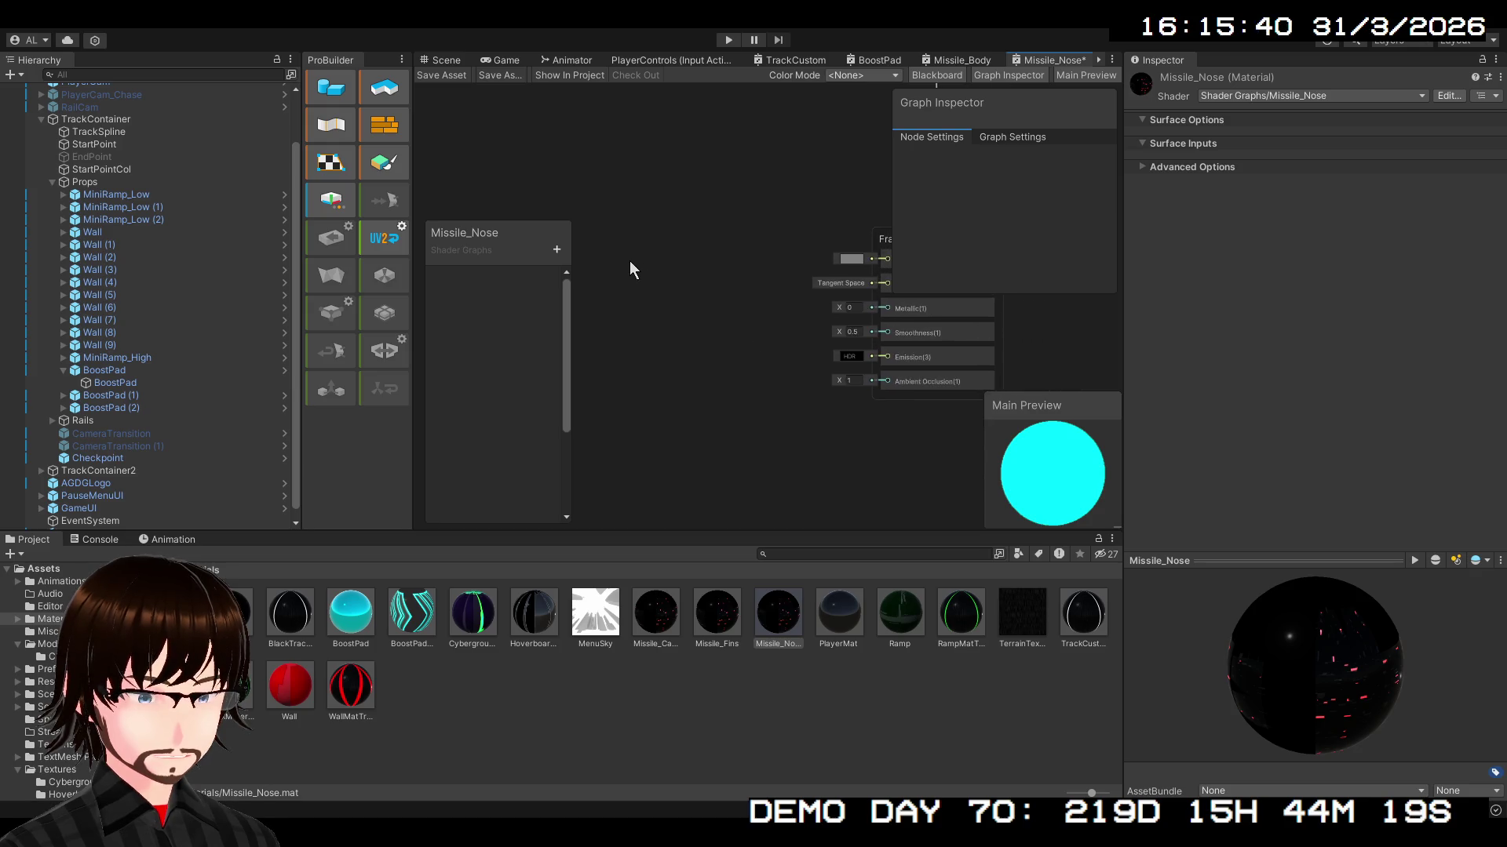
pyautogui.scroll(-1, 636, 267)
pyautogui.moveTo(647, 283); pyautogui.dragTo(664, 276)
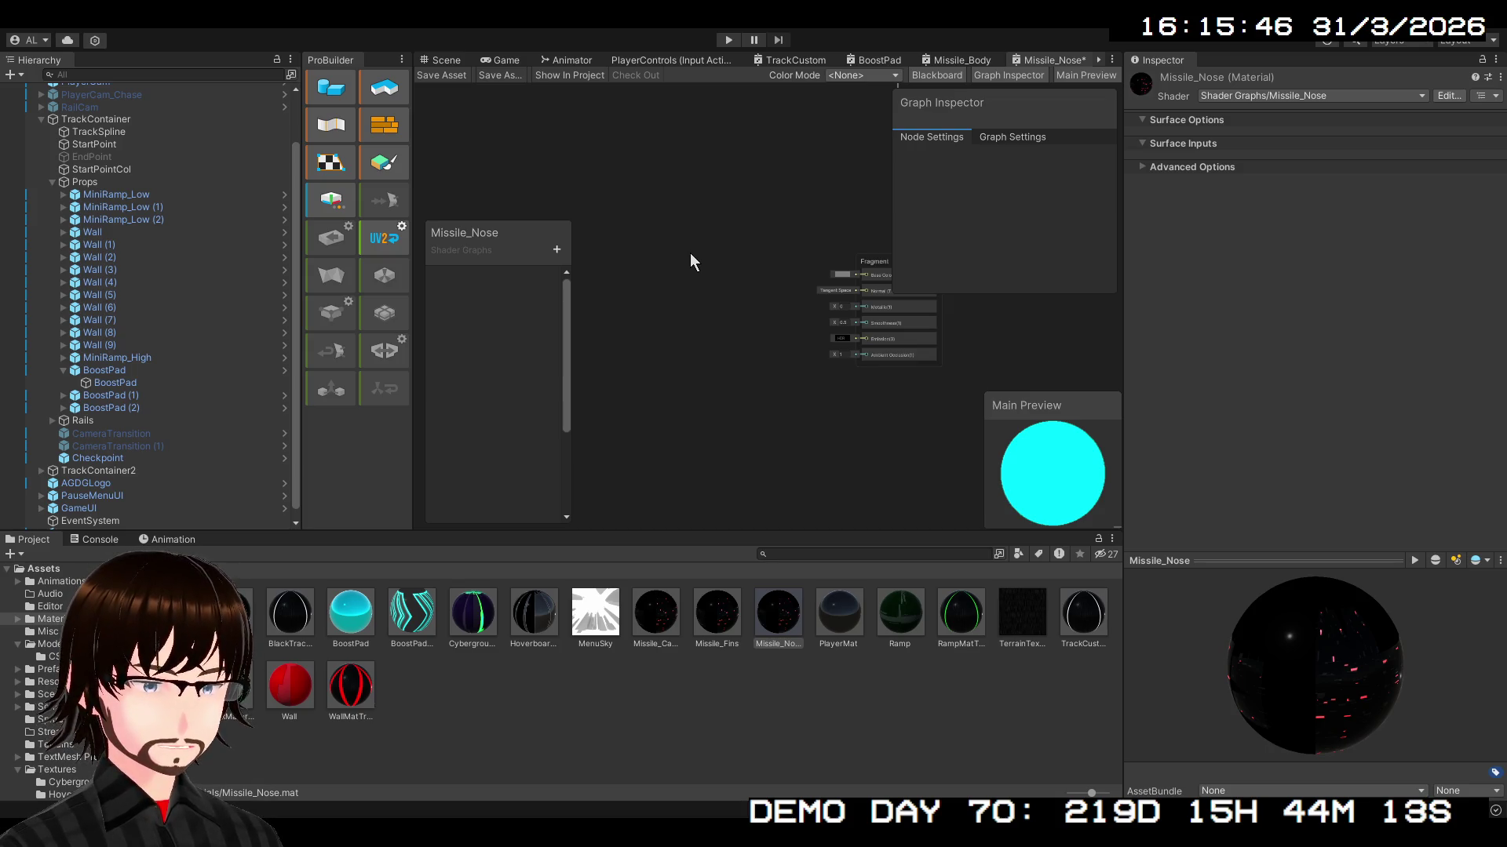
pyautogui.hotkey('ctrl', 'v')
pyautogui.scroll(3, 706, 295)
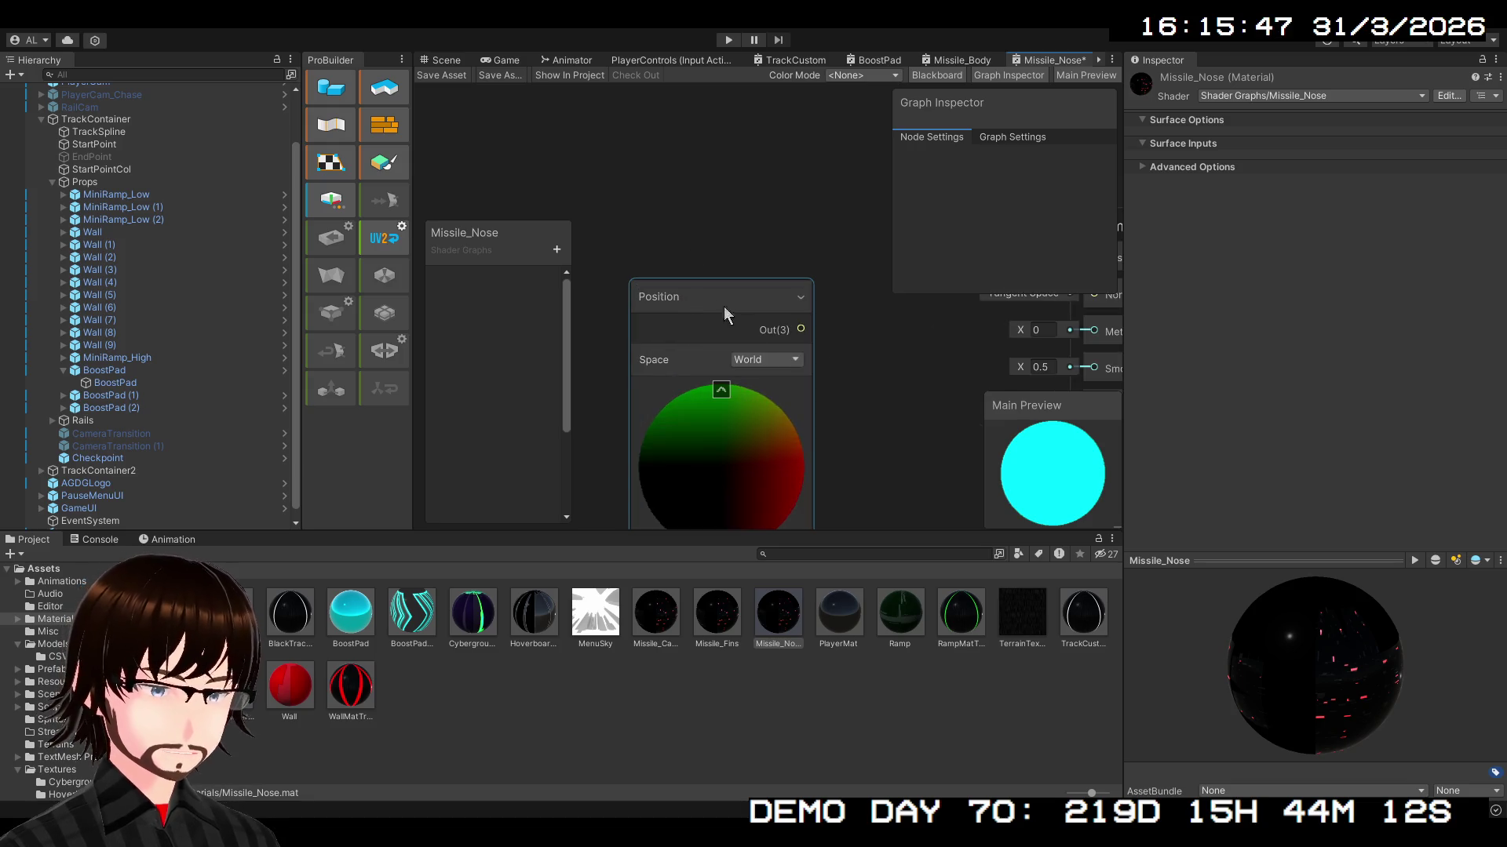
pyautogui.click(790, 369)
pyautogui.click(793, 379)
pyautogui.scroll(-4, 824, 364)
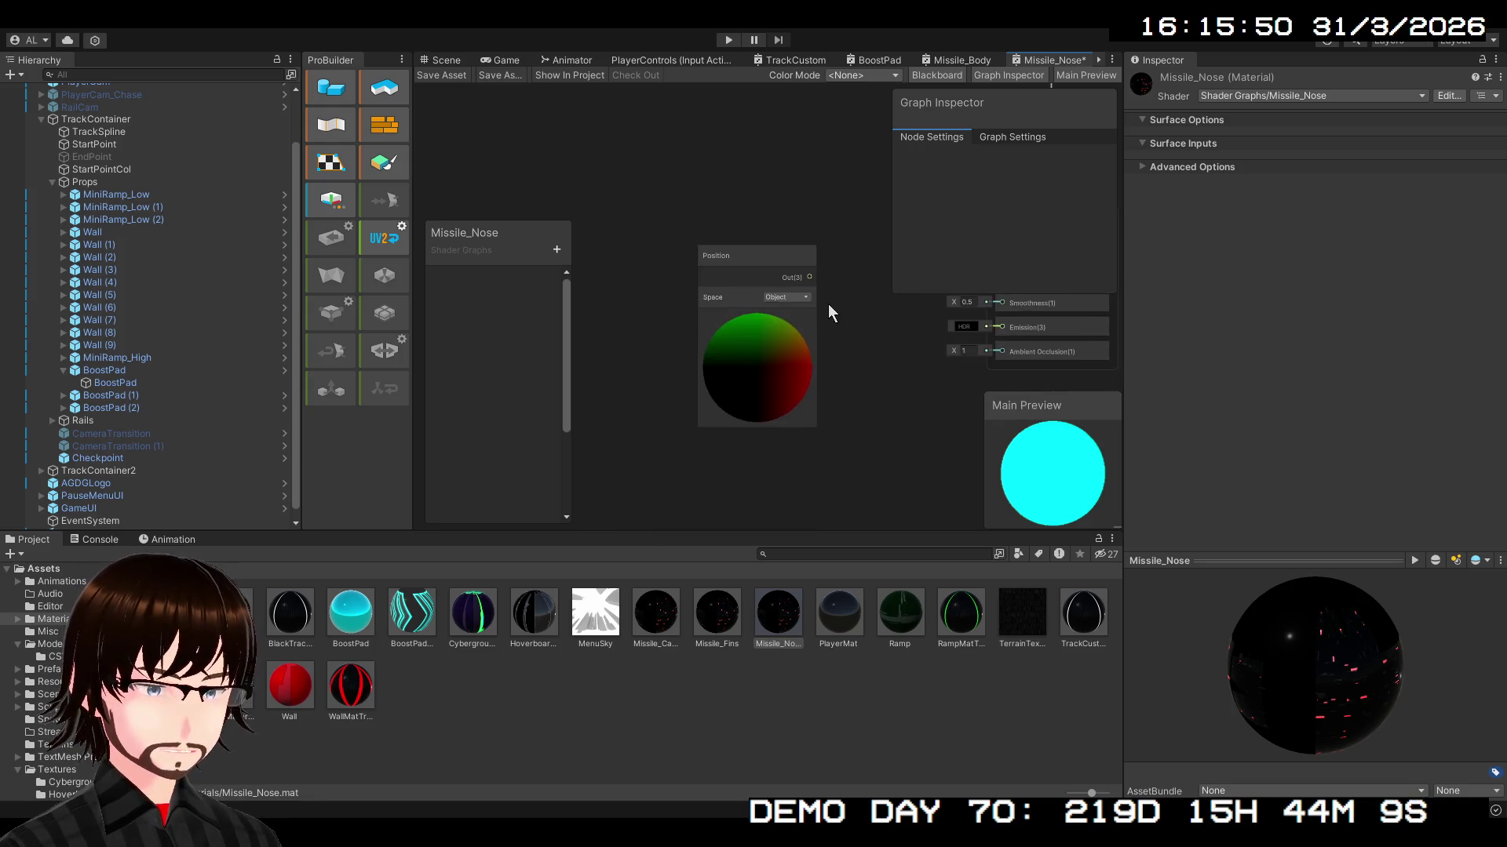
pyautogui.moveTo(775, 345)
pyautogui.mouseDown()
pyautogui.moveTo(596, 374)
pyautogui.moveTo(604, 334)
pyautogui.moveTo(584, 404)
pyautogui.mouseUp()
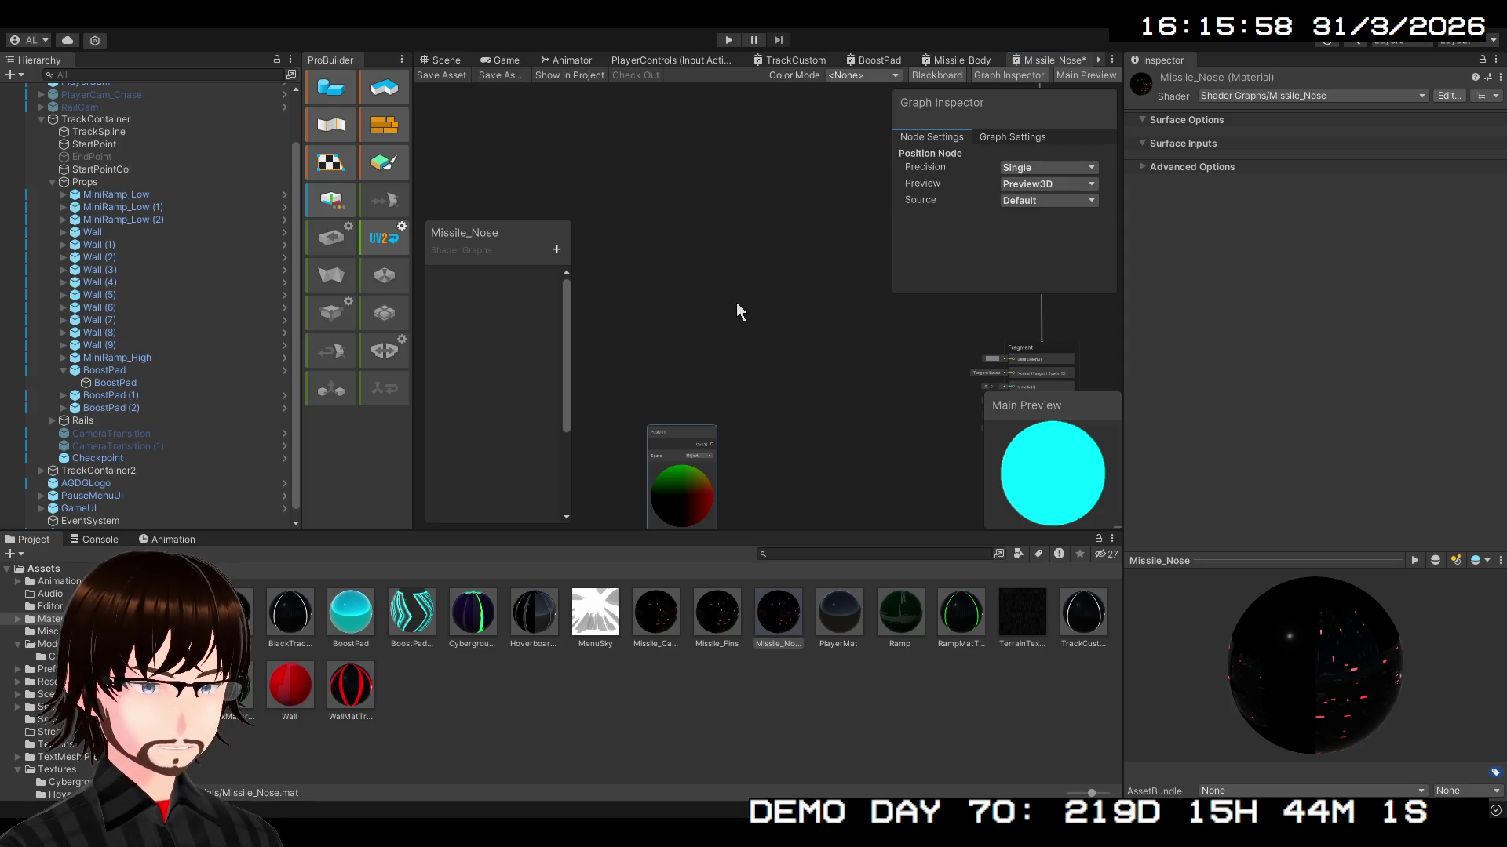
pyautogui.hotkey('ctrl', 'z')
pyautogui.click(709, 333)
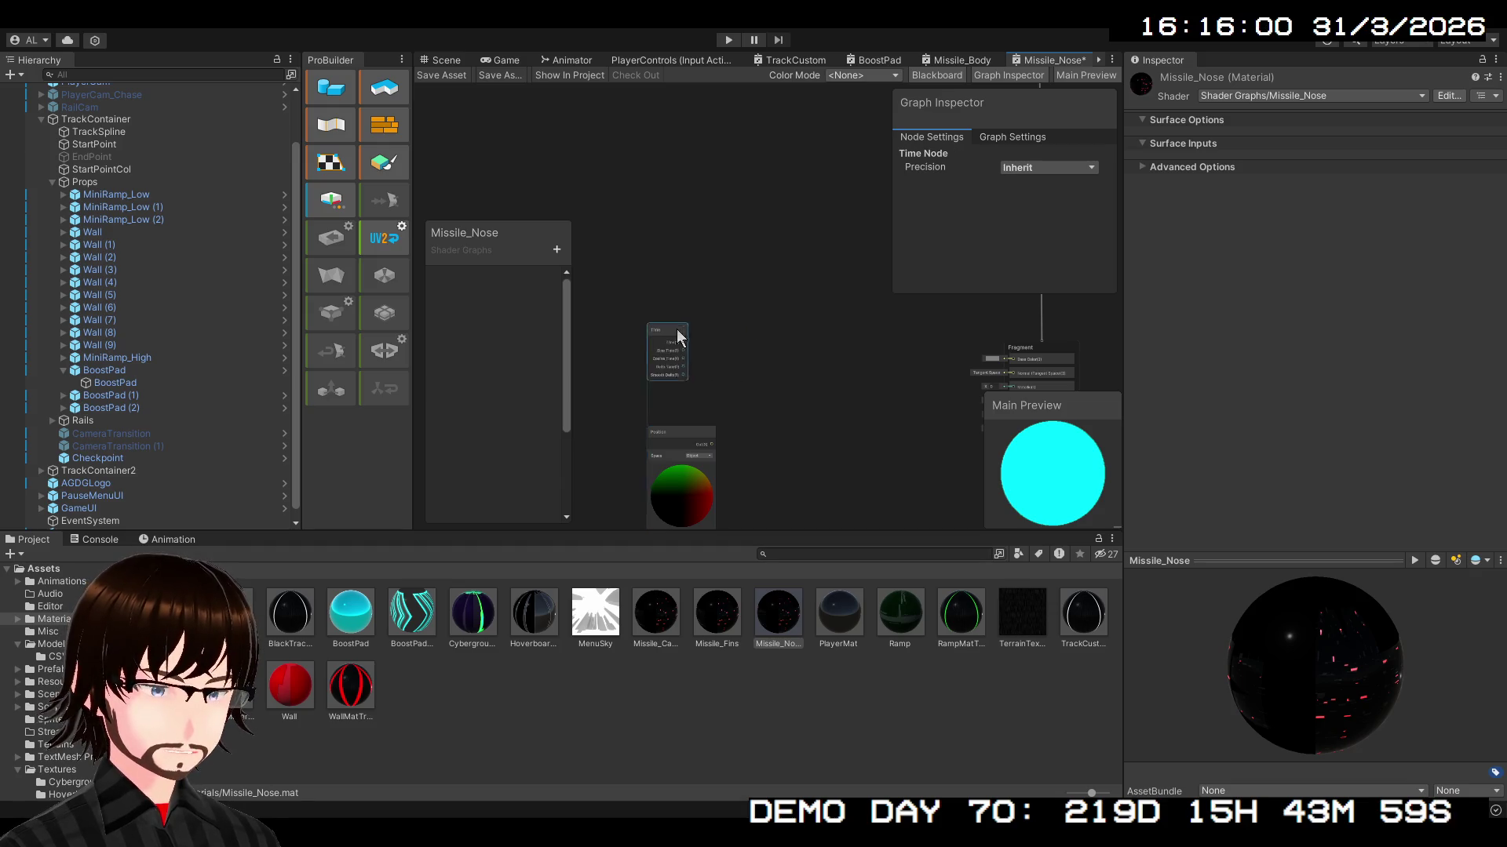
# - Add a Float property to the Blackboard named 'PulseMultiplyer'
pyautogui.scroll(3, 722, 275)
pyautogui.scroll(2, 790, 319)
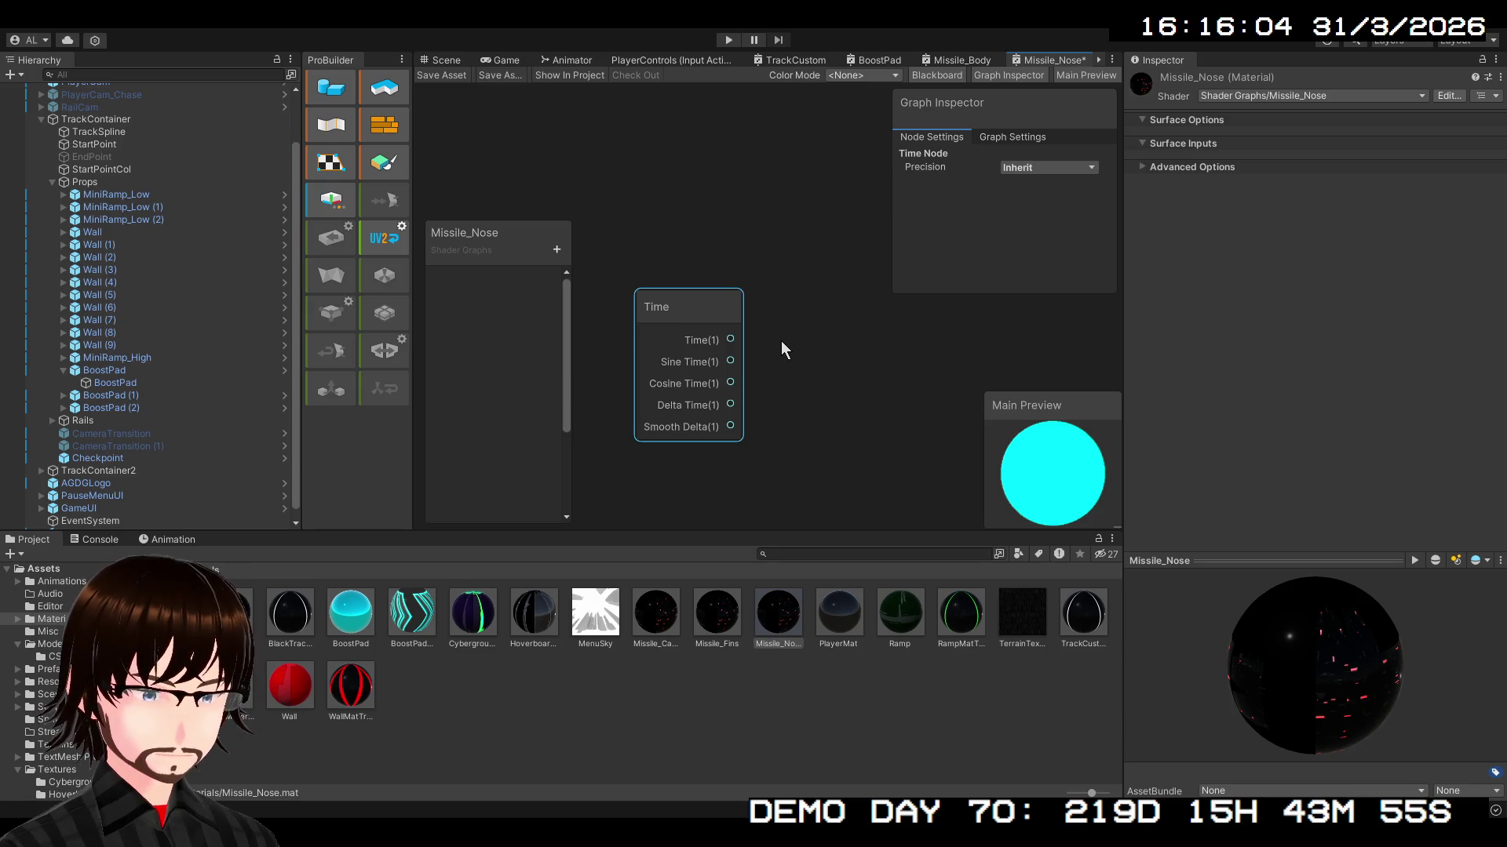
pyautogui.scroll(-2, 782, 342)
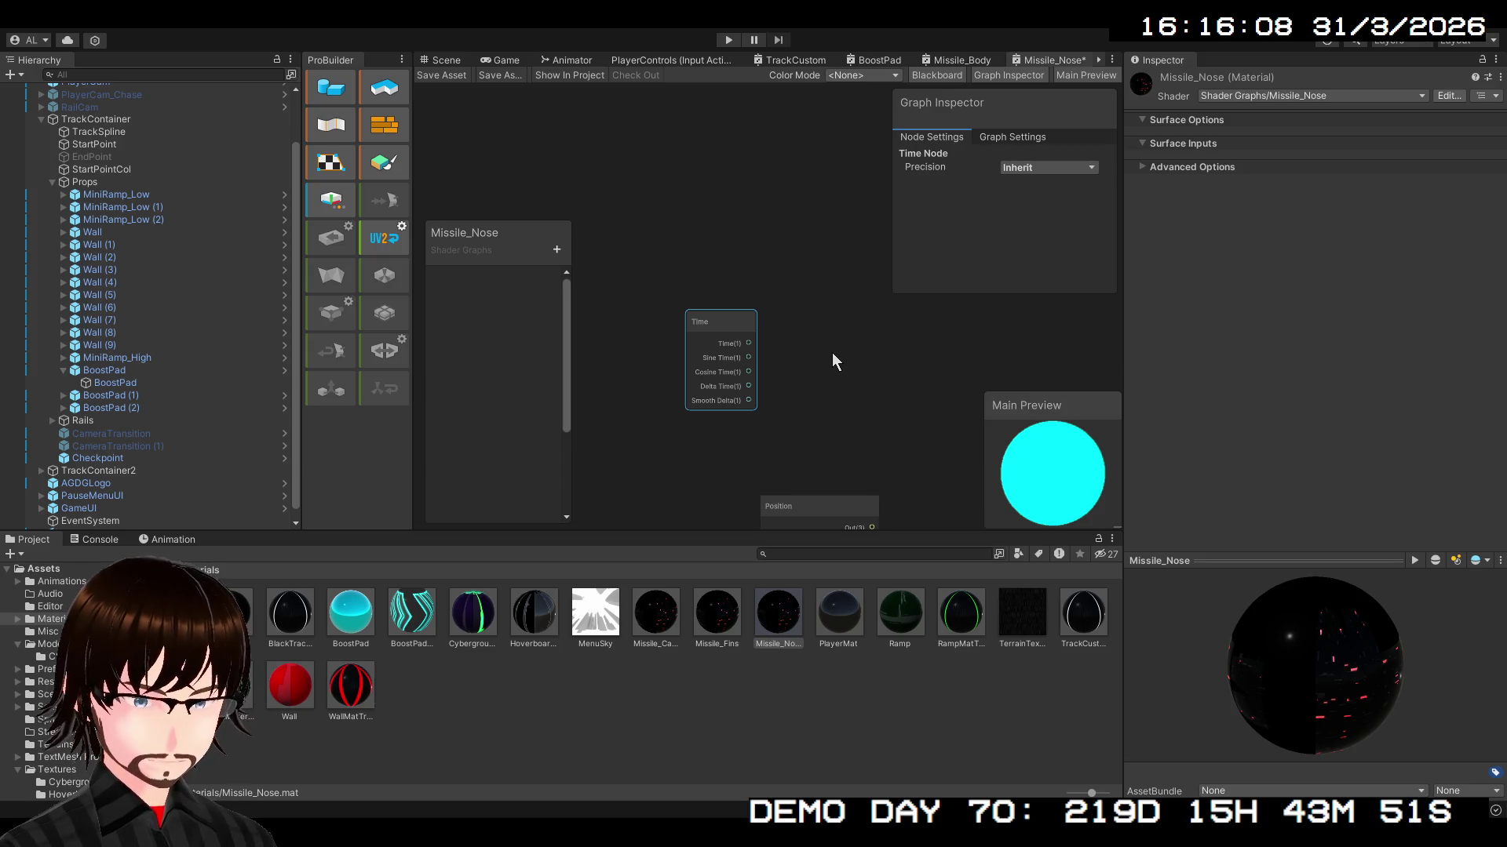
pyautogui.click(556, 249)
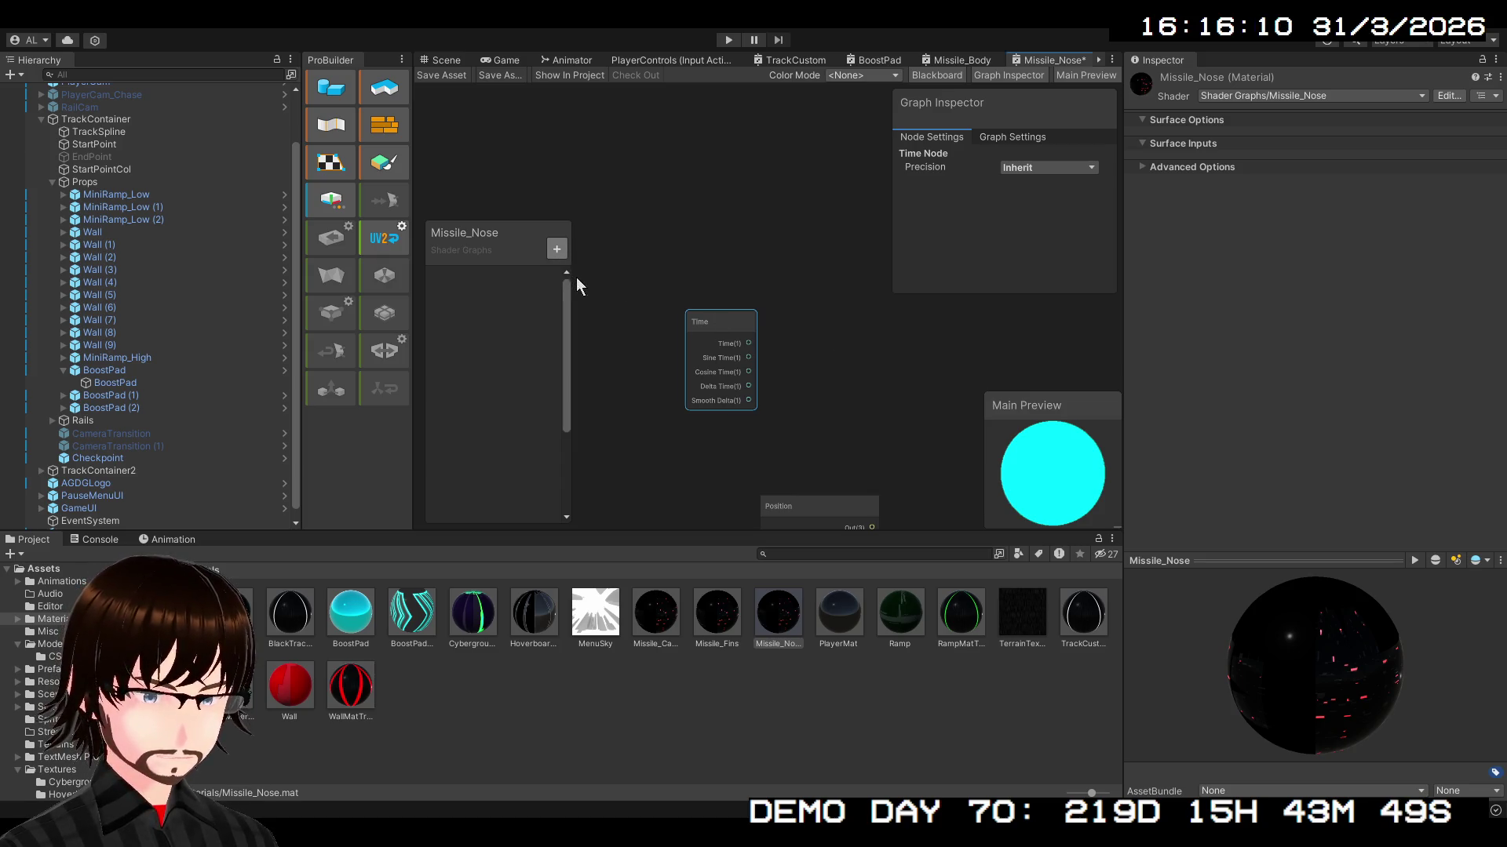
pyautogui.click(576, 276)
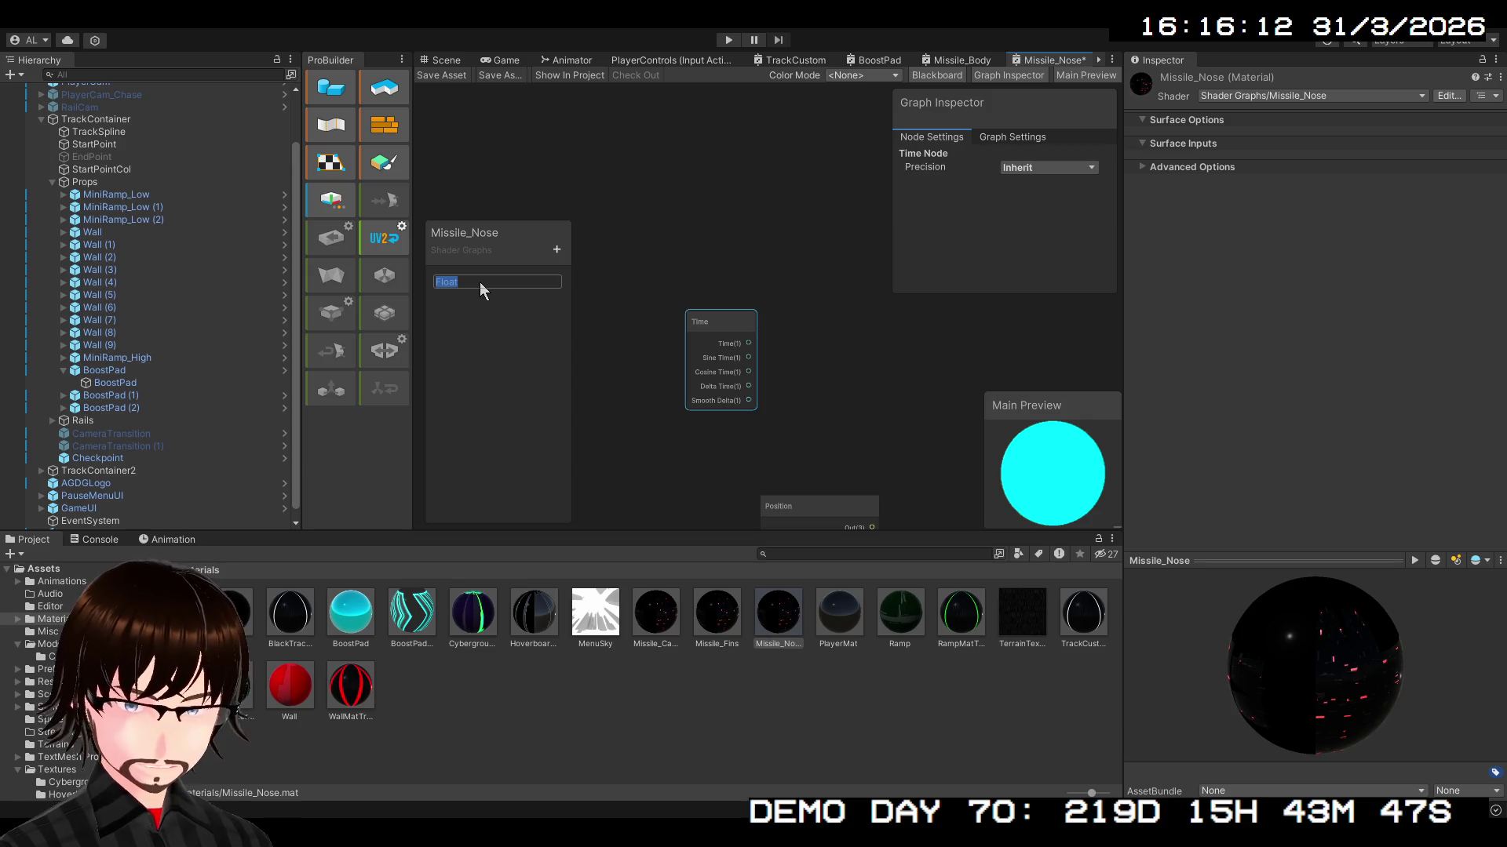
pyautogui.write('Pu')
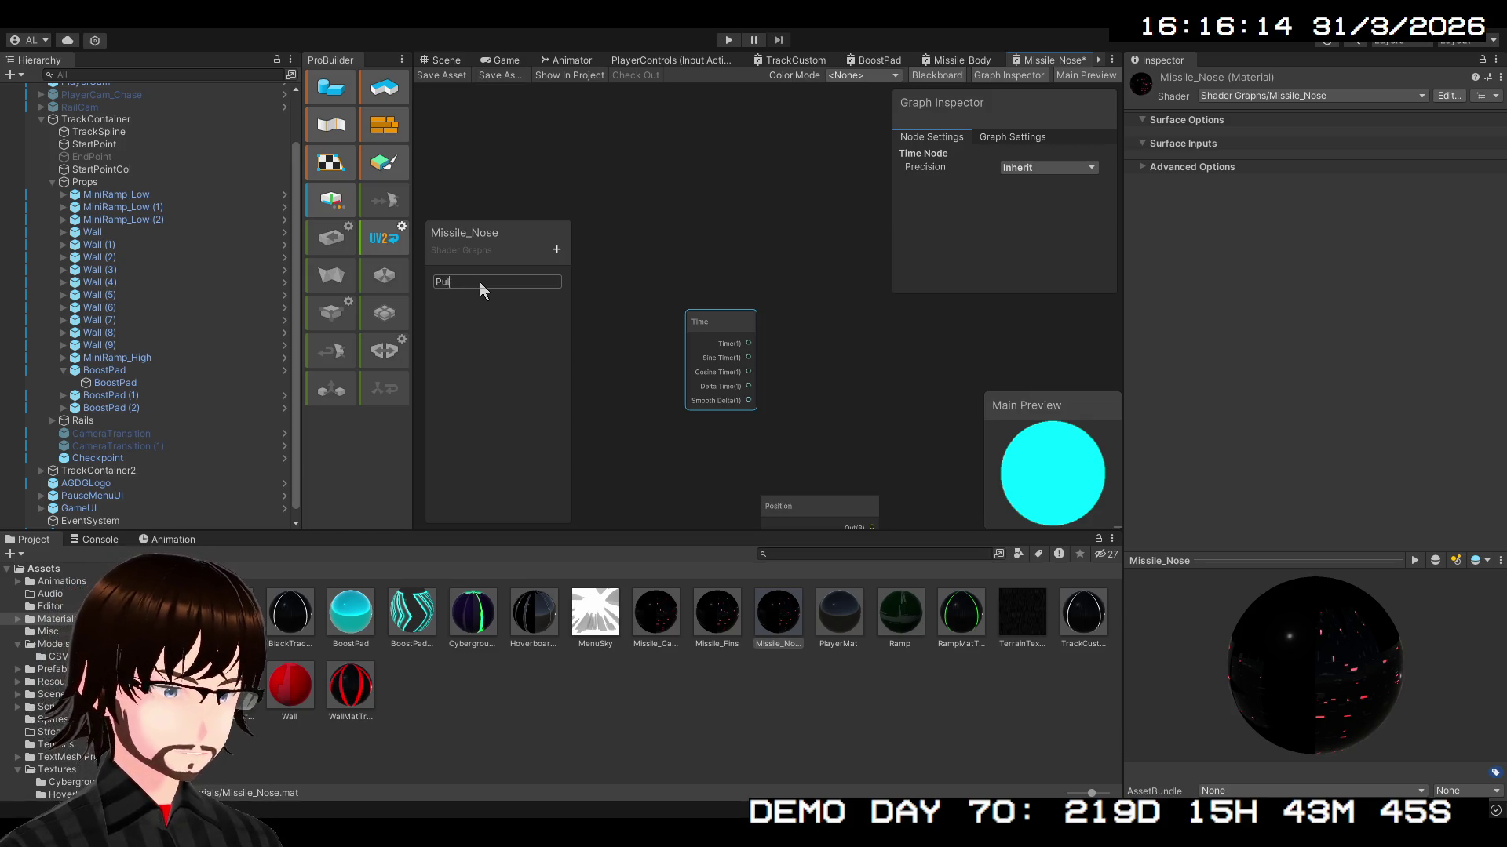
pyautogui.write('seTim')
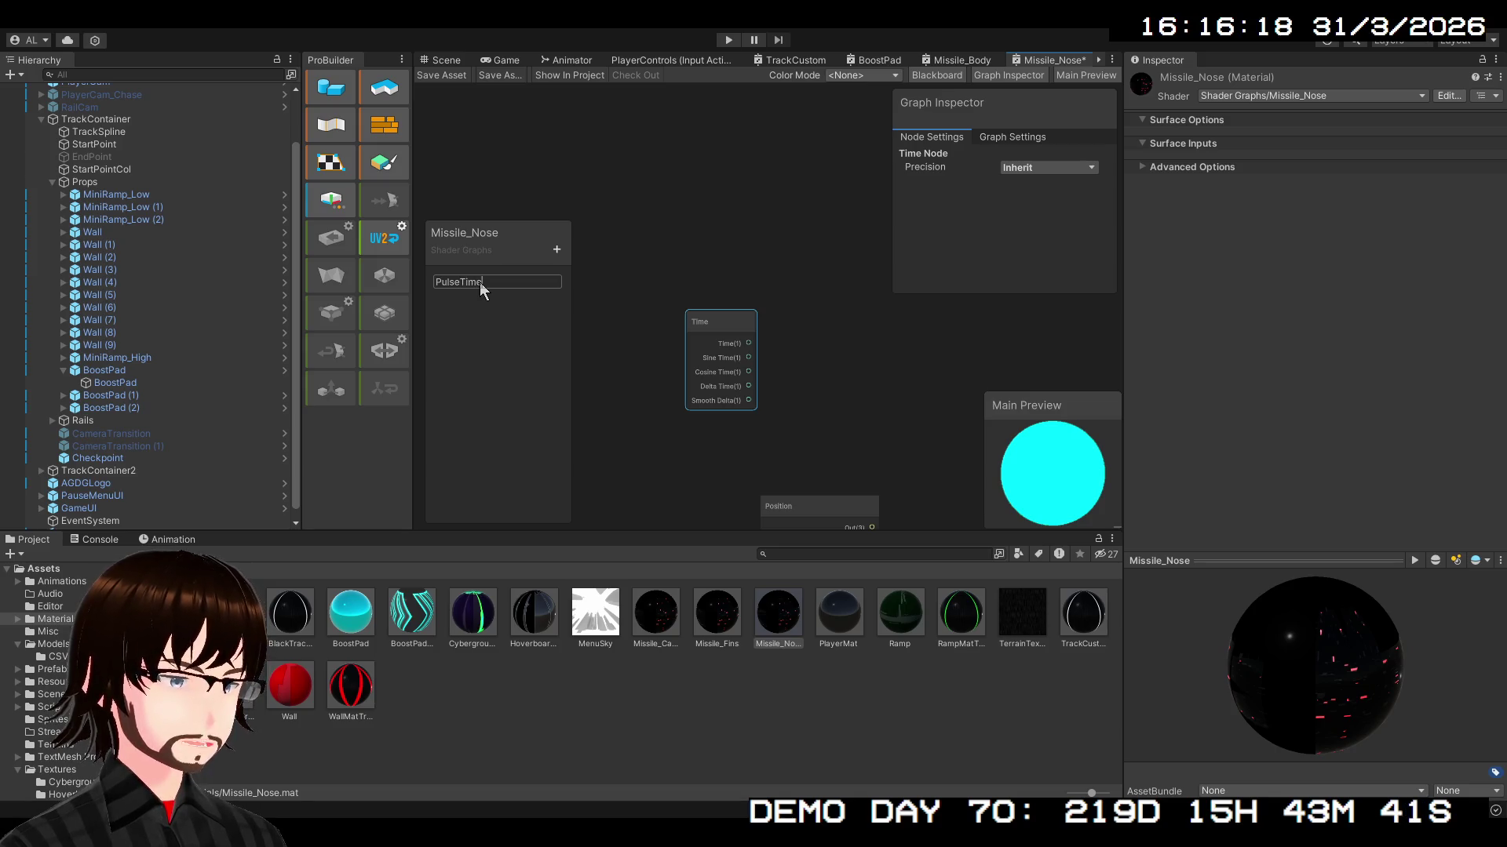
pyautogui.write('e')
pyautogui.press('Return')
pyautogui.doubleClick(481, 281)
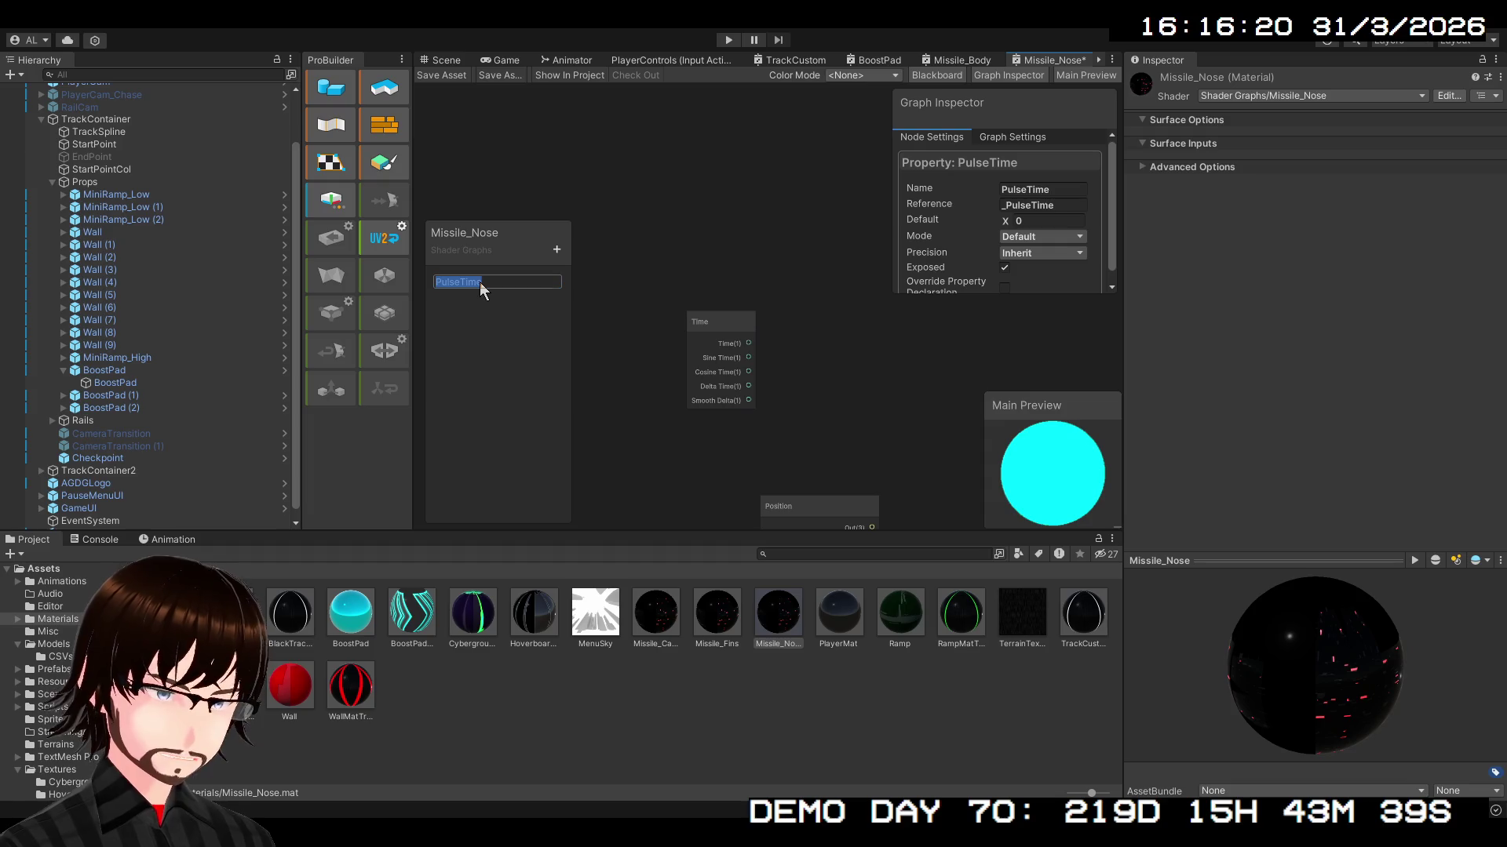
pyautogui.press('Right')
pyautogui.press('BackSpace')
pyautogui.press('BackSpace')
pyautogui.press('BackSpace')
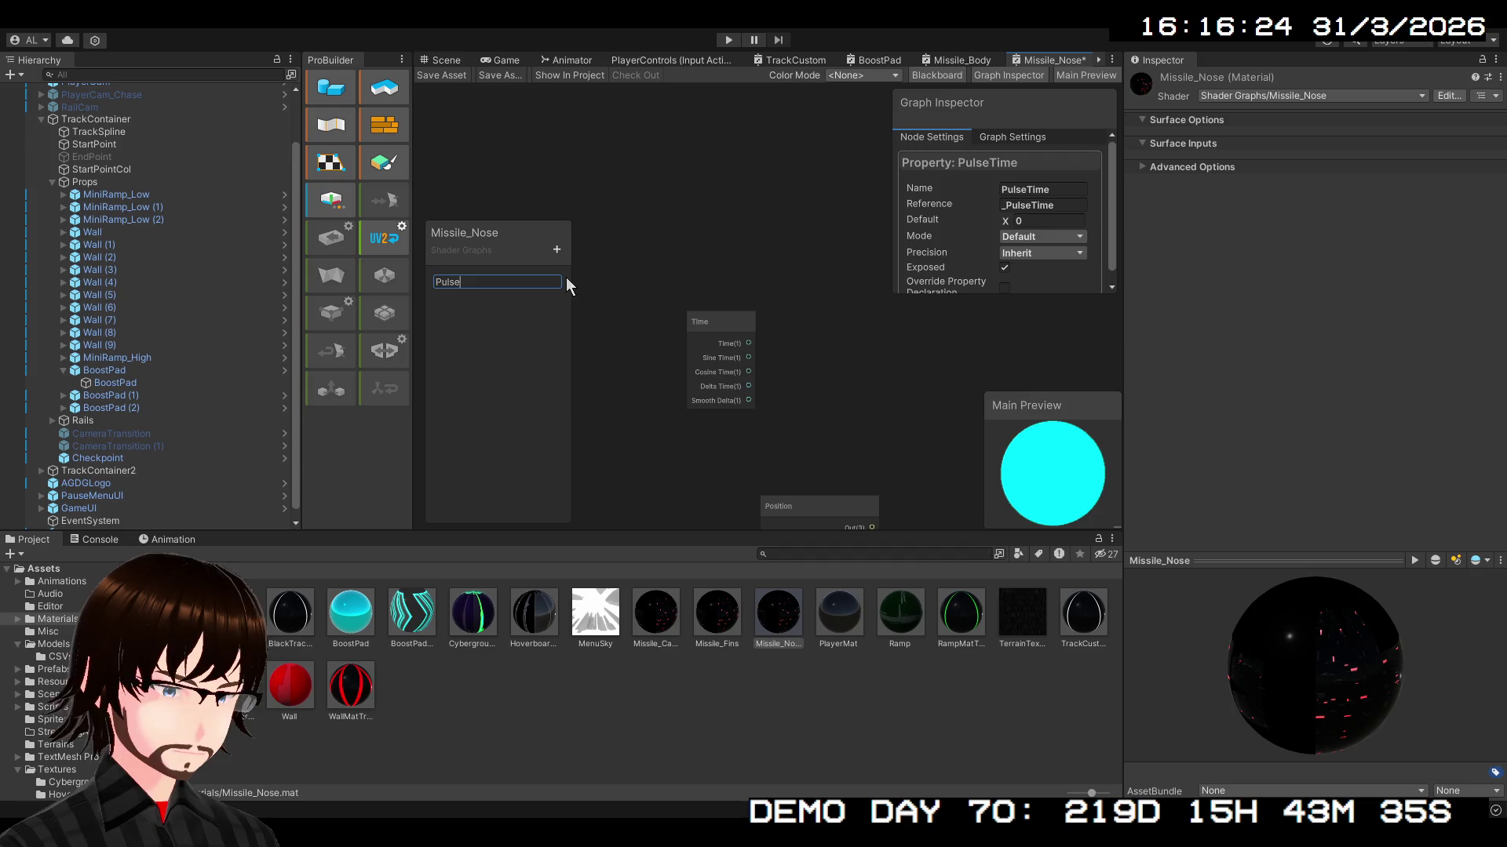
pyautogui.write('Multiplyer')
pyautogui.press('Return')
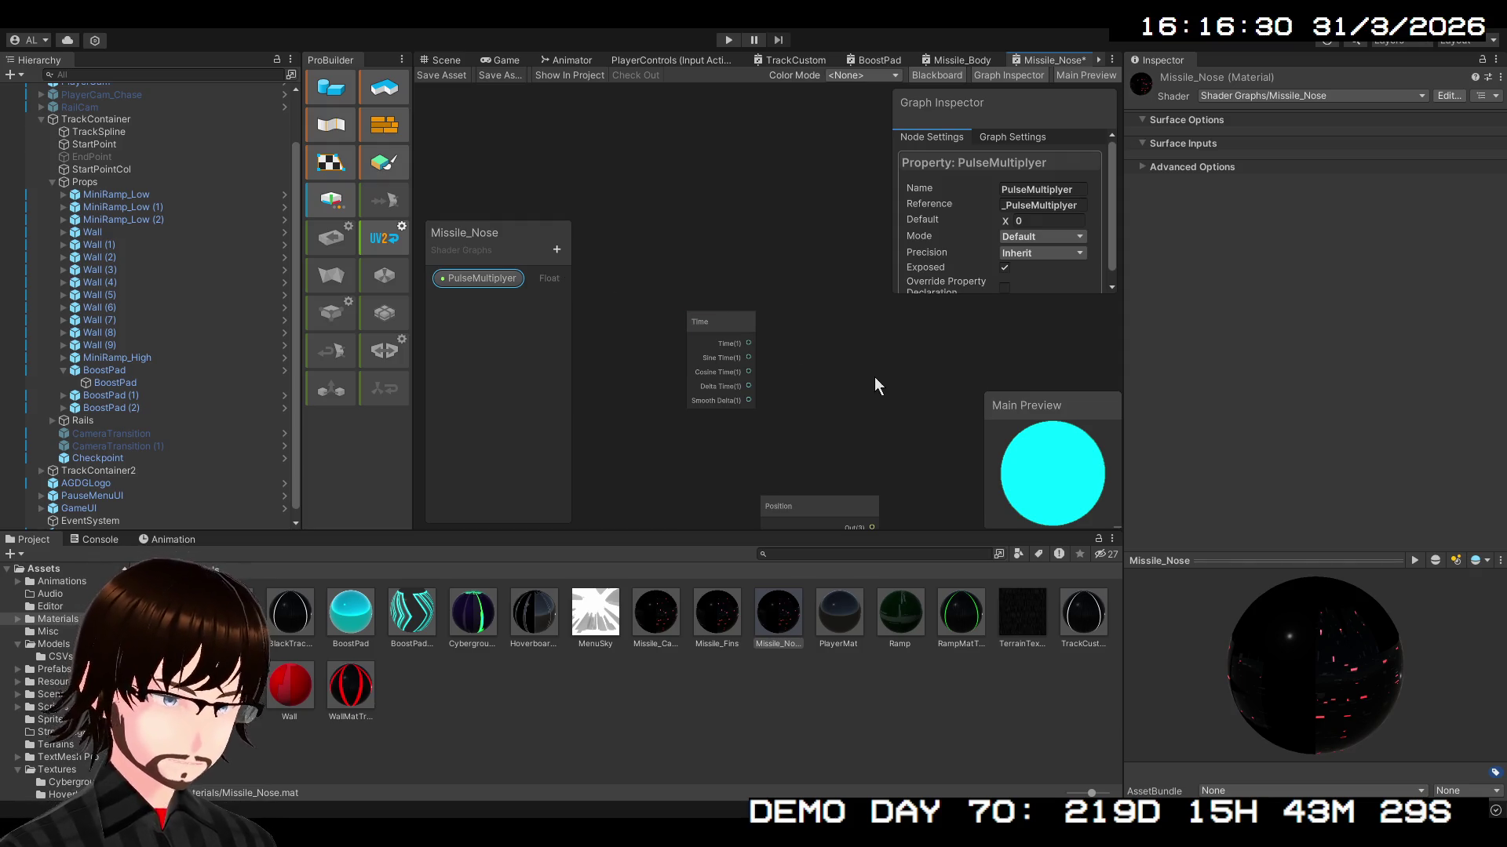
# - Create a Multiply node with Time connected into its A input
pyautogui.moveTo(874, 379); pyautogui.dragTo(723, 318)
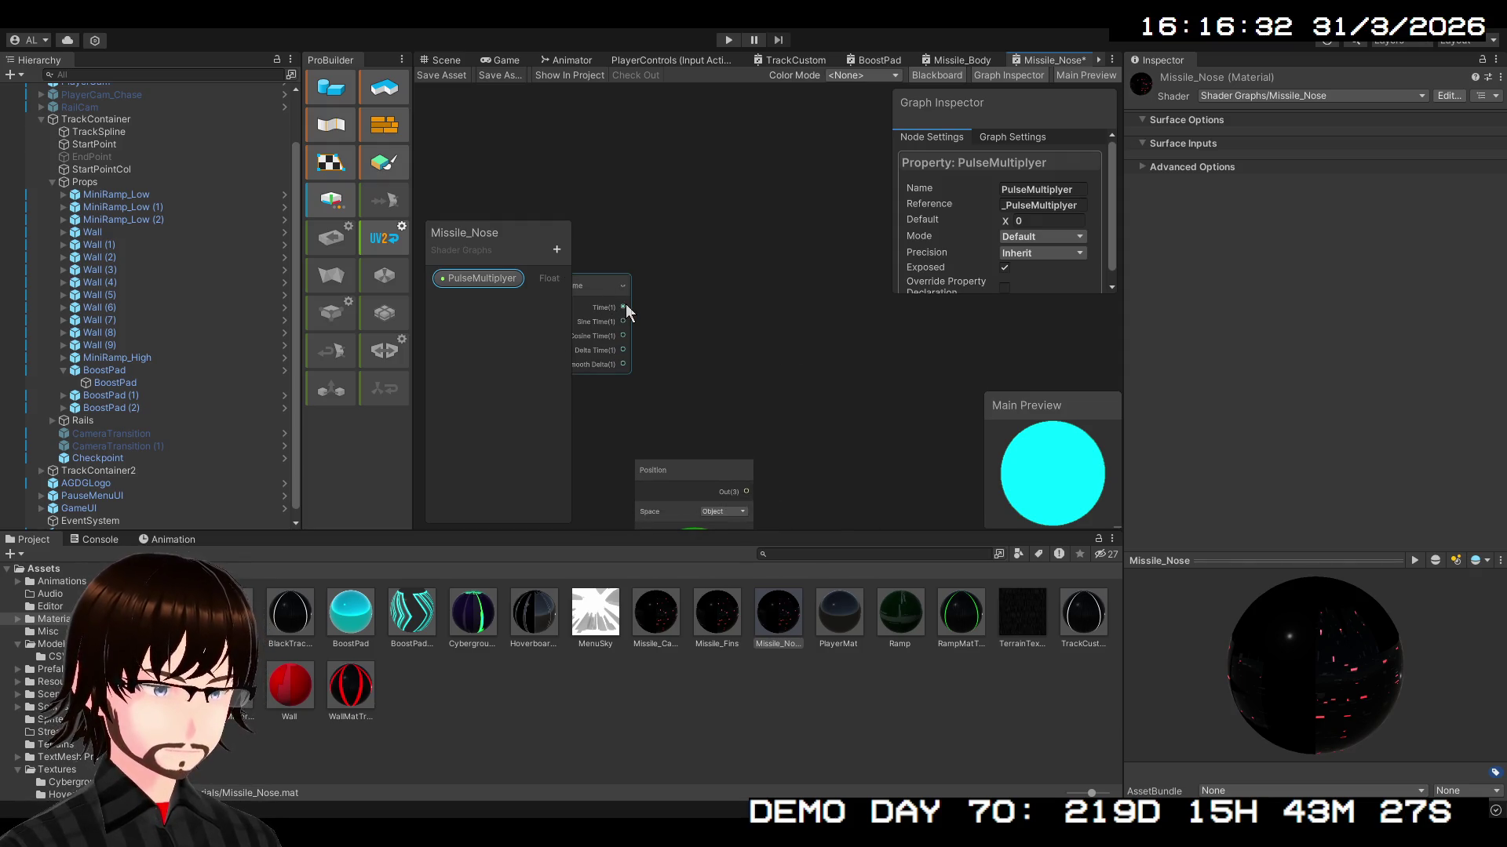
pyautogui.moveTo(623, 307)
pyautogui.mouseDown()
pyautogui.moveTo(811, 311)
pyautogui.moveTo(789, 314)
pyautogui.mouseUp()
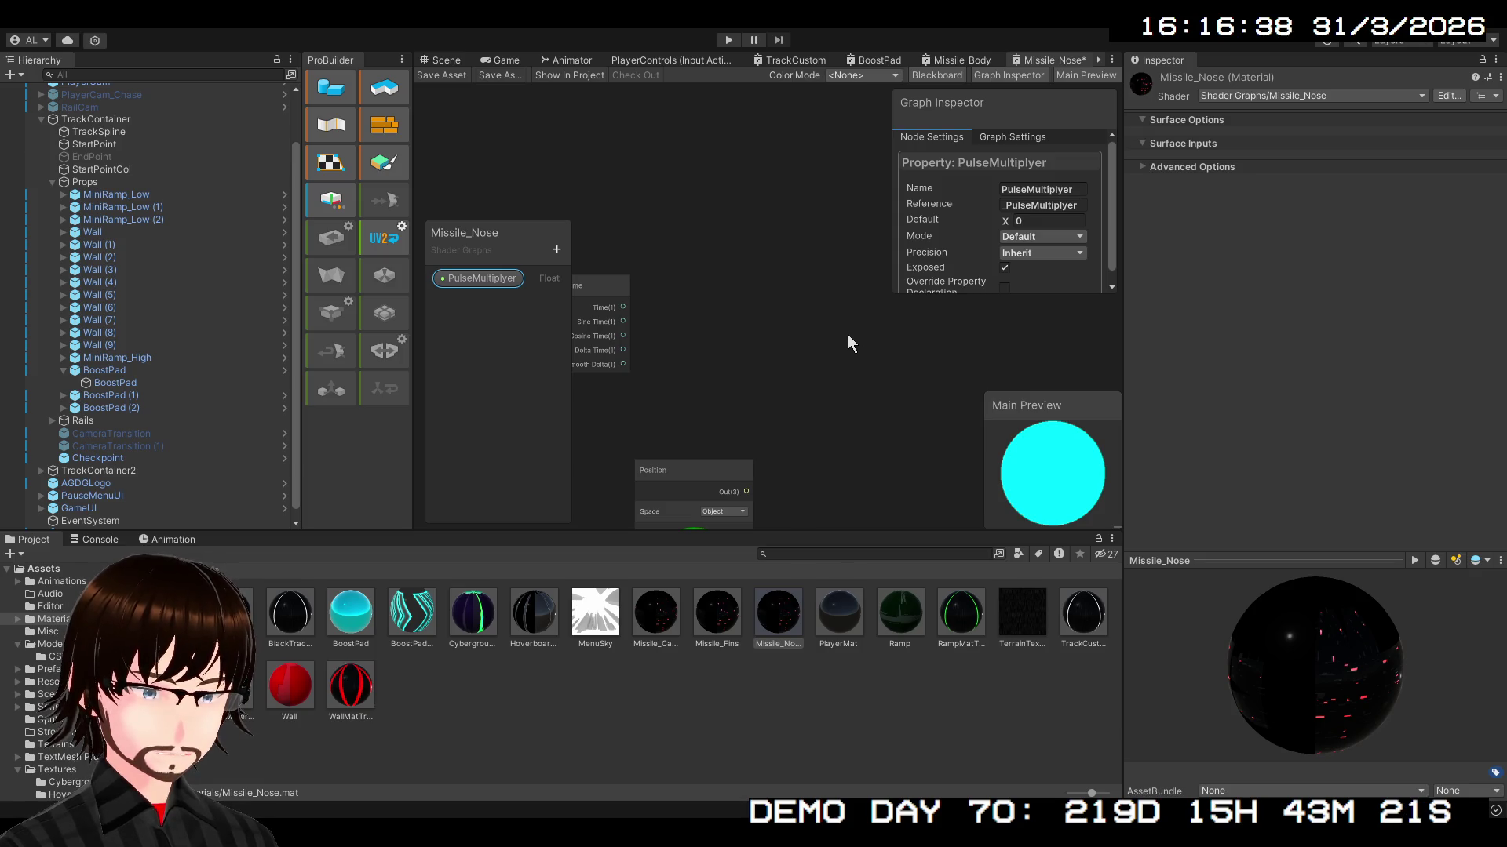
pyautogui.press('Return')
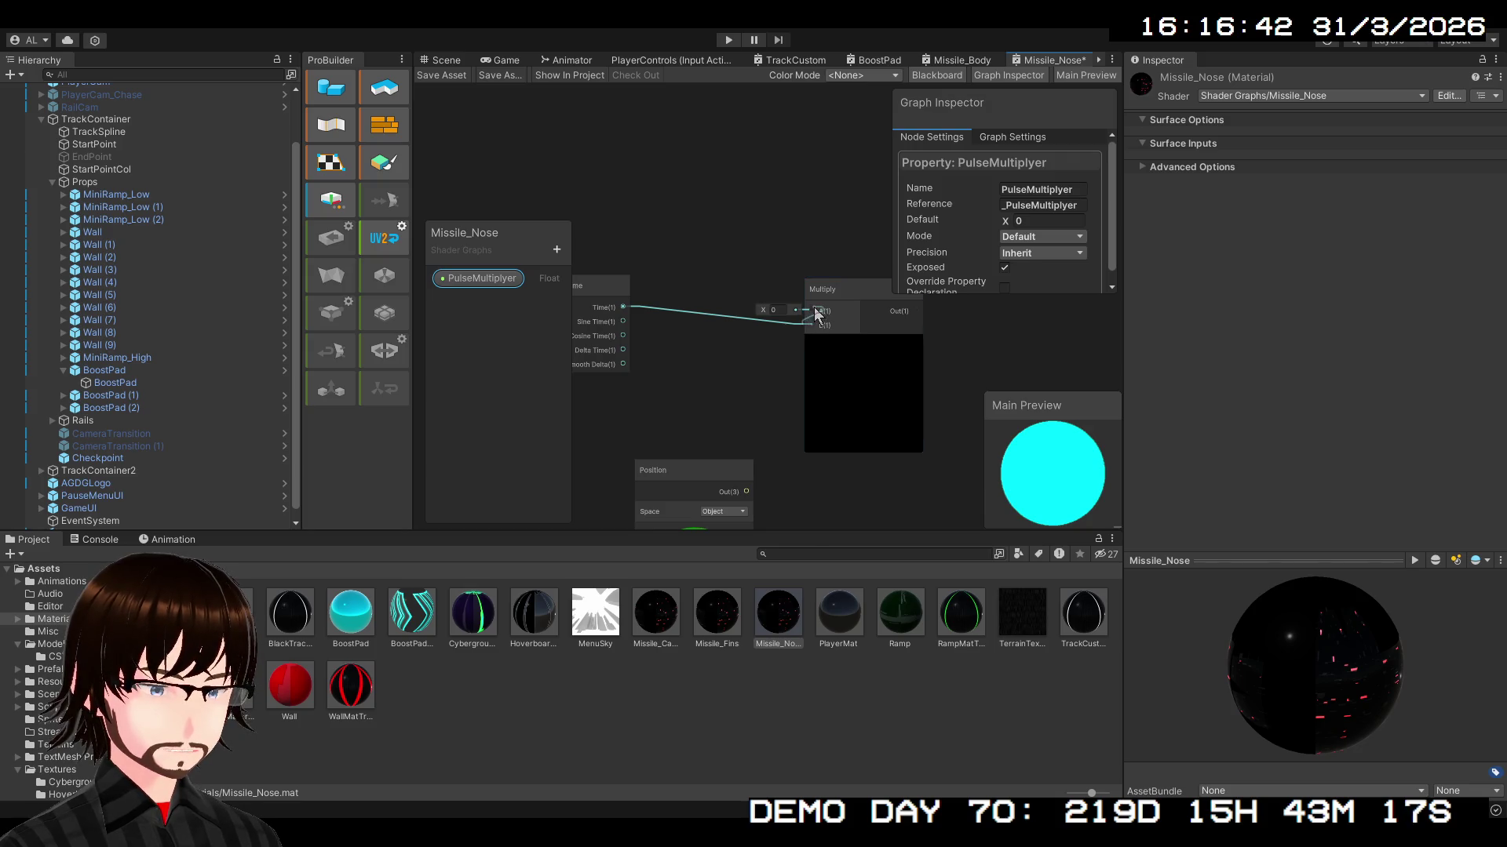
pyautogui.moveTo(799, 325); pyautogui.dragTo(811, 310)
# - Wire PulseMultiplyer into Multiply, set its default to 5, and drag out Multiply's output
pyautogui.moveTo(487, 284)
pyautogui.mouseDown()
pyautogui.moveTo(708, 372)
pyautogui.moveTo(700, 390)
pyautogui.moveTo(590, 412)
pyautogui.moveTo(811, 326)
pyautogui.moveTo(755, 279)
pyautogui.moveTo(704, 289)
pyautogui.moveTo(719, 285)
pyautogui.moveTo(710, 266)
pyautogui.moveTo(809, 326)
pyautogui.mouseUp()
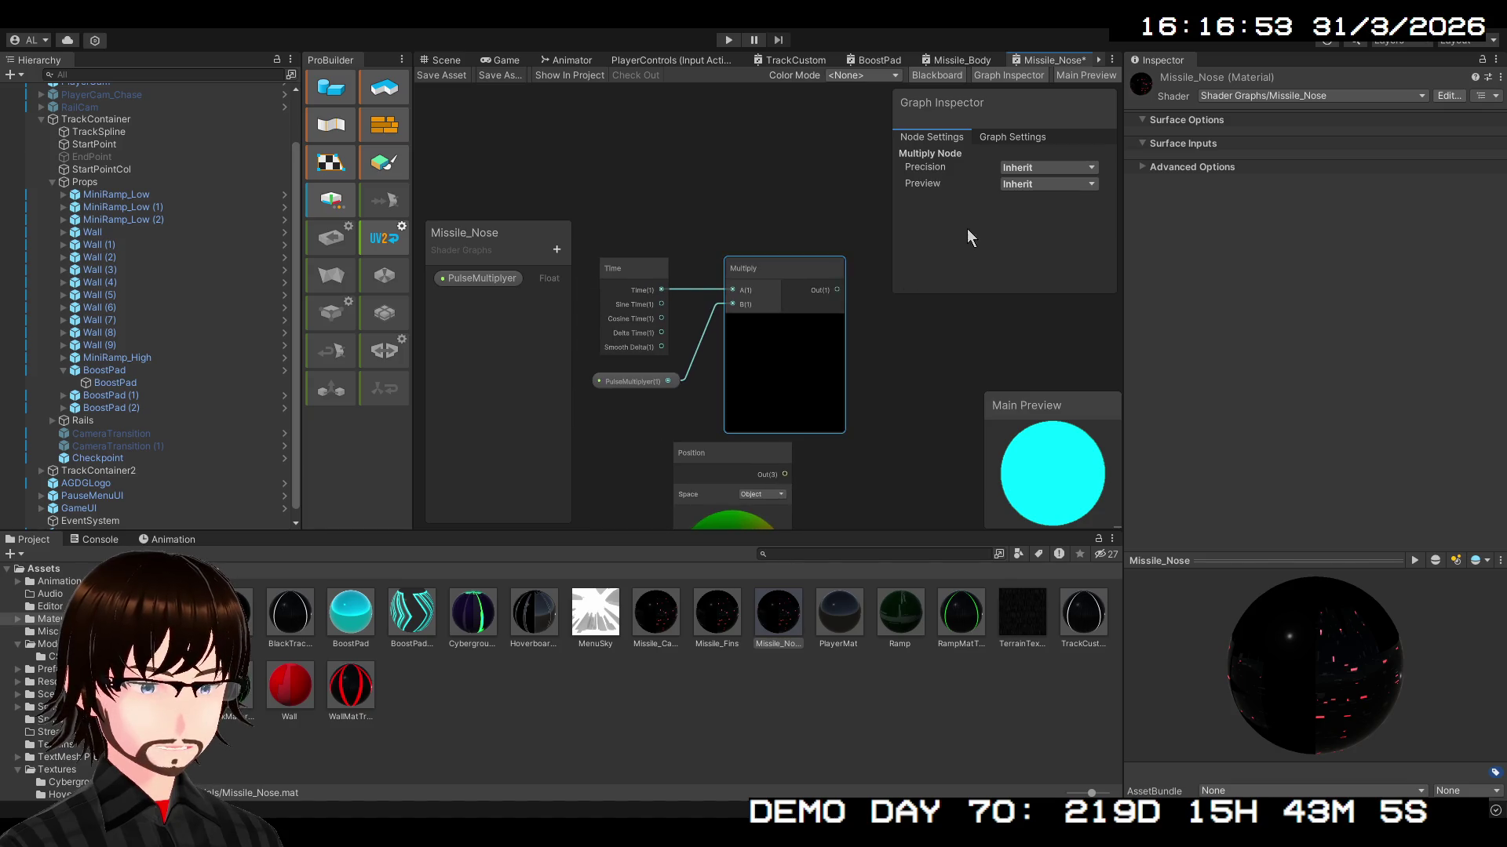
pyautogui.click(624, 381)
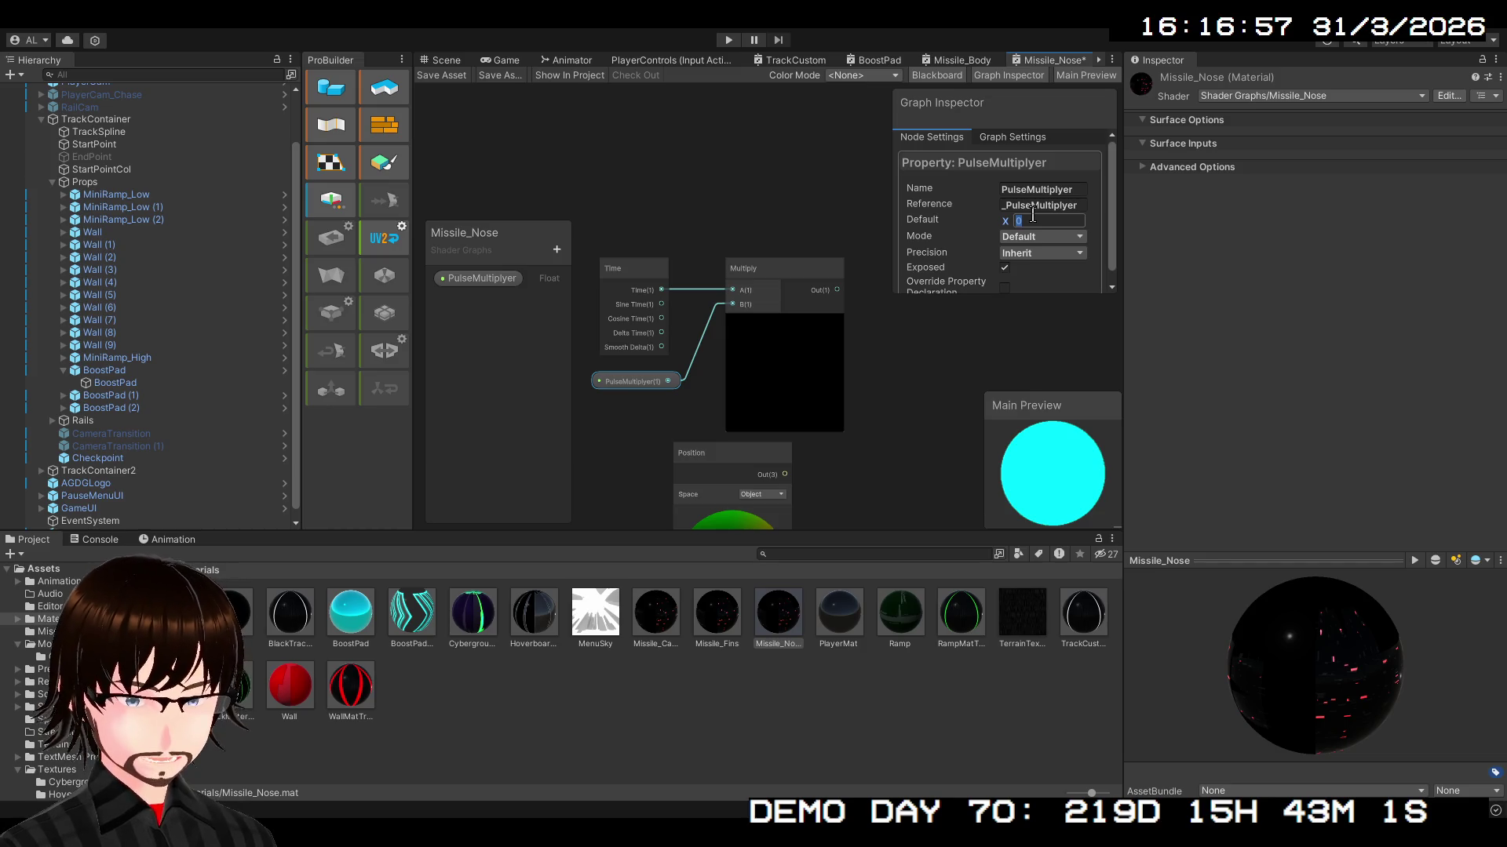
pyautogui.write('5')
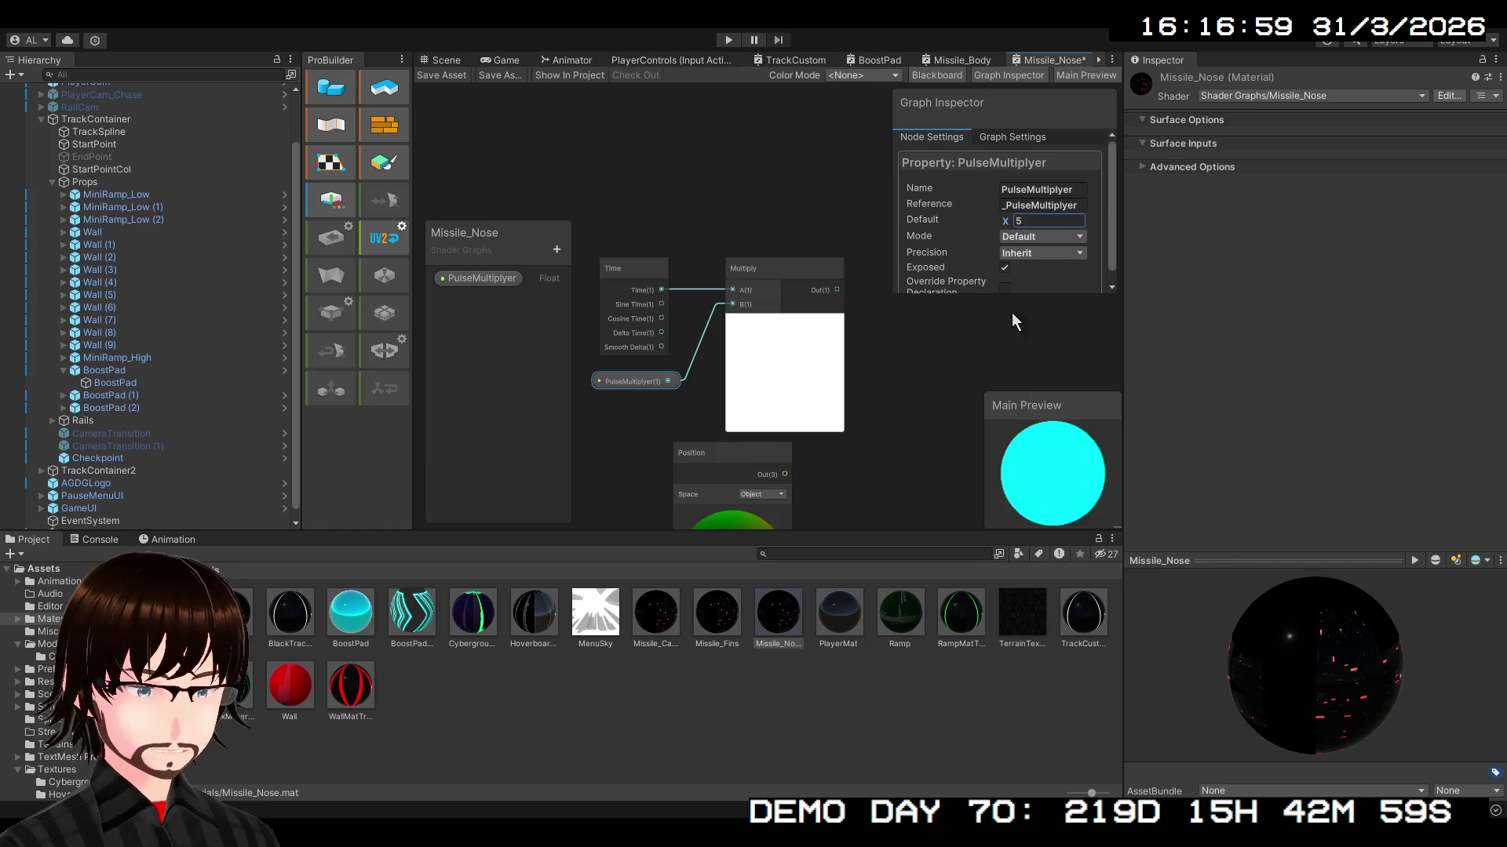
pyautogui.moveTo(936, 314); pyautogui.dragTo(830, 323)
pyautogui.scroll(-2, 809, 317)
pyautogui.moveTo(737, 287); pyautogui.dragTo(820, 304)
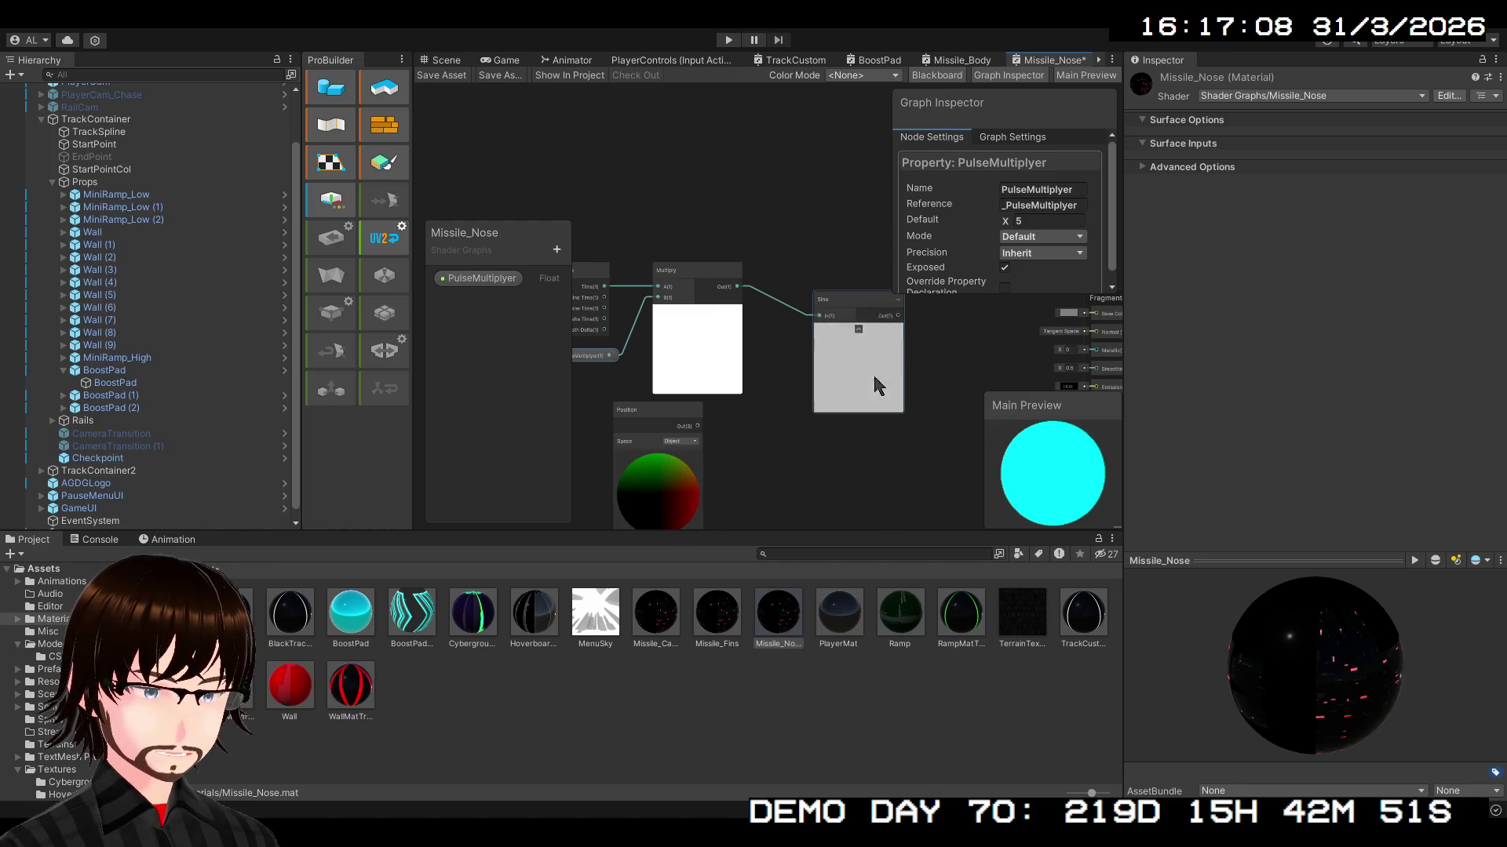
# - Add a Sine node fed by Multiply and place it beside Multiply
pyautogui.moveTo(846, 301); pyautogui.dragTo(803, 280)
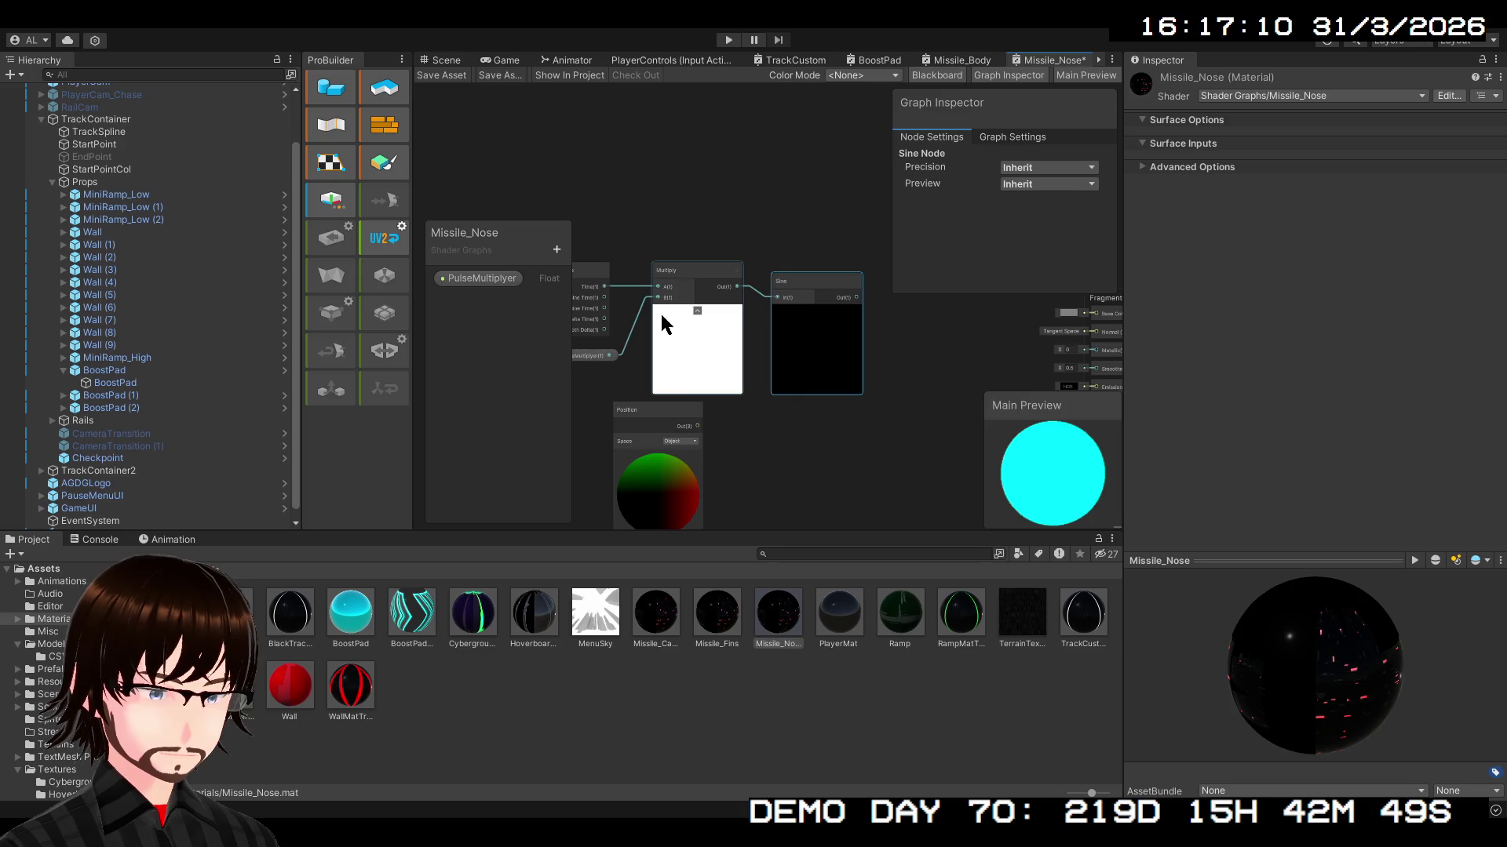
pyautogui.moveTo(673, 319); pyautogui.dragTo(758, 338)
pyautogui.scroll(5, 758, 345)
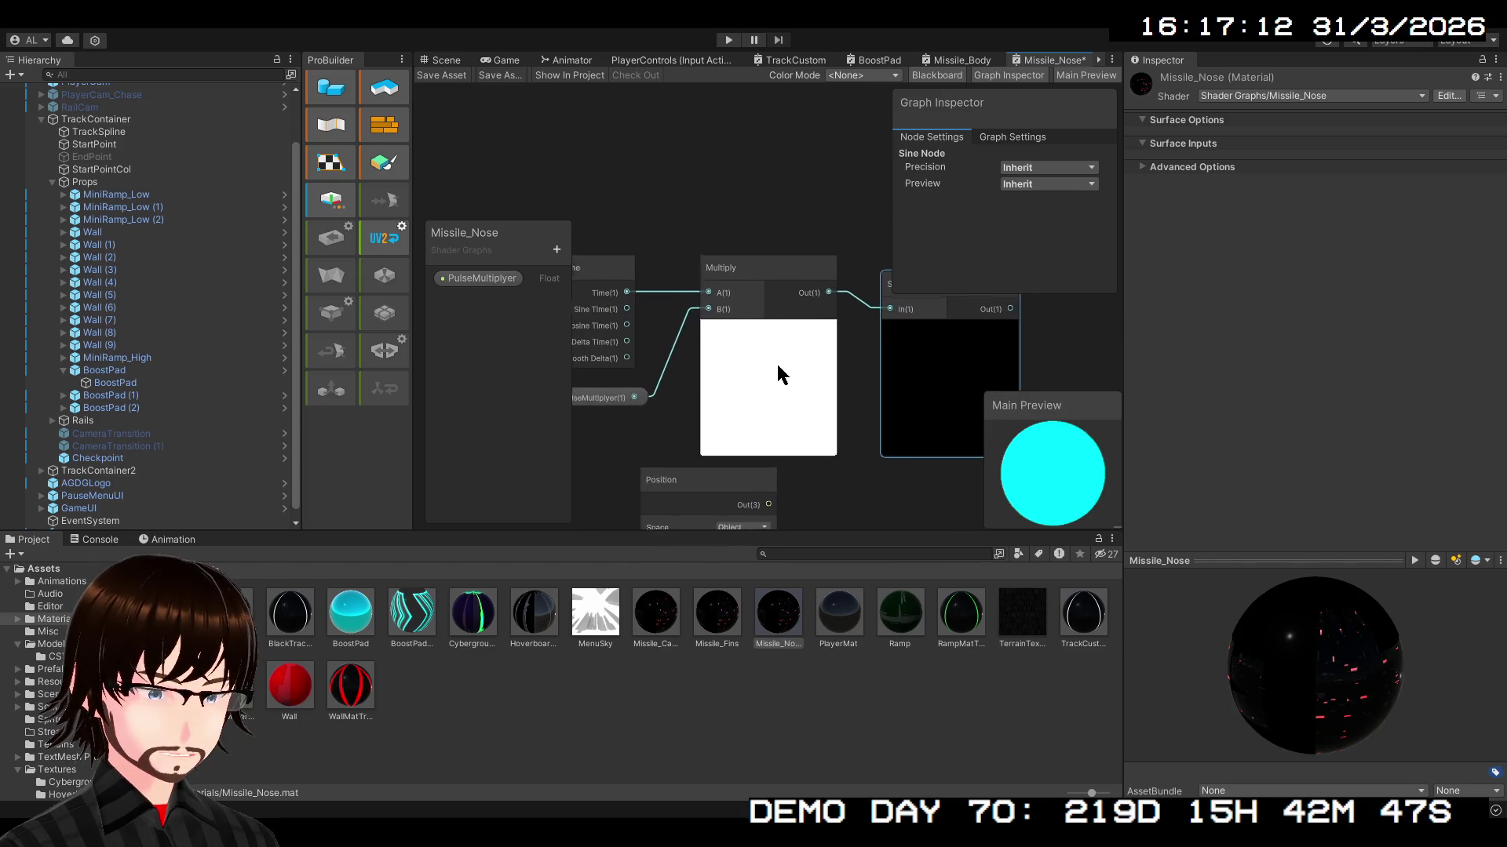
pyautogui.scroll(-2, 731, 342)
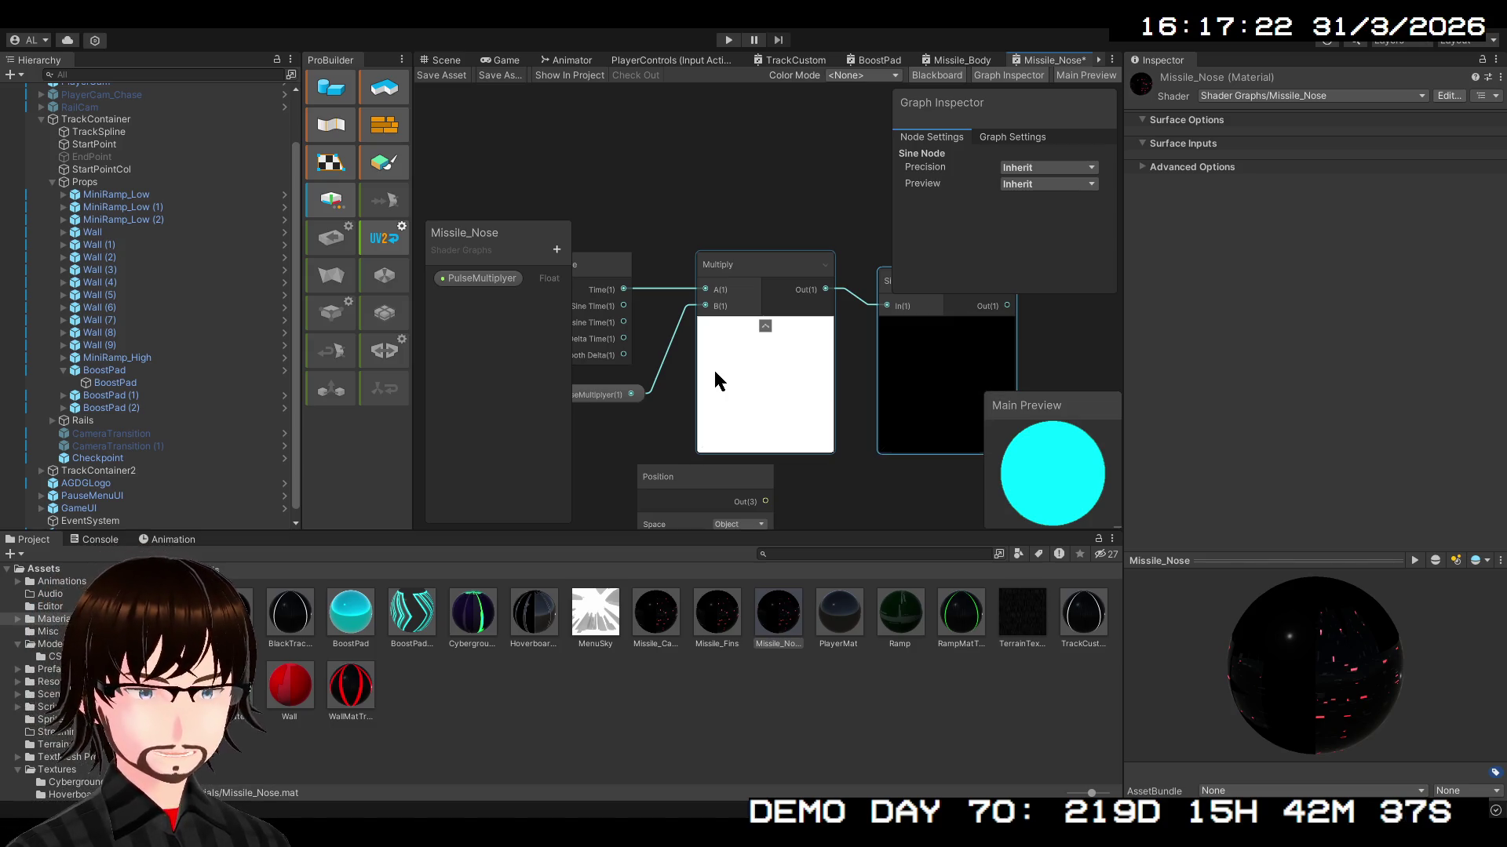
pyautogui.scroll(-2, 835, 372)
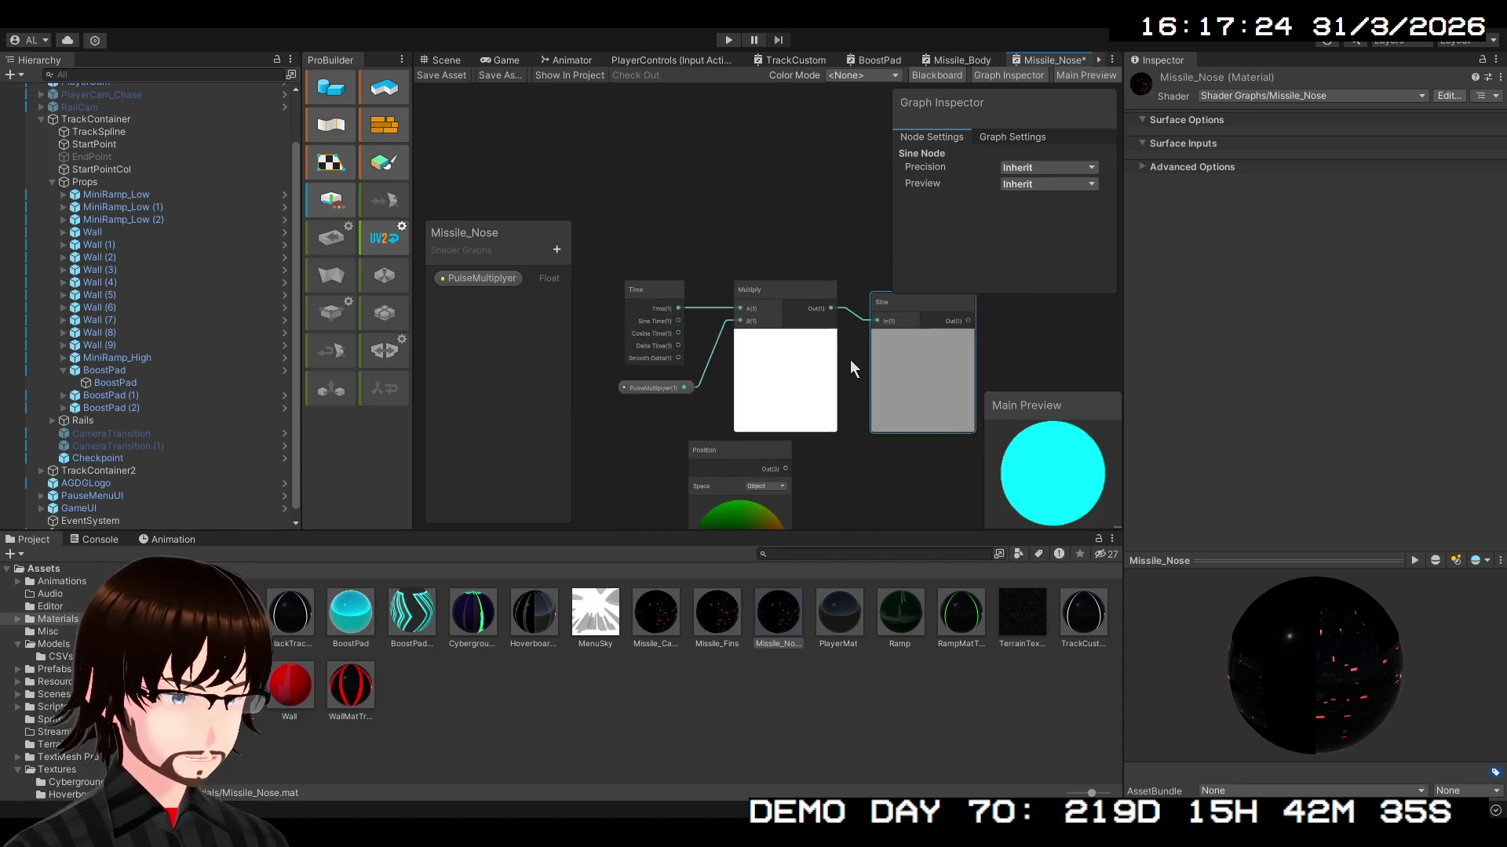
pyautogui.scroll(-1, 789, 322)
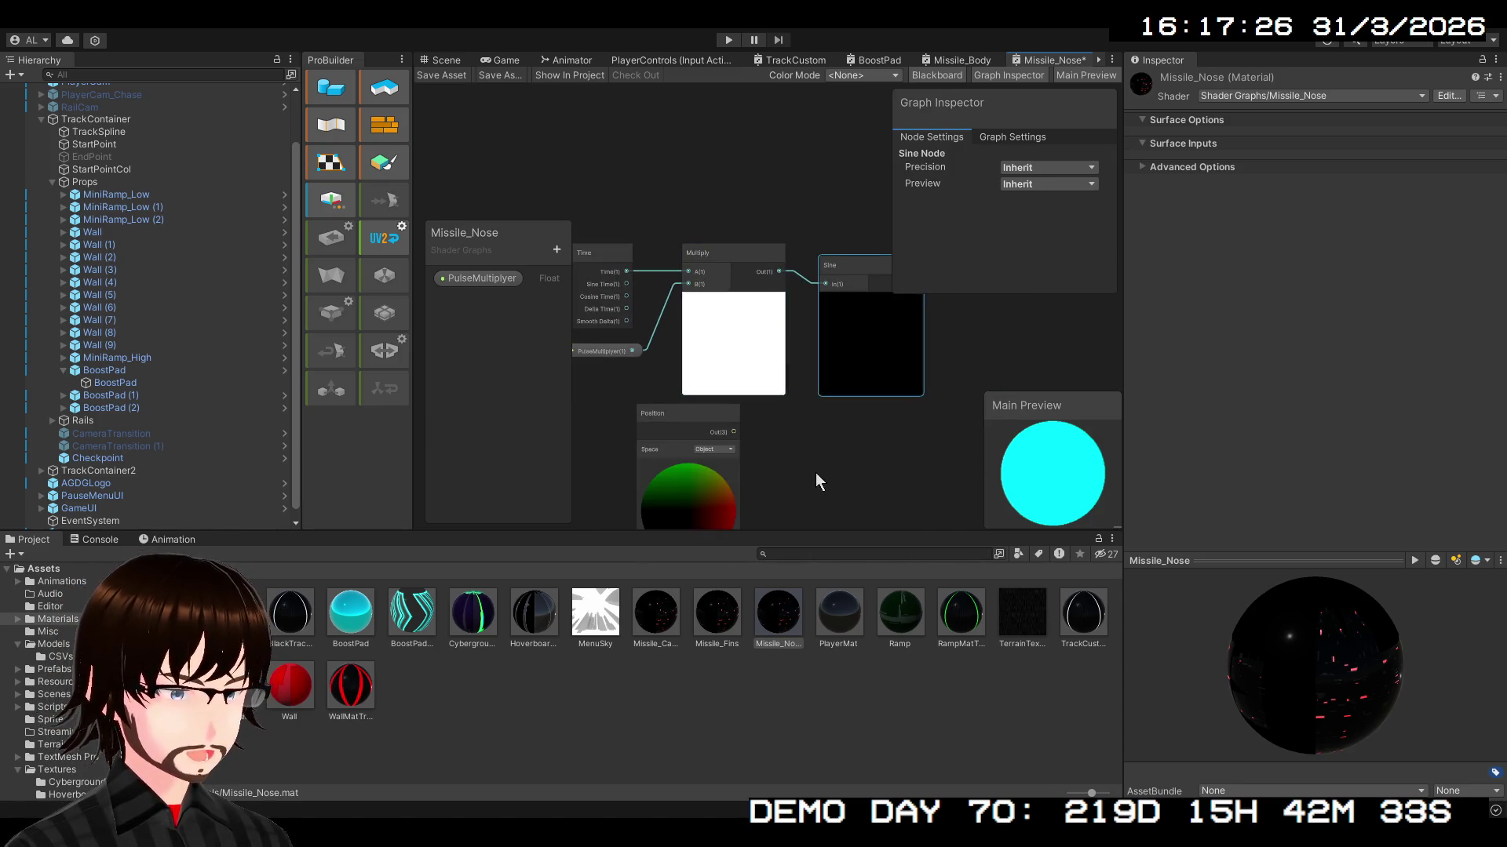
pyautogui.moveTo(787, 387)
pyautogui.mouseDown()
pyautogui.moveTo(753, 414)
pyautogui.moveTo(713, 380)
pyautogui.moveTo(805, 373)
pyautogui.mouseUp()
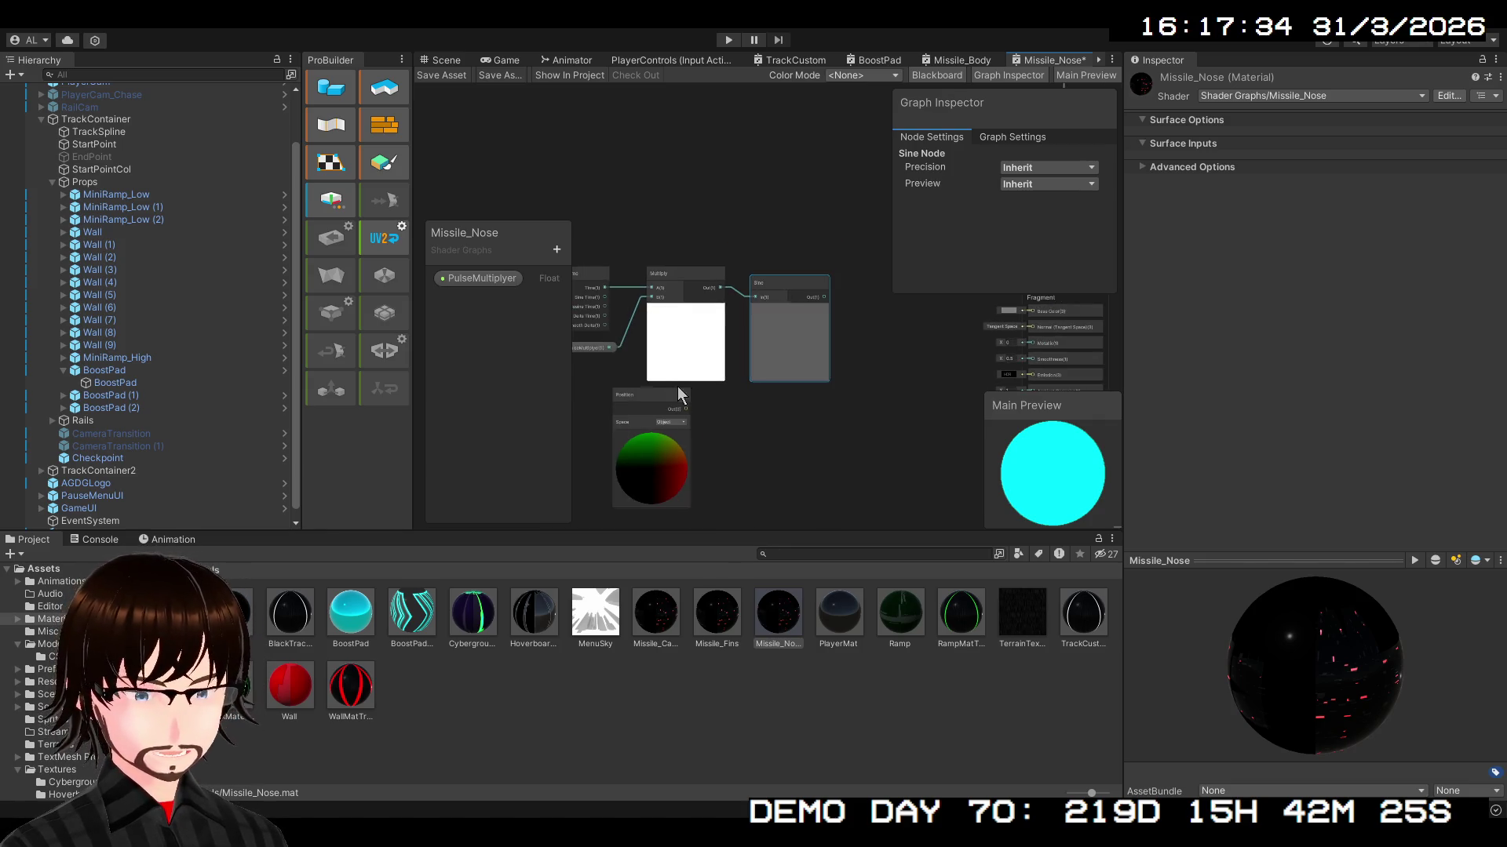
# - Move the Position node down beneath the Multiply node
pyautogui.scroll(3, 664, 384)
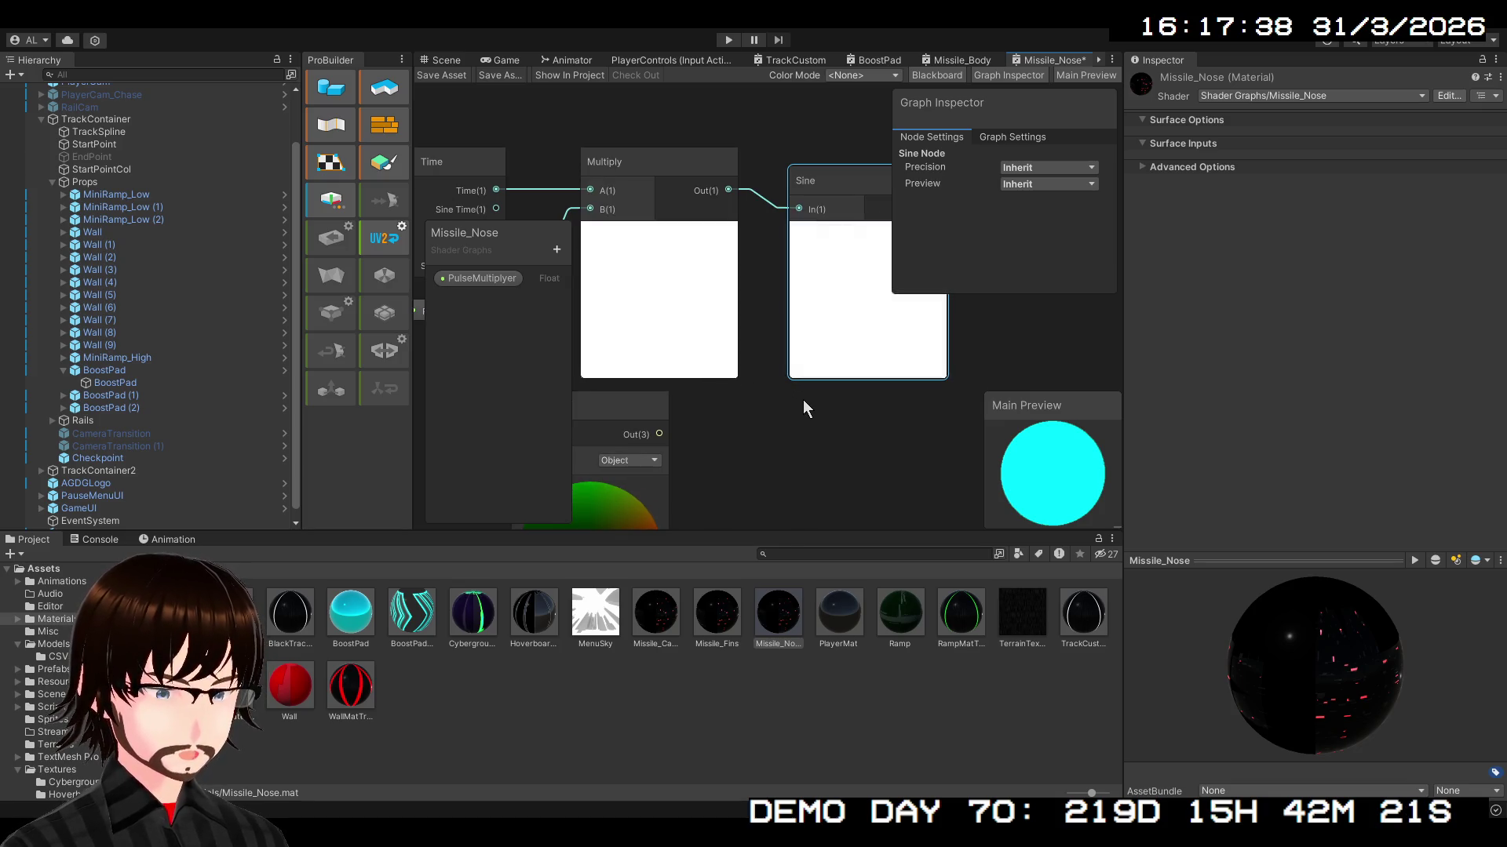
pyautogui.scroll(-4, 809, 428)
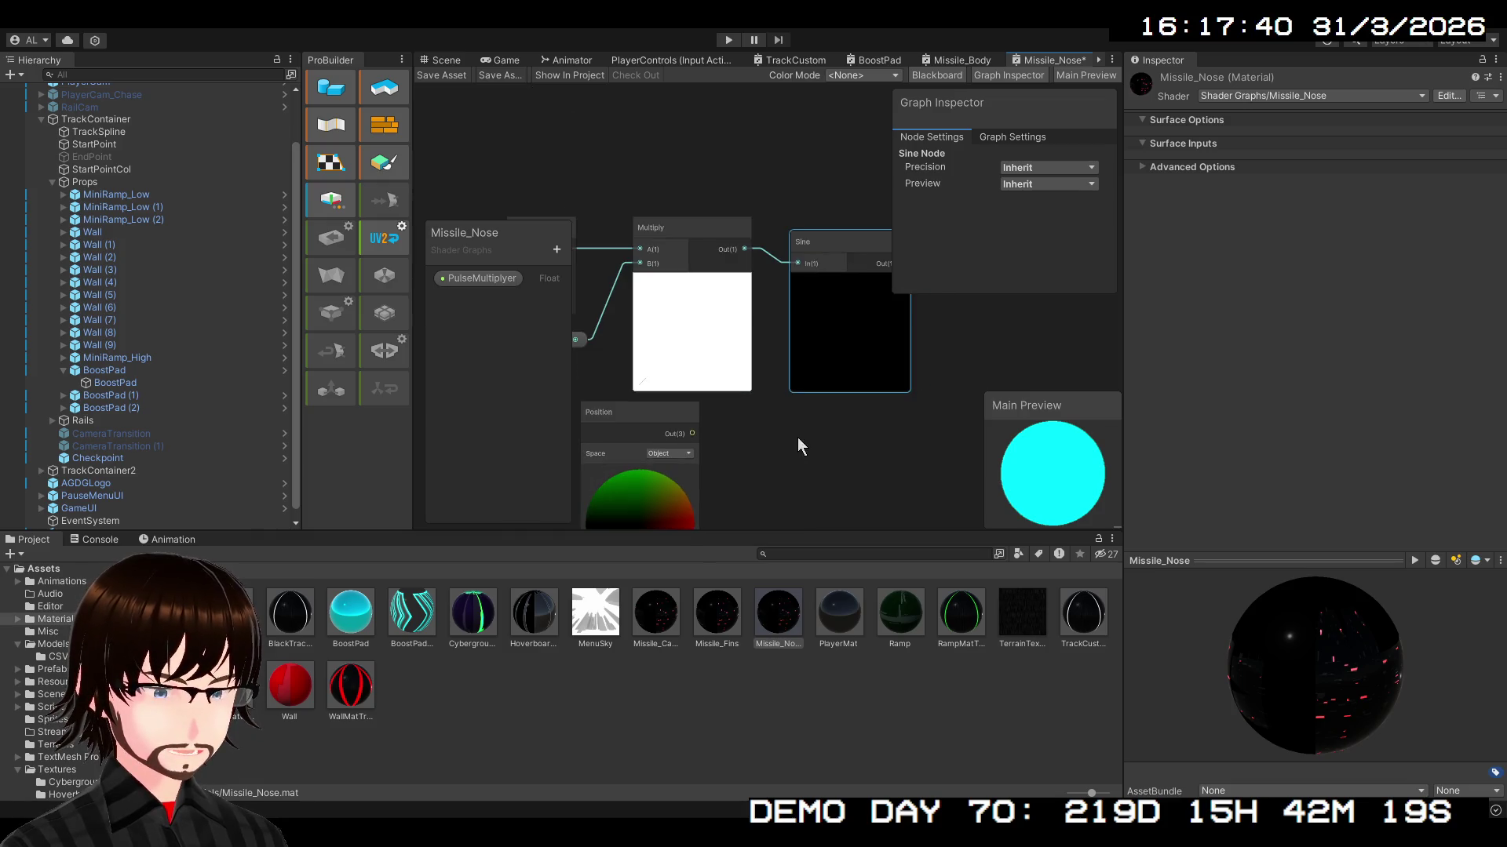
pyautogui.scroll(-3, 808, 427)
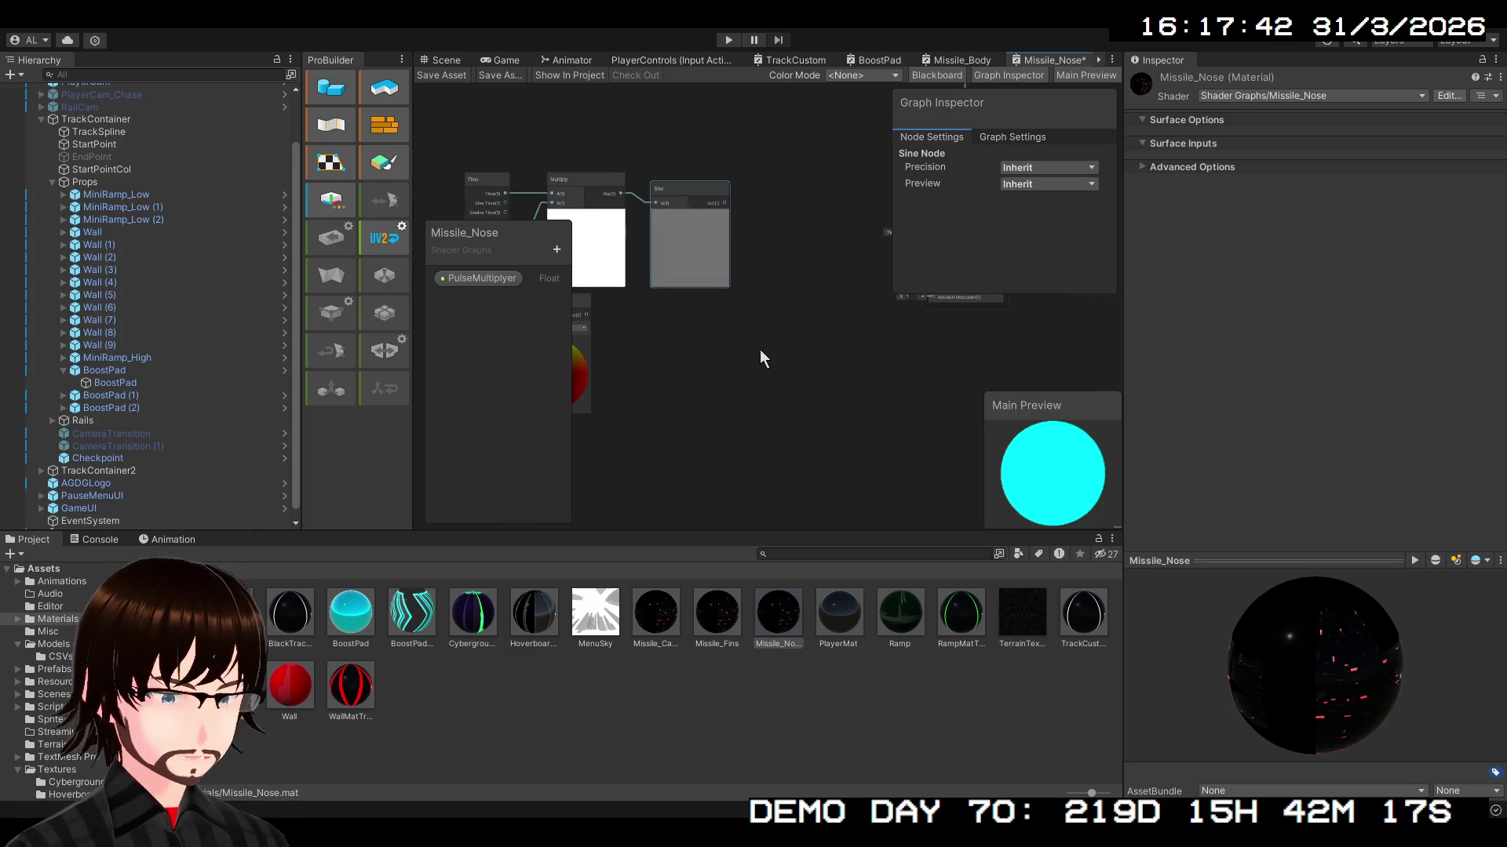
pyautogui.scroll(2, 775, 364)
pyautogui.scroll(2, 798, 425)
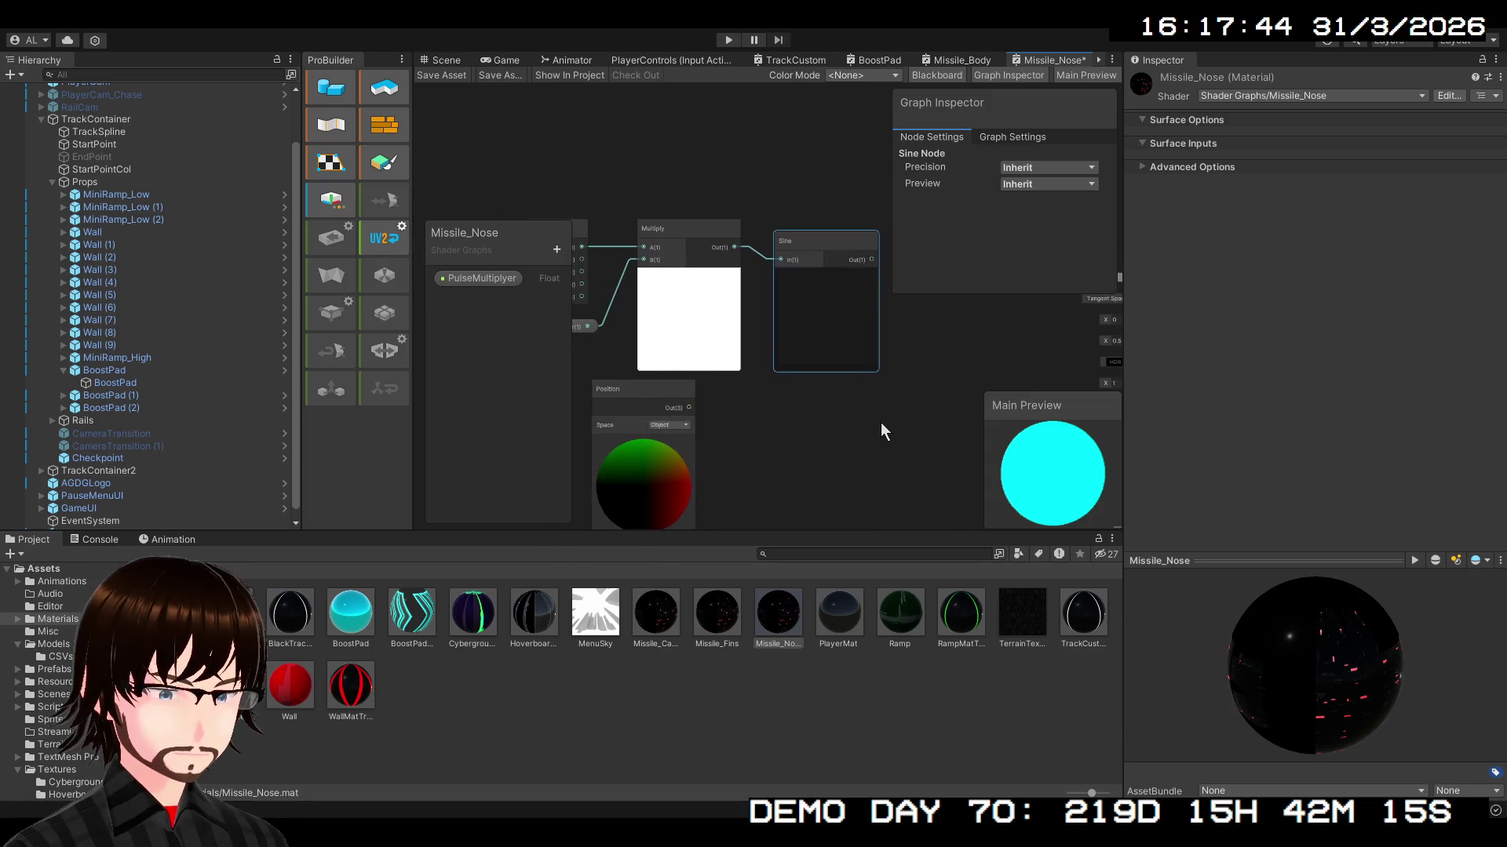
pyautogui.moveTo(656, 393)
pyautogui.mouseDown()
pyautogui.moveTo(681, 440)
pyautogui.moveTo(835, 432)
pyautogui.moveTo(664, 452)
pyautogui.moveTo(705, 393)
pyautogui.moveTo(809, 399)
pyautogui.mouseUp()
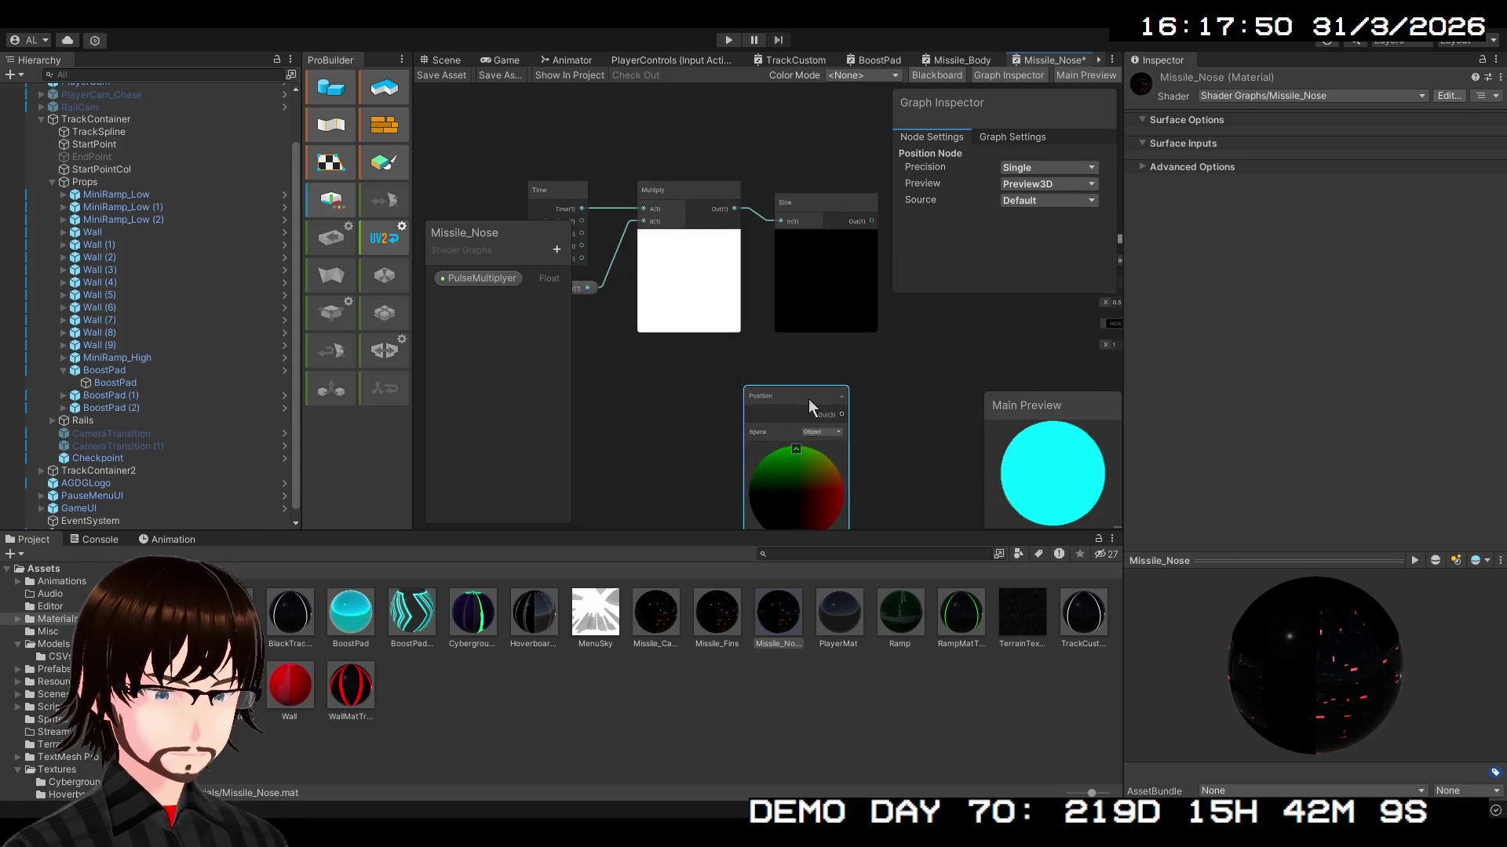
# - Shift the Time, Multiply, Sine and Position nodes left and place a Split beside Position
pyautogui.scroll(-2, 871, 345)
pyautogui.moveTo(964, 352)
pyautogui.mouseDown()
pyautogui.moveTo(885, 338)
pyautogui.moveTo(622, 194)
pyautogui.mouseUp()
pyautogui.moveTo(848, 241); pyautogui.dragTo(701, 218)
pyautogui.click(812, 267)
pyautogui.moveTo(854, 388); pyautogui.dragTo(641, 384)
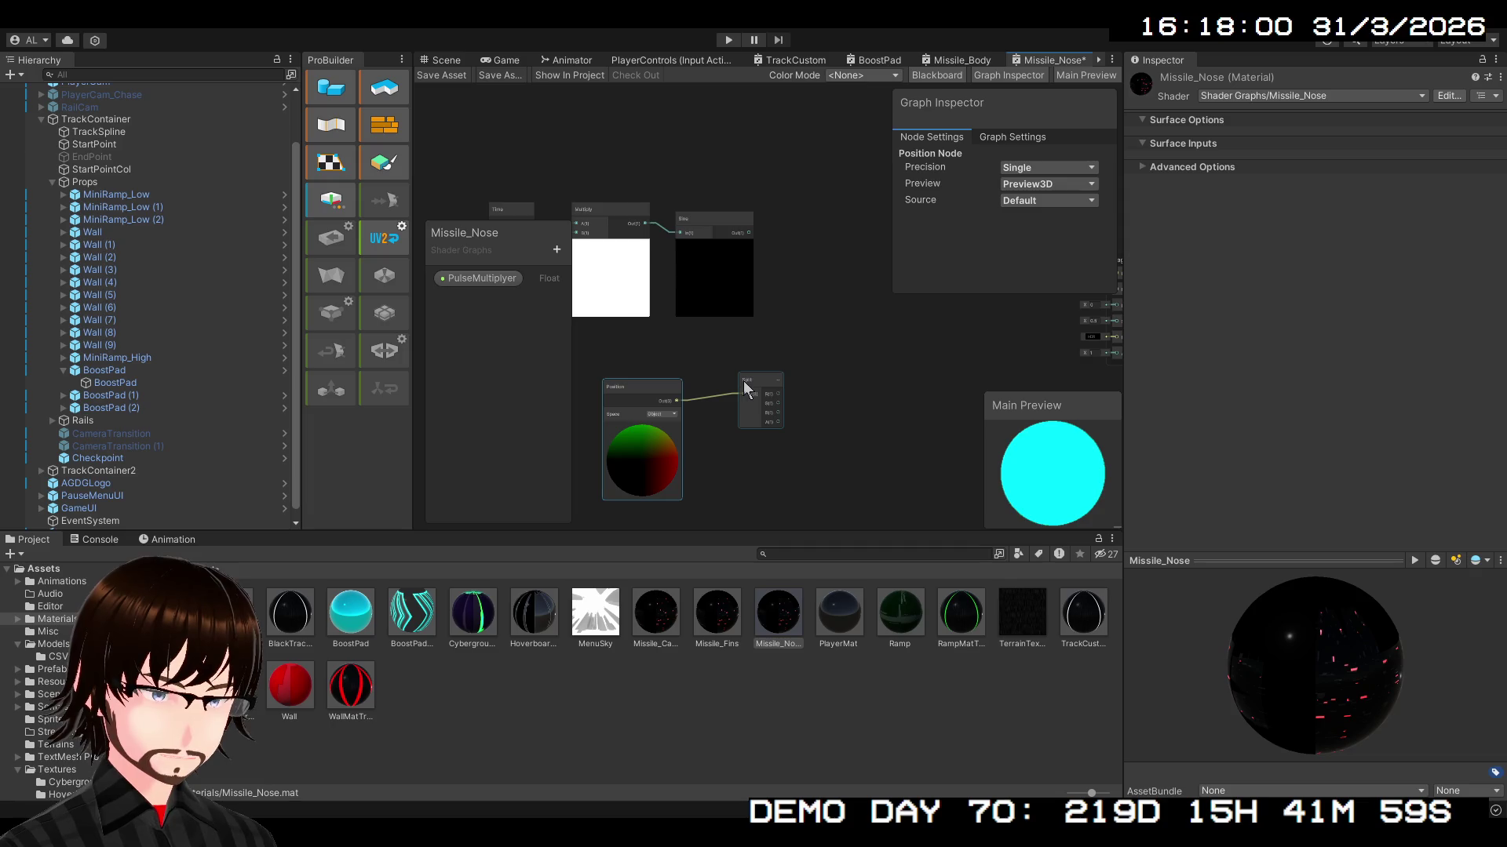
pyautogui.moveTo(757, 380); pyautogui.dragTo(732, 365)
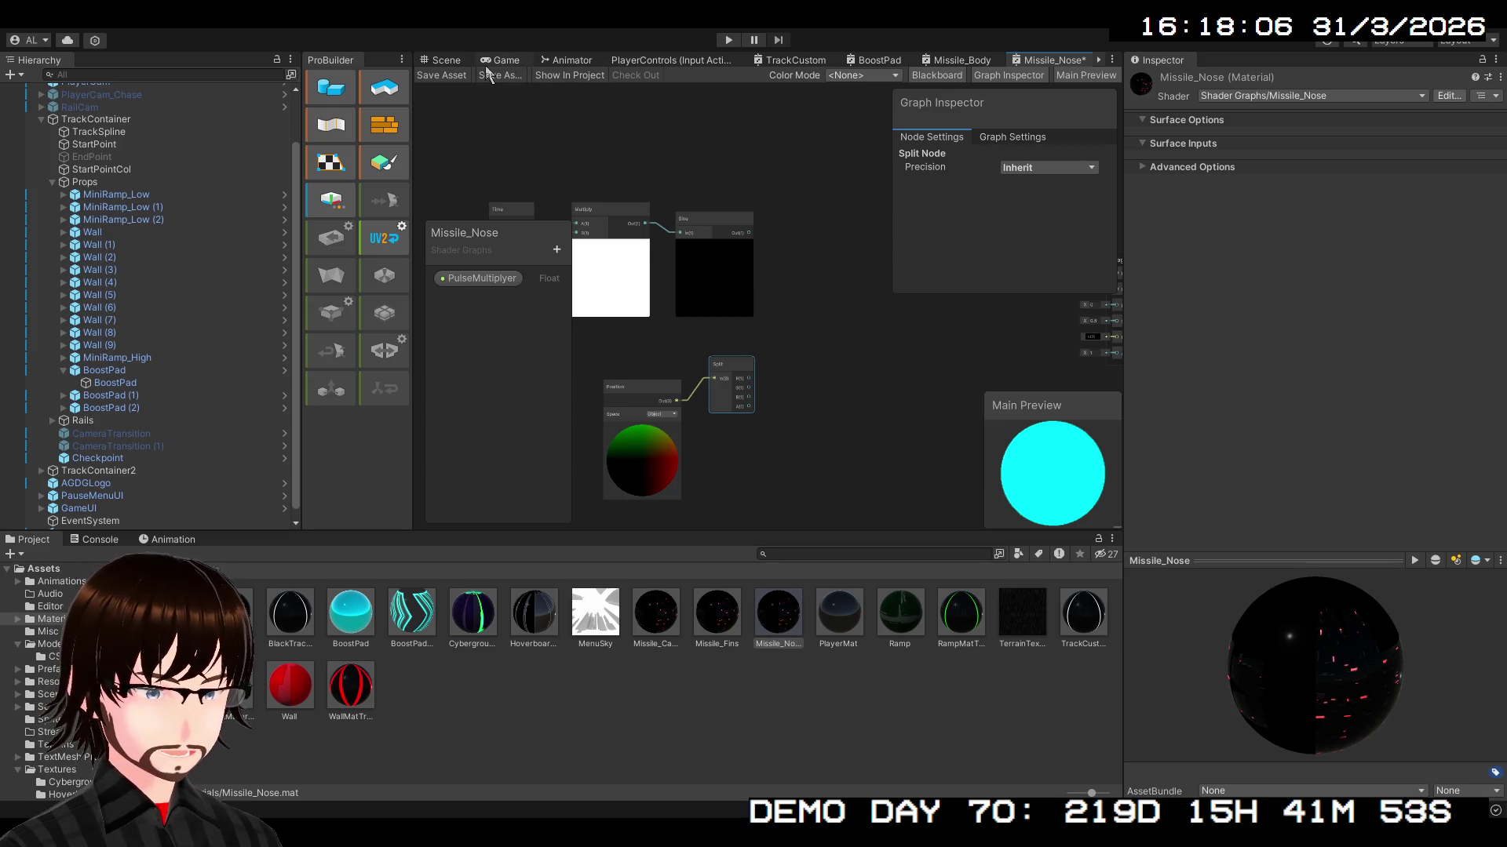
# - Frame the missile in the Scene view, then return to the Missile_Nose graph
pyautogui.click(445, 59)
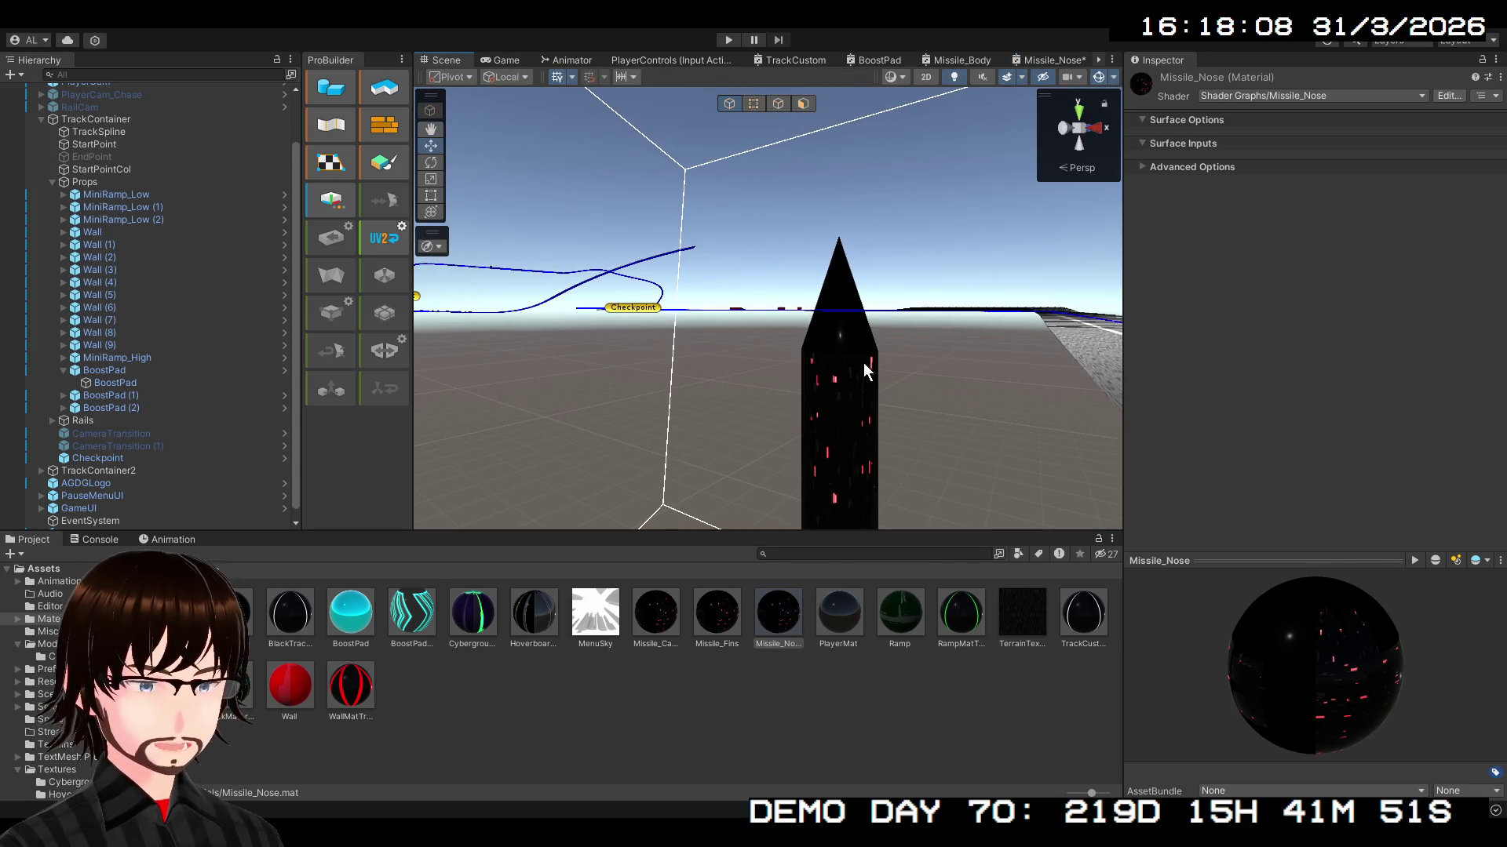
pyautogui.click(865, 361)
pyautogui.press('f')
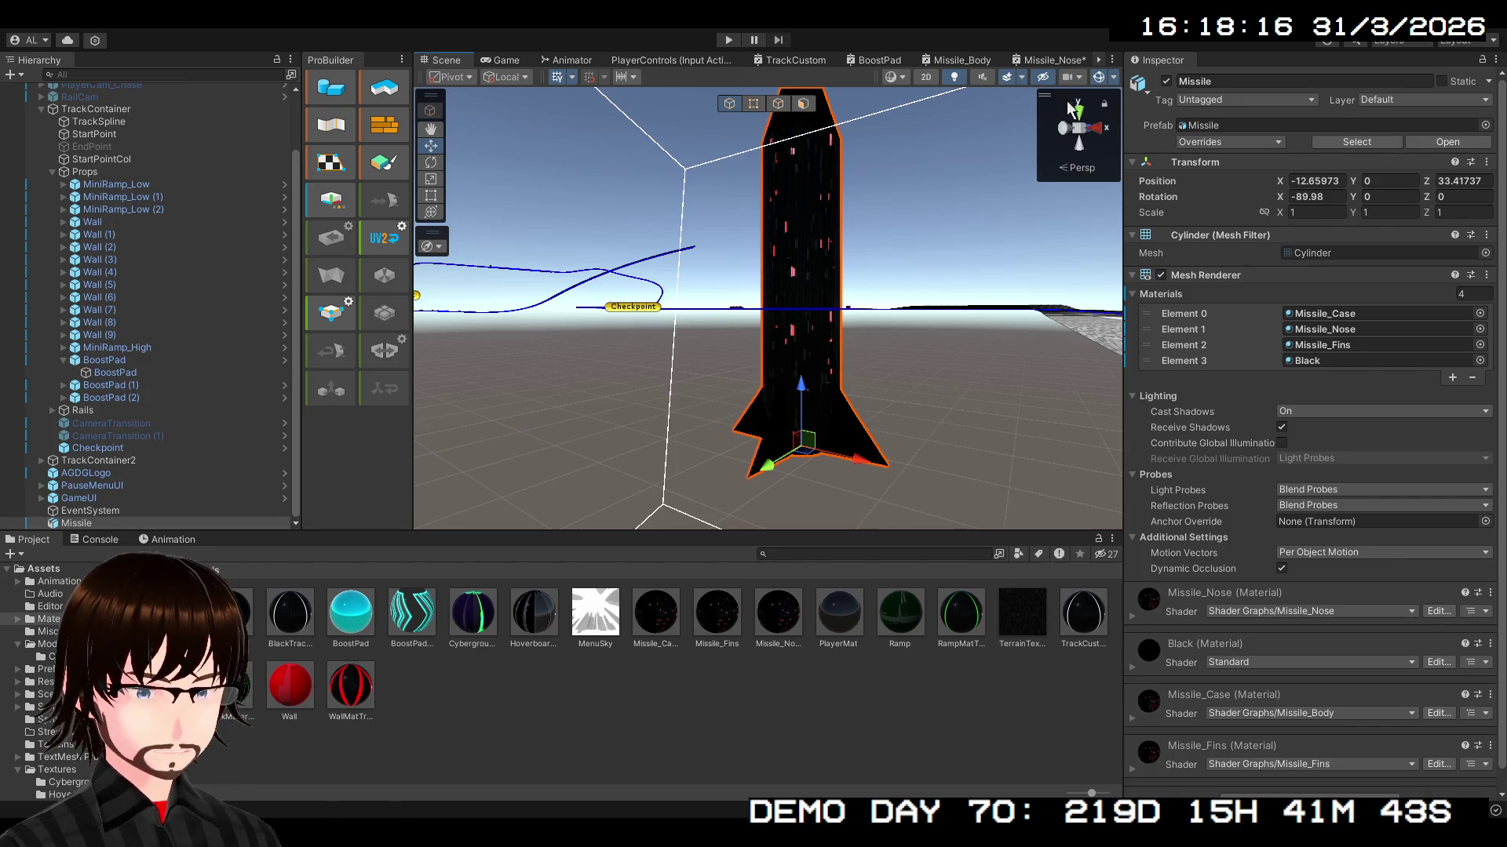
pyautogui.click(1052, 60)
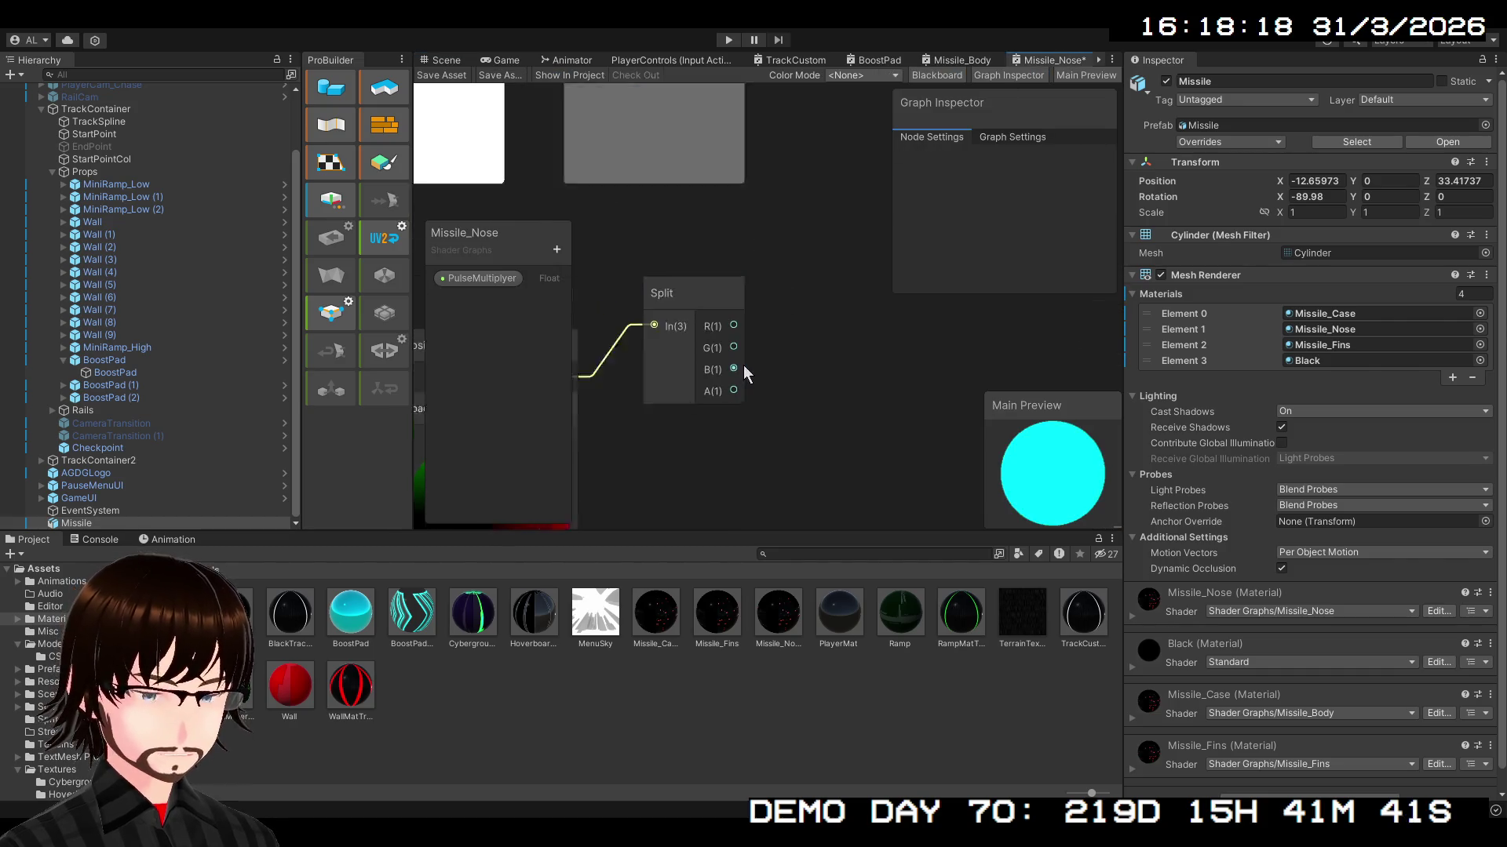
# - Create a Multiply node from Split's B(1) output and feed Sine's output into its A input
pyautogui.scroll(-1, 714, 446)
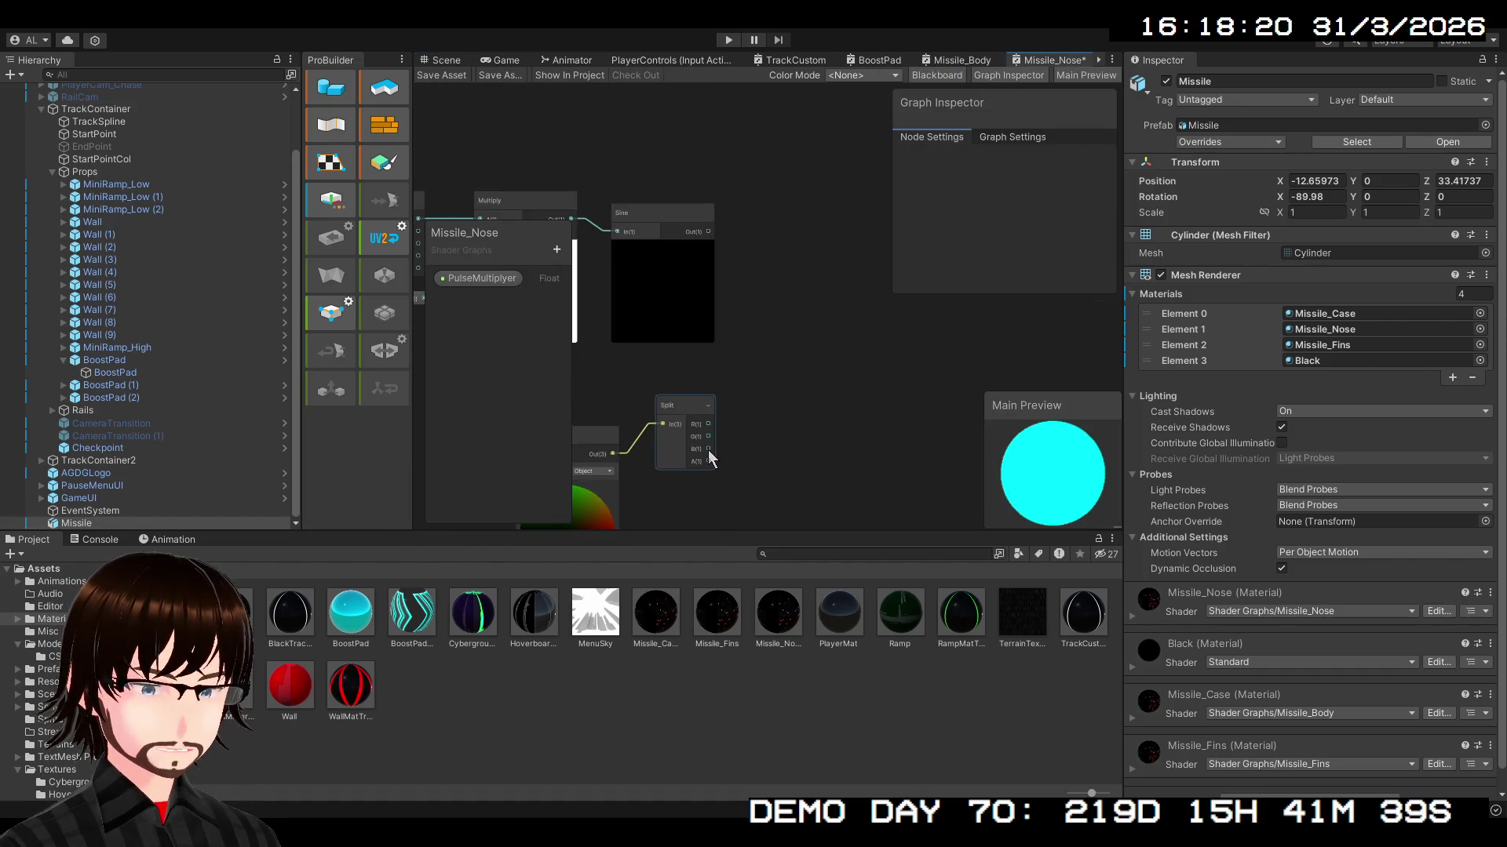
pyautogui.moveTo(708, 446)
pyautogui.mouseDown()
pyautogui.moveTo(809, 357)
pyautogui.moveTo(844, 294)
pyautogui.moveTo(802, 313)
pyautogui.mouseUp()
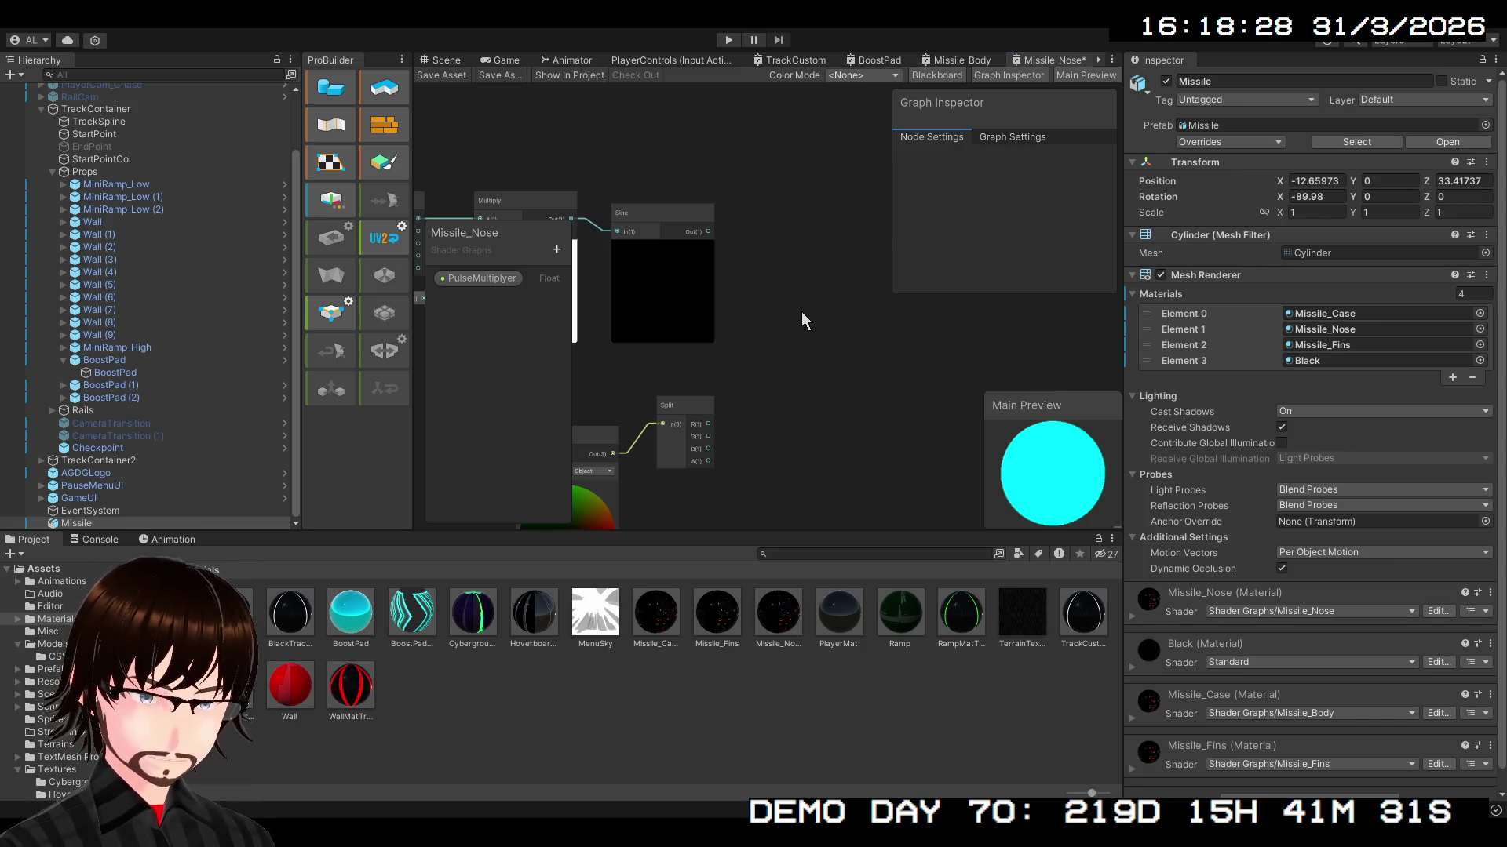
pyautogui.hotkey('ctrl', 'z')
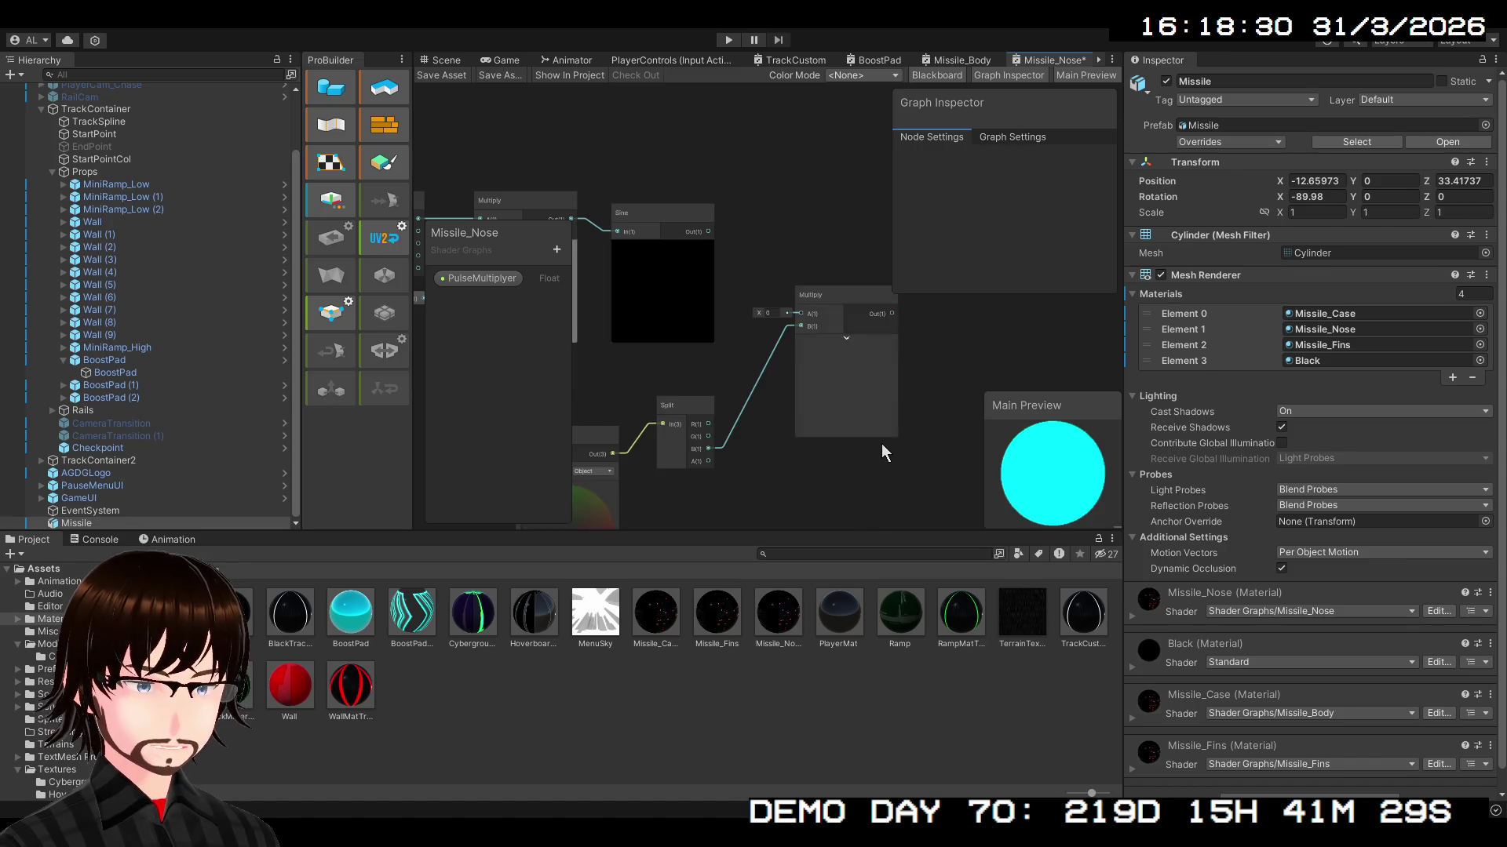
pyautogui.moveTo(709, 232); pyautogui.dragTo(801, 313)
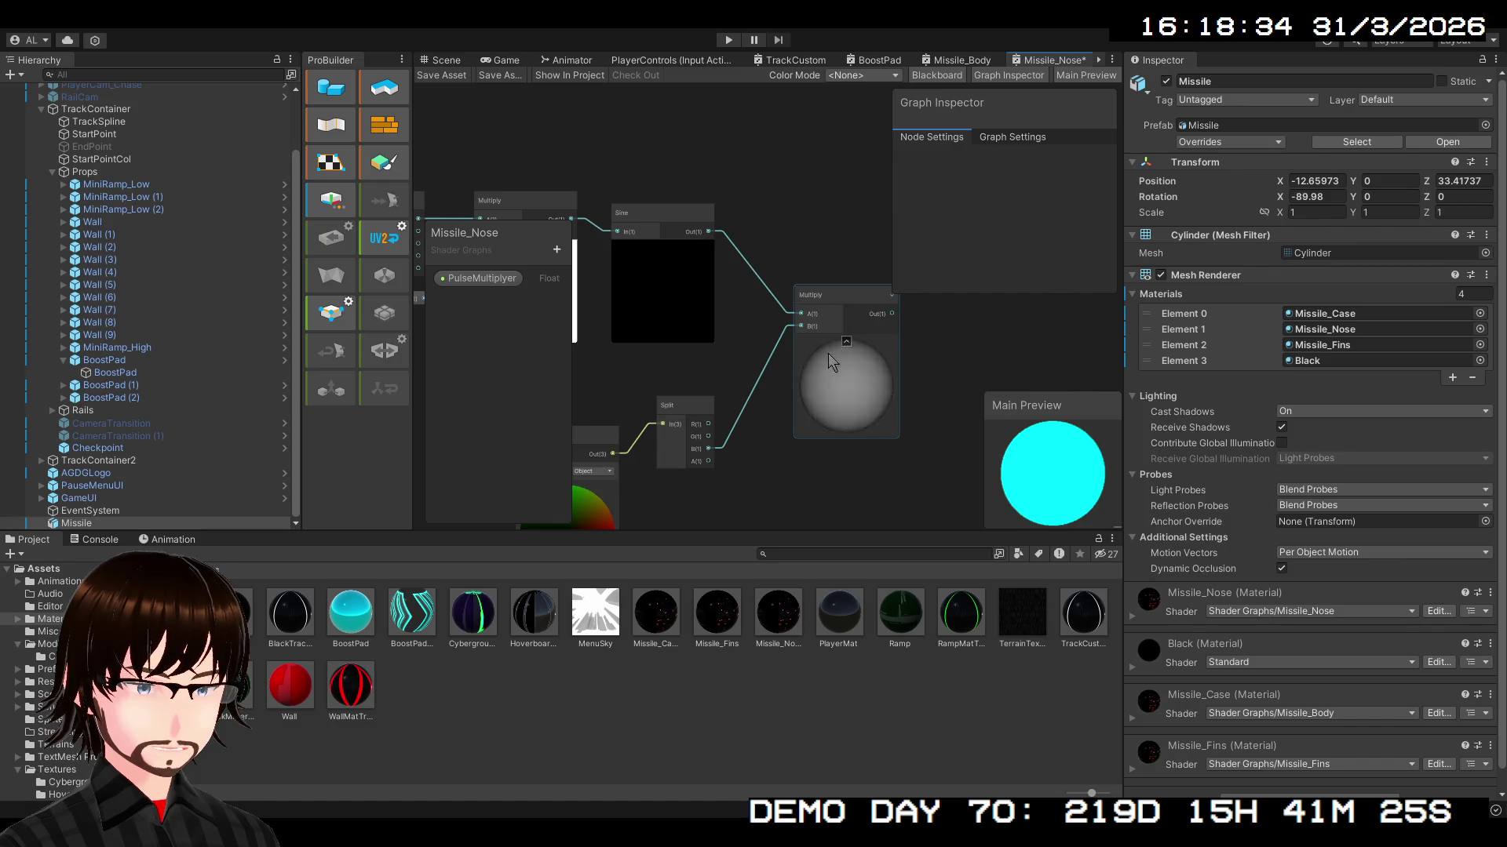
pyautogui.scroll(-2, 825, 361)
pyautogui.moveTo(796, 432); pyautogui.dragTo(737, 397)
pyautogui.scroll(2, 783, 389)
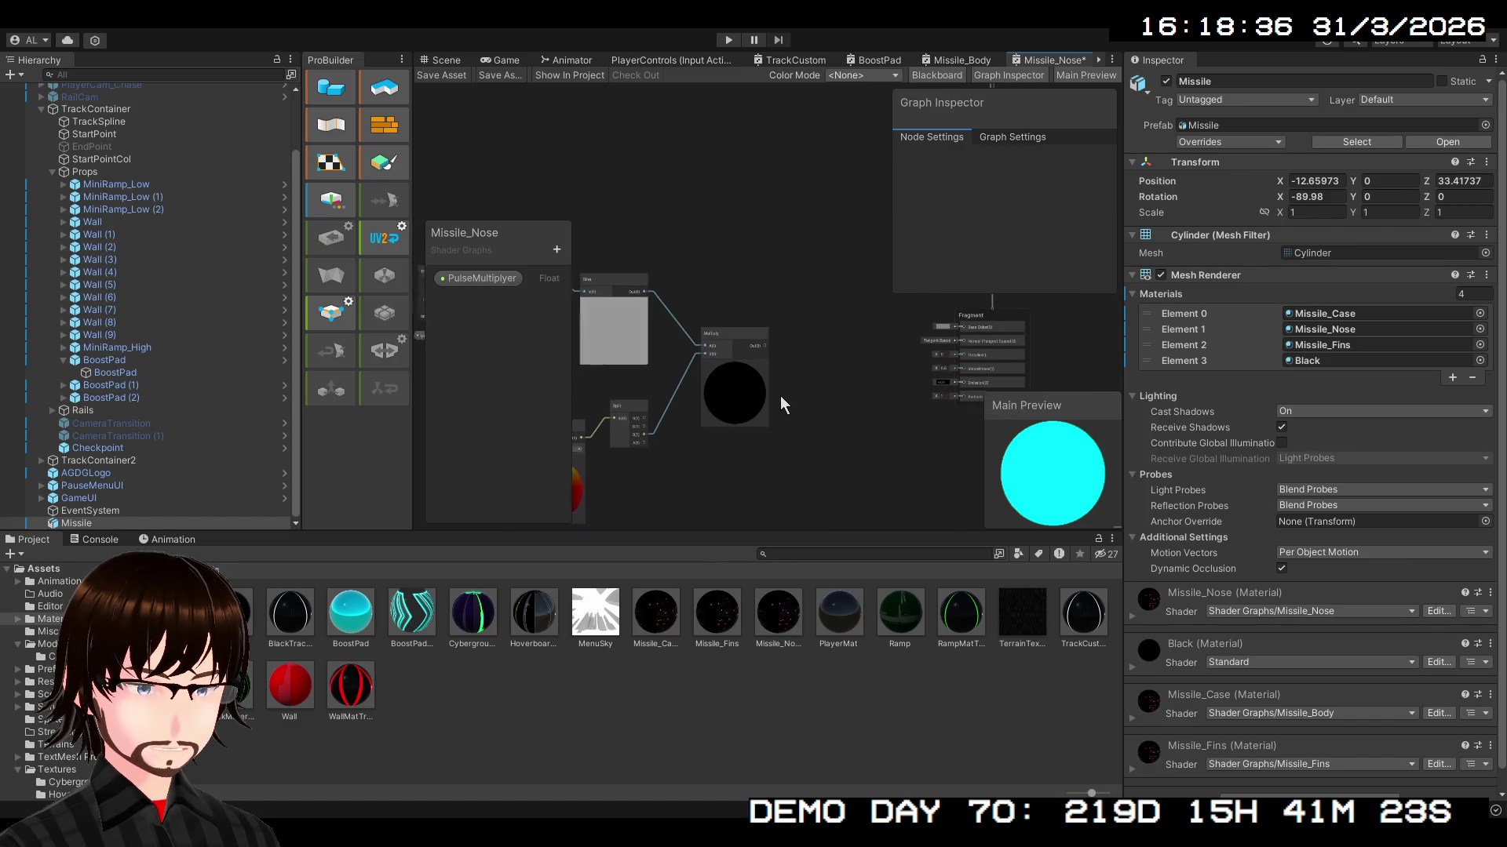
# - Connect the Multiply output onward and delete the misplaced Split connection
pyautogui.moveTo(753, 338); pyautogui.dragTo(766, 339)
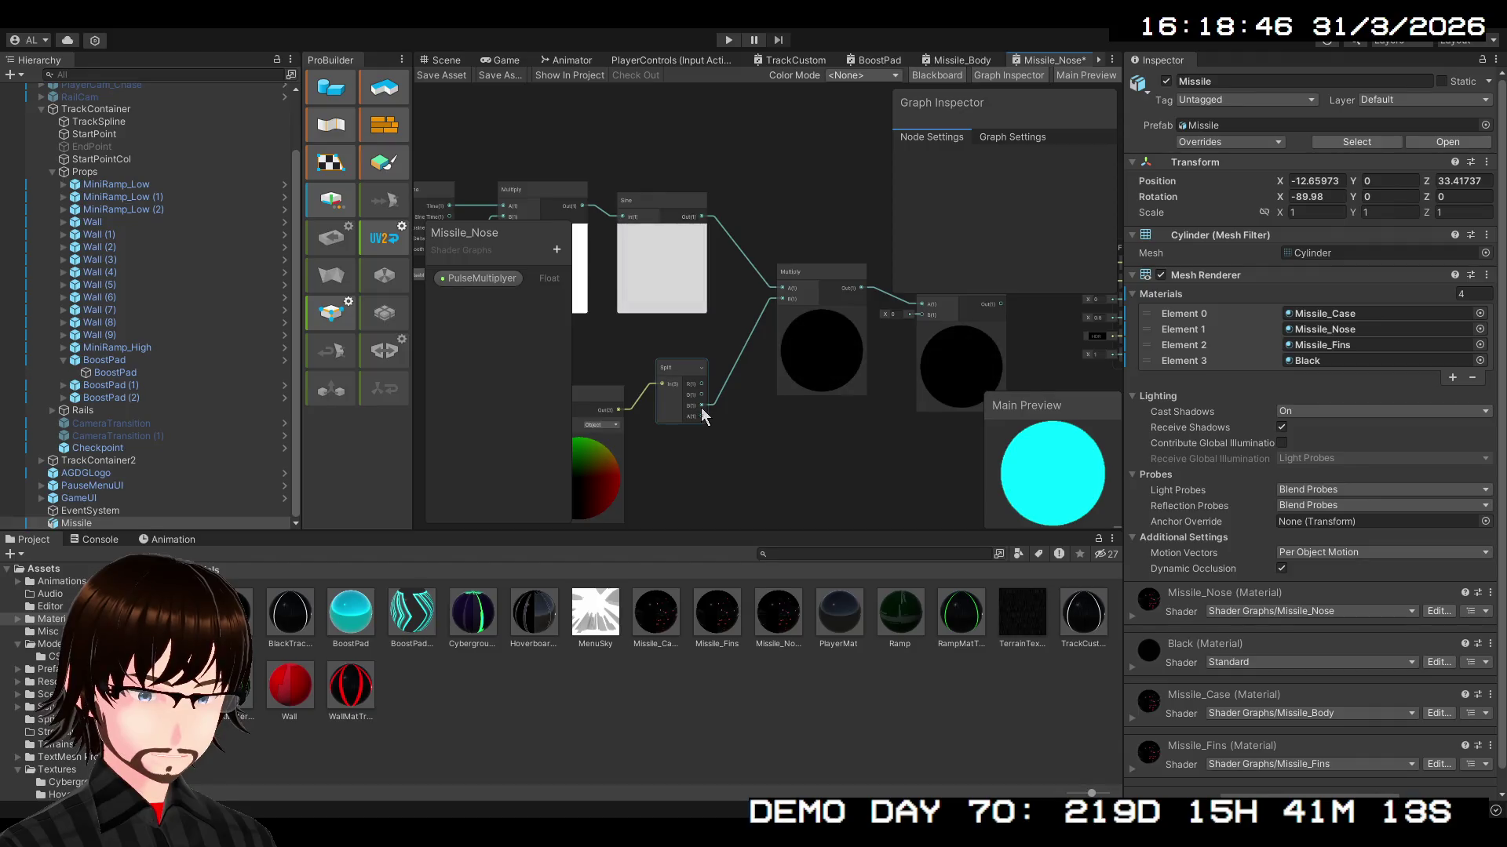
pyautogui.moveTo(699, 407)
pyautogui.mouseDown()
pyautogui.moveTo(916, 342)
pyautogui.moveTo(923, 317)
pyautogui.mouseUp()
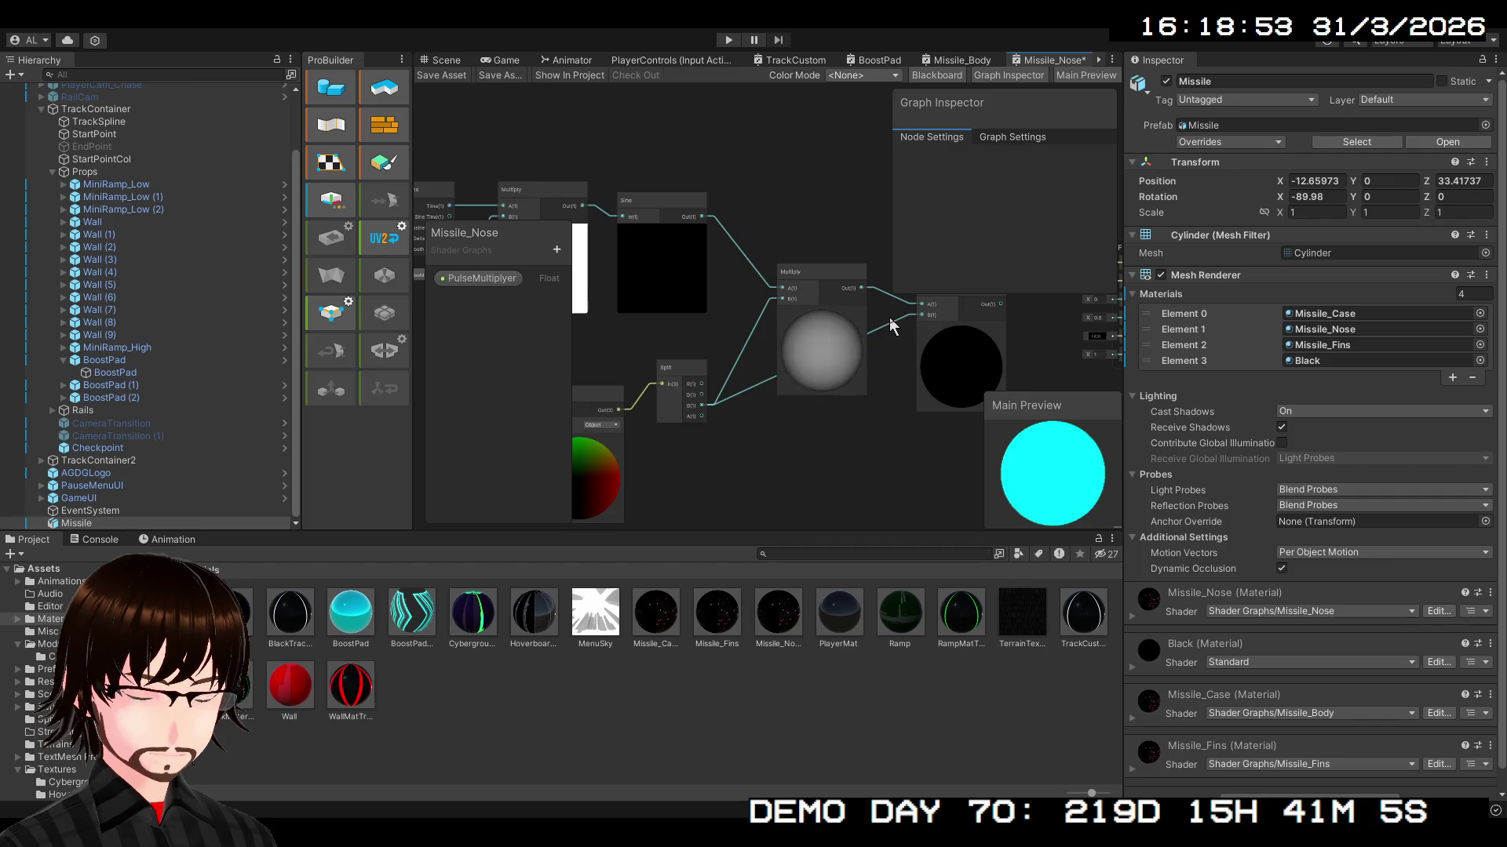
pyautogui.click(892, 319)
pyautogui.press('Delete')
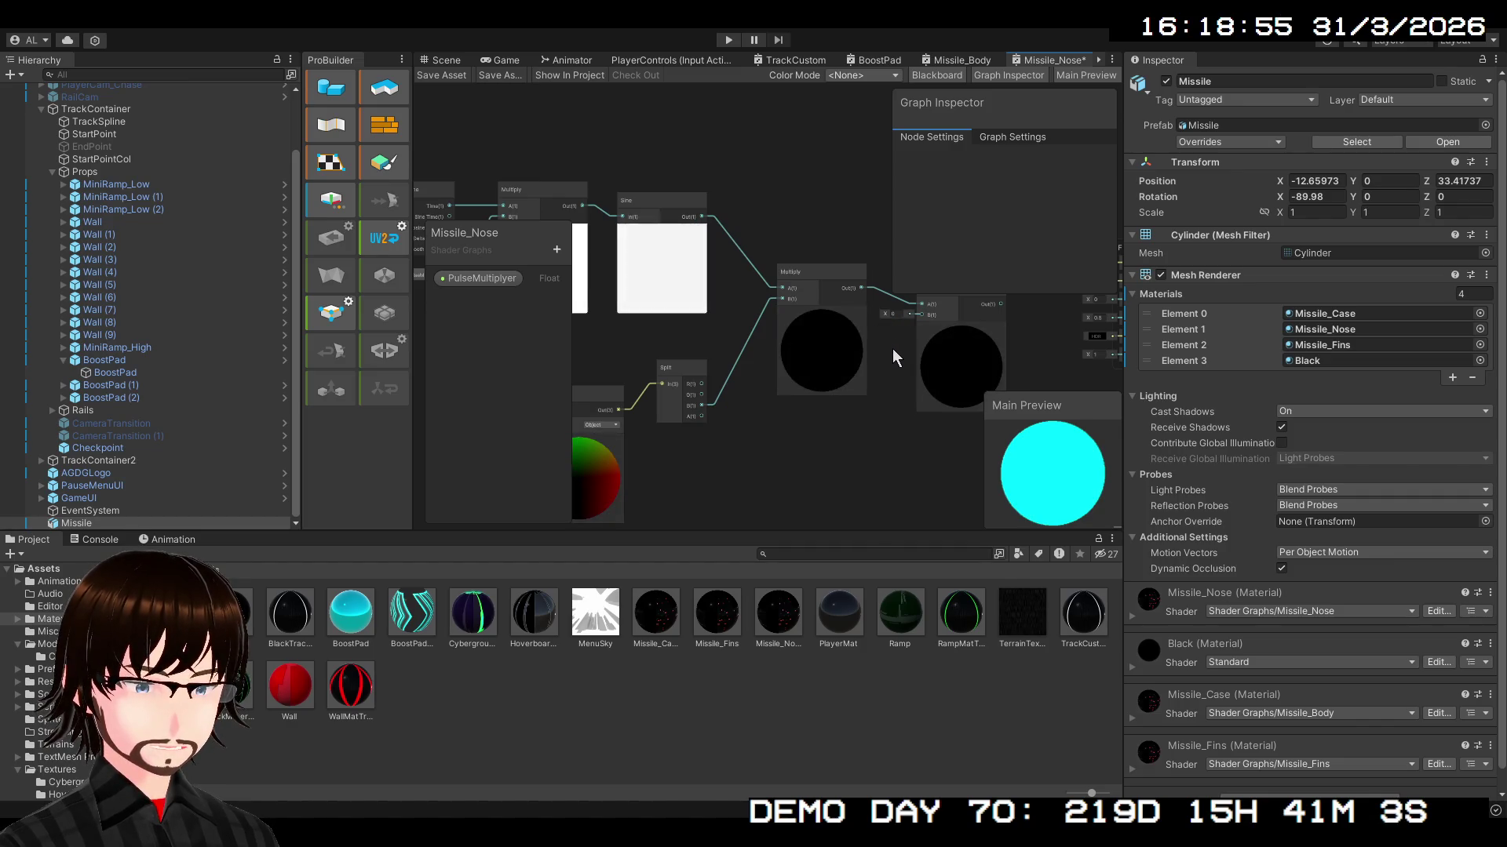
# - Move the Position node below Multiply and remove the old link into Add's B input
pyautogui.moveTo(626, 404)
pyautogui.mouseDown()
pyautogui.moveTo(822, 417)
pyautogui.moveTo(621, 431)
pyautogui.moveTo(623, 403)
pyautogui.moveTo(868, 439)
pyautogui.moveTo(925, 315)
pyautogui.moveTo(778, 440)
pyautogui.moveTo(694, 473)
pyautogui.mouseUp()
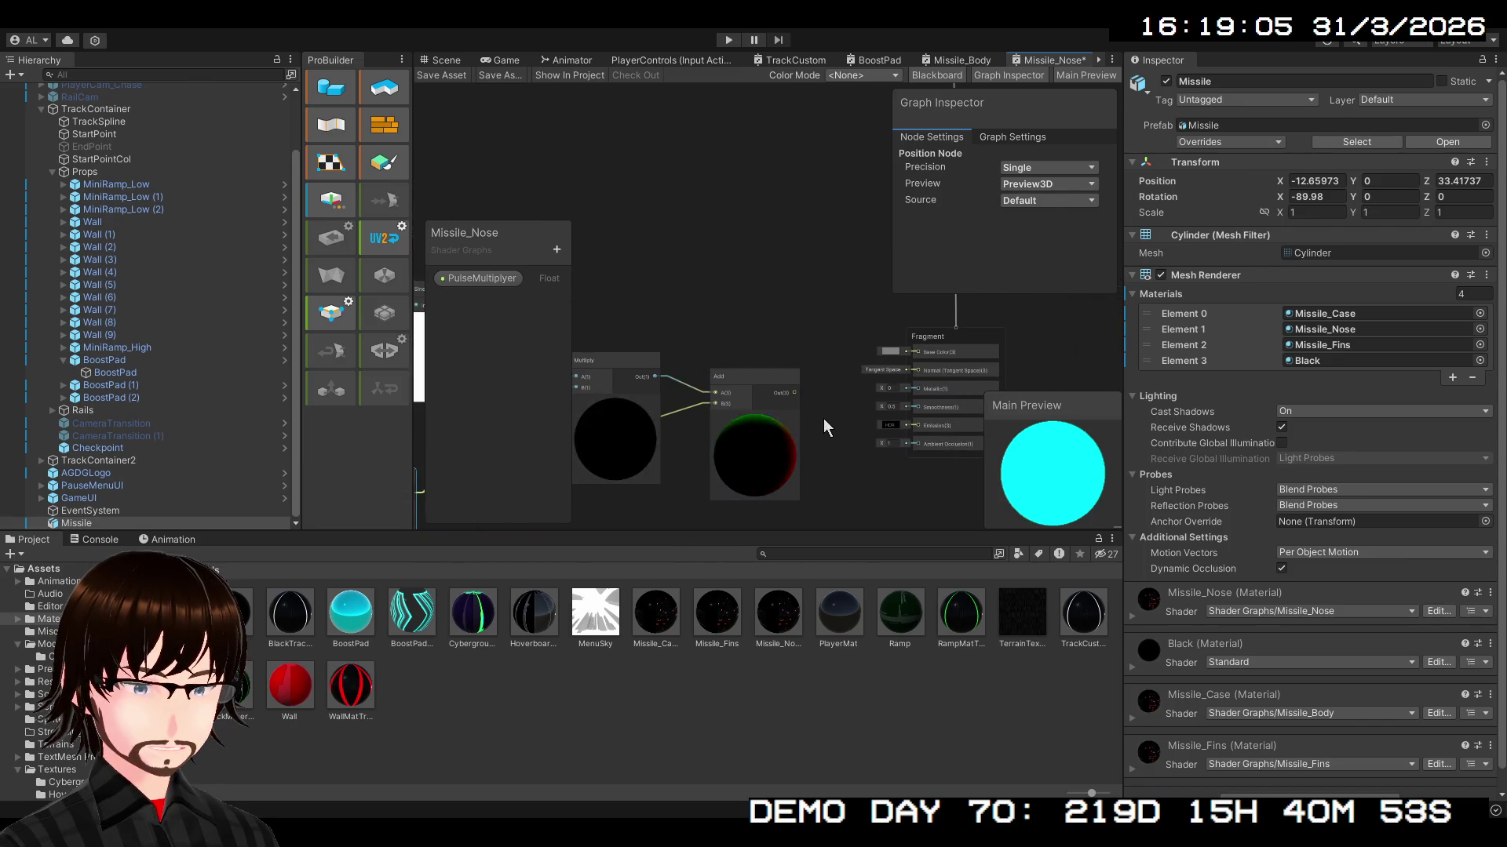
pyautogui.click(687, 407)
pyautogui.press('Delete')
pyautogui.moveTo(687, 445)
pyautogui.mouseDown()
pyautogui.moveTo(793, 314)
pyautogui.moveTo(798, 384)
pyautogui.mouseUp()
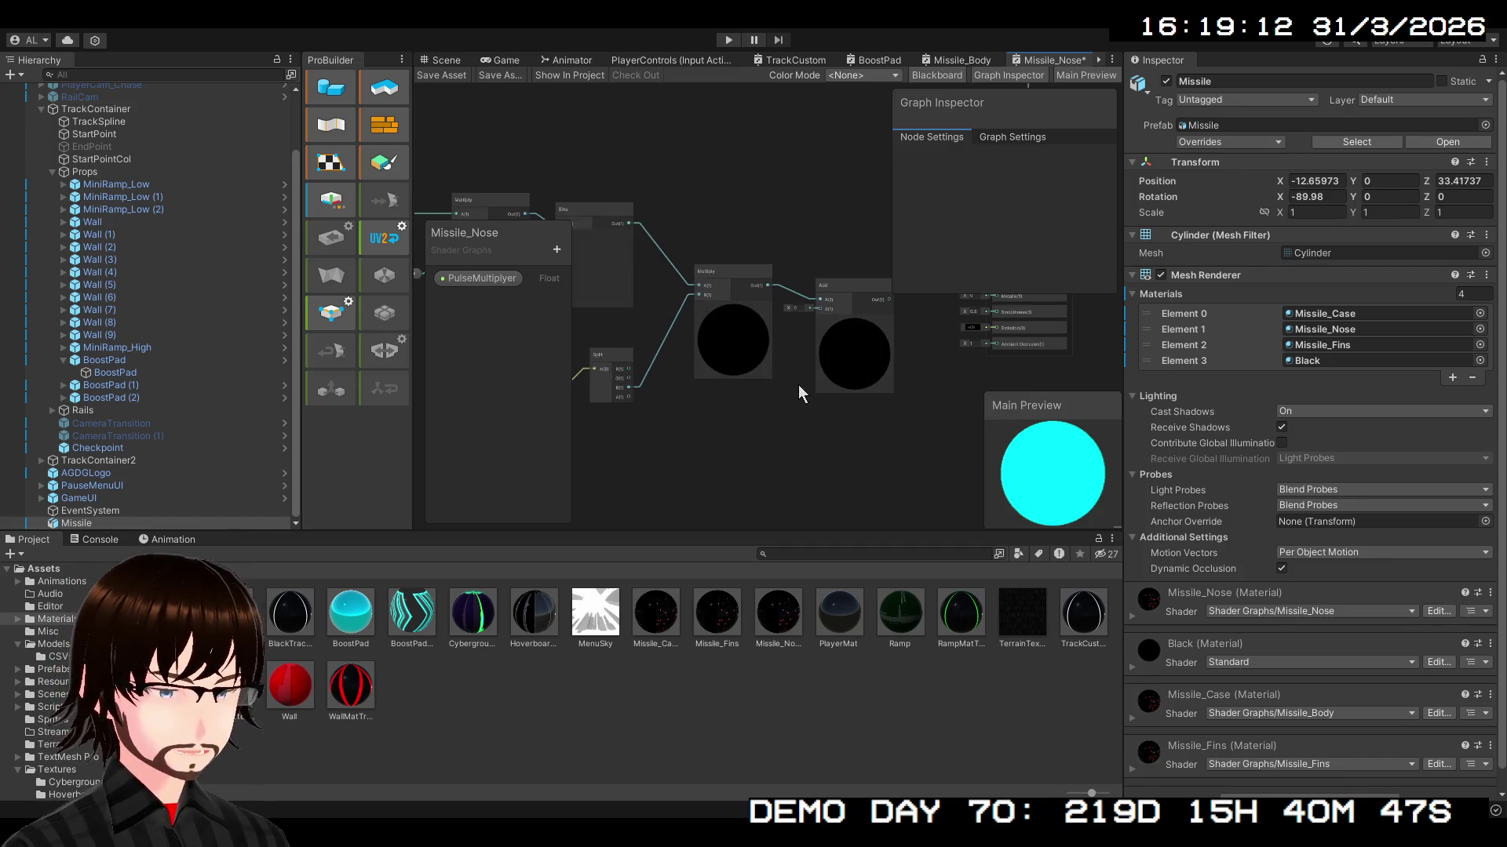
pyautogui.scroll(2, 848, 449)
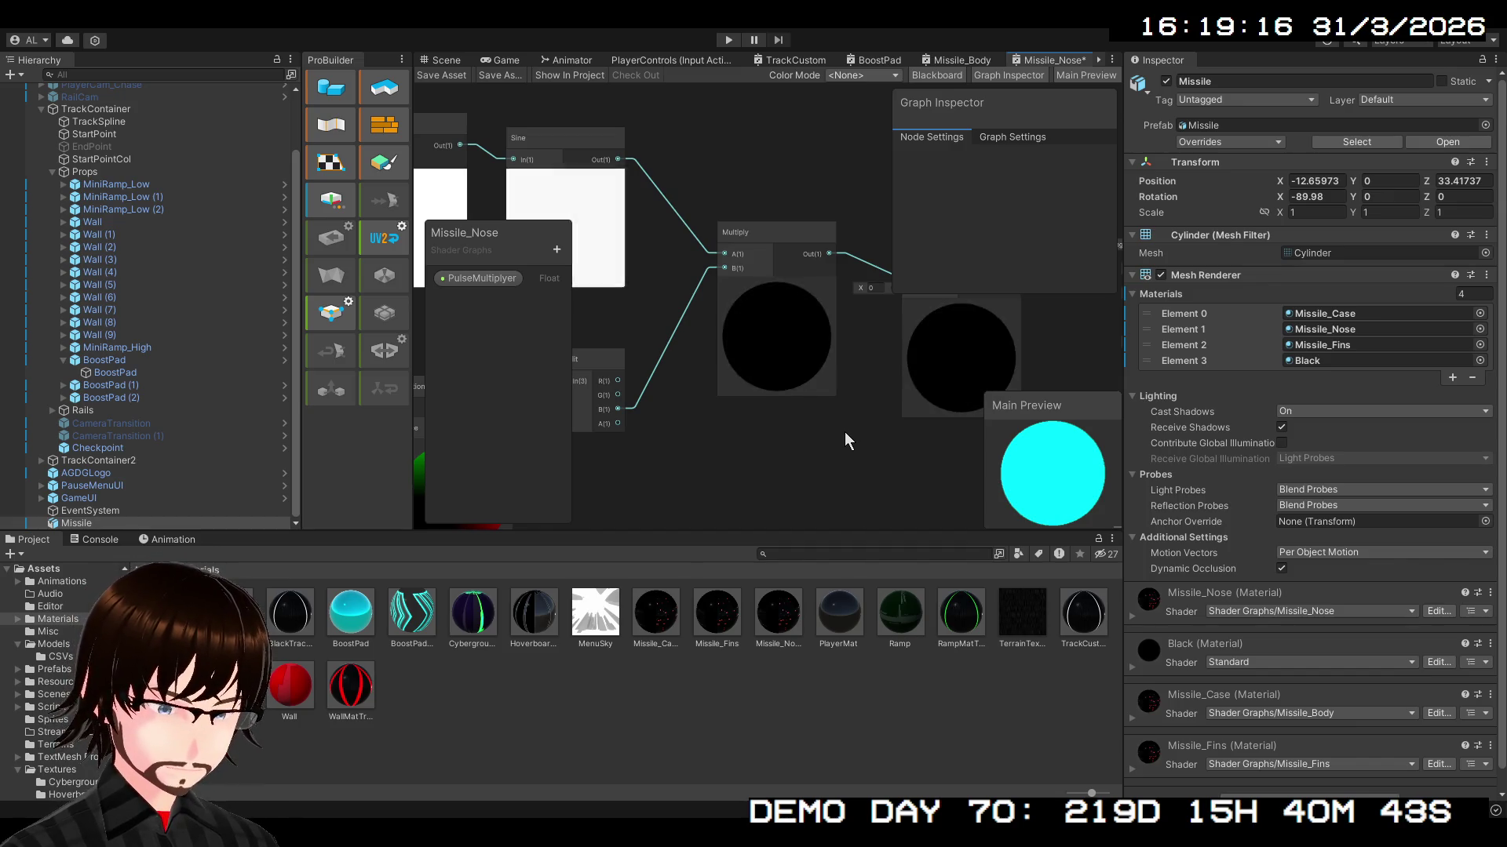
pyautogui.moveTo(844, 432); pyautogui.dragTo(770, 455)
pyautogui.scroll(-2, 820, 377)
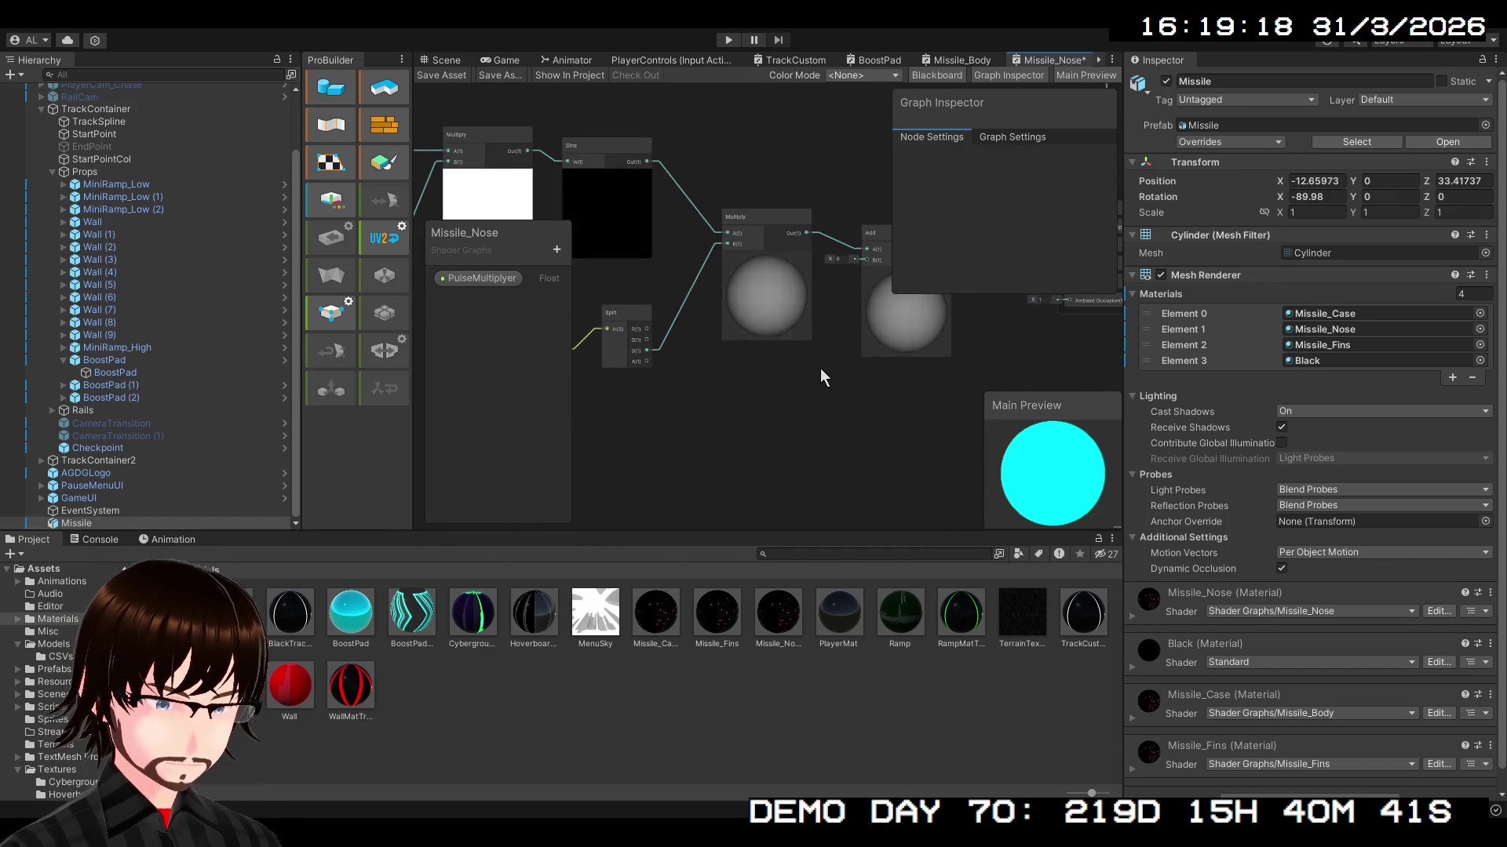
pyautogui.scroll(1, 821, 369)
pyautogui.moveTo(800, 383); pyautogui.dragTo(884, 458)
pyautogui.scroll(-1, 885, 460)
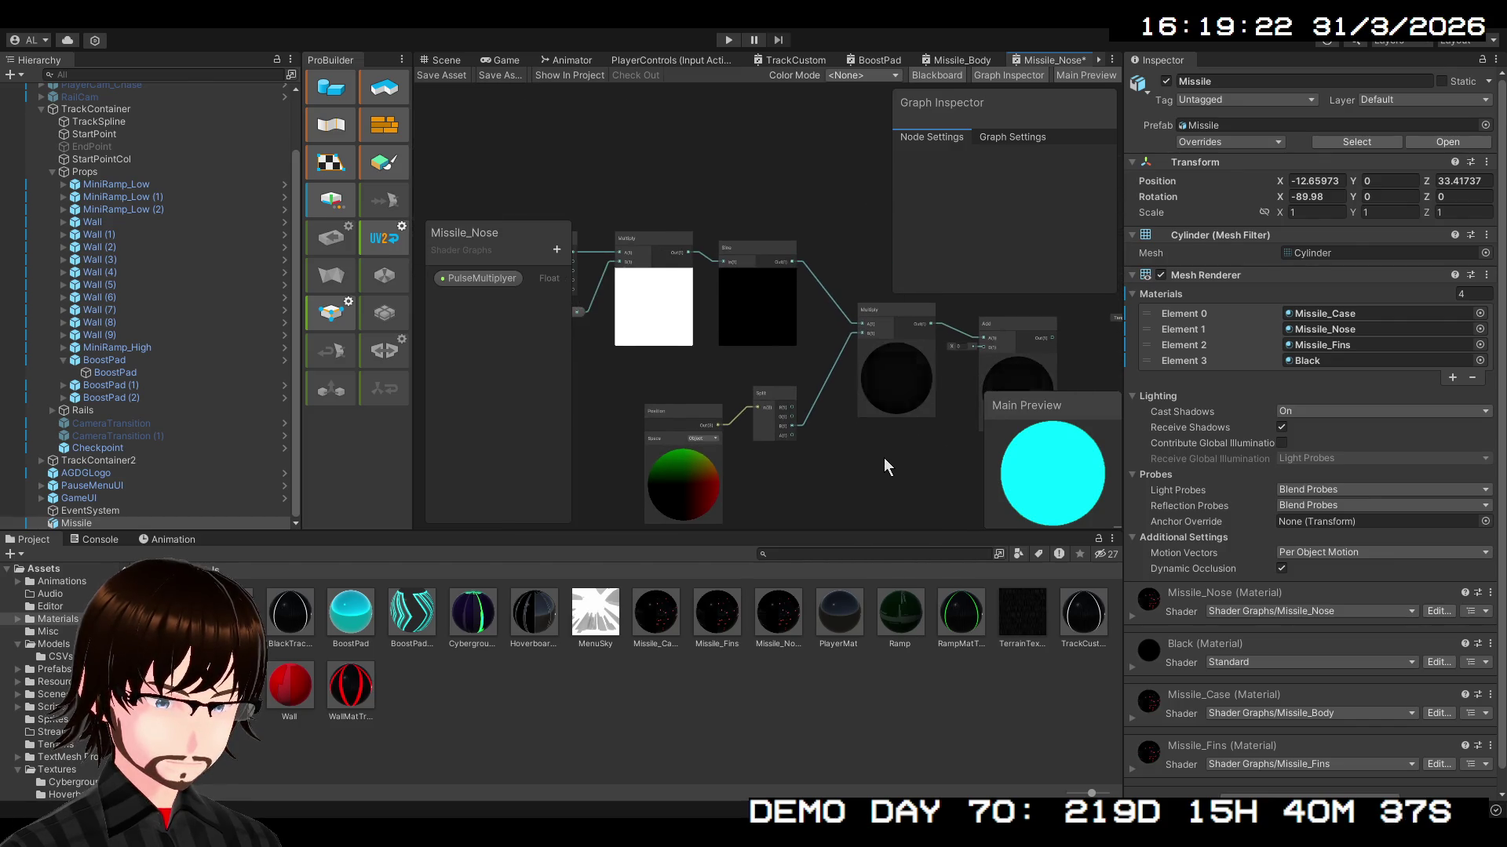
# - Look over the BoostPad shader graph's nodes for reference
pyautogui.click(871, 60)
pyautogui.scroll(-2, 798, 365)
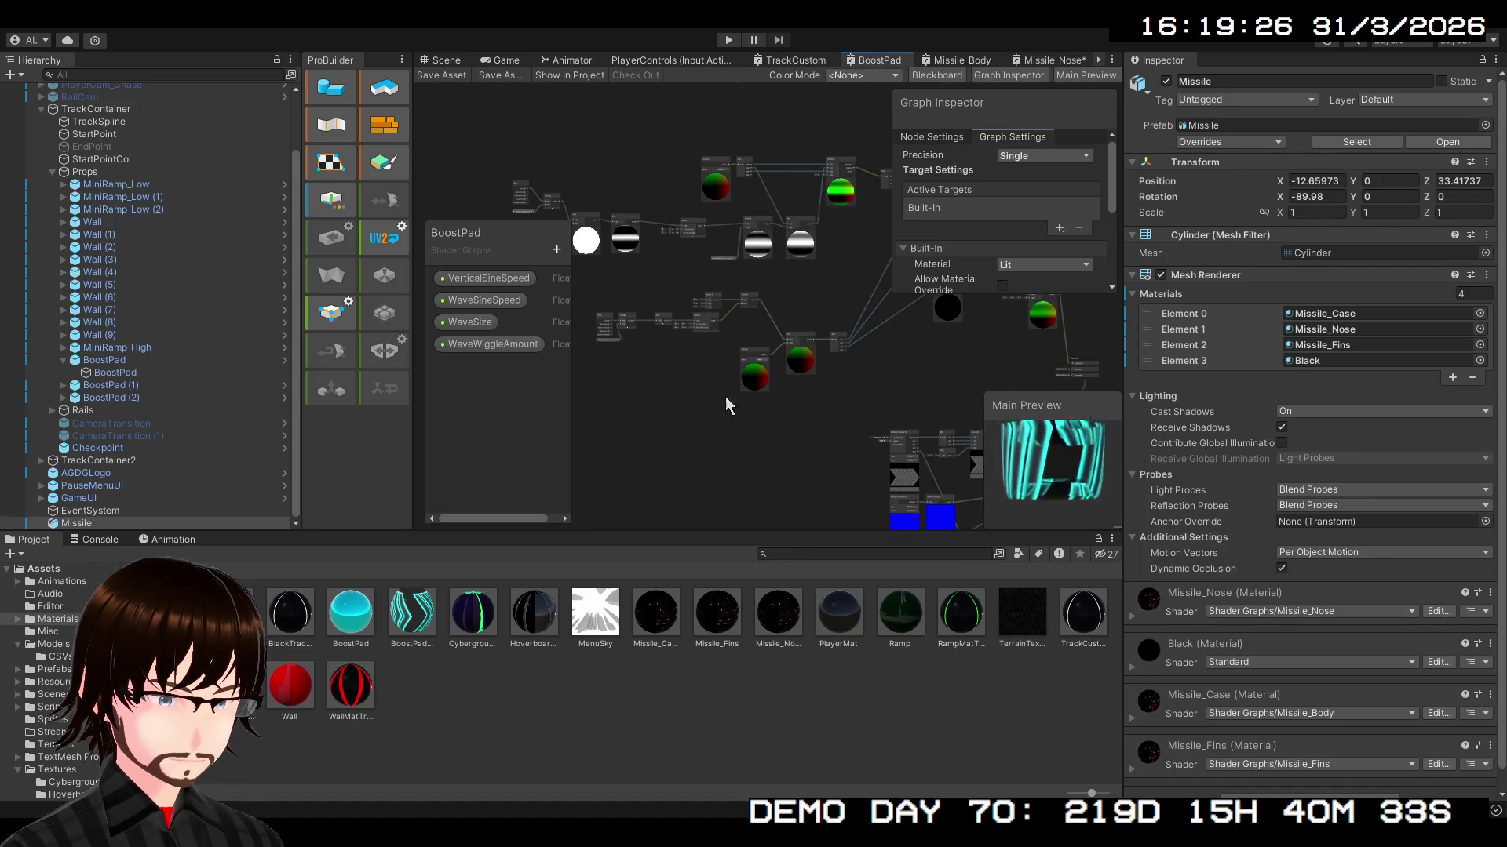
pyautogui.scroll(3, 811, 470)
pyautogui.scroll(3, 855, 333)
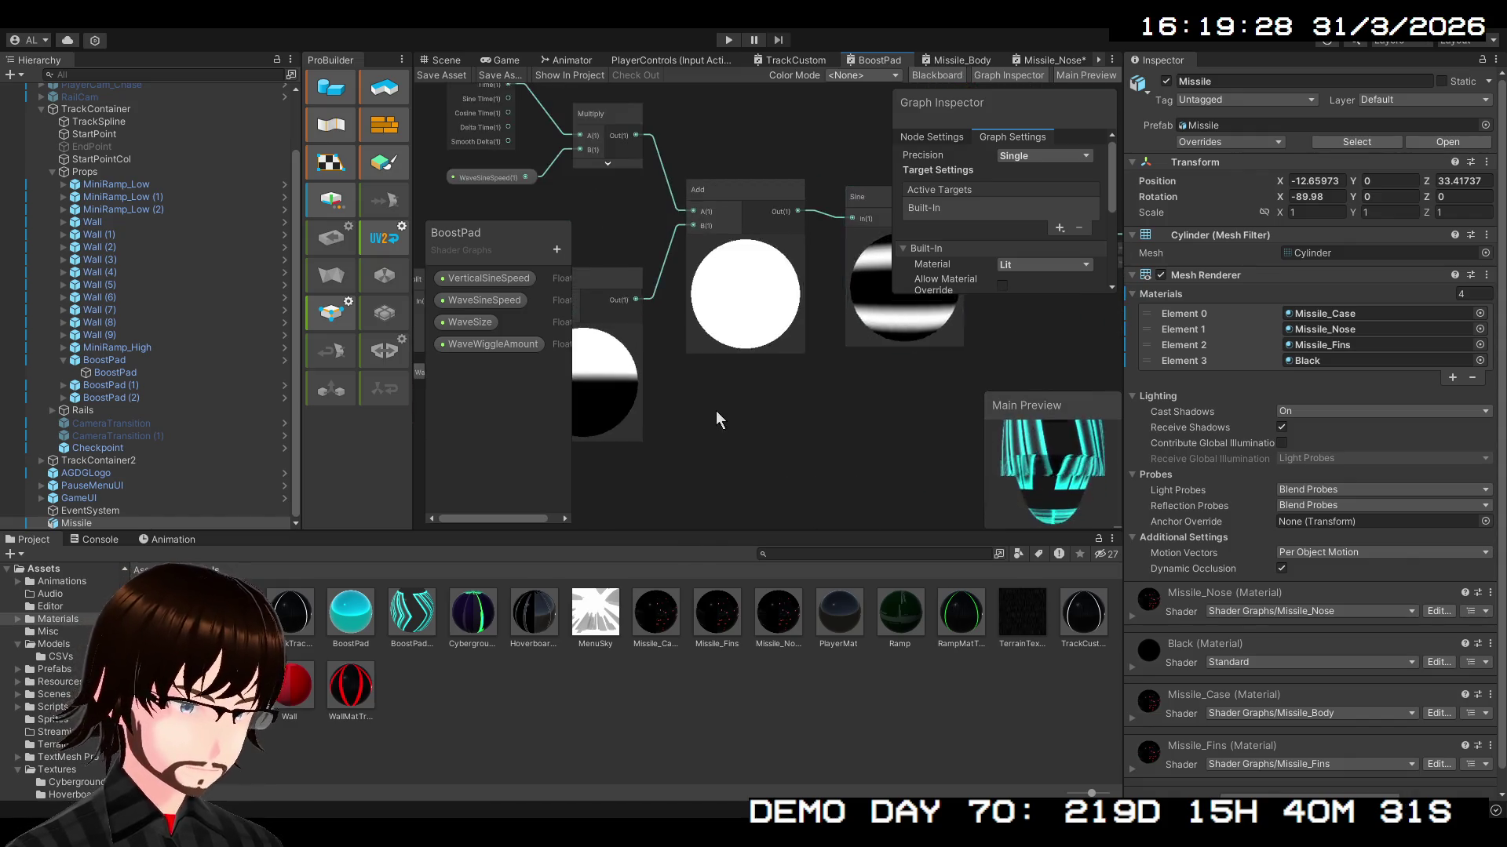
pyautogui.moveTo(983, 396)
pyautogui.mouseDown()
pyautogui.moveTo(731, 425)
pyautogui.moveTo(811, 384)
pyautogui.moveTo(786, 406)
pyautogui.mouseUp()
pyautogui.scroll(-1, 891, 417)
pyautogui.scroll(-2, 890, 416)
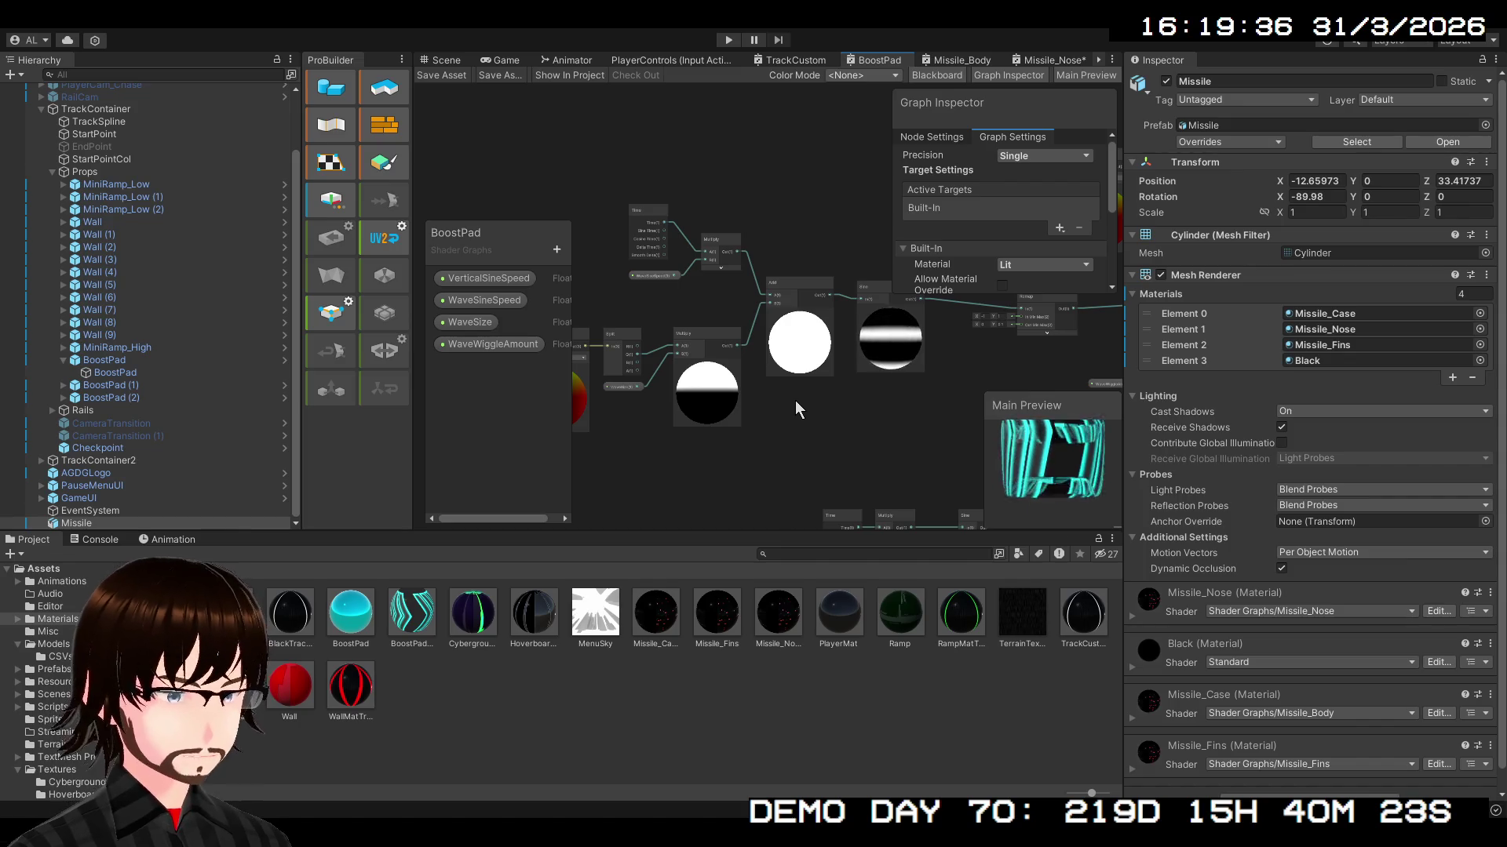
pyautogui.scroll(-2, 863, 377)
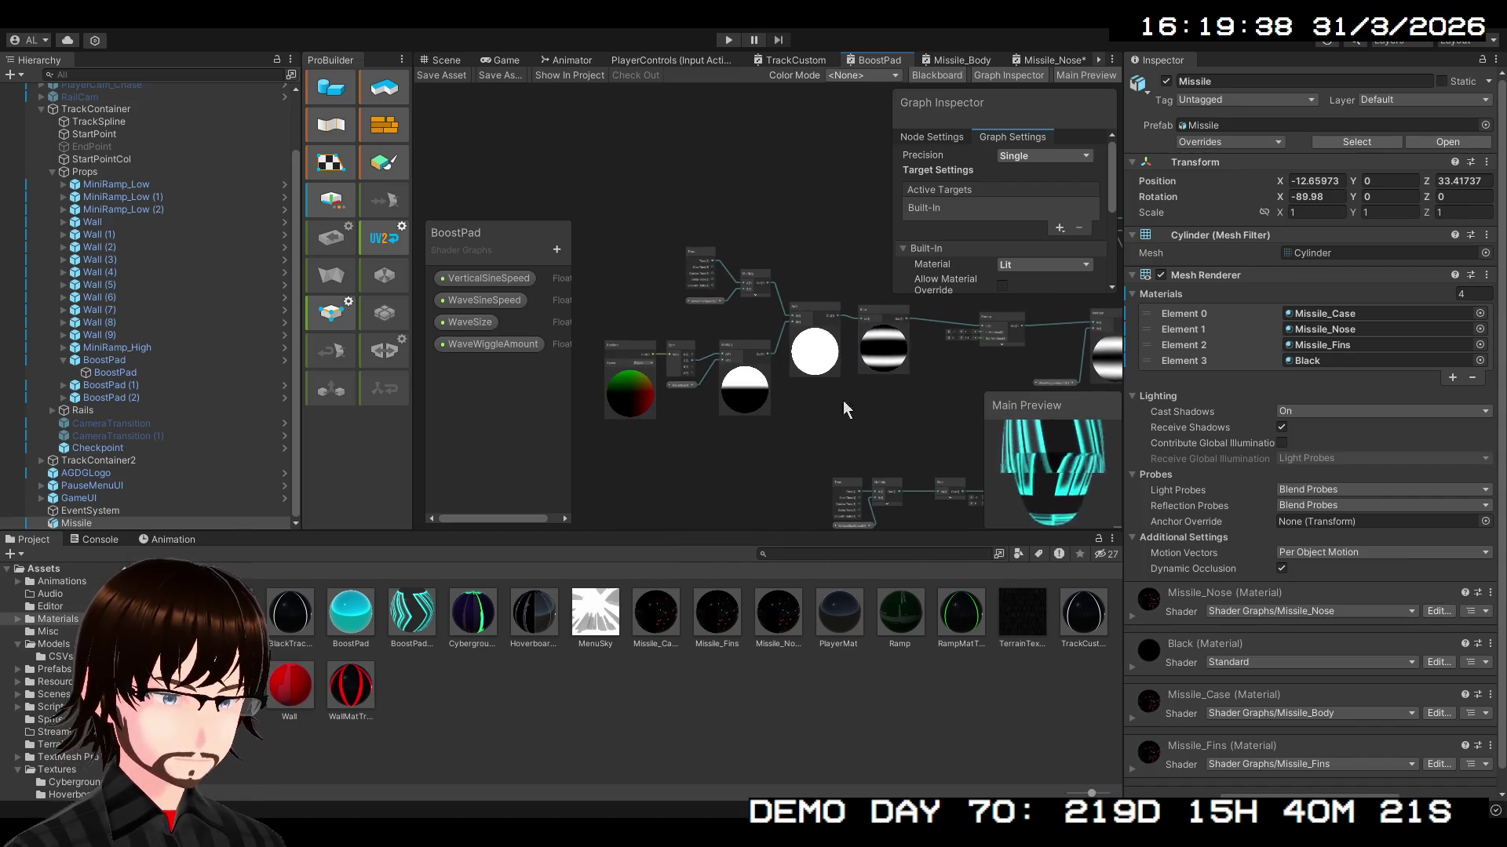
pyautogui.moveTo(850, 345)
pyautogui.mouseDown()
pyautogui.moveTo(892, 449)
pyautogui.moveTo(737, 306)
pyautogui.moveTo(609, 256)
pyautogui.mouseUp()
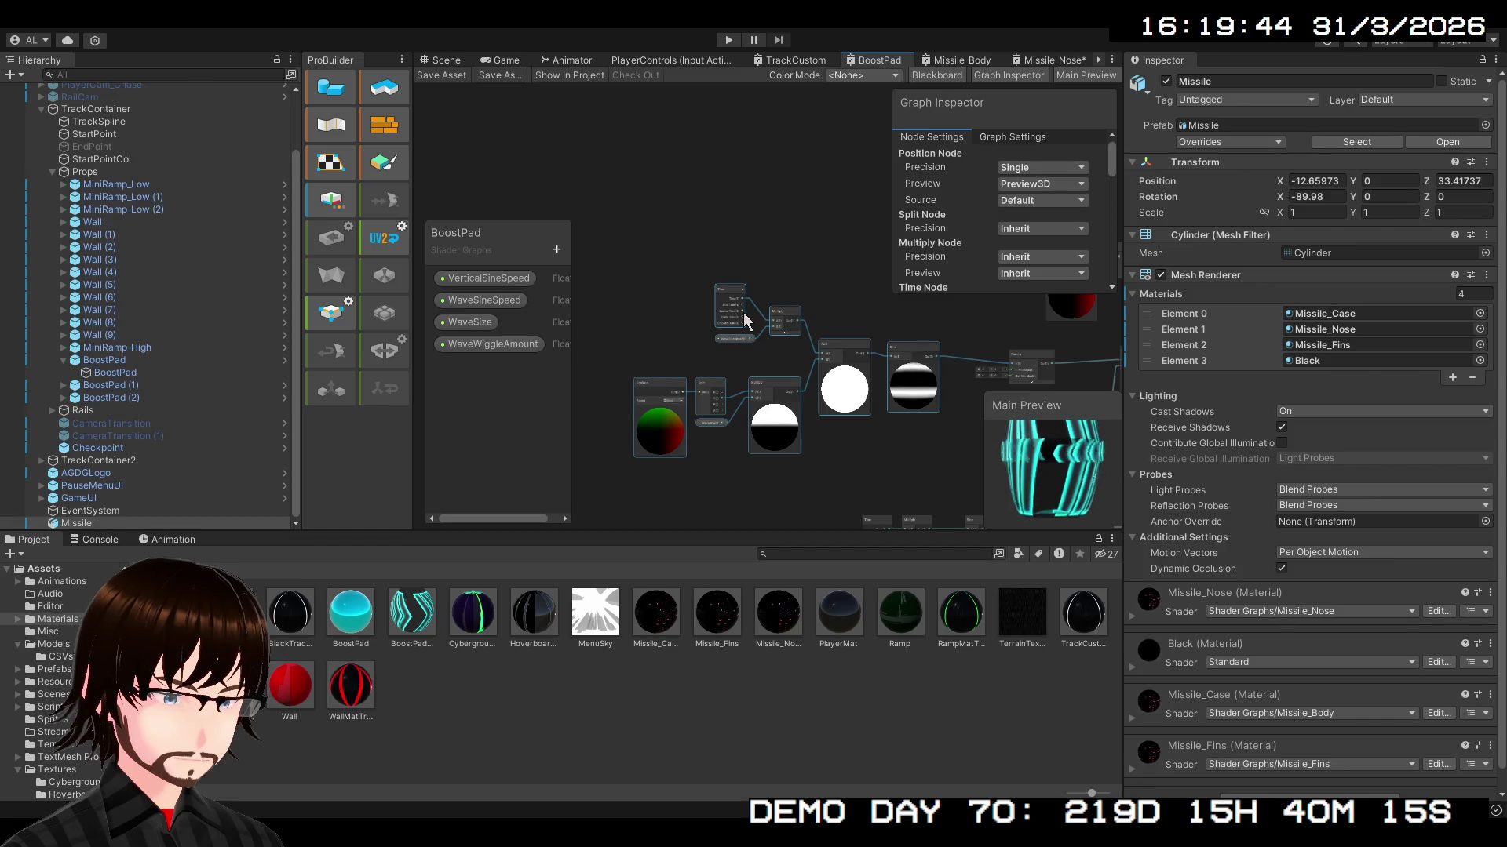
# - Paste the copied BoostPad nodes into Missile_Nose, delete the lower group, and reposition the Sine node
pyautogui.click(1048, 60)
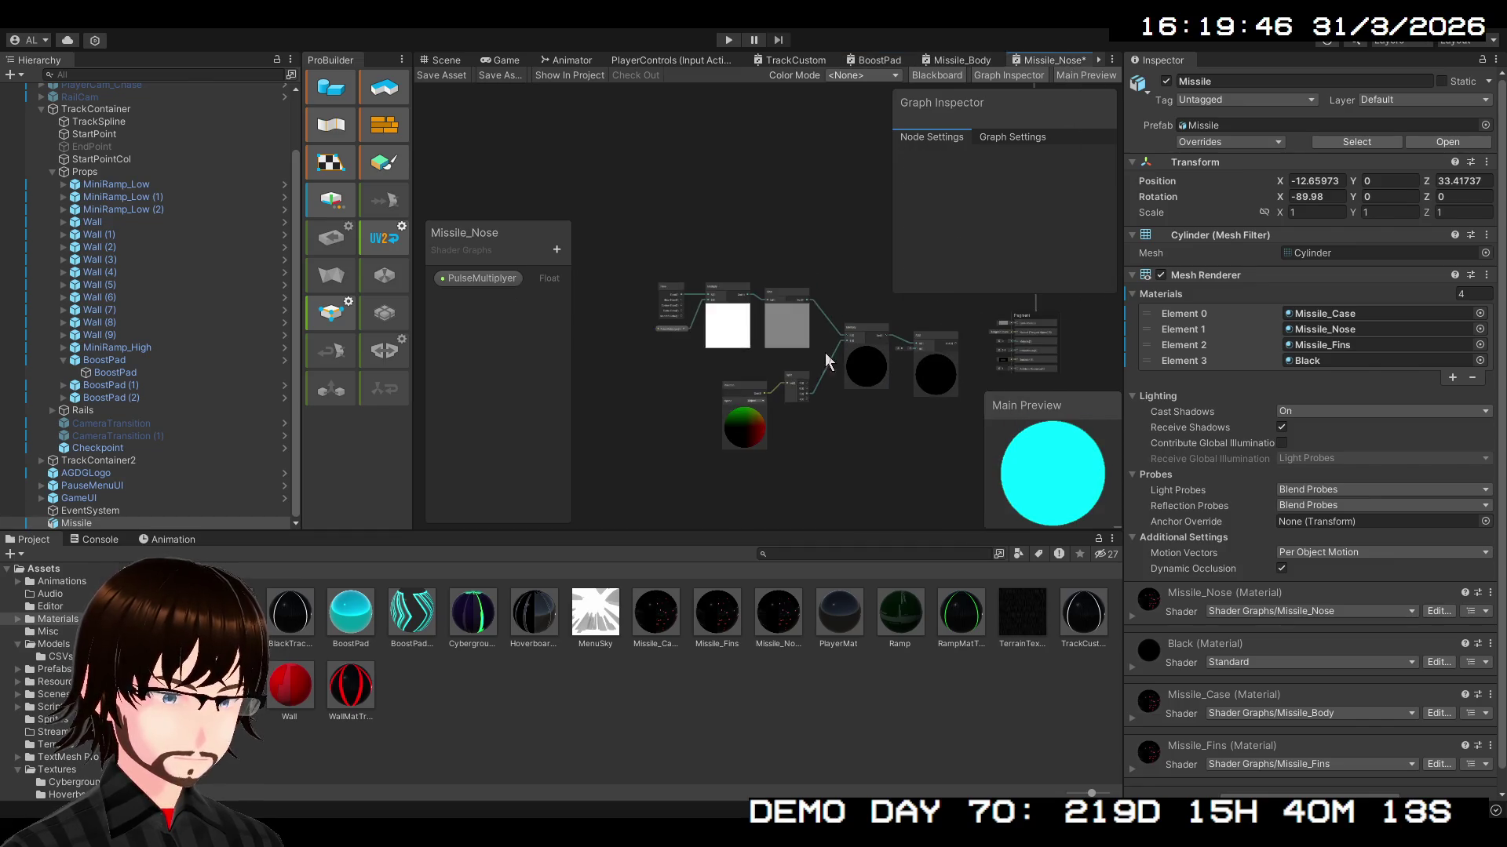
pyautogui.moveTo(842, 412)
pyautogui.mouseDown()
pyautogui.moveTo(822, 477)
pyautogui.moveTo(781, 507)
pyautogui.mouseUp()
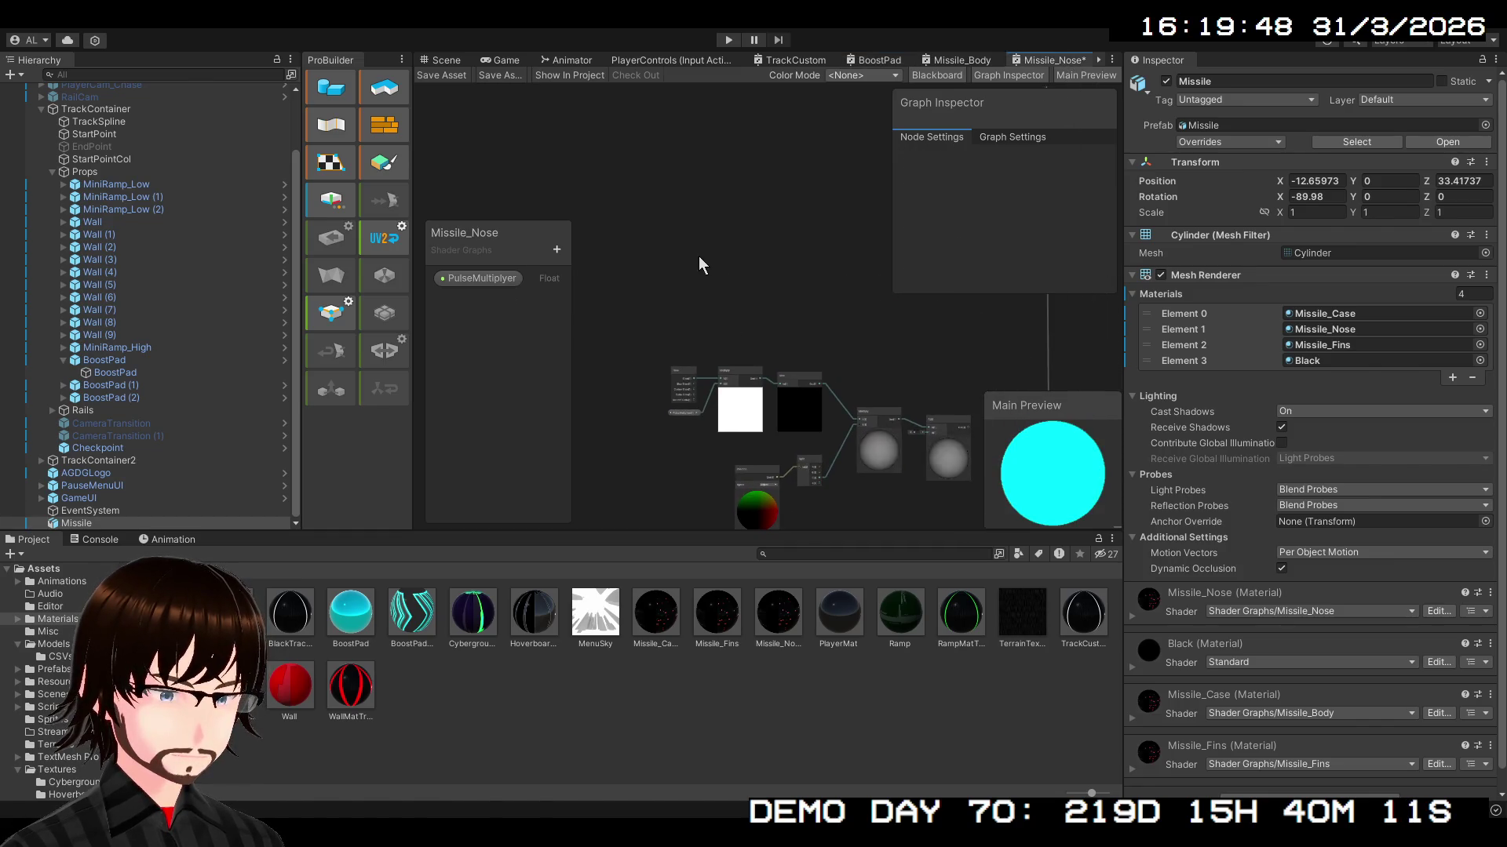
pyautogui.hotkey('ctrl', 'v')
pyautogui.moveTo(899, 365)
pyautogui.mouseDown()
pyautogui.moveTo(865, 204)
pyautogui.moveTo(832, 299)
pyautogui.mouseUp()
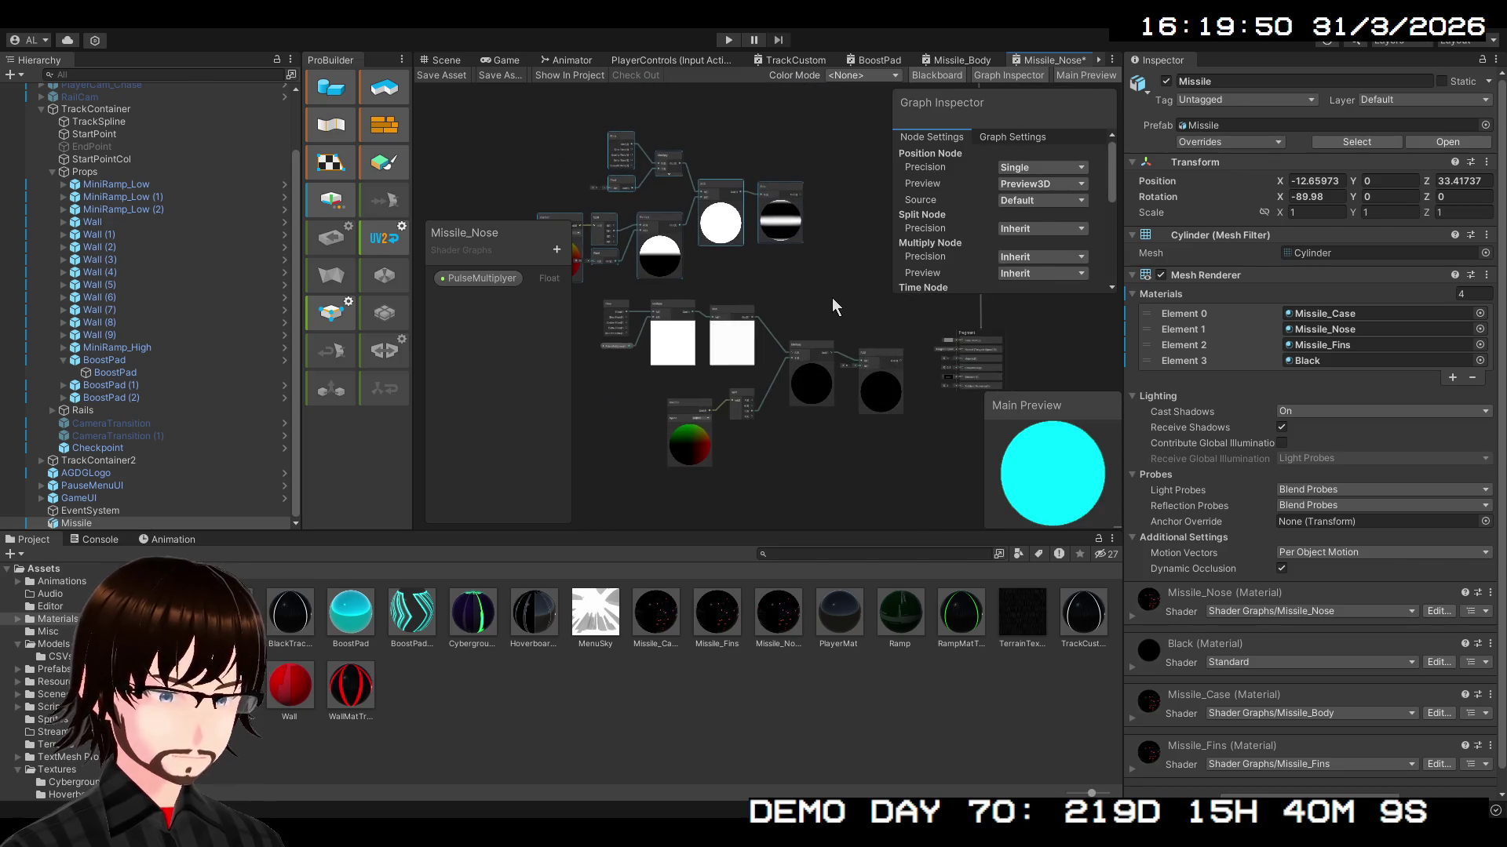
pyautogui.moveTo(900, 476); pyautogui.dragTo(592, 298)
pyautogui.press('Delete')
pyautogui.moveTo(776, 191)
pyautogui.mouseDown()
pyautogui.moveTo(797, 275)
pyautogui.moveTo(864, 327)
pyautogui.moveTo(804, 219)
pyautogui.mouseUp()
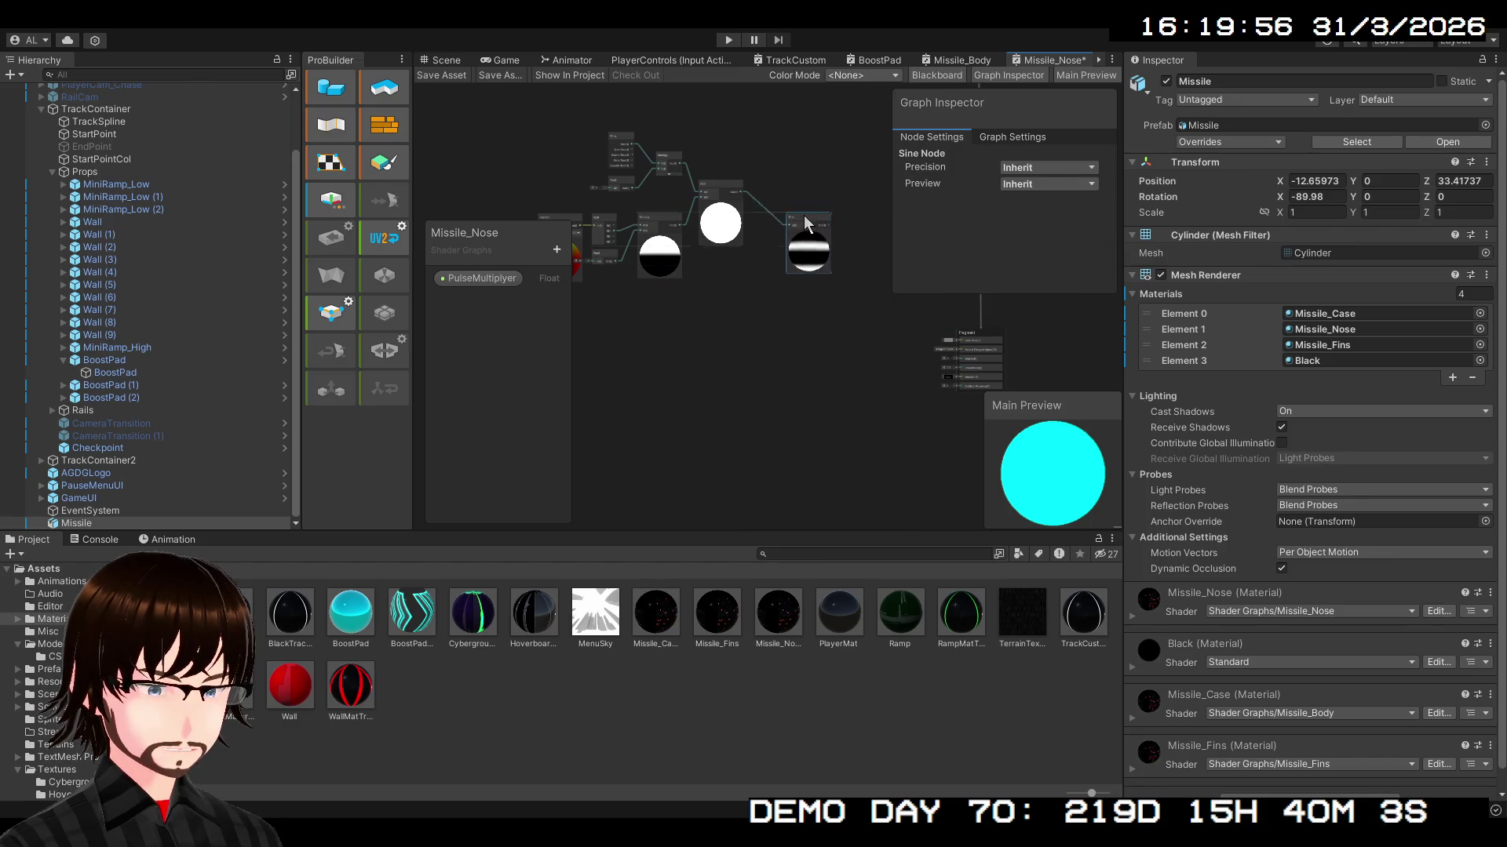
pyautogui.moveTo(943, 381)
pyautogui.mouseDown()
pyautogui.moveTo(651, 151)
pyautogui.moveTo(685, 202)
pyautogui.mouseUp()
# - Connect Split's B channel to Multiply's A input and add a new Float property
pyautogui.scroll(5, 738, 259)
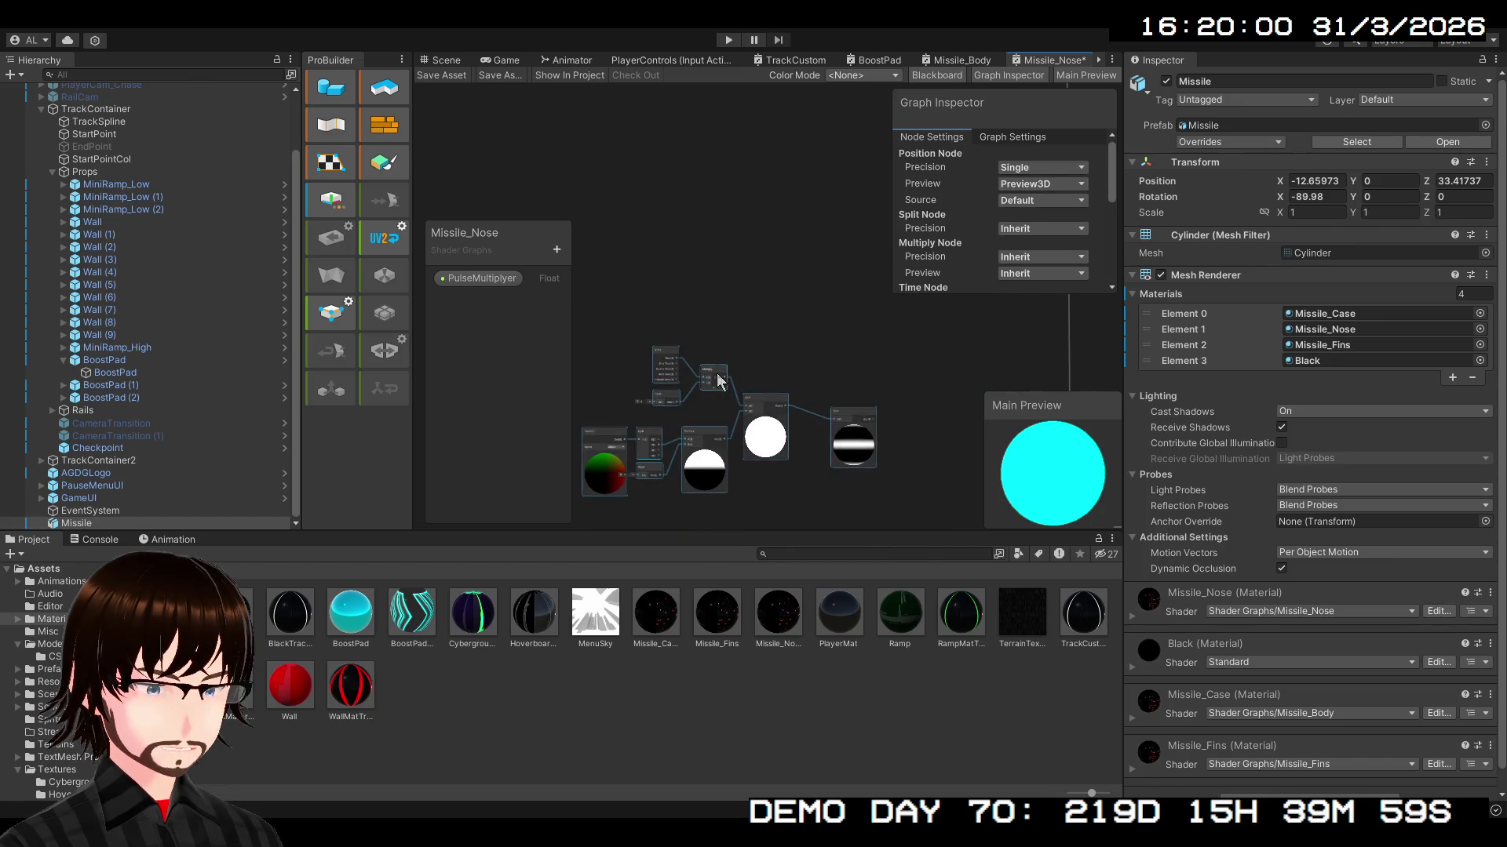
pyautogui.scroll(4, 727, 306)
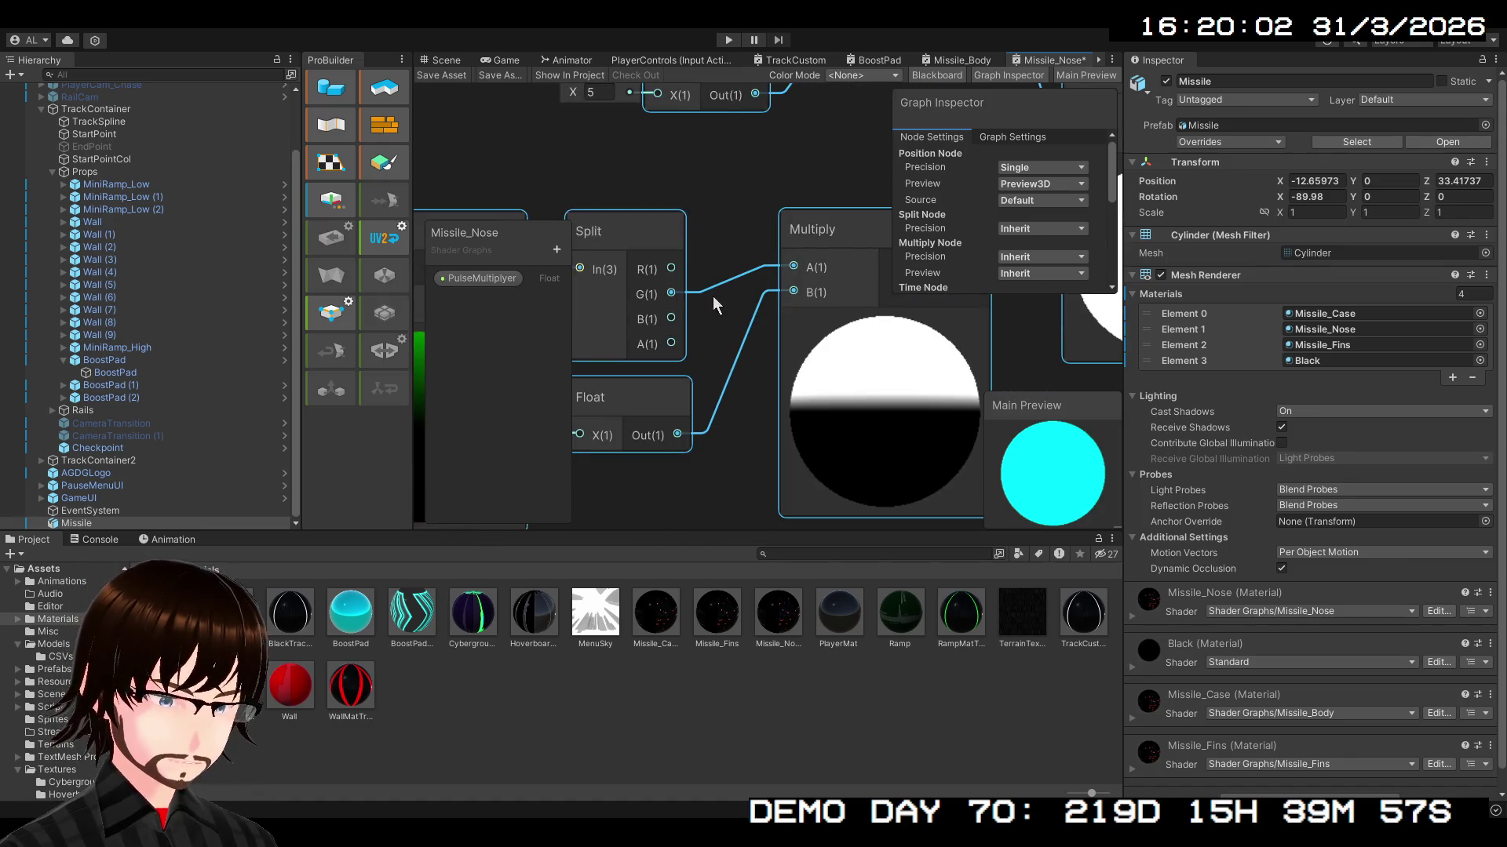
pyautogui.moveTo(674, 318); pyautogui.dragTo(791, 266)
pyautogui.scroll(-6, 745, 384)
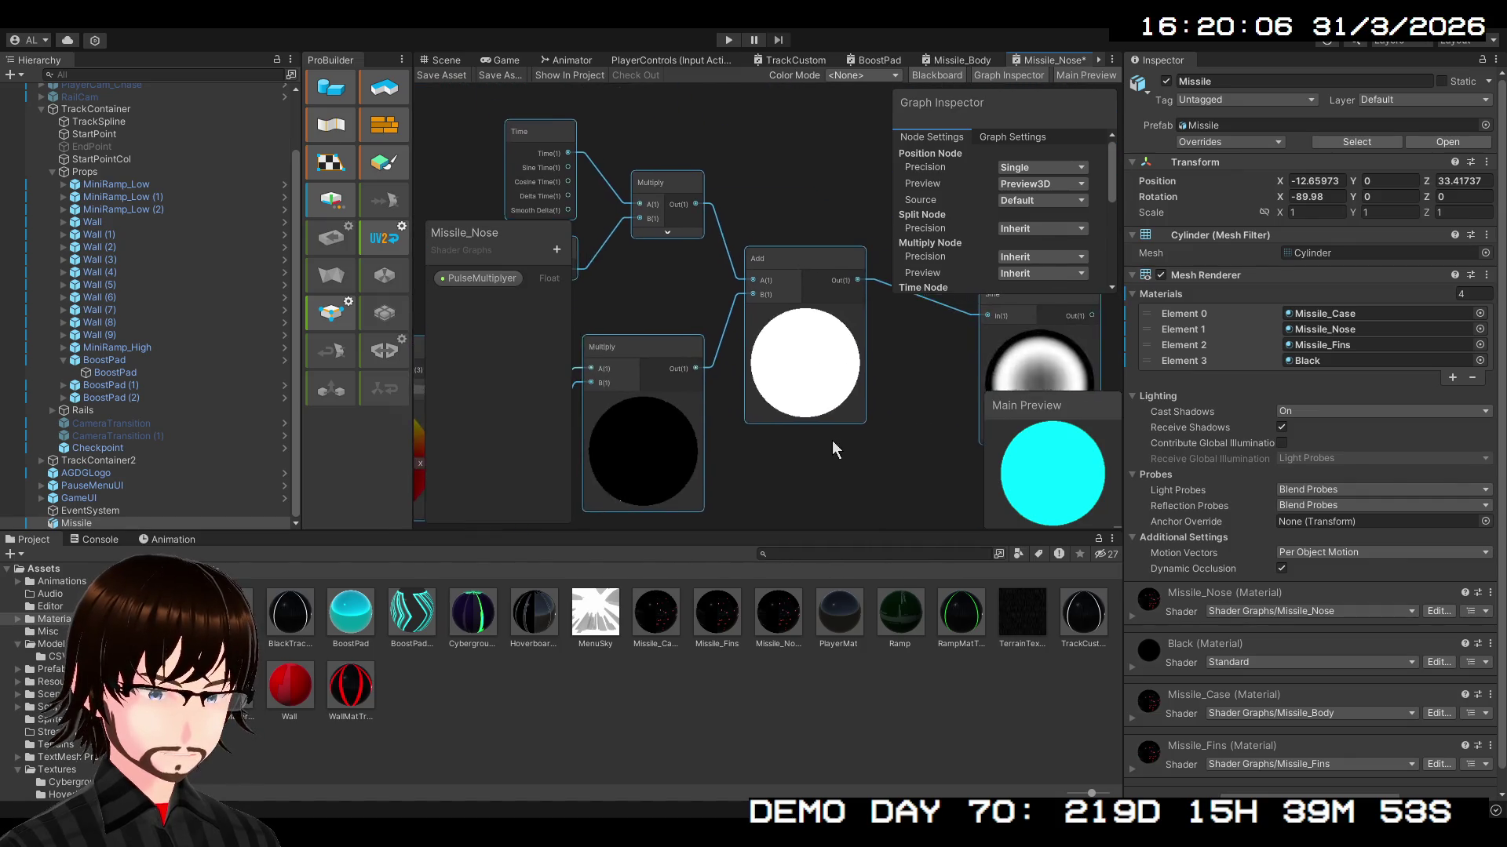
pyautogui.scroll(-4, 742, 318)
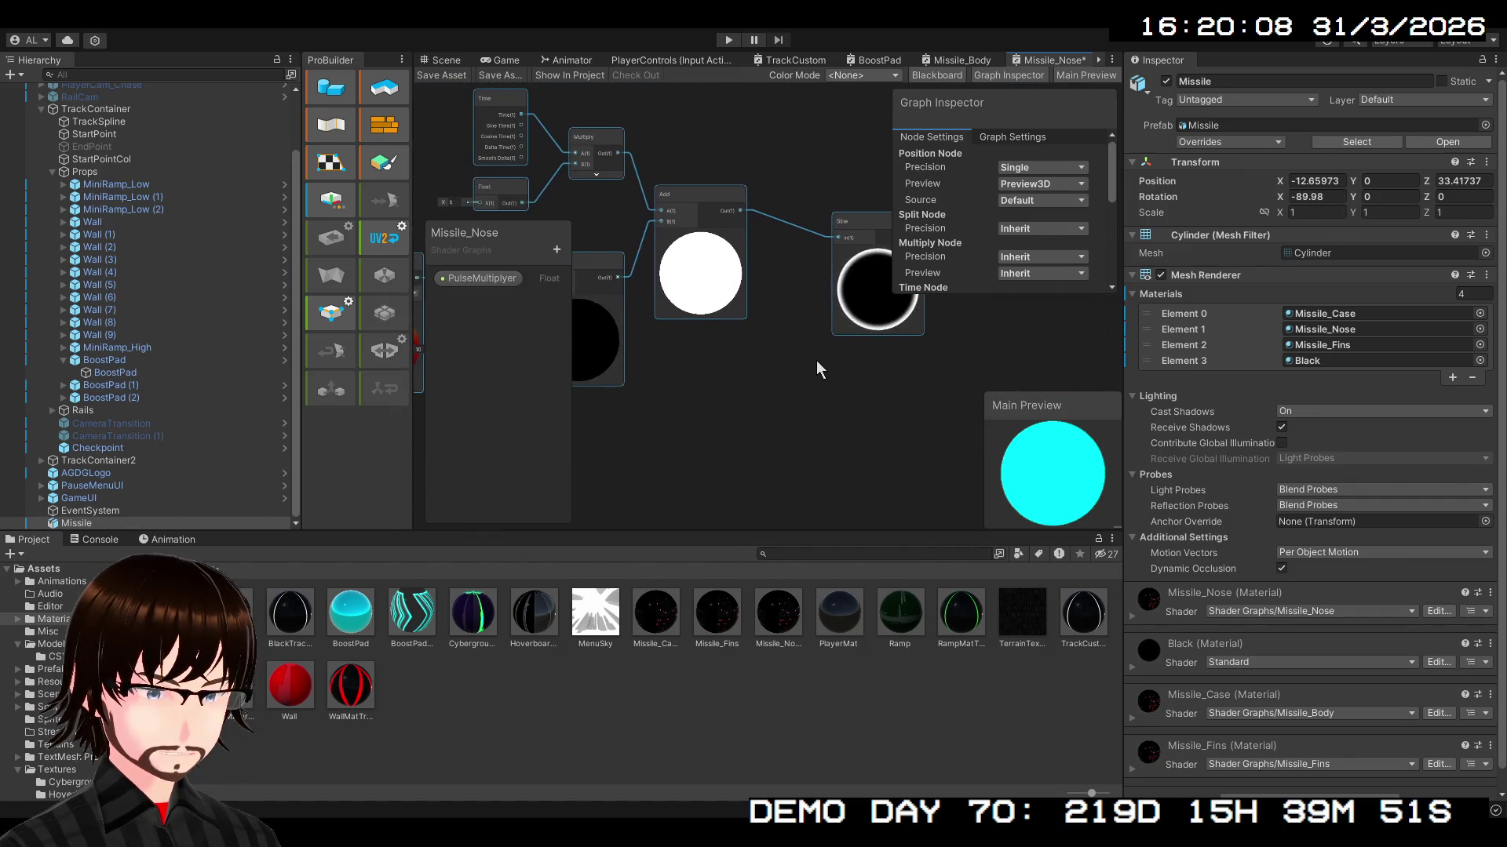
pyautogui.moveTo(816, 363); pyautogui.dragTo(807, 388)
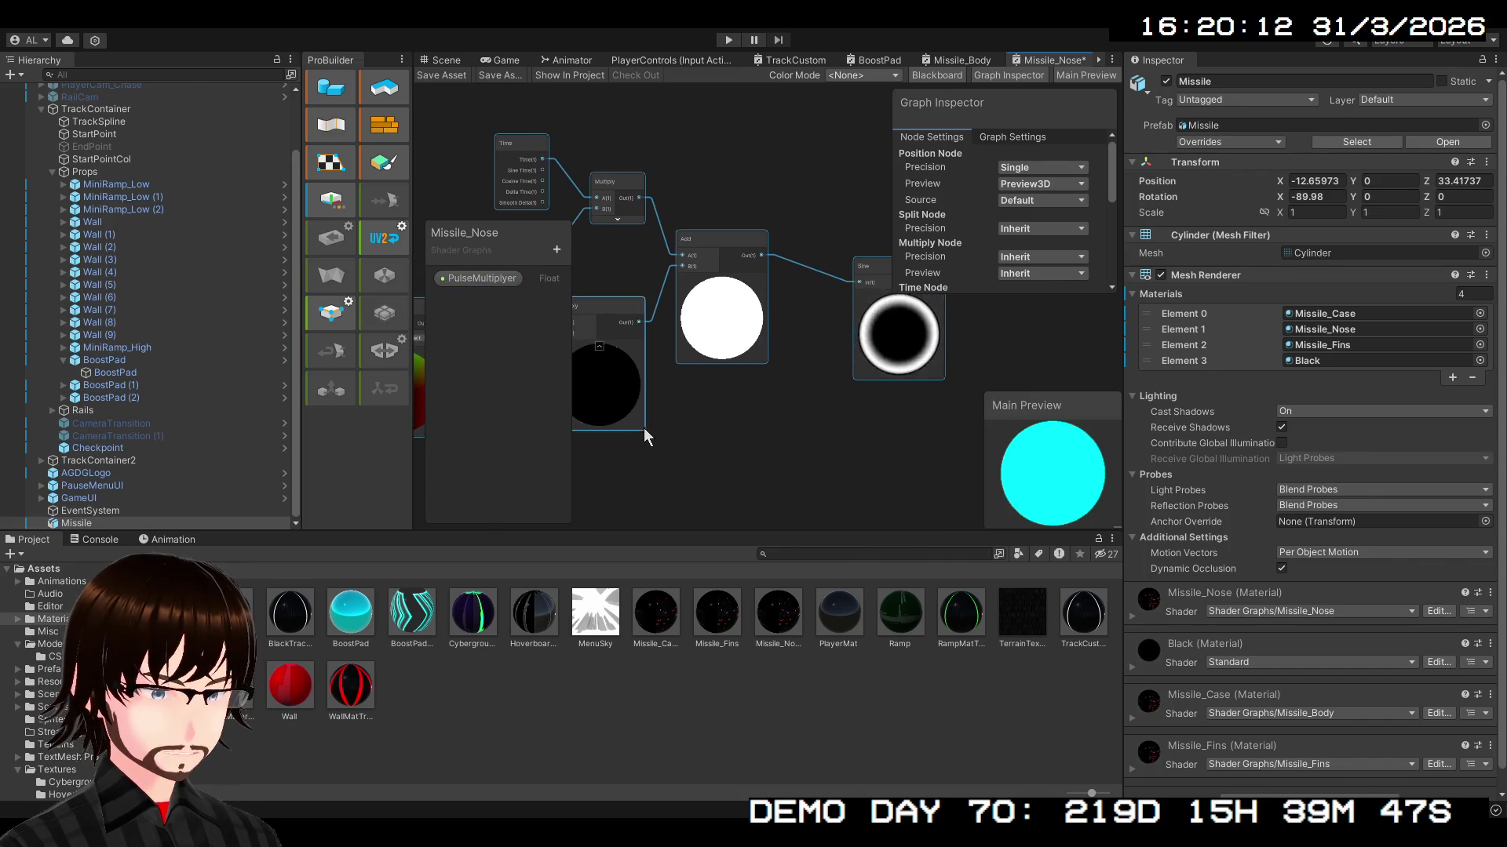
pyautogui.scroll(2, 851, 431)
pyautogui.scroll(1, 808, 425)
pyautogui.moveTo(688, 439); pyautogui.dragTo(759, 432)
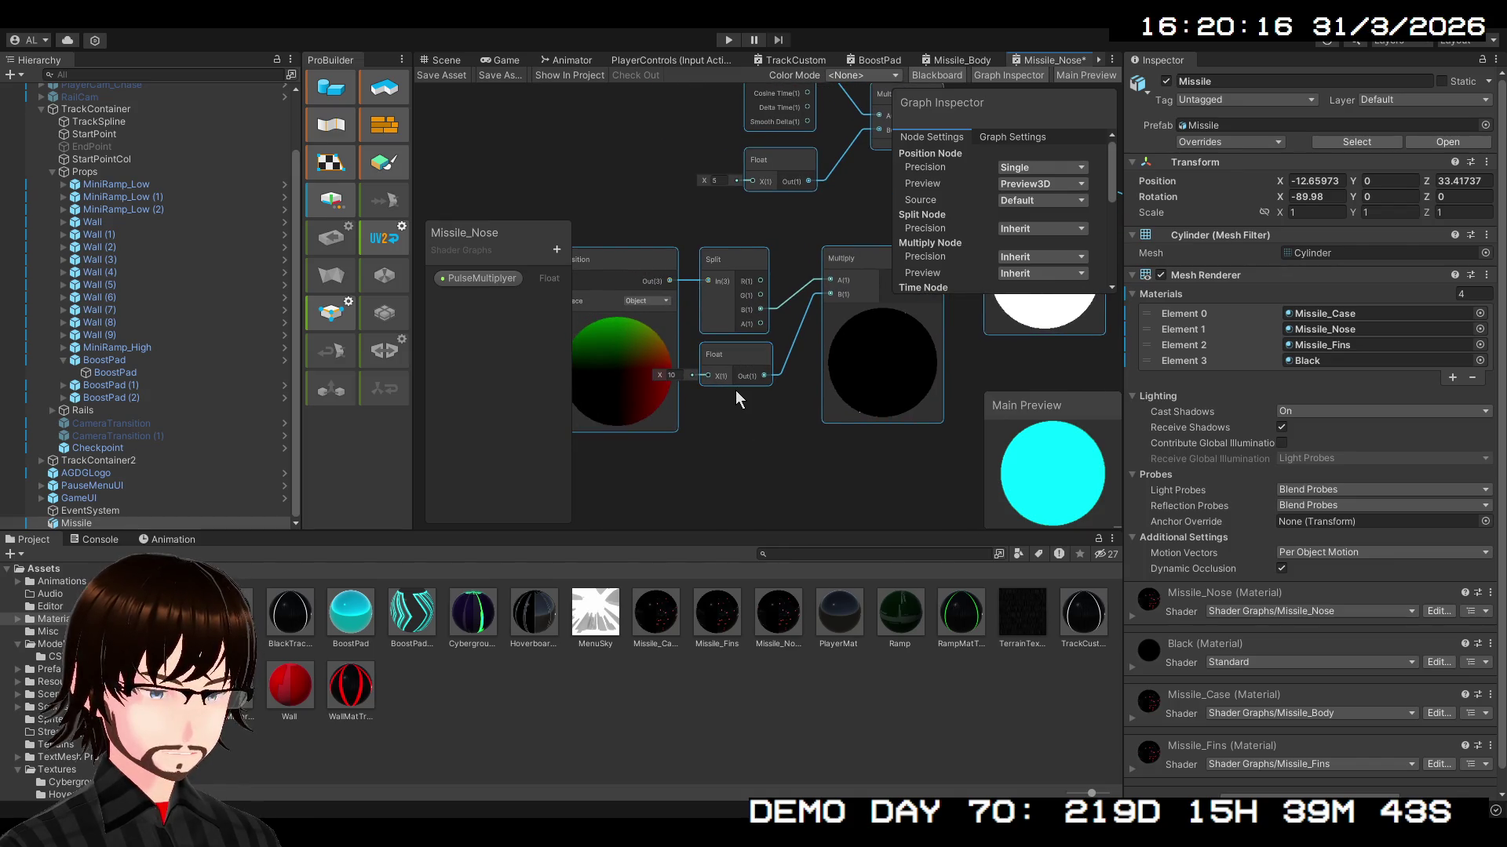
pyautogui.scroll(2, 736, 389)
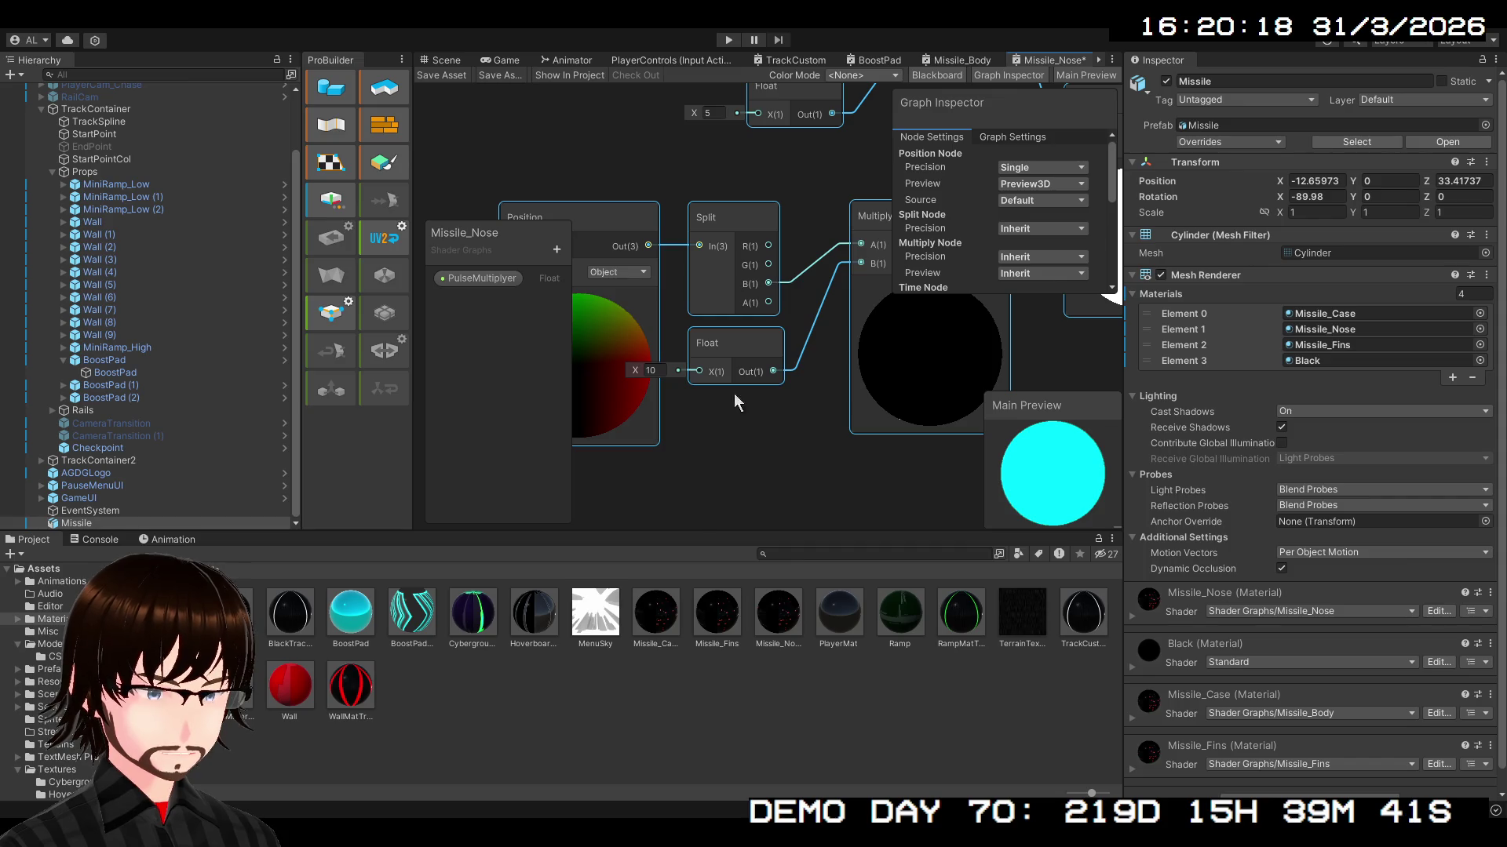
pyautogui.moveTo(780, 413)
pyautogui.mouseDown()
pyautogui.moveTo(695, 436)
pyautogui.moveTo(596, 427)
pyautogui.moveTo(762, 426)
pyautogui.mouseUp()
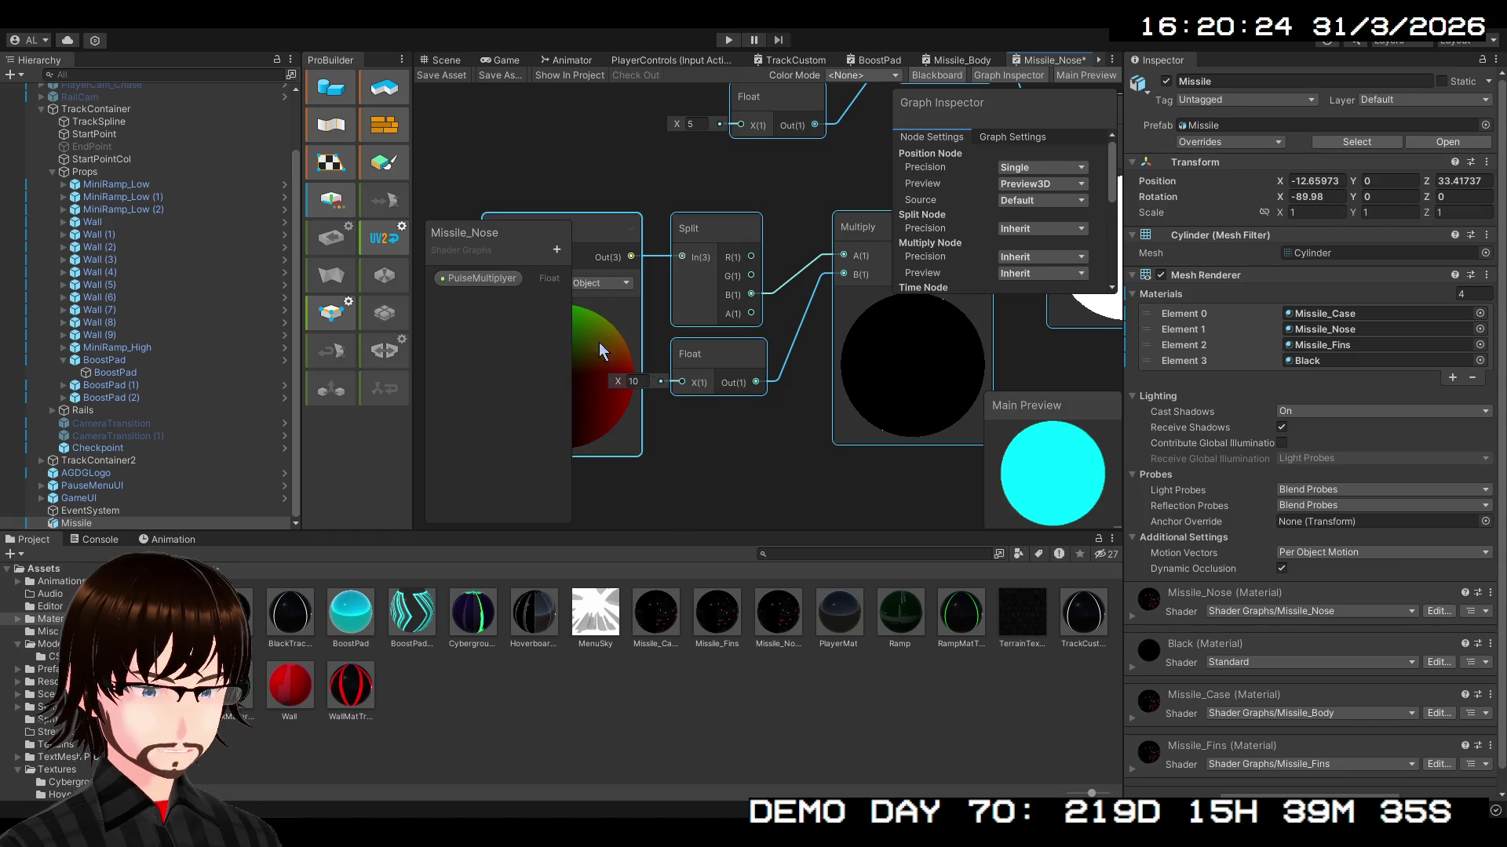
pyautogui.click(604, 289)
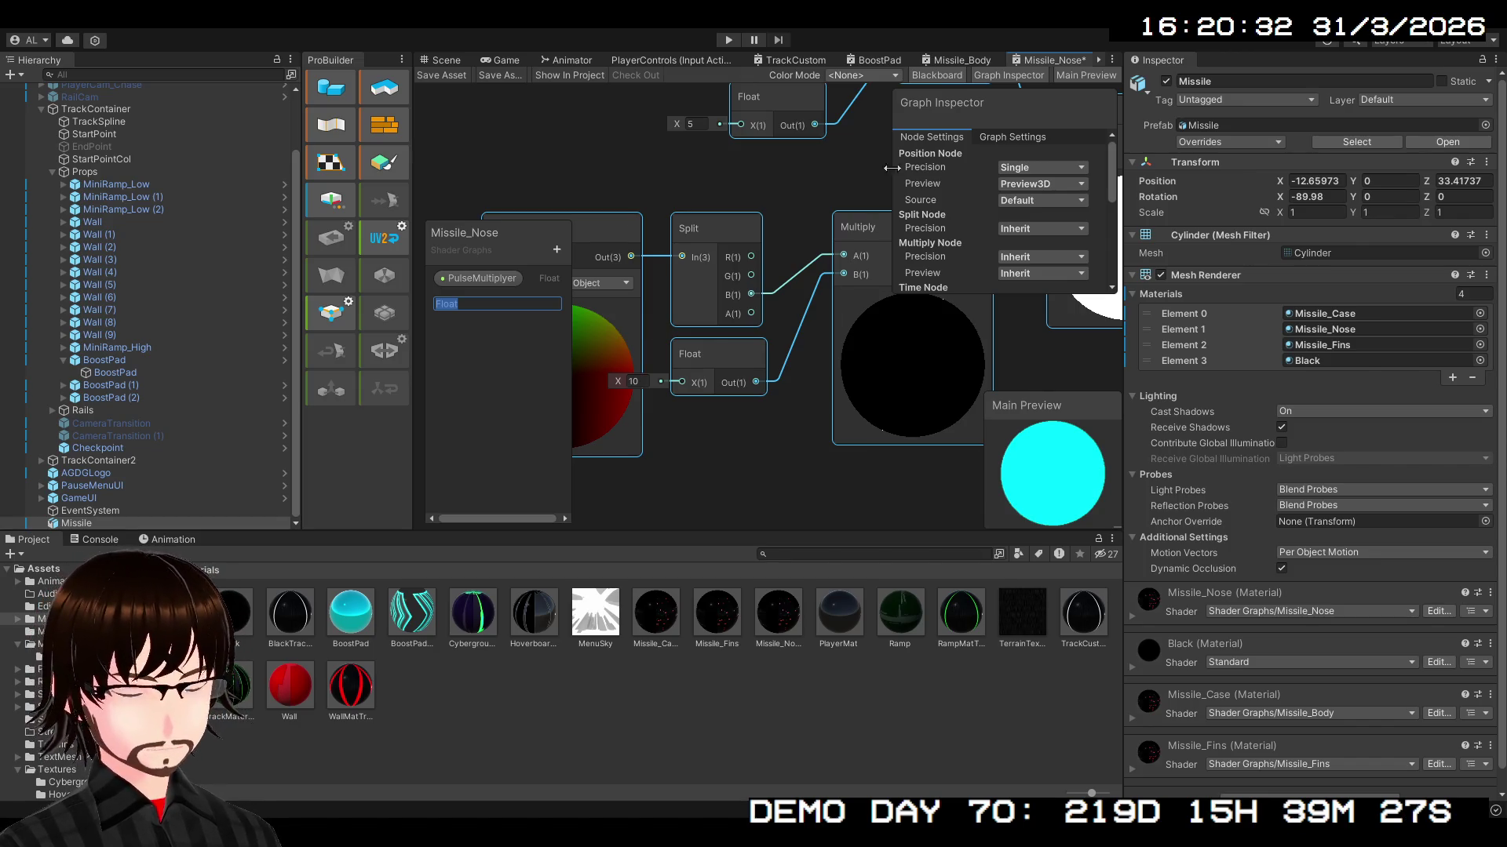
# - Name the property PulseSize, wire it into Multiply's B input, and delete the Float 10 node
pyautogui.click(846, 66)
pyautogui.scroll(2, 706, 376)
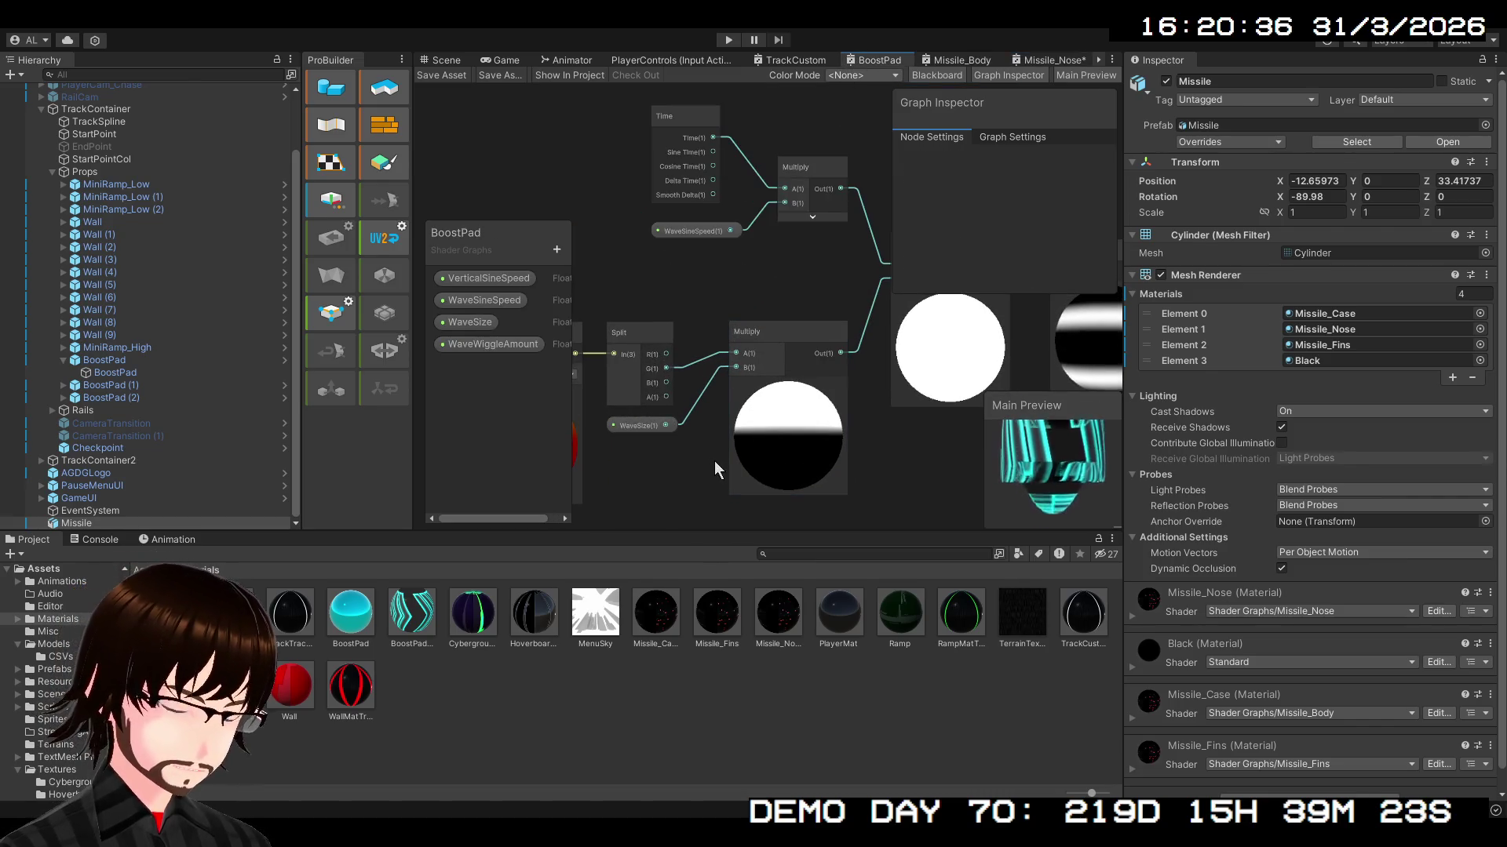
pyautogui.click(1074, 62)
pyautogui.write('PulseSiz')
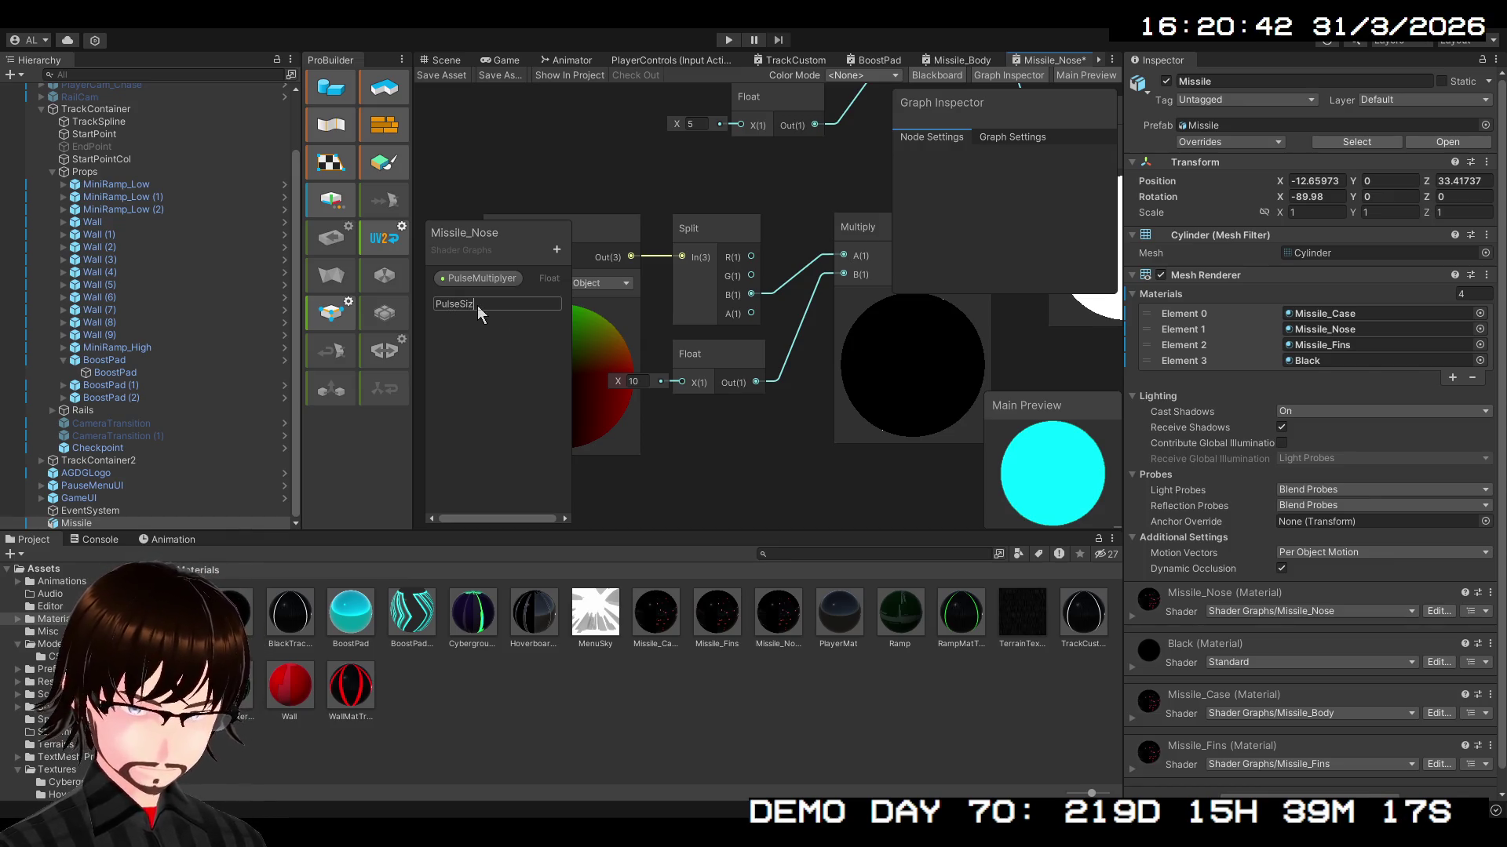
pyautogui.write('e')
pyautogui.press('Return')
pyautogui.moveTo(482, 300)
pyautogui.mouseDown()
pyautogui.moveTo(727, 420)
pyautogui.moveTo(849, 269)
pyautogui.mouseUp()
pyautogui.moveTo(783, 433)
pyautogui.mouseDown()
pyautogui.moveTo(720, 419)
pyautogui.moveTo(718, 388)
pyautogui.mouseUp()
pyautogui.click(725, 356)
pyautogui.press('Delete')
pyautogui.click(719, 424)
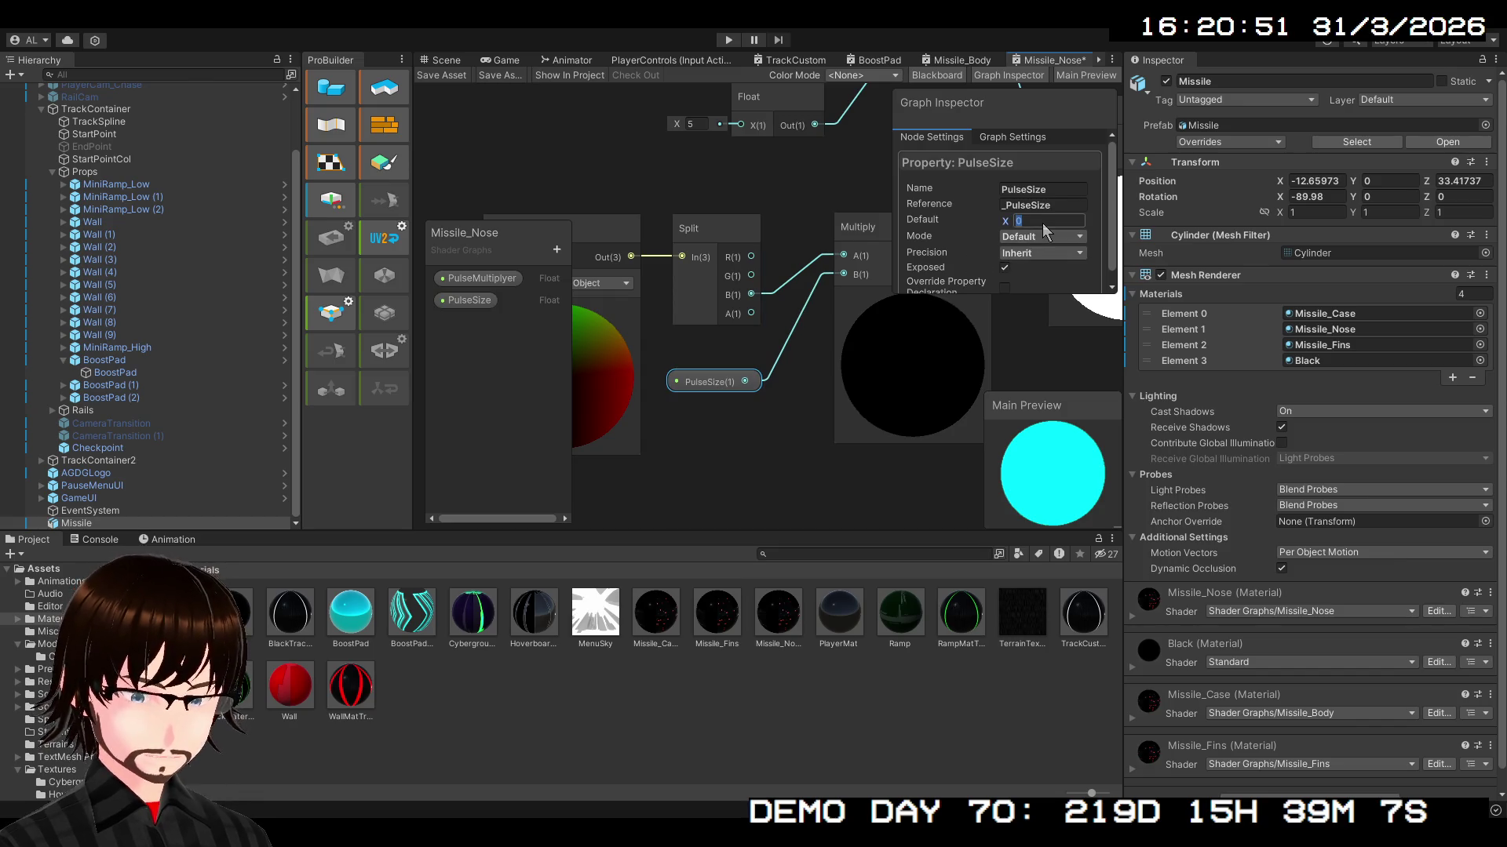
# - Replace the Float 5 node with a PulseMultiplyer property node wired into Multiply's B input
pyautogui.scroll(-1, 891, 422)
pyautogui.moveTo(891, 422); pyautogui.dragTo(615, 471)
pyautogui.scroll(-2, 756, 430)
pyautogui.moveTo(756, 430)
pyautogui.mouseDown()
pyautogui.moveTo(807, 379)
pyautogui.moveTo(952, 459)
pyautogui.mouseUp()
pyautogui.scroll(3, 822, 334)
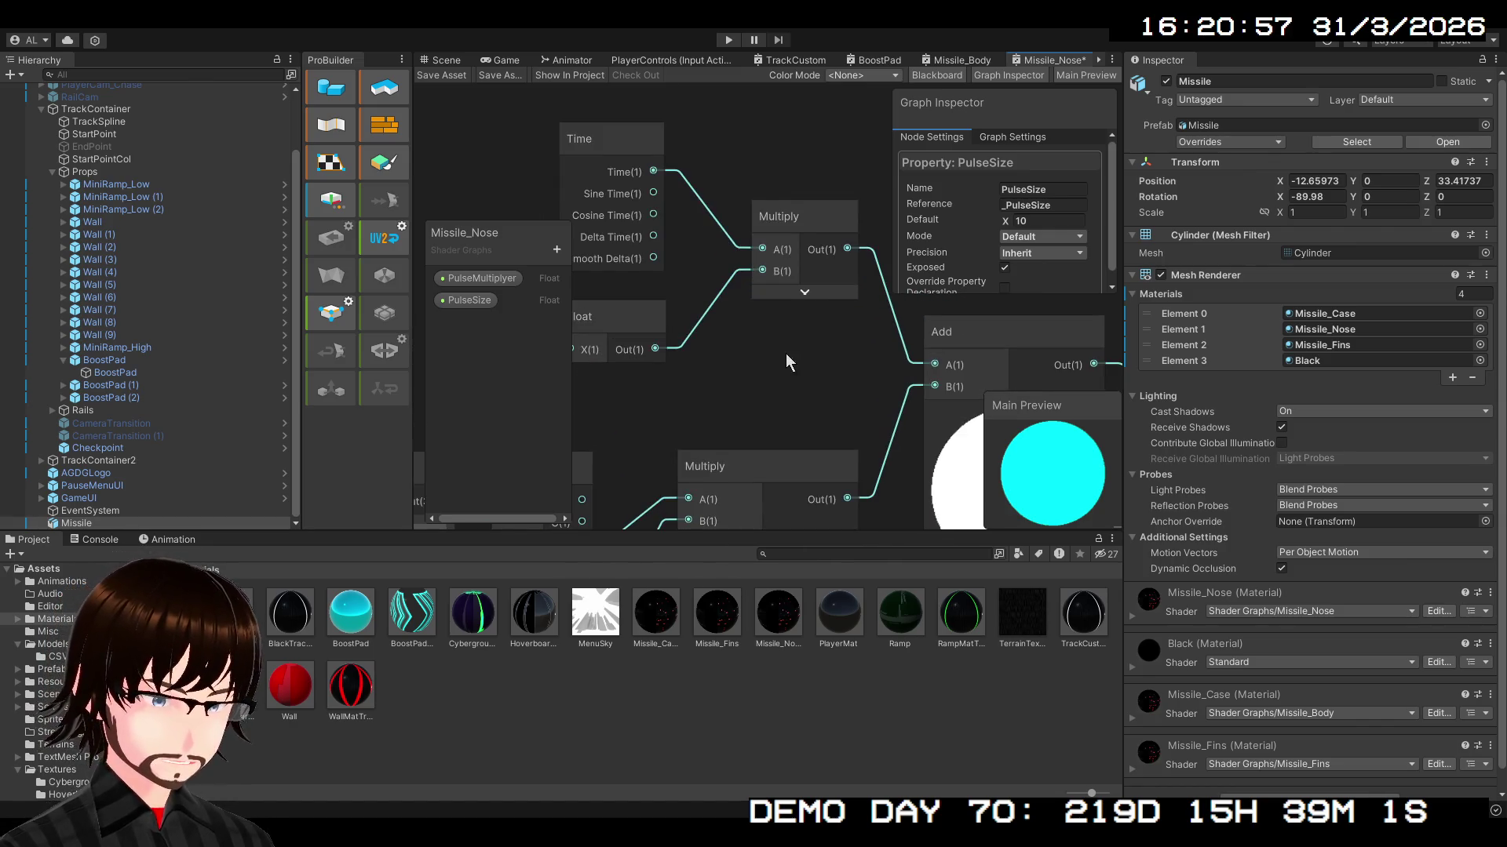
pyautogui.moveTo(785, 353); pyautogui.dragTo(883, 366)
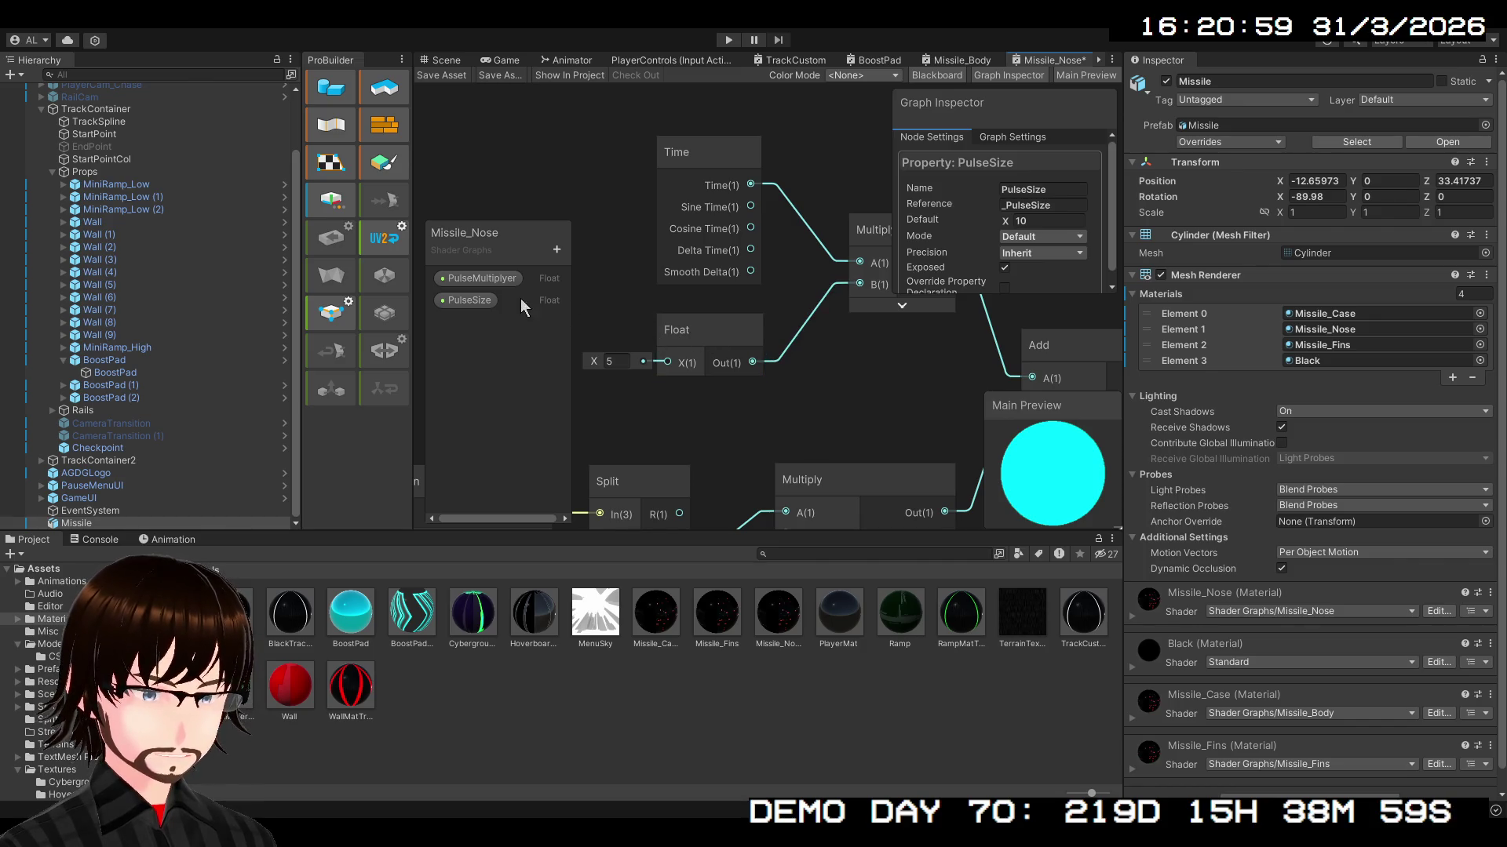
pyautogui.click(689, 327)
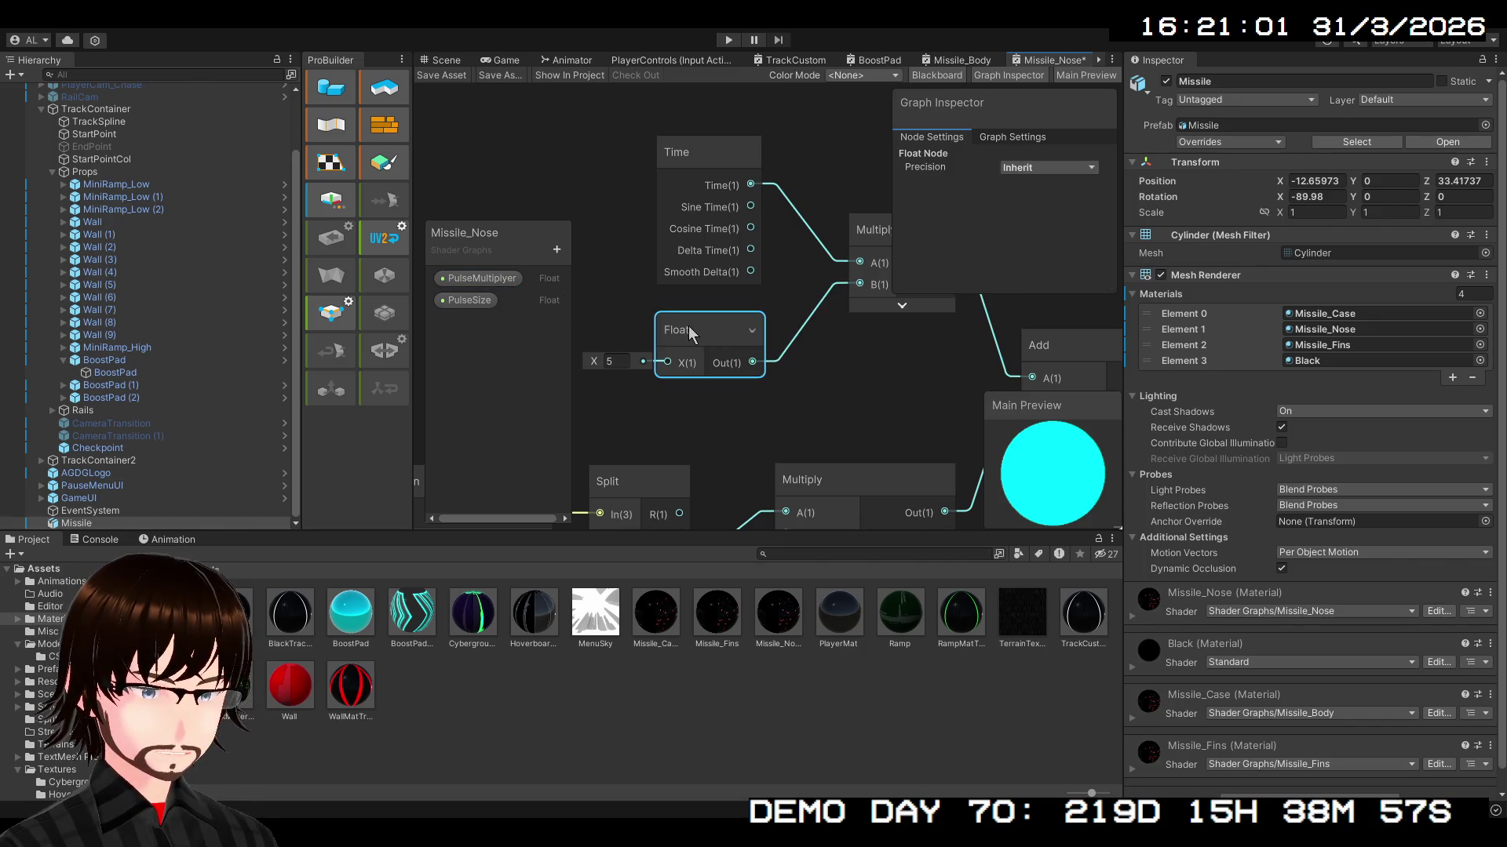
pyautogui.press('Delete')
pyautogui.moveTo(510, 281); pyautogui.dragTo(717, 331)
pyautogui.moveTo(836, 347); pyautogui.dragTo(849, 291)
pyautogui.moveTo(791, 342); pyautogui.dragTo(706, 346)
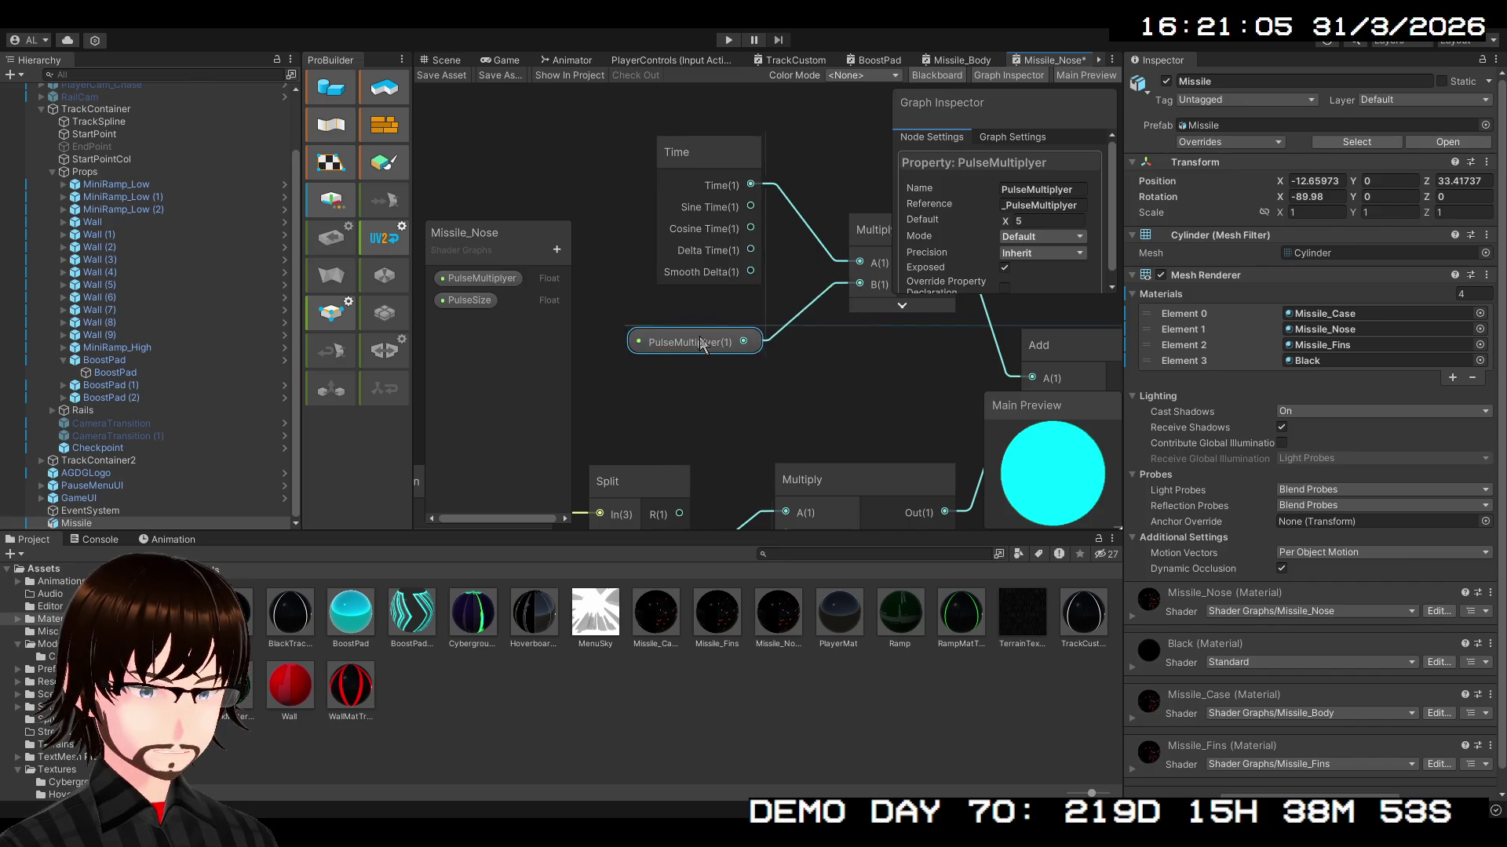
# - Frame the Missile_Nose graph around the Sine node, then switch to the BoostPad graph
pyautogui.press('a')
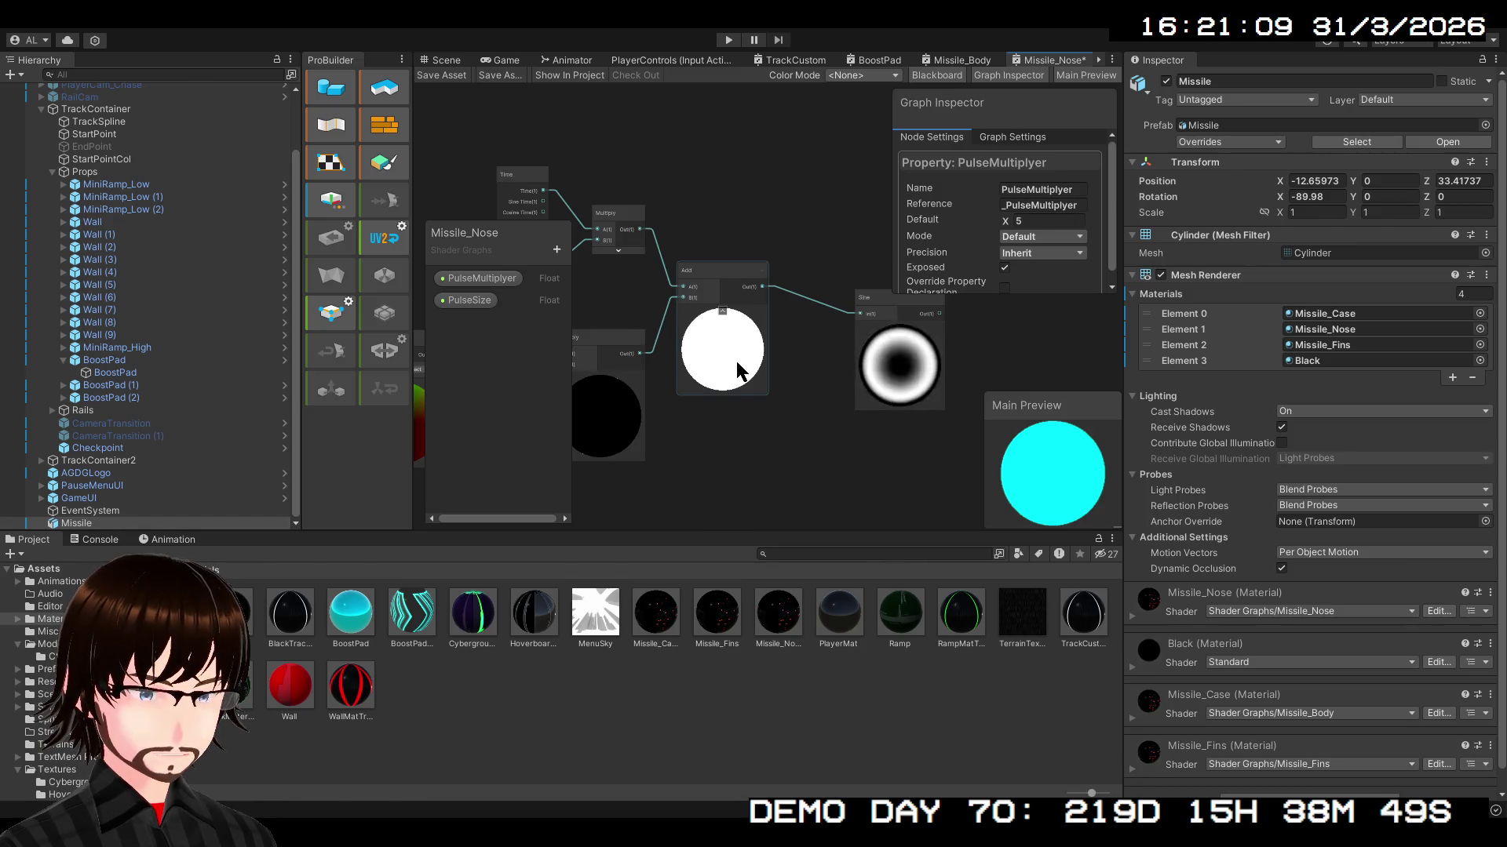
pyautogui.scroll(2, 736, 361)
pyautogui.moveTo(855, 423); pyautogui.dragTo(636, 412)
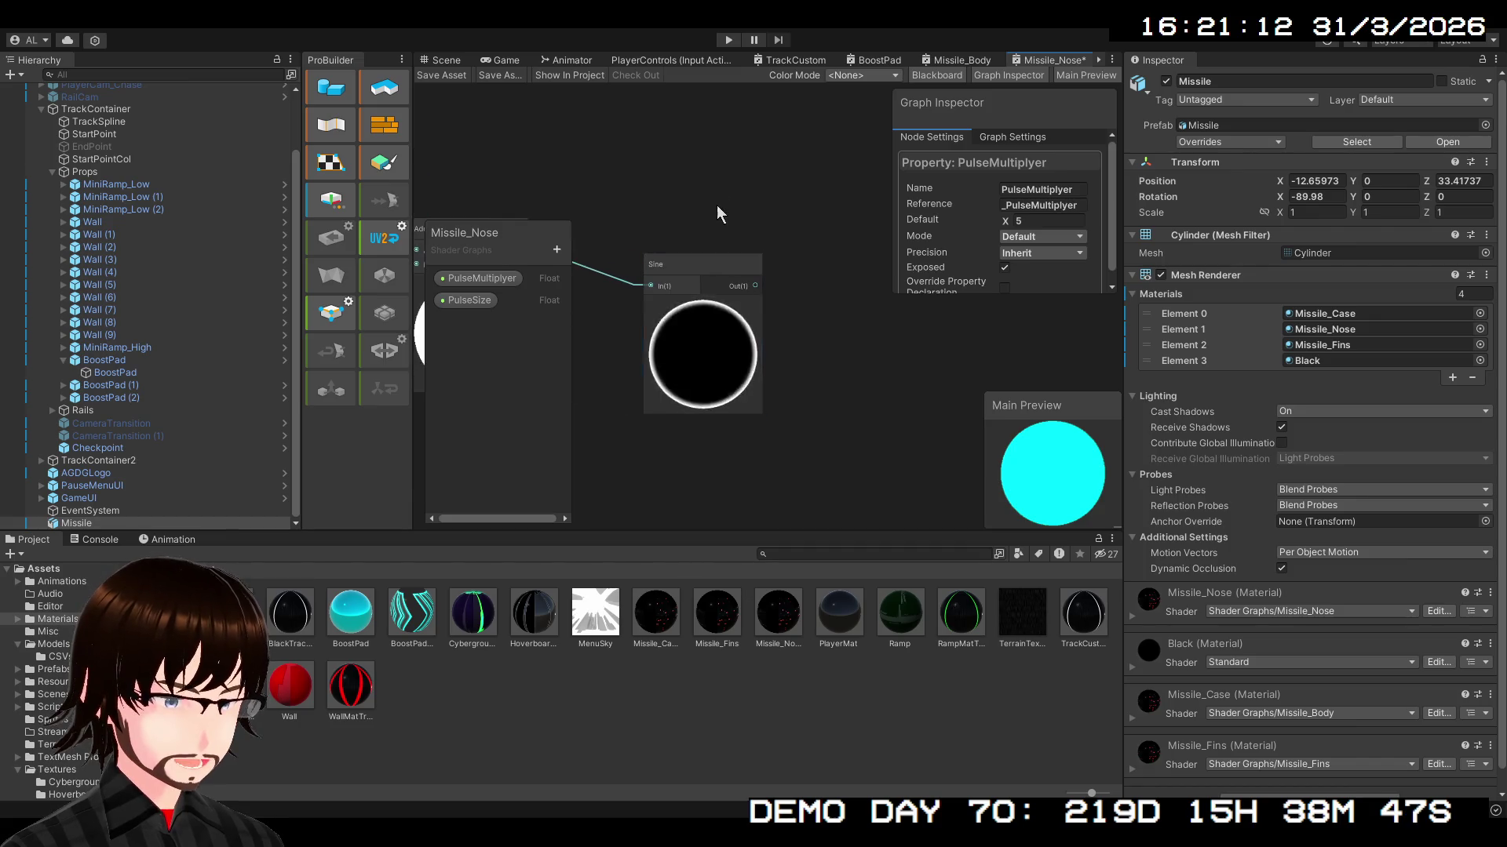
pyautogui.click(869, 57)
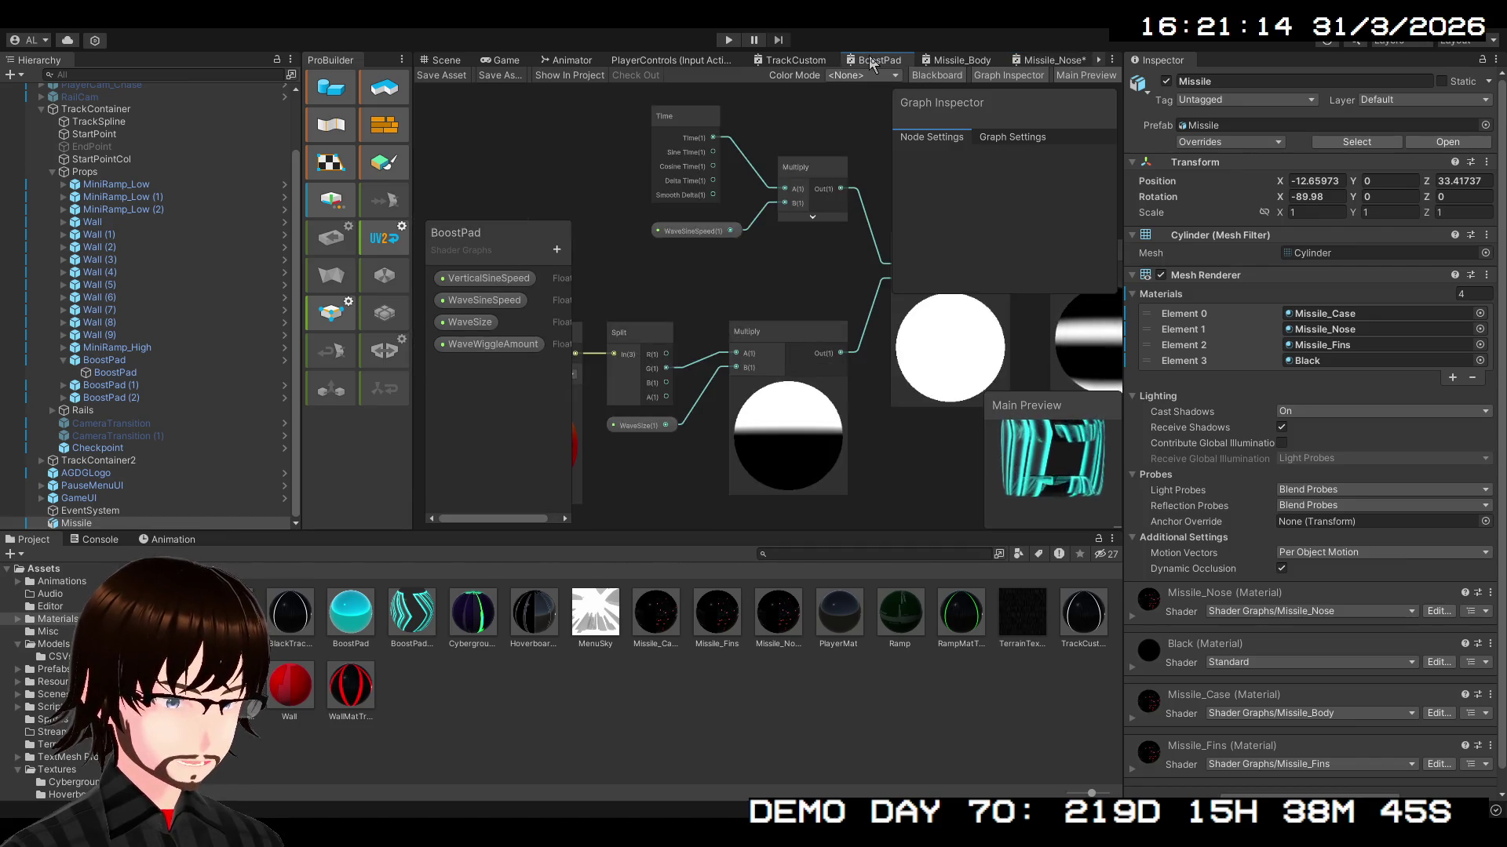
# - Inspect the BoostPad graph's Sine, Remap and blue normal preview nodes
pyautogui.moveTo(837, 392)
pyautogui.mouseDown()
pyautogui.moveTo(684, 383)
pyautogui.moveTo(680, 336)
pyautogui.moveTo(647, 400)
pyautogui.mouseUp()
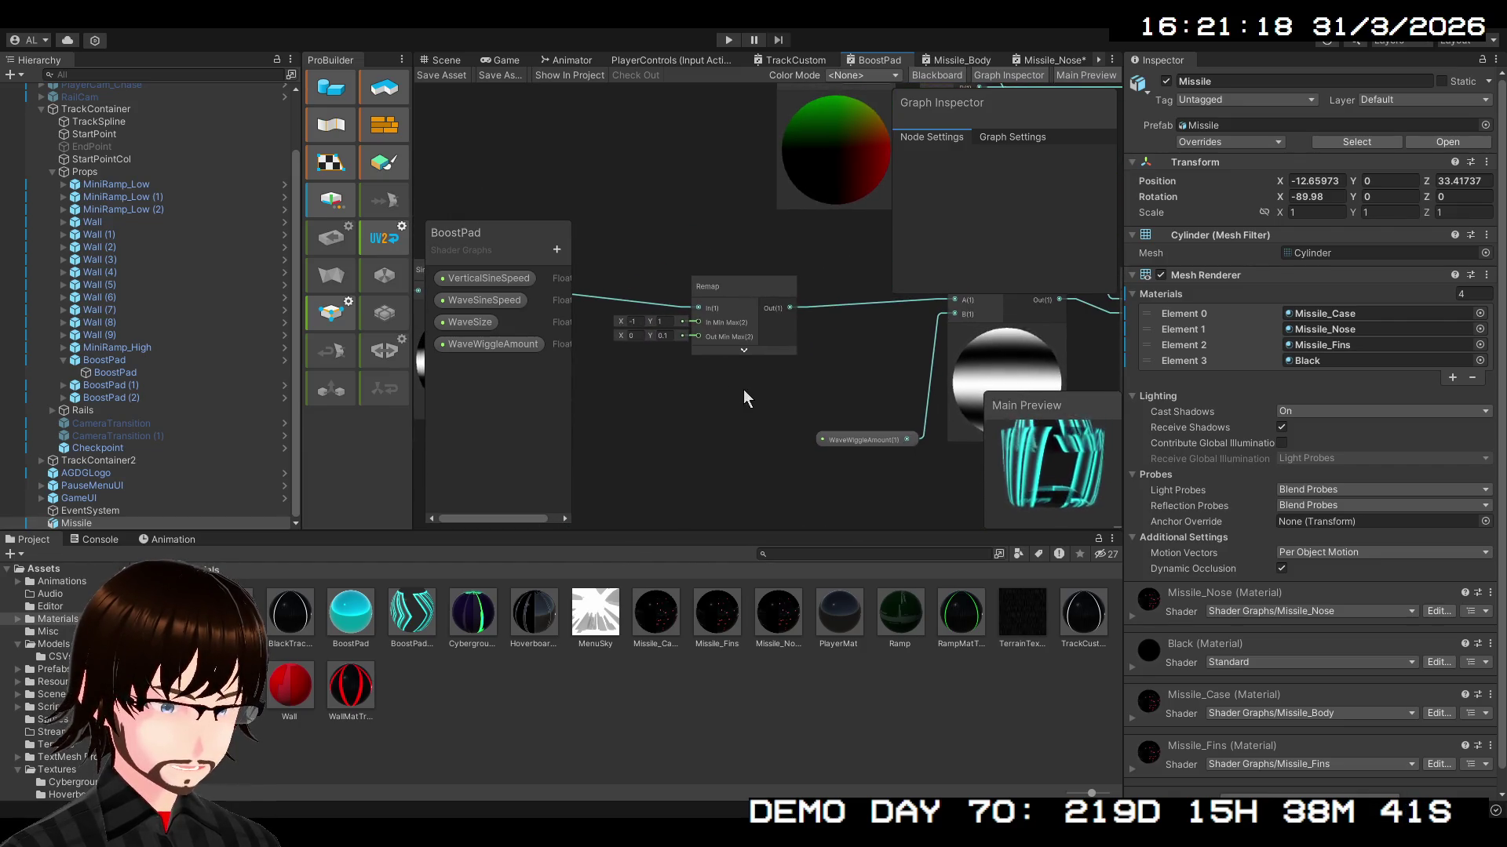
pyautogui.scroll(-2, 751, 391)
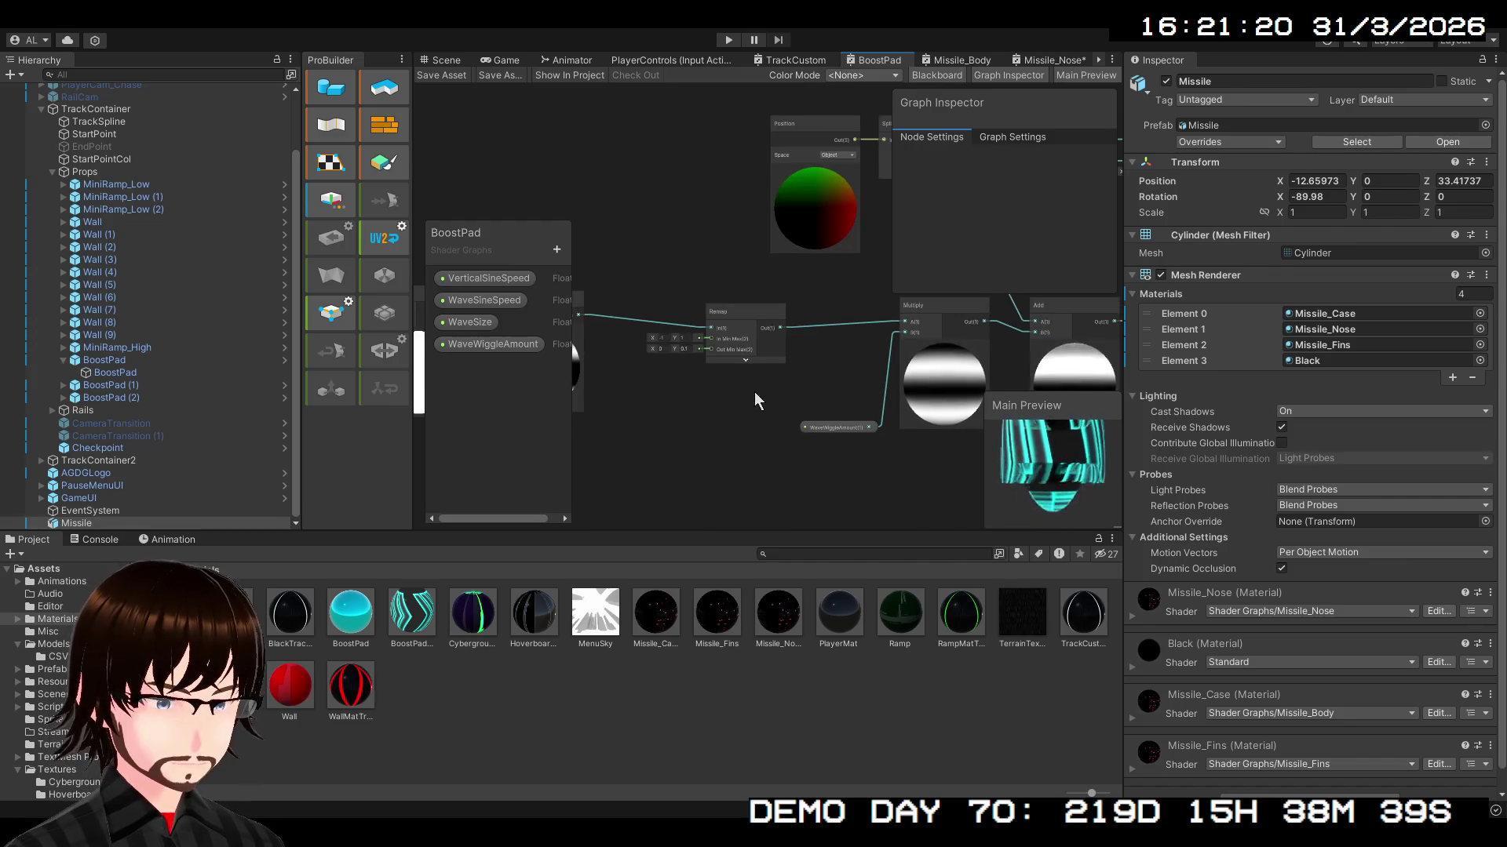
pyautogui.moveTo(778, 393)
pyautogui.mouseDown()
pyautogui.moveTo(863, 389)
pyautogui.moveTo(558, 379)
pyautogui.mouseUp()
pyautogui.scroll(-3, 614, 365)
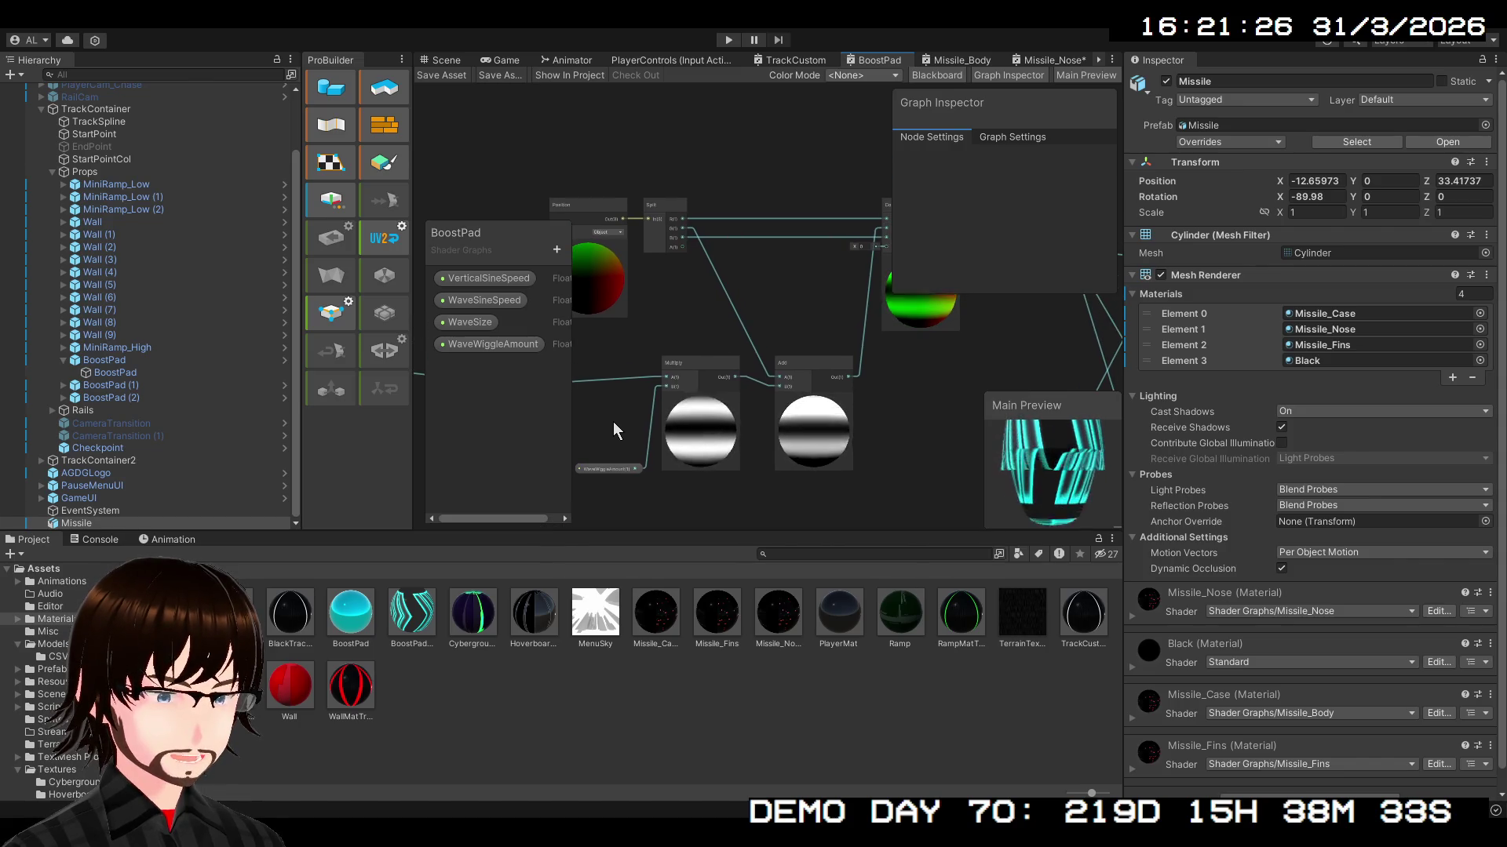
pyautogui.moveTo(614, 421)
pyautogui.mouseDown()
pyautogui.moveTo(629, 425)
pyautogui.moveTo(612, 497)
pyautogui.moveTo(694, 251)
pyautogui.mouseUp()
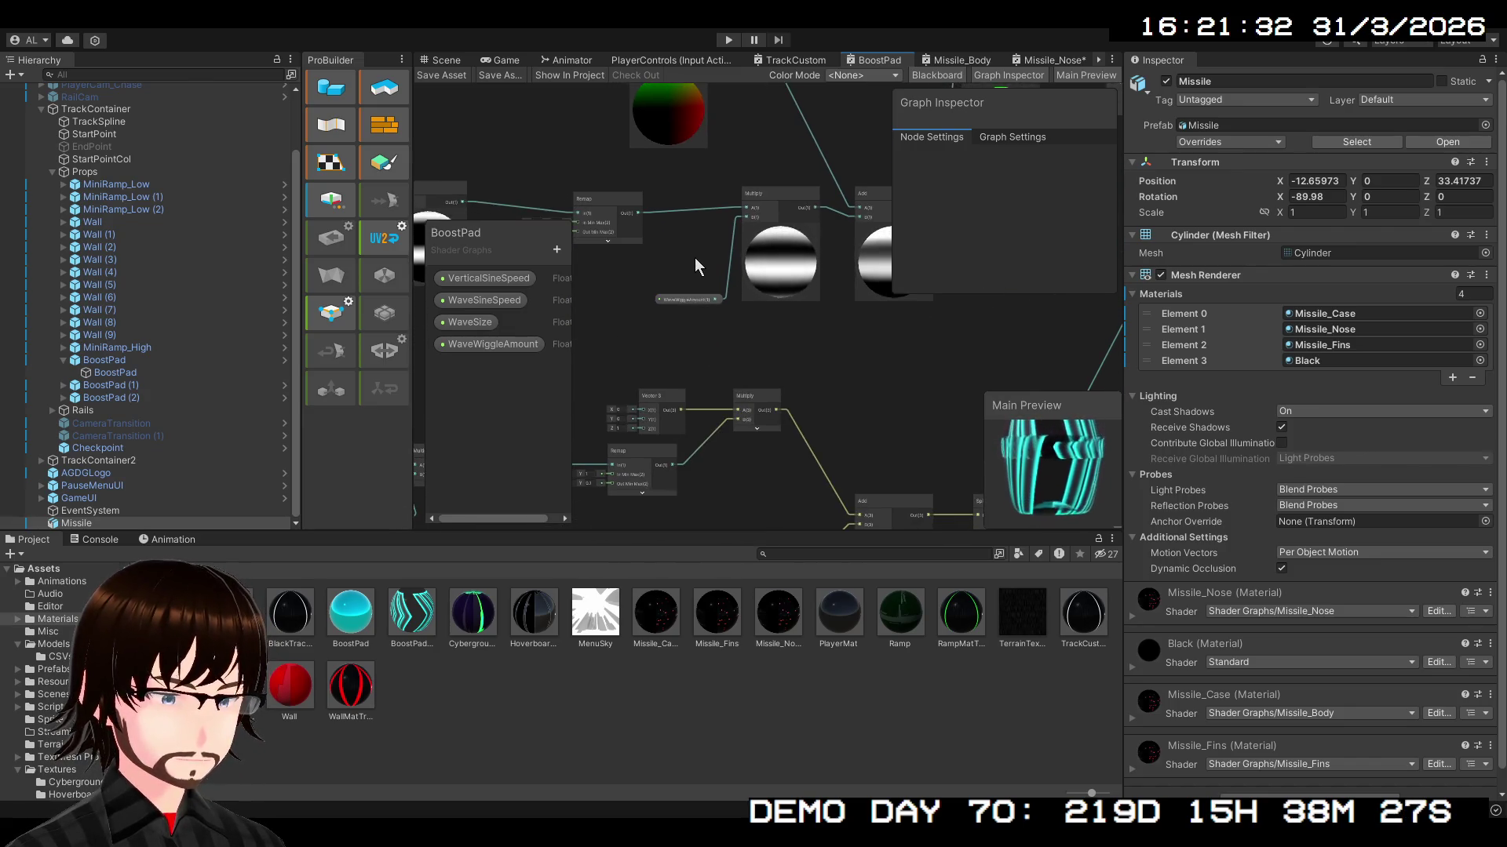
pyautogui.scroll(-3, 693, 252)
pyautogui.moveTo(840, 406)
pyautogui.mouseDown()
pyautogui.moveTo(738, 347)
pyautogui.moveTo(599, 228)
pyautogui.moveTo(469, 412)
pyautogui.moveTo(535, 258)
pyautogui.moveTo(451, 148)
pyautogui.moveTo(414, 39)
pyautogui.moveTo(549, 40)
pyautogui.moveTo(593, 157)
pyautogui.mouseUp()
pyautogui.moveTo(832, 421)
pyautogui.mouseDown()
pyautogui.moveTo(691, 202)
pyautogui.moveTo(670, 319)
pyautogui.moveTo(681, 433)
pyautogui.moveTo(736, 384)
pyautogui.moveTo(706, 416)
pyautogui.moveTo(935, 299)
pyautogui.moveTo(743, 126)
pyautogui.moveTo(833, 322)
pyautogui.moveTo(895, 171)
pyautogui.moveTo(1059, 149)
pyautogui.moveTo(927, 726)
pyautogui.mouseUp()
pyautogui.scroll(3, 699, 318)
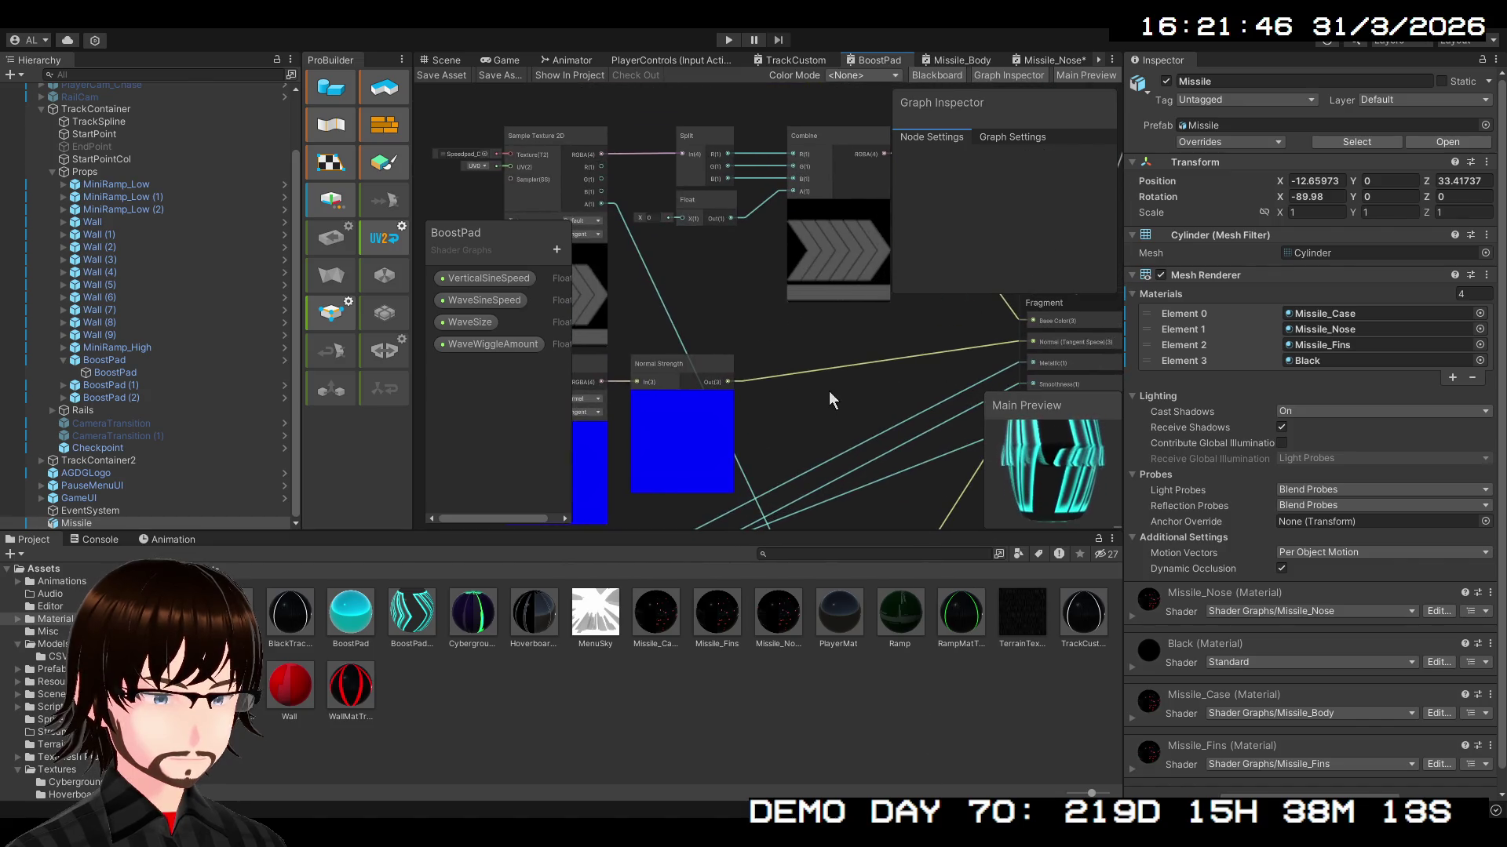
# - Check BoostPad's Fragment, normal-map and Position-Split-Sine-Multiply chain, then return to Missile_Nose
pyautogui.moveTo(829, 393); pyautogui.dragTo(771, 552)
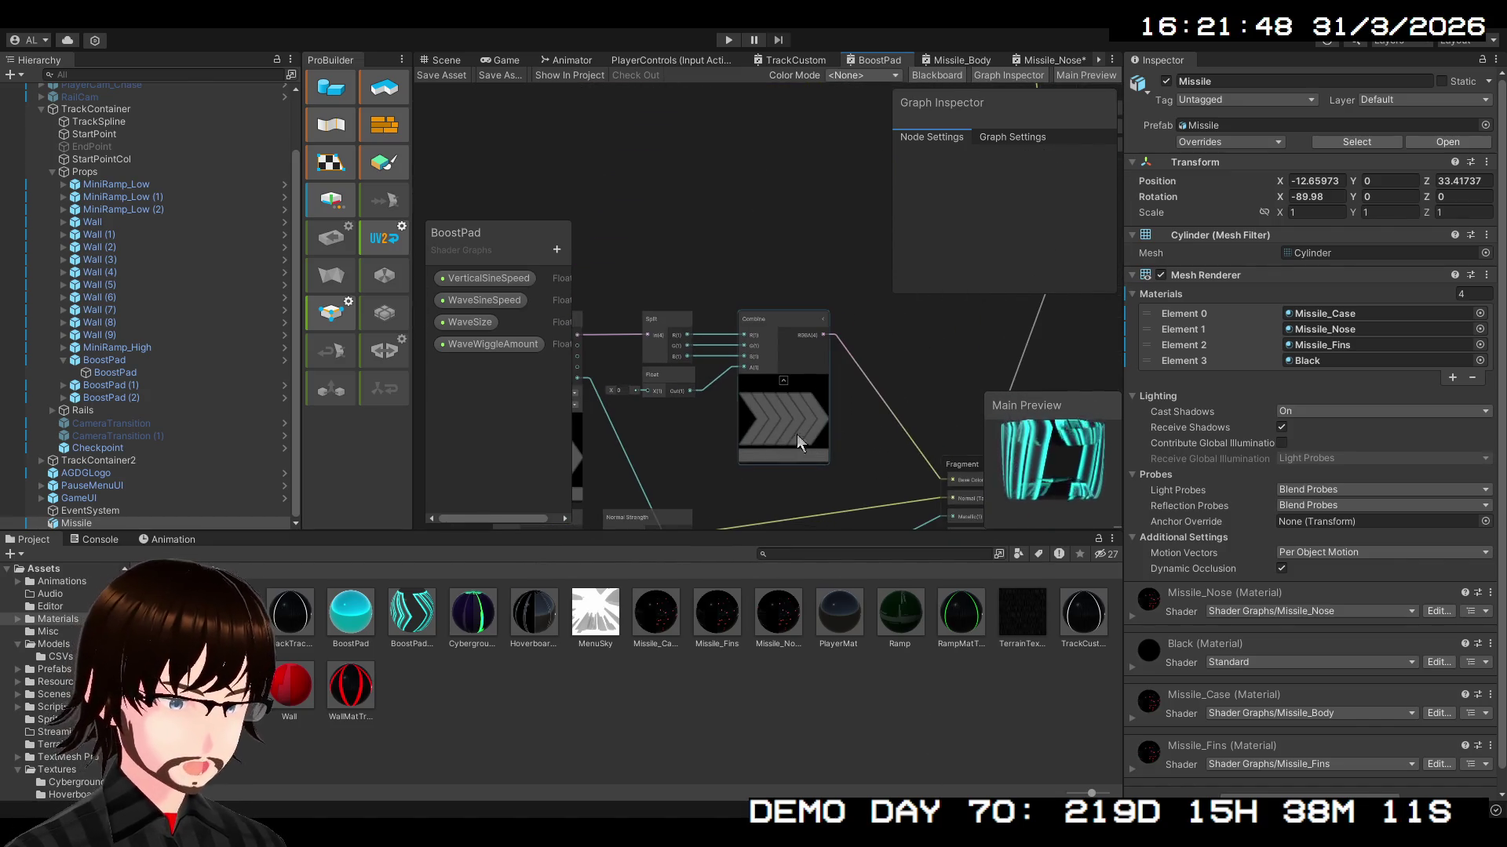
pyautogui.moveTo(836, 430)
pyautogui.mouseDown()
pyautogui.moveTo(911, 380)
pyautogui.moveTo(787, 393)
pyautogui.moveTo(789, 425)
pyautogui.mouseUp()
pyautogui.scroll(-1, 790, 425)
pyautogui.scroll(-1, 789, 425)
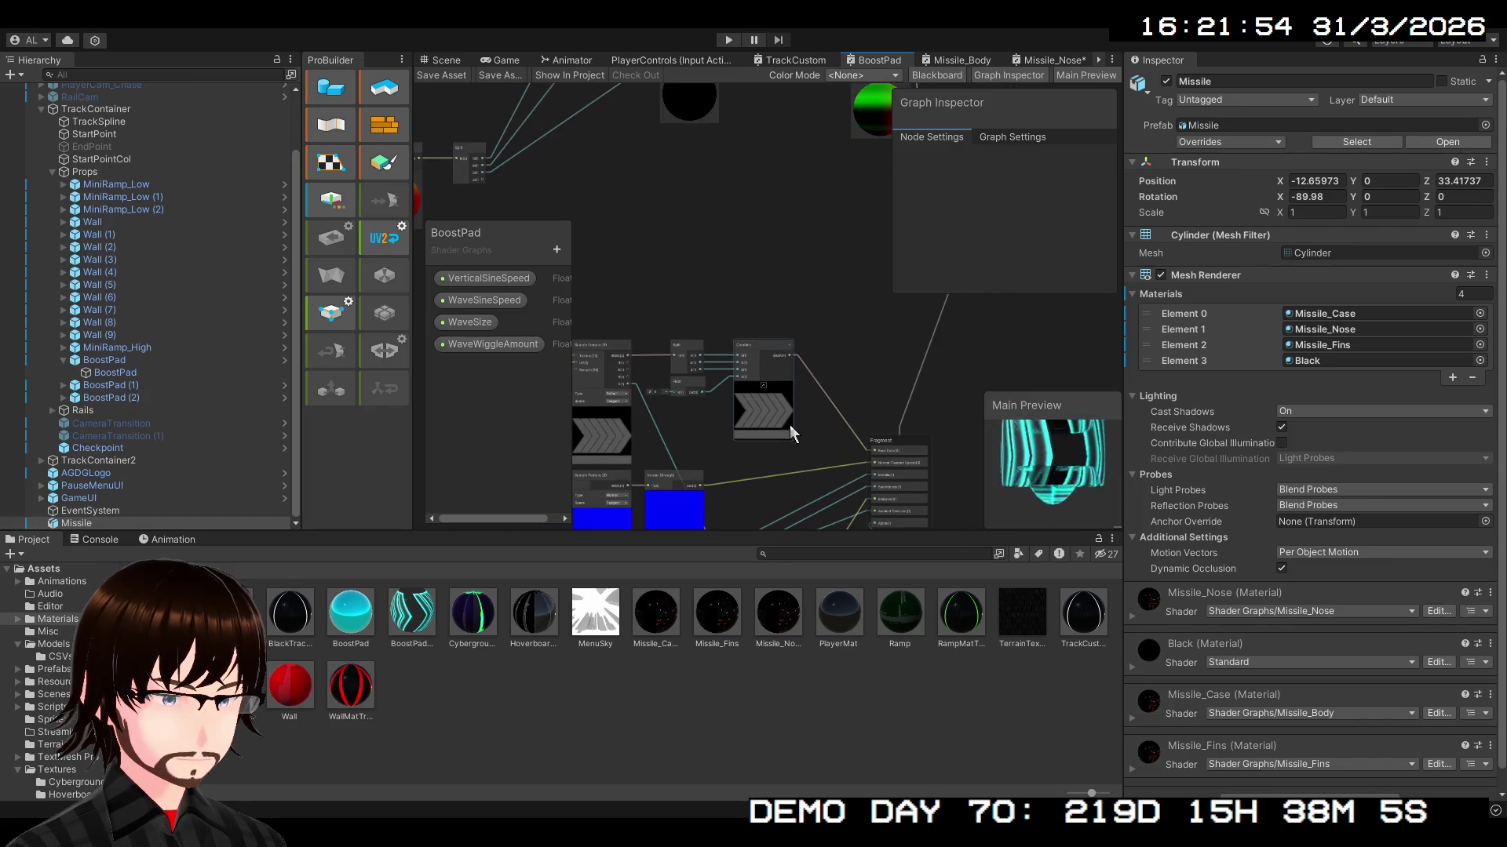
pyautogui.moveTo(706, 195); pyautogui.dragTo(981, 377)
pyautogui.scroll(-1, 874, 317)
pyautogui.moveTo(874, 317)
pyautogui.mouseDown()
pyautogui.moveTo(917, 243)
pyautogui.moveTo(869, 431)
pyautogui.moveTo(1114, 558)
pyautogui.moveTo(1166, 445)
pyautogui.moveTo(1119, 491)
pyautogui.mouseUp()
pyautogui.click(1046, 60)
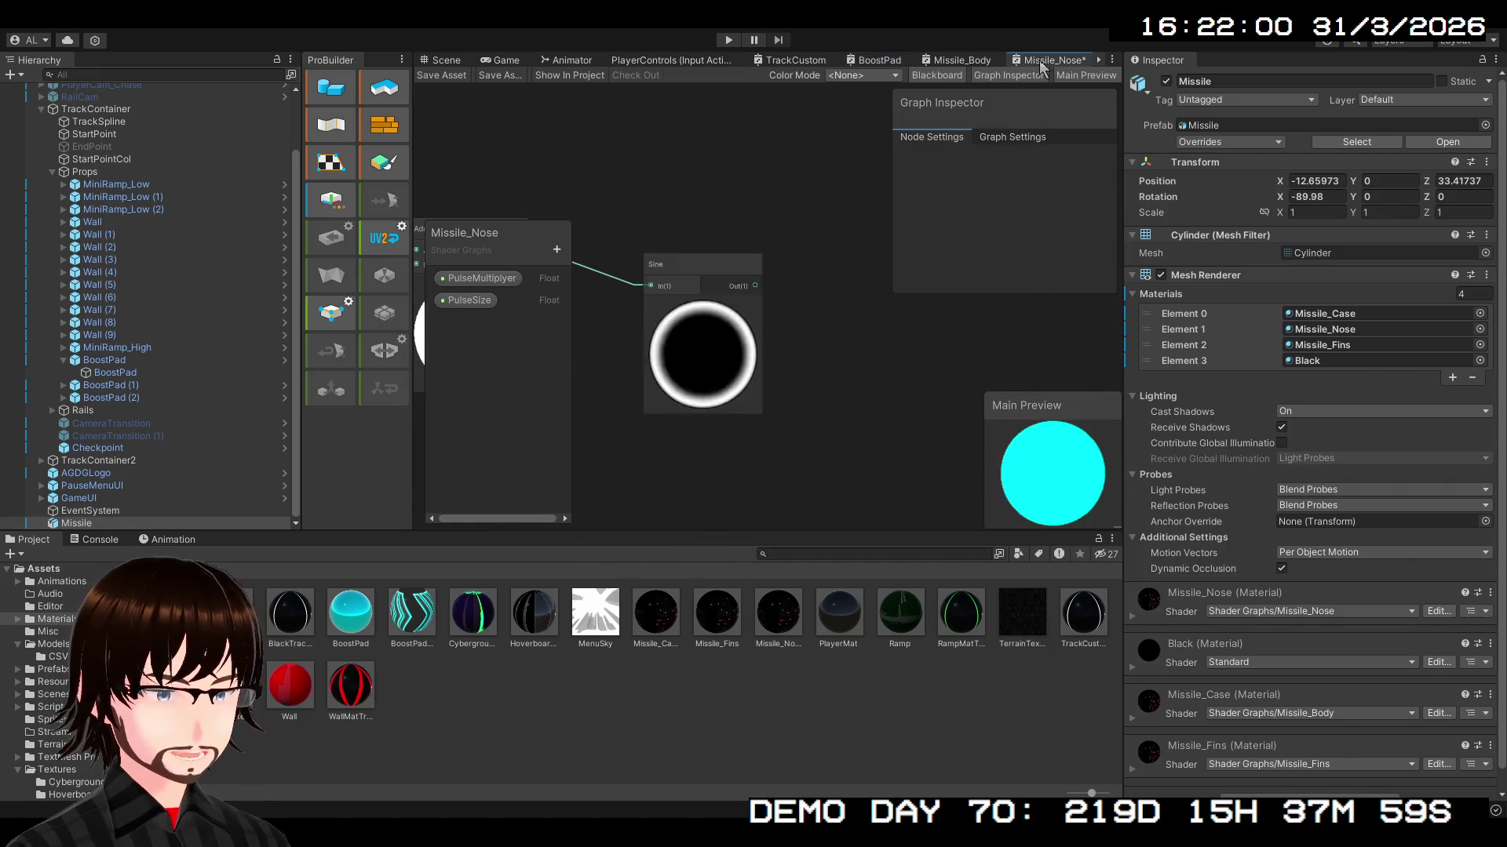
# - Multiply the Sine pulse by a red Color node and feed the result into the nose's Emission
pyautogui.moveTo(834, 441)
pyautogui.mouseDown()
pyautogui.moveTo(893, 411)
pyautogui.moveTo(765, 356)
pyautogui.moveTo(764, 487)
pyautogui.moveTo(784, 432)
pyautogui.mouseUp()
pyautogui.scroll(-1, 840, 413)
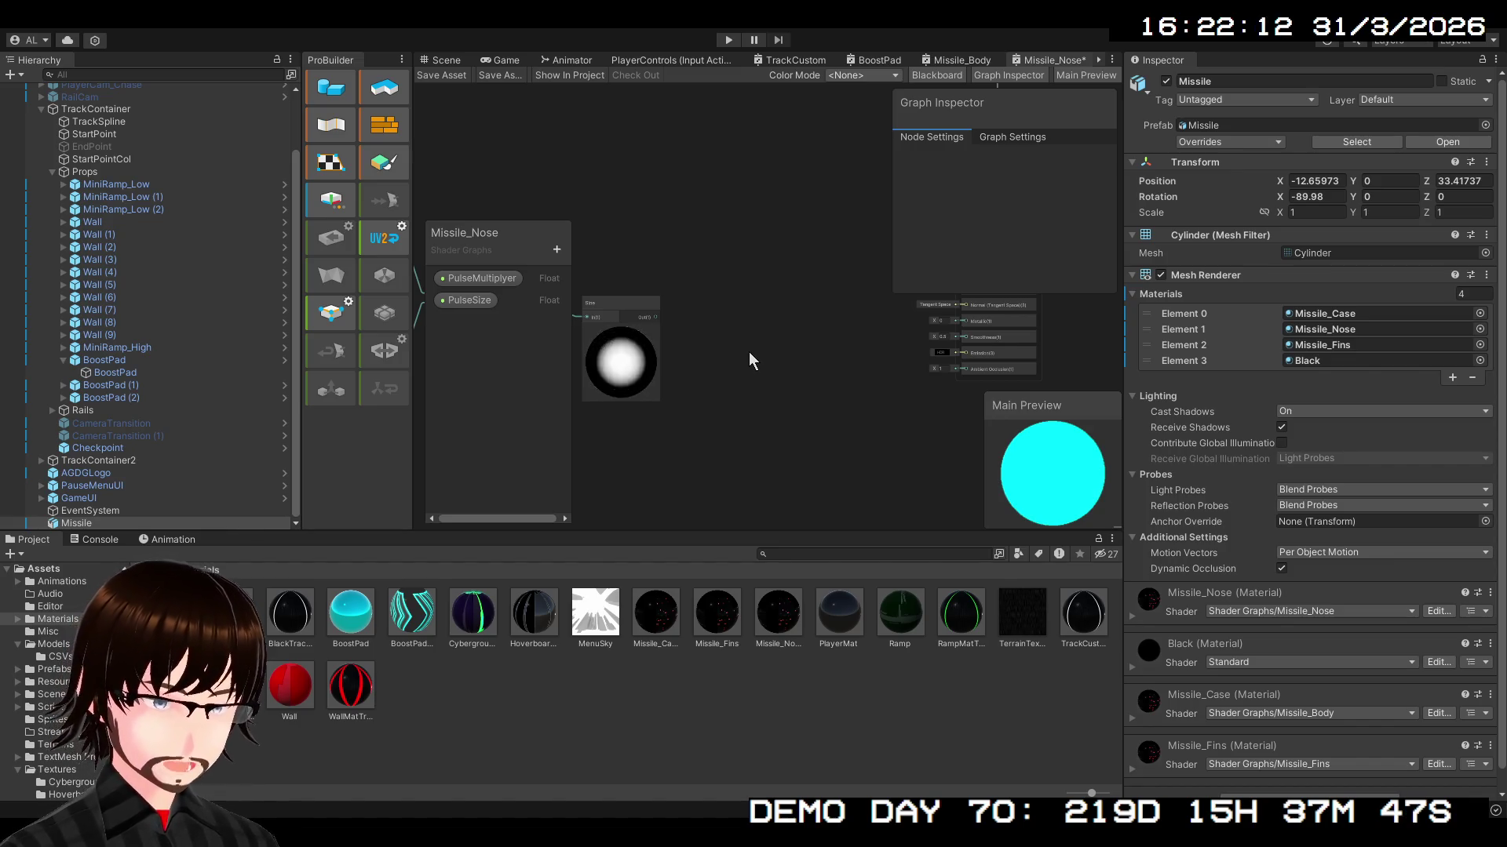
pyautogui.hotkey('ctrl', 'z')
pyautogui.scroll(3, 742, 427)
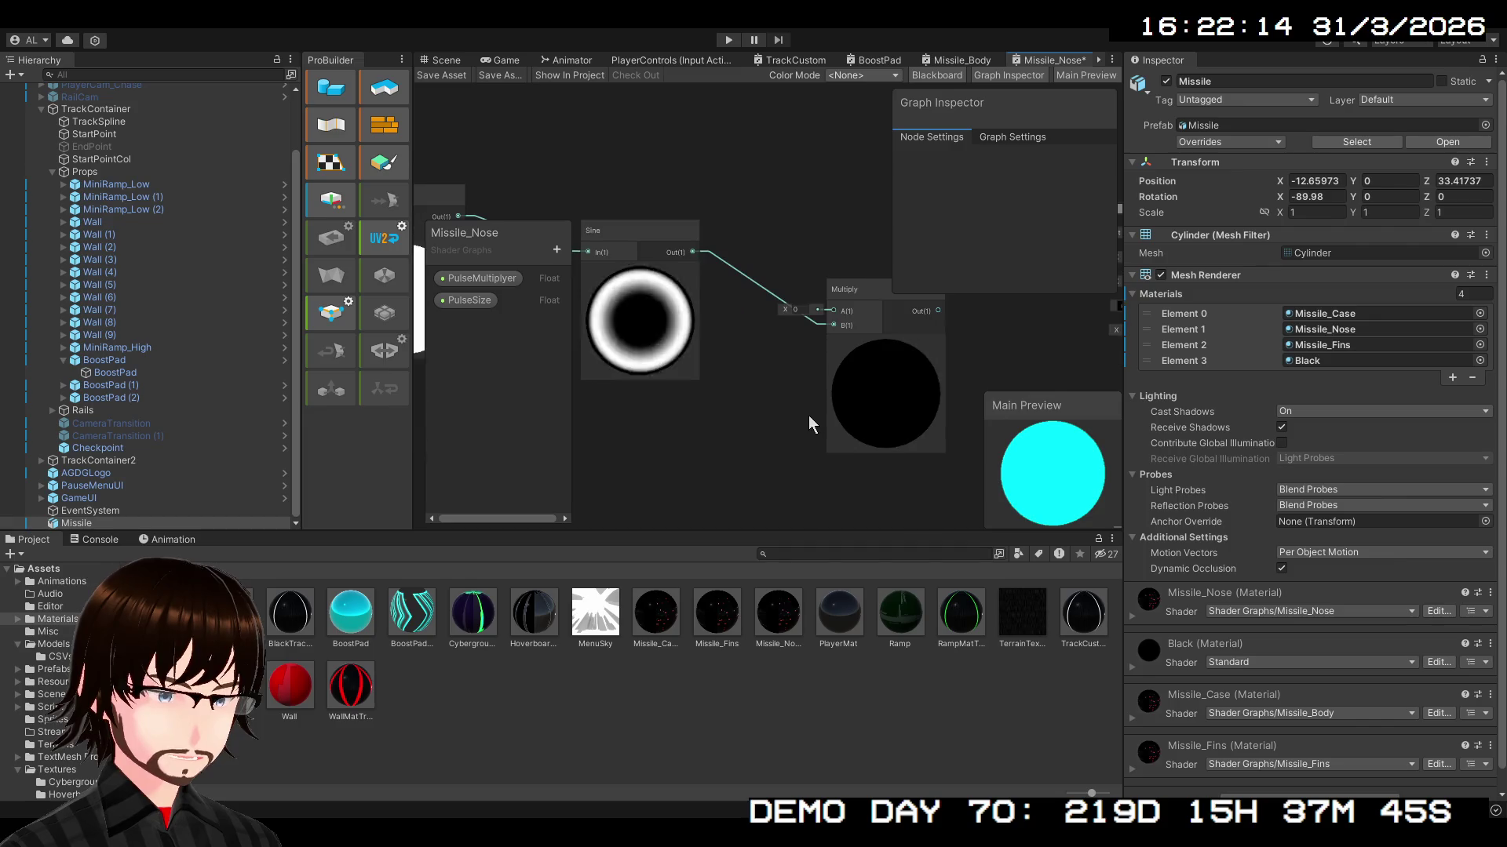
pyautogui.moveTo(823, 323)
pyautogui.mouseDown()
pyautogui.moveTo(833, 310)
pyautogui.moveTo(784, 375)
pyautogui.mouseUp()
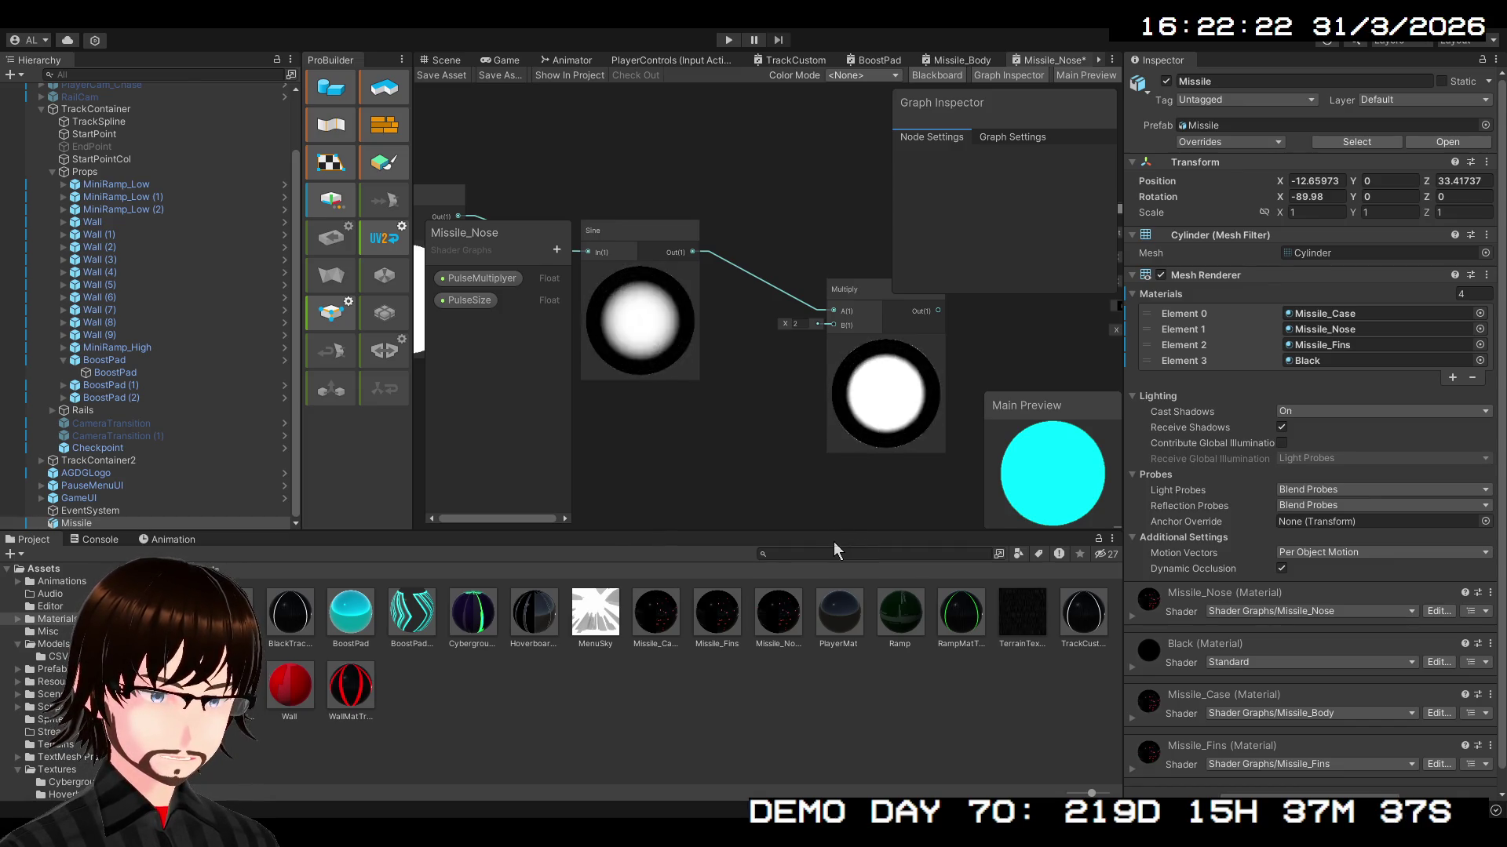
pyautogui.hotkey('ctrl', 'z')
pyautogui.moveTo(747, 369); pyautogui.dragTo(661, 422)
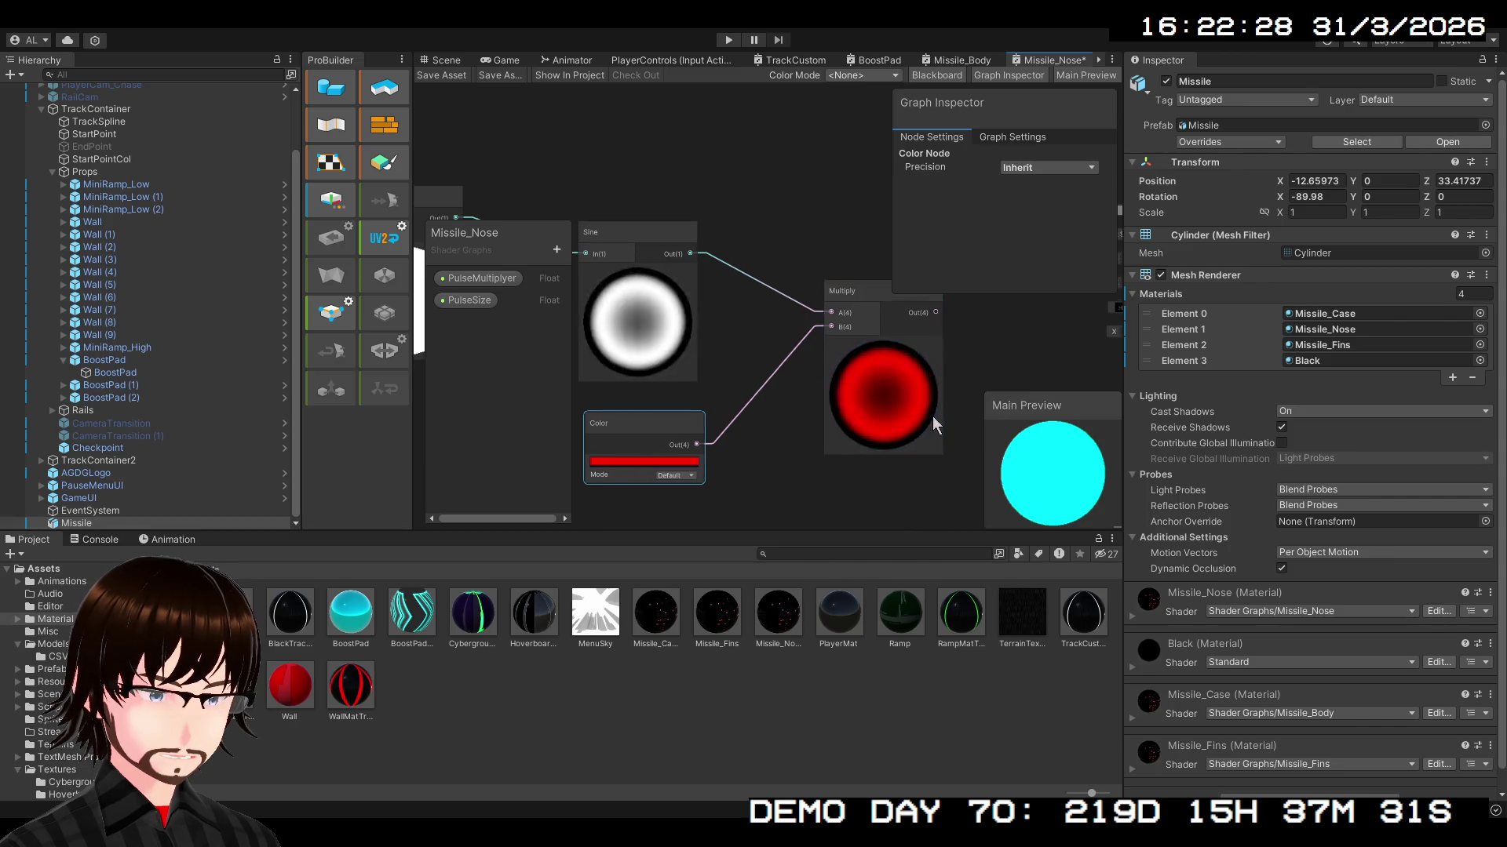
pyautogui.scroll(-2, 934, 416)
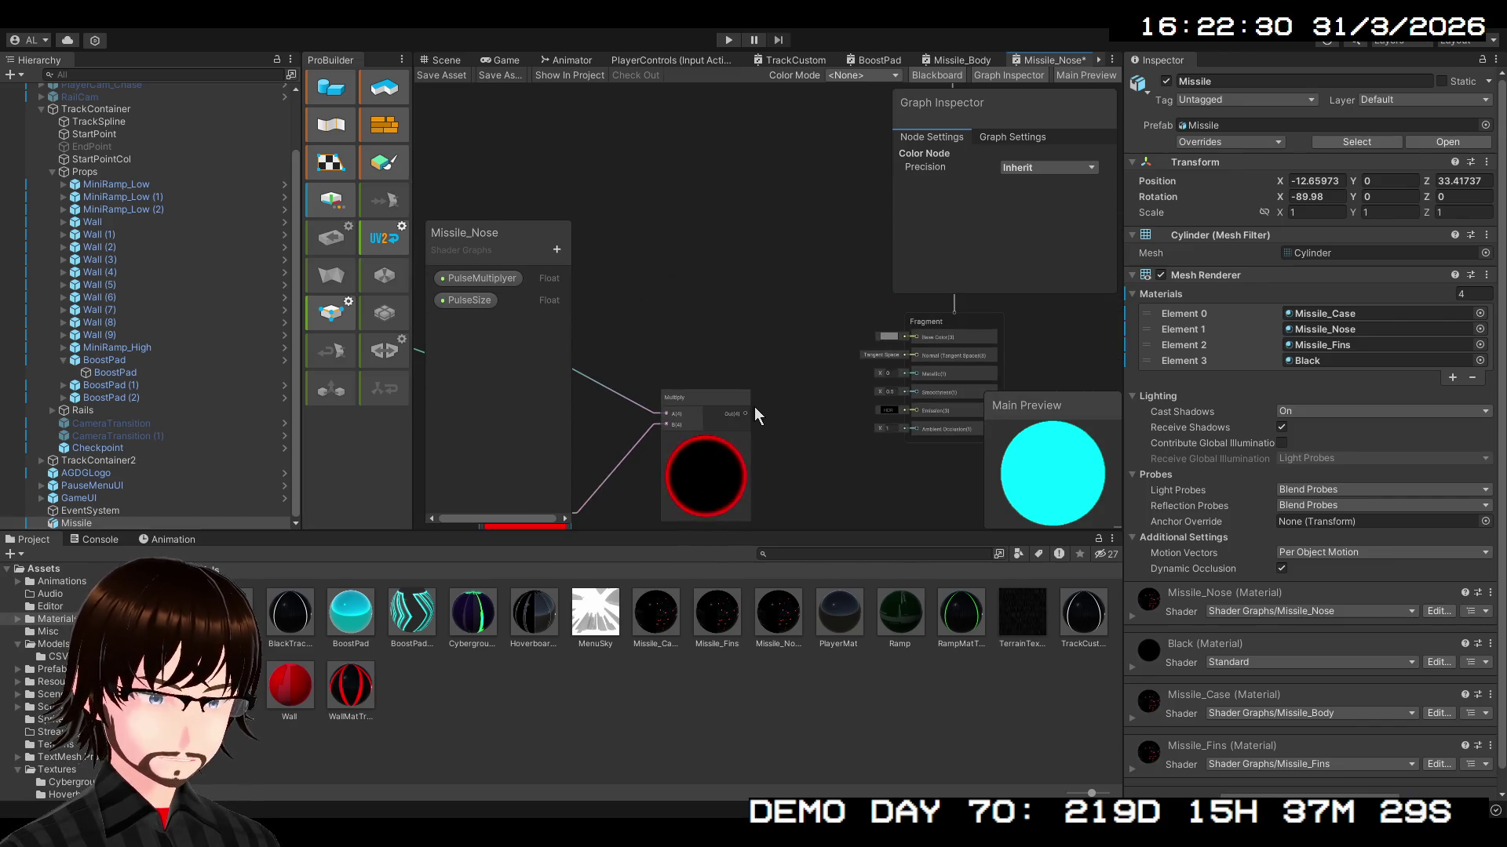
pyautogui.moveTo(745, 414); pyautogui.dragTo(907, 411)
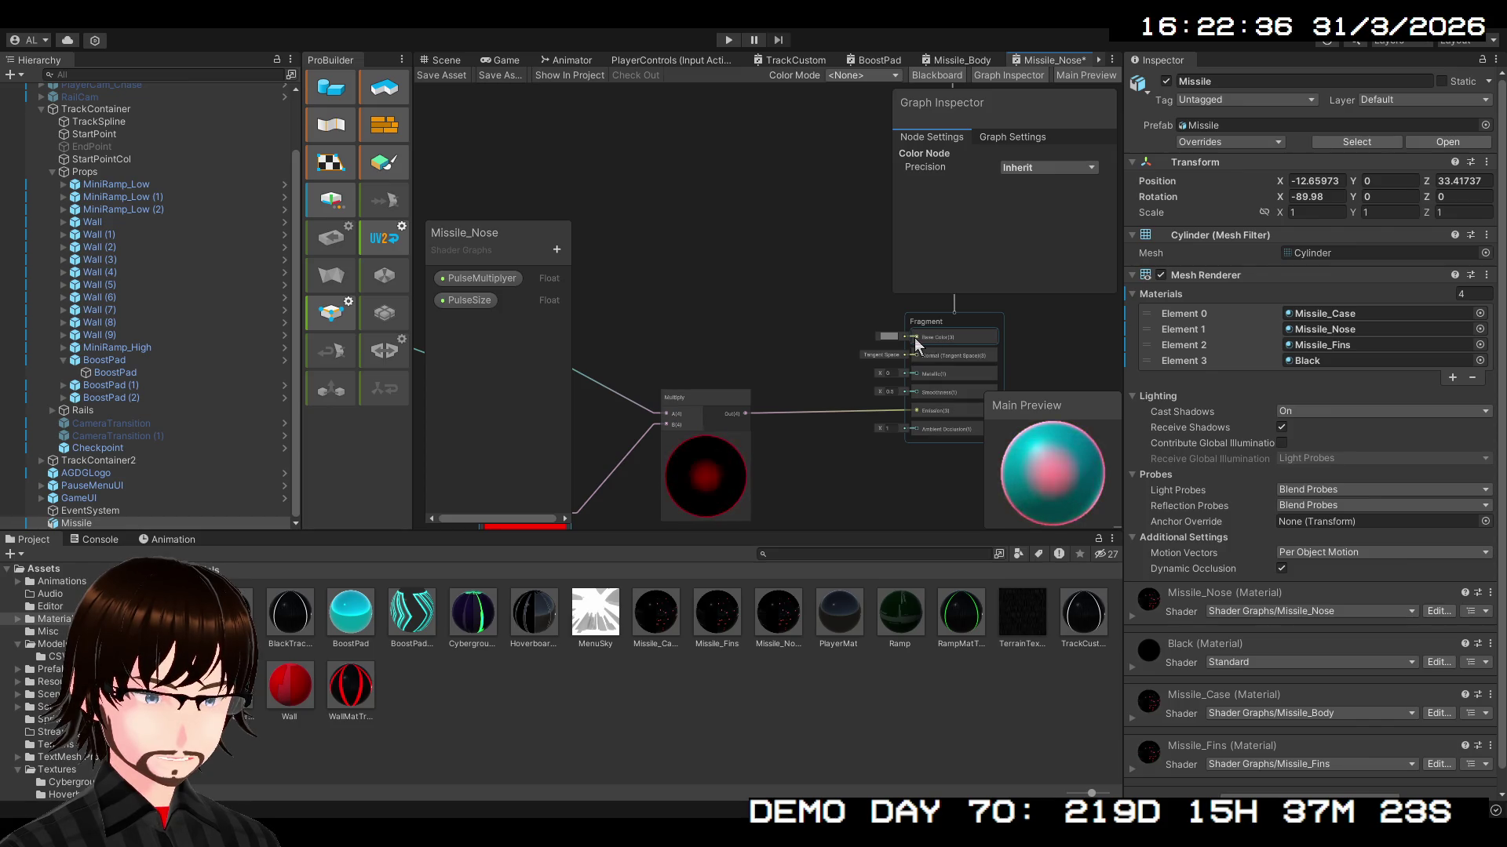
# - Feed a Float node into Metallic and try values such as 0.91 and 1
pyautogui.scroll(1, 904, 339)
pyautogui.scroll(3, 904, 339)
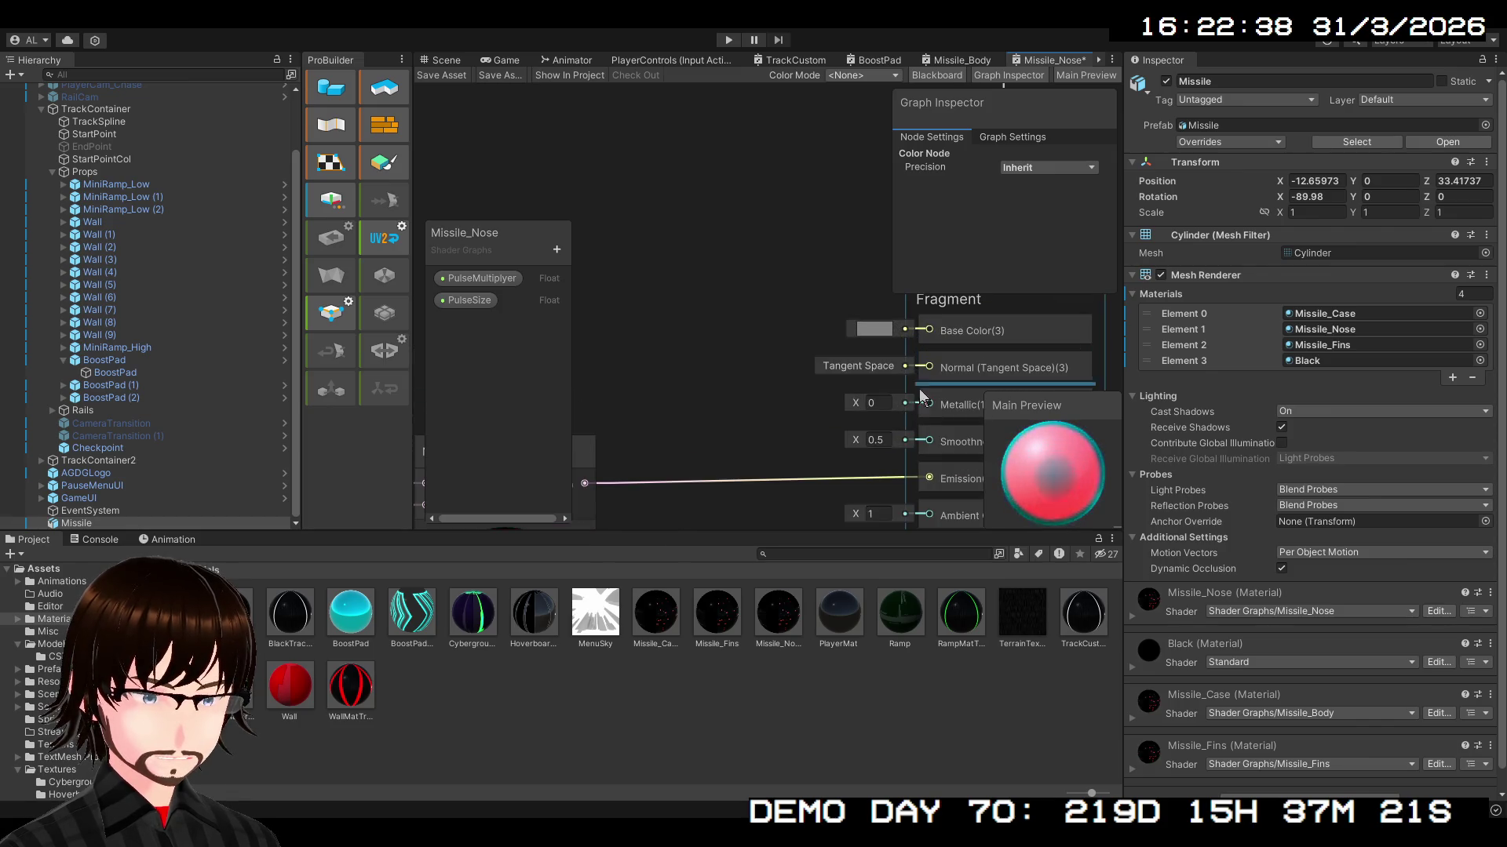
pyautogui.moveTo(907, 403); pyautogui.dragTo(667, 311)
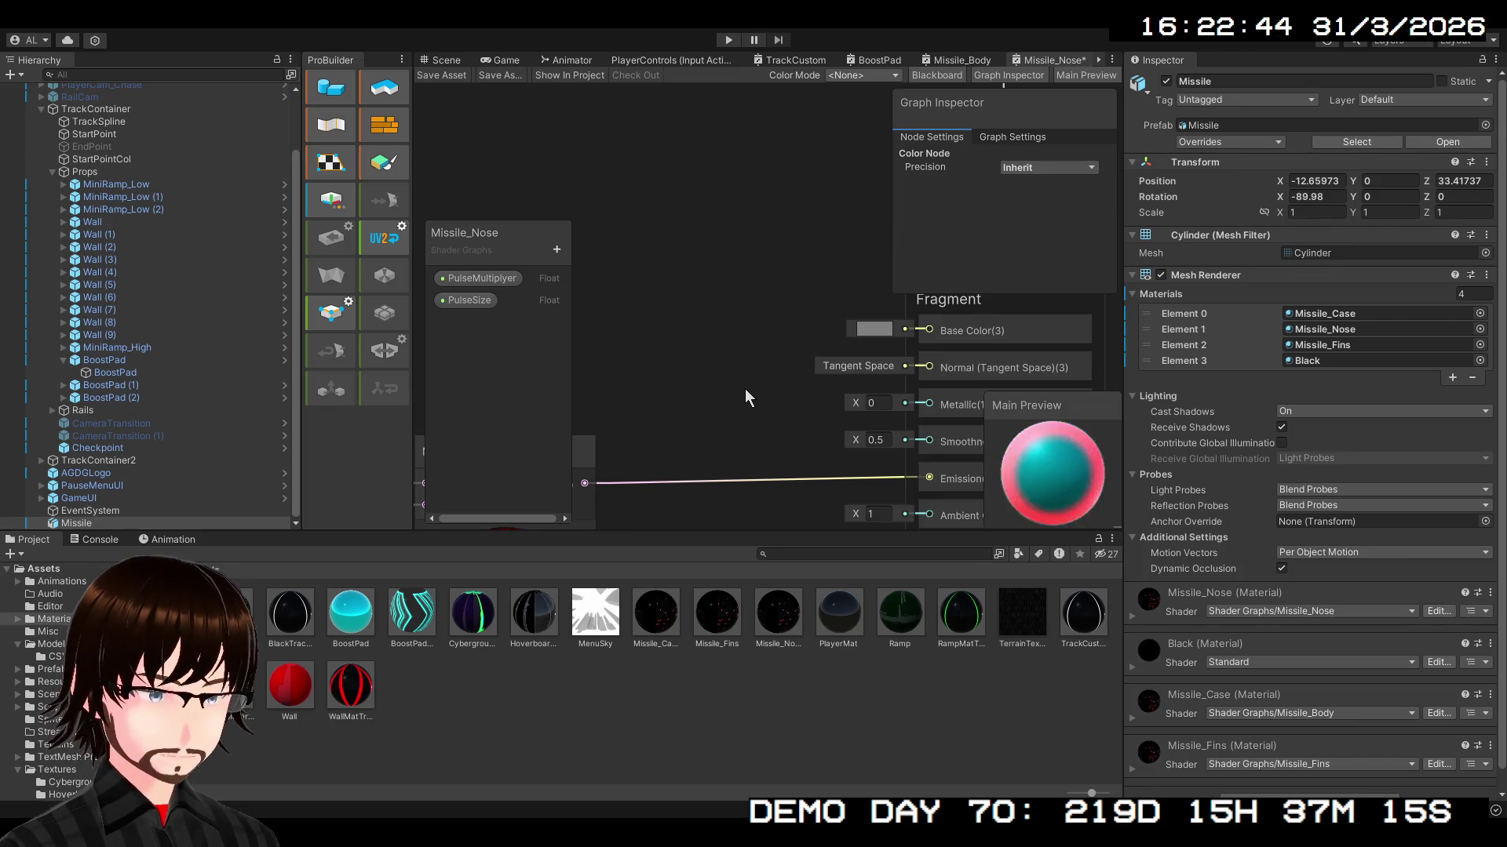
pyautogui.hotkey('ctrl', 'z')
pyautogui.click(665, 358)
pyautogui.press('f')
pyautogui.moveTo(637, 355)
pyautogui.mouseDown()
pyautogui.moveTo(780, 357)
pyautogui.moveTo(656, 353)
pyautogui.mouseUp()
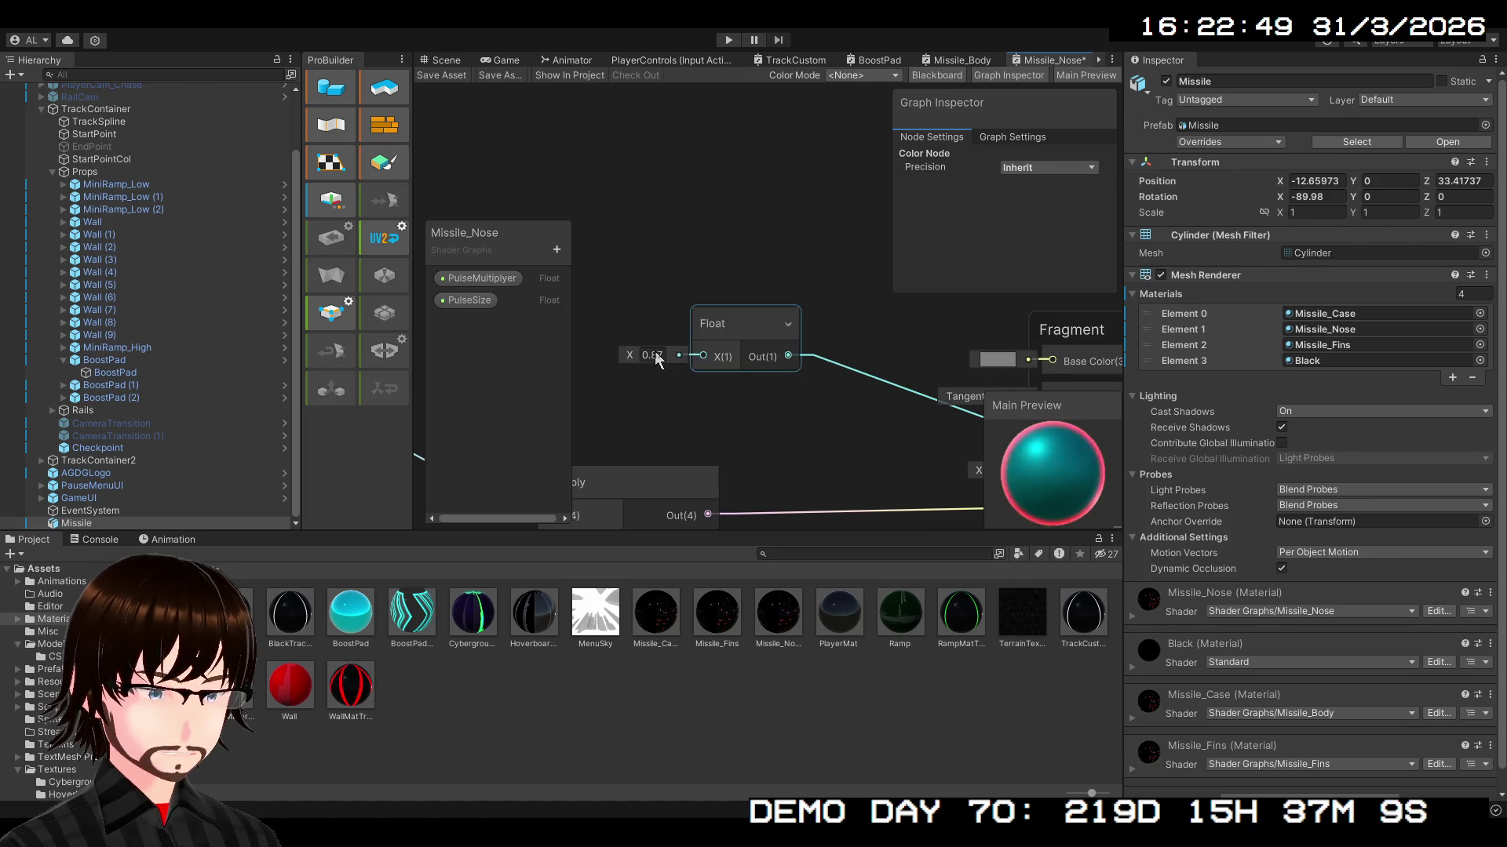
pyautogui.write('1')
pyautogui.click(714, 408)
pyautogui.scroll(-2, 824, 452)
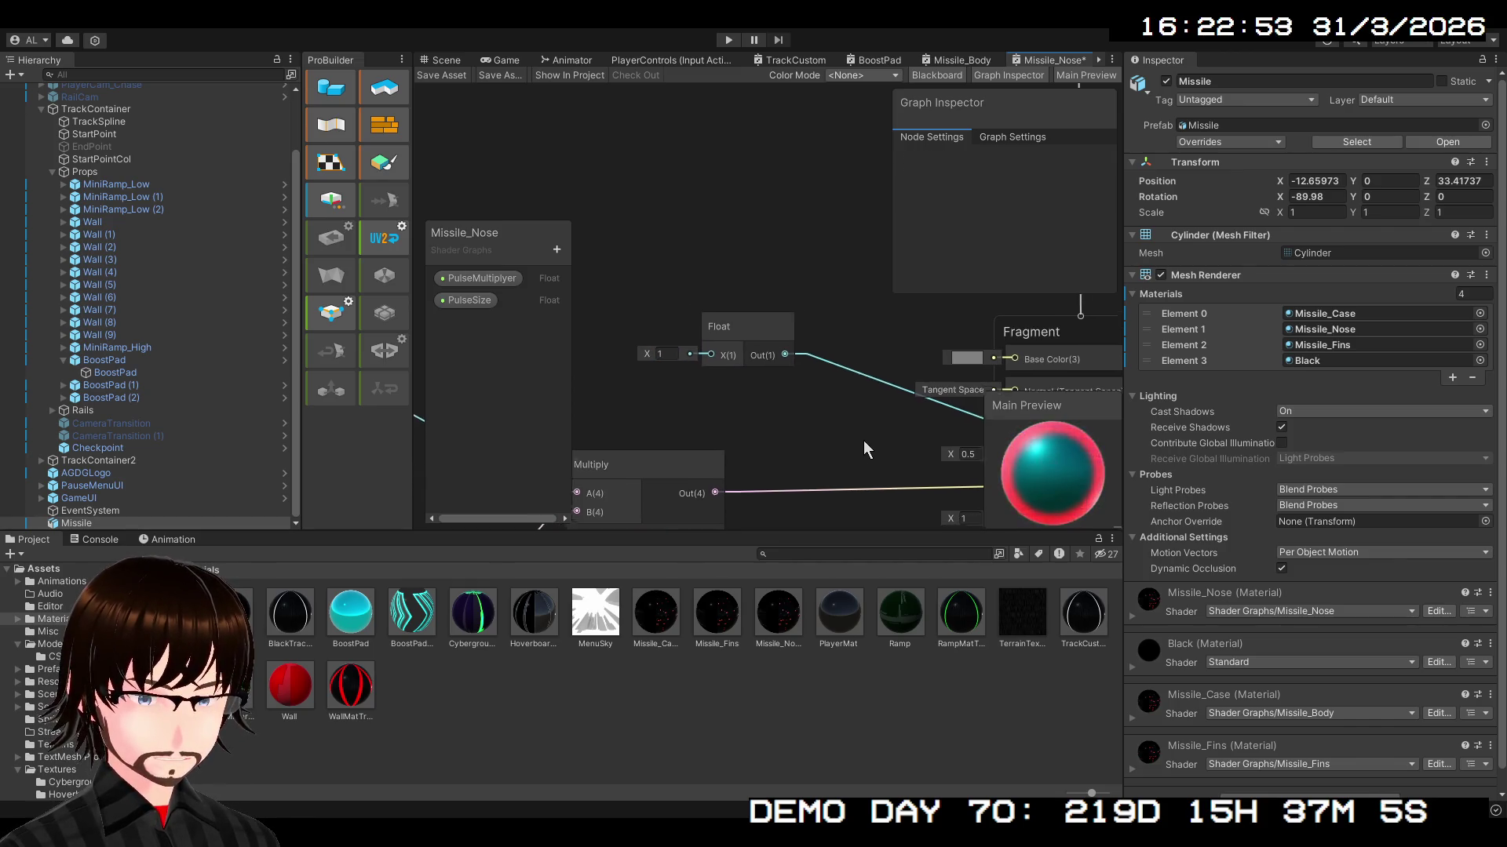
pyautogui.click(652, 351)
pyautogui.moveTo(648, 348); pyautogui.dragTo(624, 349)
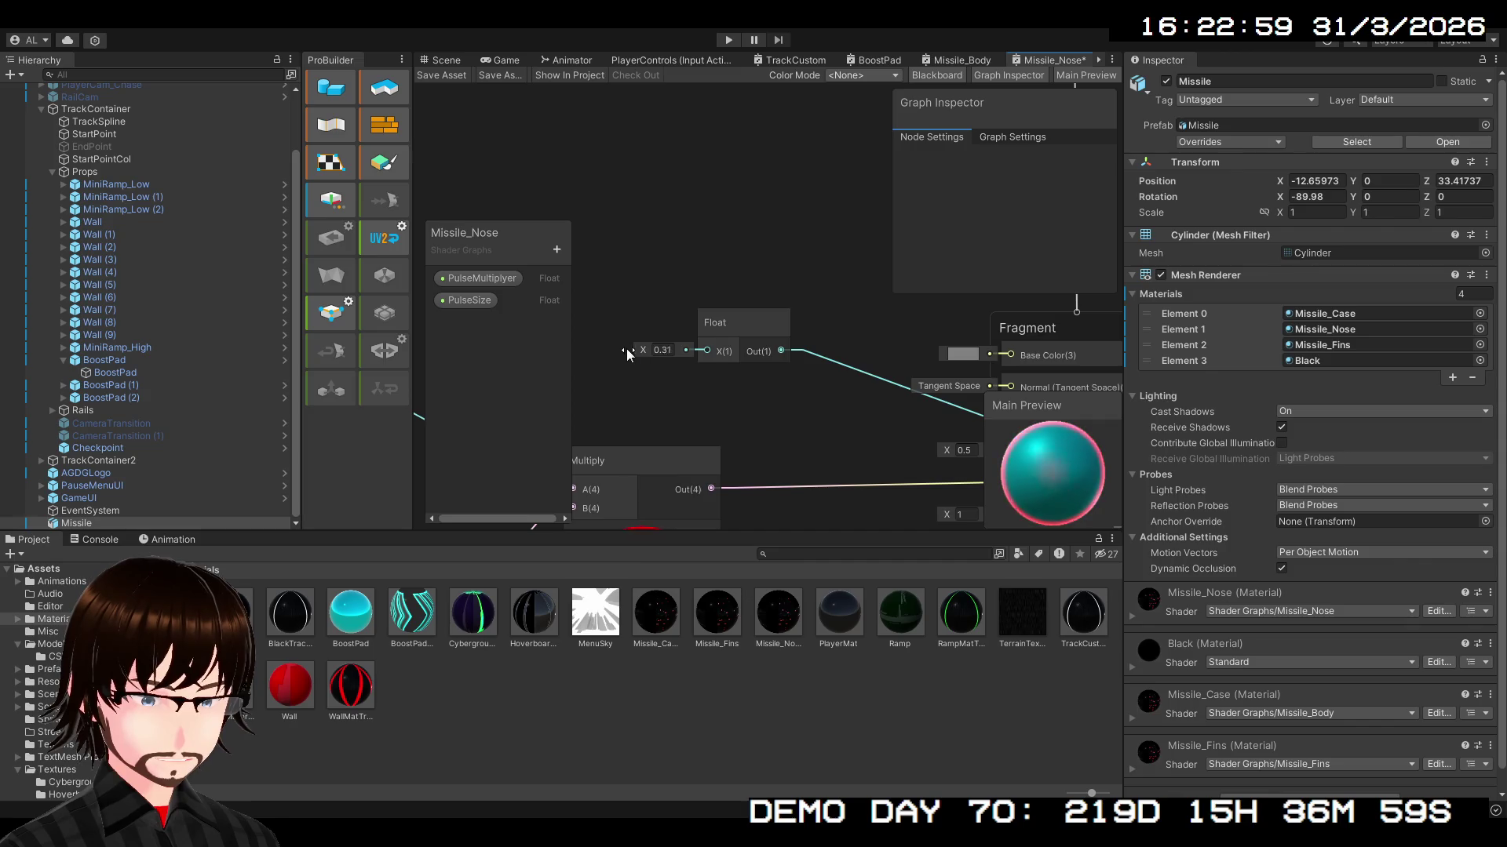
pyautogui.click(659, 351)
pyautogui.write('1')
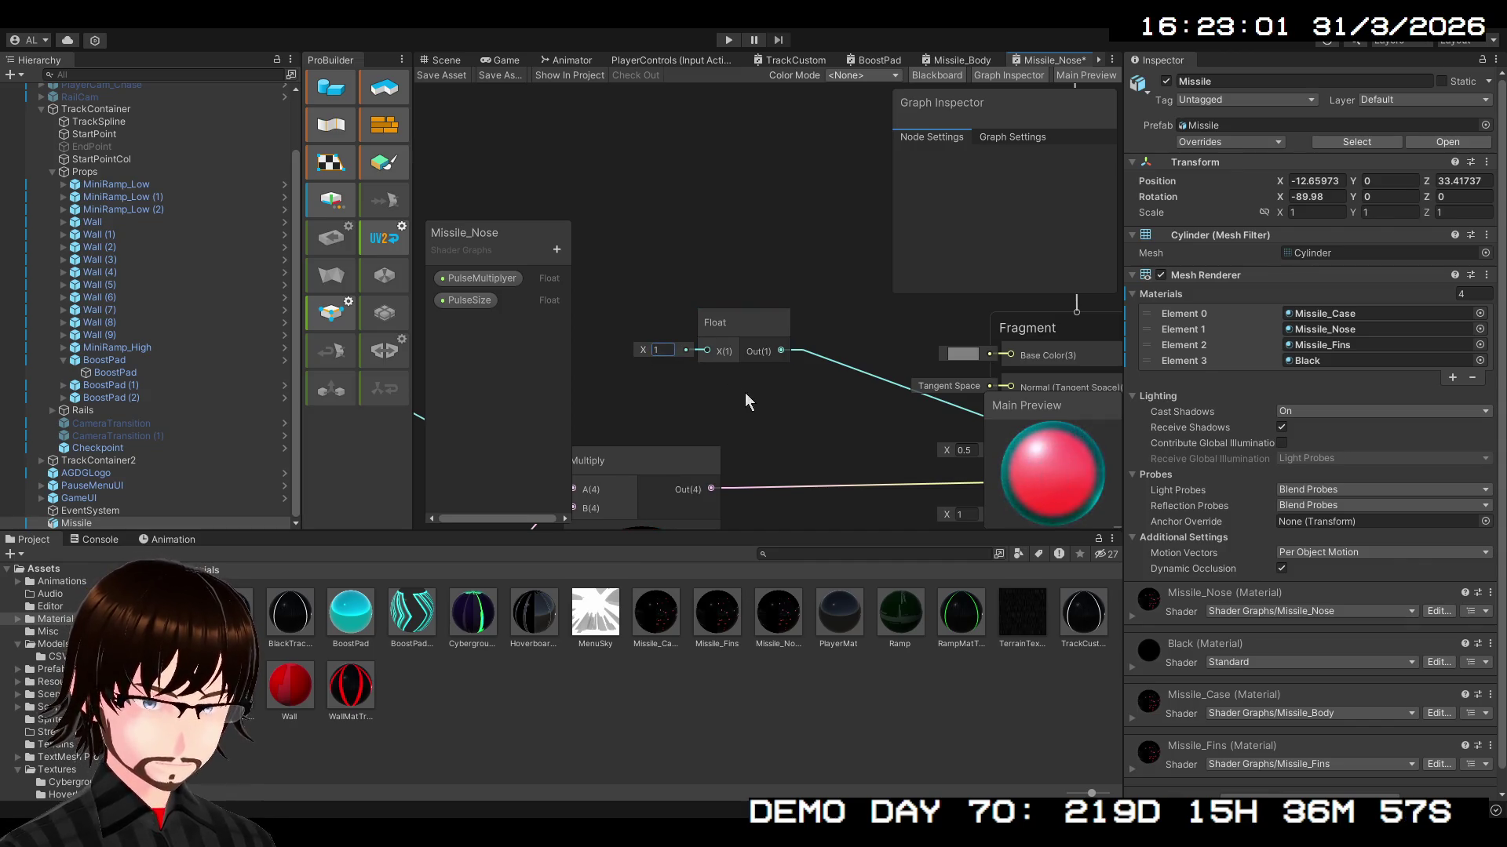
# - Remove the Float node and enter Metallic 1 and Smoothness 0 directly on the Fragment node
pyautogui.moveTo(798, 415); pyautogui.dragTo(615, 366)
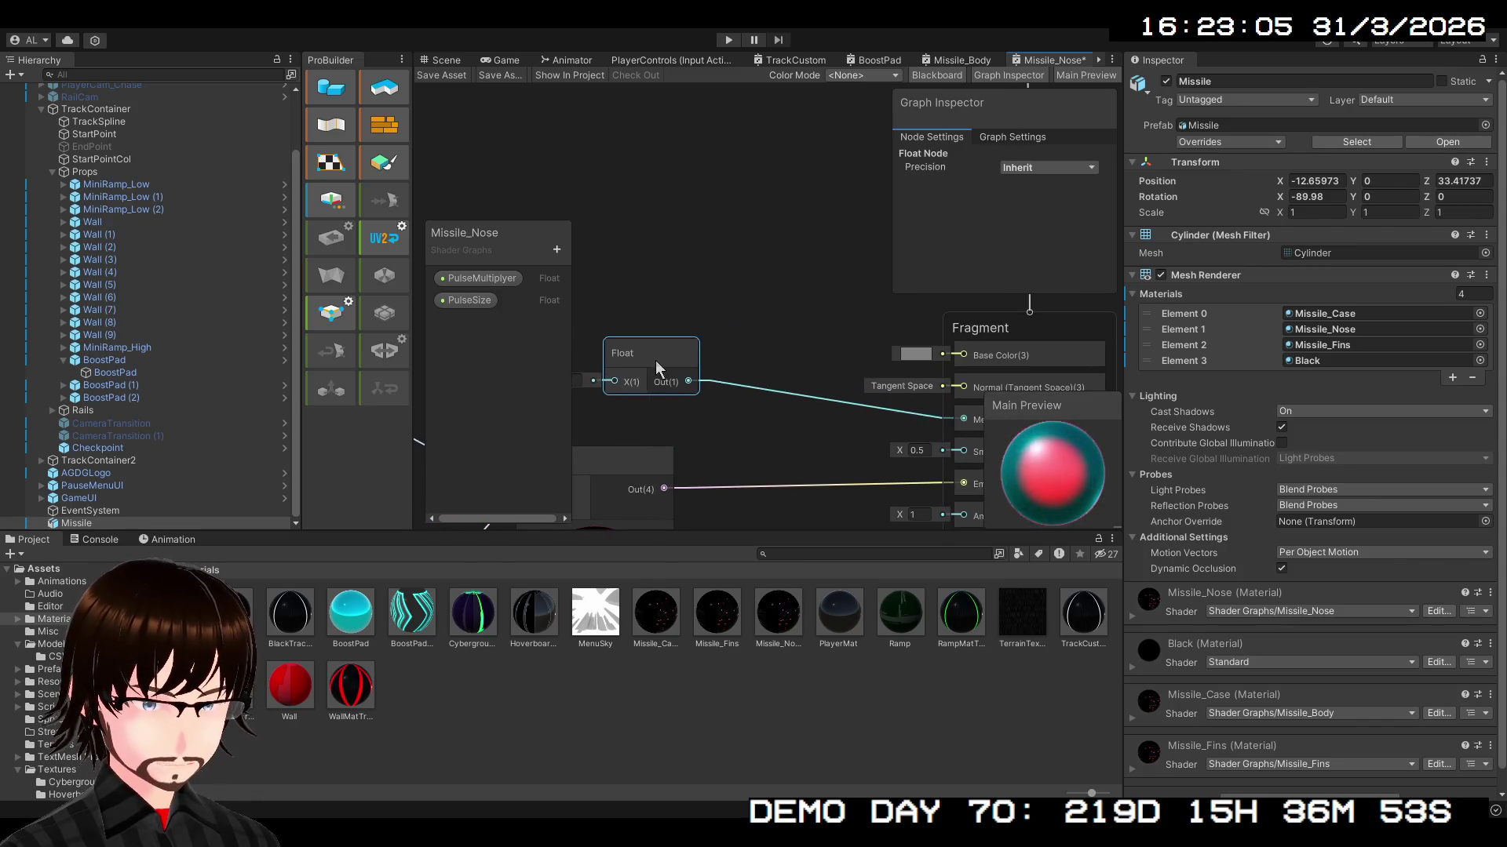
pyautogui.moveTo(780, 430); pyautogui.dragTo(752, 303)
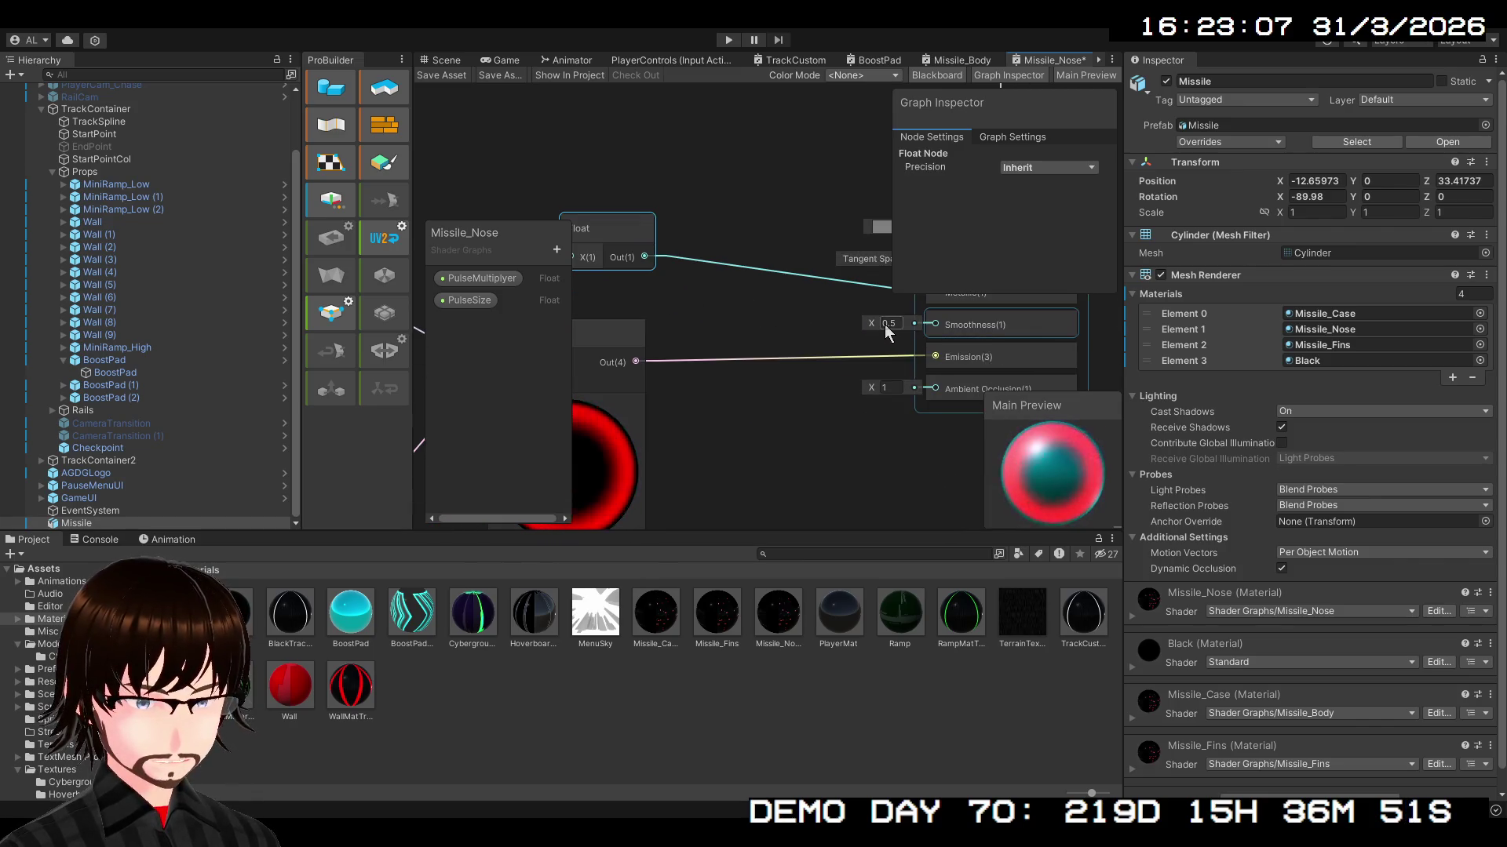
pyautogui.press('Delete')
pyautogui.moveTo(889, 308); pyautogui.dragTo(821, 360)
pyautogui.click(824, 344)
pyautogui.write('1')
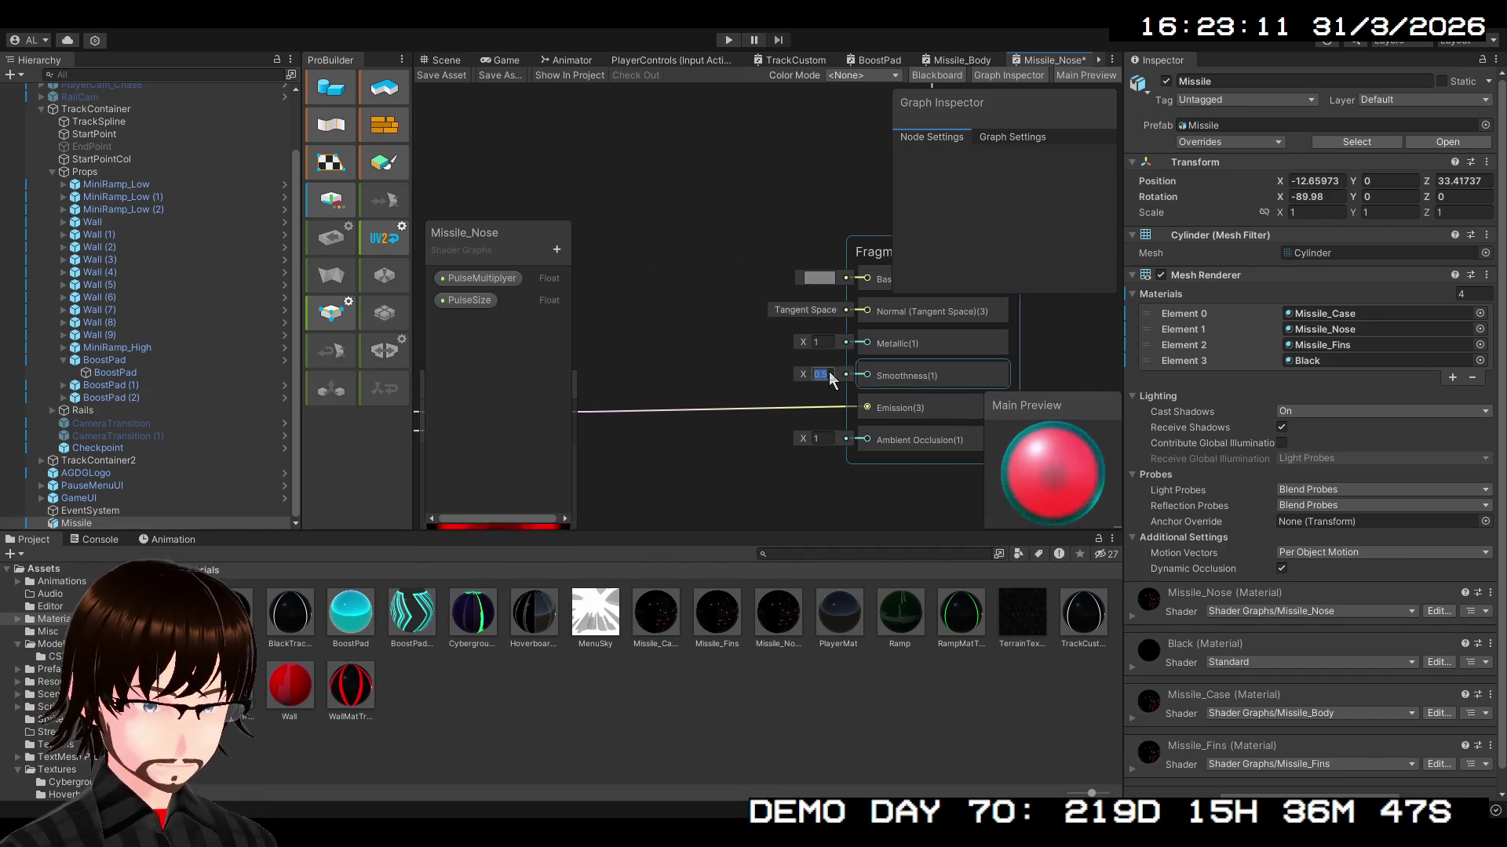
pyautogui.write('0')
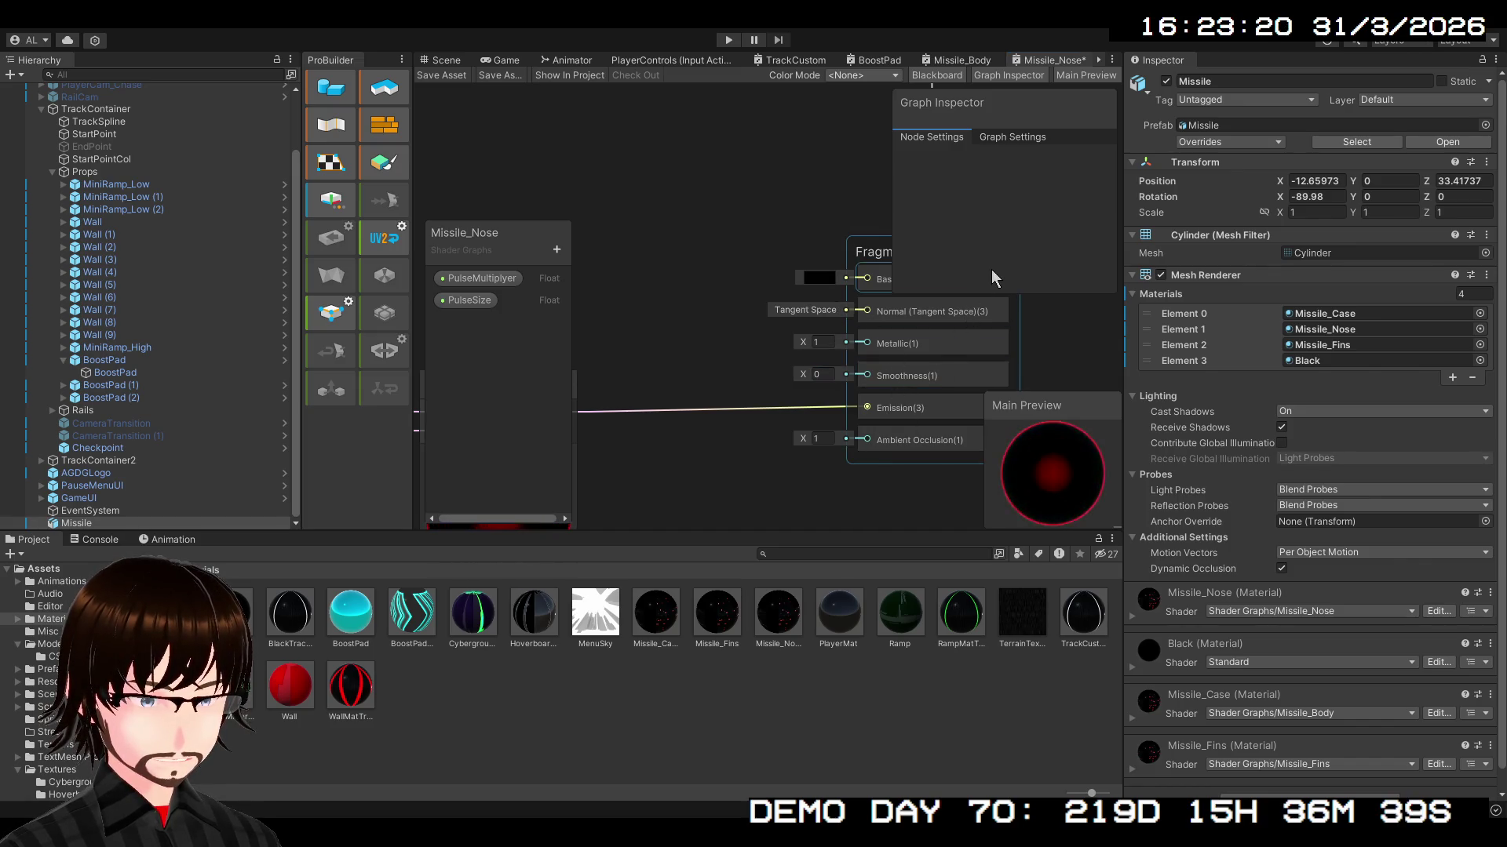
pyautogui.scroll(-5, 671, 346)
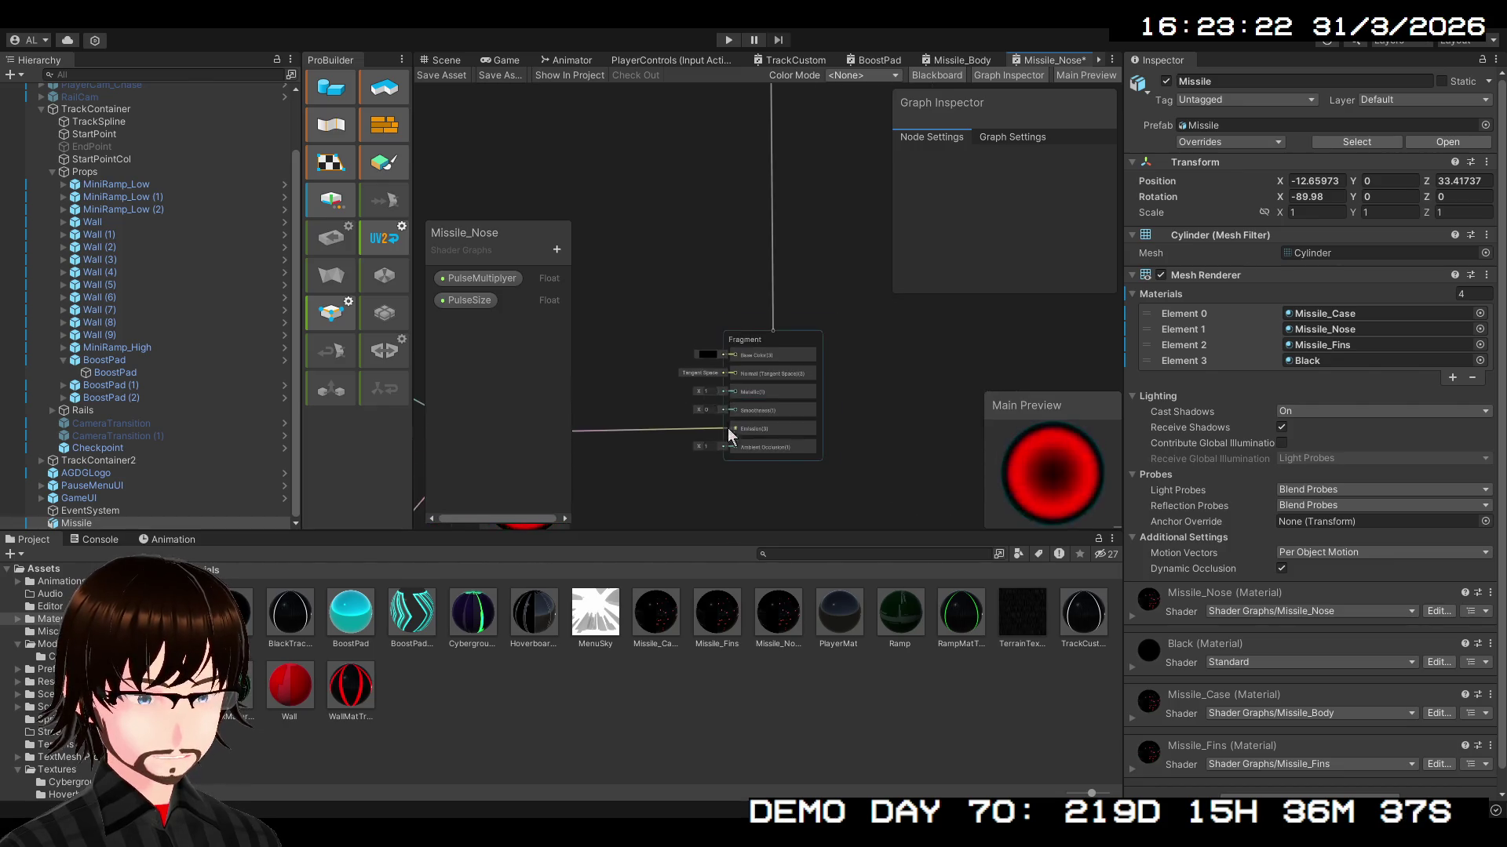
pyautogui.scroll(-3, 780, 389)
pyautogui.moveTo(857, 449)
pyautogui.mouseDown()
pyautogui.moveTo(868, 326)
pyautogui.moveTo(909, 428)
pyautogui.moveTo(1092, 329)
pyautogui.moveTo(891, 362)
pyautogui.mouseUp()
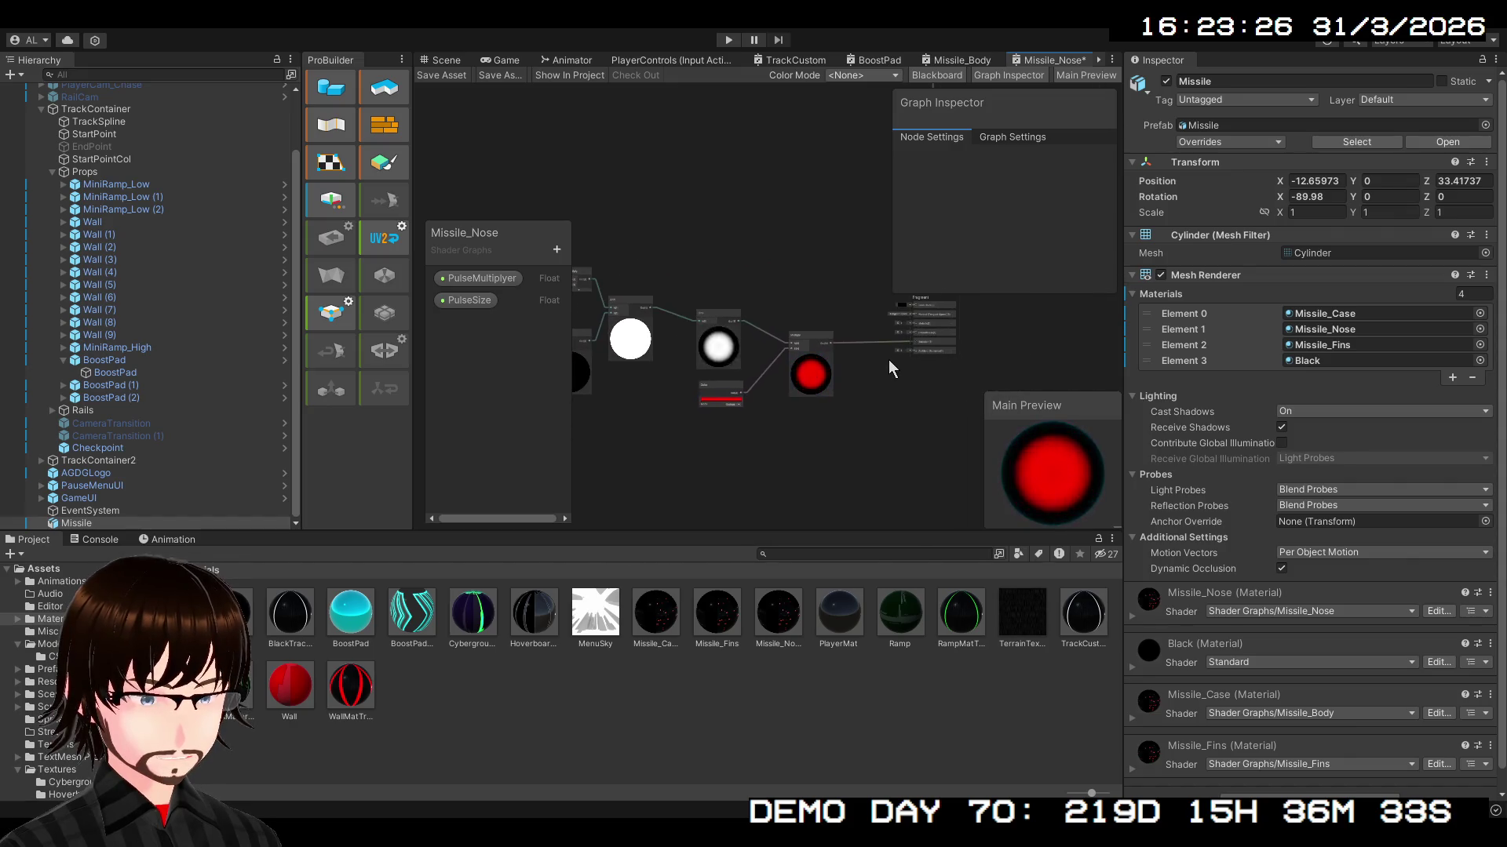
# - Save Missile_Nose, orbit the scene to check the red glowing nose, then open Missile_Fins
pyautogui.click(451, 73)
pyautogui.click(458, 62)
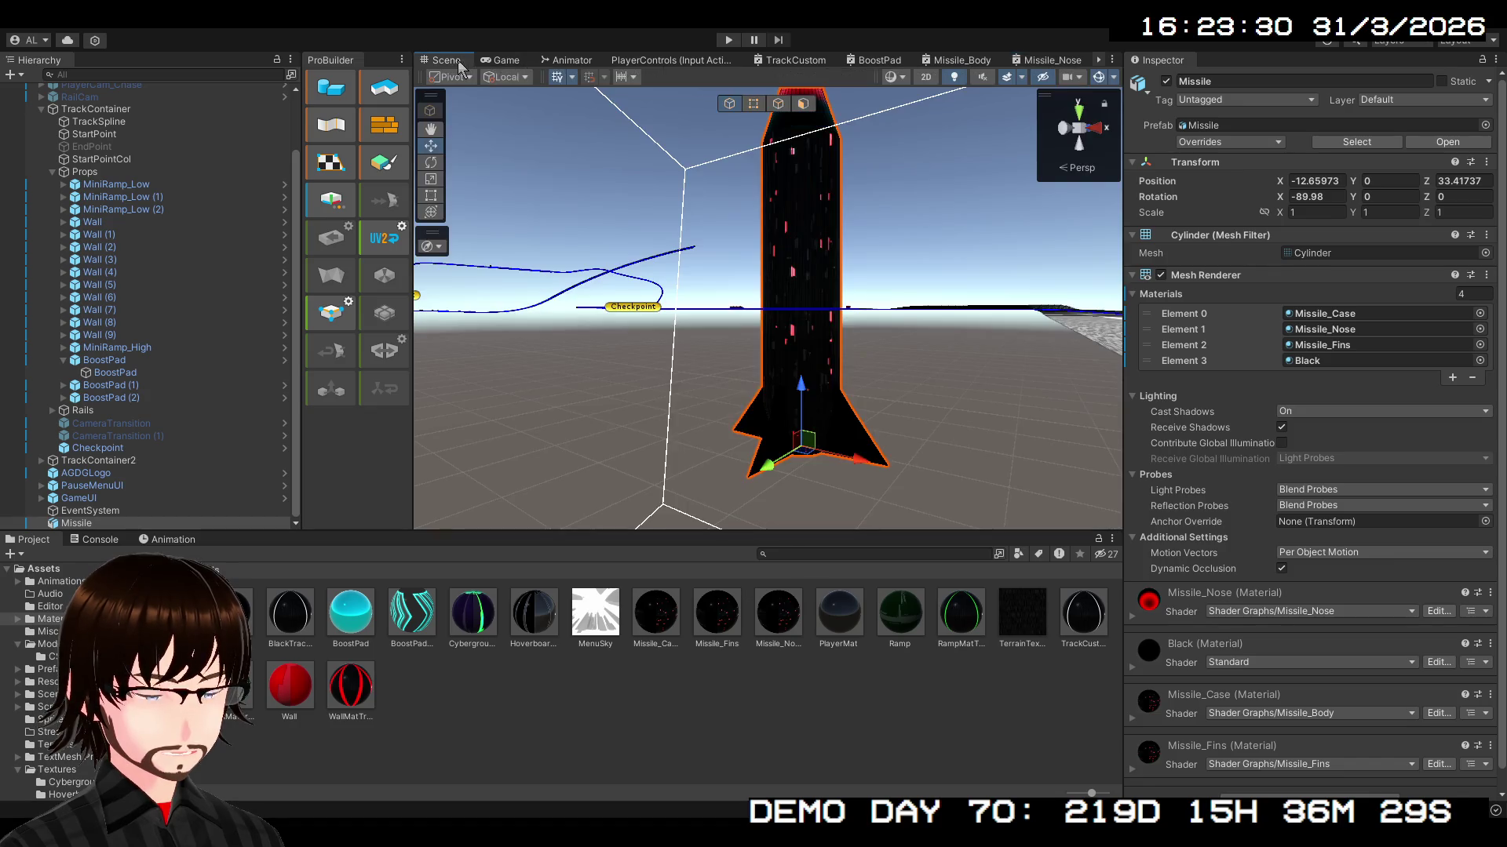
pyautogui.moveTo(805, 251)
pyautogui.mouseDown()
pyautogui.moveTo(883, 375)
pyautogui.moveTo(878, 289)
pyautogui.mouseUp()
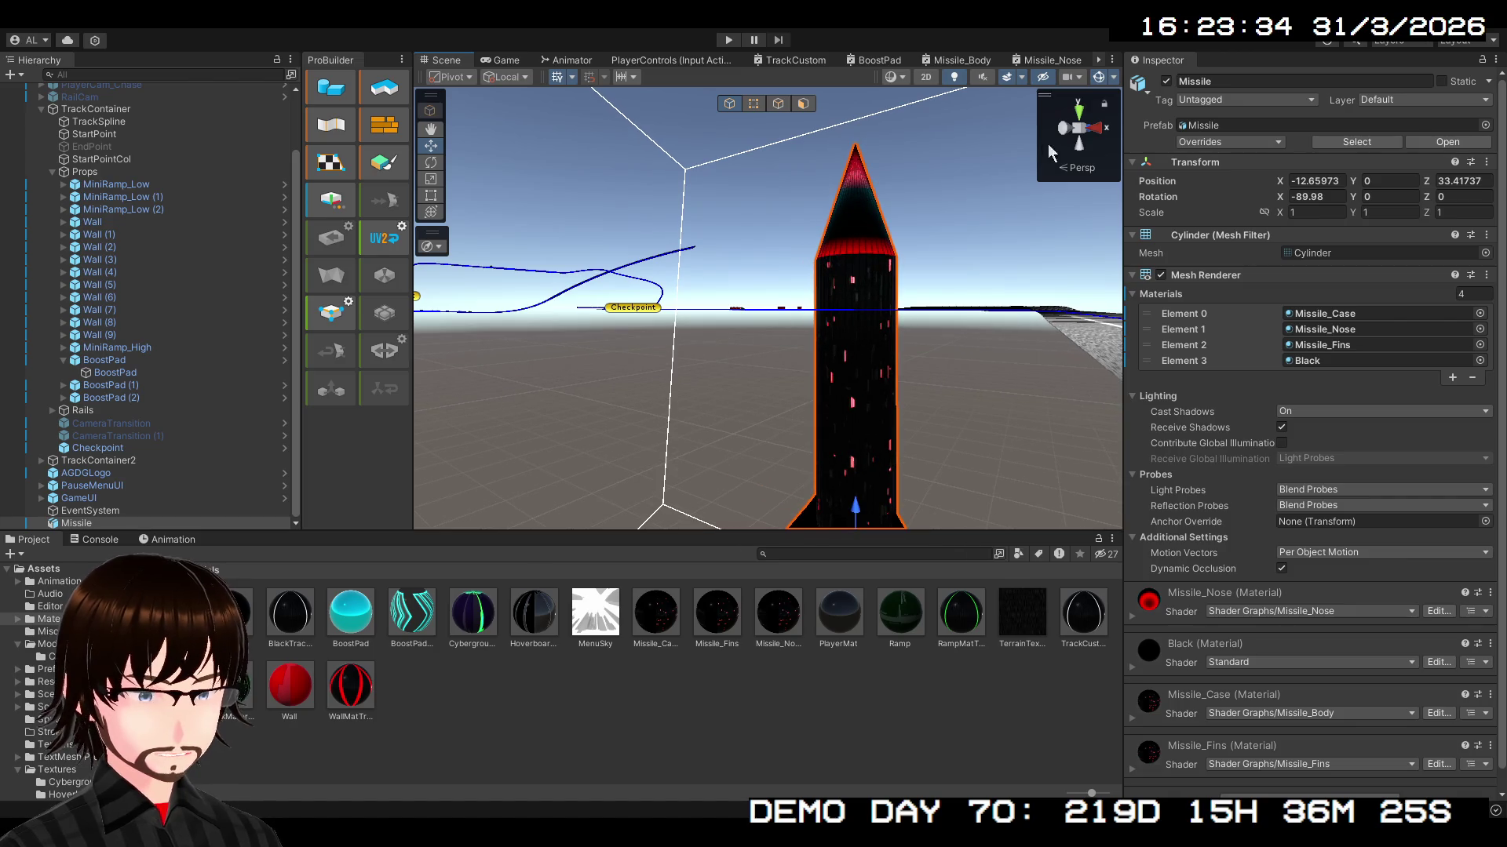
pyautogui.moveTo(682, 109)
pyautogui.mouseDown()
pyautogui.moveTo(871, 228)
pyautogui.moveTo(877, 142)
pyautogui.mouseUp()
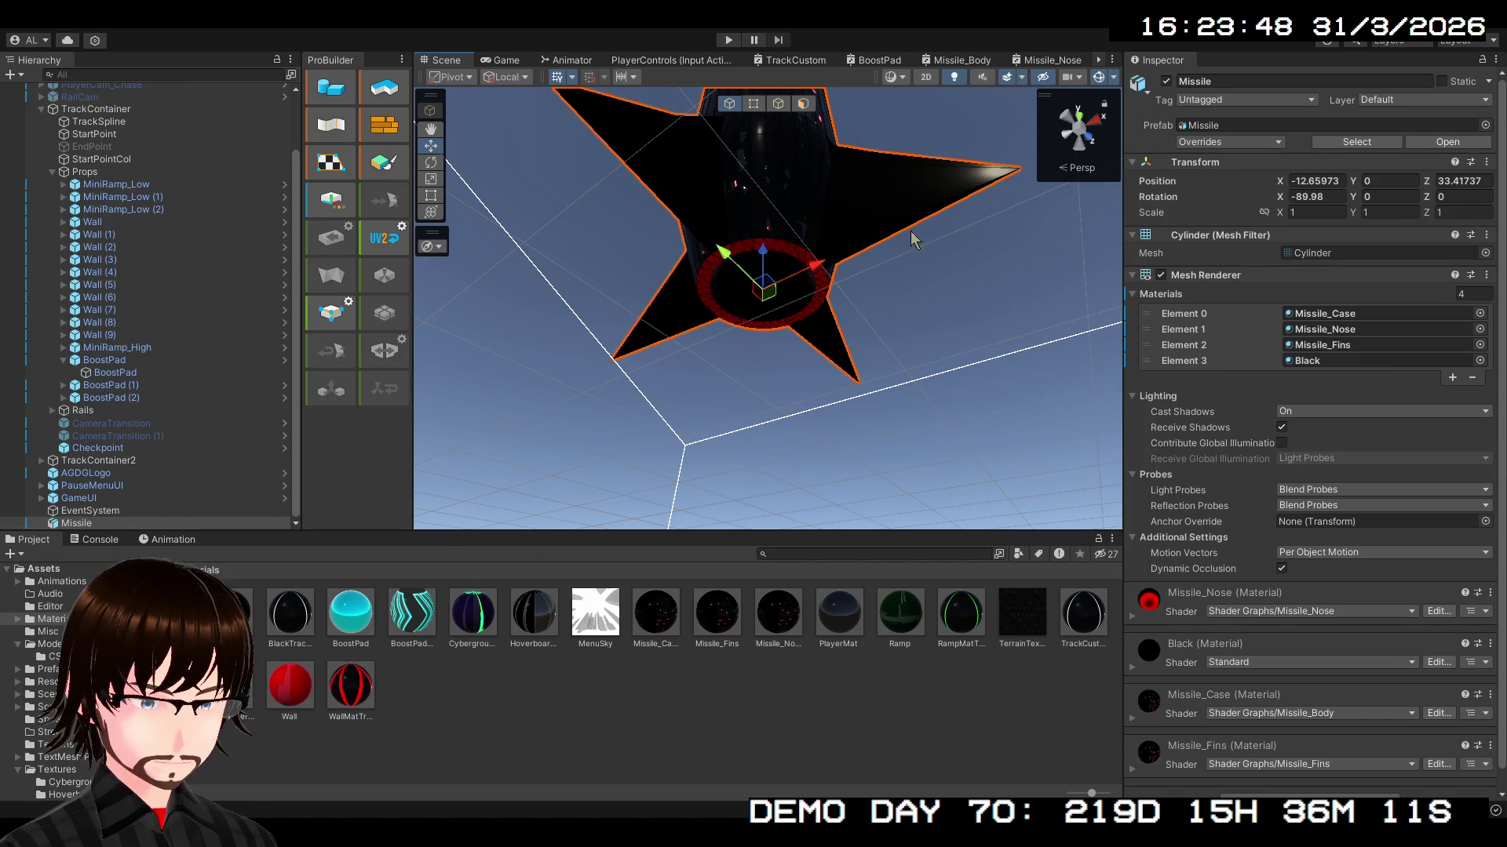
pyautogui.moveTo(709, 267)
pyautogui.mouseDown()
pyautogui.moveTo(883, 304)
pyautogui.moveTo(923, 430)
pyautogui.moveTo(878, 516)
pyautogui.mouseUp()
pyautogui.scroll(-5, 875, 512)
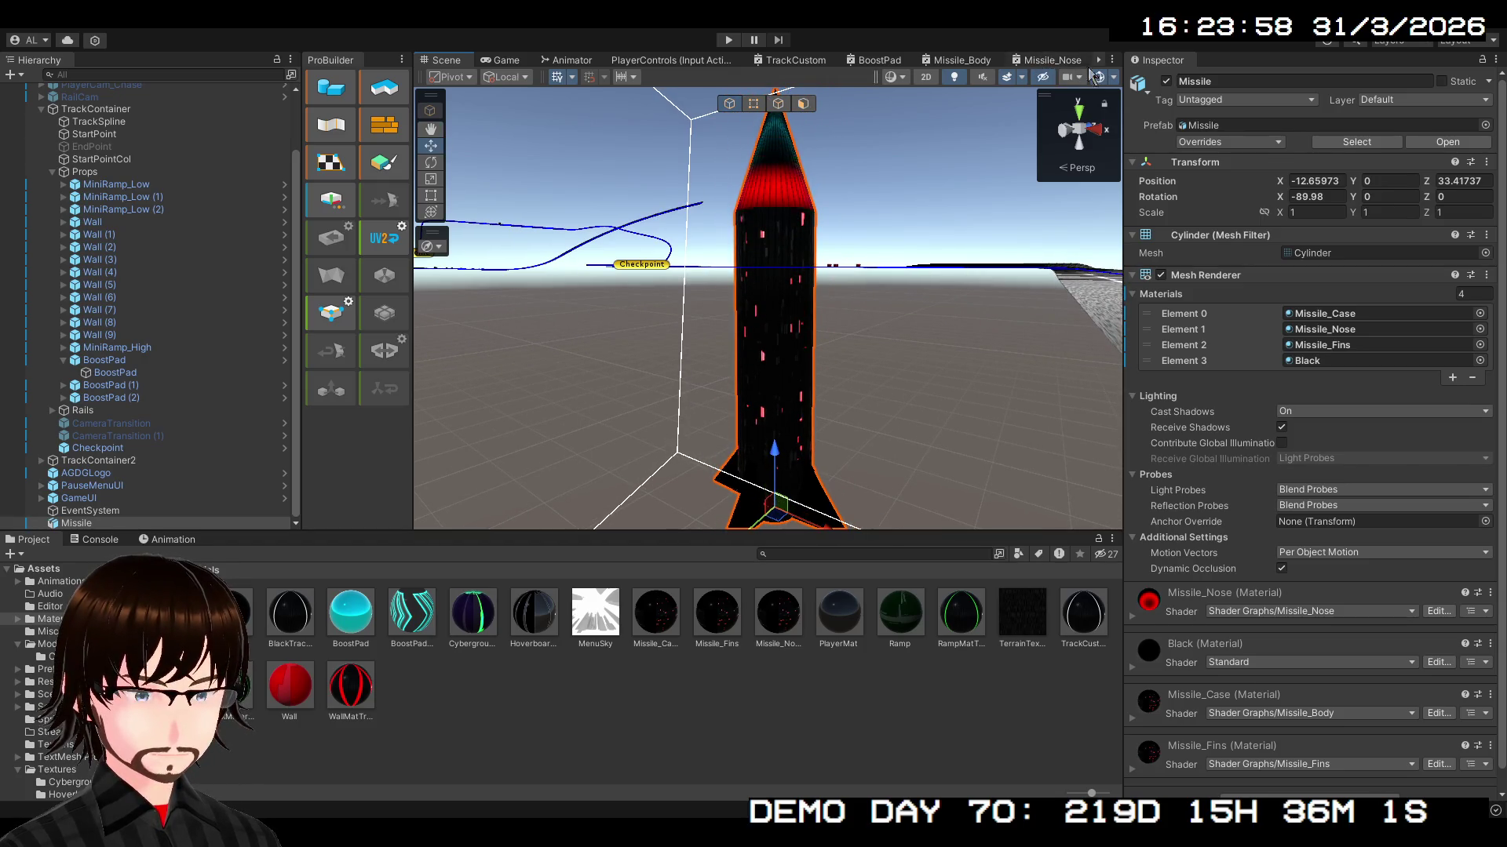
pyautogui.click(1101, 61)
pyautogui.click(1057, 62)
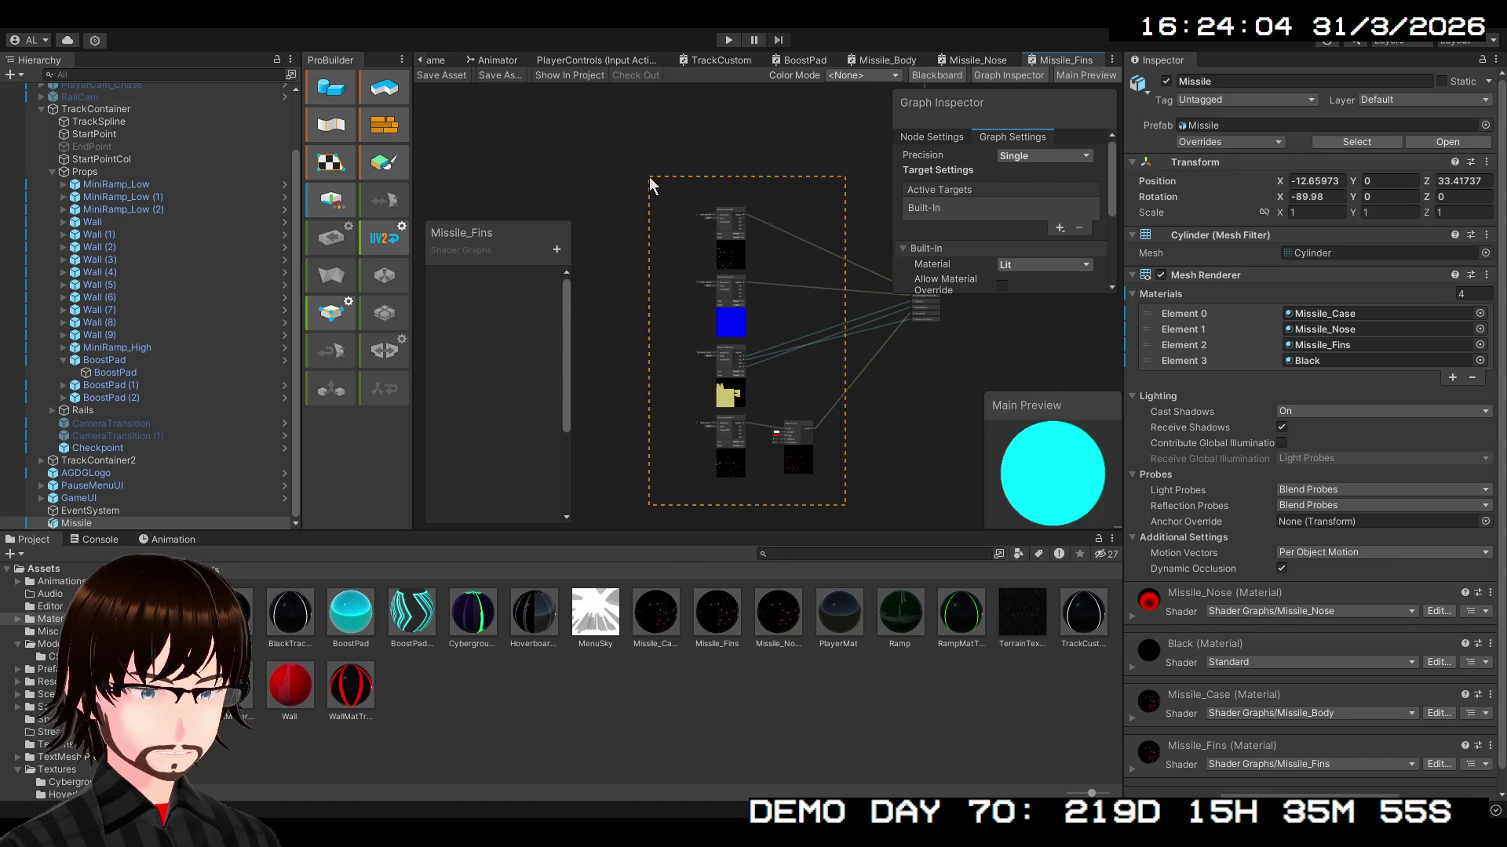
# - Delete the old Missile_Fins nodes and set the Fragment to Metallic 1 and Smoothness 0.3
pyautogui.moveTo(648, 177); pyautogui.dragTo(648, 167)
pyautogui.press('Delete')
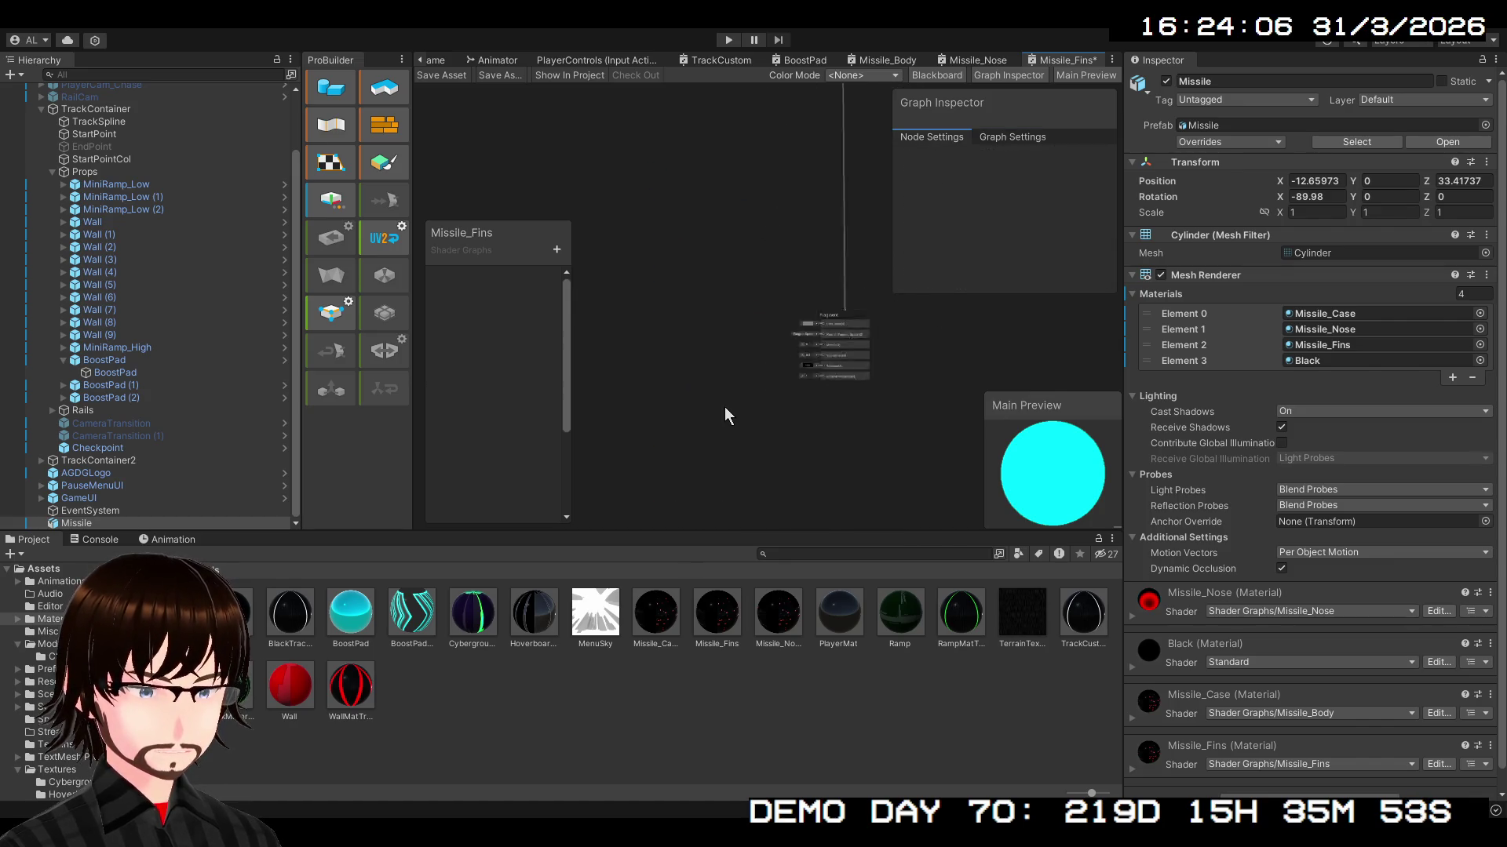
pyautogui.scroll(5, 816, 403)
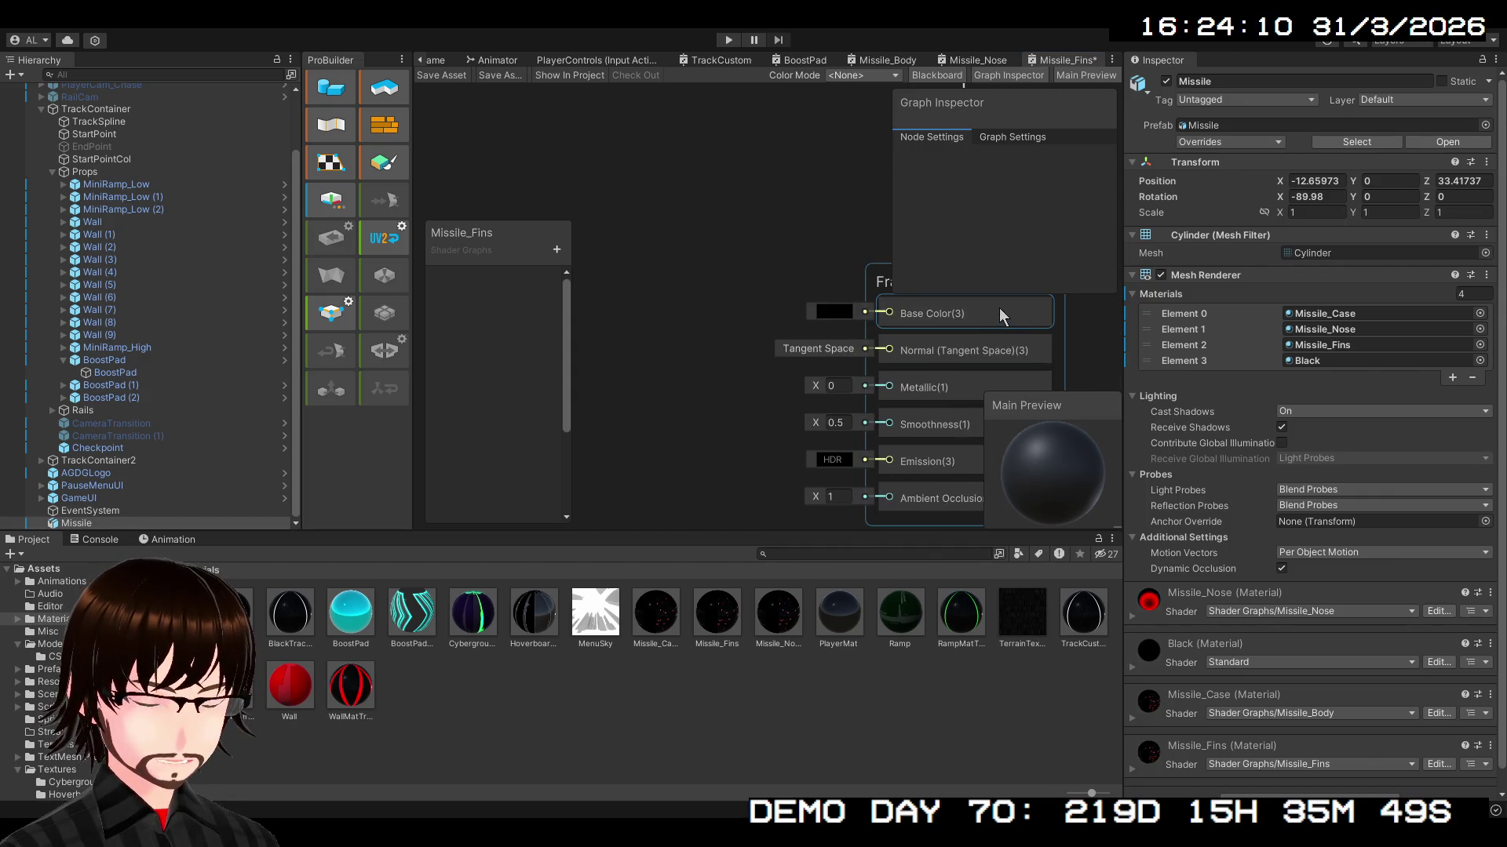
pyautogui.moveTo(820, 387); pyautogui.dragTo(816, 388)
pyautogui.click(845, 386)
pyautogui.write('1')
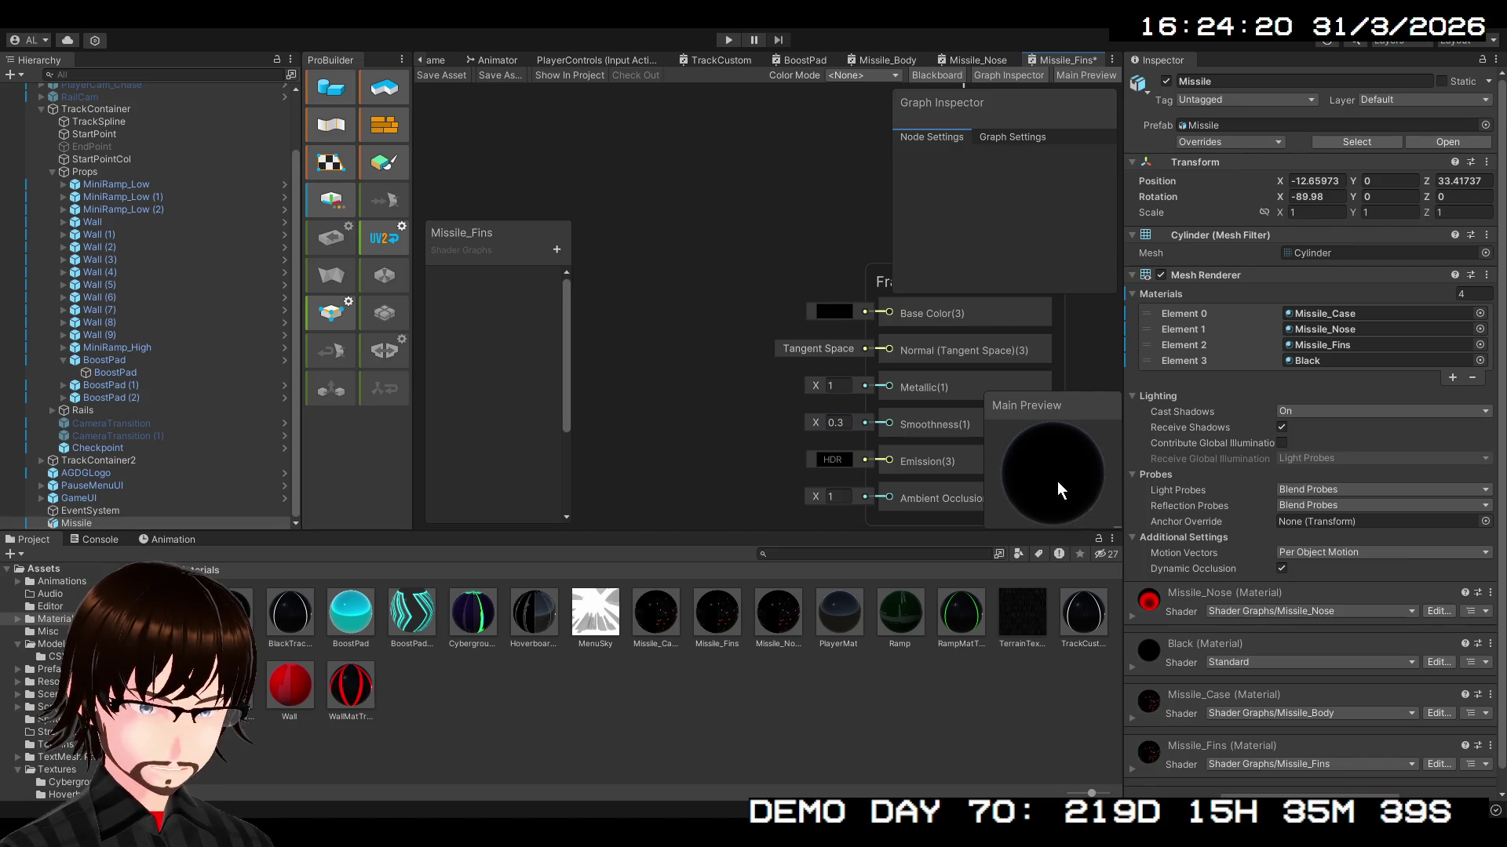
pyautogui.scroll(-4, 829, 366)
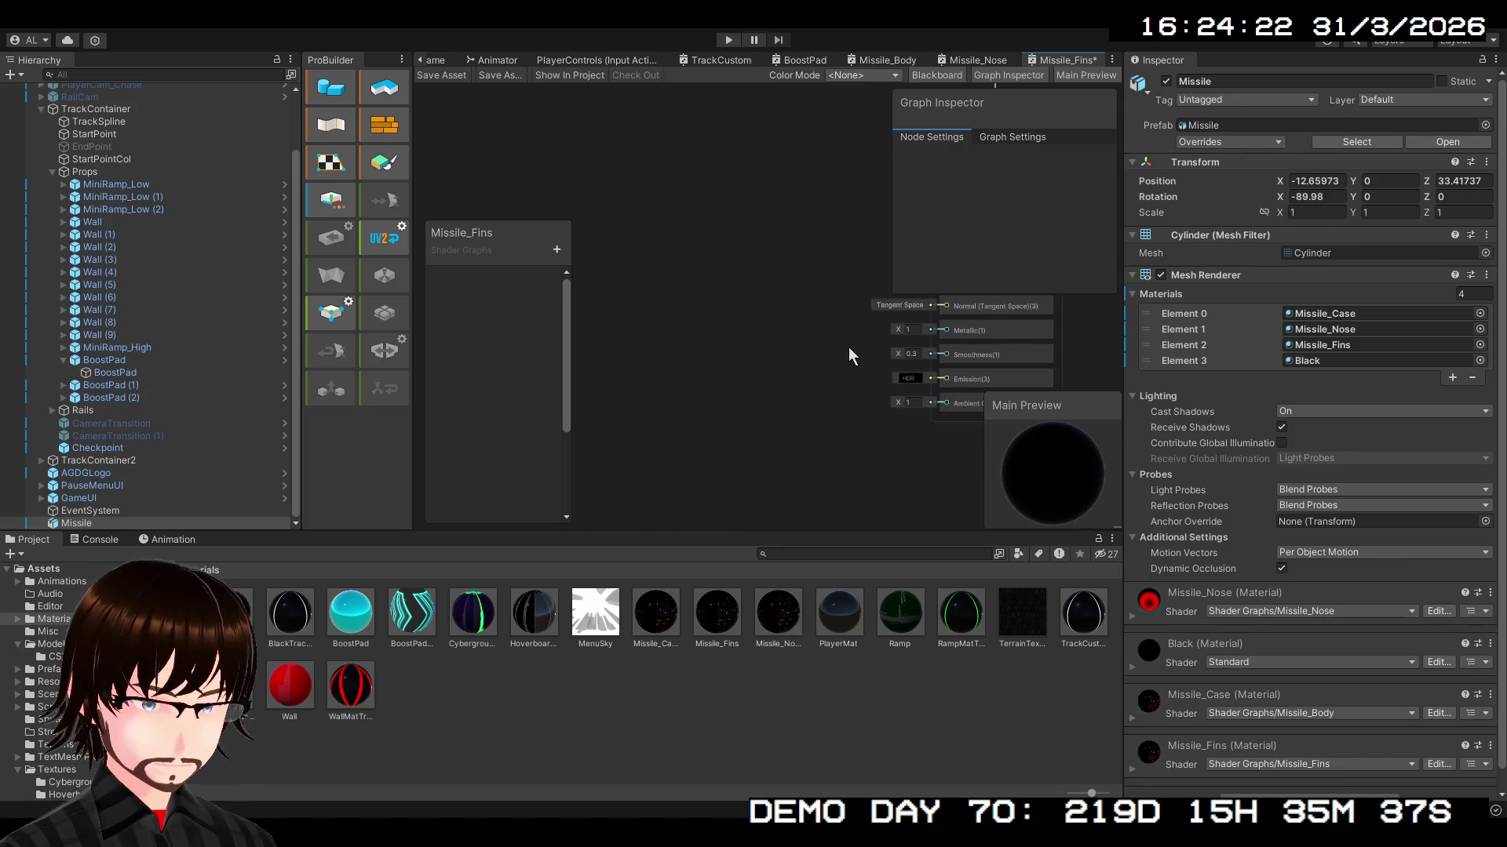
pyautogui.moveTo(830, 355); pyautogui.dragTo(784, 372)
pyautogui.click(871, 61)
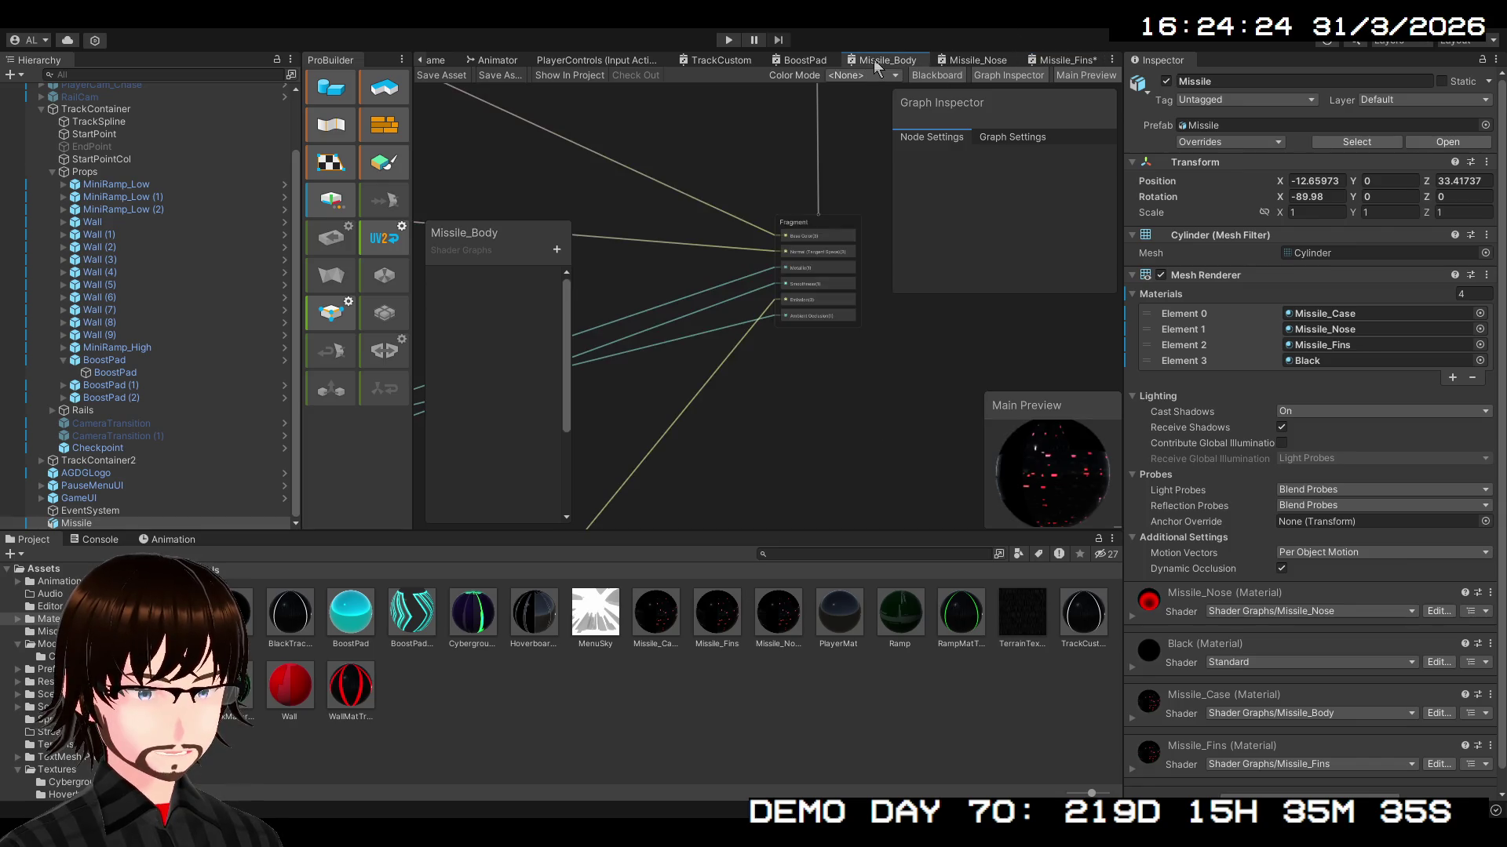
# - Copy the pulsing glow nodes from Missile_Nose and paste them into the Missile_Fins graph
pyautogui.click(963, 61)
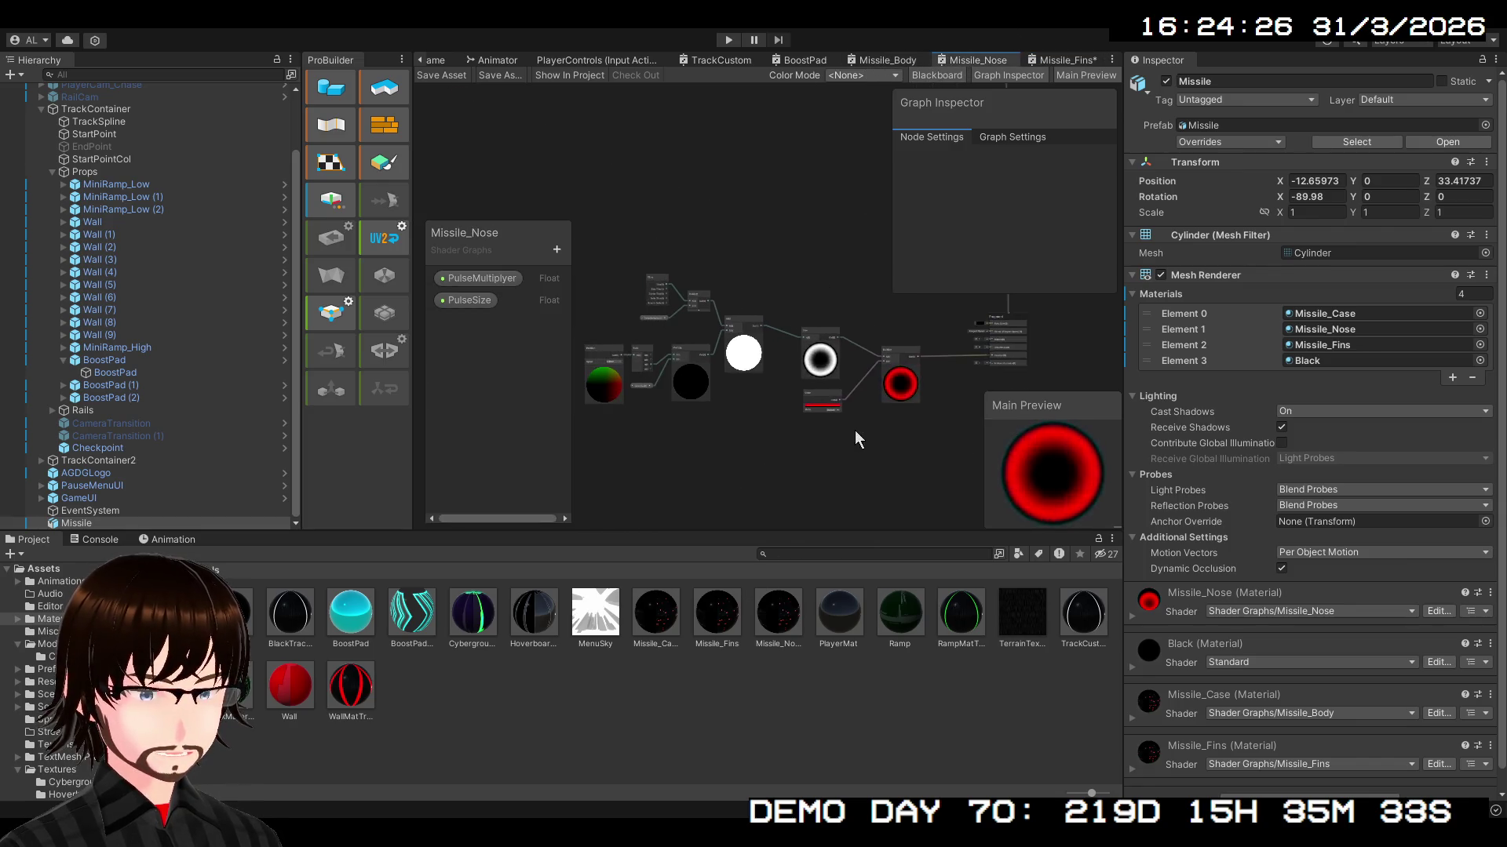
pyautogui.moveTo(935, 455); pyautogui.dragTo(587, 256)
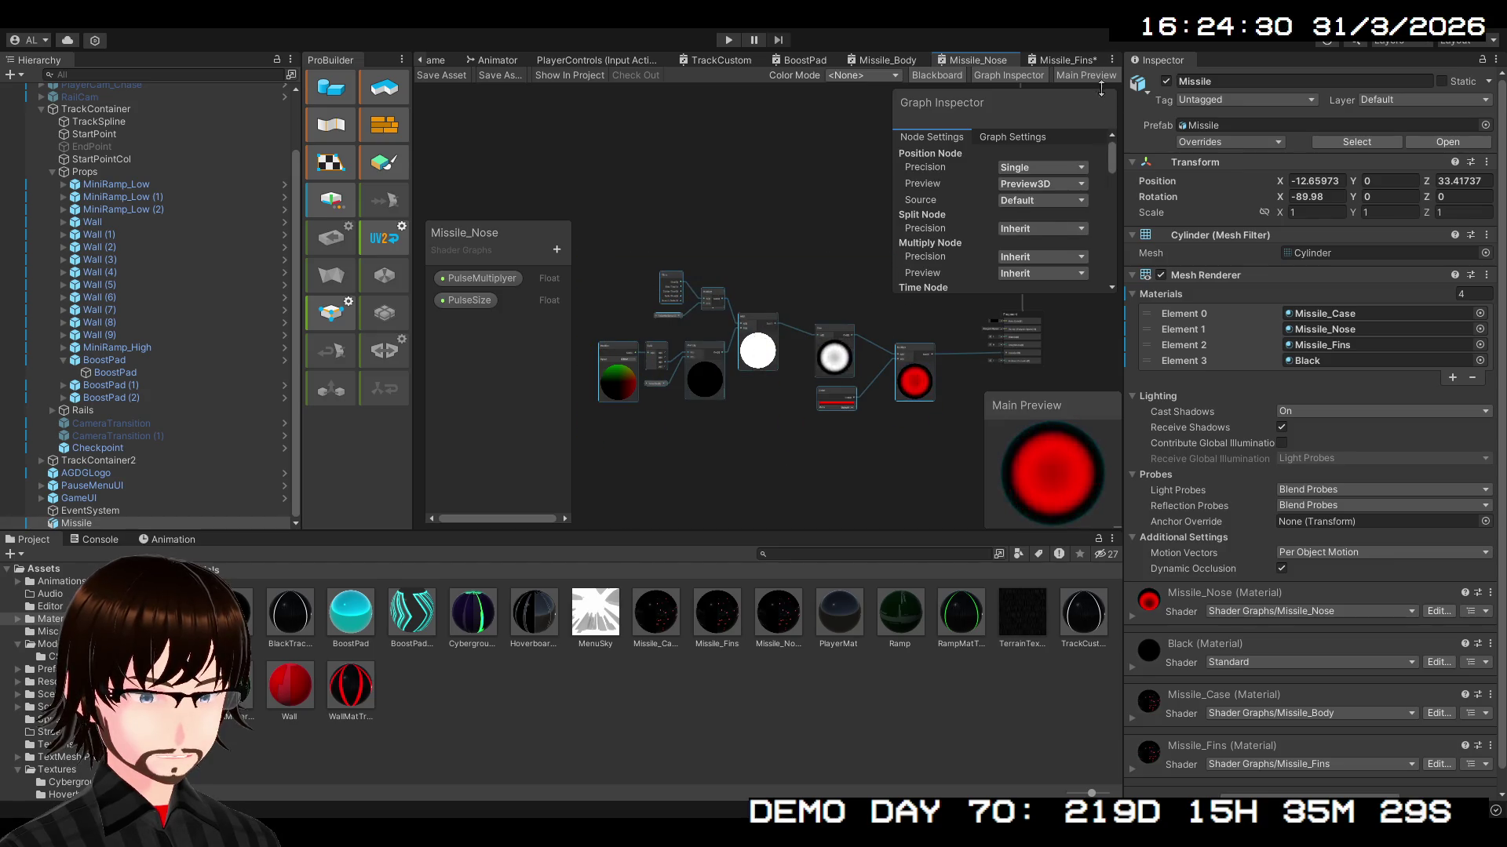
pyautogui.click(1080, 61)
pyautogui.hotkey('ctrl', 'v')
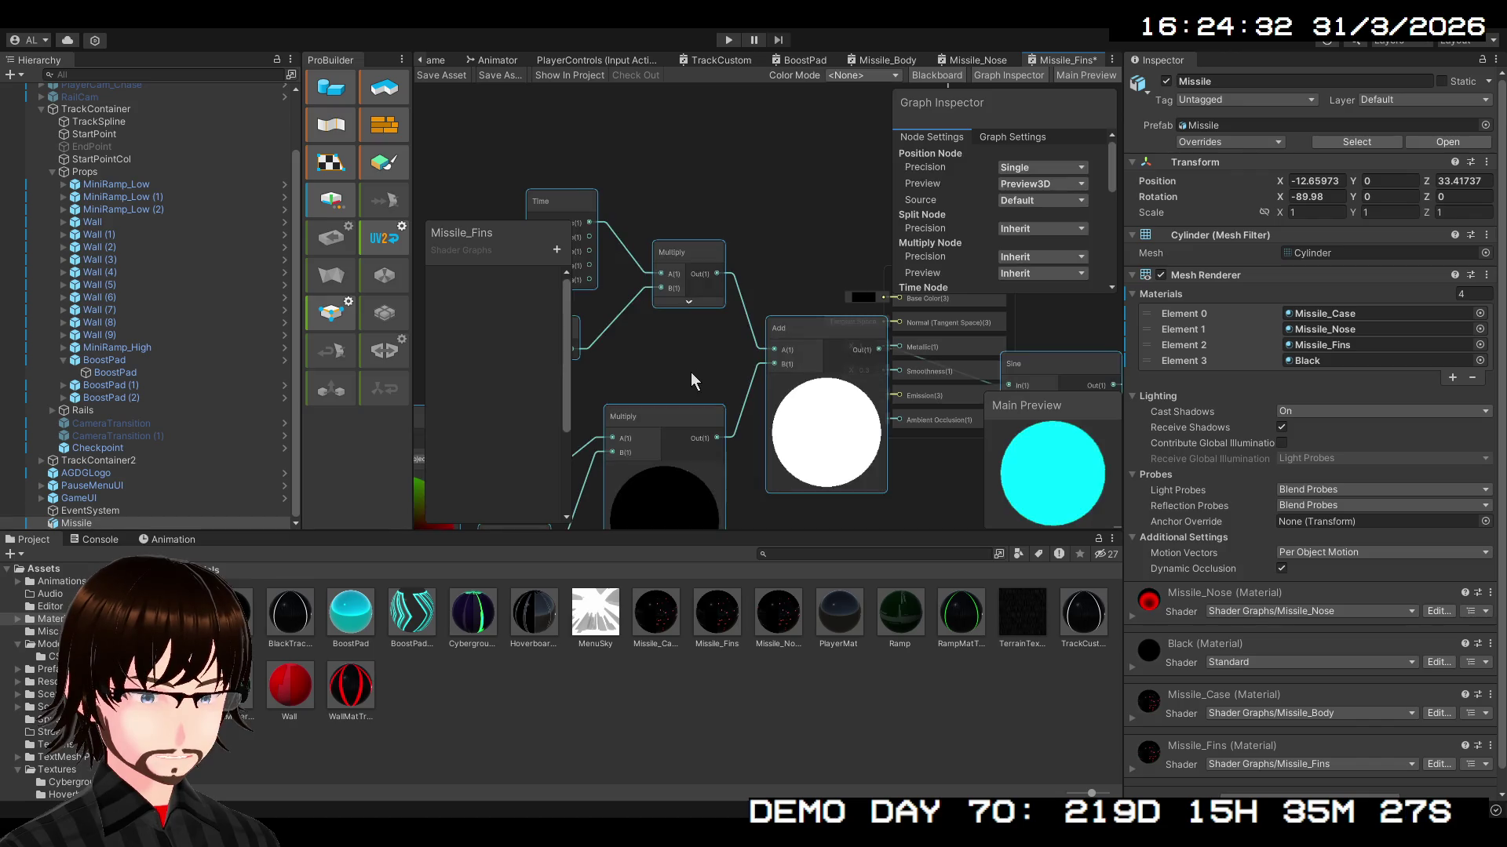
pyautogui.scroll(-3, 840, 293)
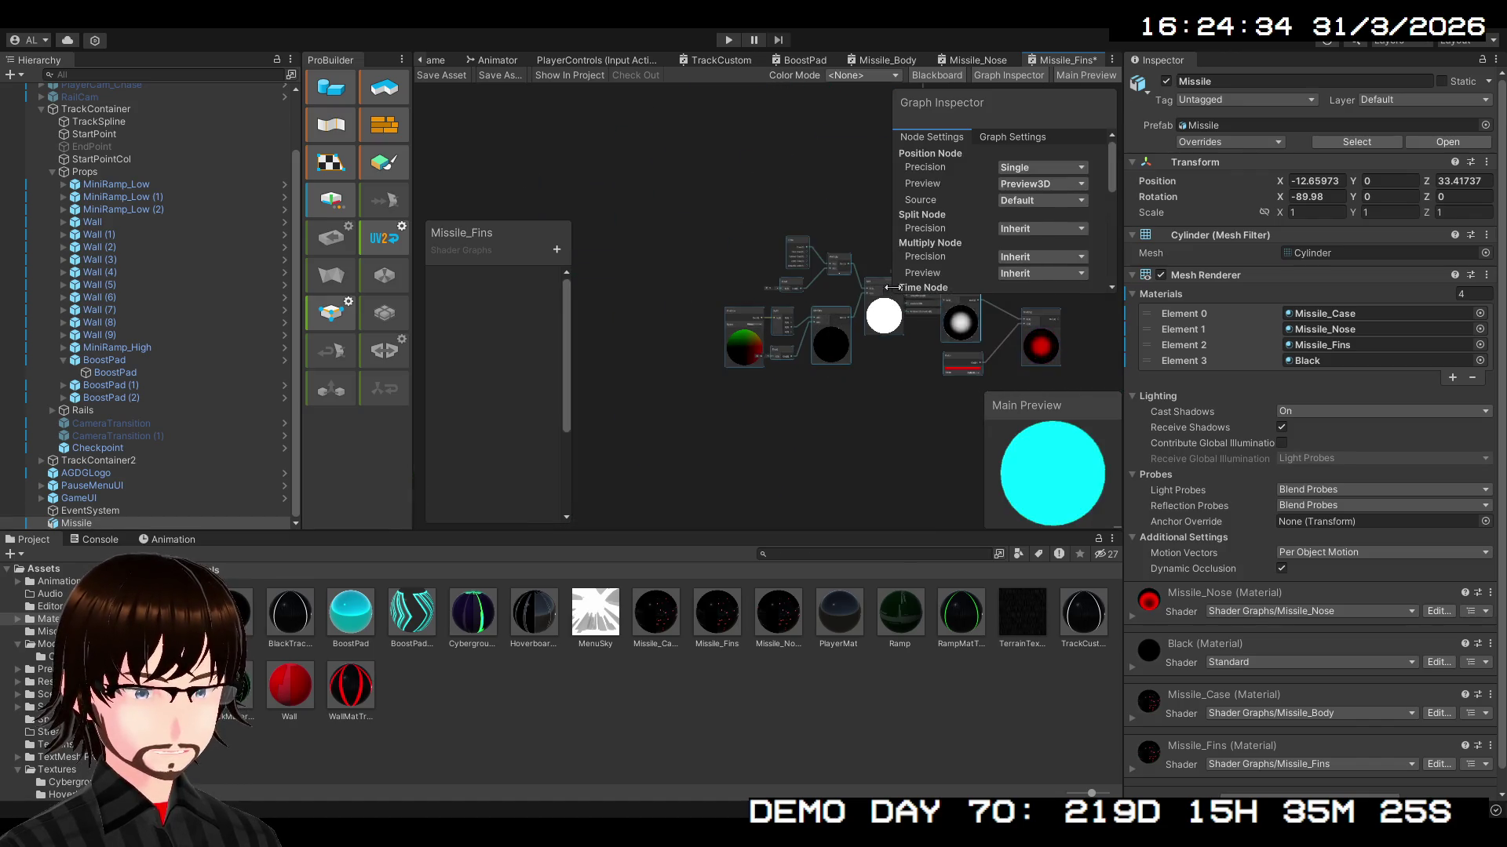
pyautogui.moveTo(878, 281); pyautogui.dragTo(643, 284)
pyautogui.scroll(5, 700, 370)
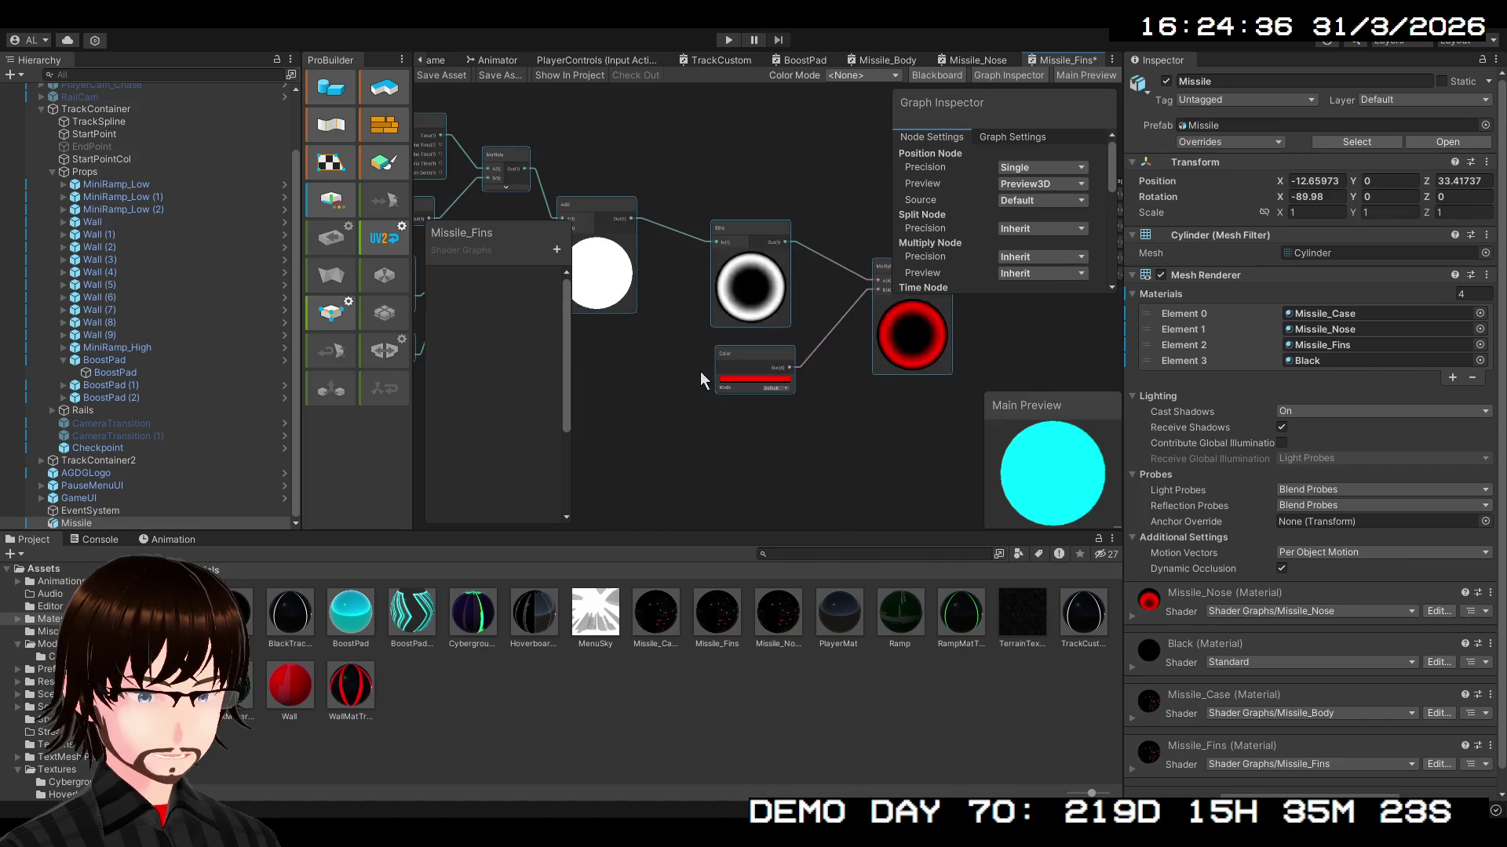
pyautogui.moveTo(821, 382)
pyautogui.mouseDown()
pyautogui.moveTo(792, 426)
pyautogui.moveTo(736, 438)
pyautogui.moveTo(943, 429)
pyautogui.moveTo(901, 454)
pyautogui.mouseUp()
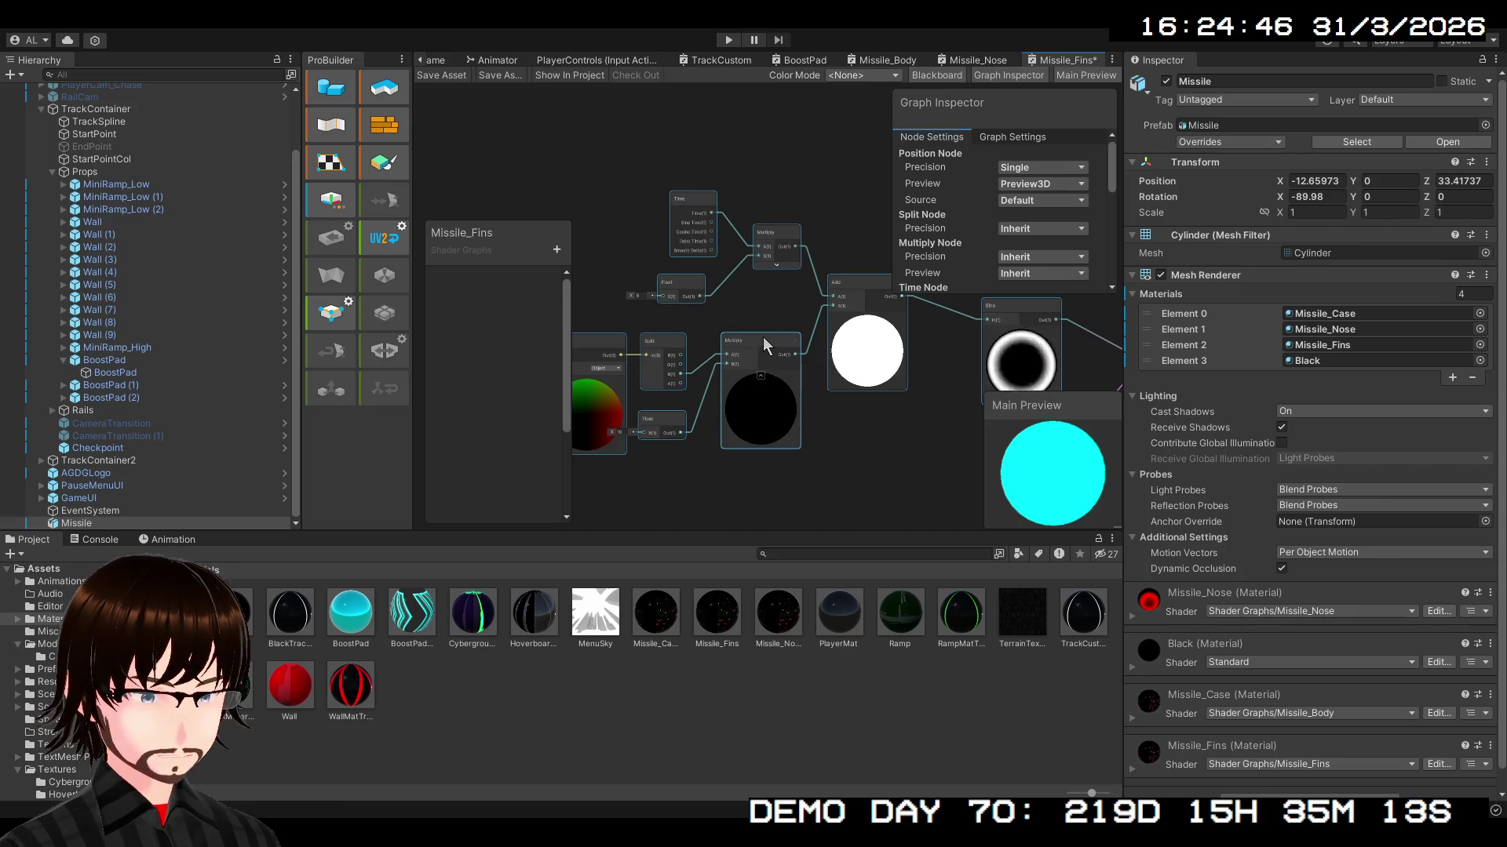
pyautogui.moveTo(830, 379); pyautogui.dragTo(761, 443)
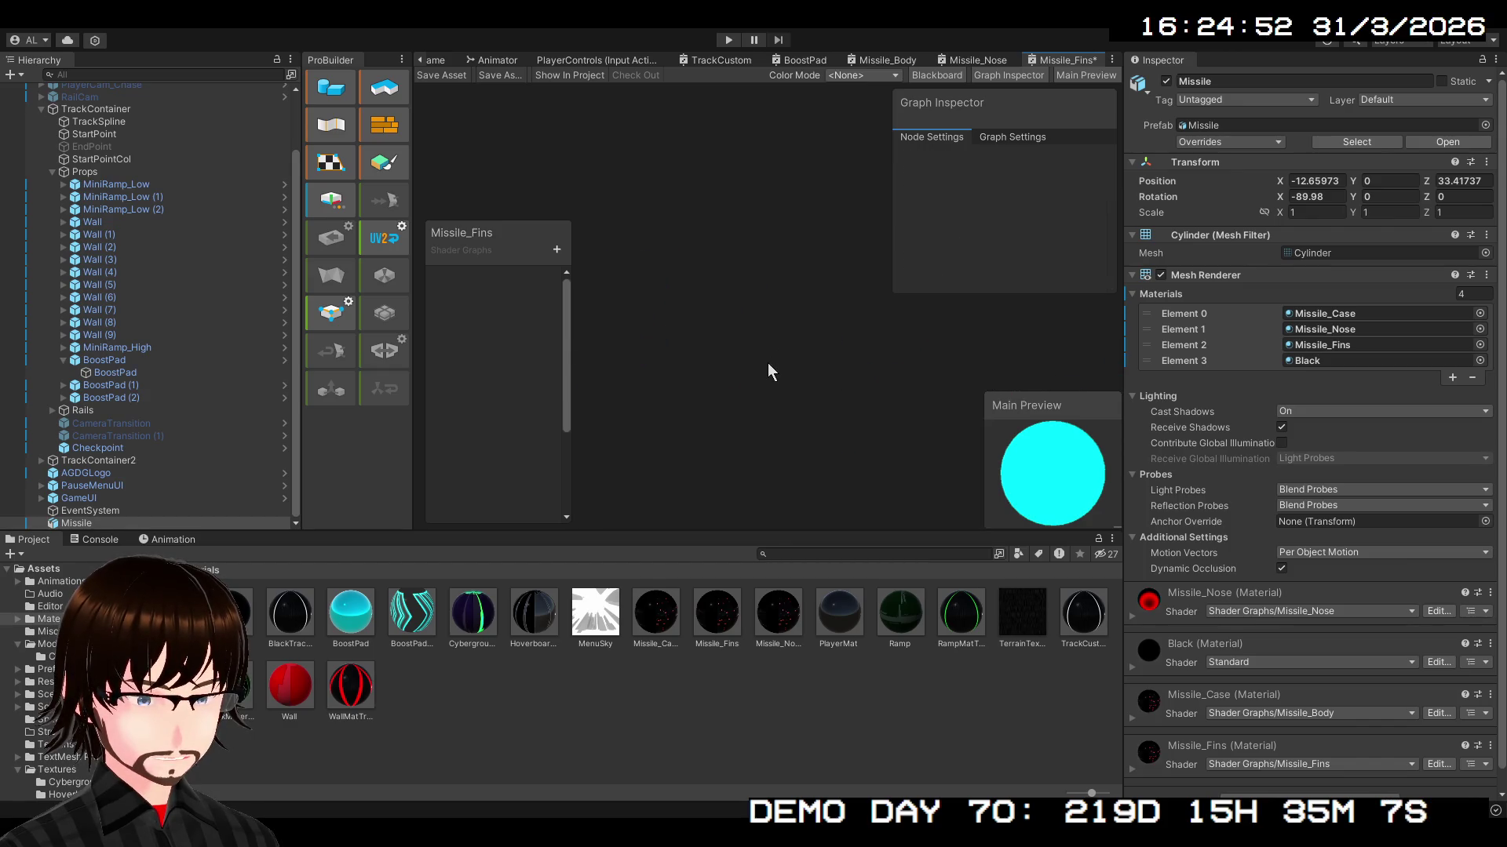
# - Connect Multiply's output into the Split node and move the Time, Multiply and Float nodes down-right
pyautogui.click(790, 341)
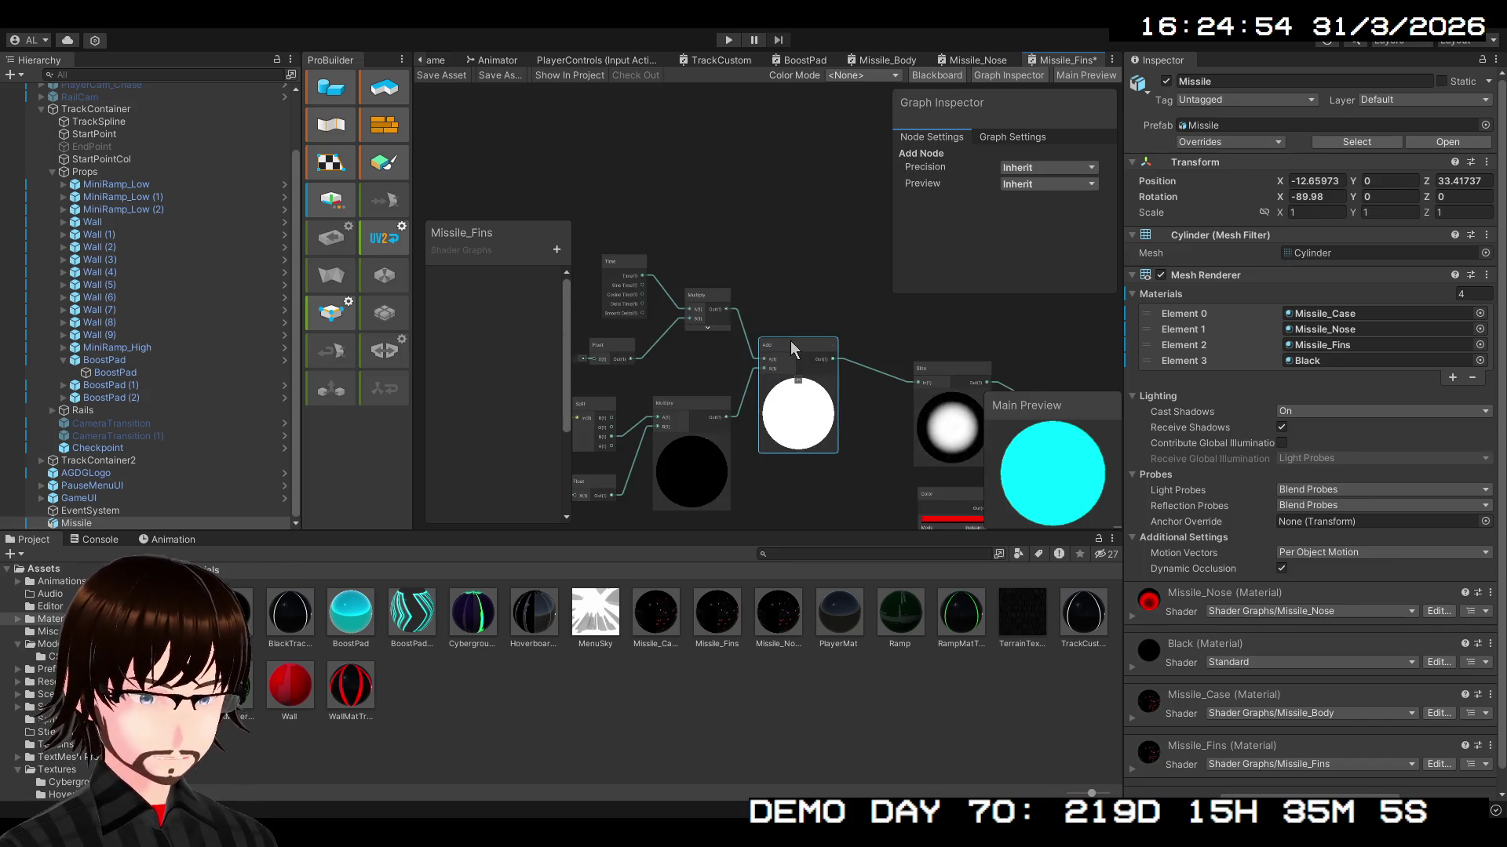
pyautogui.moveTo(722, 310); pyautogui.dragTo(920, 383)
pyautogui.click(930, 444)
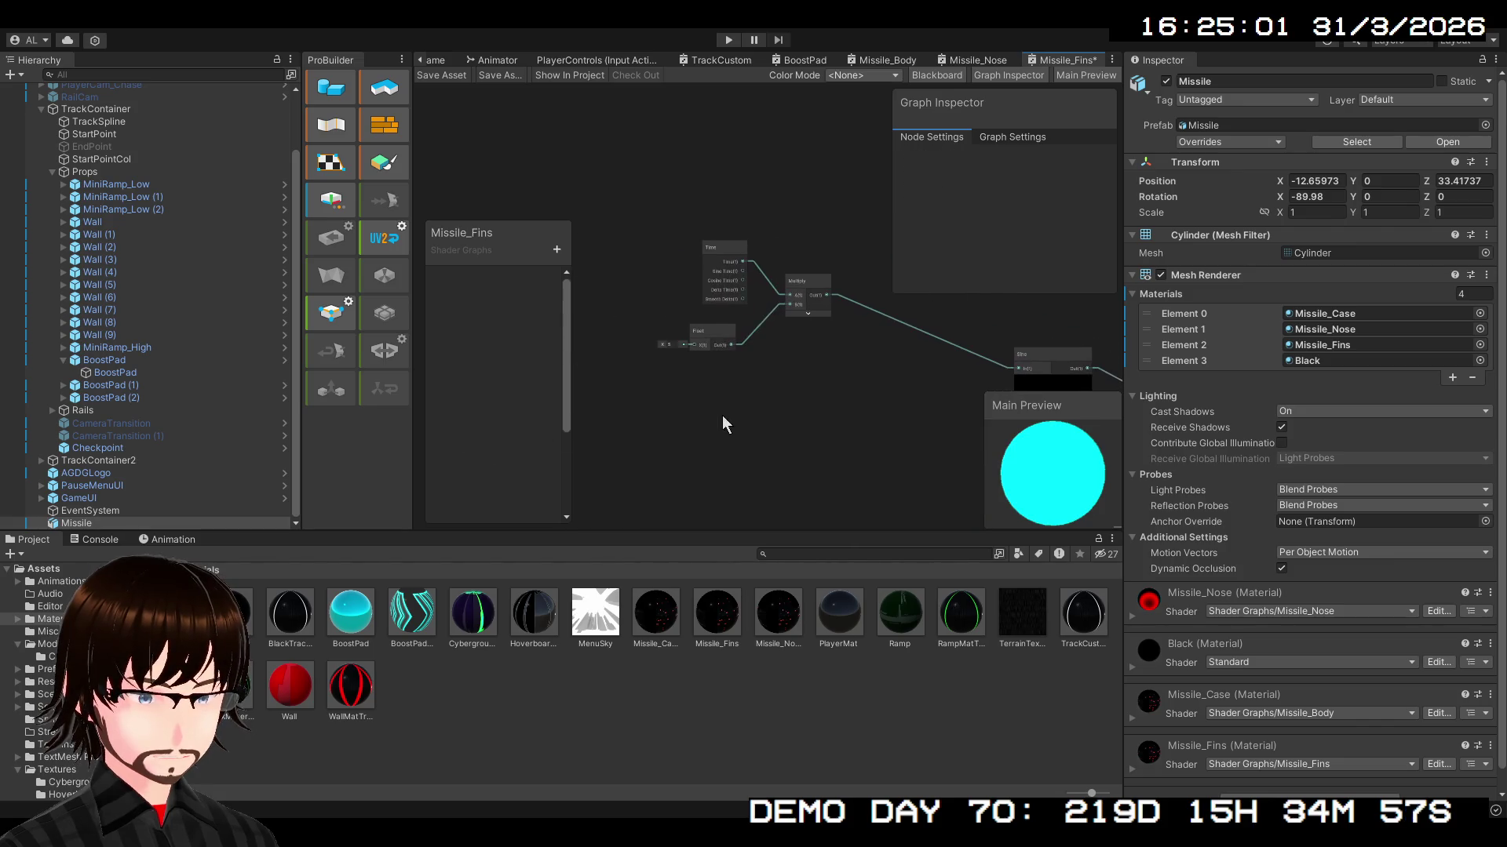
pyautogui.moveTo(821, 377); pyautogui.dragTo(821, 377)
pyautogui.moveTo(824, 291)
pyautogui.mouseDown()
pyautogui.moveTo(895, 388)
pyautogui.moveTo(938, 377)
pyautogui.moveTo(923, 380)
pyautogui.mouseUp()
pyautogui.scroll(2, 769, 278)
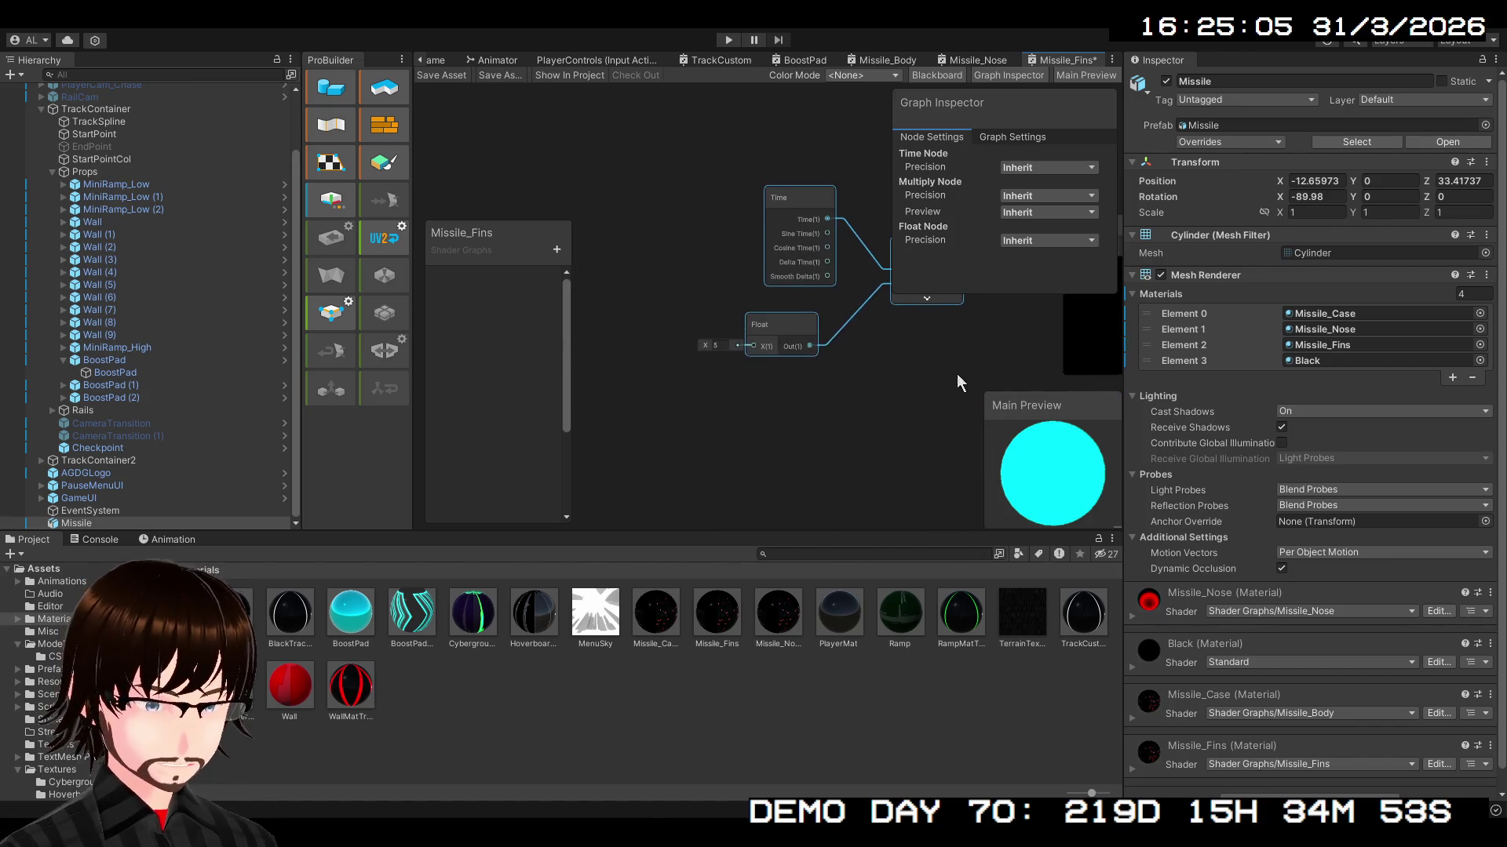
# - Add an exposed Float property named PulseMultiplyer on the Blackboard and place it in the graph
pyautogui.click(556, 249)
pyautogui.click(608, 278)
pyautogui.write('Pulse')
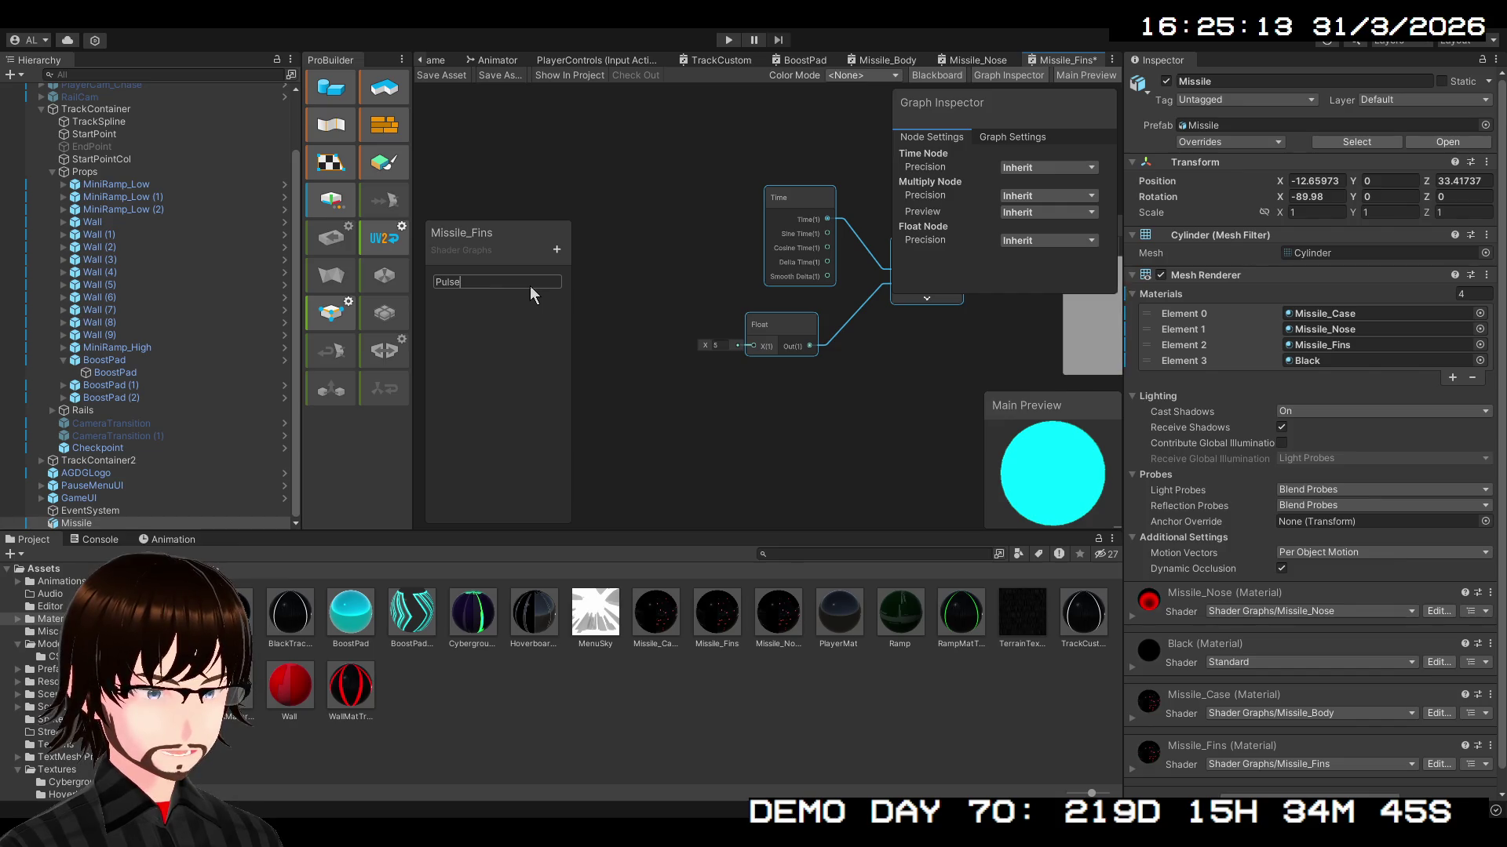
pyautogui.write('Mult')
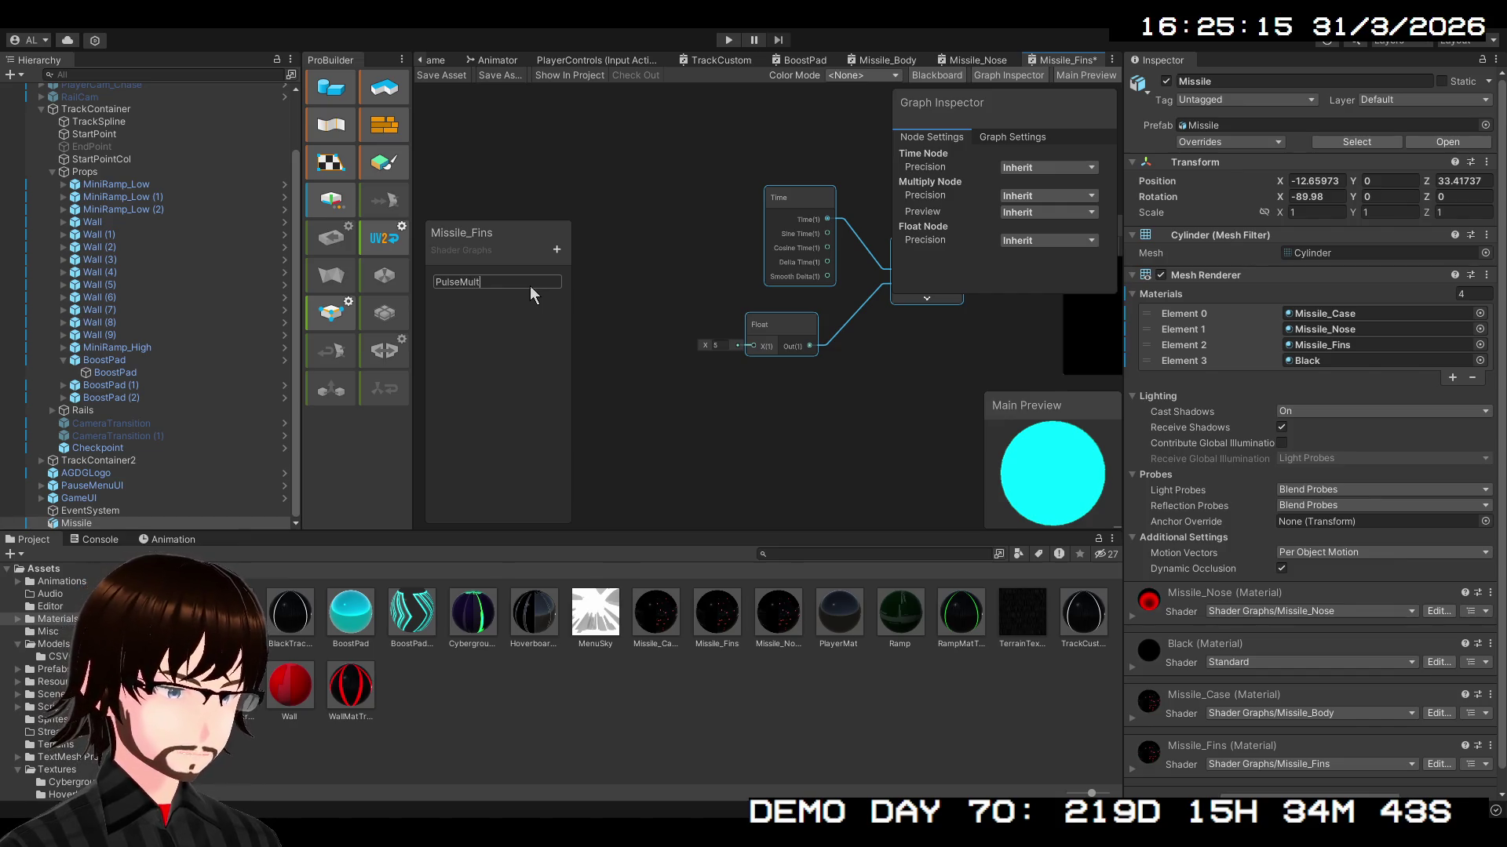
pyautogui.write('iplyer')
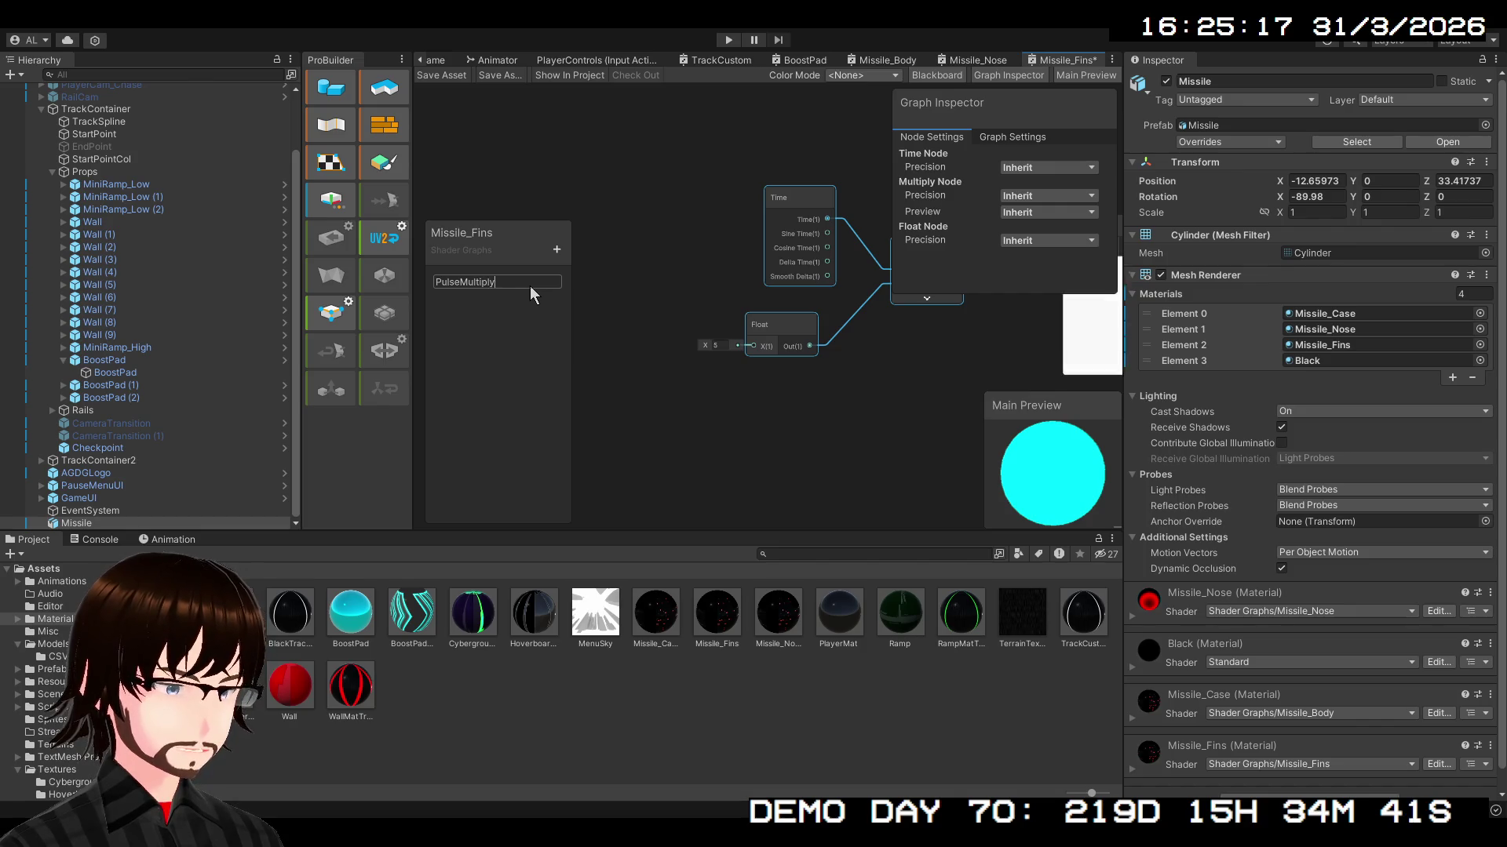
pyautogui.press('Return')
pyautogui.click(482, 279)
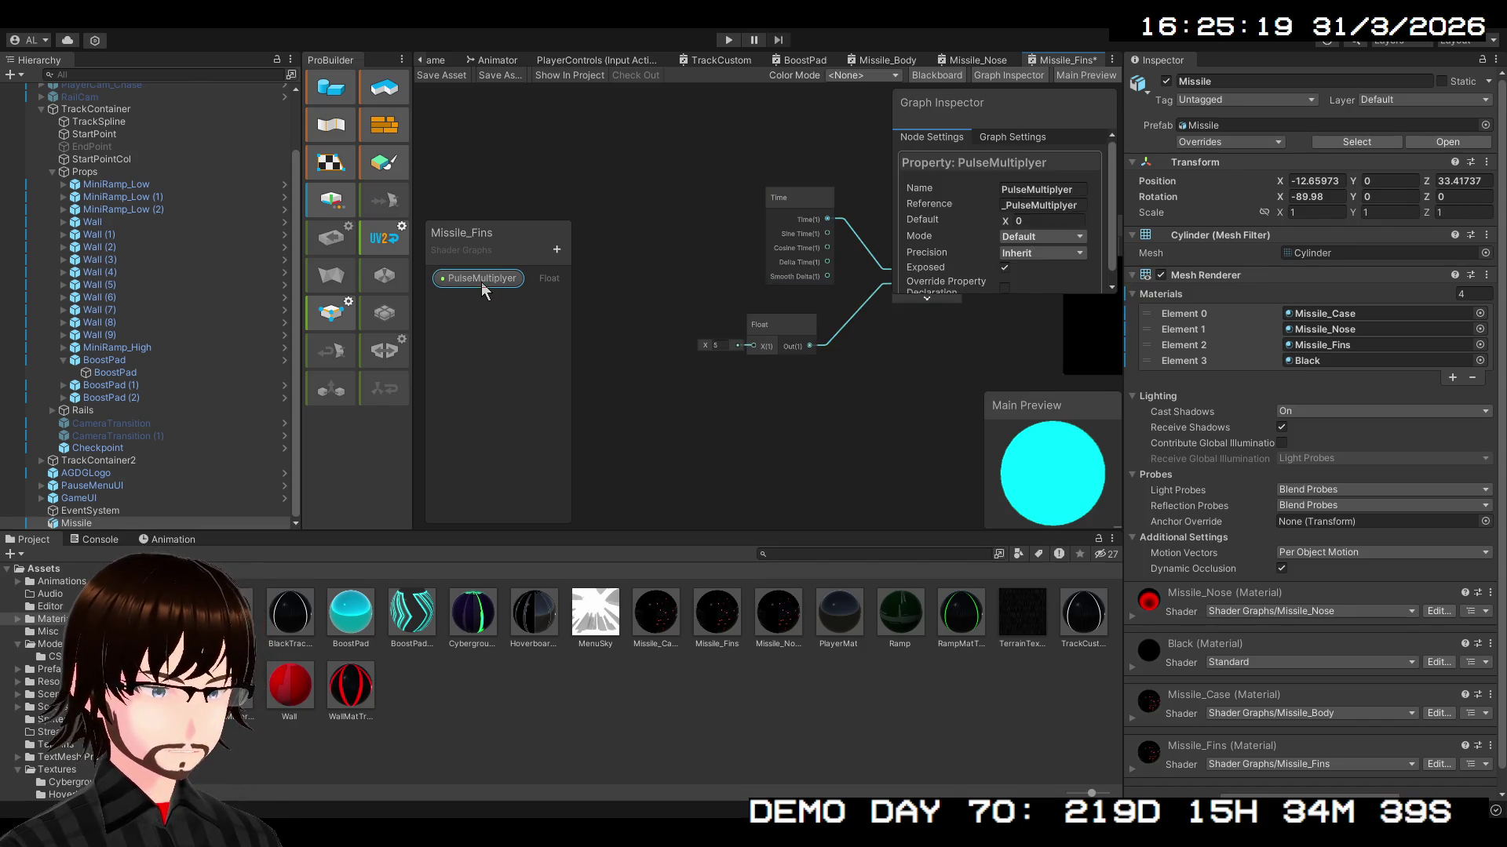
pyautogui.moveTo(736, 407)
pyautogui.mouseDown()
pyautogui.moveTo(794, 332)
pyautogui.moveTo(818, 326)
pyautogui.mouseUp()
# - Replace the constant Float node with PulseMultiplyer feeding Multiply B, defaulting to 5
pyautogui.click(794, 325)
pyautogui.press('Delete')
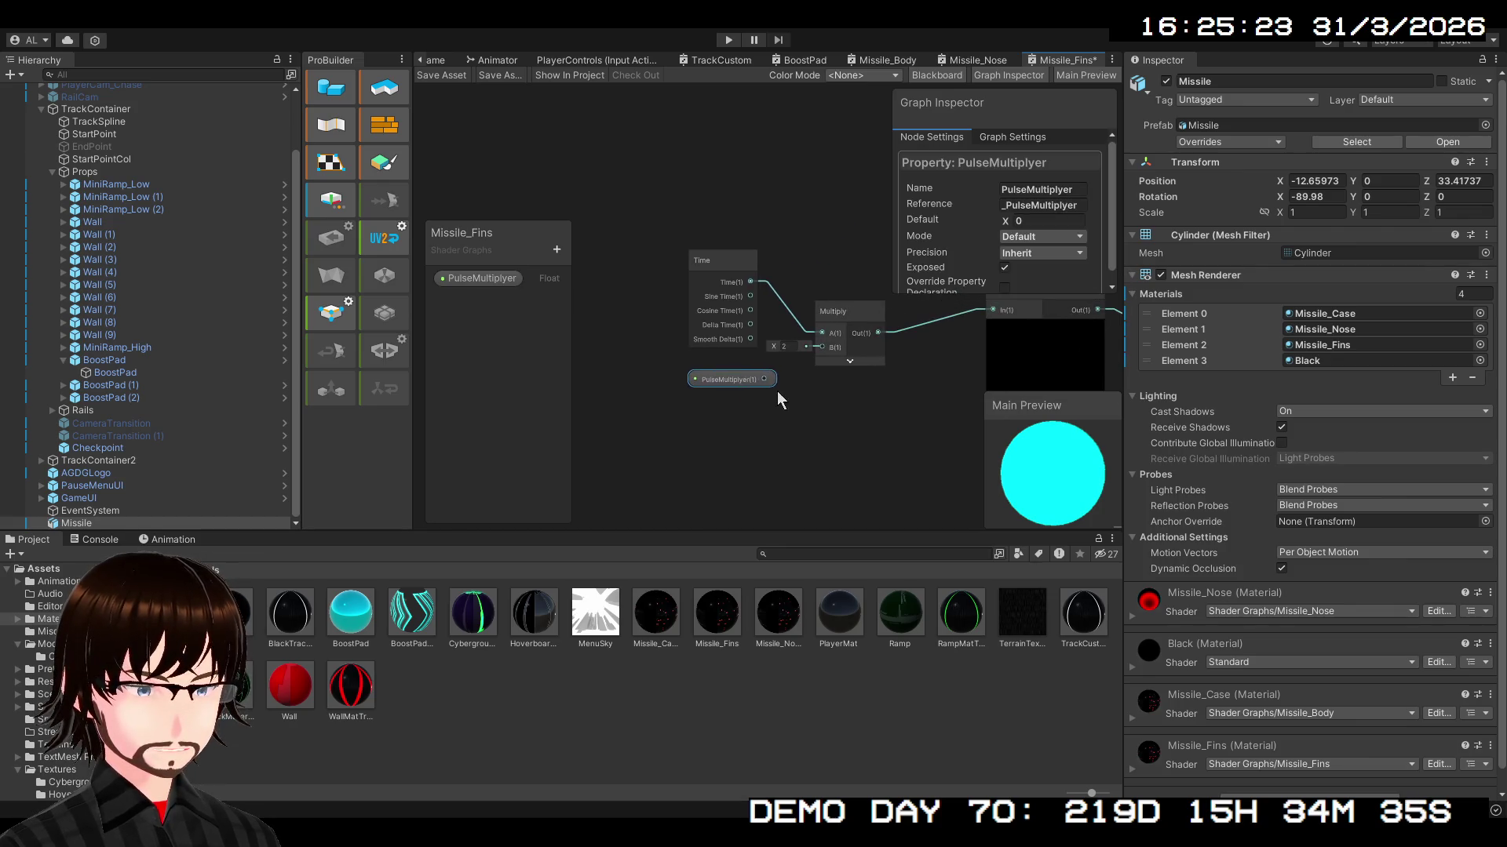
pyautogui.moveTo(769, 380); pyautogui.dragTo(824, 347)
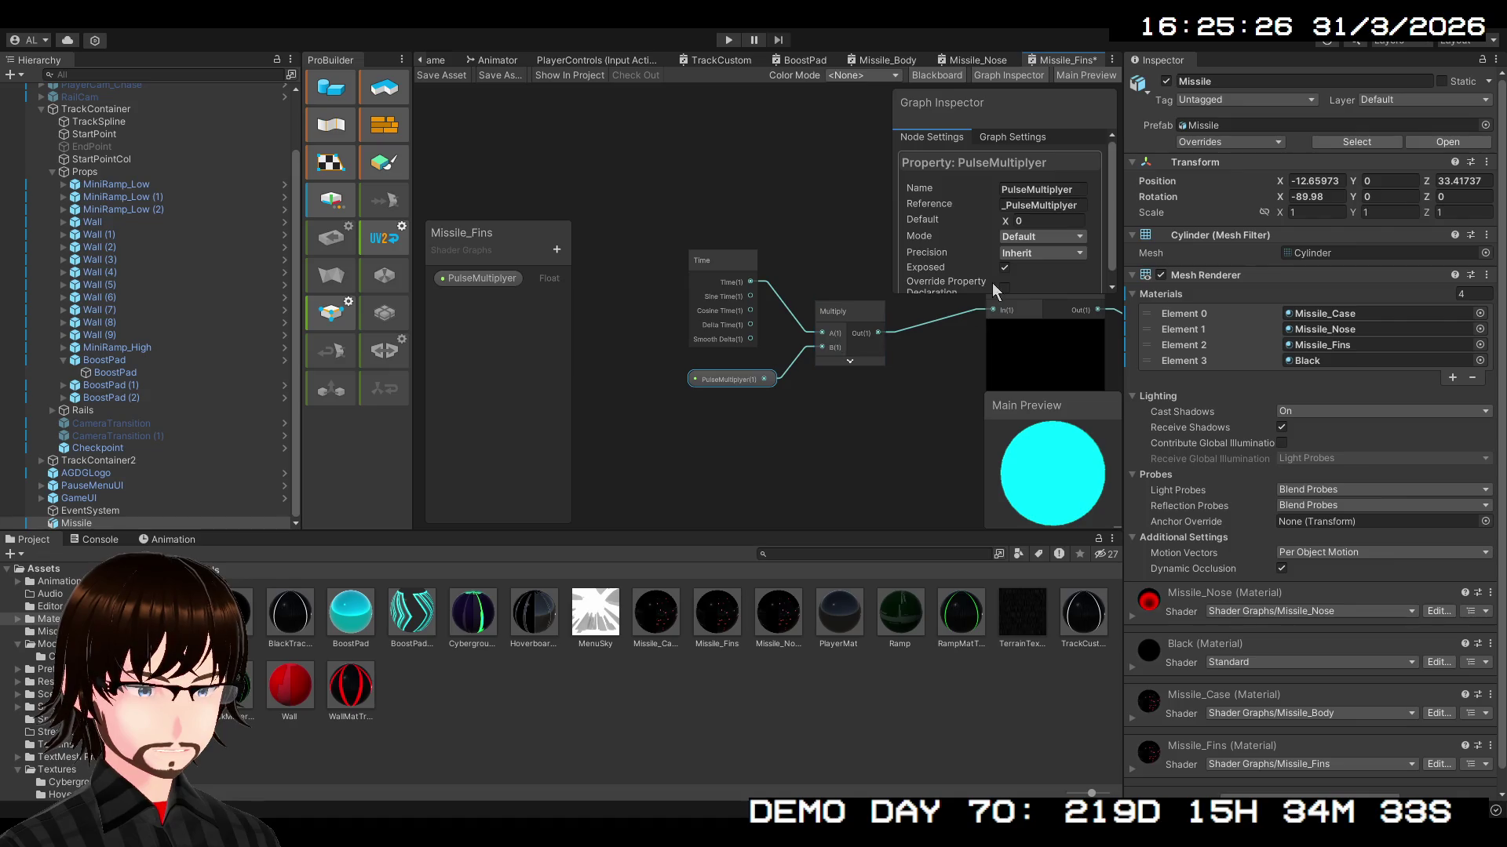
pyautogui.write('5')
pyautogui.press('Return')
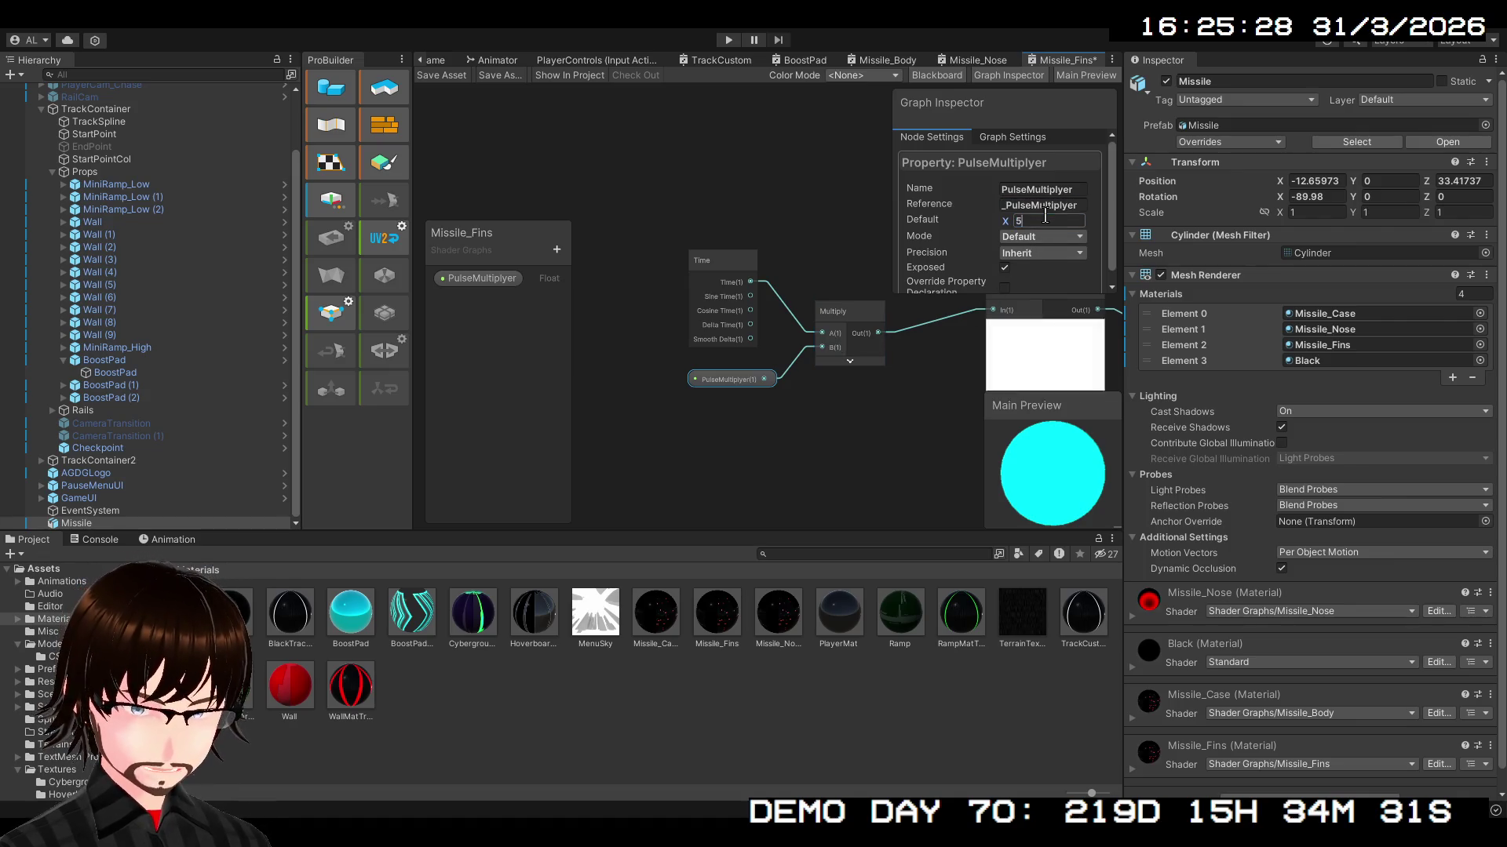
pyautogui.moveTo(926, 411); pyautogui.dragTo(601, 407)
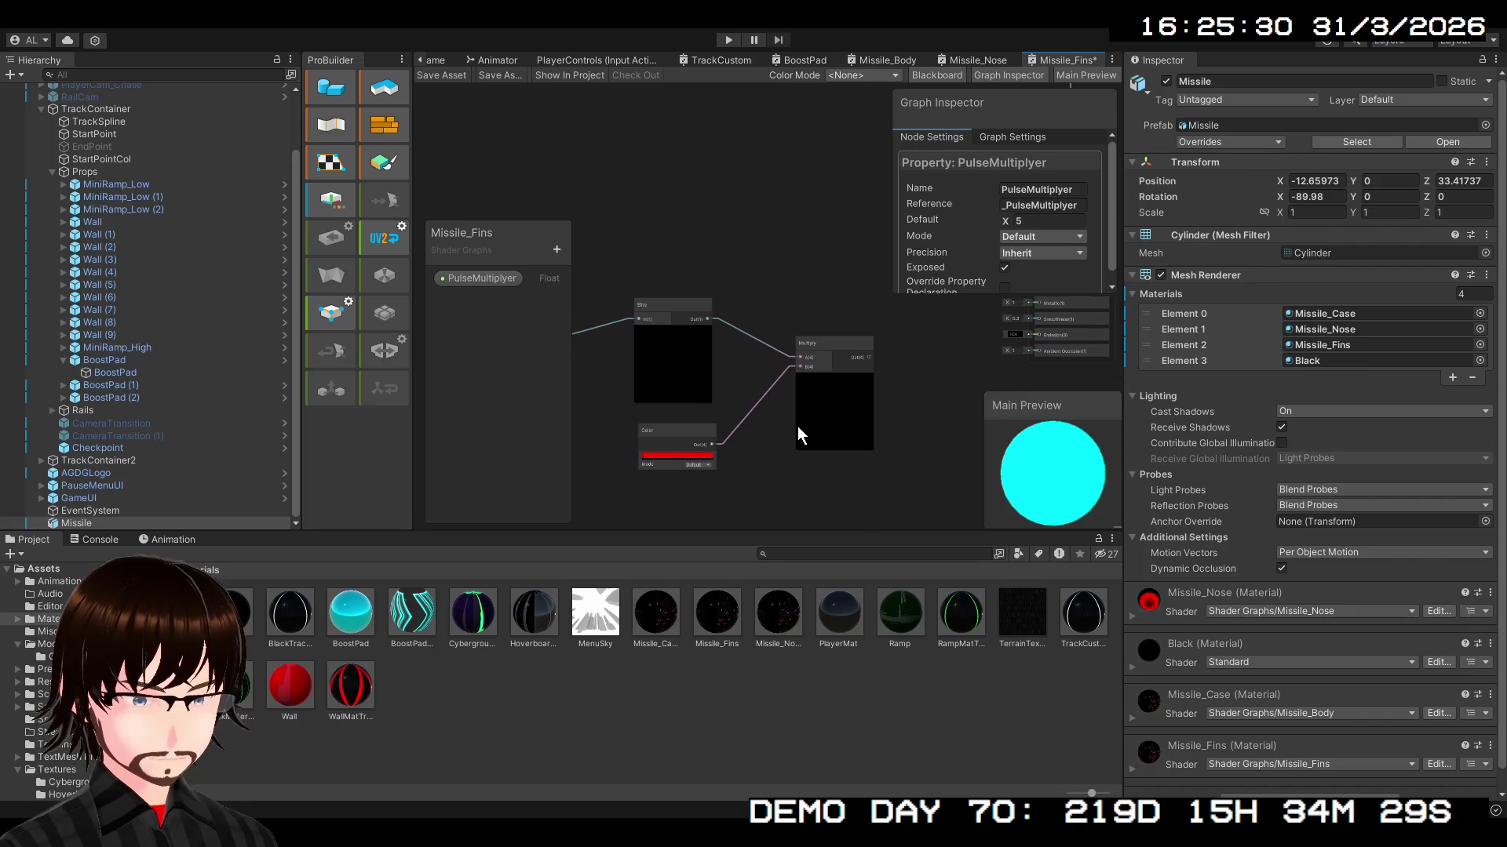
pyautogui.moveTo(893, 375)
pyautogui.mouseDown()
pyautogui.moveTo(752, 455)
pyautogui.moveTo(806, 416)
pyautogui.moveTo(883, 410)
pyautogui.mouseUp()
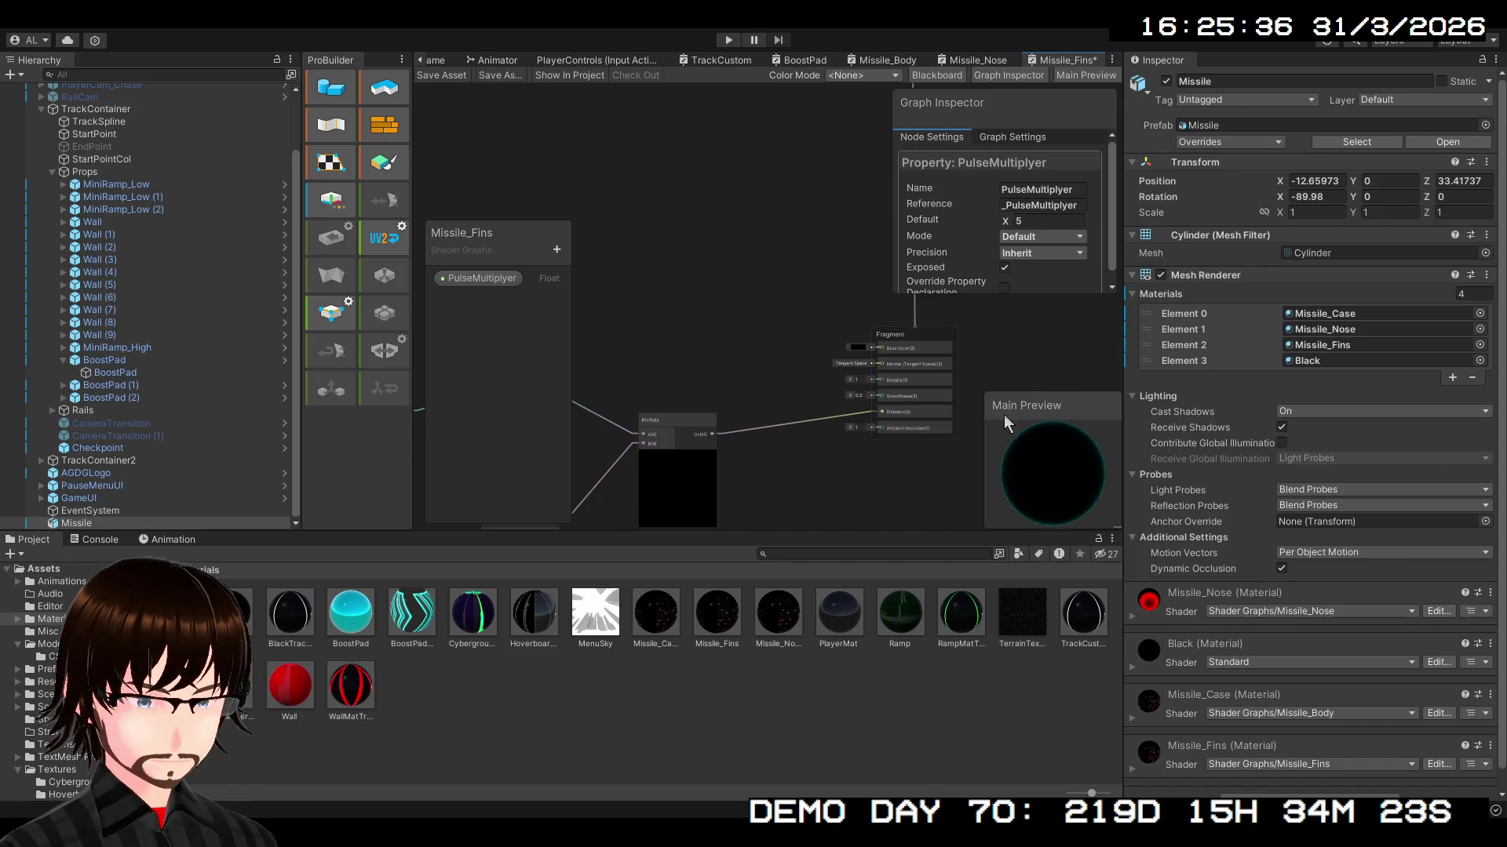
# - Save the Missile_Fins shader graph, return to the Scene view, and enter Play mode
pyautogui.click(445, 76)
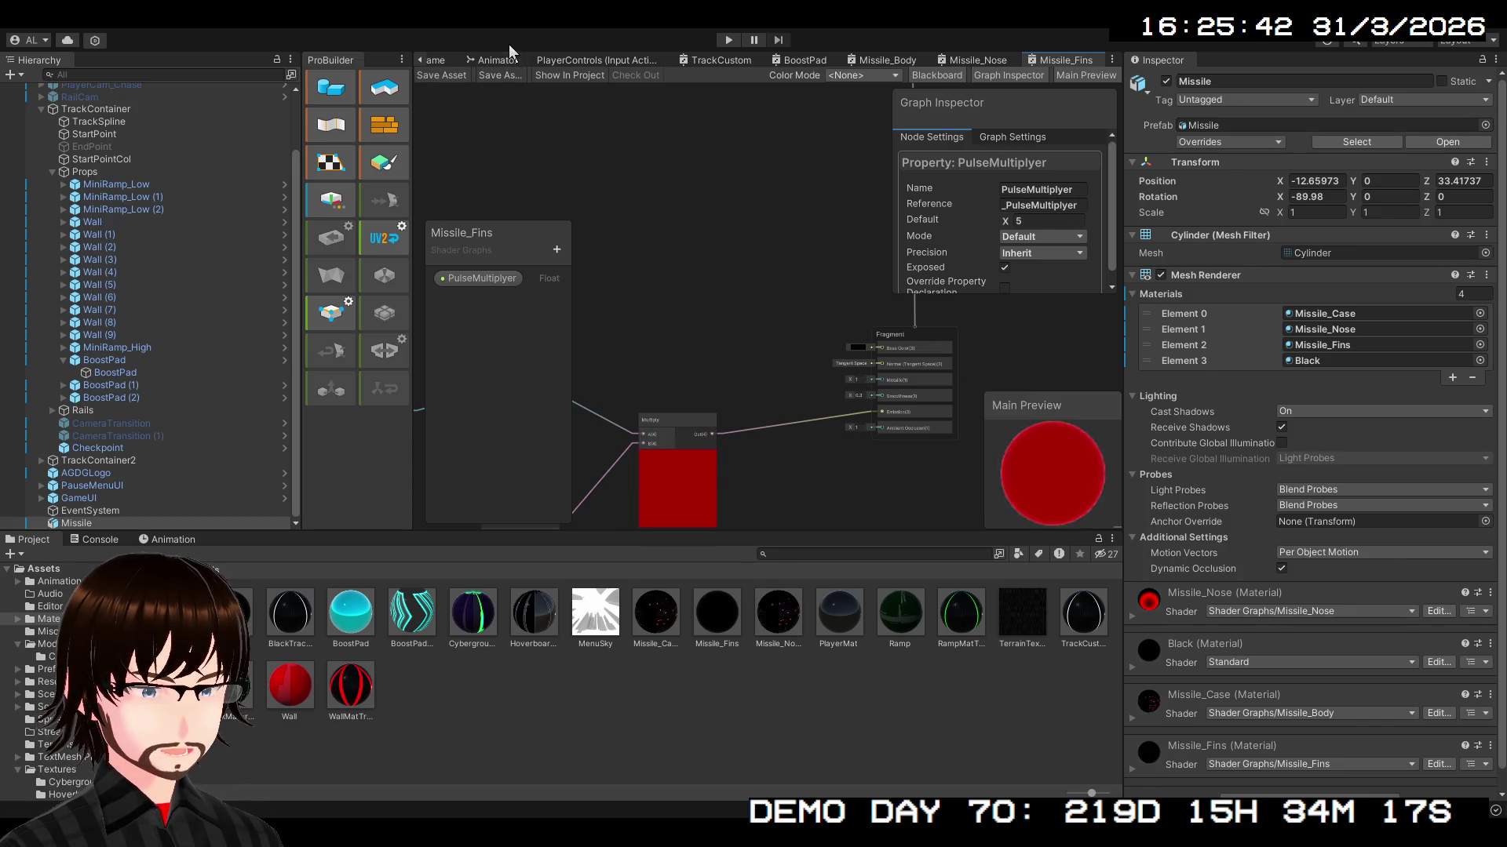
pyautogui.click(494, 61)
pyautogui.click(422, 61)
pyautogui.click(430, 64)
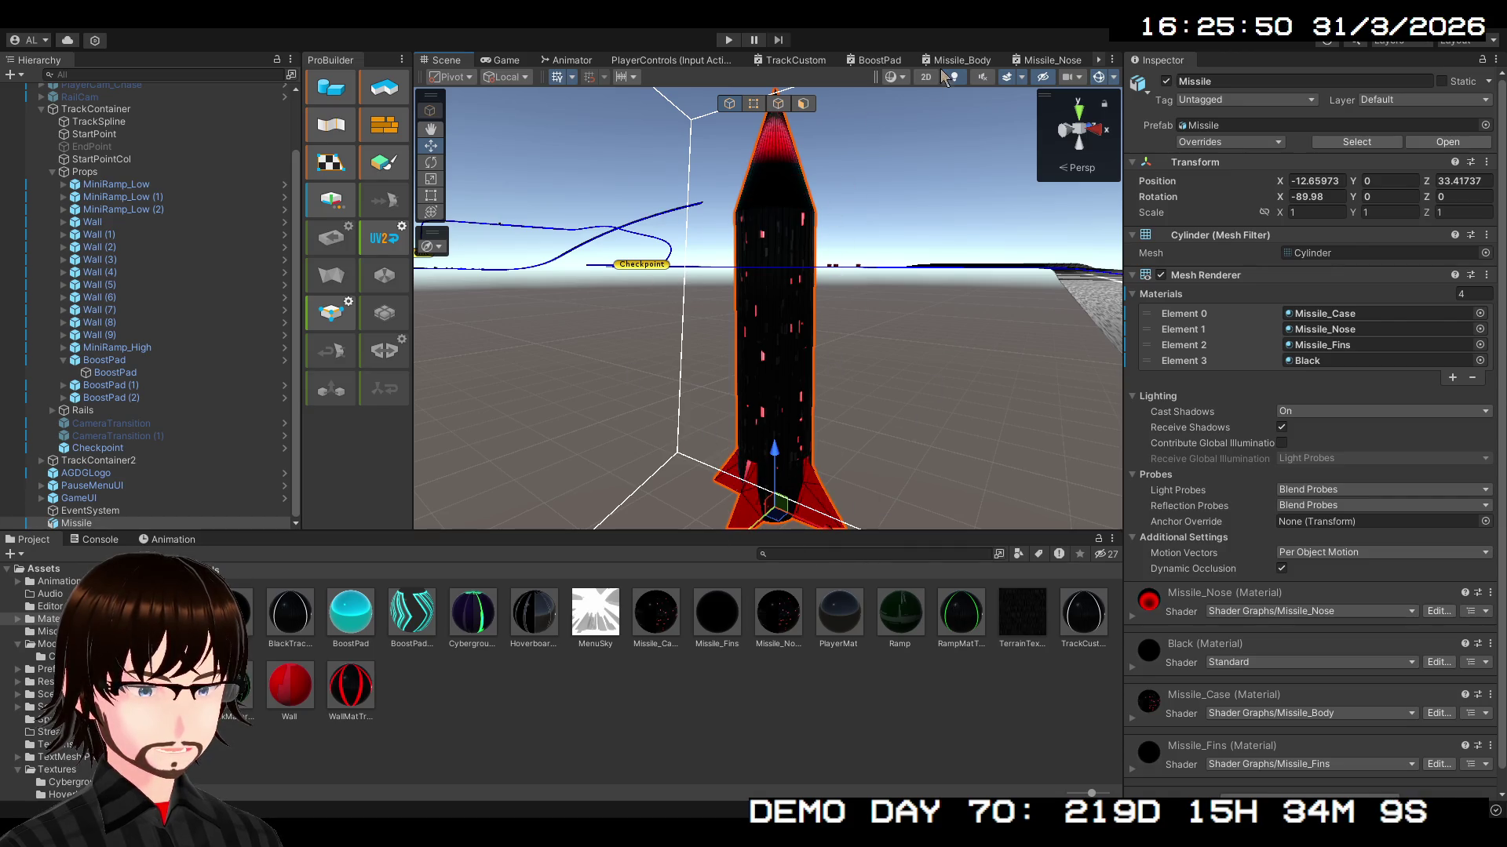
pyautogui.click(729, 40)
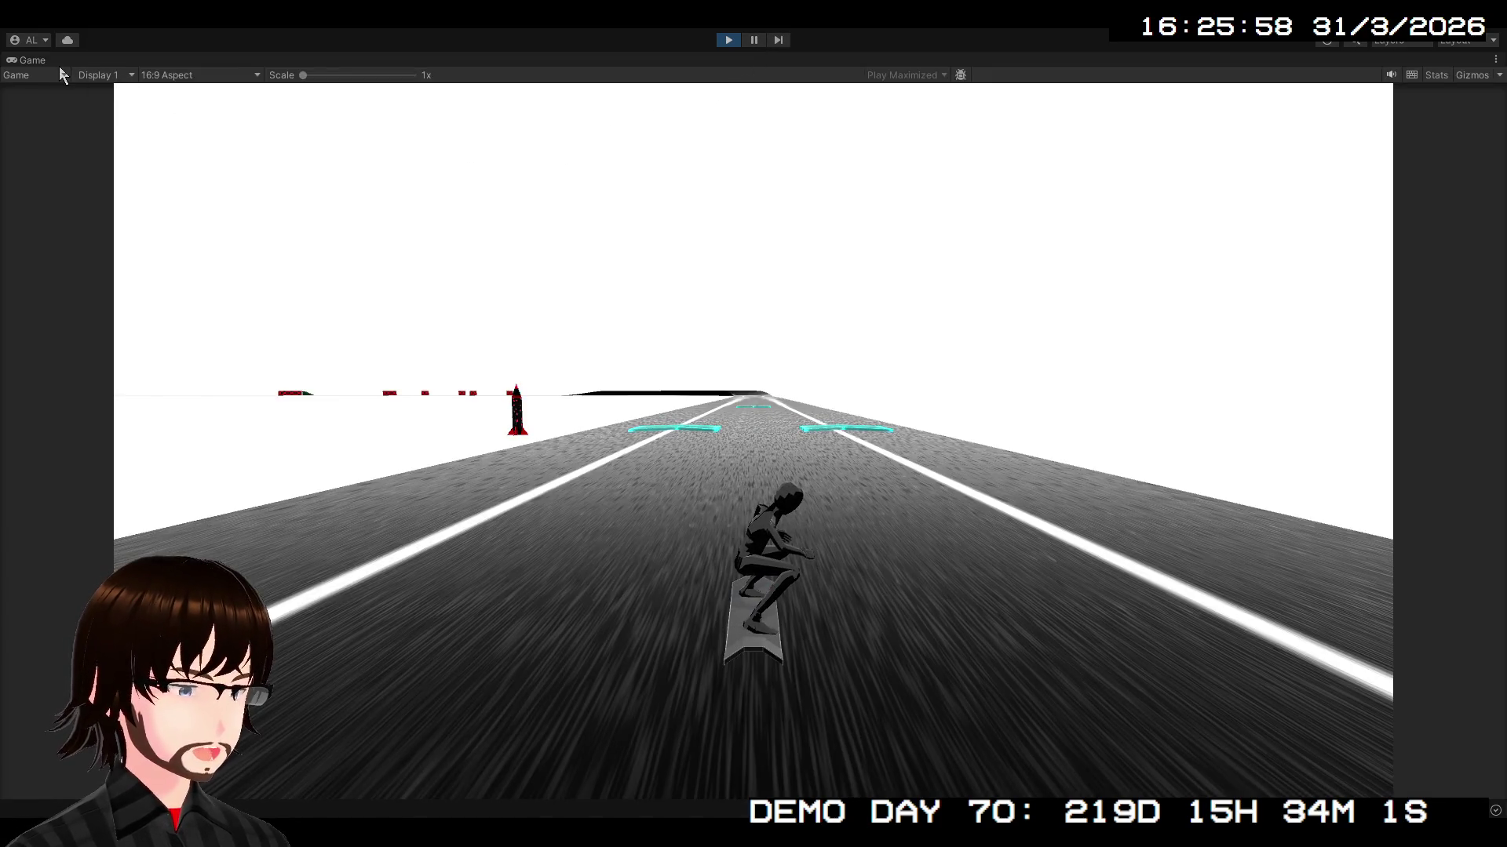
# - While playing, frame the Missile in the Scene view and orbit around its glowing fins and underside
pyautogui.doubleClick(26, 58)
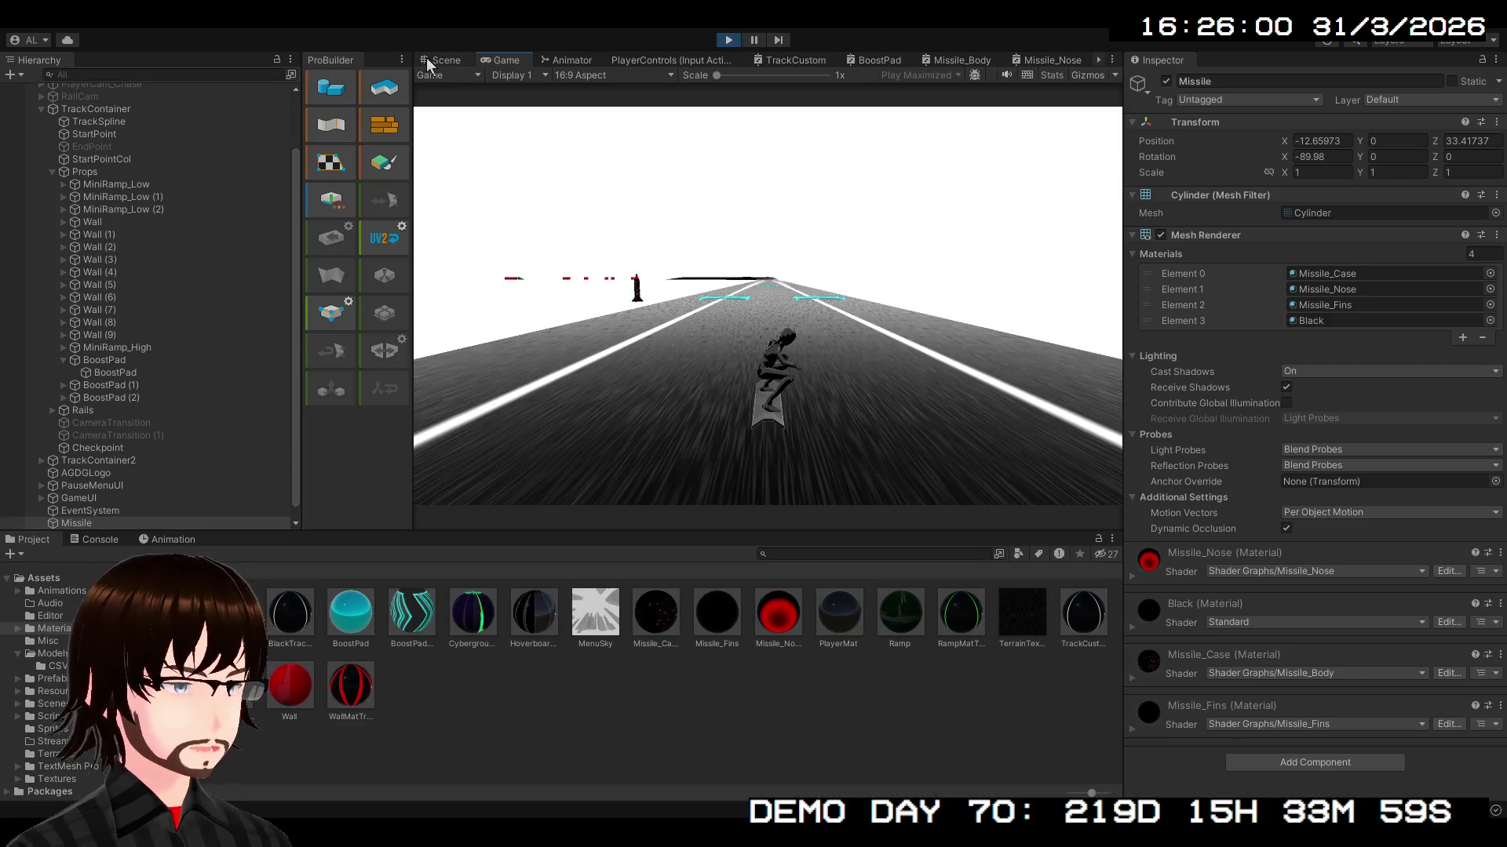
pyautogui.click(441, 60)
pyautogui.press('f')
pyautogui.moveTo(1020, 353)
pyautogui.mouseDown()
pyautogui.moveTo(1151, 363)
pyautogui.moveTo(1166, 199)
pyautogui.moveTo(1166, 237)
pyautogui.moveTo(550, 251)
pyautogui.moveTo(653, 254)
pyautogui.moveTo(50, 299)
pyautogui.moveTo(69, 144)
pyautogui.moveTo(110, 128)
pyautogui.mouseUp()
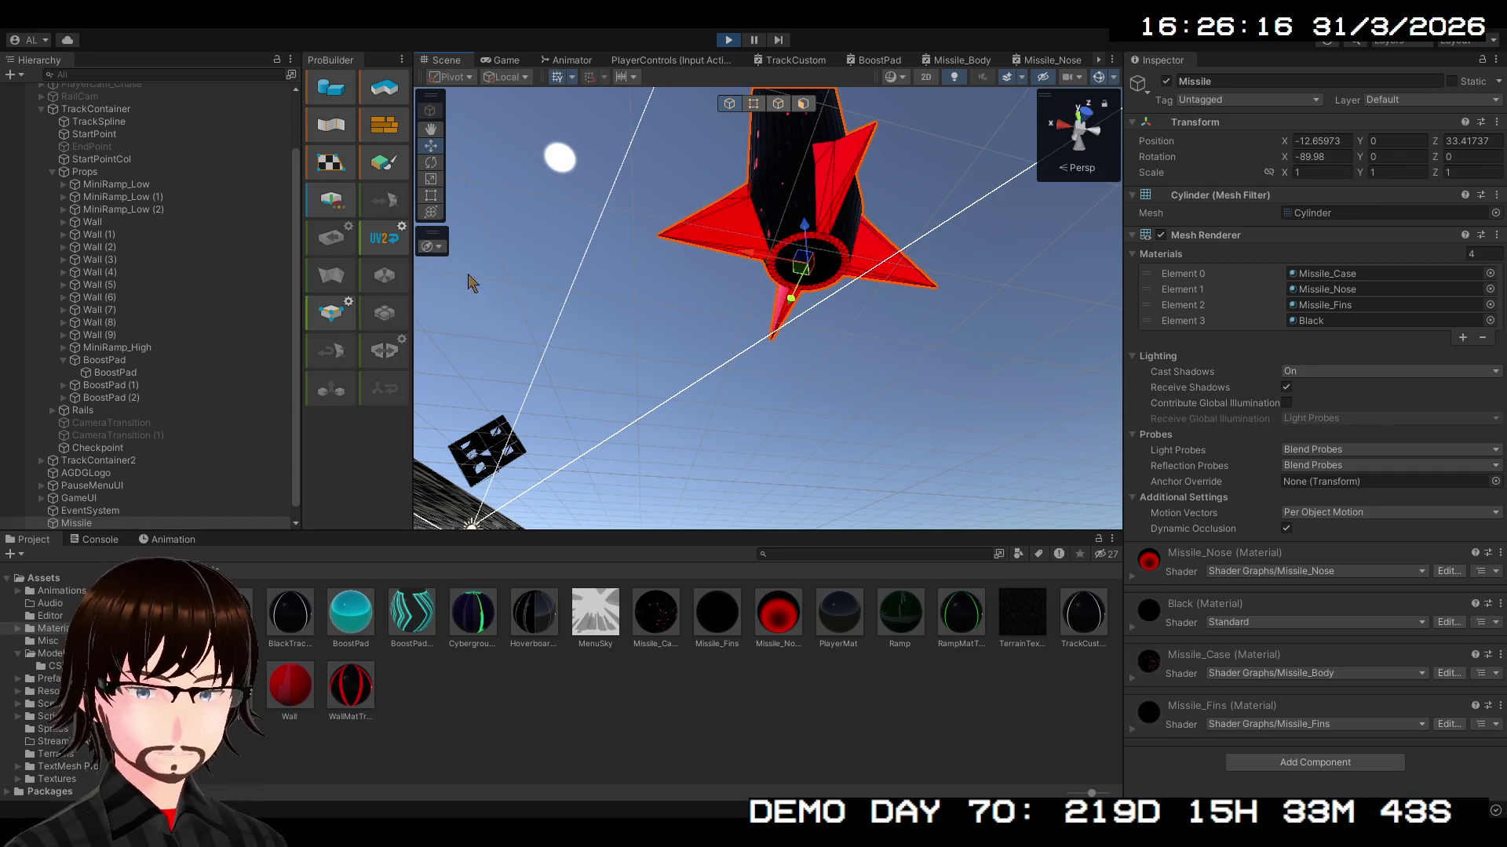
pyautogui.moveTo(659, 320)
pyautogui.mouseDown()
pyautogui.moveTo(1047, 439)
pyautogui.moveTo(1241, 532)
pyautogui.mouseUp()
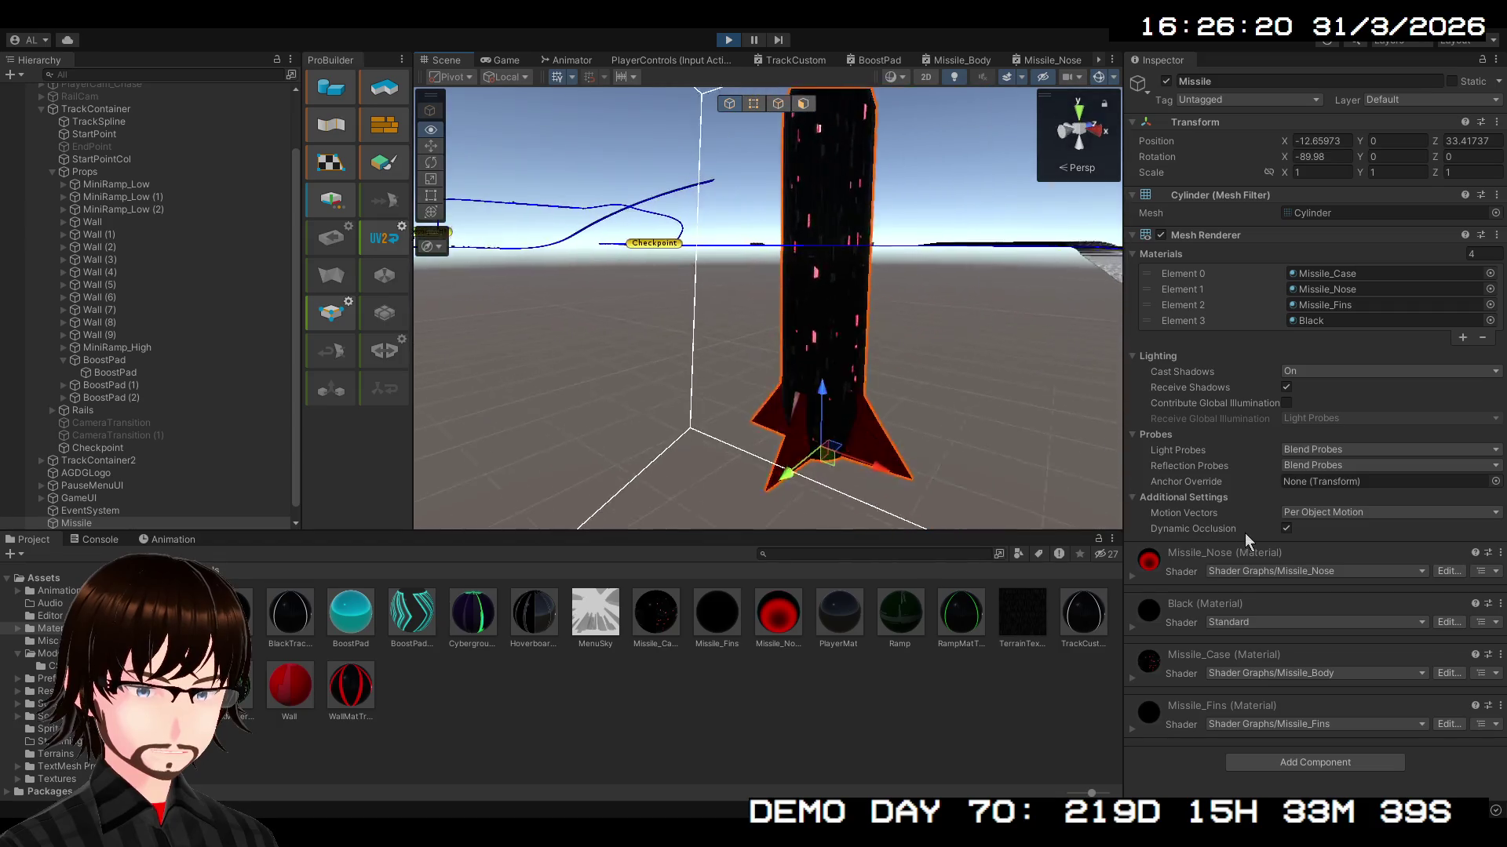
pyautogui.press('f')
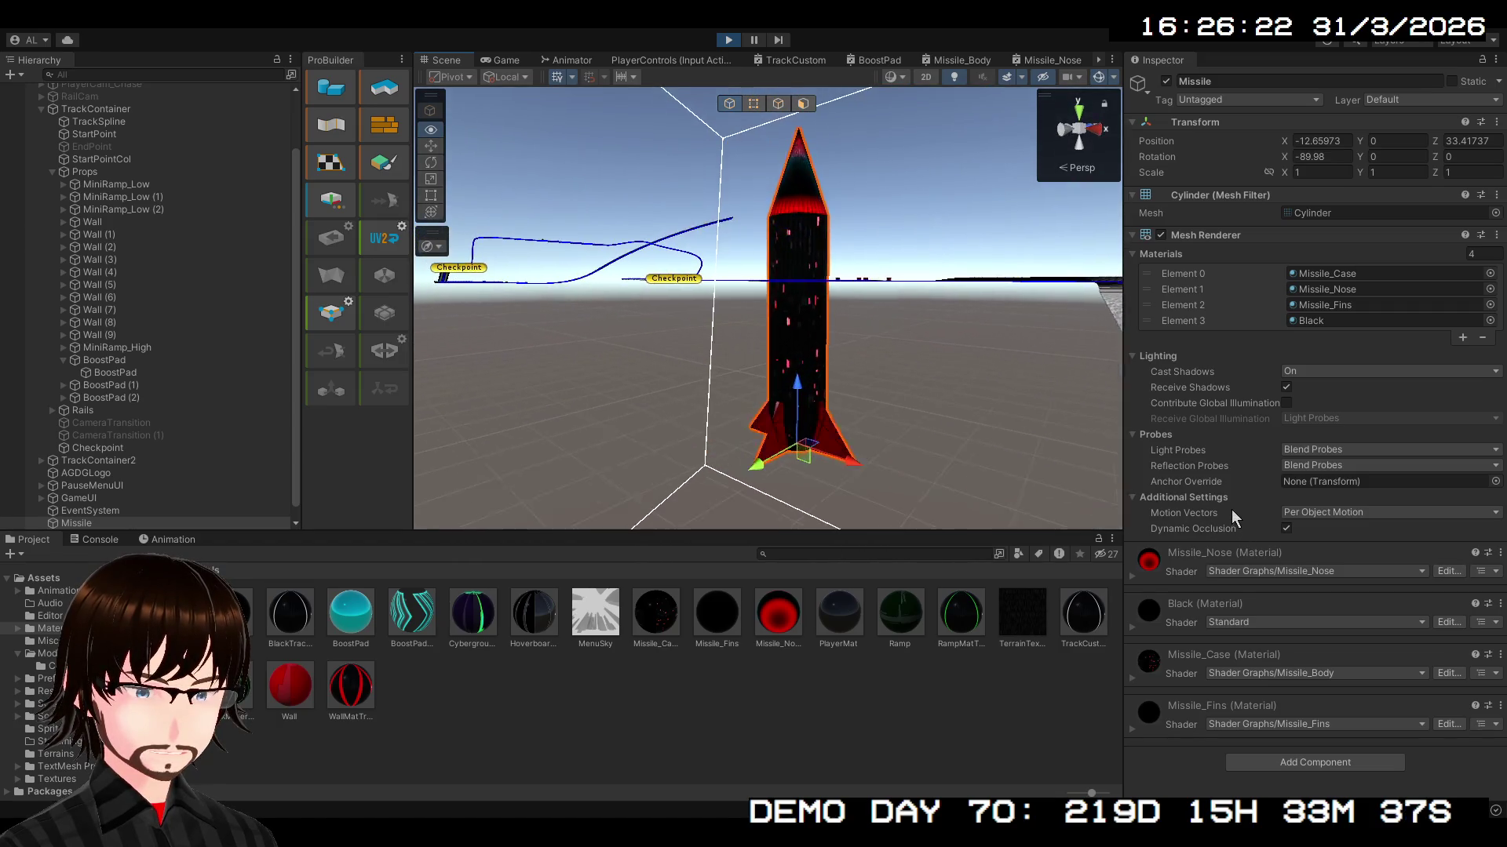
pyautogui.scroll(3, 909, 511)
pyautogui.moveTo(908, 511)
pyautogui.mouseDown()
pyautogui.moveTo(871, 510)
pyautogui.moveTo(1176, 498)
pyautogui.moveTo(1477, 516)
pyautogui.moveTo(69, 496)
pyautogui.moveTo(210, 513)
pyautogui.moveTo(181, 492)
pyautogui.moveTo(161, 430)
pyautogui.mouseUp()
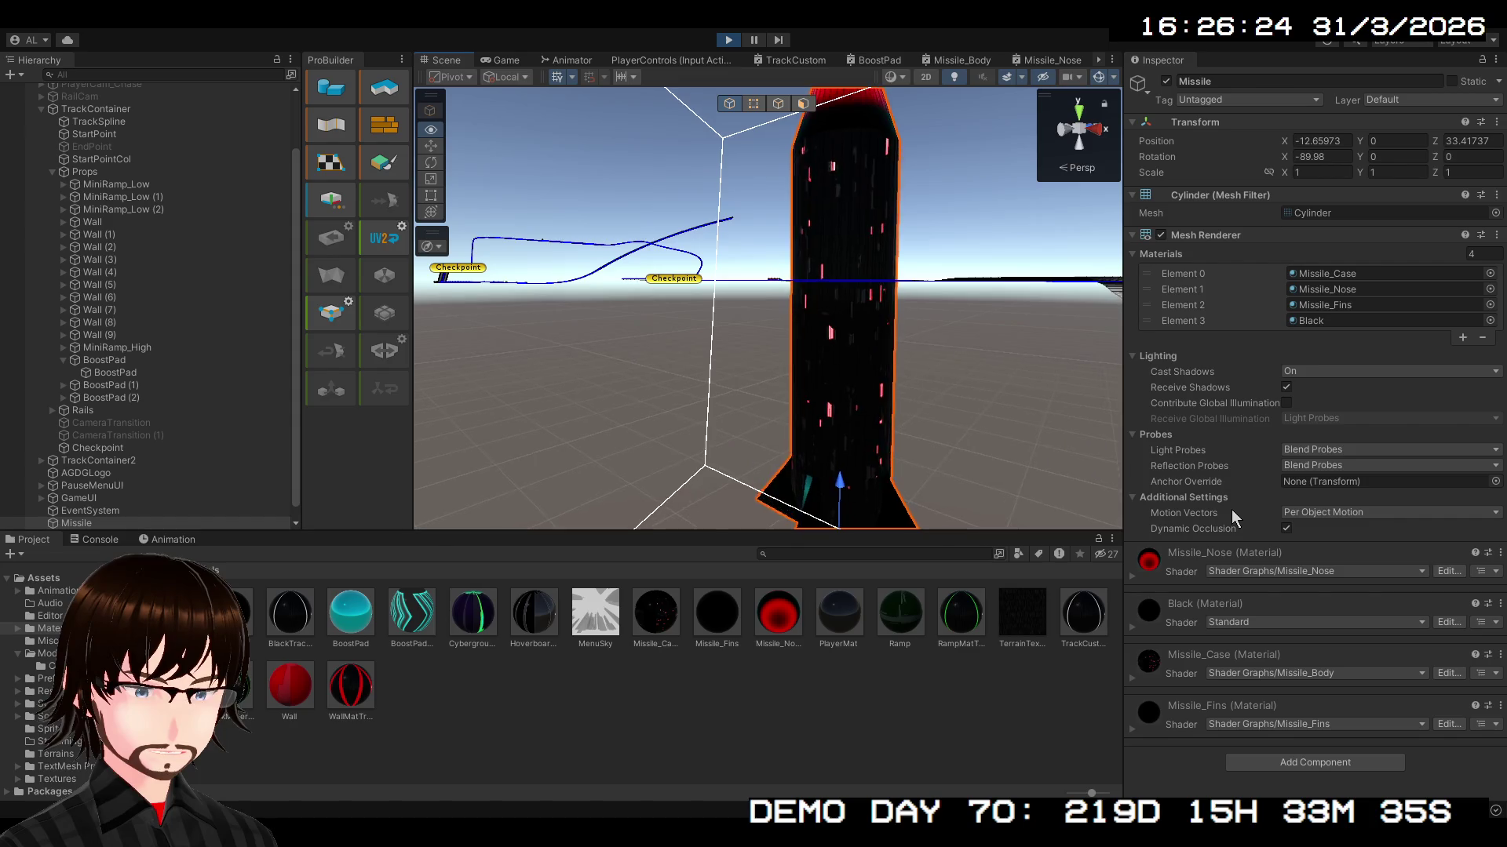
pyautogui.scroll(-1, 133, 473)
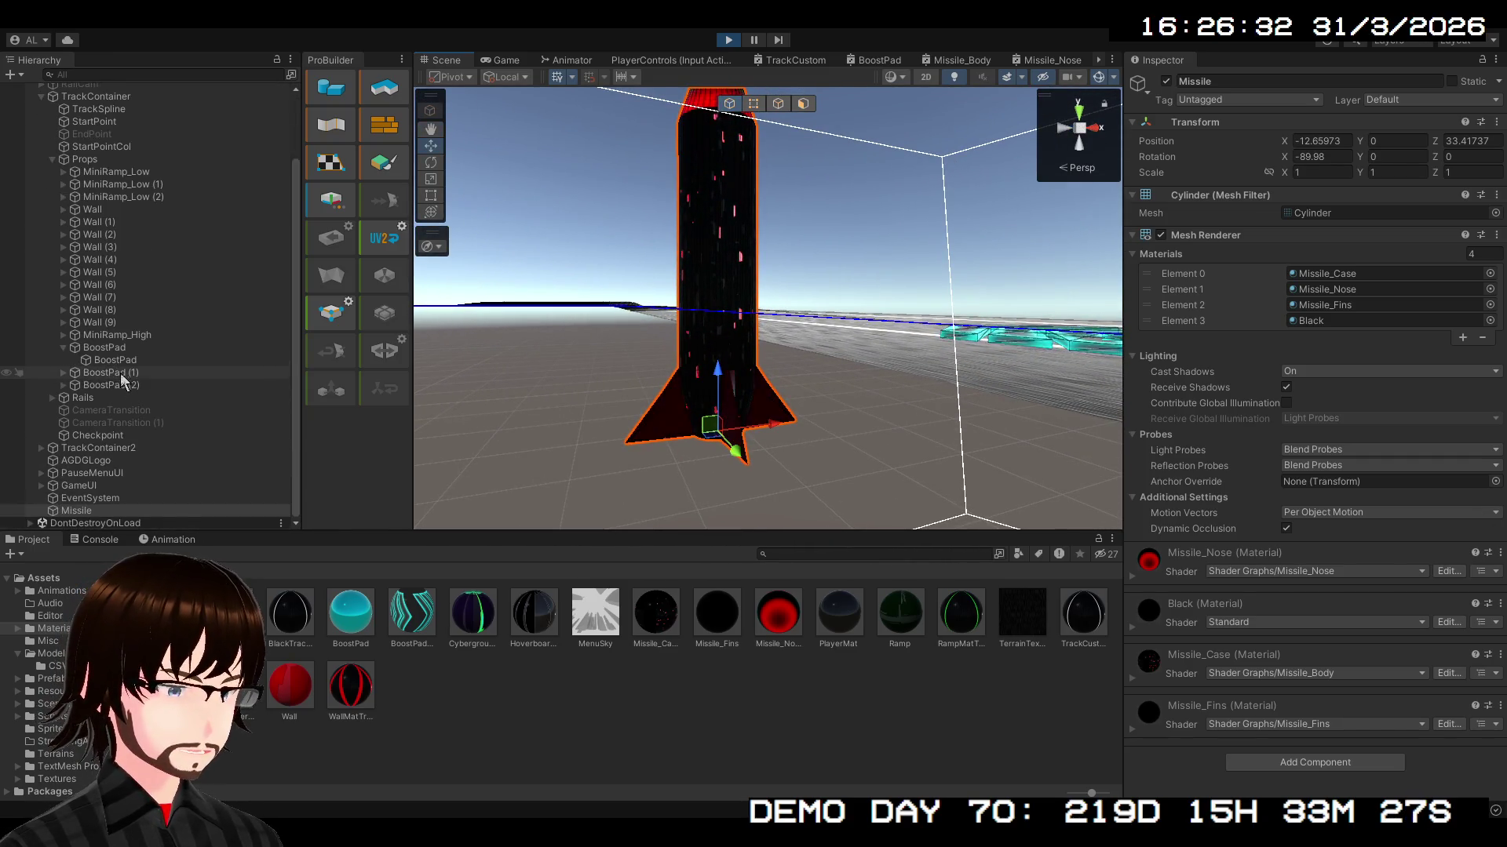
# - Stop Play mode and parent Missile under a new empty GameObject named MissileObject
pyautogui.click(728, 38)
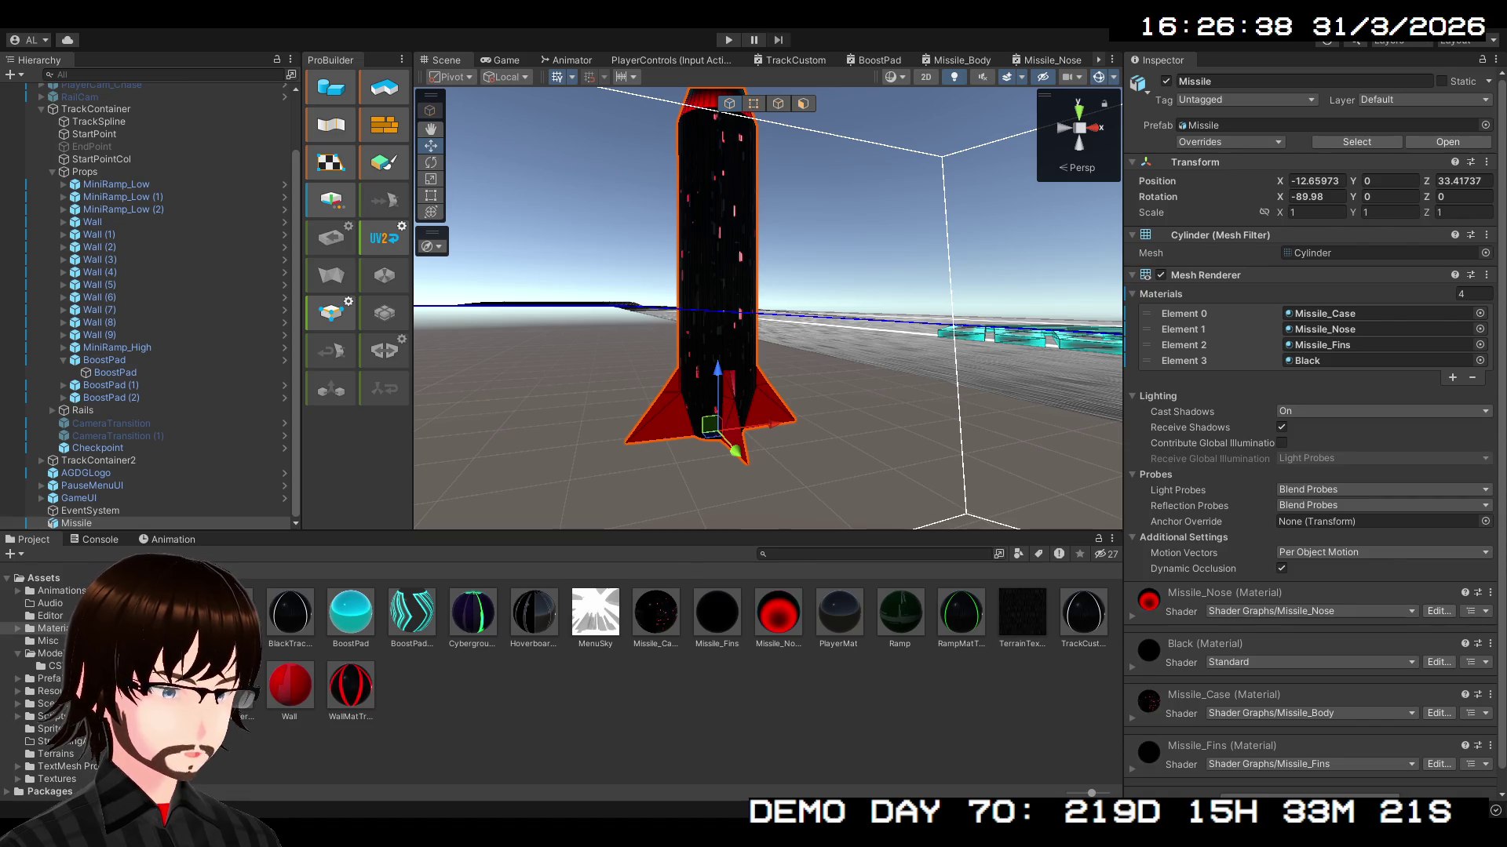
pyautogui.click(153, 565)
pyautogui.click(126, 525)
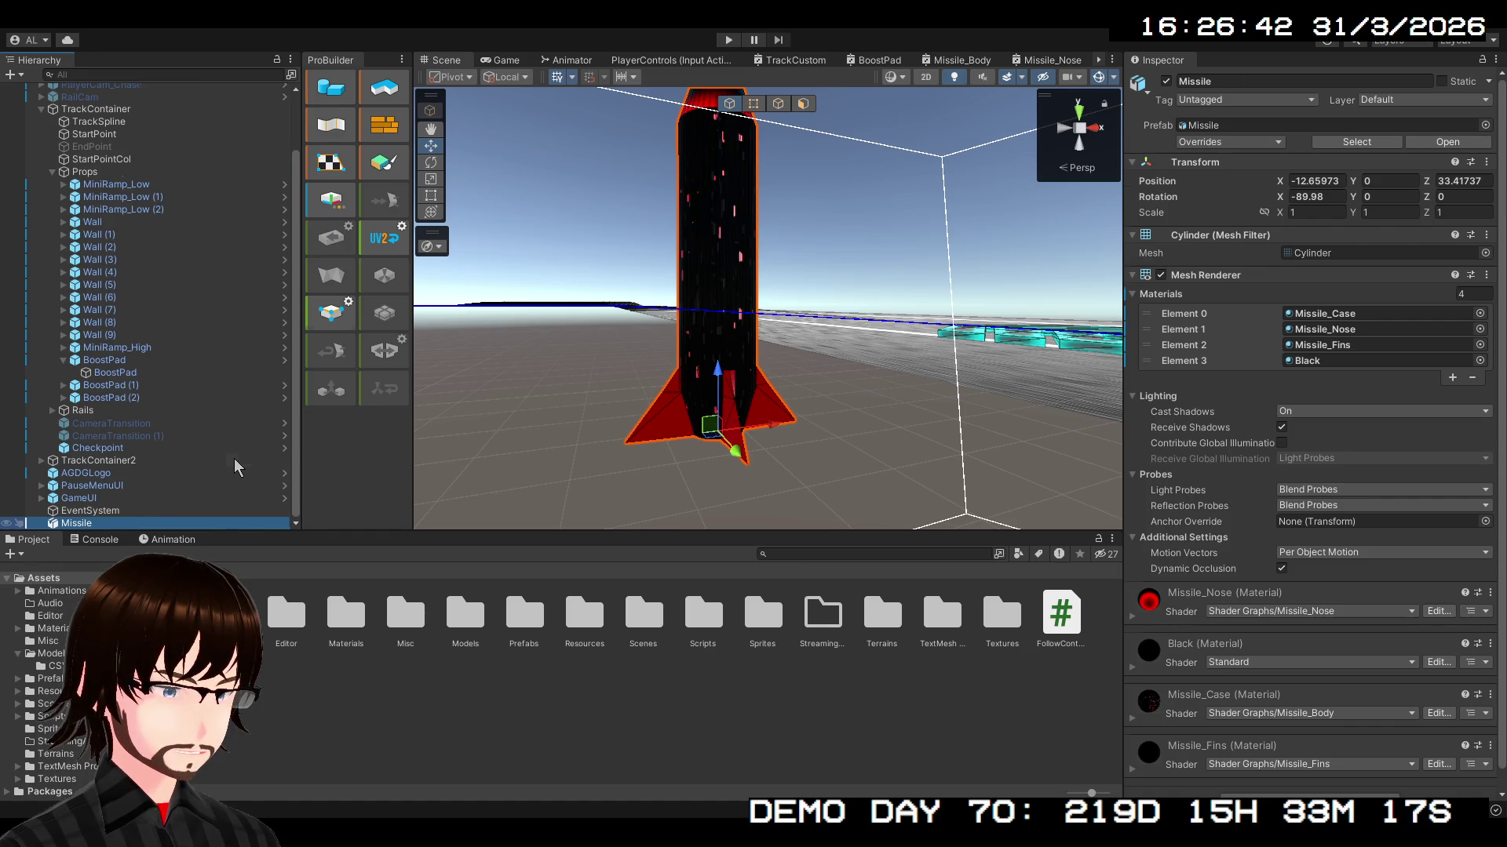
pyautogui.hotkey('alt', 'shift', 'n')
pyautogui.click(94, 516)
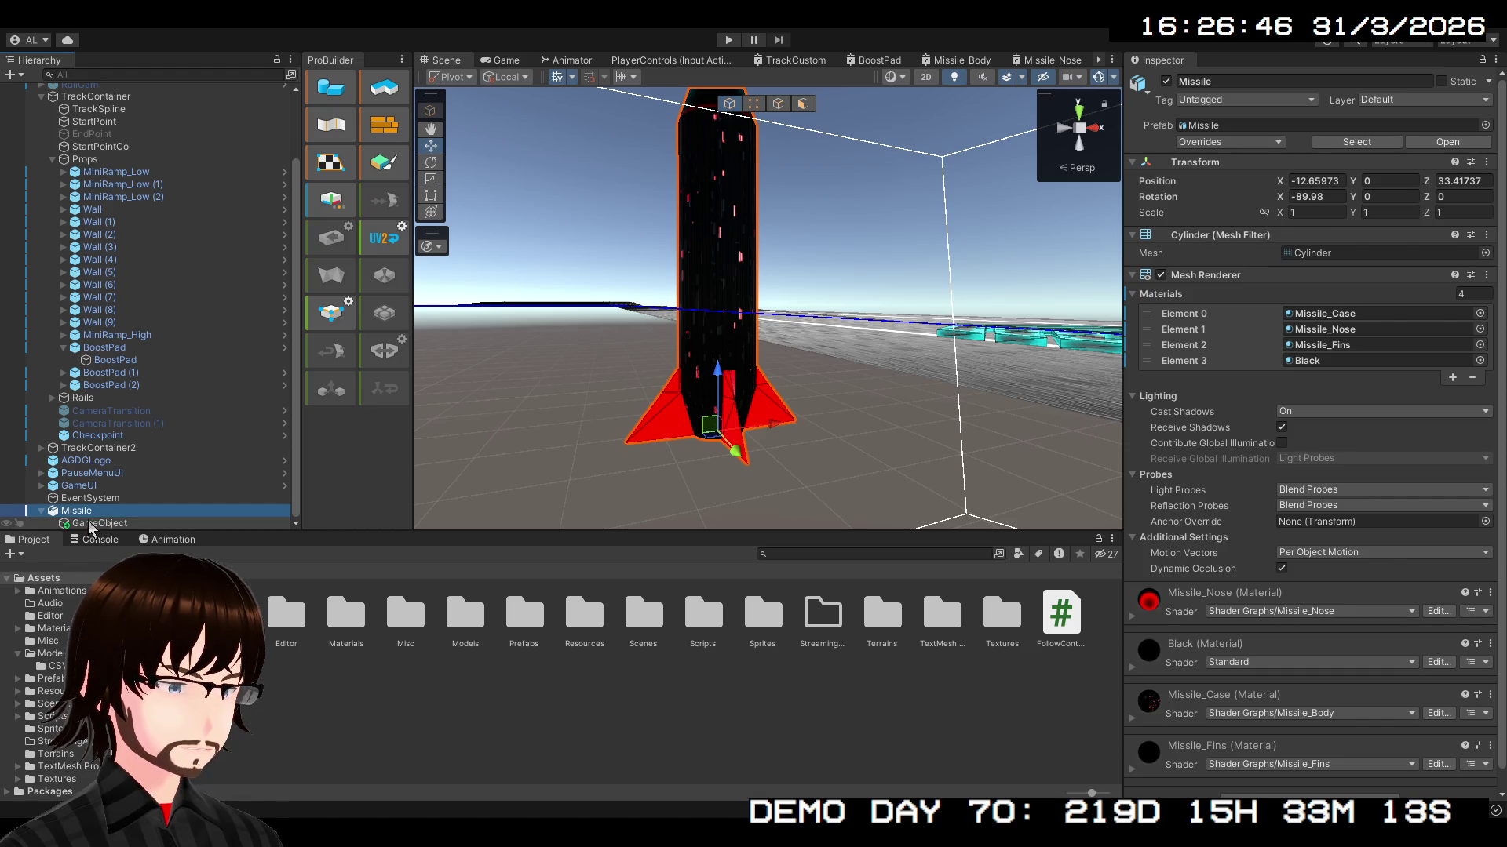
pyautogui.moveTo(107, 528); pyautogui.dragTo(87, 512)
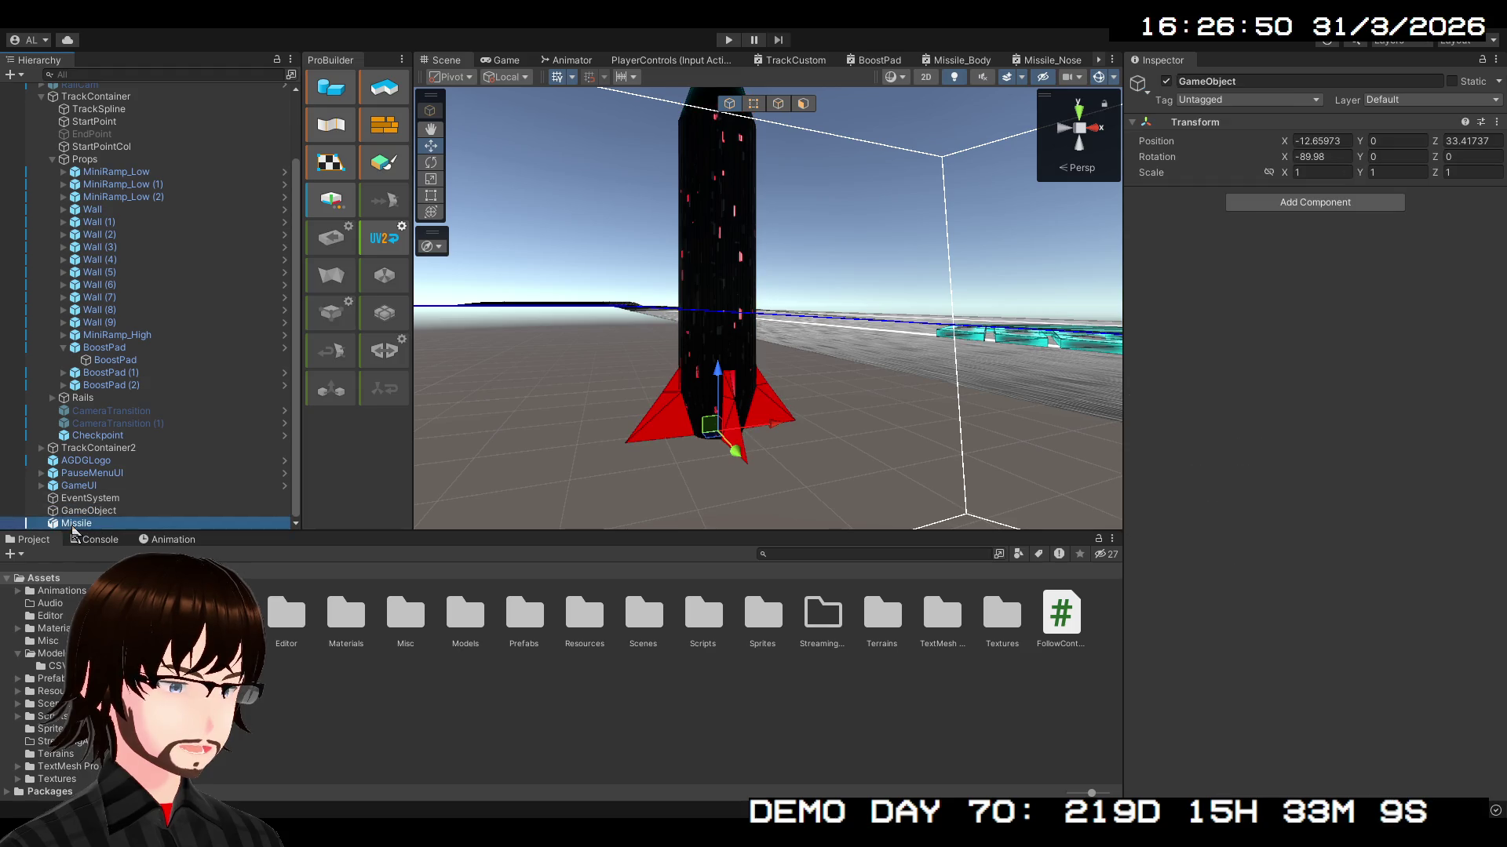
pyautogui.click(85, 524)
pyautogui.click(90, 513)
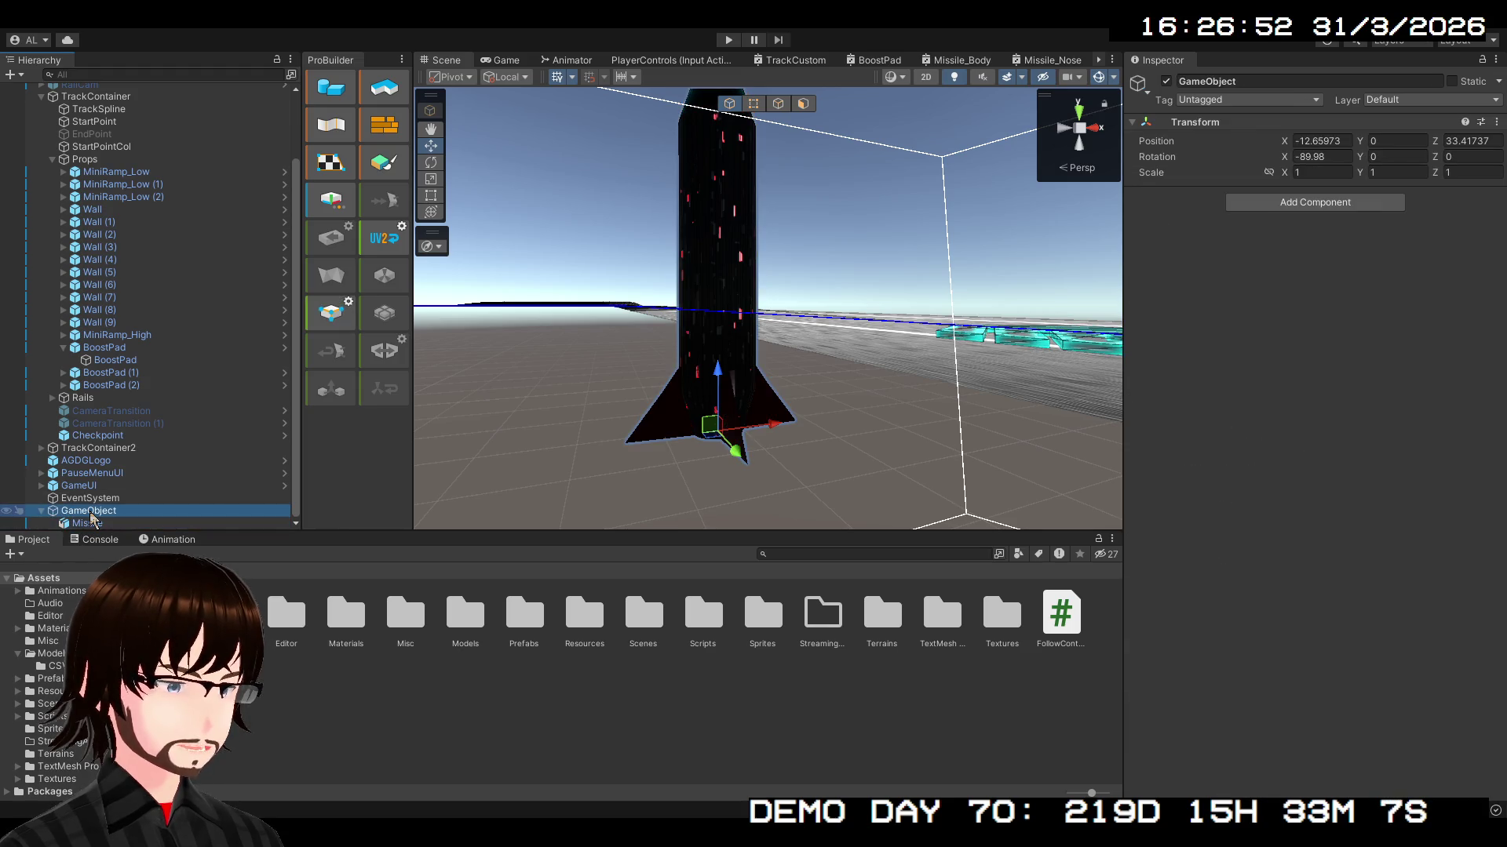
pyautogui.click(89, 511)
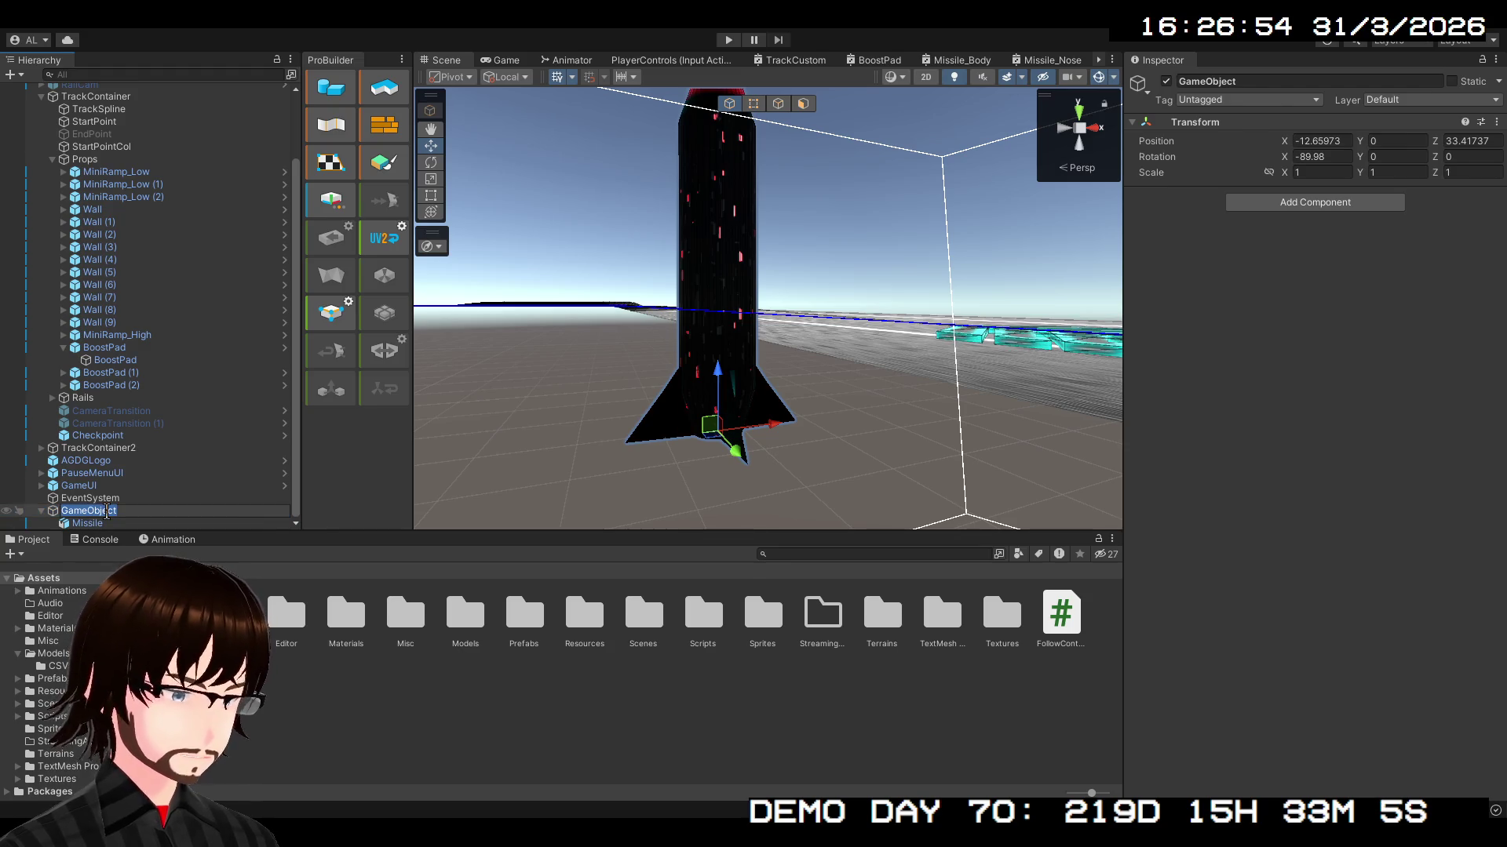
pyautogui.write('MissileObjec')
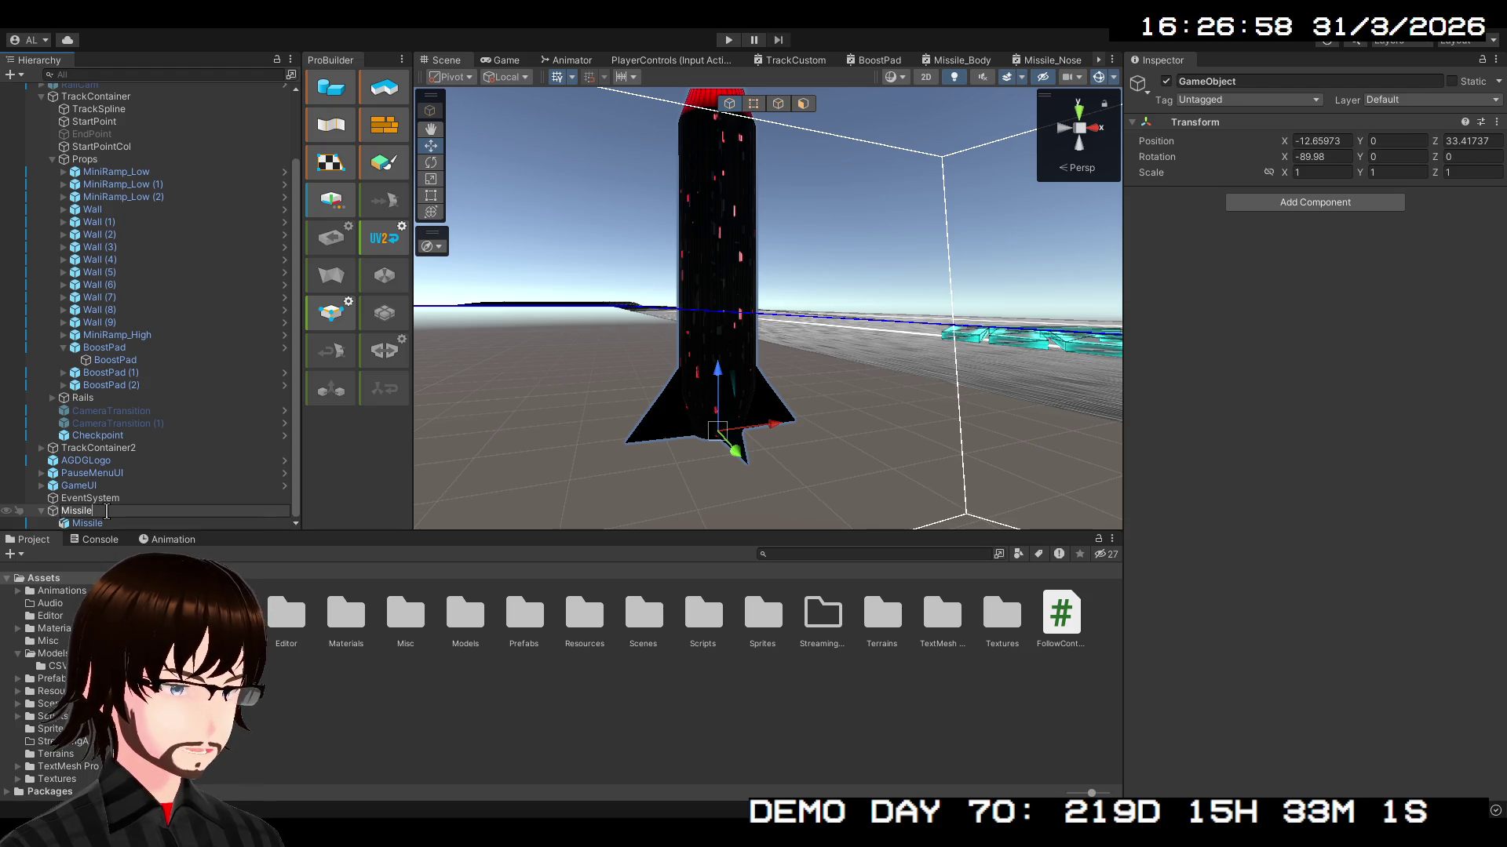
pyautogui.write('t')
pyautogui.press('Return')
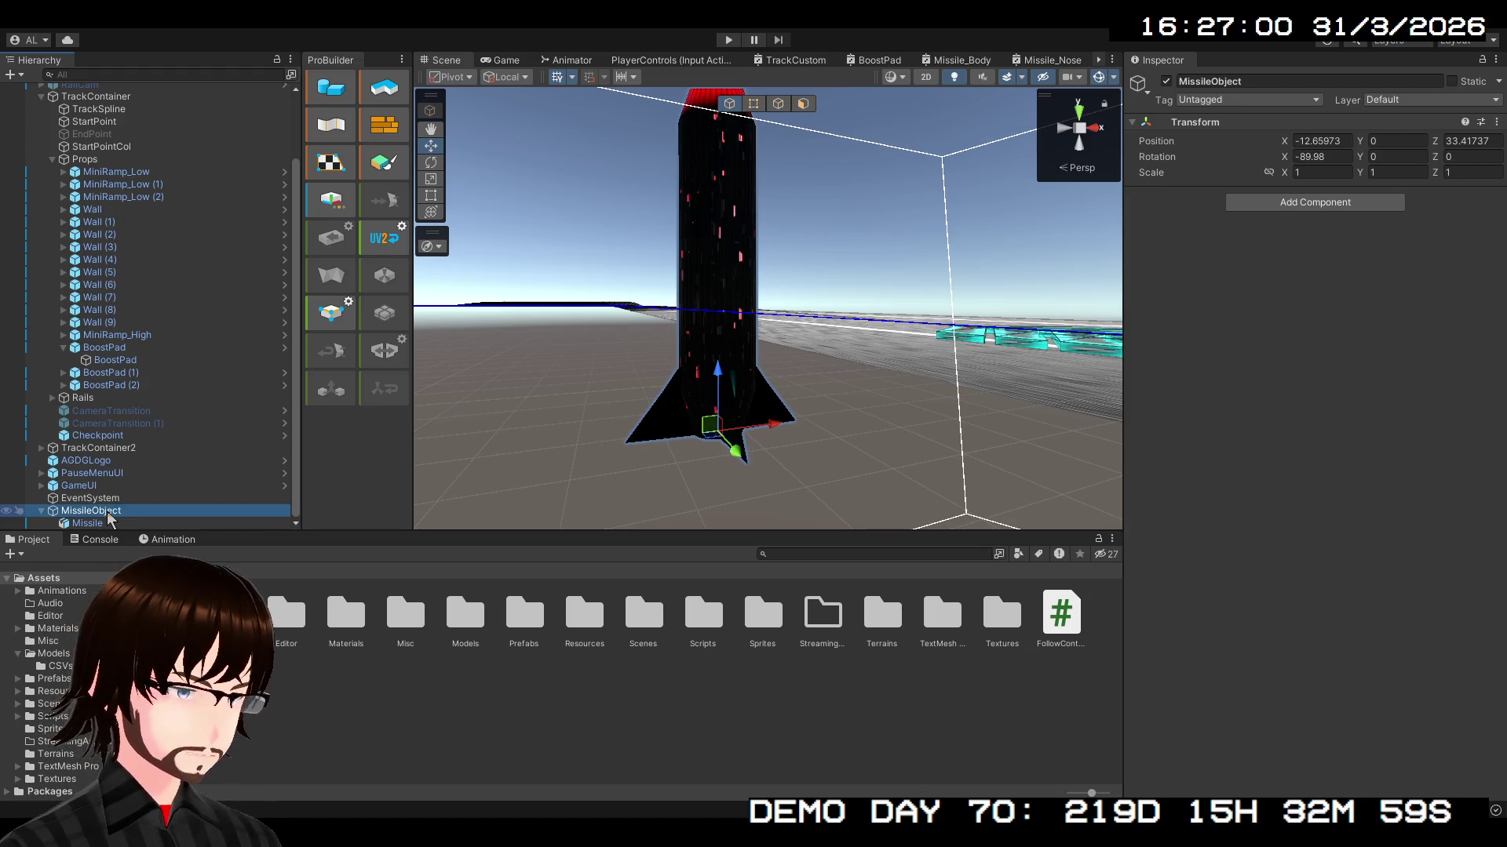
# - Rename the child mesh to MissileModel and add a Trail effect child under MissileObject
pyautogui.click(87, 523)
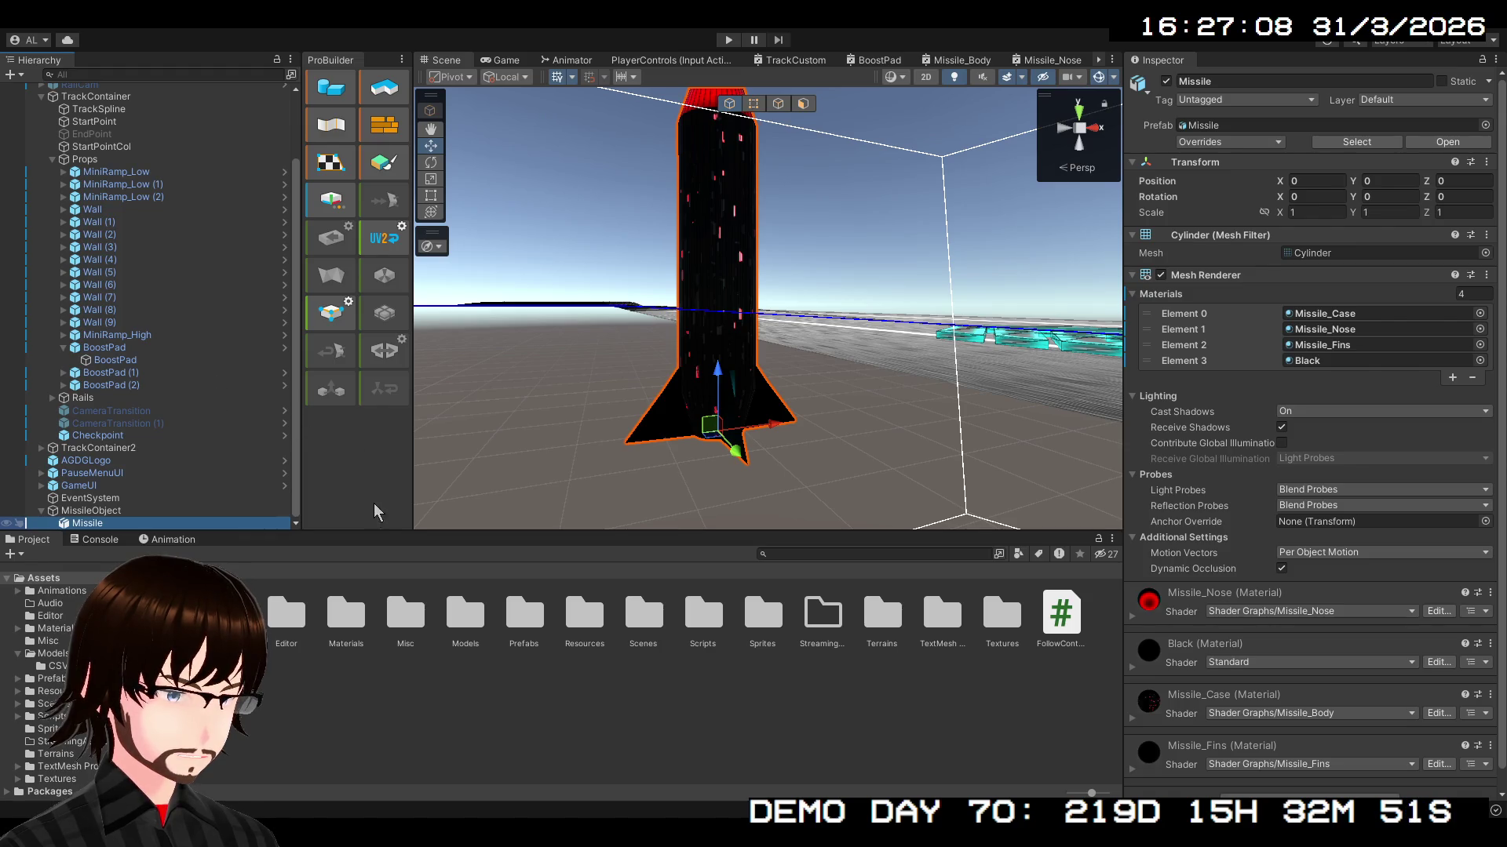
pyautogui.click(136, 523)
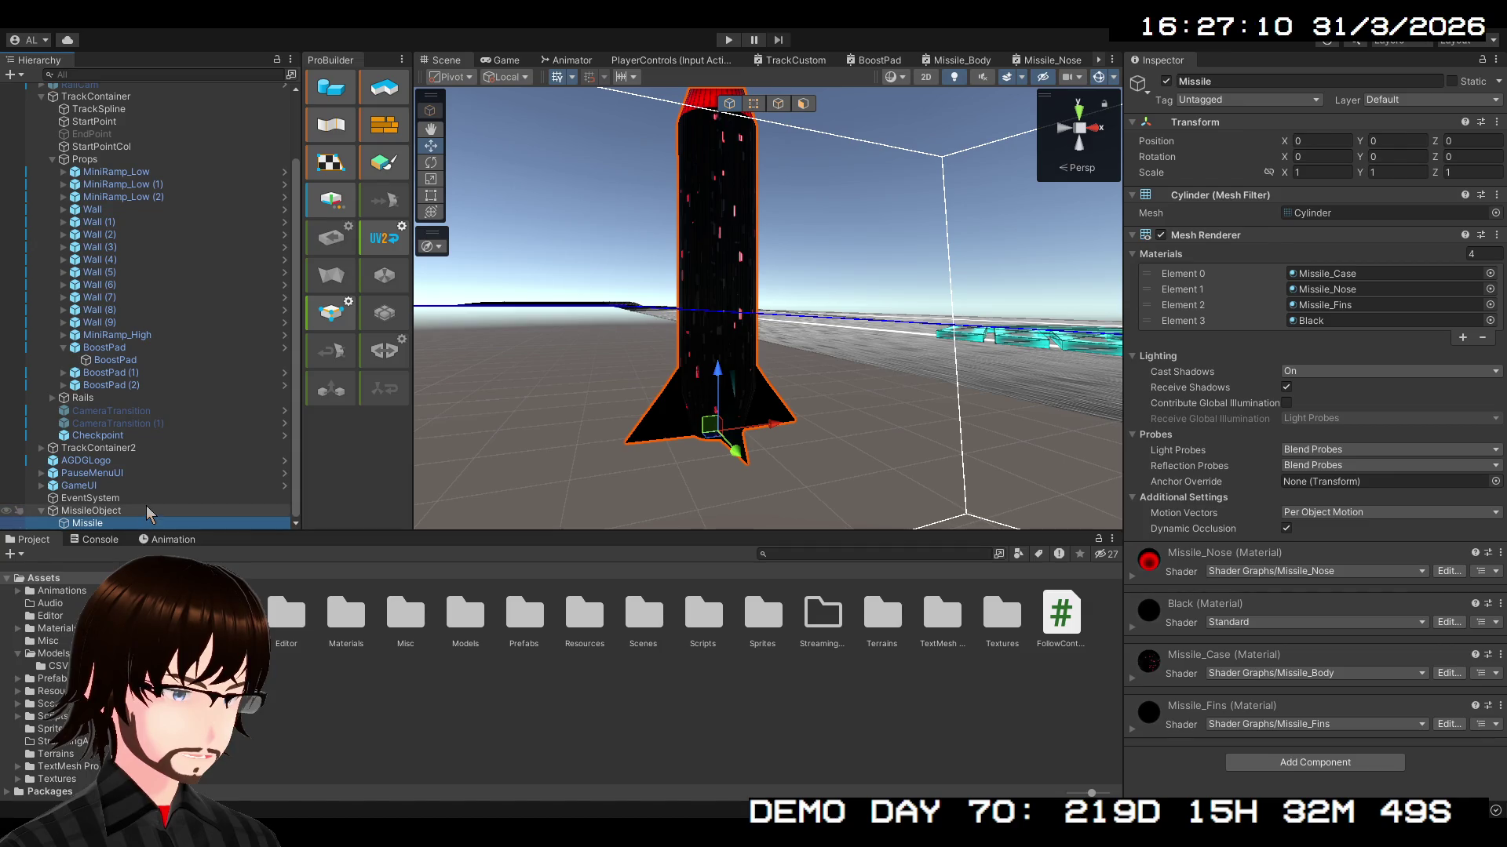
pyautogui.write('Model')
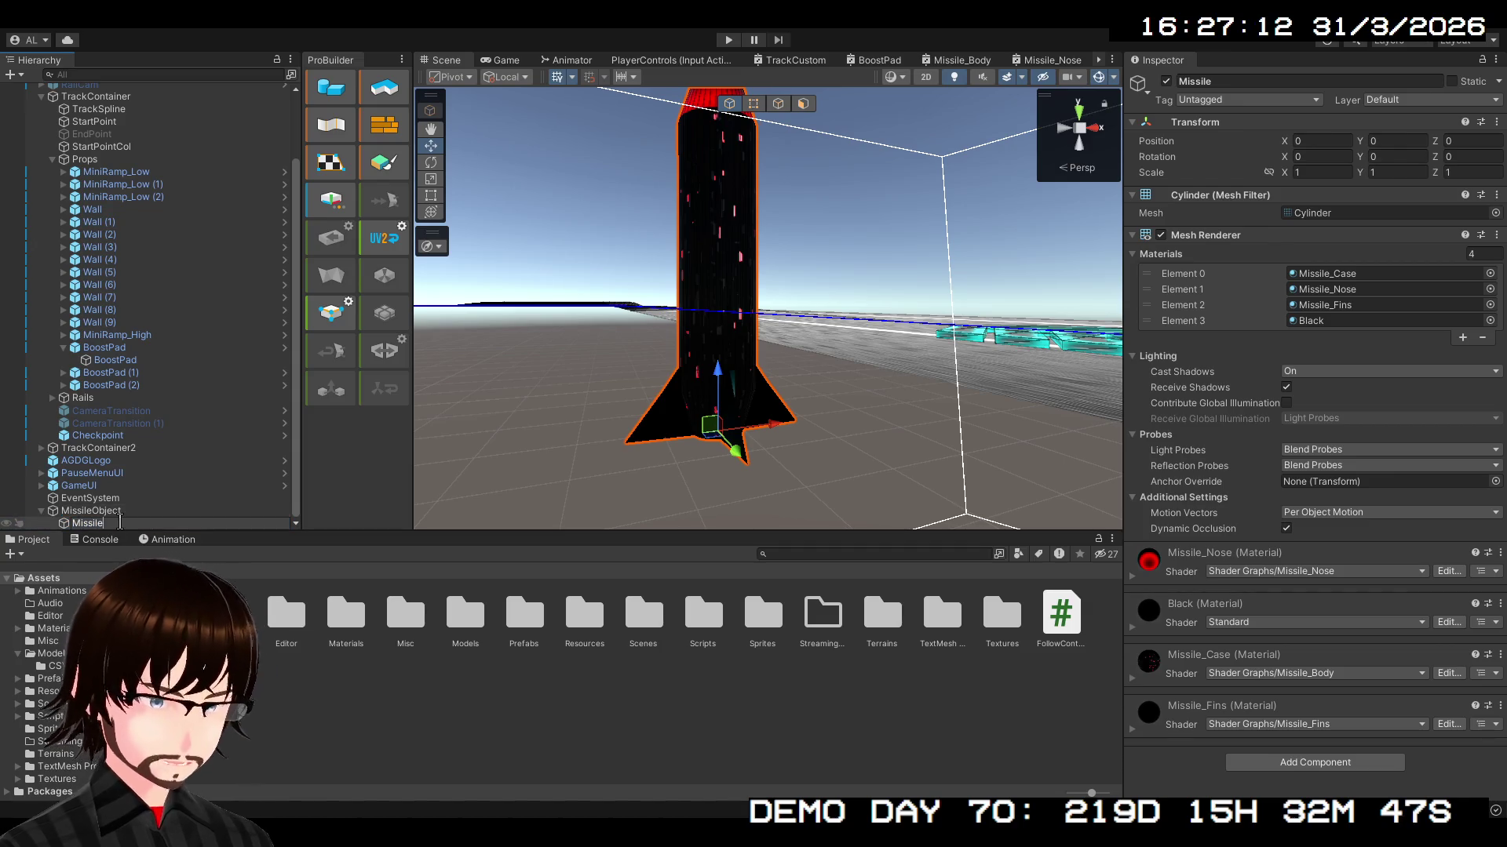
pyautogui.press('Return')
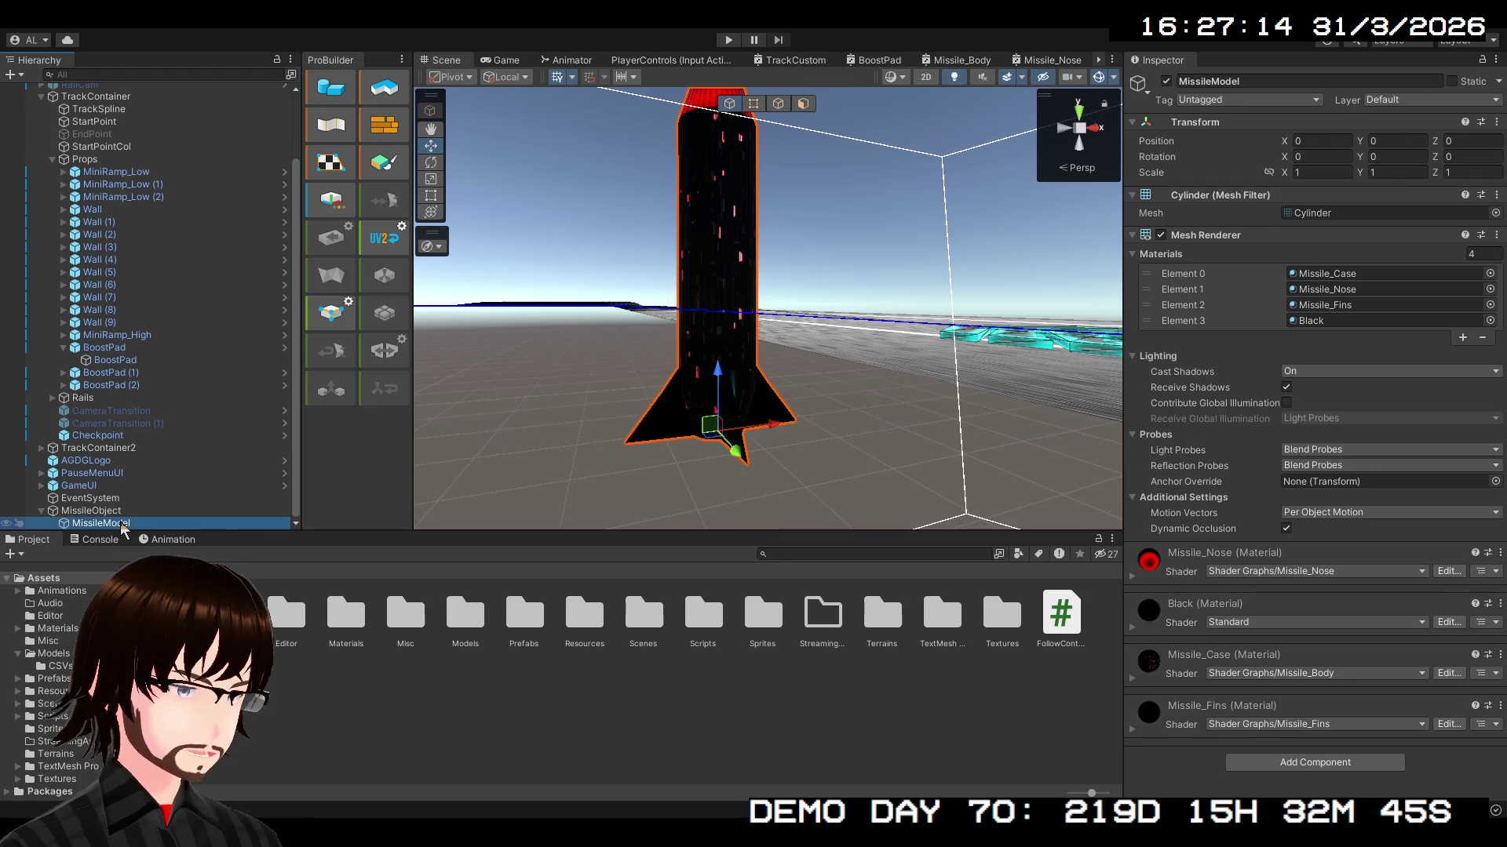
pyautogui.click(119, 512)
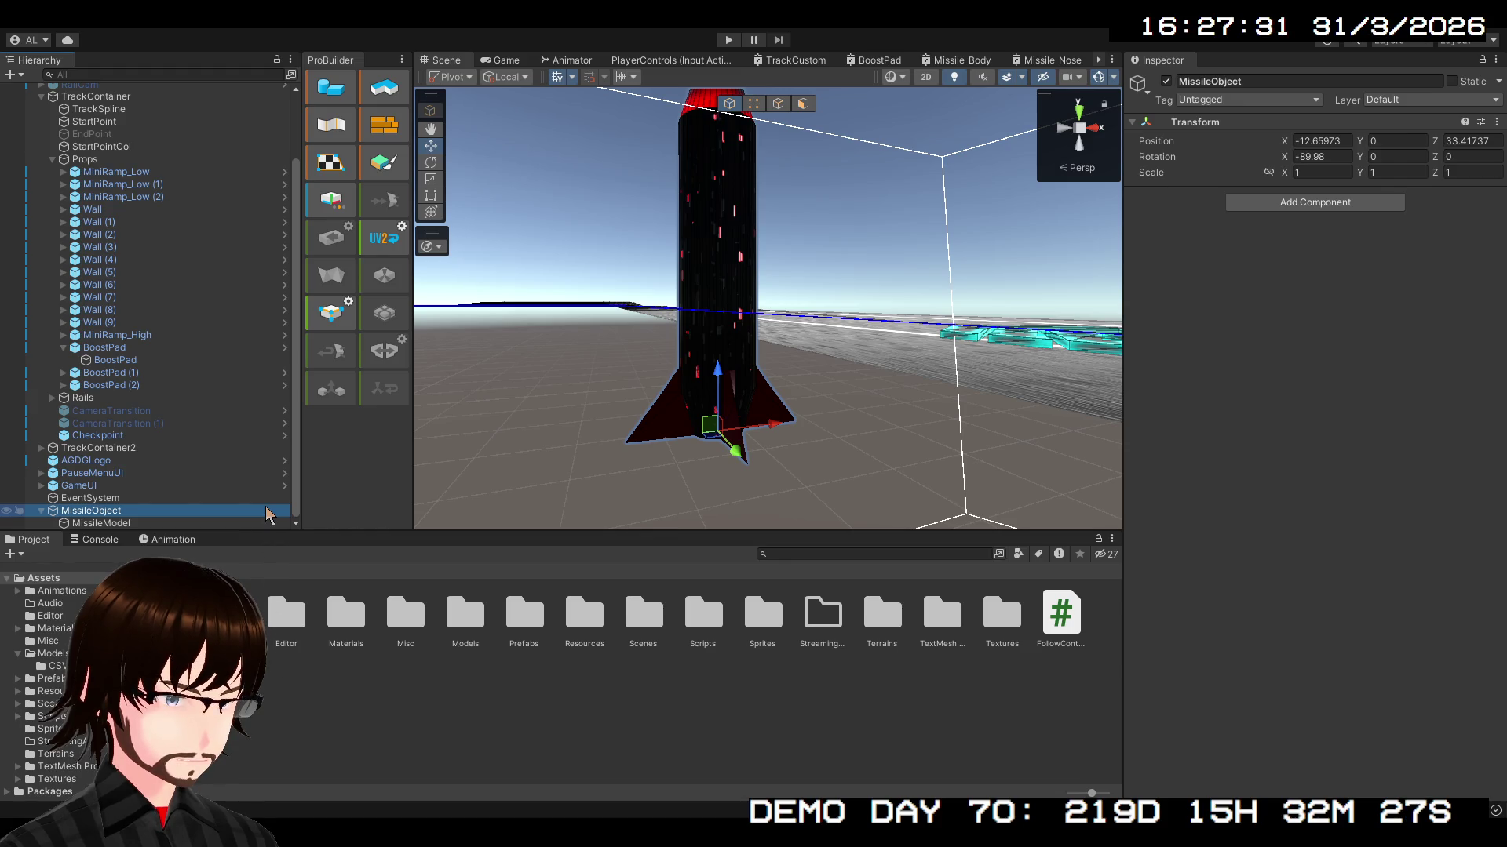
pyautogui.click(359, 549)
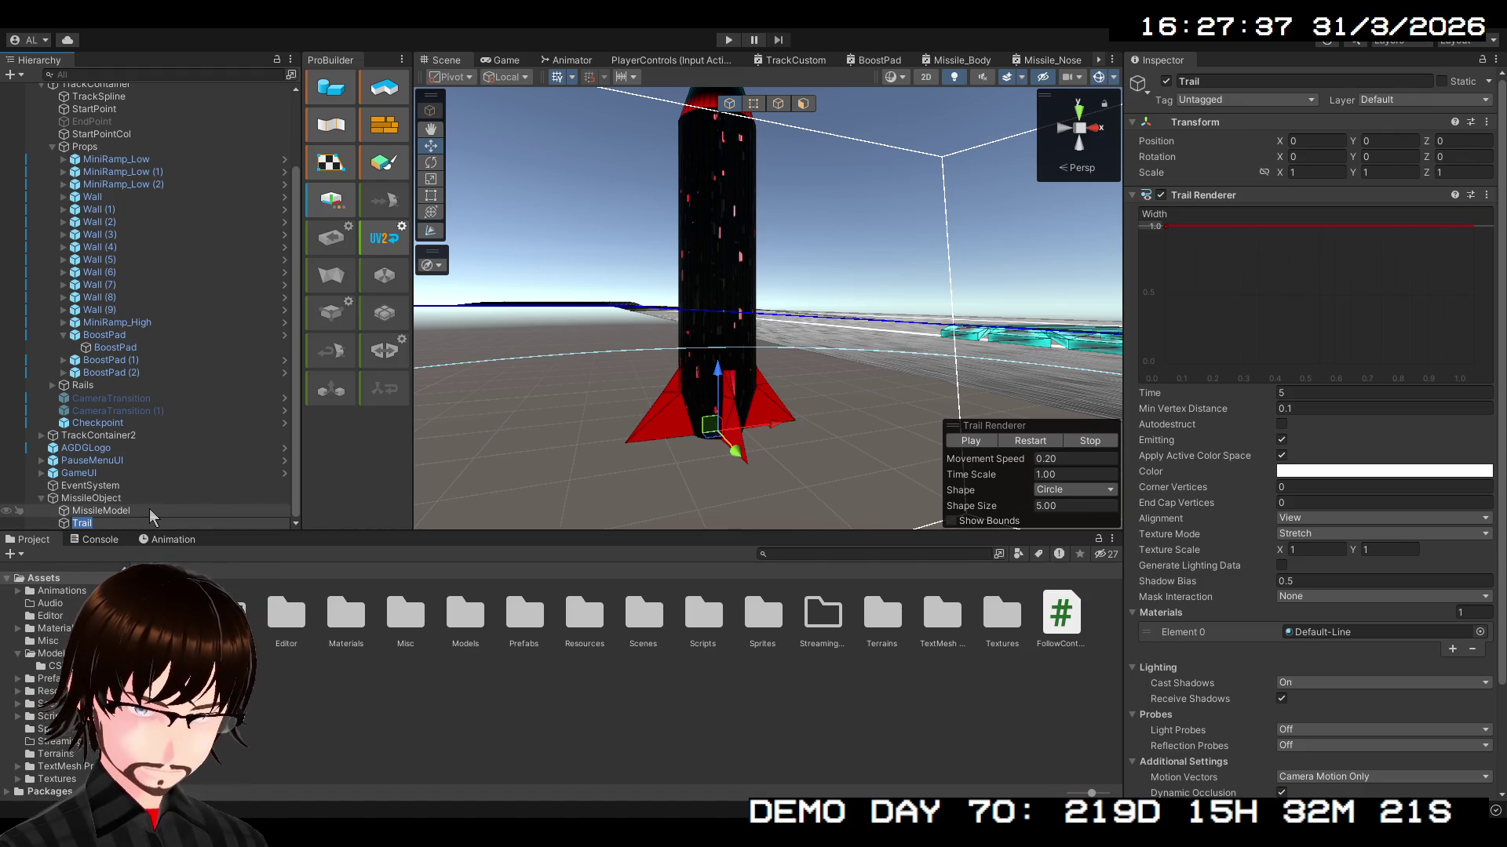
# - Name the new trail child Smoke, undoing an accidental move of it
pyautogui.write('Smoke')
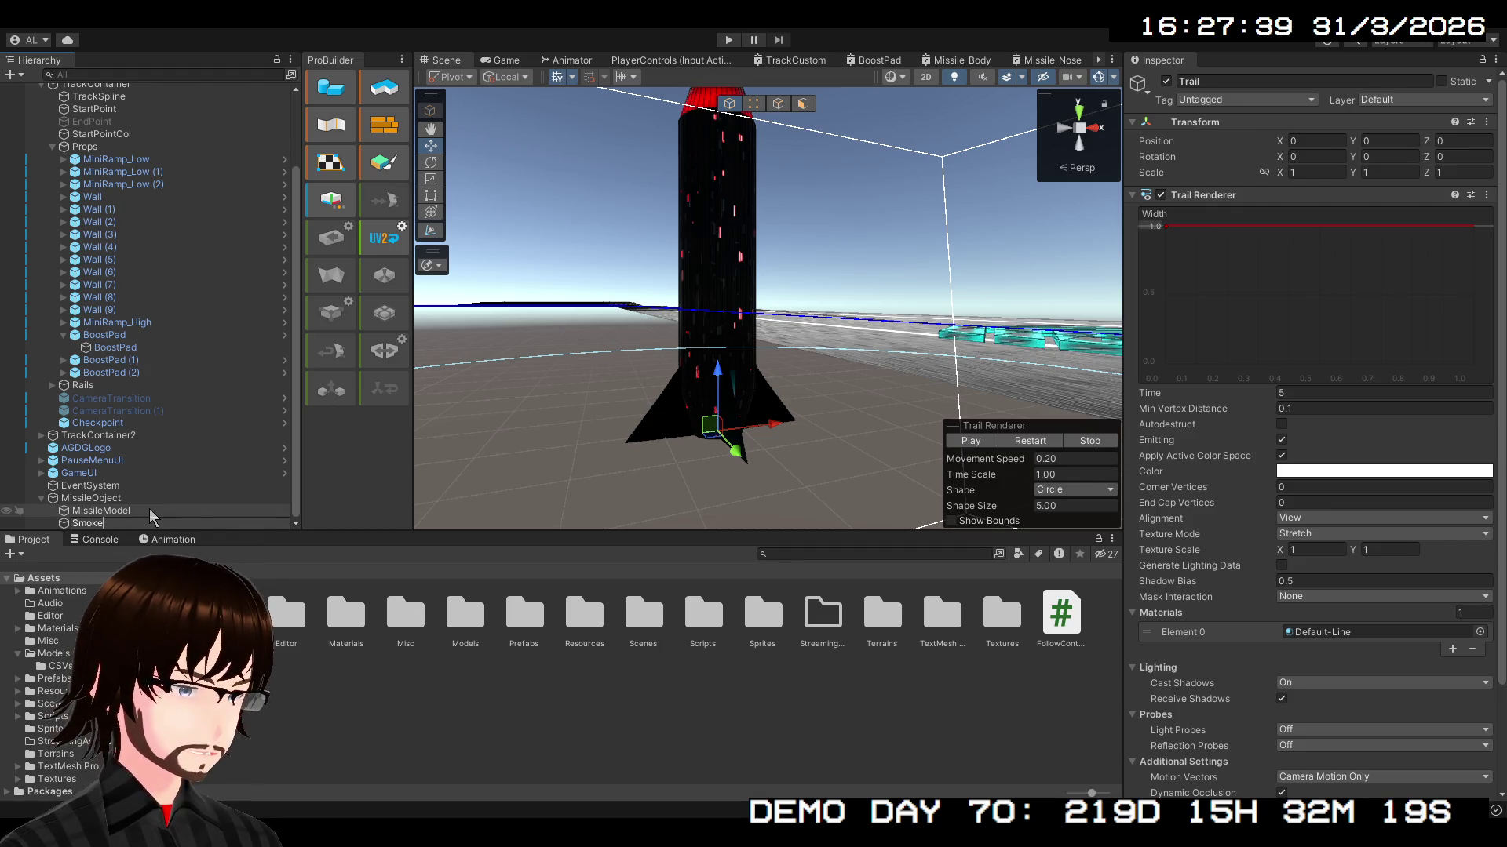
pyautogui.press('Return')
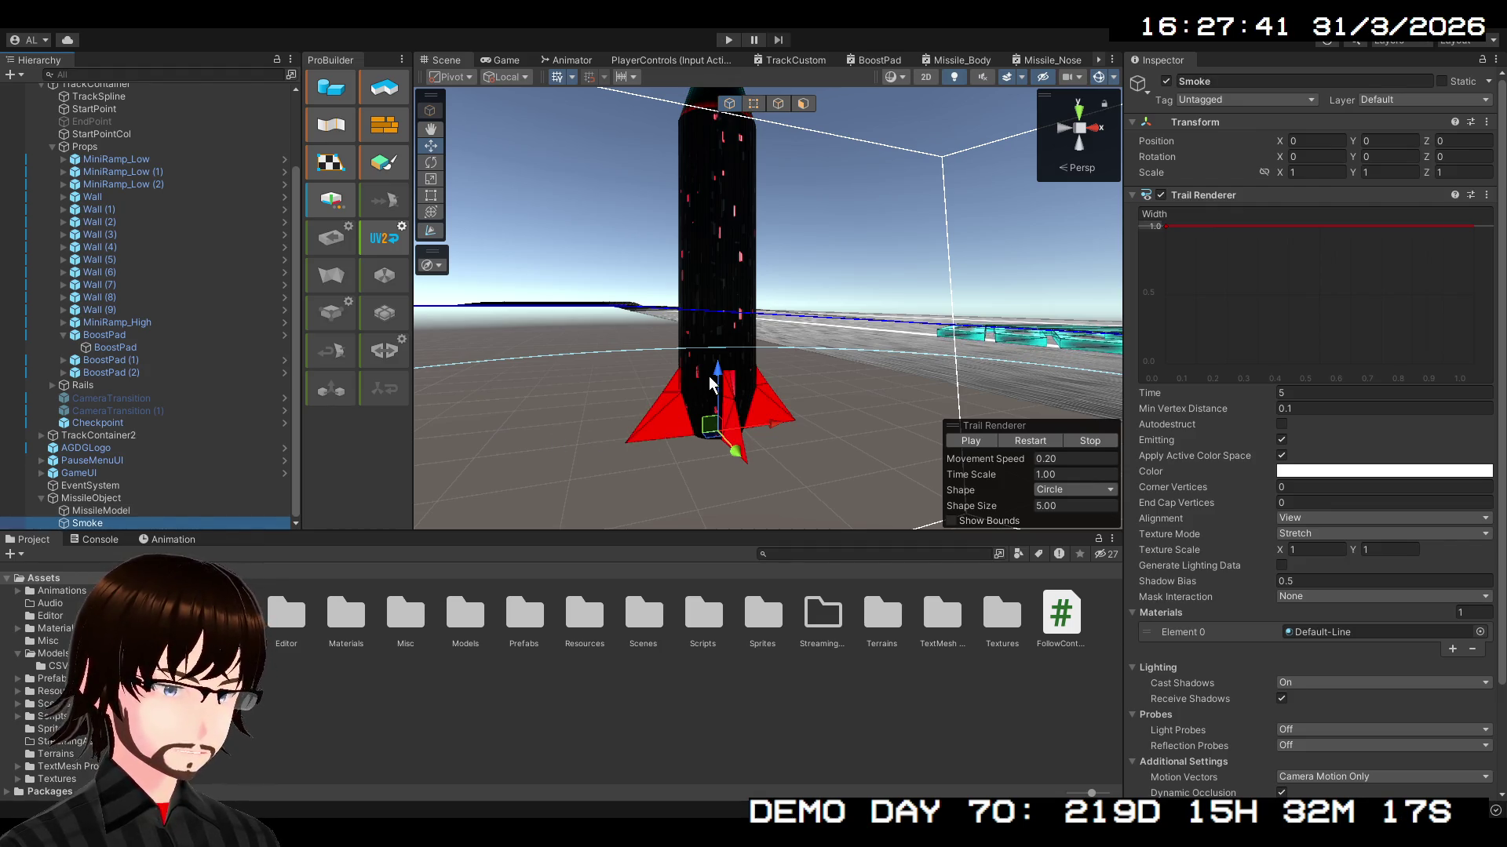
pyautogui.moveTo(714, 384)
pyautogui.mouseDown()
pyautogui.moveTo(709, 222)
pyautogui.moveTo(665, 404)
pyautogui.mouseUp()
pyautogui.hotkey('ctrl', 'z')
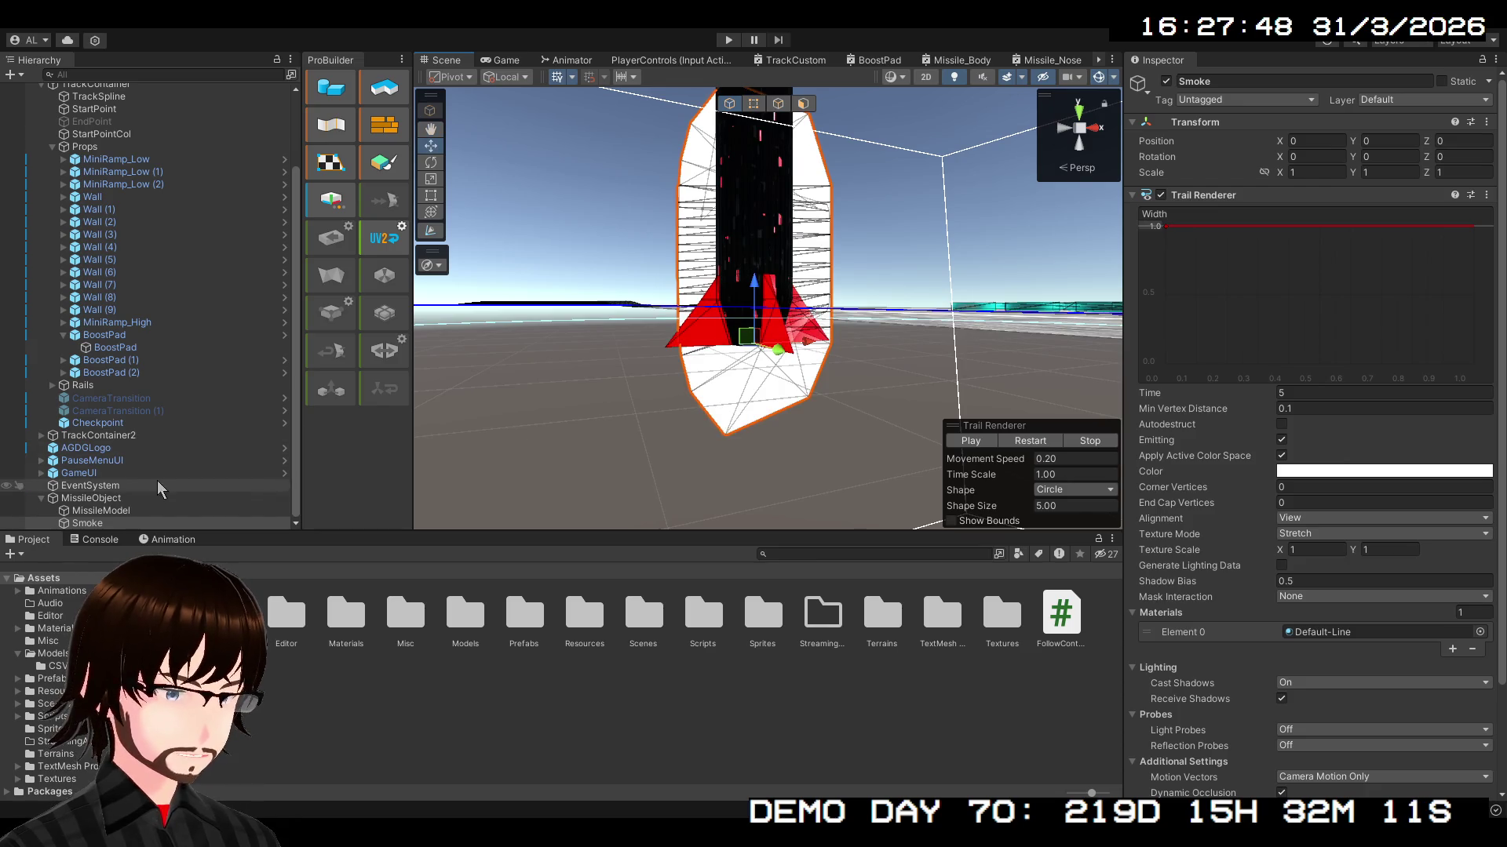
# - Raise MissileObject to about Y 1.63 so the white Smoke trail streaks below it
pyautogui.click(747, 292)
pyautogui.moveTo(747, 292)
pyautogui.mouseDown()
pyautogui.moveTo(676, 471)
pyautogui.moveTo(698, 259)
pyautogui.mouseUp()
pyautogui.moveTo(857, 256); pyautogui.dragTo(855, 446)
pyautogui.scroll(6, 898, 336)
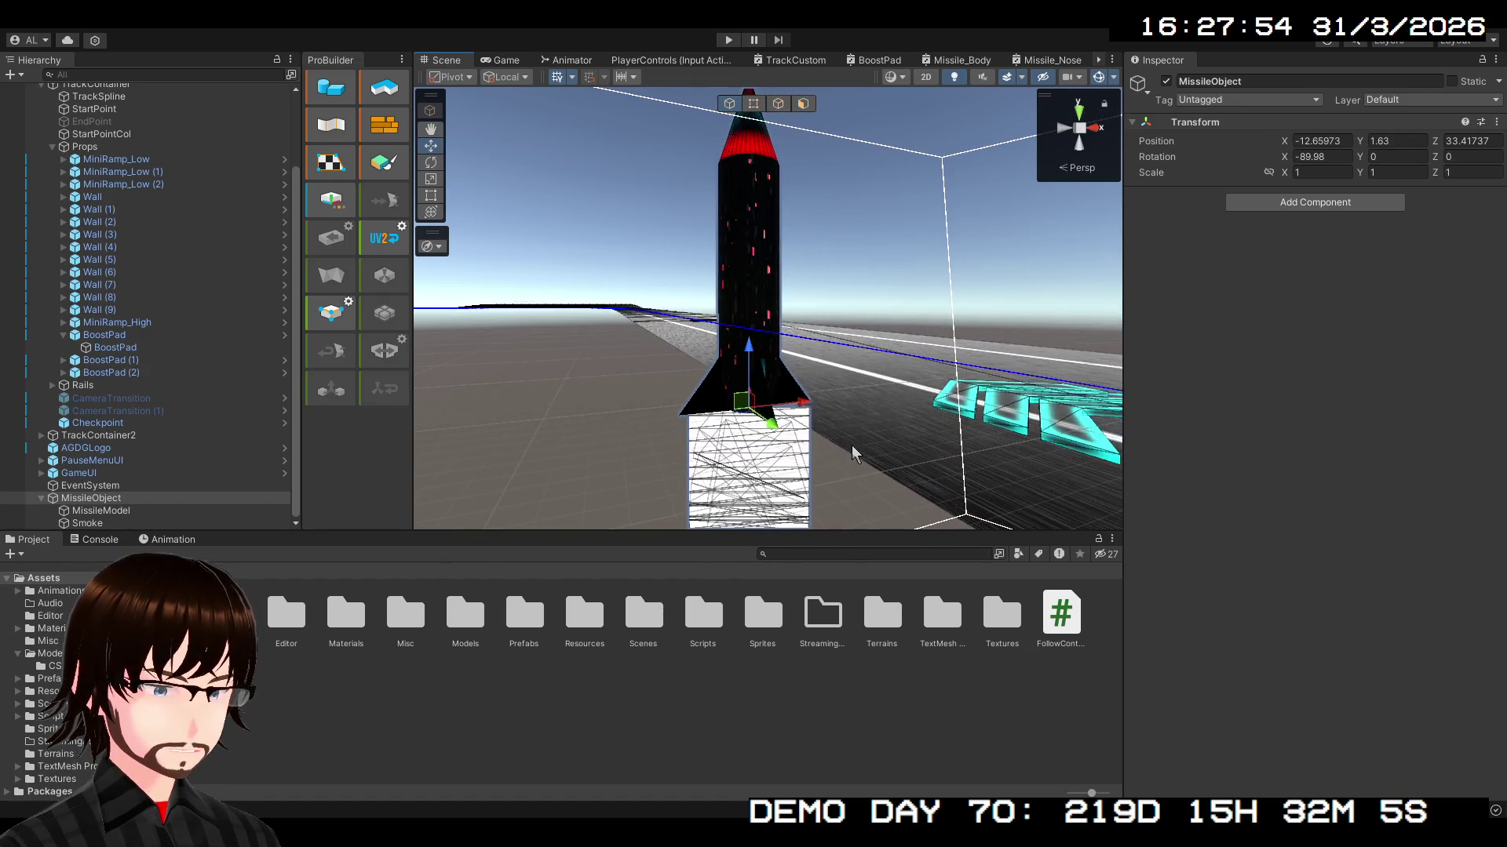
pyautogui.moveTo(898, 336); pyautogui.dragTo(867, 282)
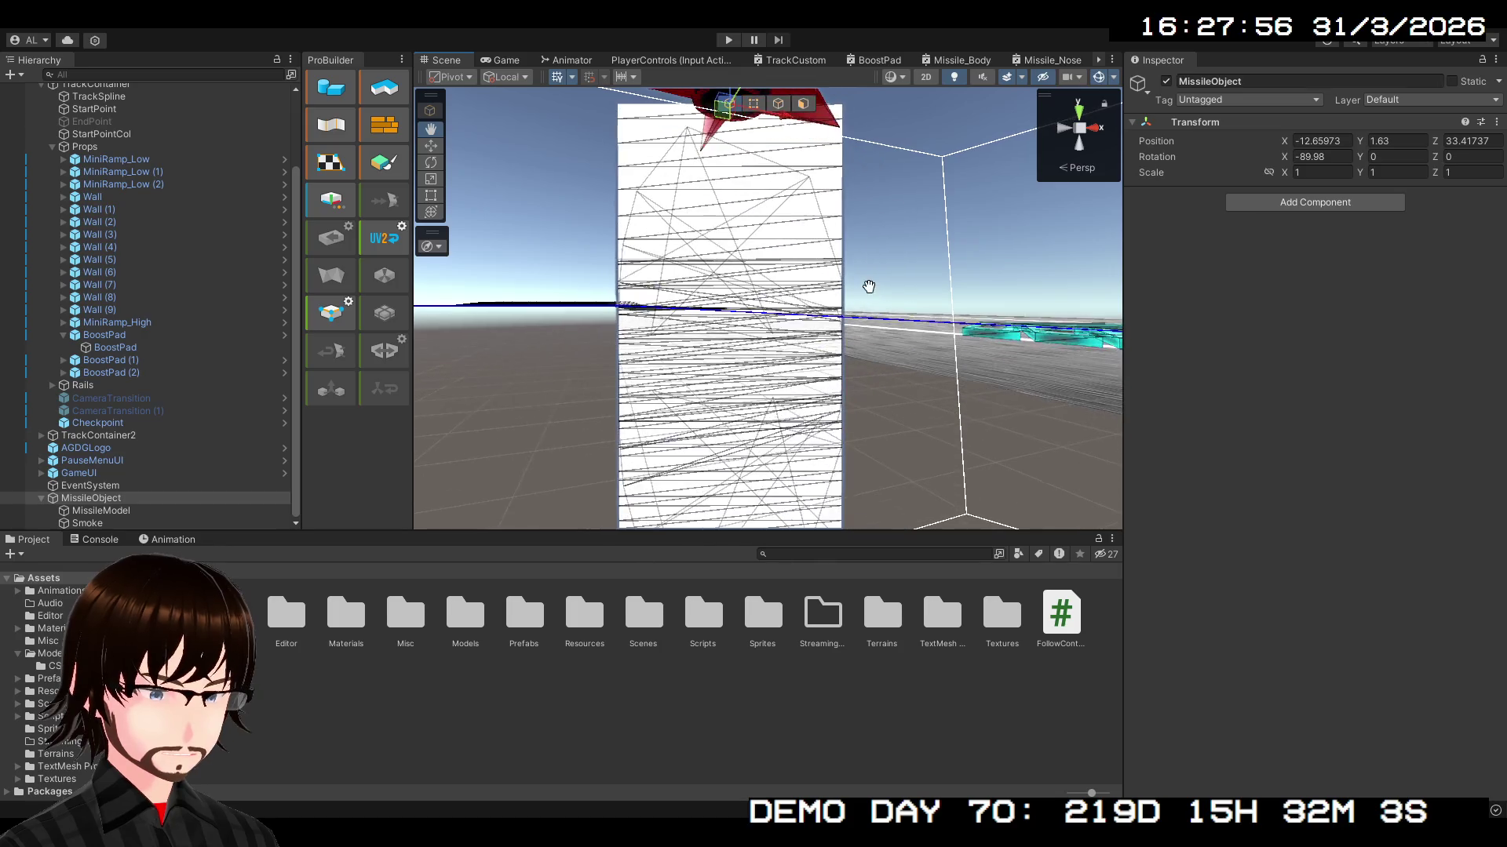
pyautogui.click(114, 523)
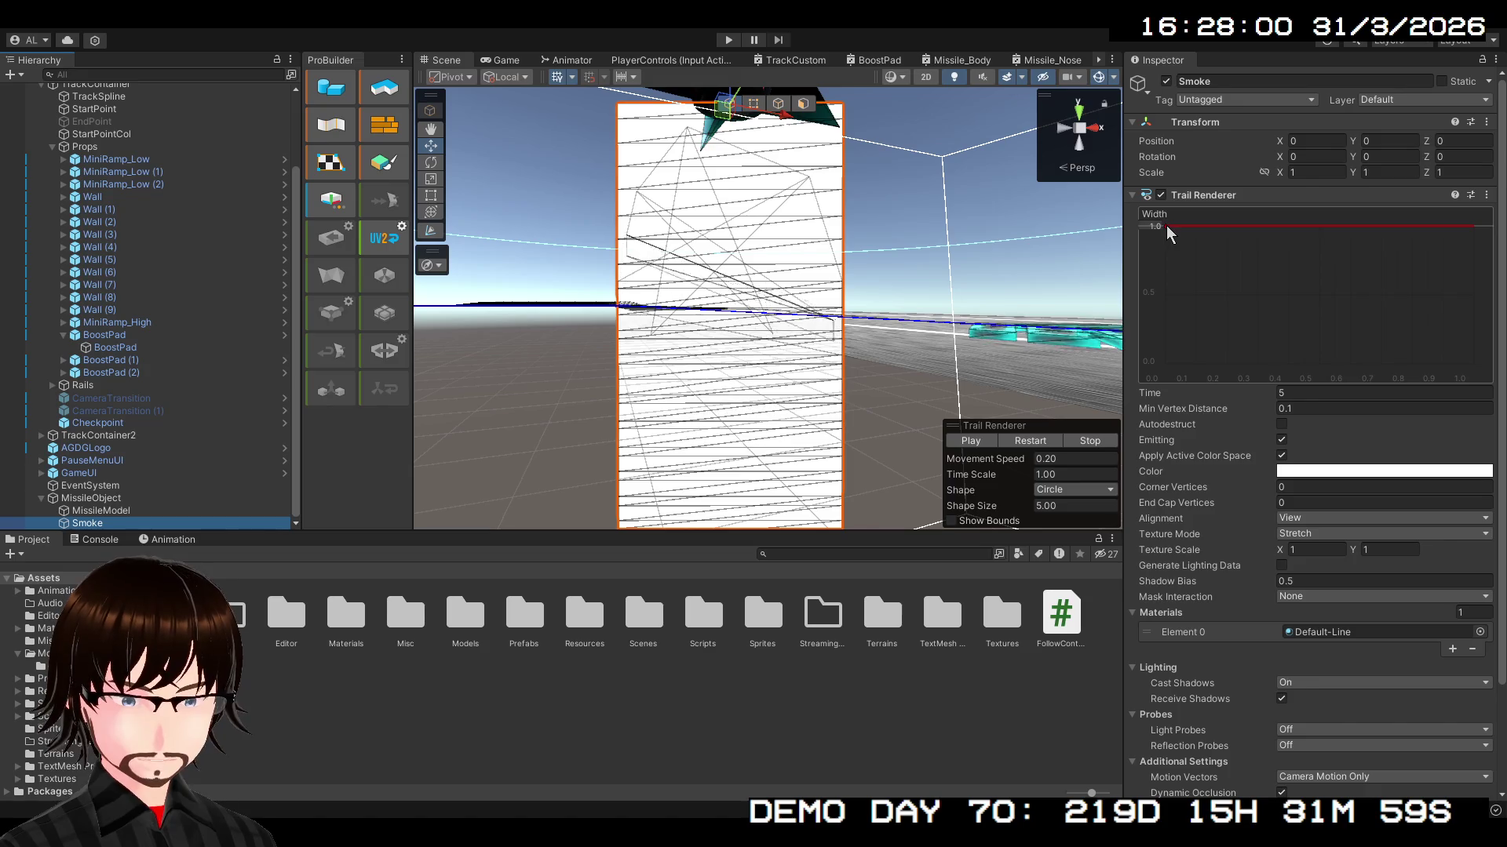
# - Lower the Smoke trail's starting width and preview it by moving MissileObject
pyautogui.moveTo(1167, 231)
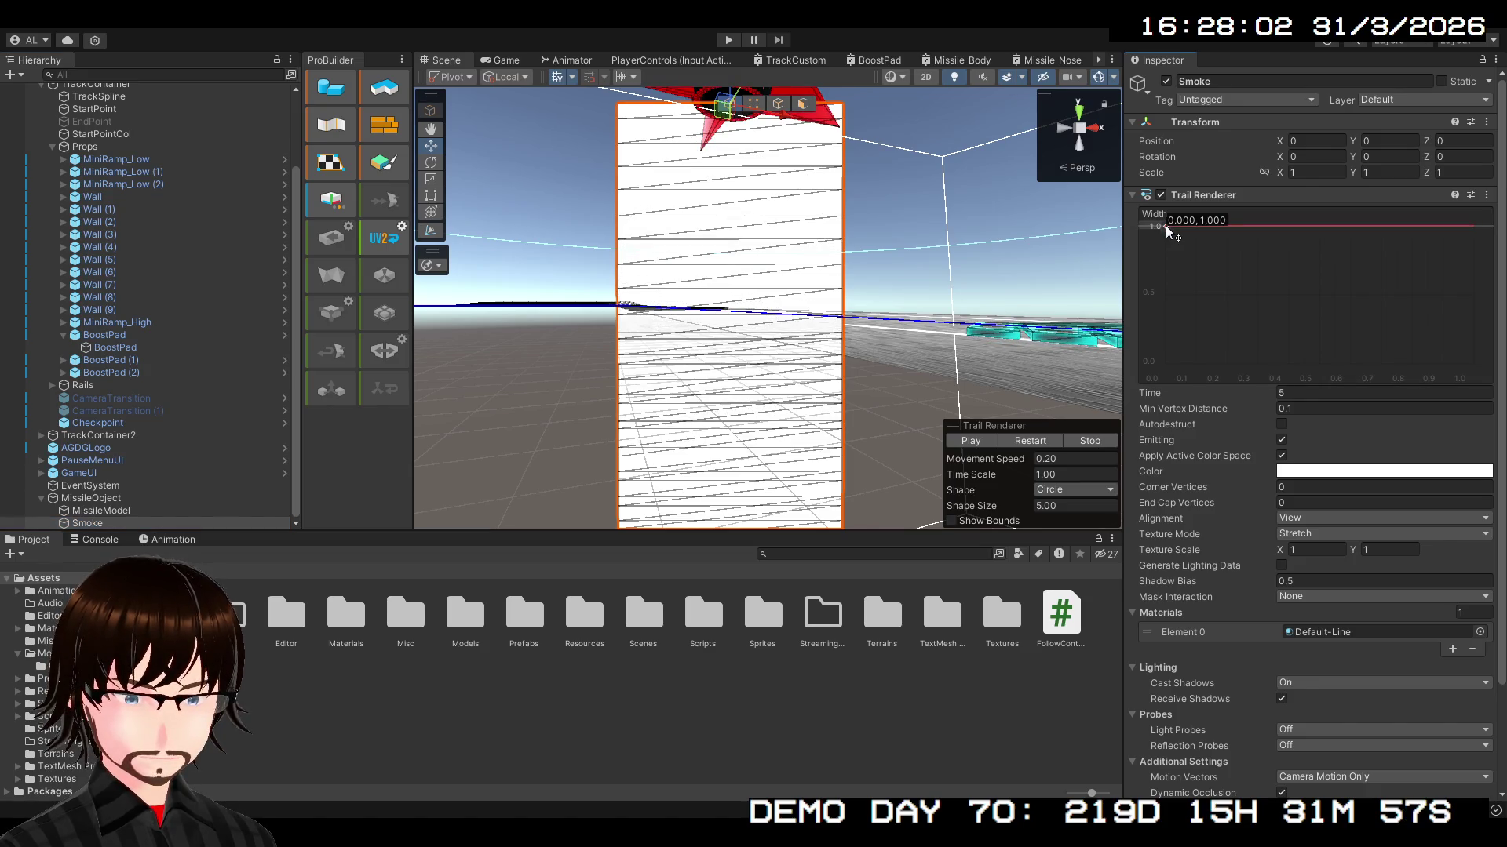
pyautogui.moveTo(1166, 226); pyautogui.dragTo(1166, 233)
pyautogui.moveTo(1162, 260); pyautogui.dragTo(1165, 316)
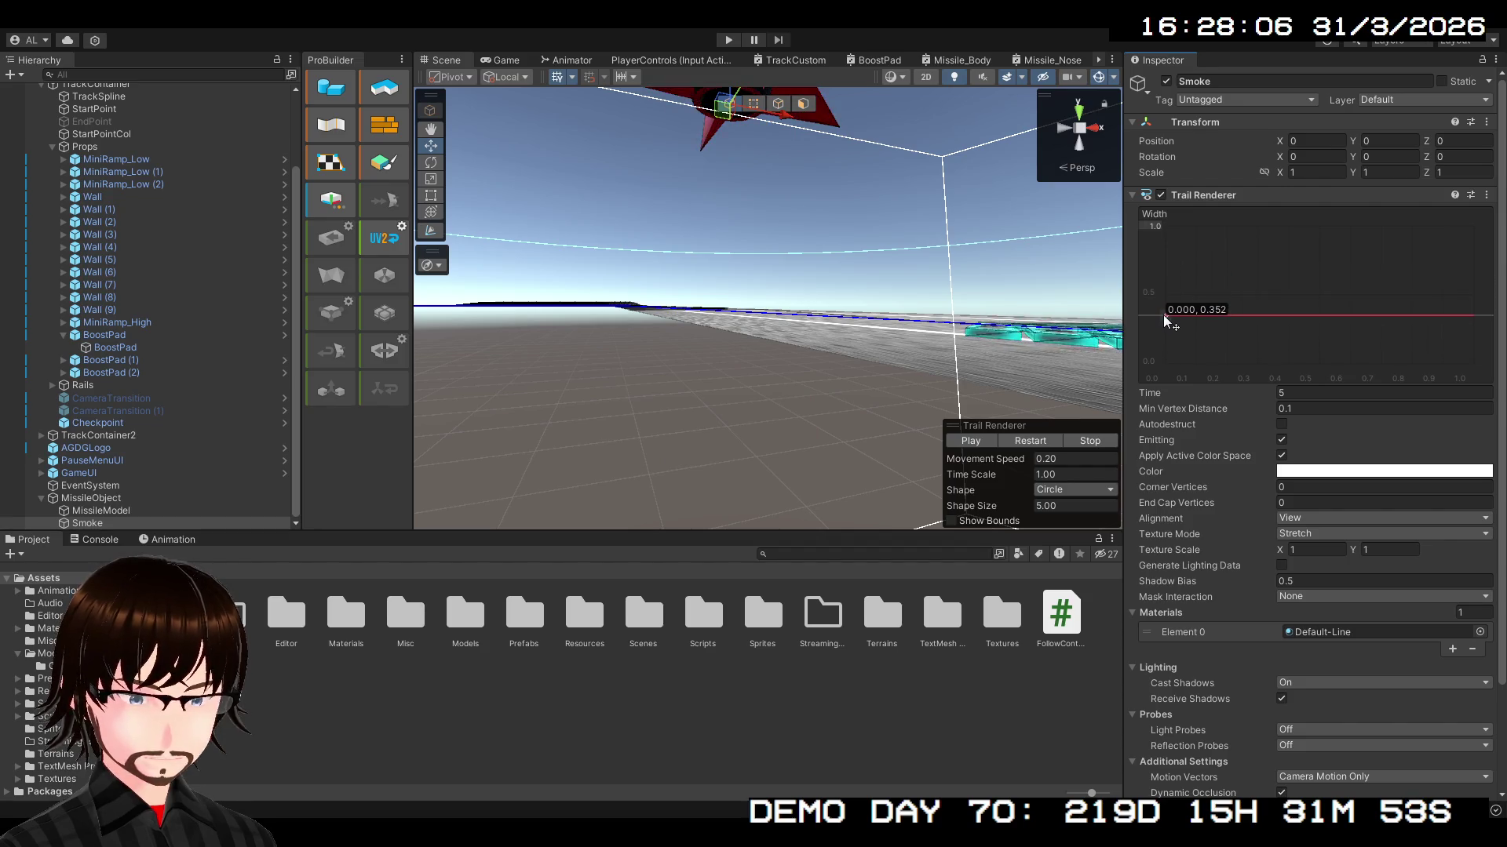
pyautogui.press('f')
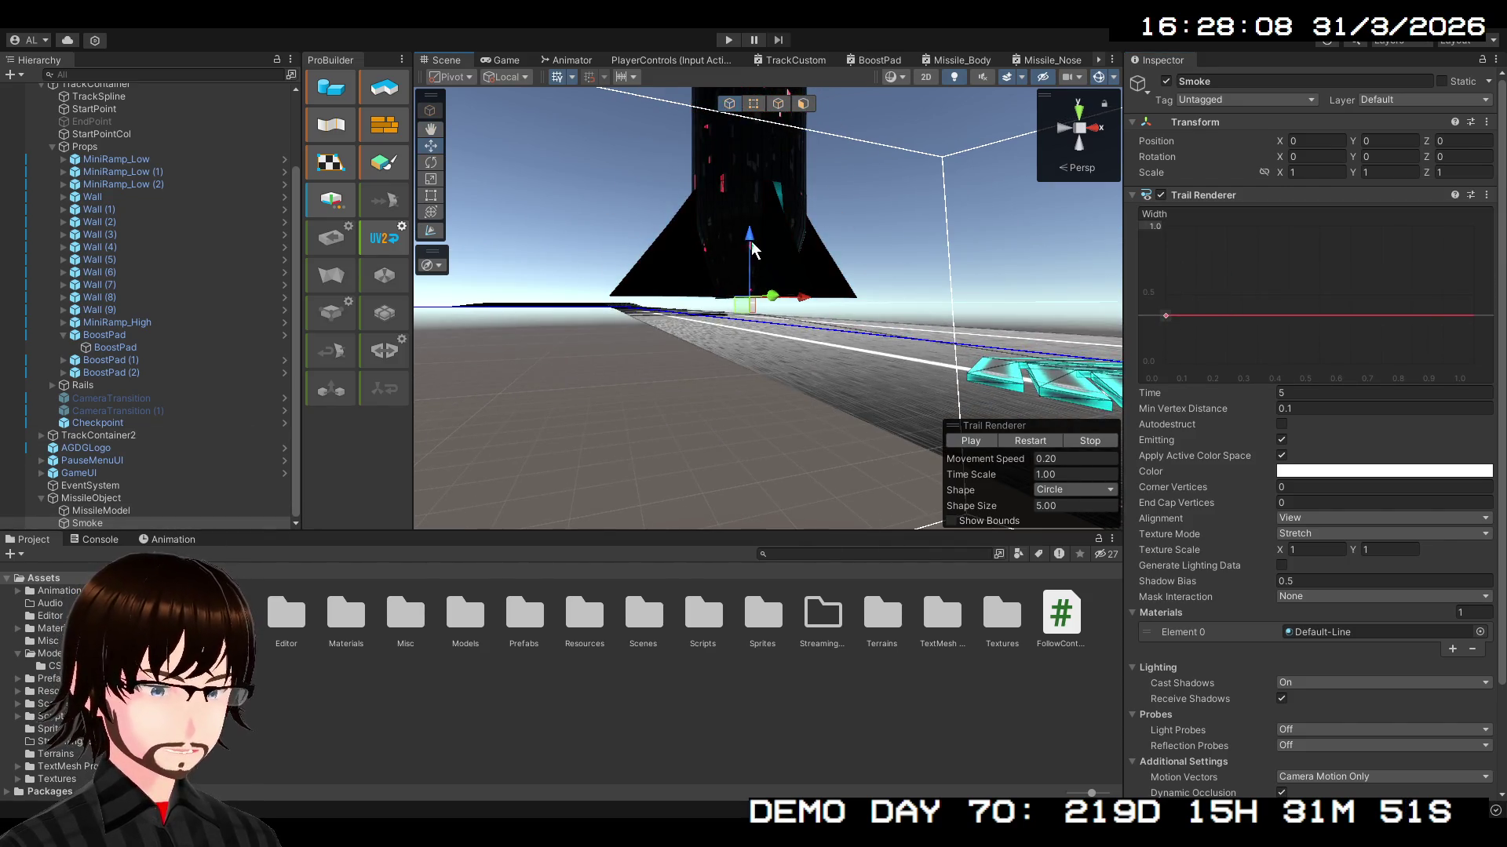
pyautogui.click(91, 498)
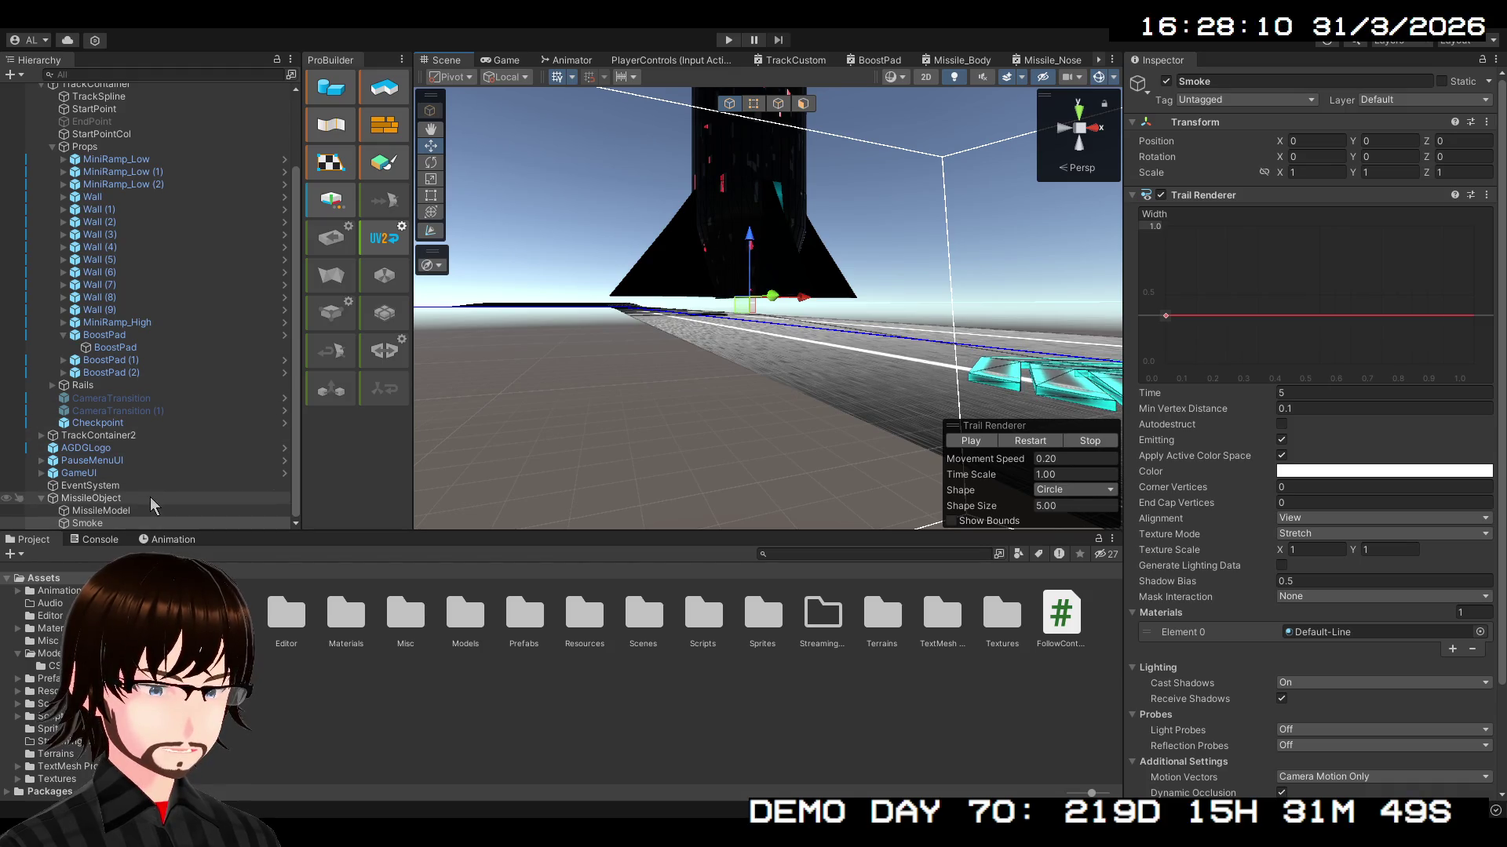
pyautogui.moveTo(746, 250)
pyautogui.mouseDown()
pyautogui.moveTo(748, 540)
pyautogui.moveTo(729, 179)
pyautogui.moveTo(753, 135)
pyautogui.mouseUp()
pyautogui.moveTo(895, 369)
pyautogui.mouseDown()
pyautogui.moveTo(884, 237)
pyautogui.moveTo(881, 398)
pyautogui.mouseUp()
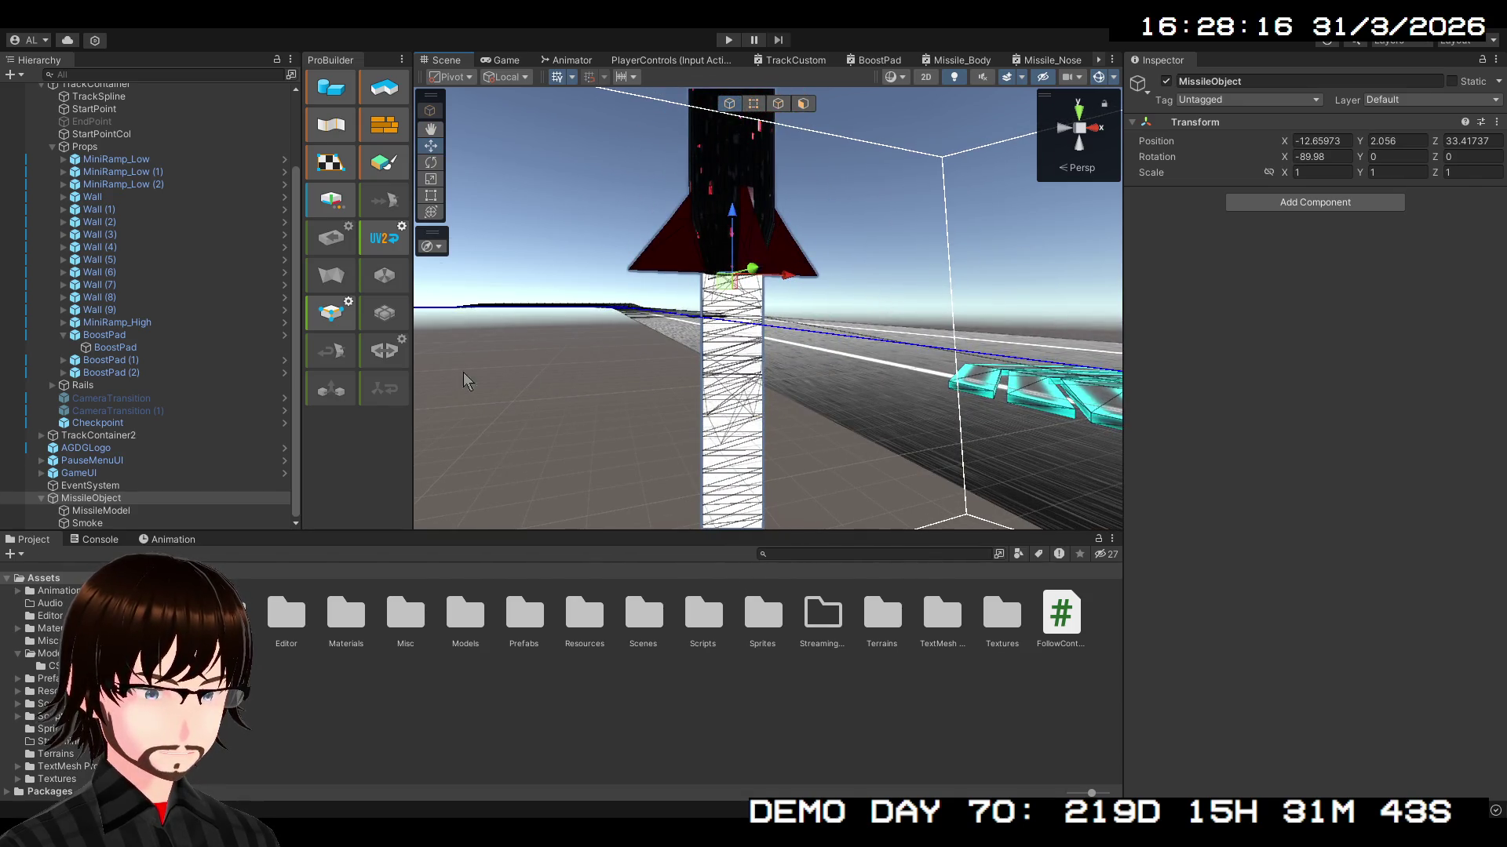
# - Make the trail width start near 0.27 and taper to 0, then test-move the missile
pyautogui.click(137, 526)
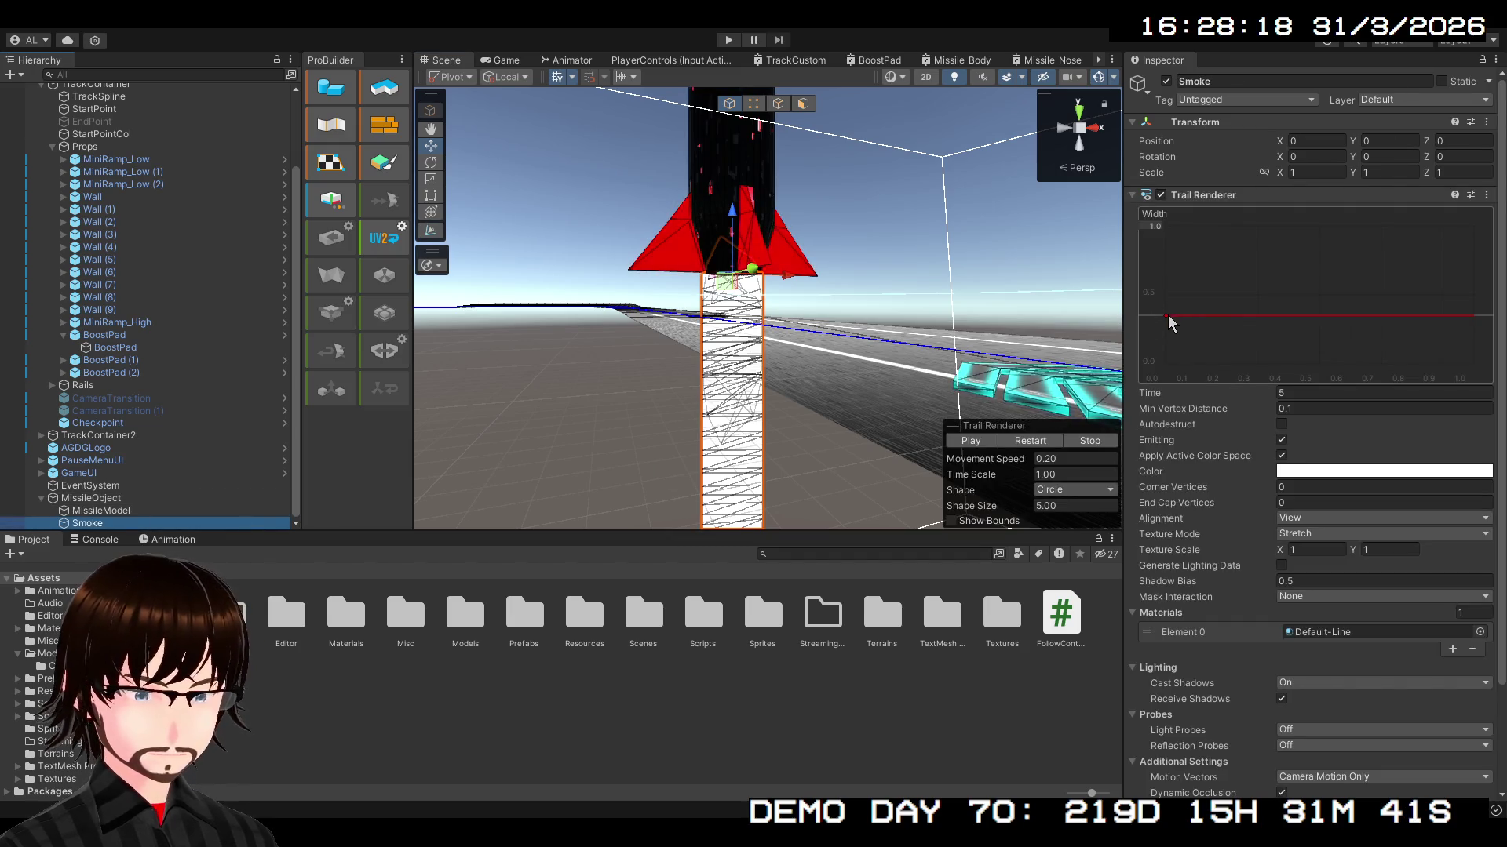
pyautogui.moveTo(1168, 322); pyautogui.dragTo(1171, 330)
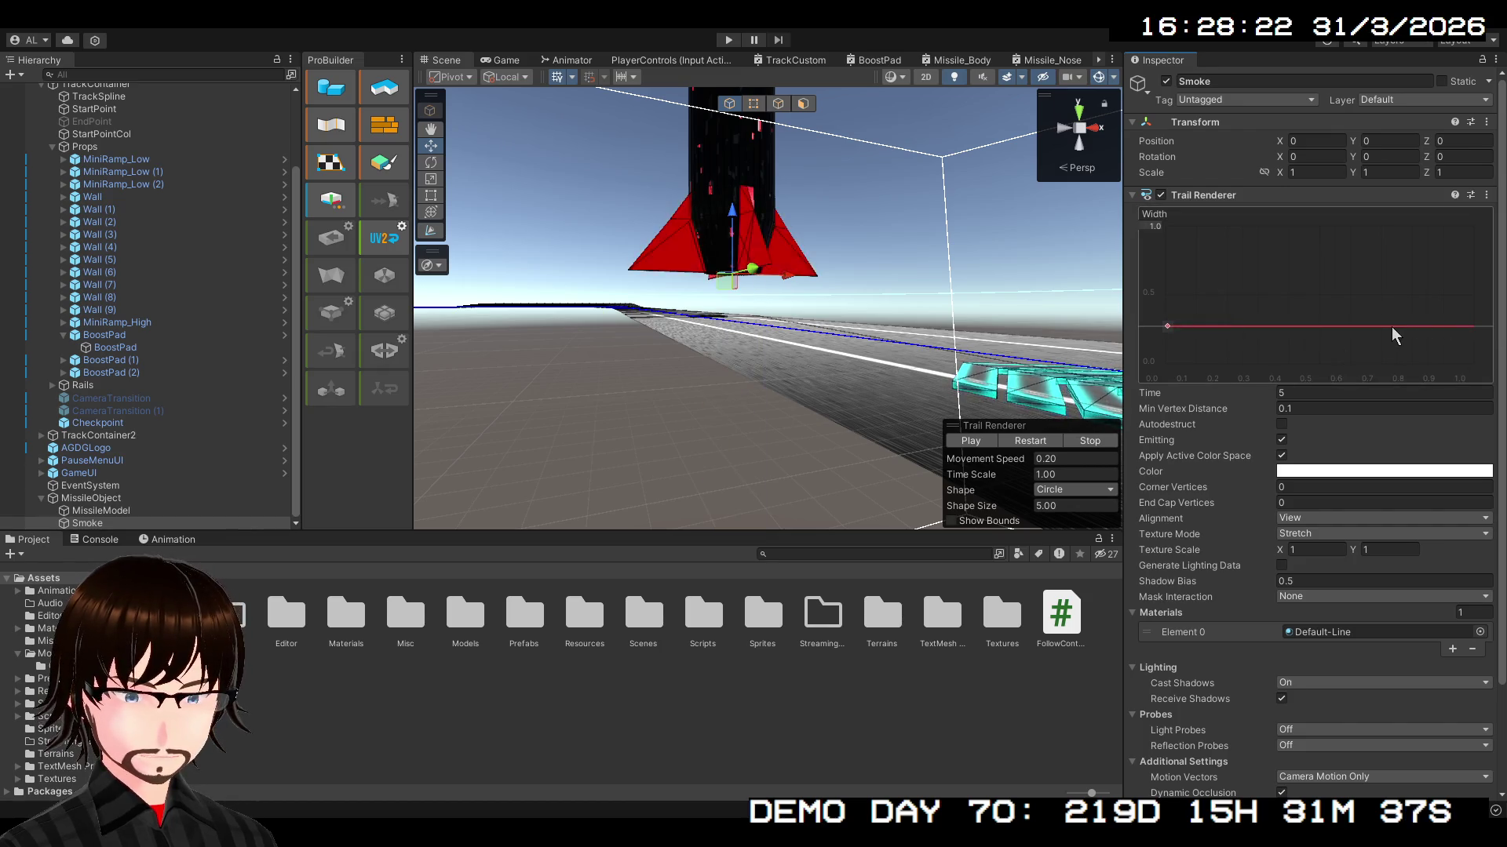
pyautogui.moveTo(1393, 328); pyautogui.dragTo(1503, 388)
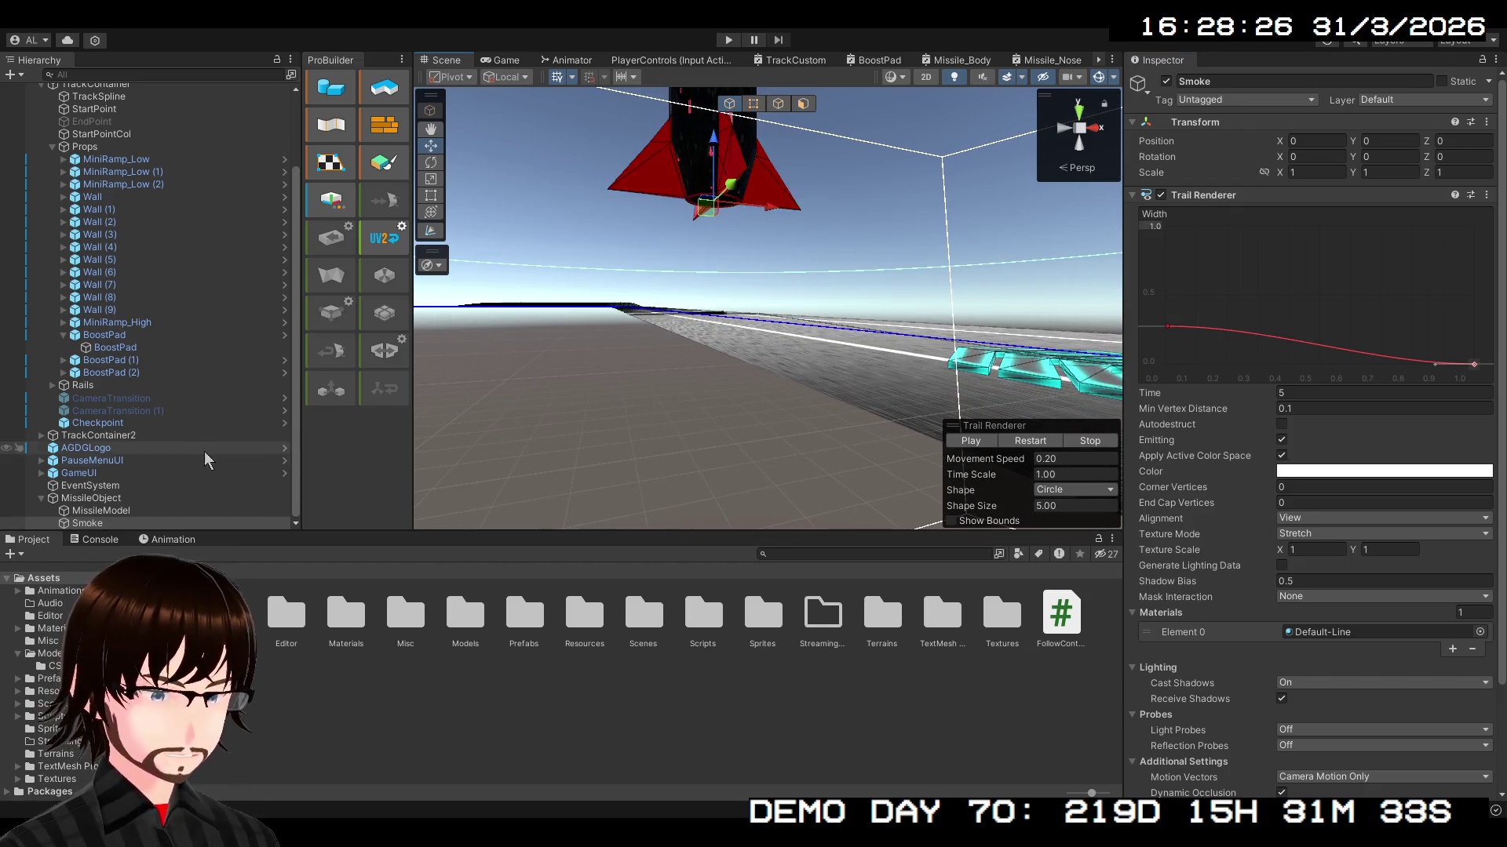
pyautogui.click(125, 501)
pyautogui.moveTo(716, 144)
pyautogui.mouseDown()
pyautogui.moveTo(857, 190)
pyautogui.moveTo(825, 444)
pyautogui.moveTo(911, 314)
pyautogui.moveTo(920, 322)
pyautogui.mouseUp()
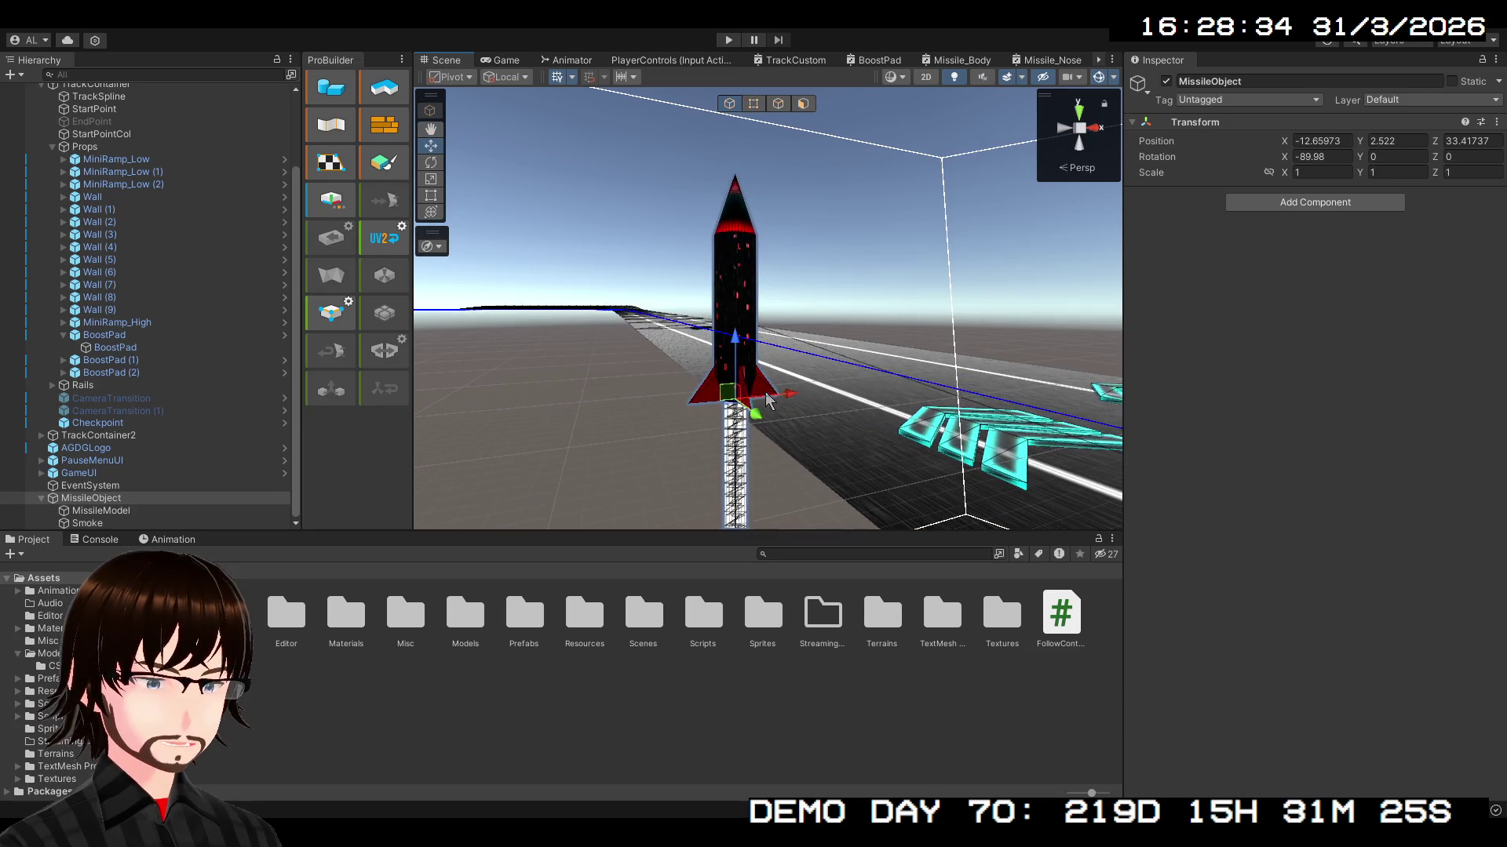
# - Preview the trail by flying MissileObject, then set the Smoke Trail Renderer Time to 2
pyautogui.moveTo(734, 406)
pyautogui.mouseDown()
pyautogui.moveTo(871, 271)
pyautogui.moveTo(524, 193)
pyautogui.moveTo(655, 487)
pyautogui.moveTo(882, 169)
pyautogui.moveTo(793, 82)
pyautogui.moveTo(730, 406)
pyautogui.moveTo(637, 127)
pyautogui.moveTo(982, 498)
pyautogui.moveTo(669, 219)
pyautogui.moveTo(481, 252)
pyautogui.moveTo(644, 422)
pyautogui.moveTo(549, 134)
pyautogui.moveTo(780, 403)
pyautogui.moveTo(784, 505)
pyautogui.moveTo(794, 239)
pyautogui.moveTo(857, 306)
pyautogui.moveTo(598, 481)
pyautogui.moveTo(760, 231)
pyautogui.moveTo(766, 263)
pyautogui.mouseUp()
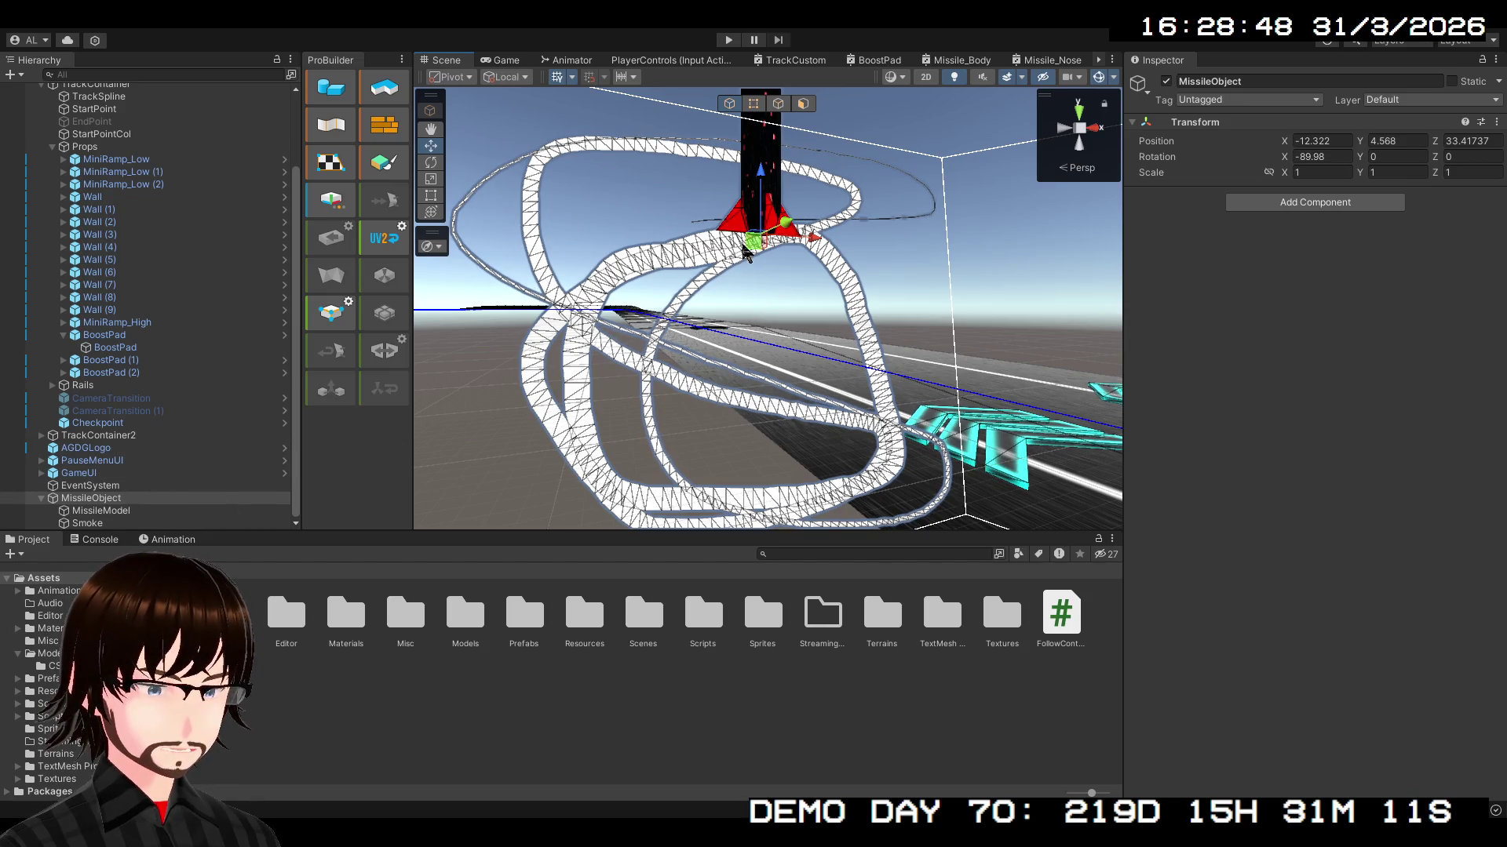
pyautogui.moveTo(750, 252)
pyautogui.mouseDown()
pyautogui.moveTo(753, 236)
pyautogui.moveTo(710, 471)
pyautogui.moveTo(697, 463)
pyautogui.mouseUp()
pyautogui.press('f')
pyautogui.click(87, 523)
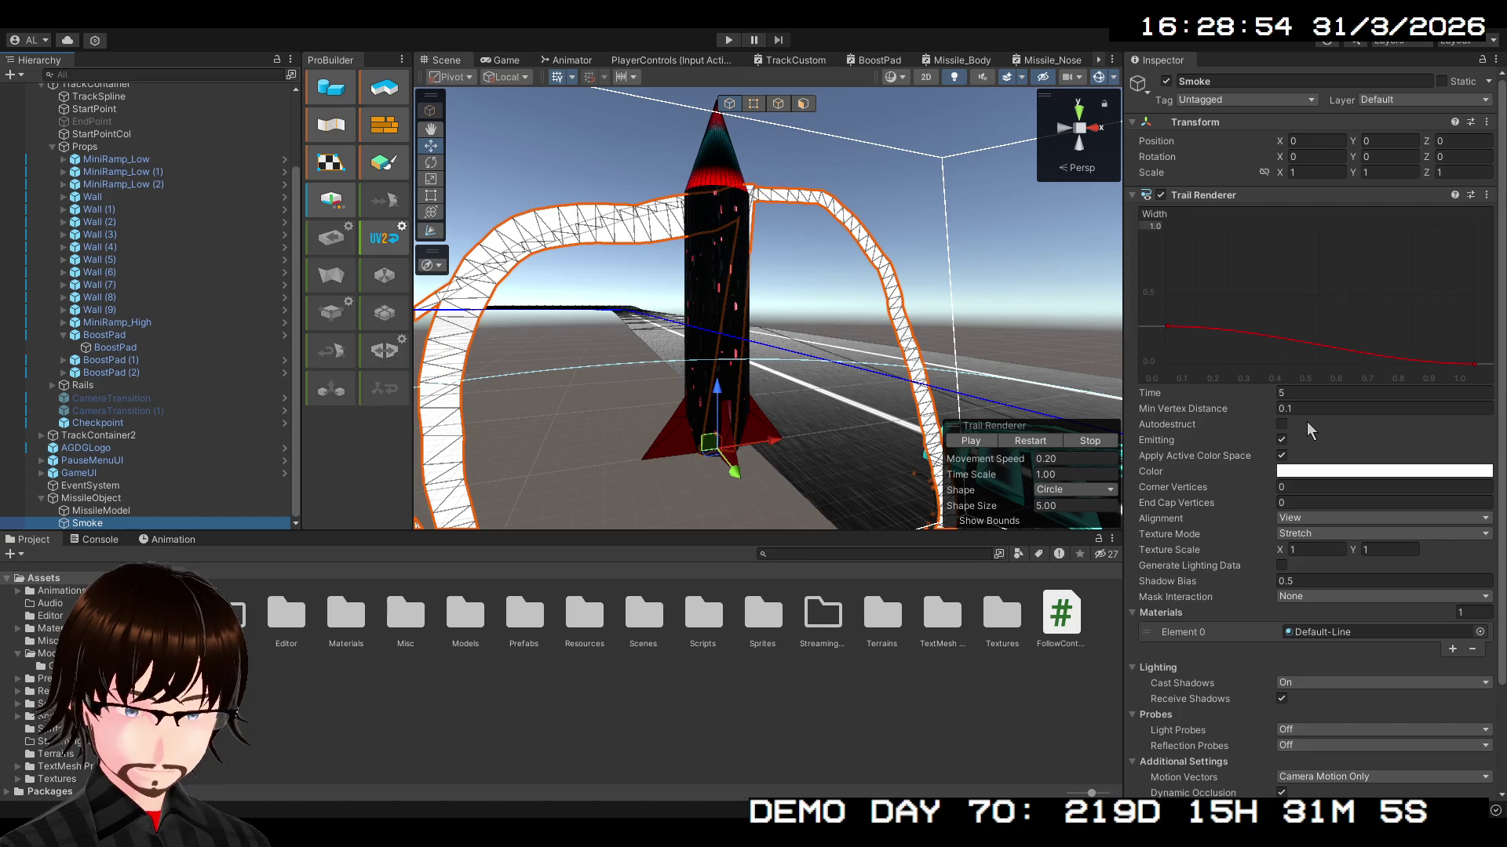
pyautogui.scroll(-2, 1310, 408)
pyautogui.click(1309, 308)
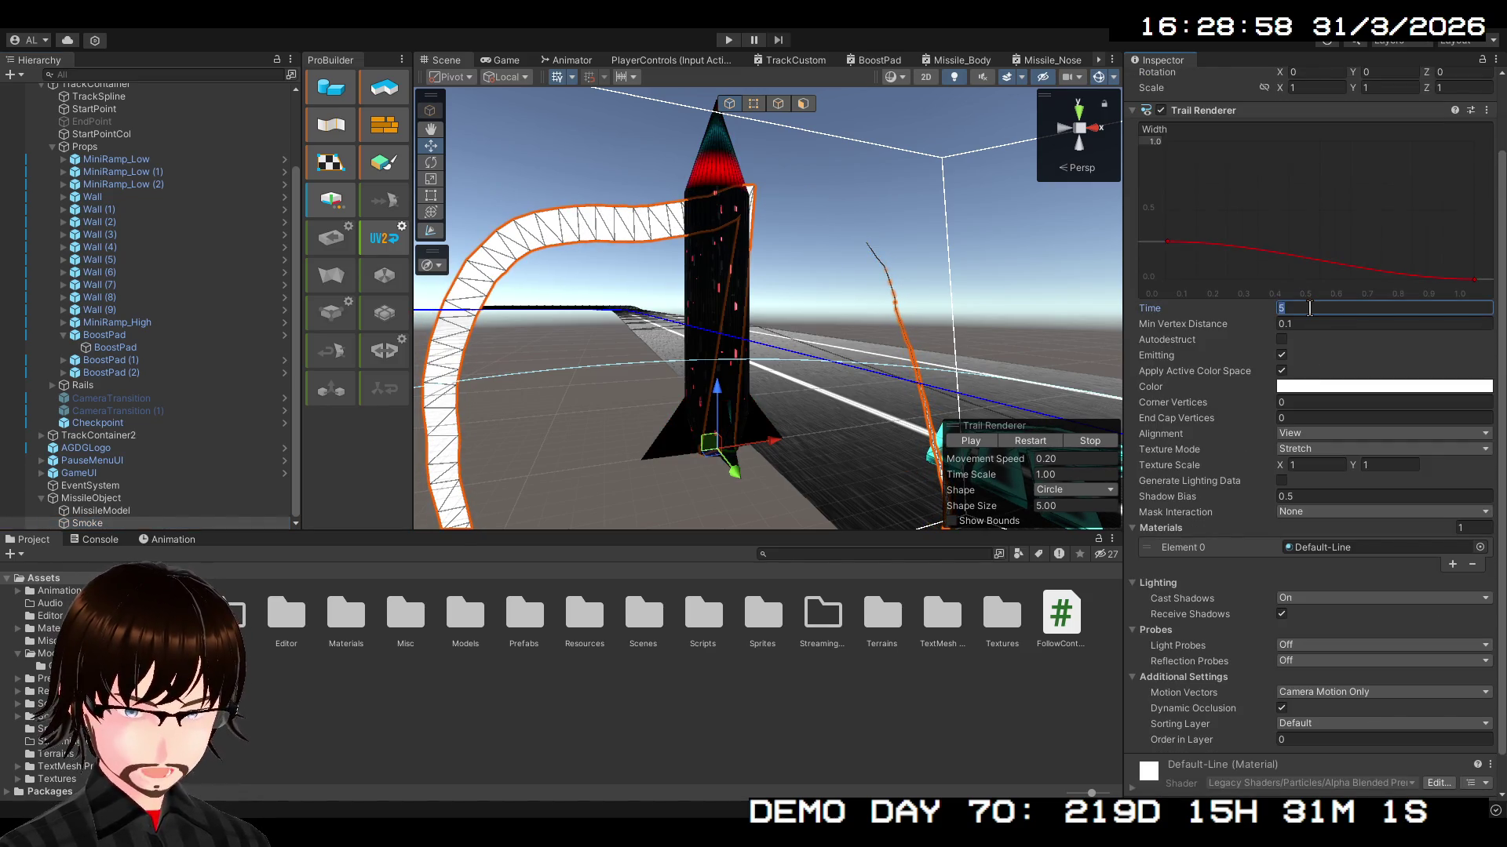
pyautogui.write('2')
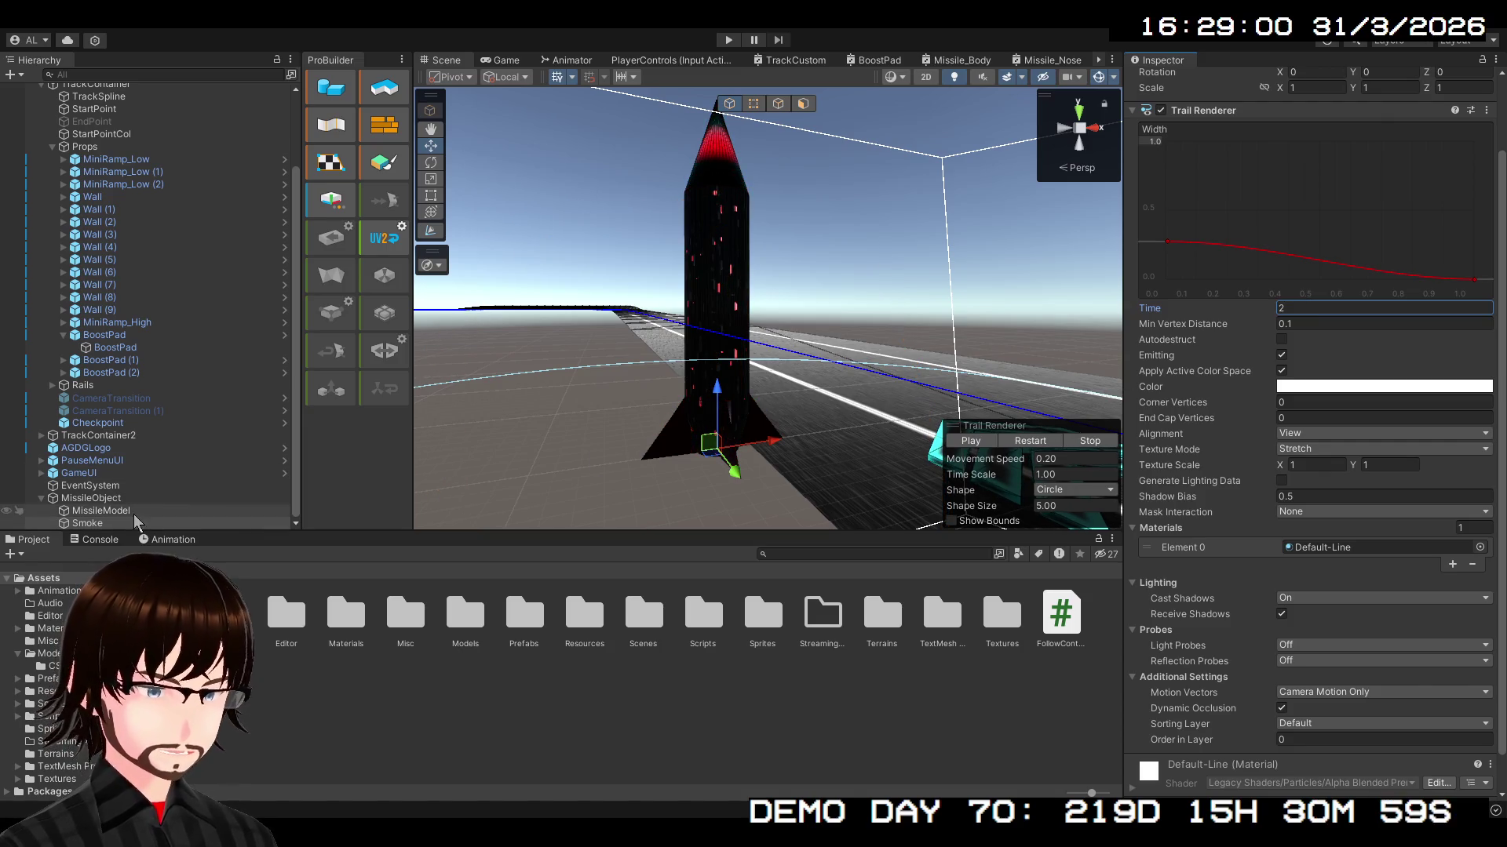
# - Fly the missile again to test the shorter trail, then undo back to rest and reselect Smoke
pyautogui.click(695, 401)
pyautogui.moveTo(695, 402)
pyautogui.mouseDown()
pyautogui.moveTo(730, 417)
pyautogui.moveTo(830, 264)
pyautogui.moveTo(649, 388)
pyautogui.moveTo(901, 463)
pyautogui.moveTo(720, 195)
pyautogui.moveTo(497, 430)
pyautogui.moveTo(935, 262)
pyautogui.moveTo(481, 319)
pyautogui.moveTo(780, 308)
pyautogui.moveTo(521, 434)
pyautogui.moveTo(622, 246)
pyautogui.moveTo(817, 511)
pyautogui.moveTo(567, 321)
pyautogui.moveTo(510, 129)
pyautogui.moveTo(780, 448)
pyautogui.moveTo(643, 520)
pyautogui.moveTo(634, 365)
pyautogui.moveTo(706, 357)
pyautogui.mouseUp()
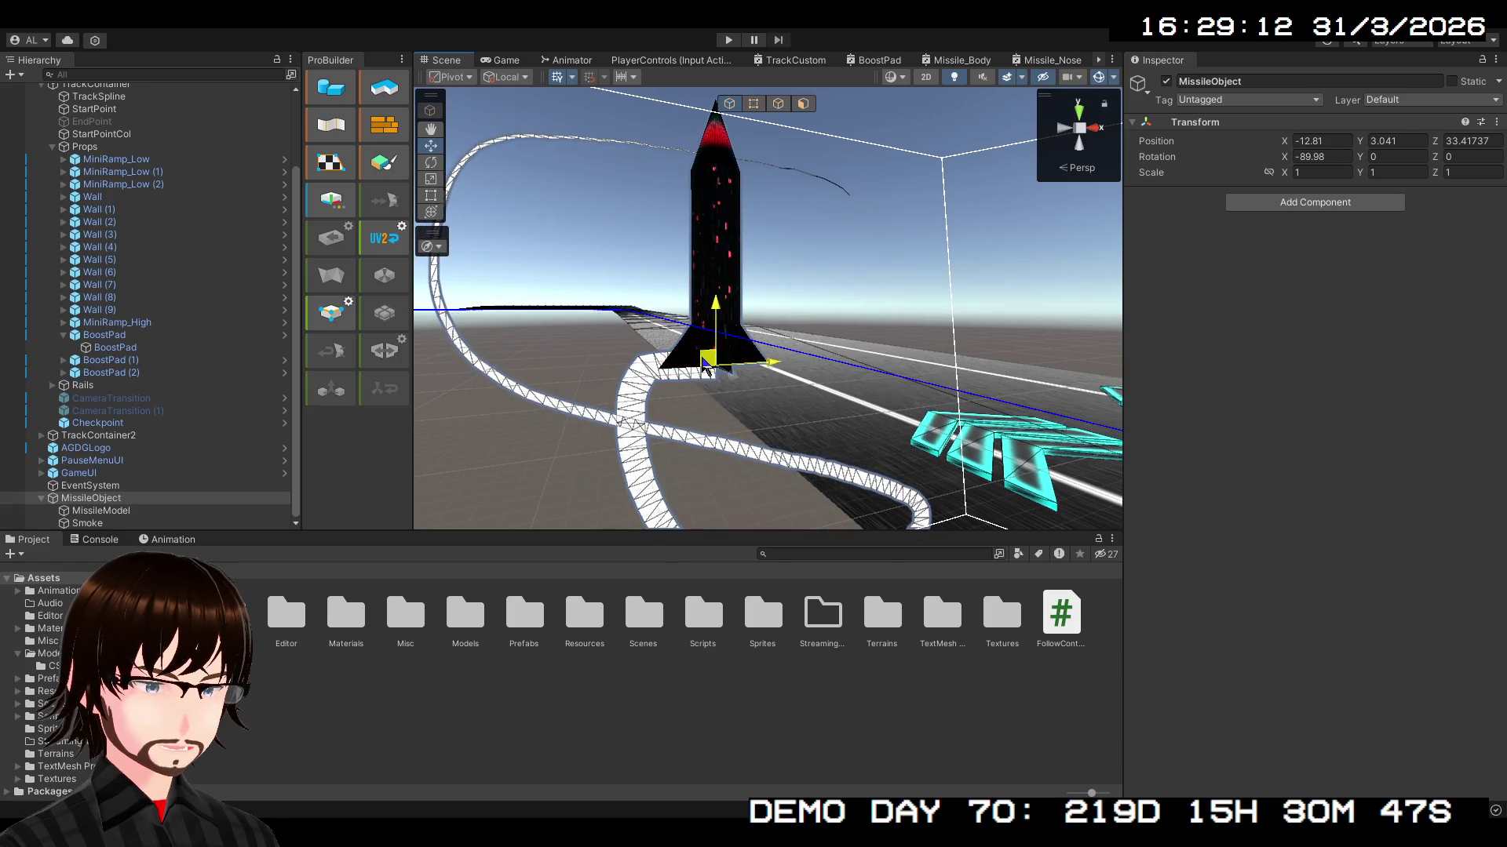
pyautogui.hotkey('ctrl', 'z')
pyautogui.moveTo(658, 400)
pyautogui.mouseDown()
pyautogui.moveTo(761, 303)
pyautogui.moveTo(980, 369)
pyautogui.mouseUp()
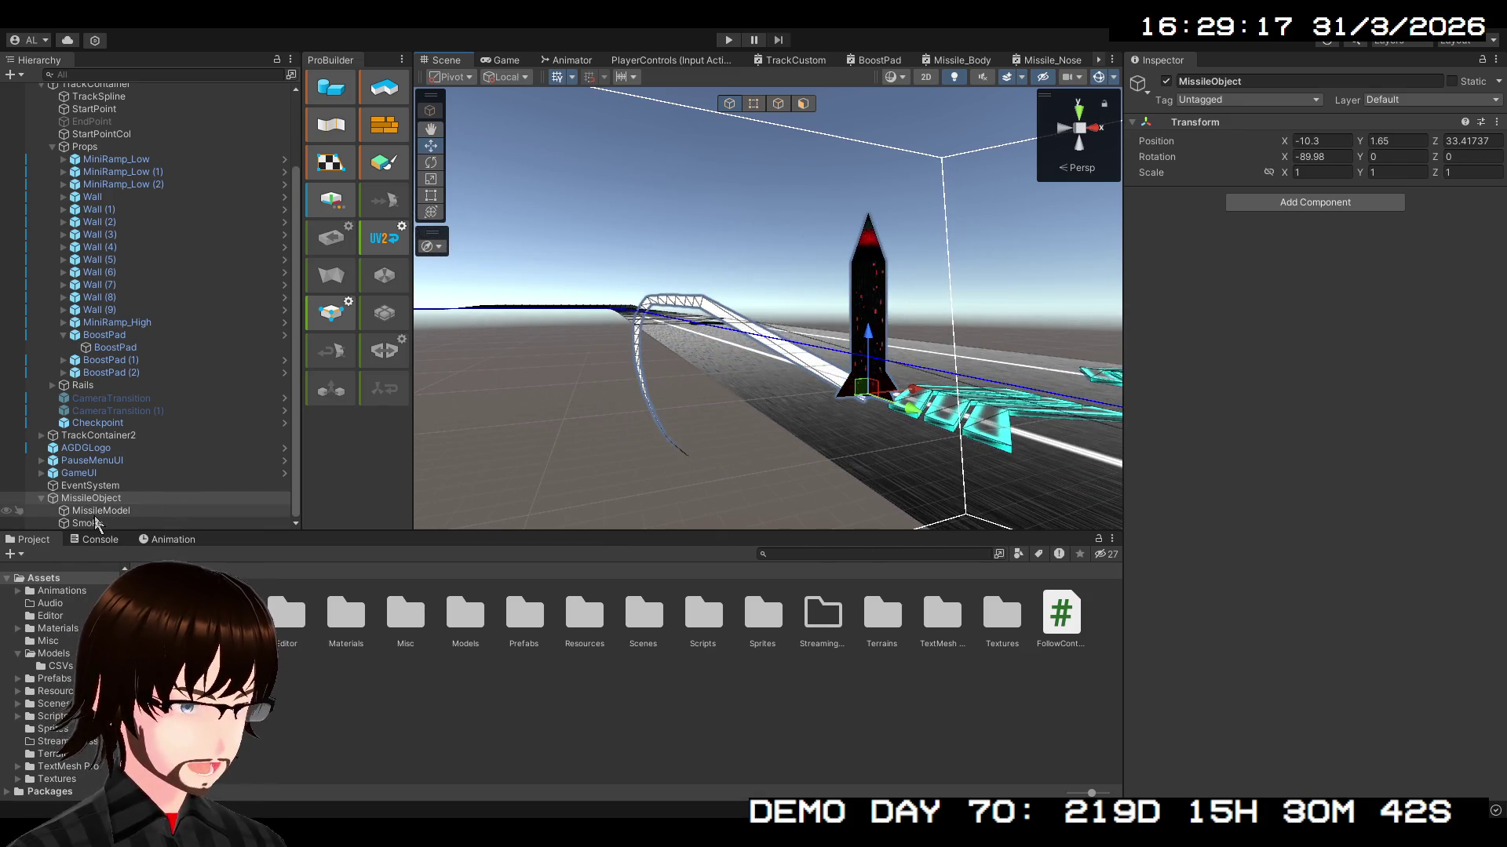
pyautogui.click(96, 523)
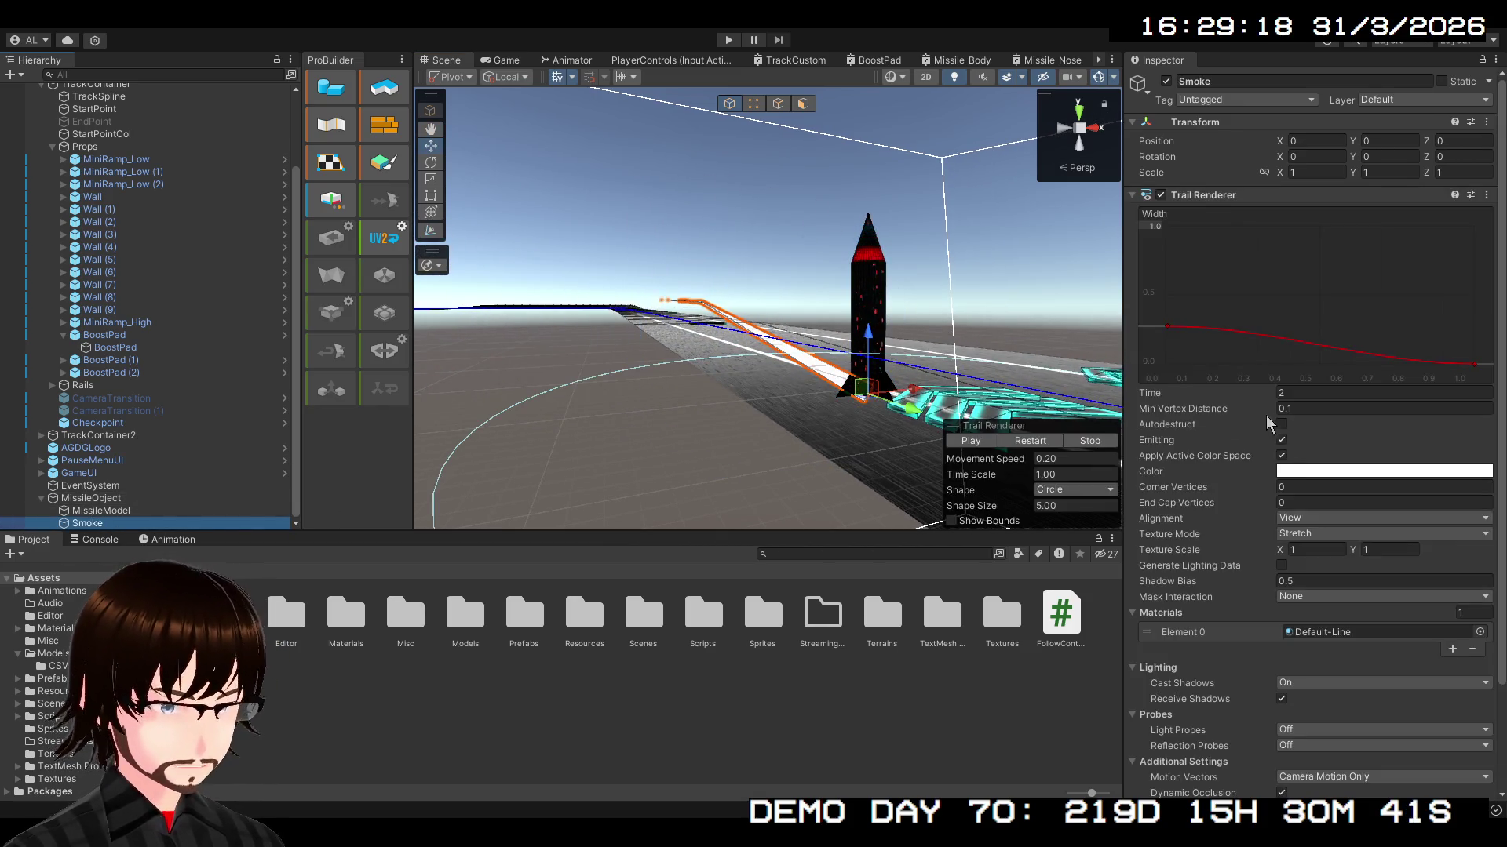
pyautogui.scroll(-2, 1296, 482)
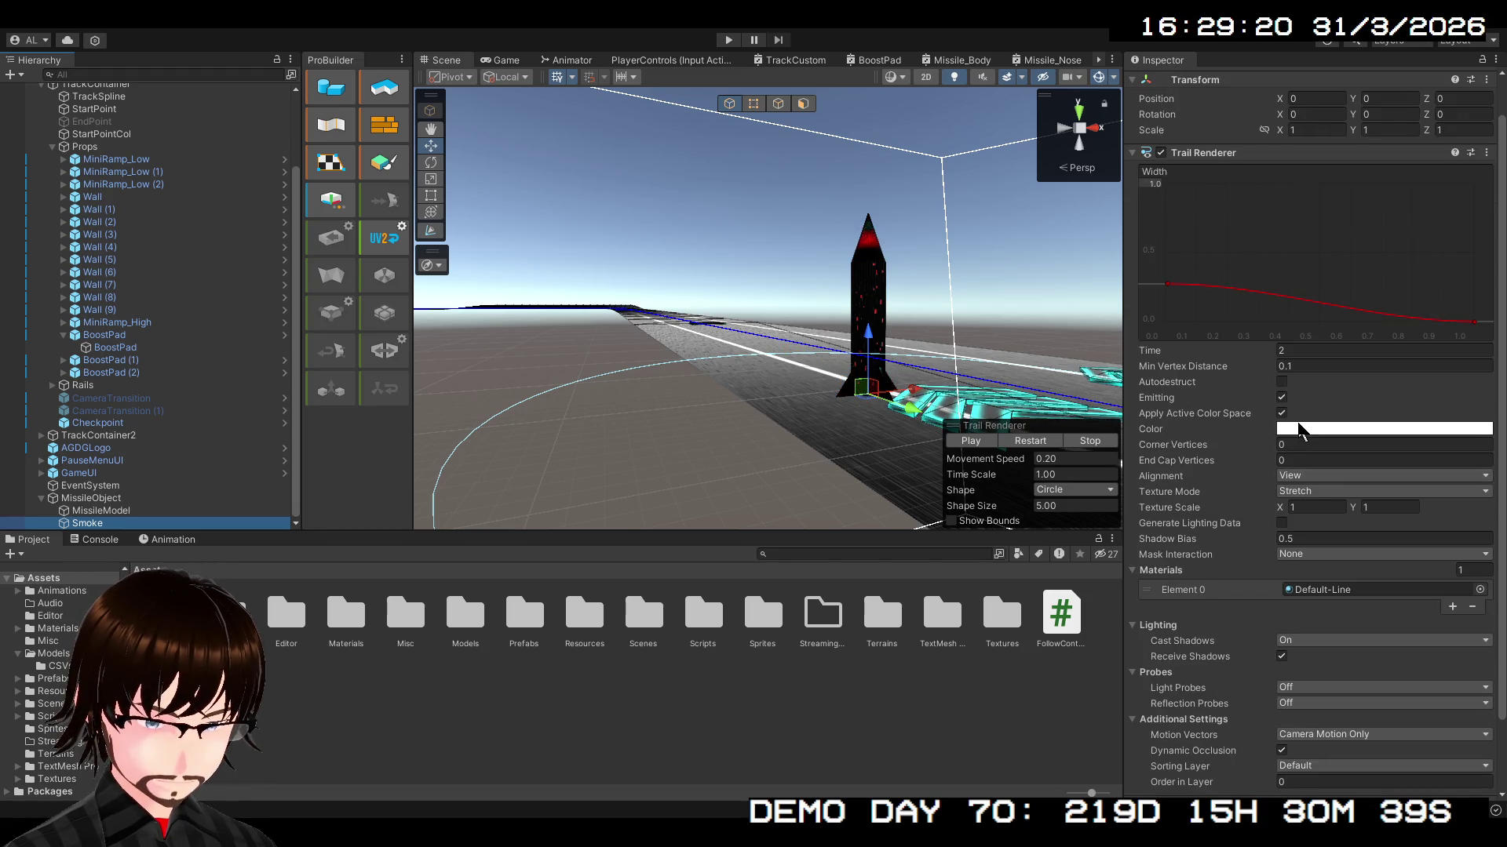
# - Open the trail's colour setting, then open the Assets/Prefabs folder in the Project window
pyautogui.click(1299, 434)
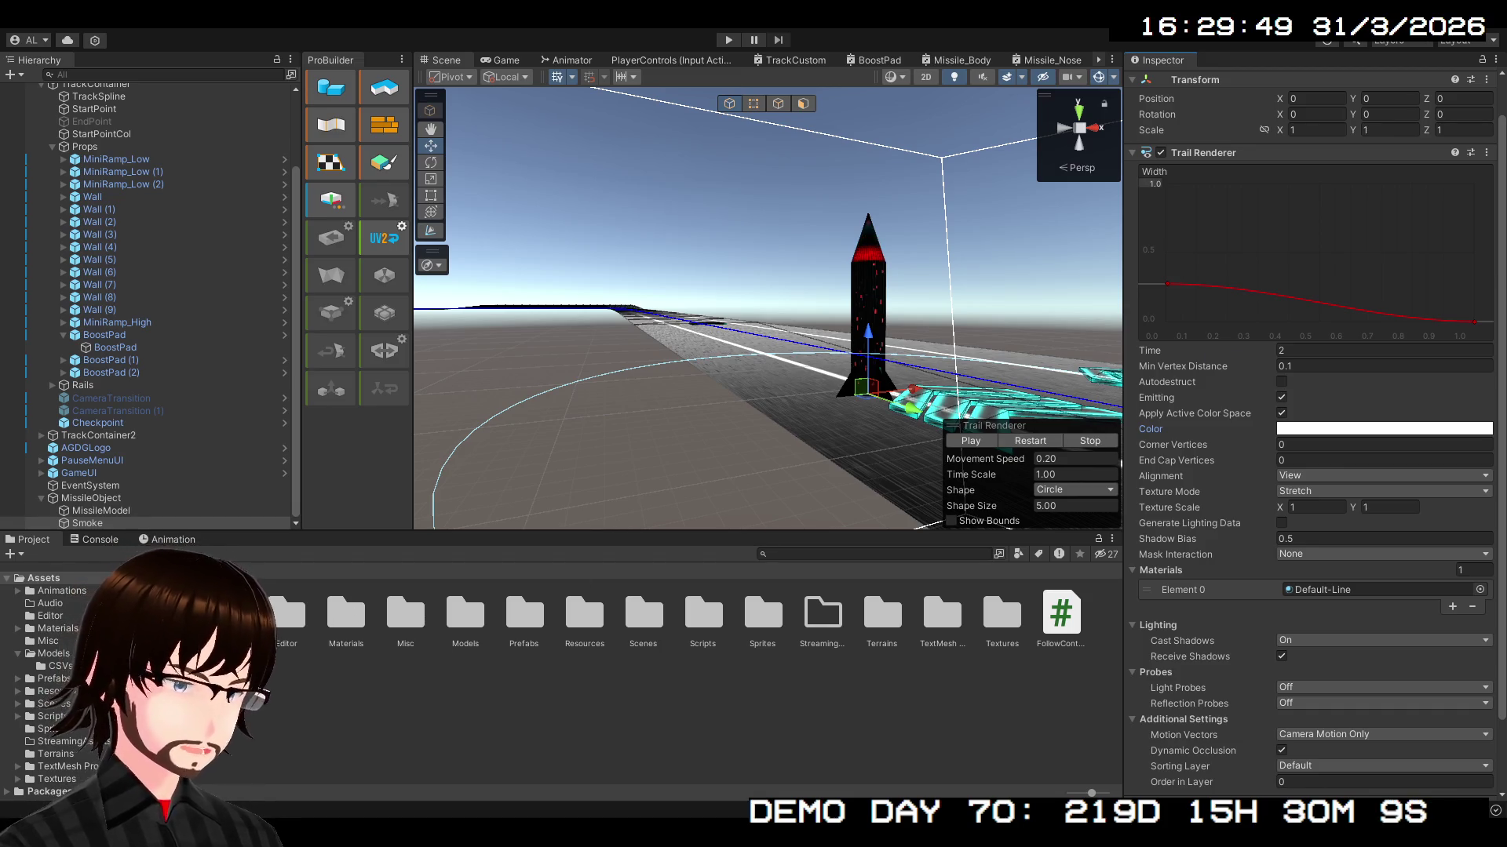
pyautogui.doubleClick(524, 616)
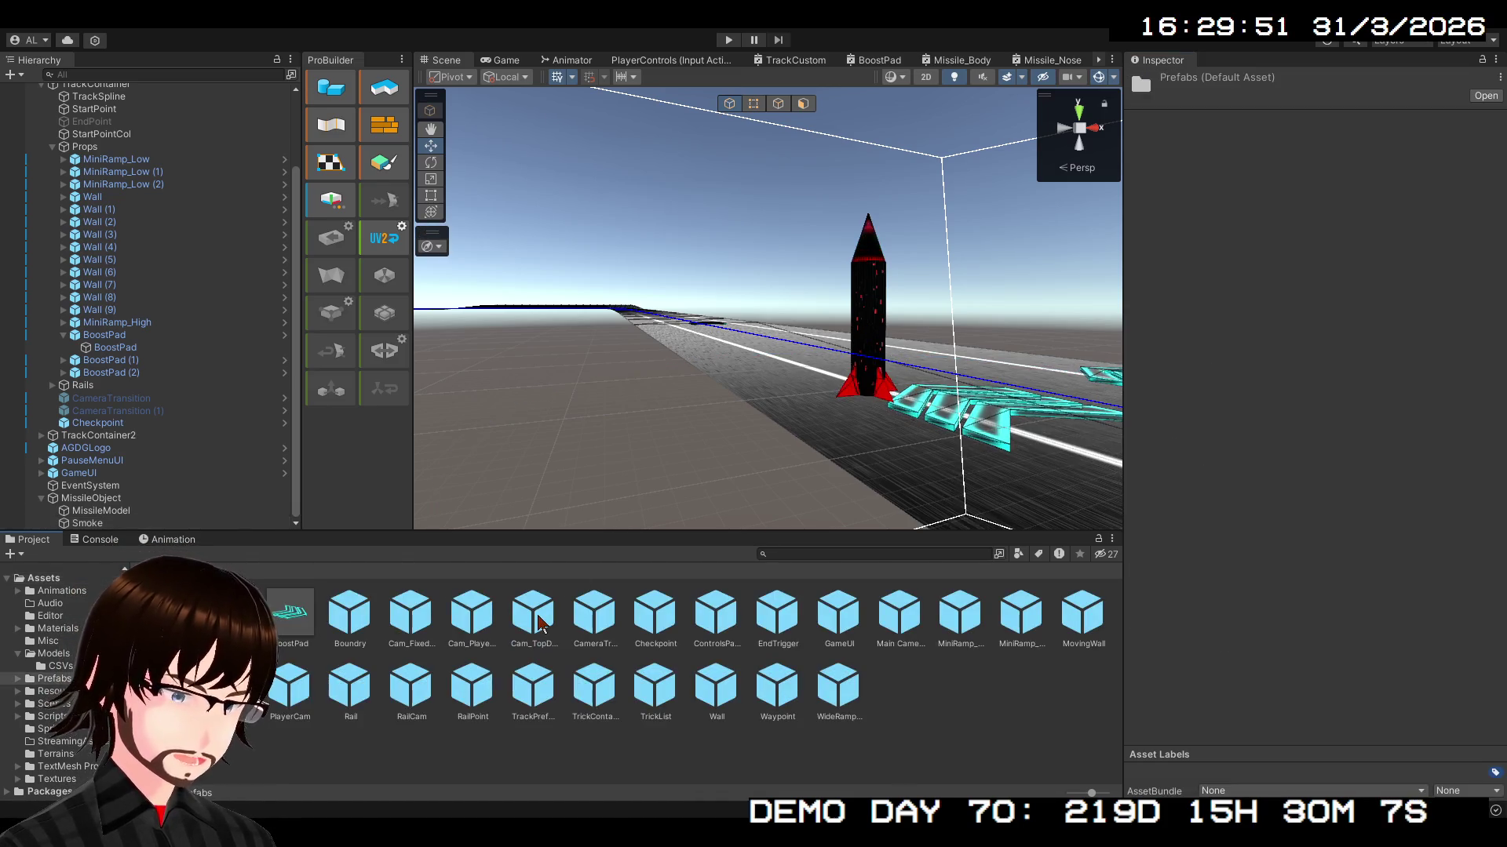
# - Save MissileObject as a prefab in the Prefabs folder and select its MissileModel child
pyautogui.click(75, 499)
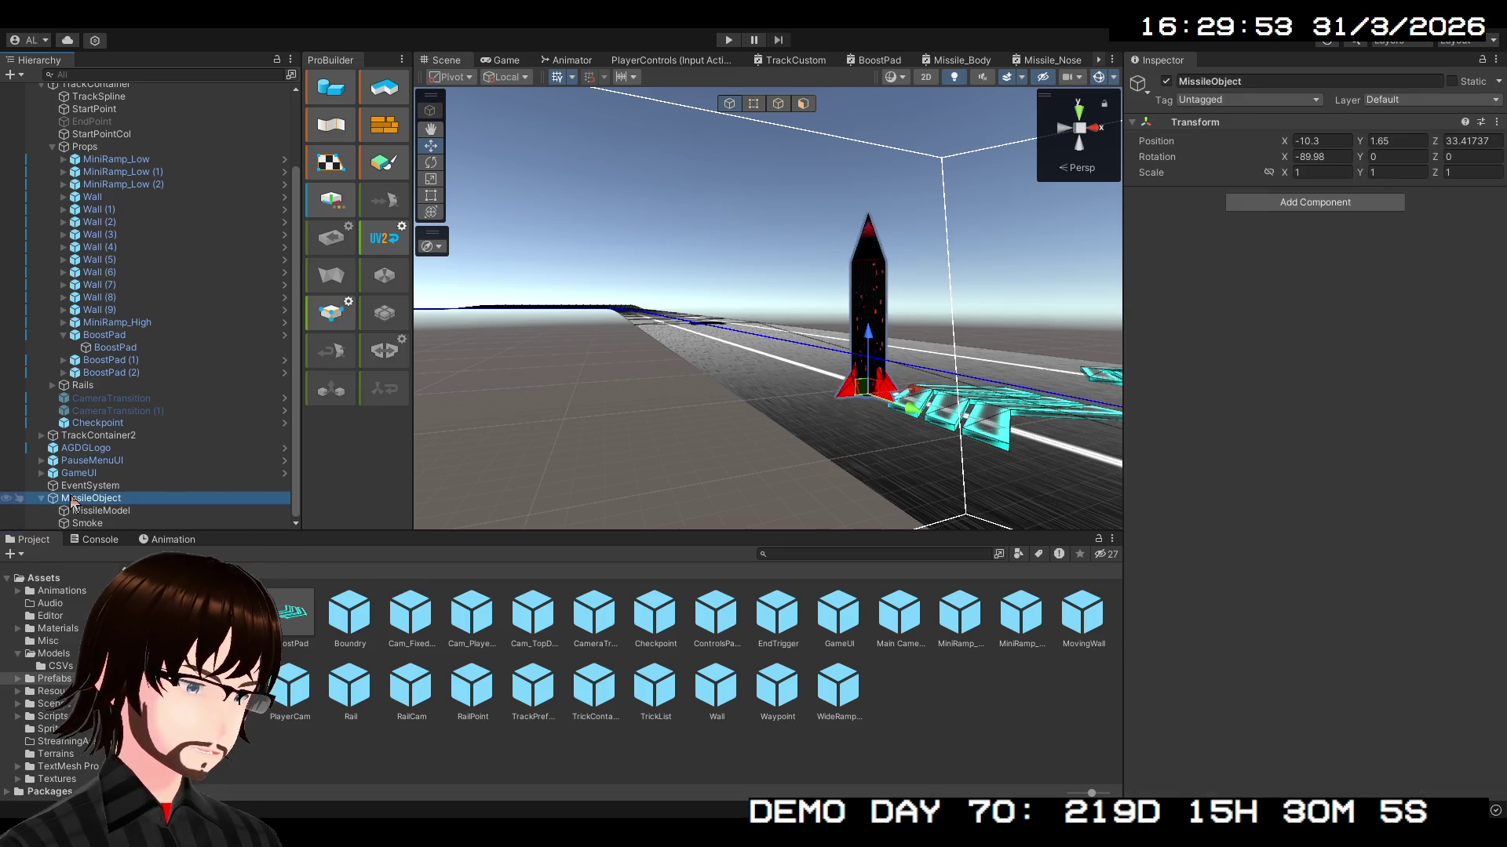
pyautogui.moveTo(85, 505)
pyautogui.mouseDown()
pyautogui.moveTo(862, 727)
pyautogui.moveTo(932, 714)
pyautogui.mouseUp()
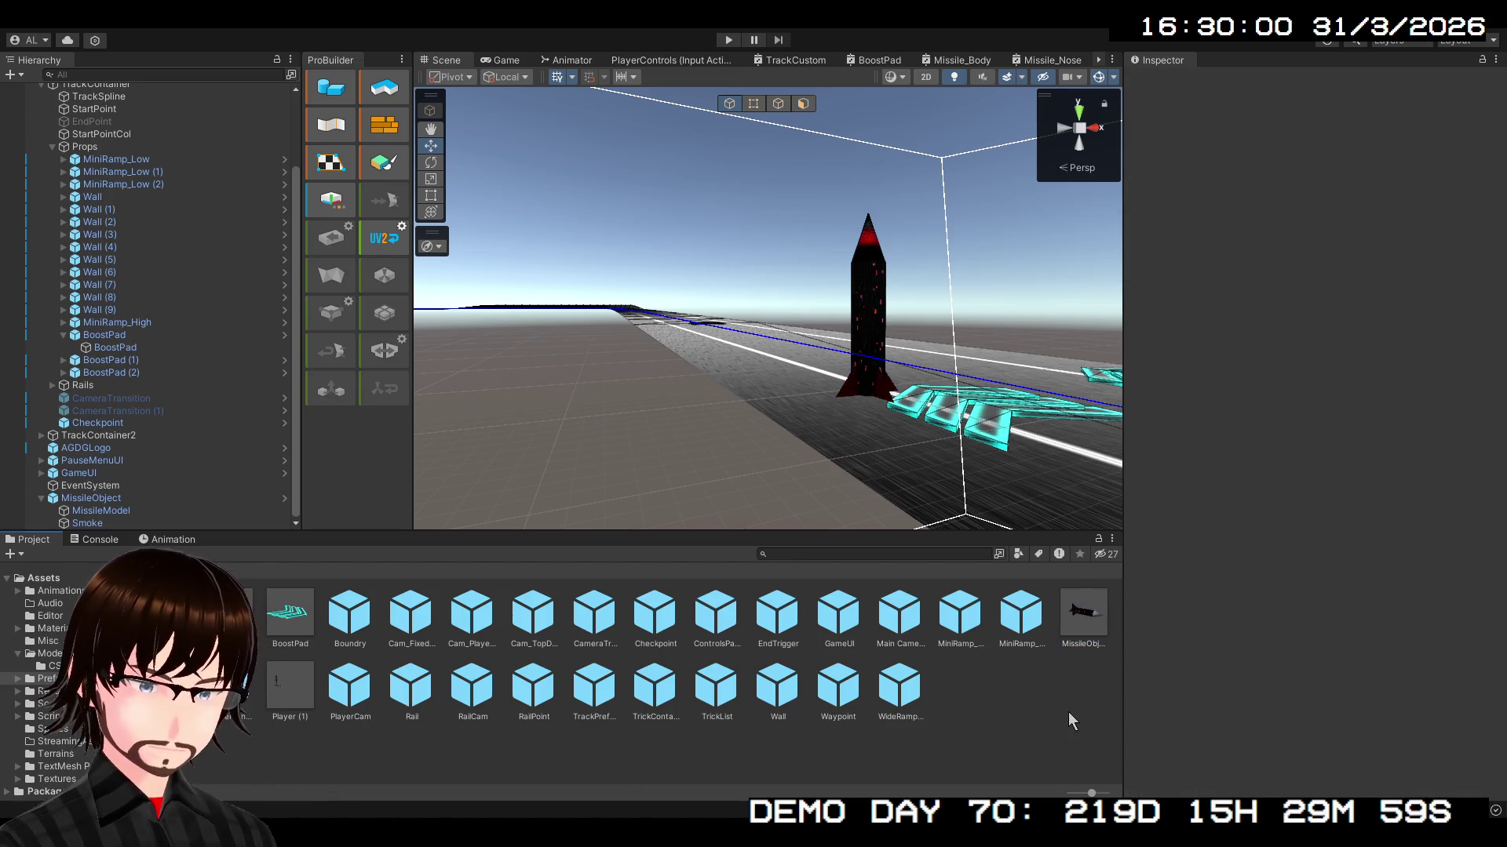
pyautogui.click(122, 500)
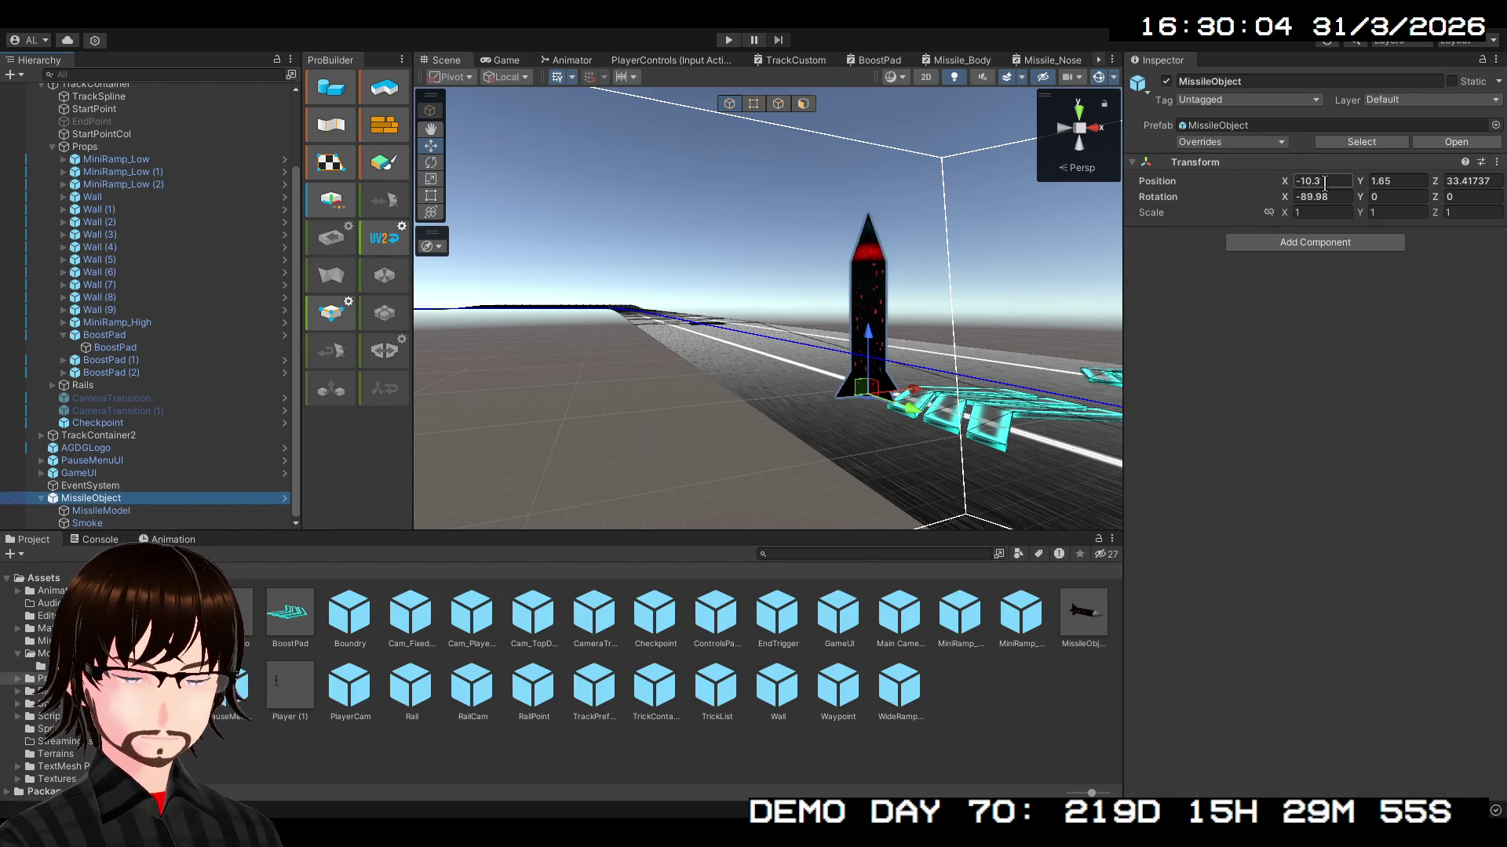
pyautogui.click(113, 514)
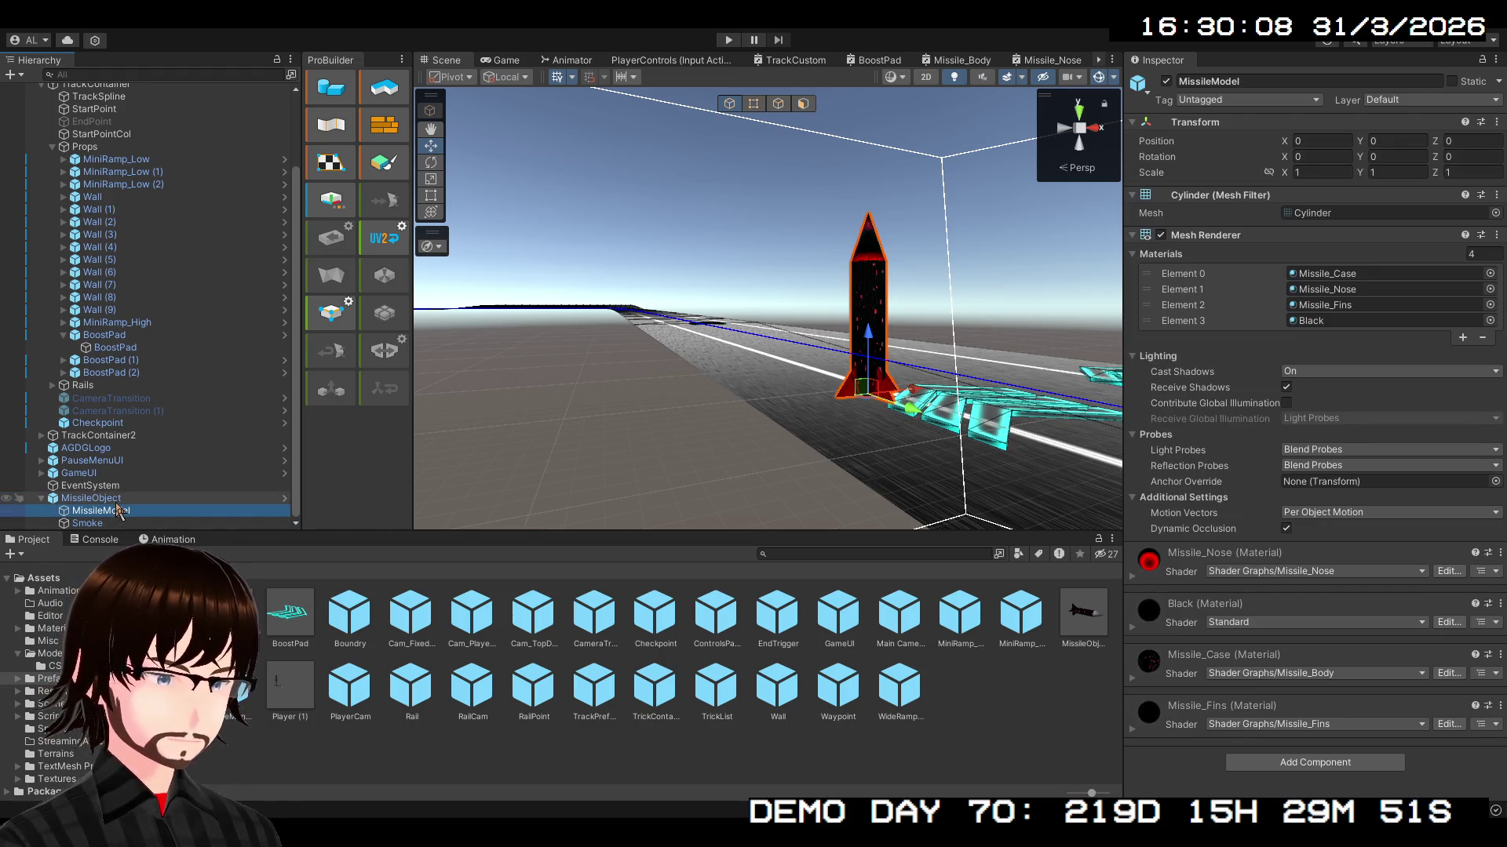
pyautogui.click(118, 499)
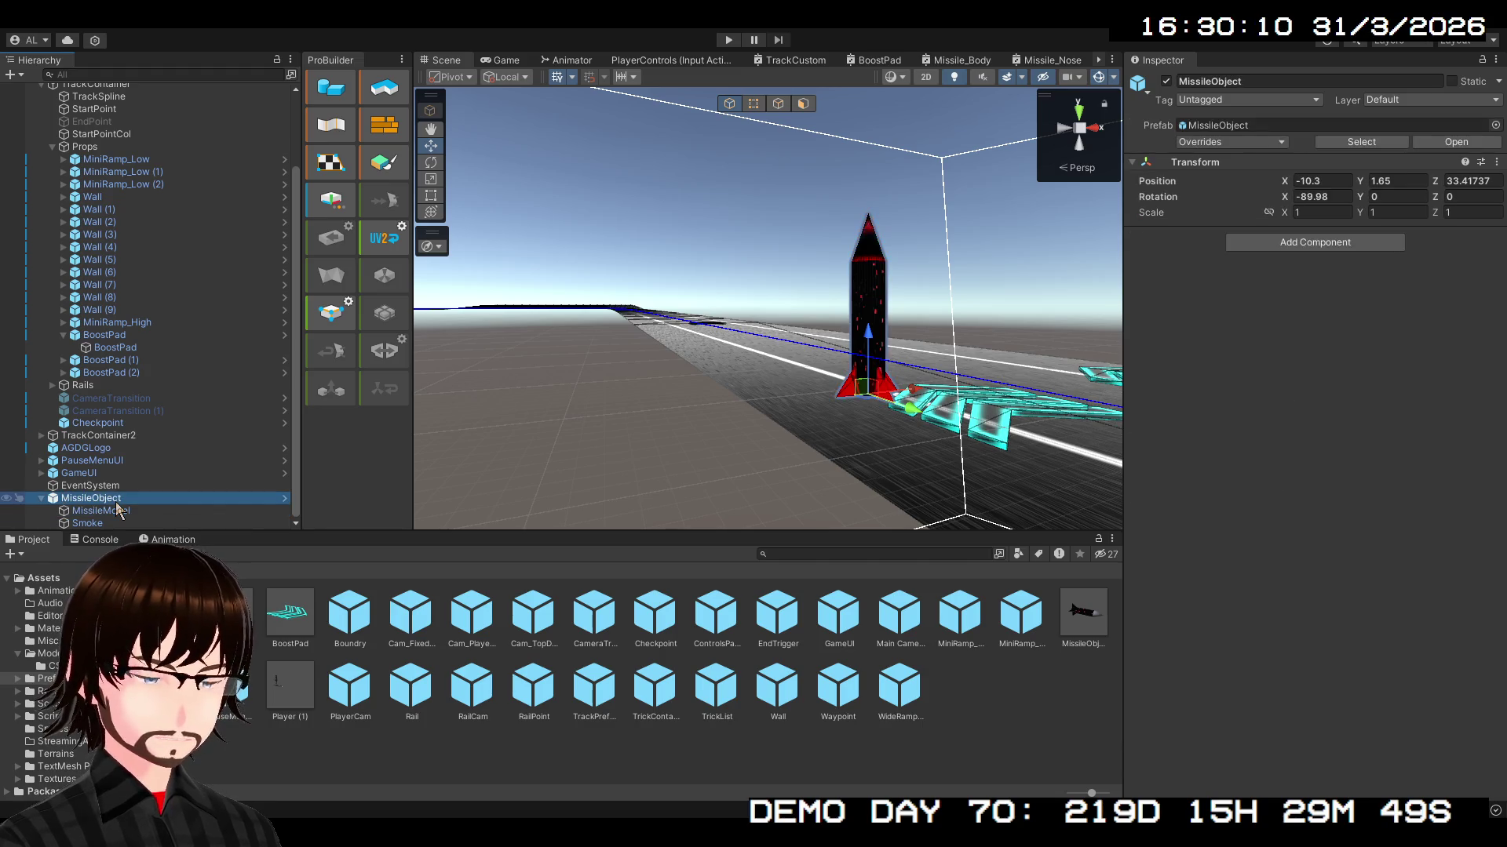
pyautogui.click(120, 514)
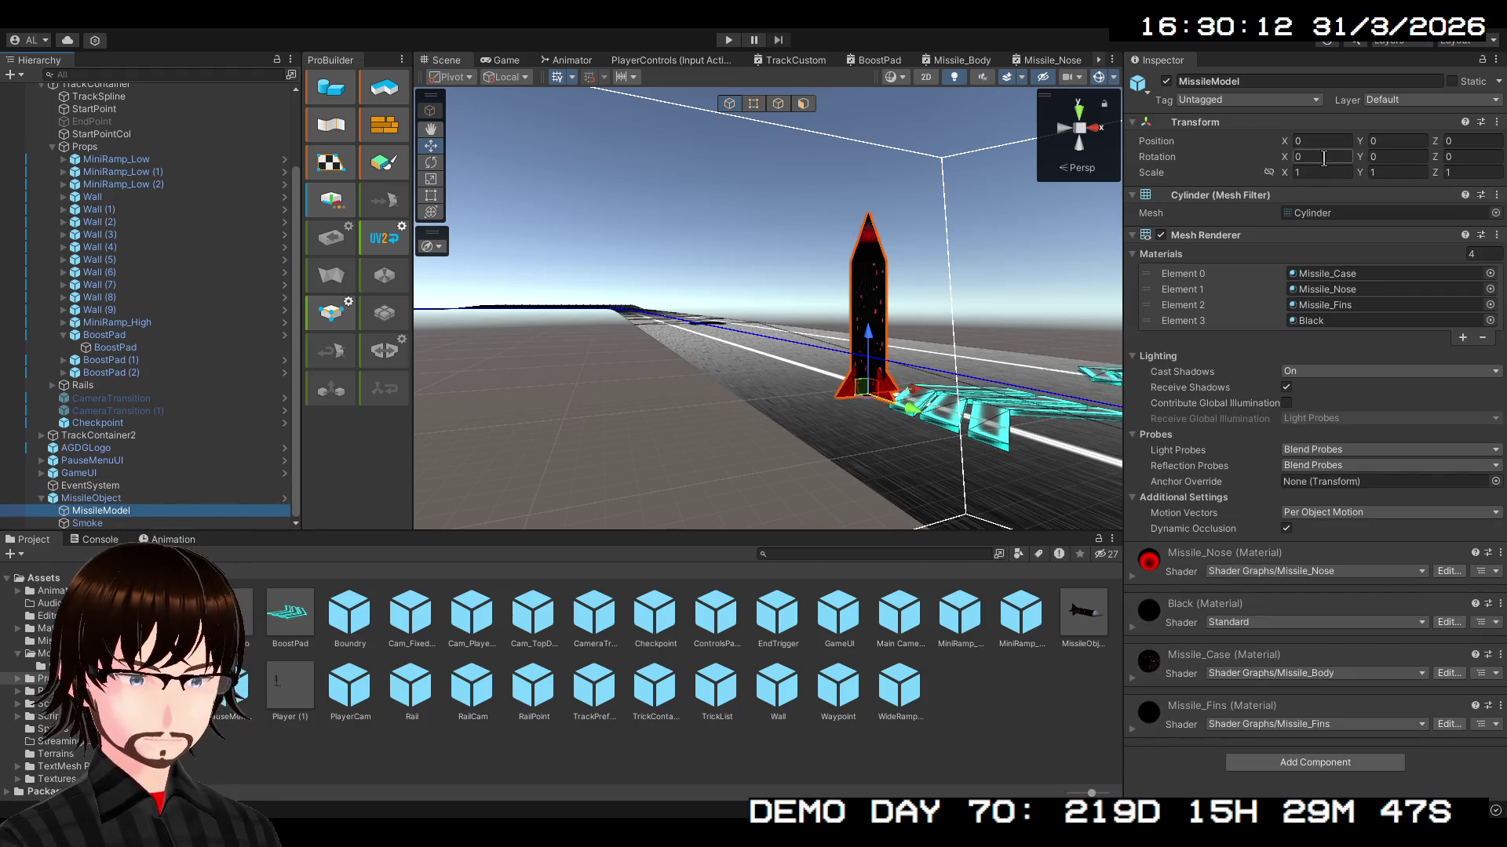
# - Set MissileModel's Rotation X to -90 and MissileObject's Rotation X to 0
pyautogui.click(1323, 158)
pyautogui.write('-90')
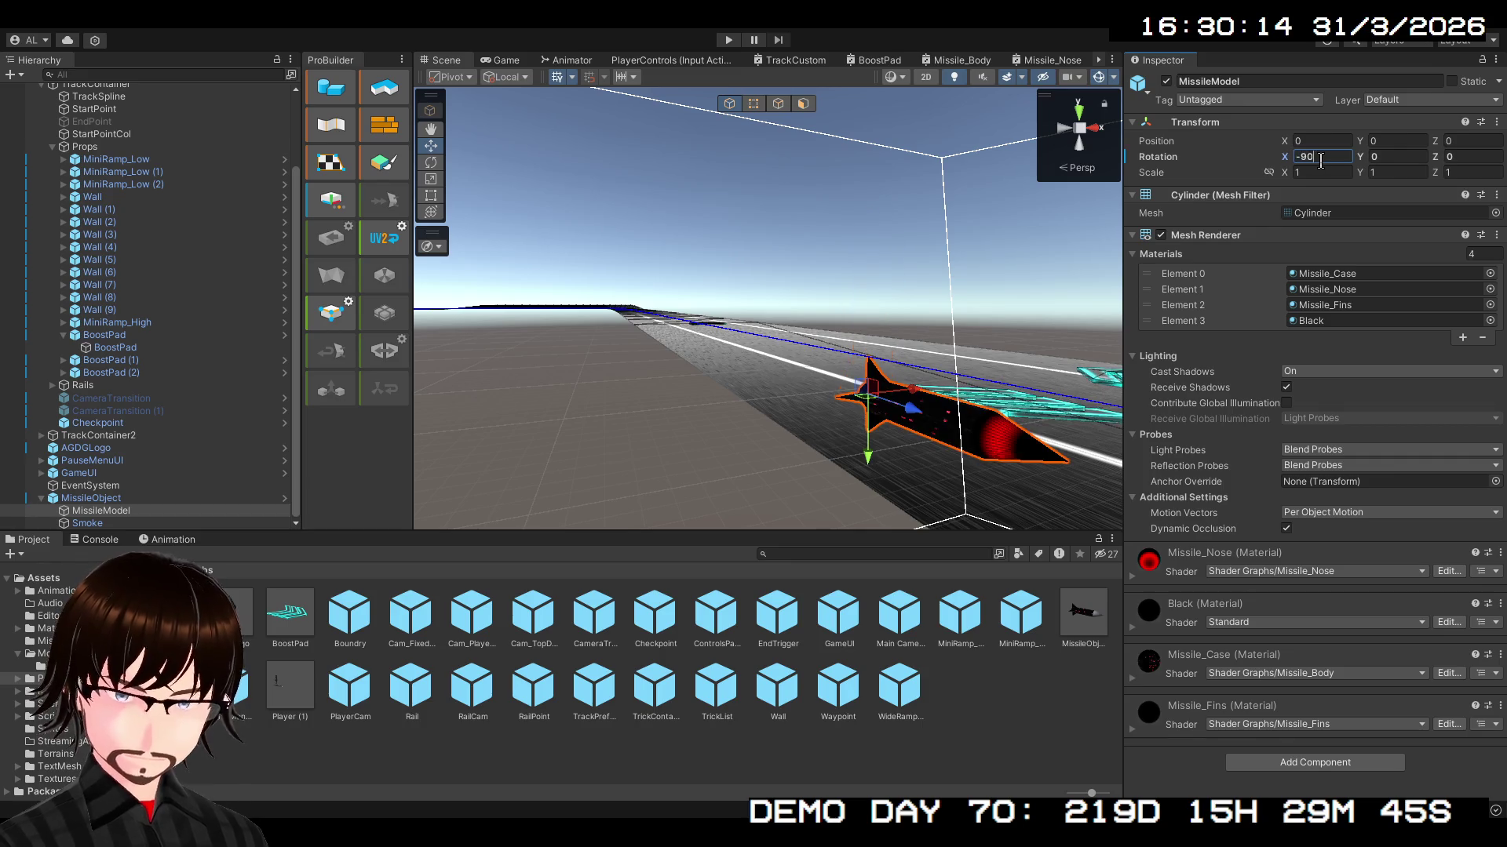
pyautogui.click(156, 499)
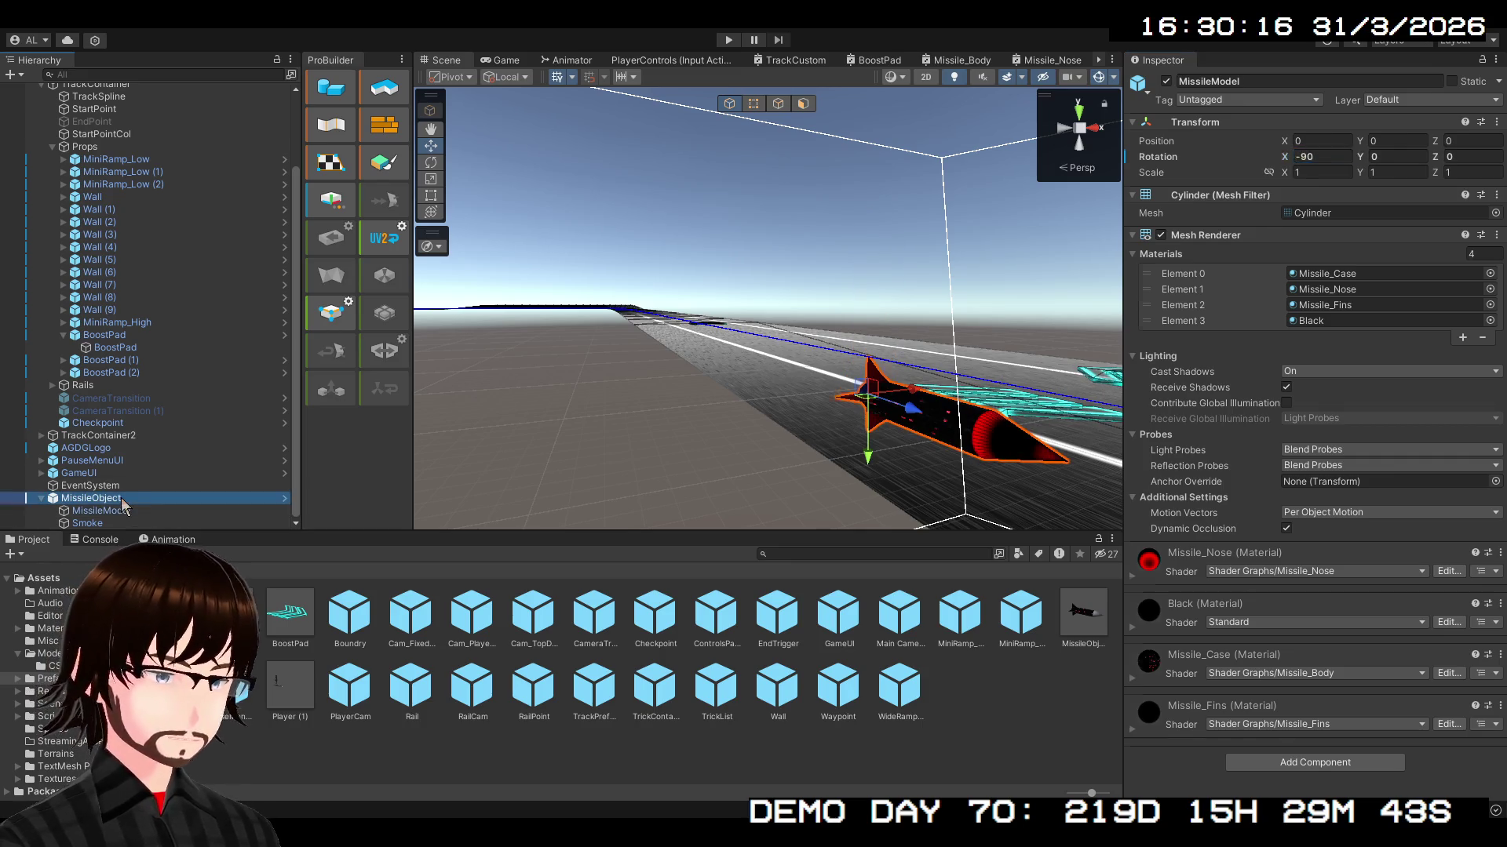
pyautogui.click(1321, 198)
pyautogui.write('0')
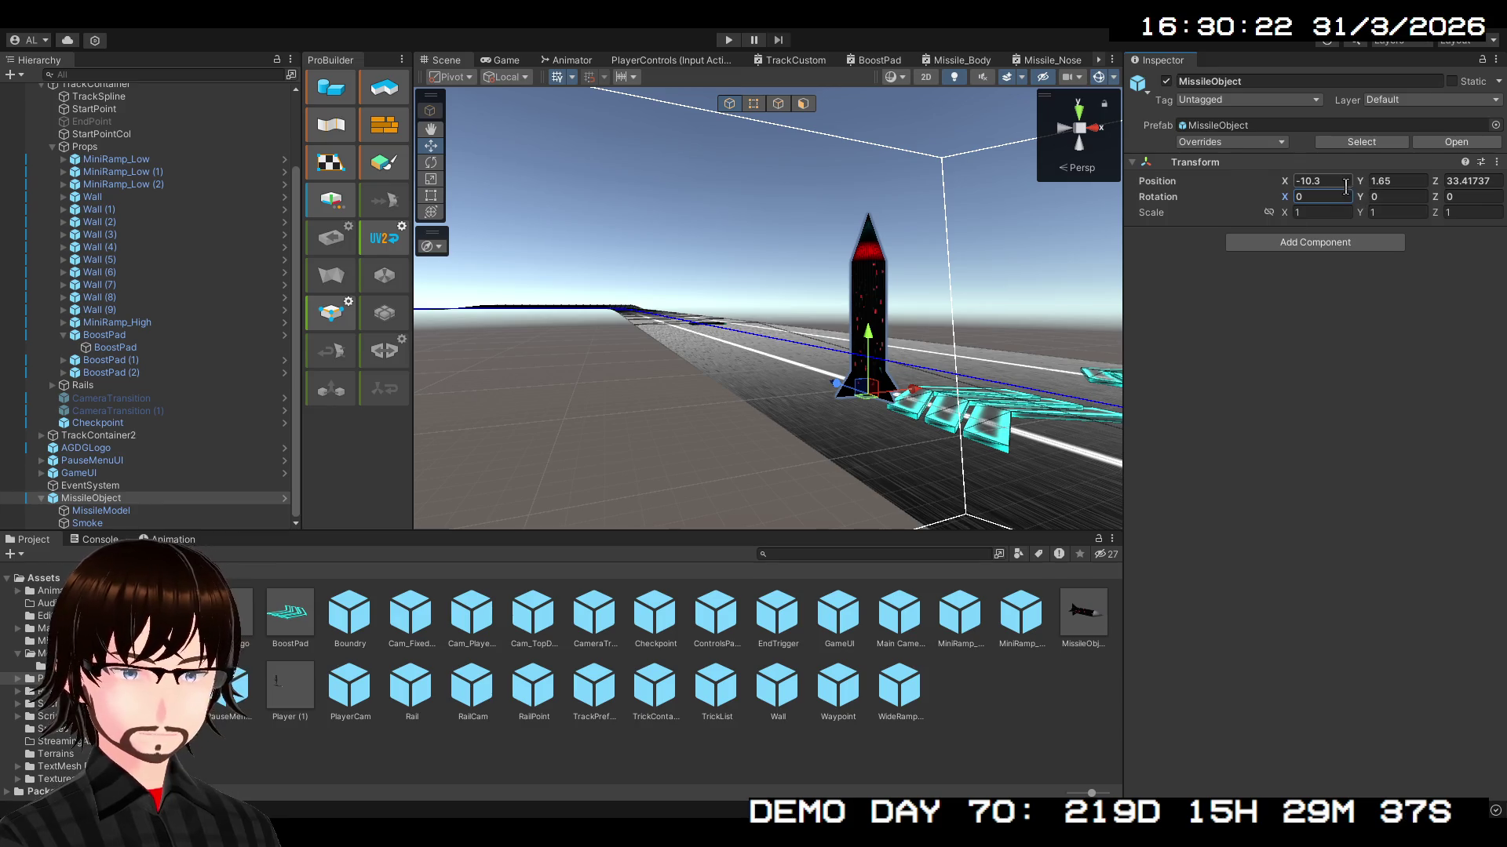
pyautogui.doubleClick(1081, 624)
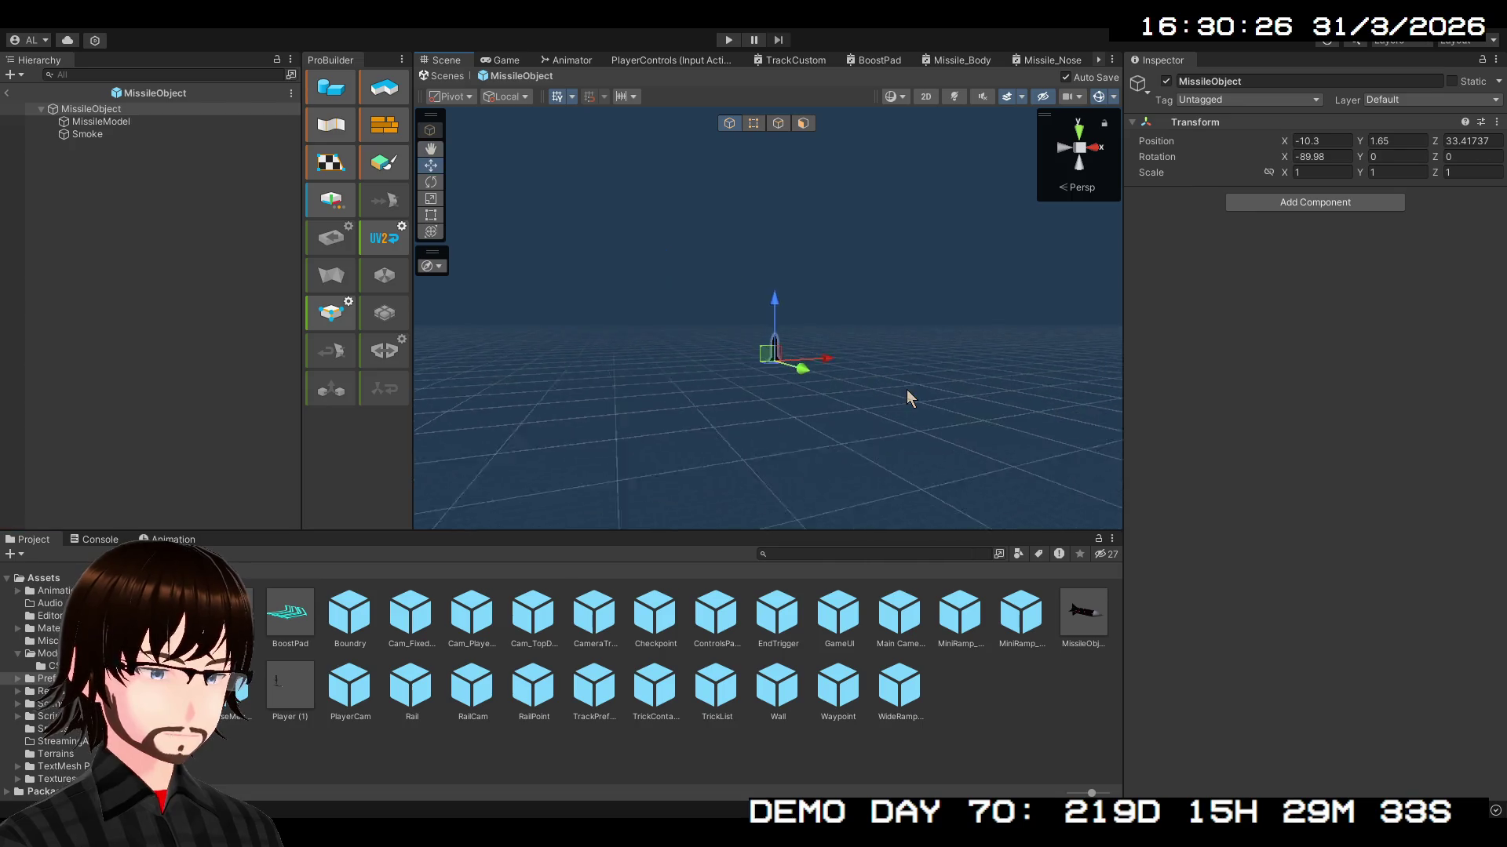
# - In Prefab Mode, frame the missile and check the root, MissileModel and Smoke objects
pyautogui.doubleClick(92, 110)
pyautogui.scroll(-5, 907, 285)
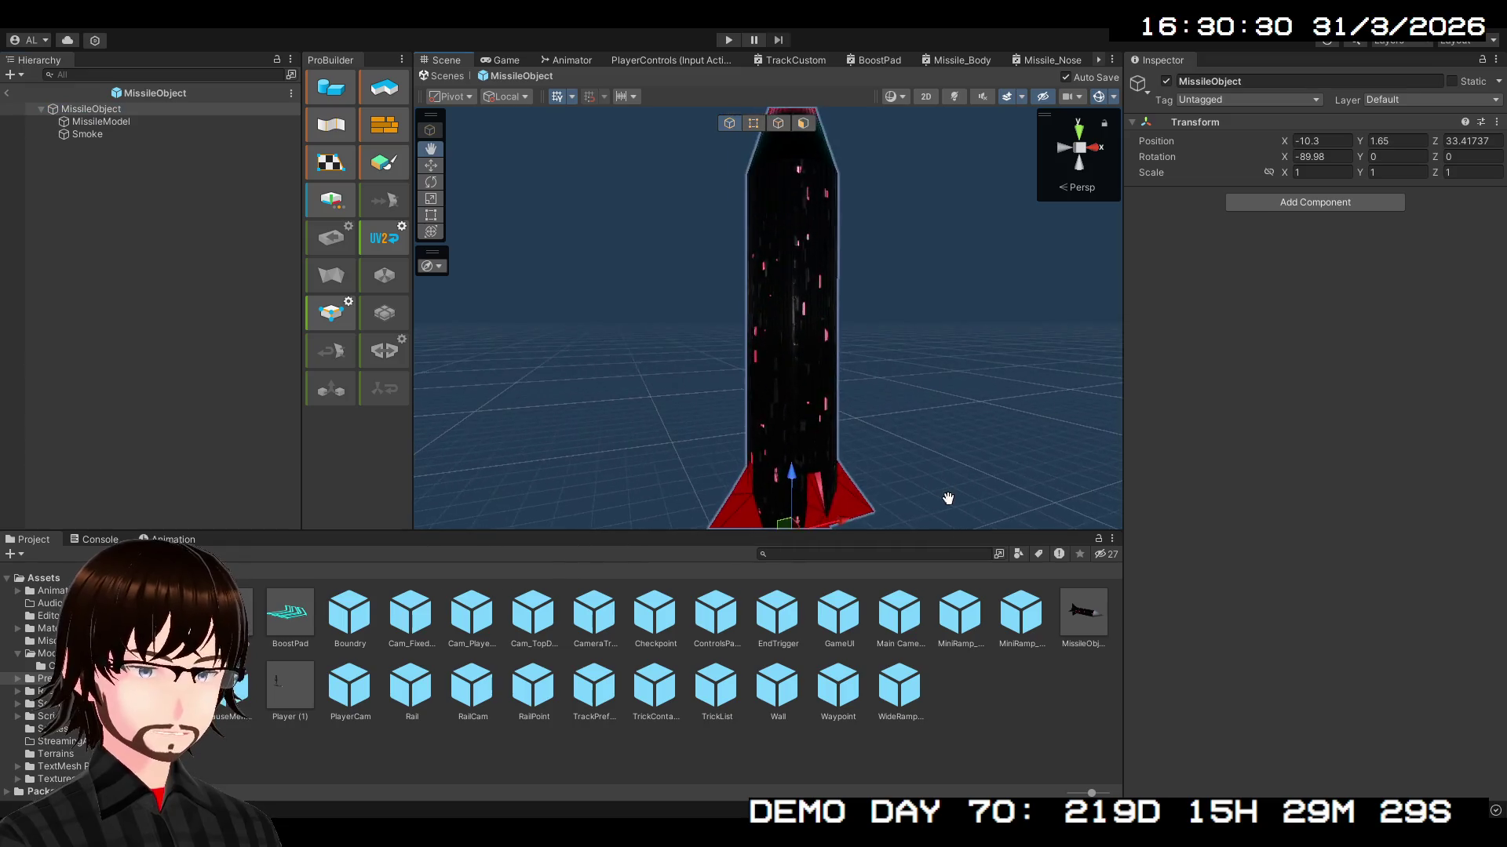
pyautogui.scroll(2, 908, 393)
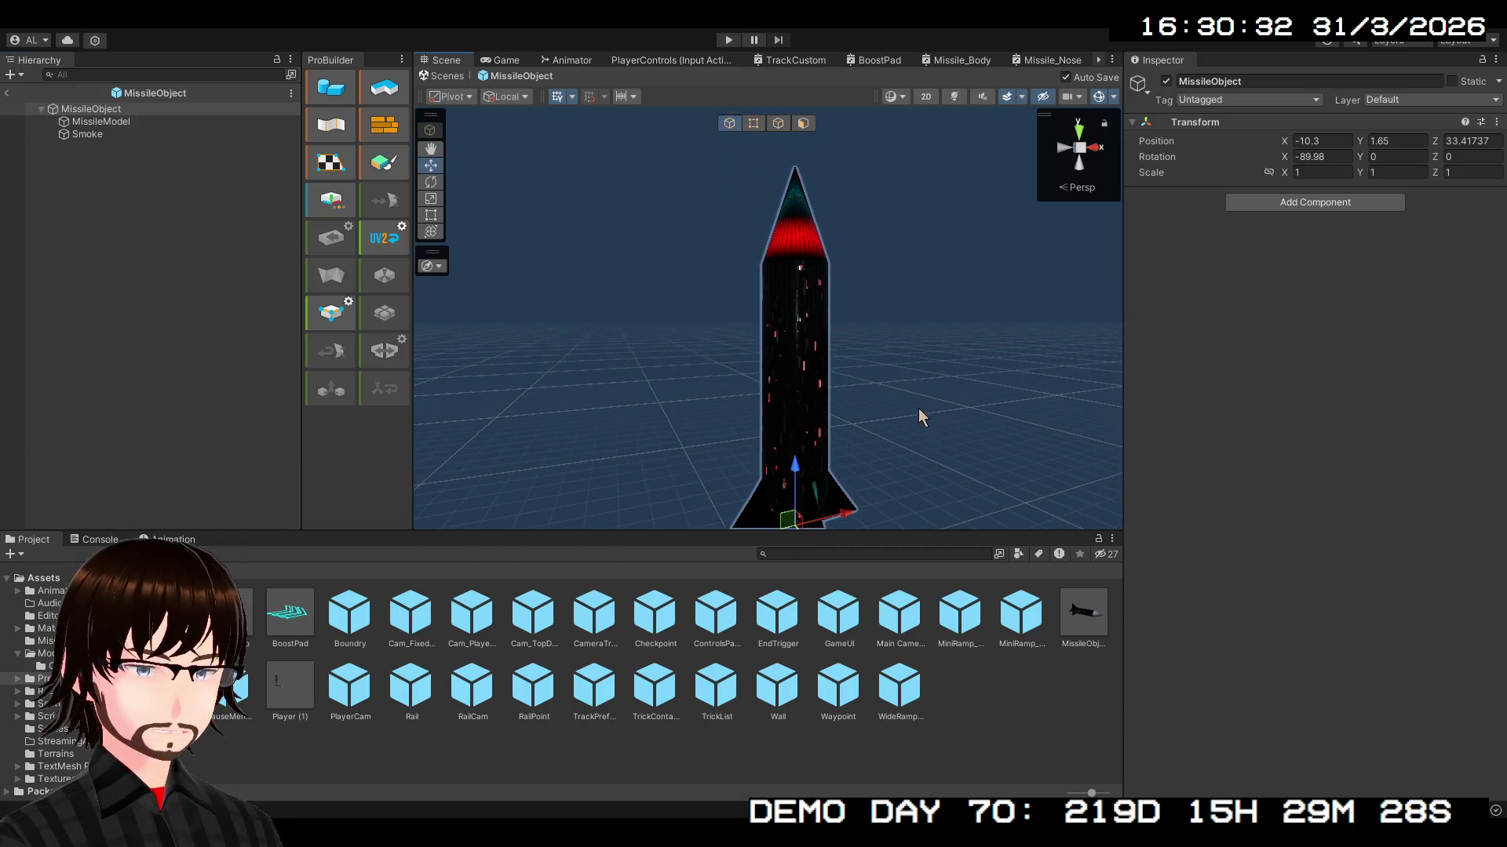
pyautogui.scroll(2, 919, 408)
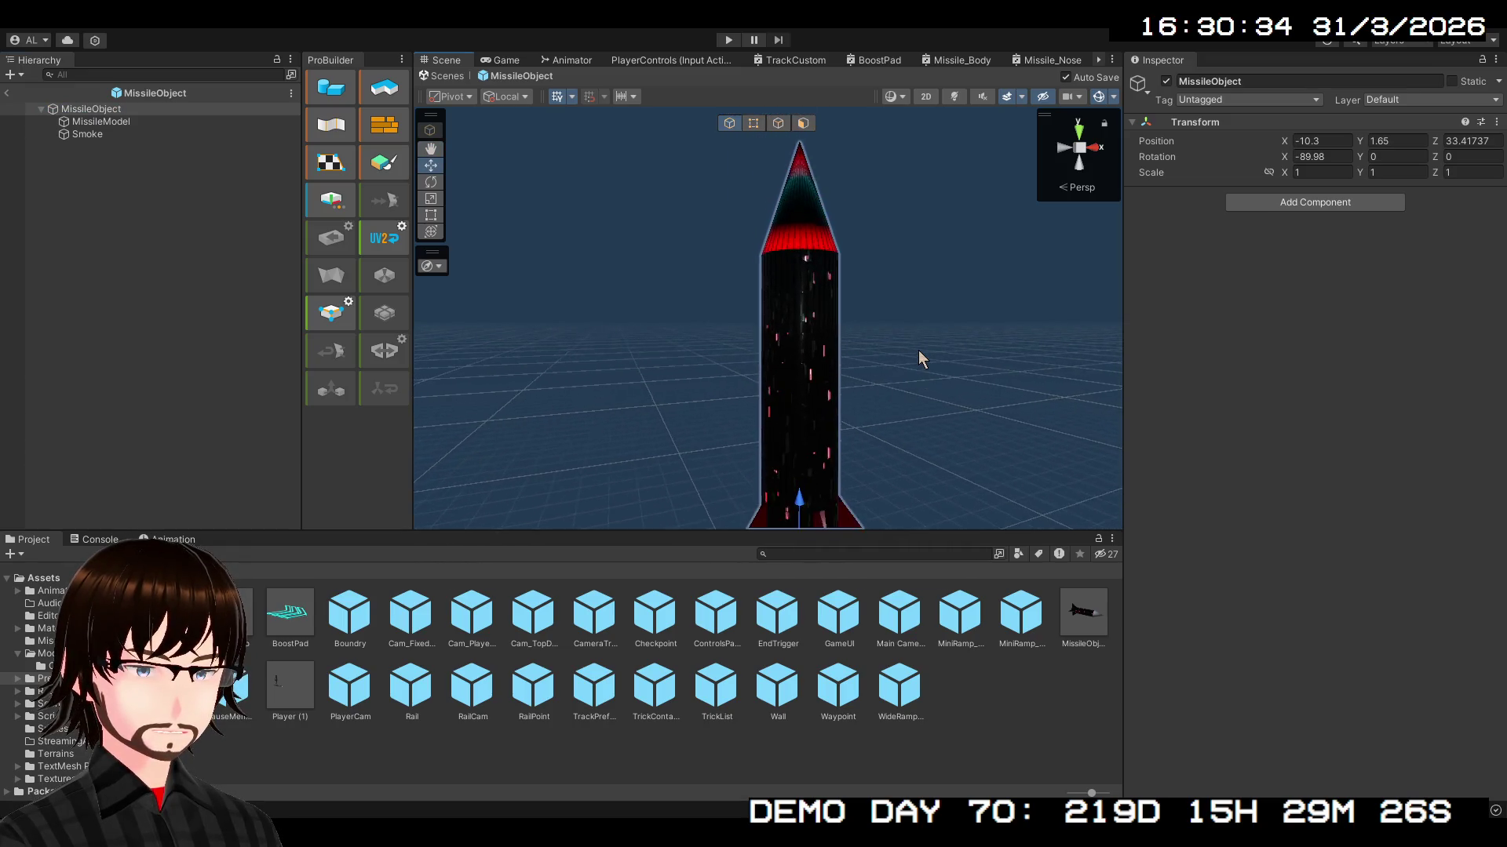
pyautogui.scroll(-4, 937, 350)
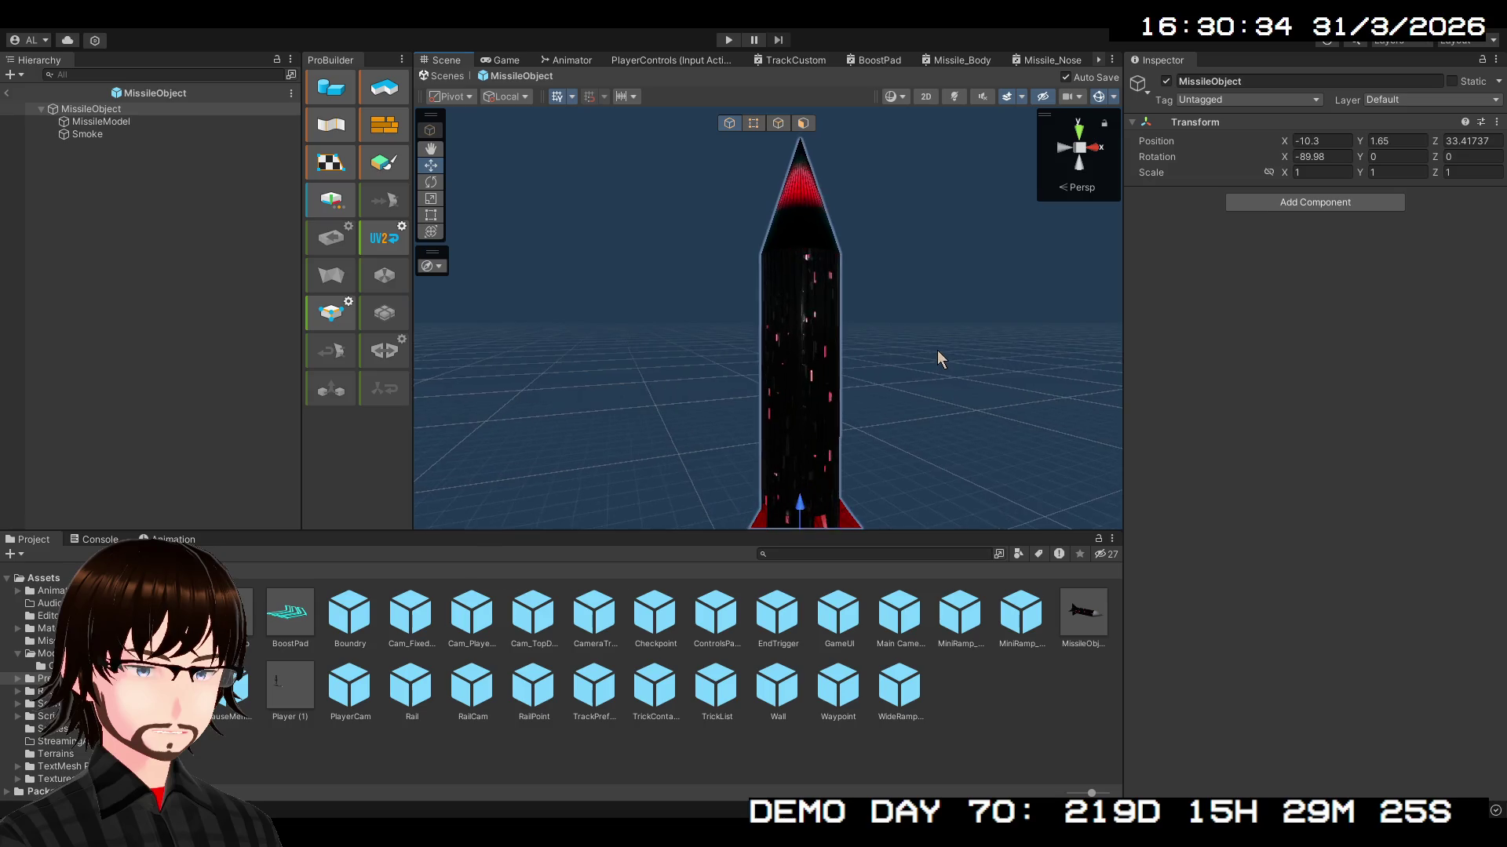
pyautogui.scroll(2, 934, 361)
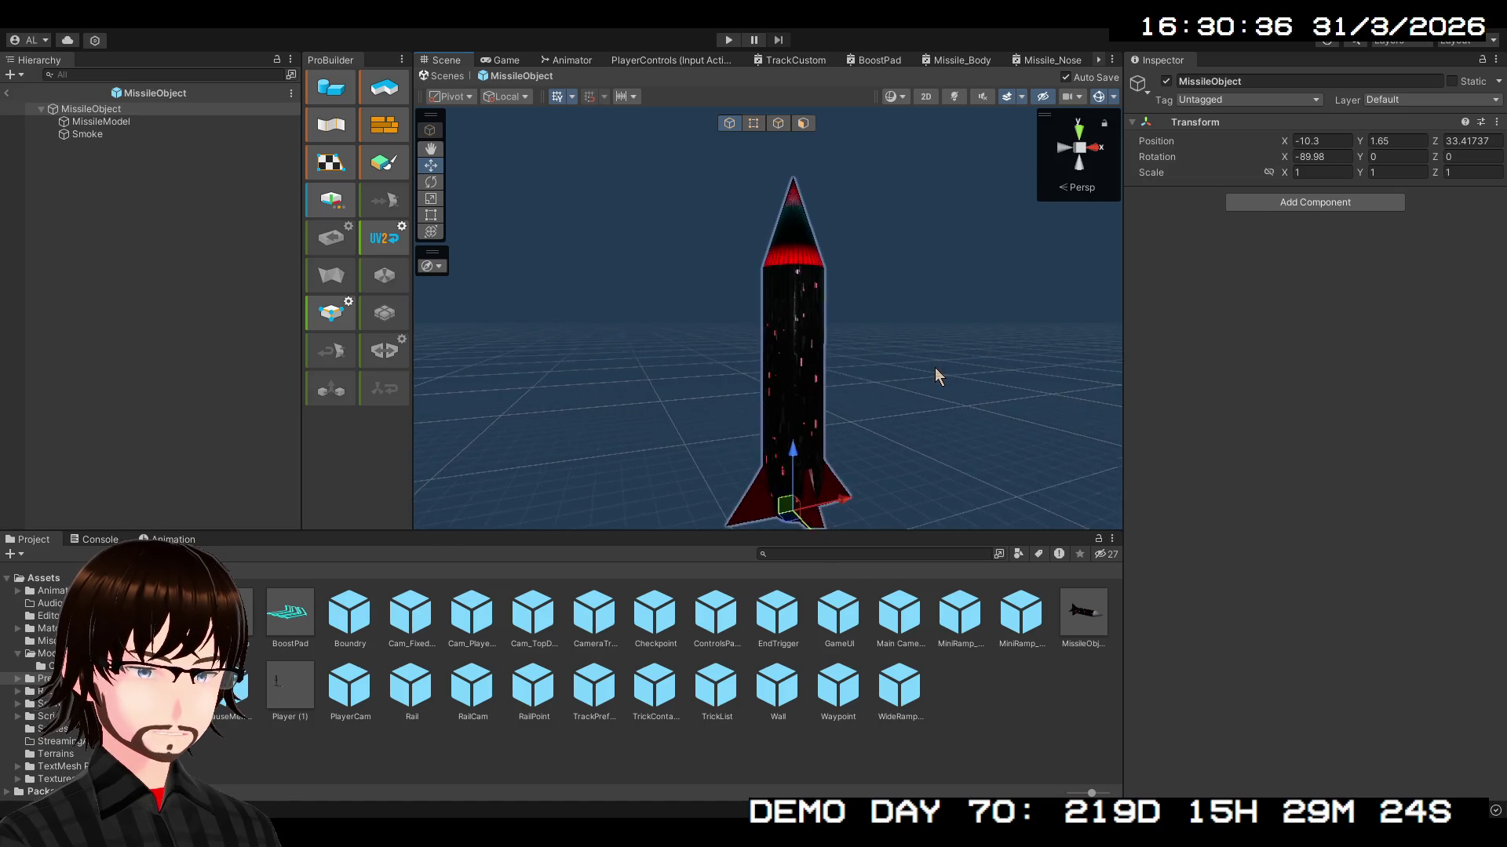
pyautogui.moveTo(934, 367)
pyautogui.mouseDown()
pyautogui.moveTo(868, 363)
pyautogui.moveTo(975, 346)
pyautogui.moveTo(953, 322)
pyautogui.mouseUp()
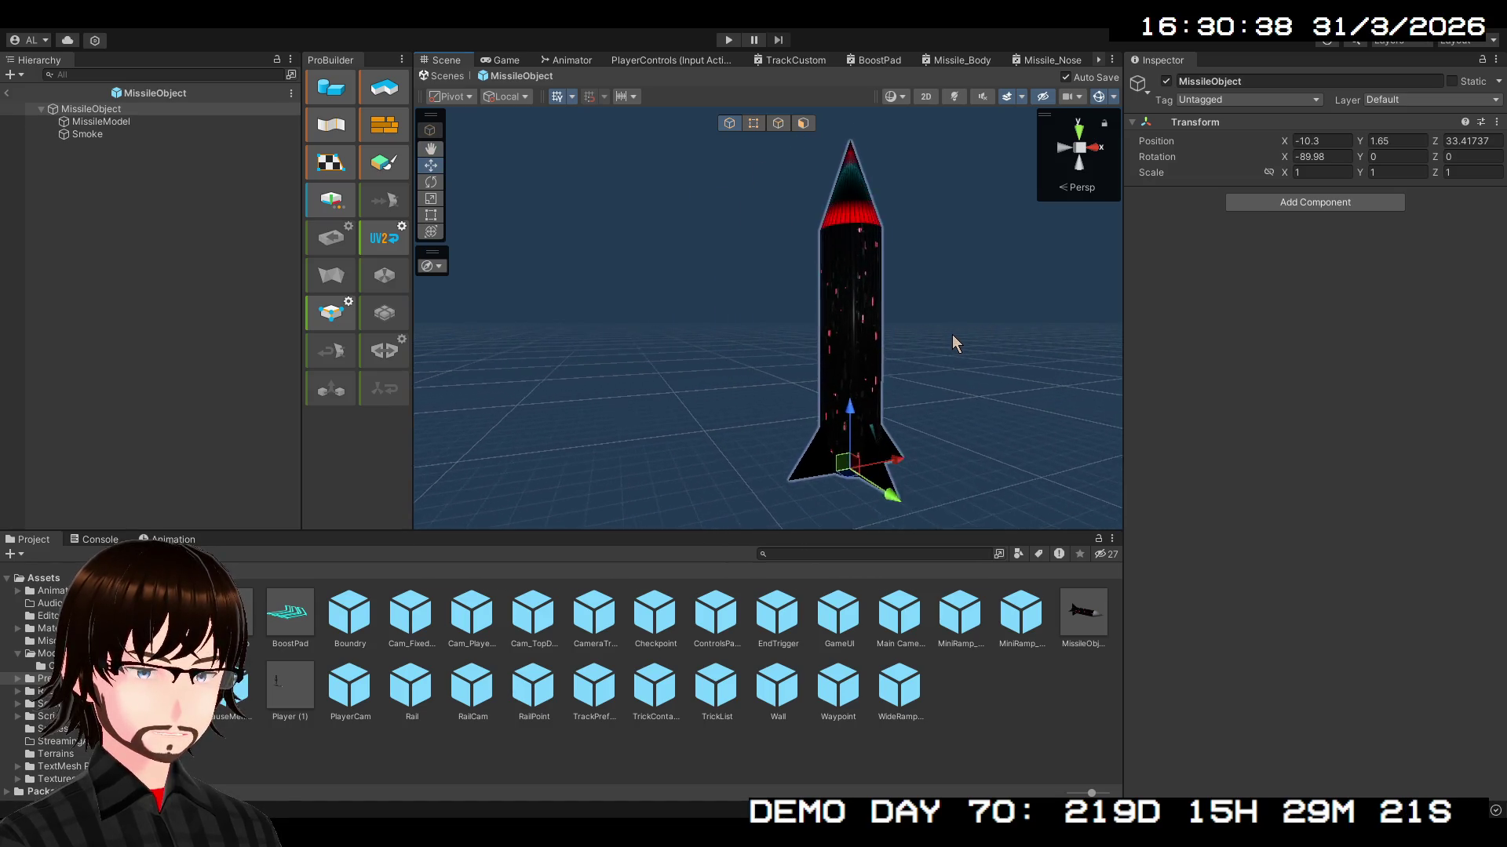
pyautogui.click(122, 124)
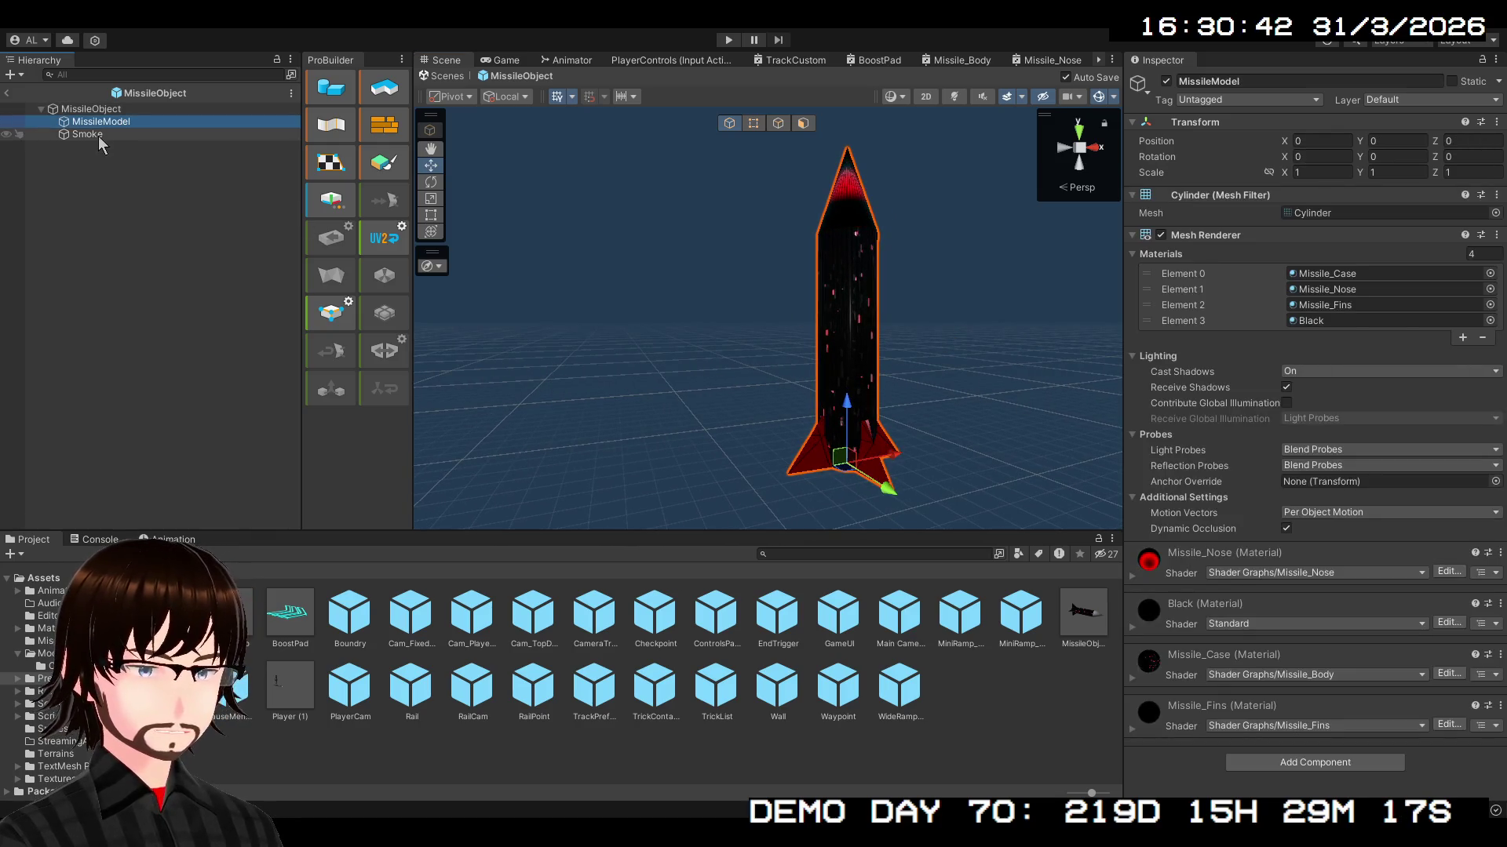
pyautogui.click(98, 135)
pyautogui.click(104, 124)
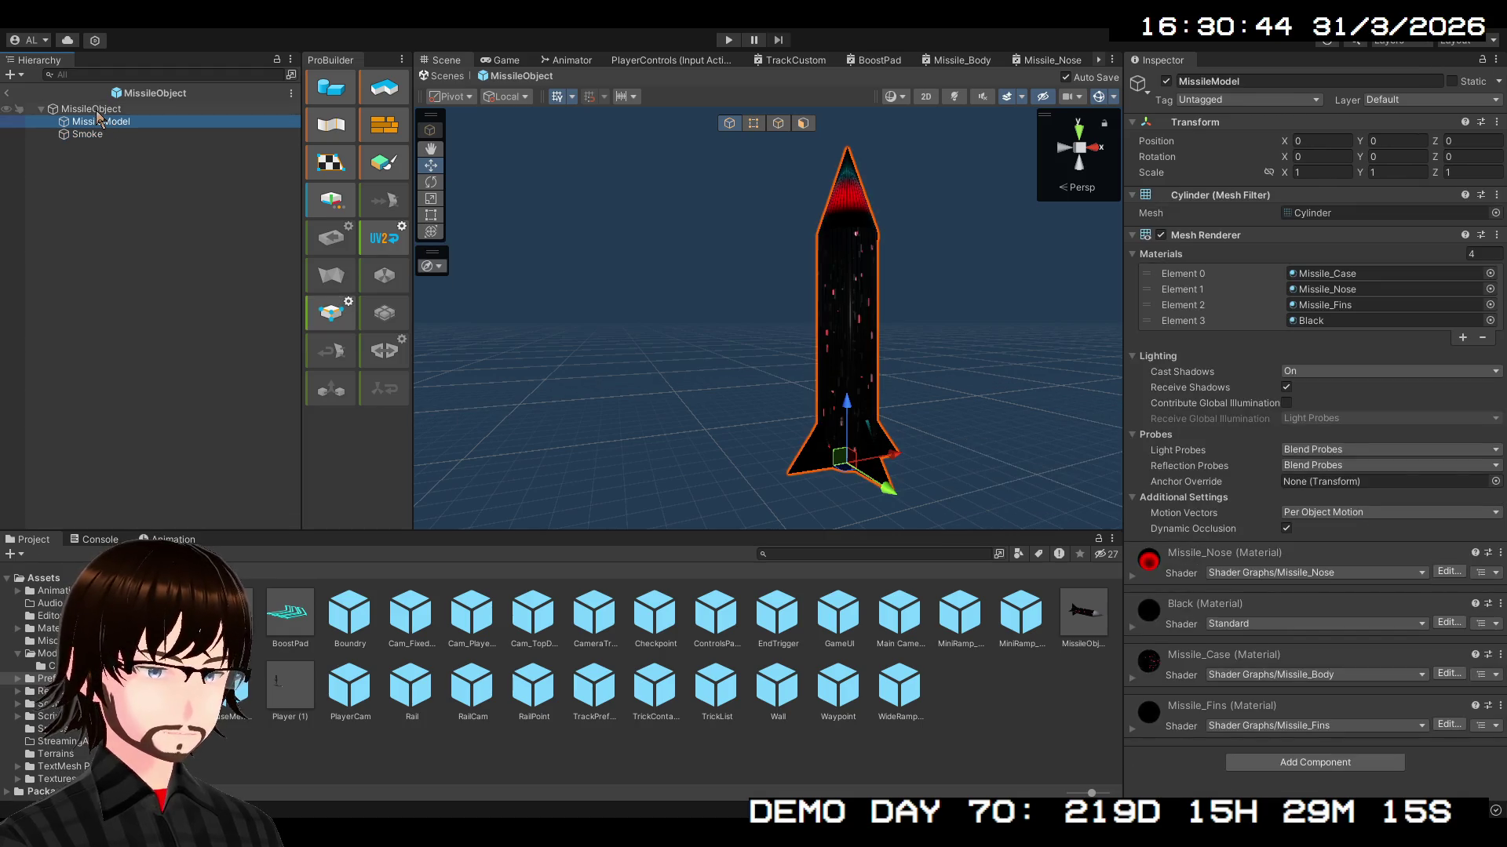
pyautogui.click(95, 112)
pyautogui.click(102, 119)
pyautogui.click(100, 130)
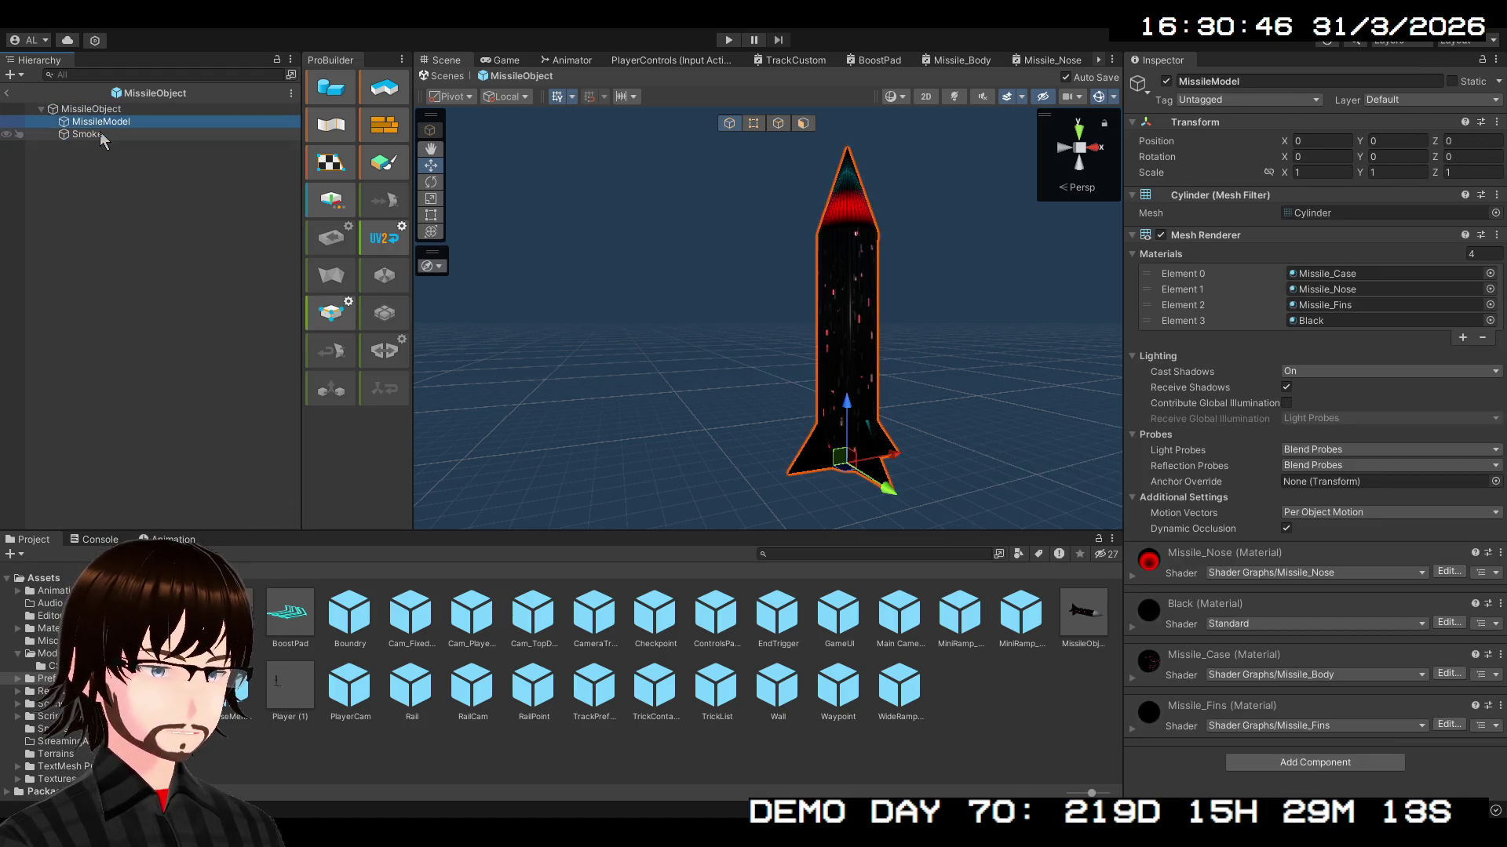
pyautogui.click(94, 110)
# - Zero the prefab root's Rotation X and Position X, Y, Z, then frame the missile at the origin
pyautogui.click(1338, 170)
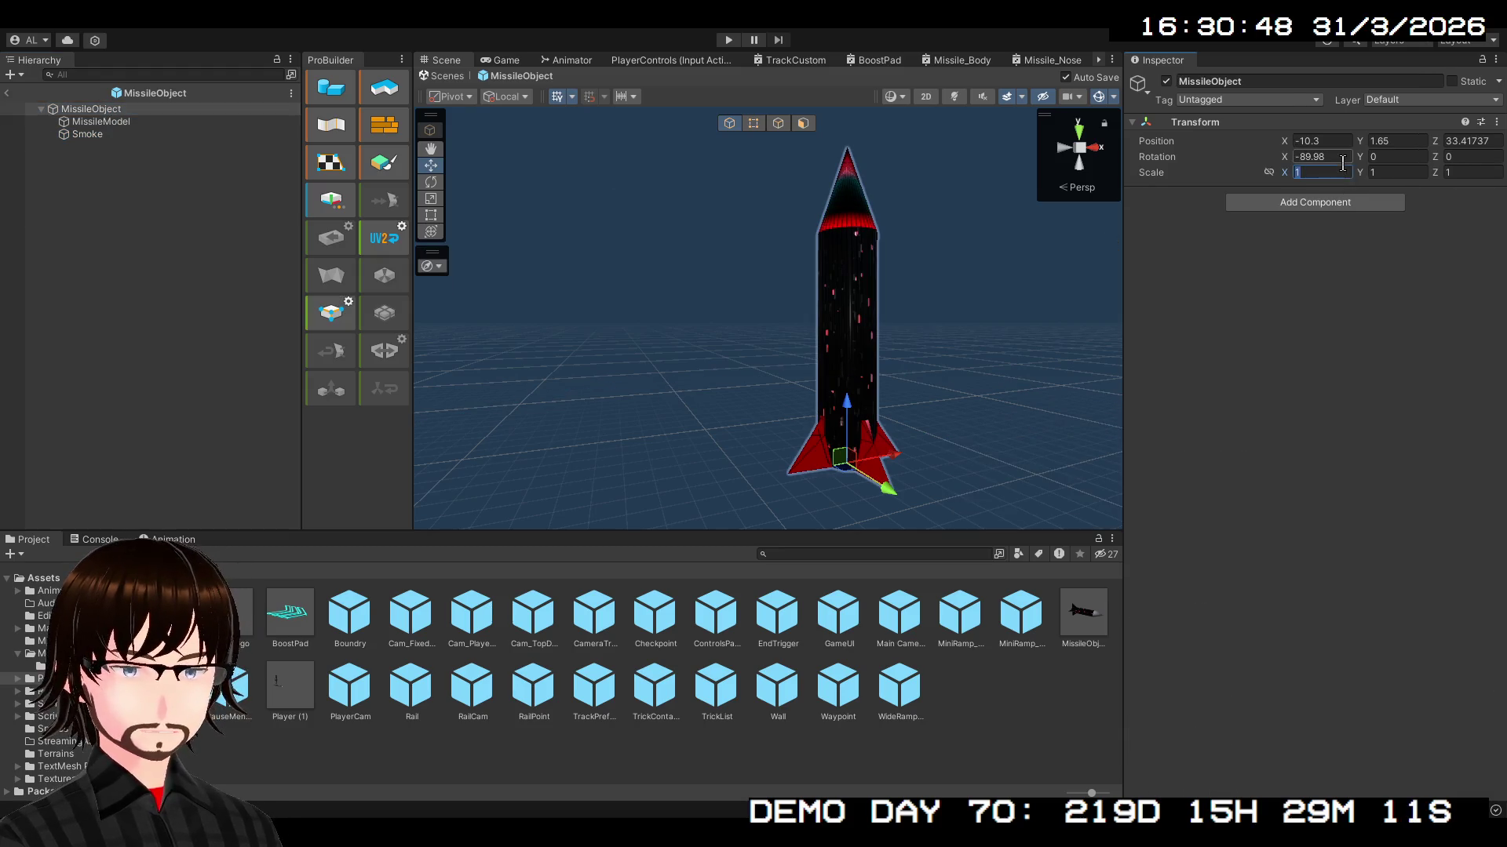
pyautogui.write('0')
pyautogui.click(1334, 144)
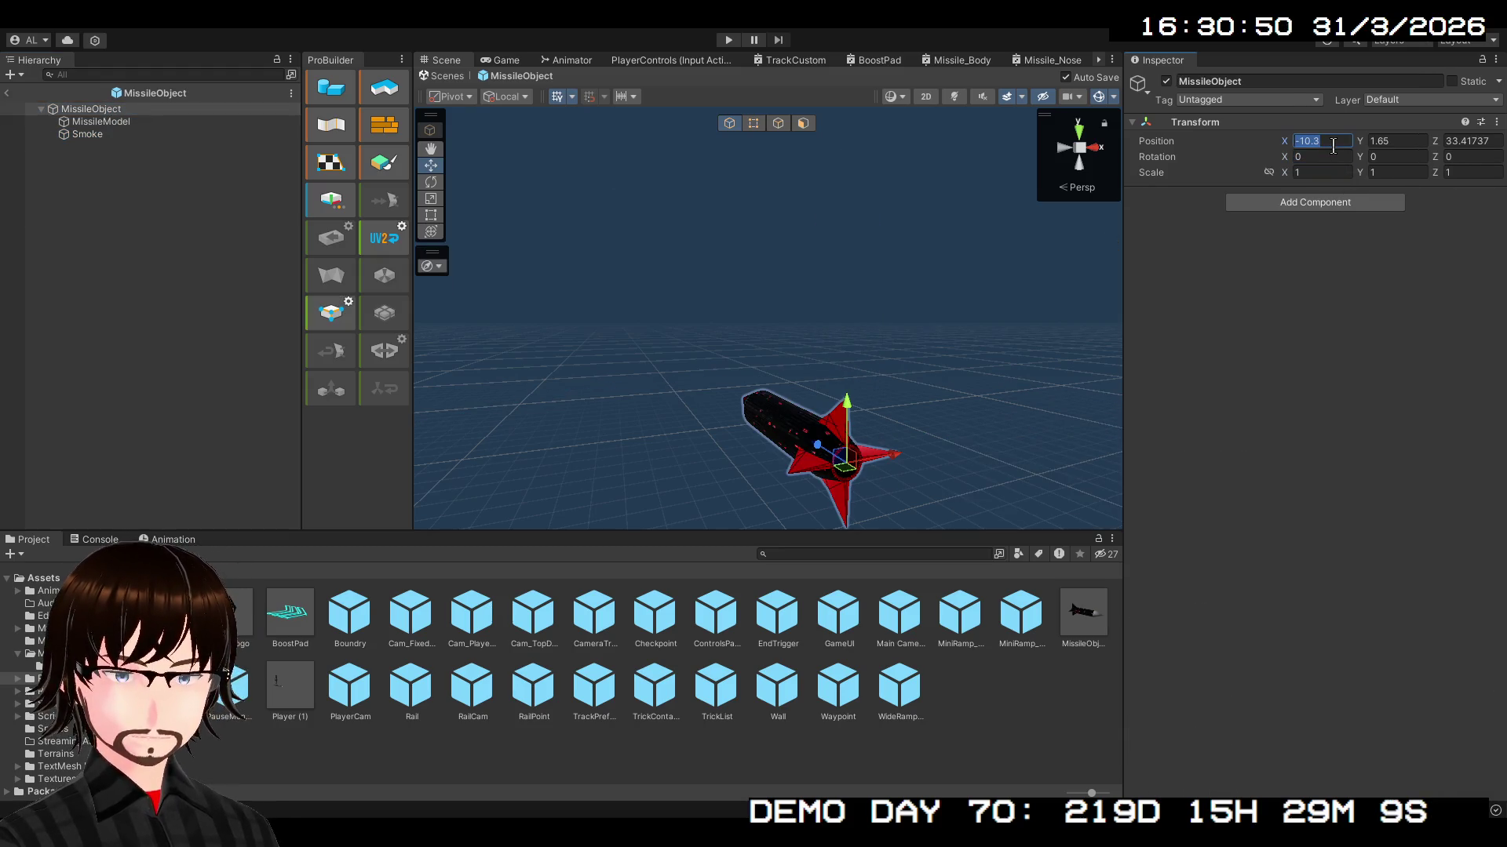
pyautogui.write('0')
pyautogui.click(1397, 142)
pyautogui.write('0')
pyautogui.click(1482, 142)
pyautogui.write('0')
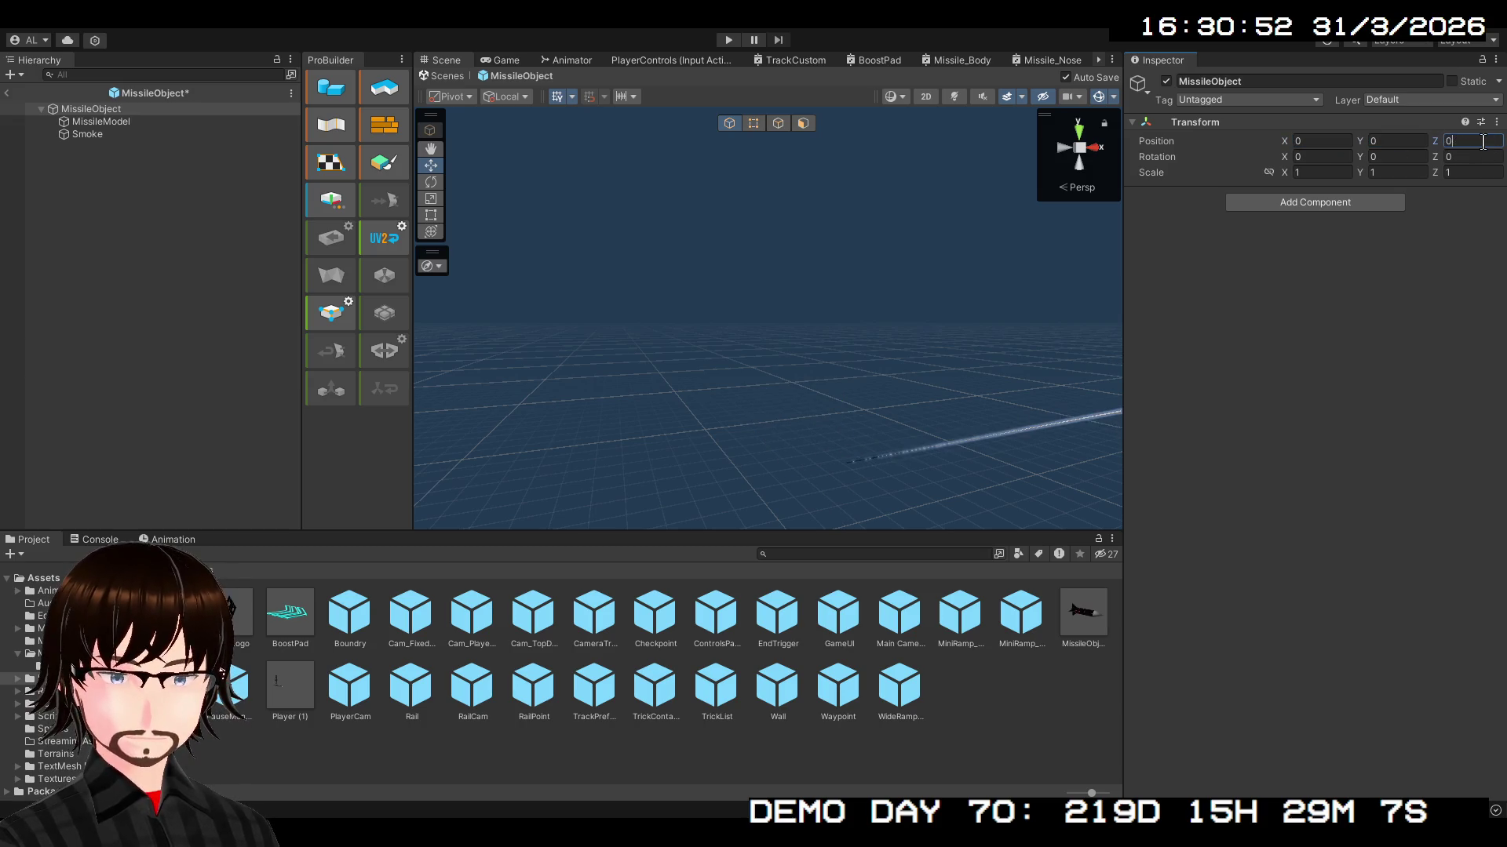
pyautogui.doubleClick(102, 109)
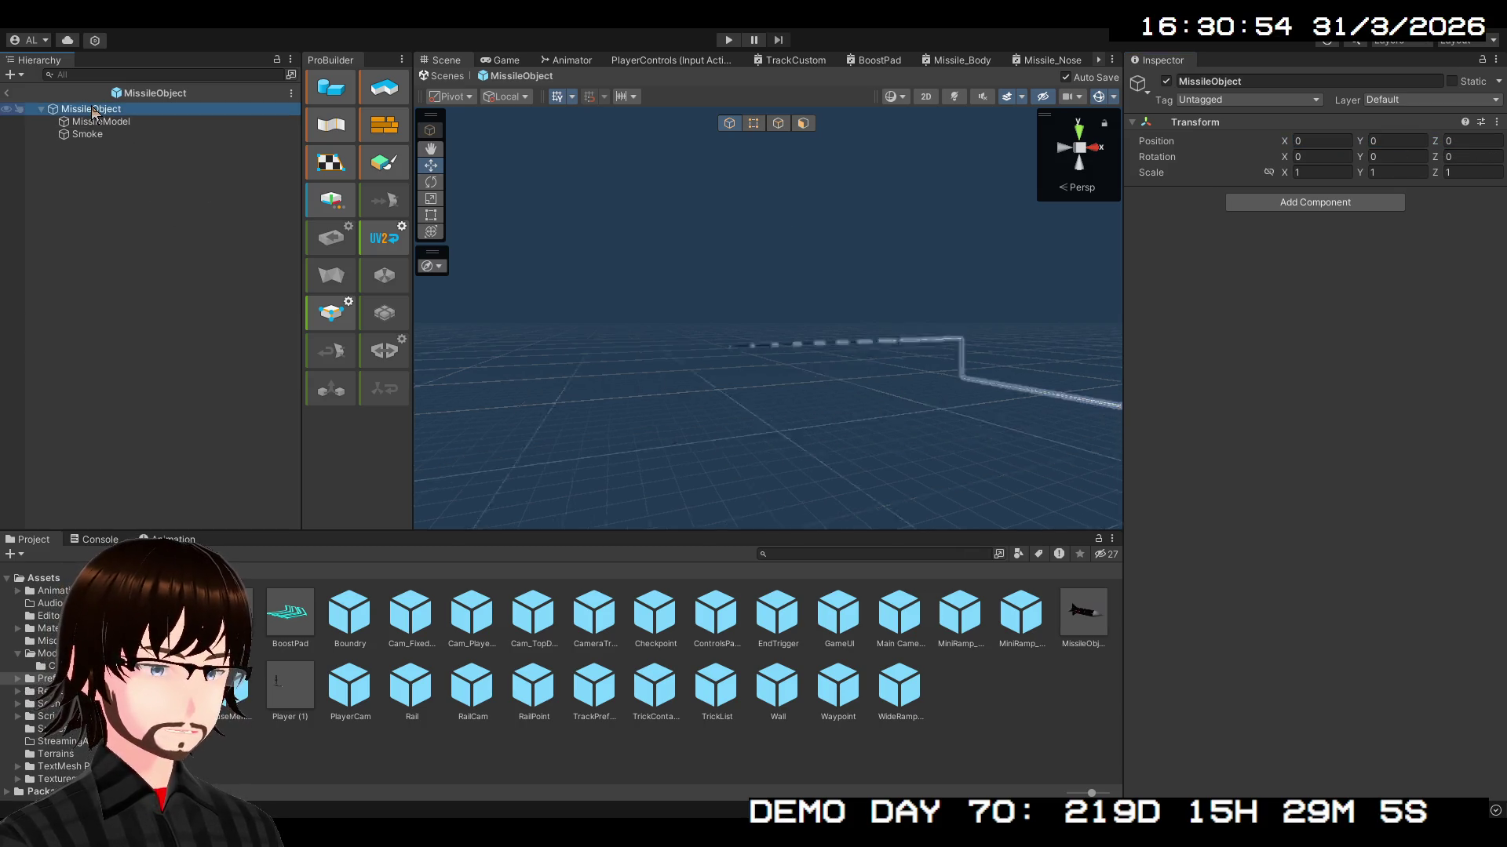
pyautogui.moveTo(827, 318); pyautogui.dragTo(563, 306)
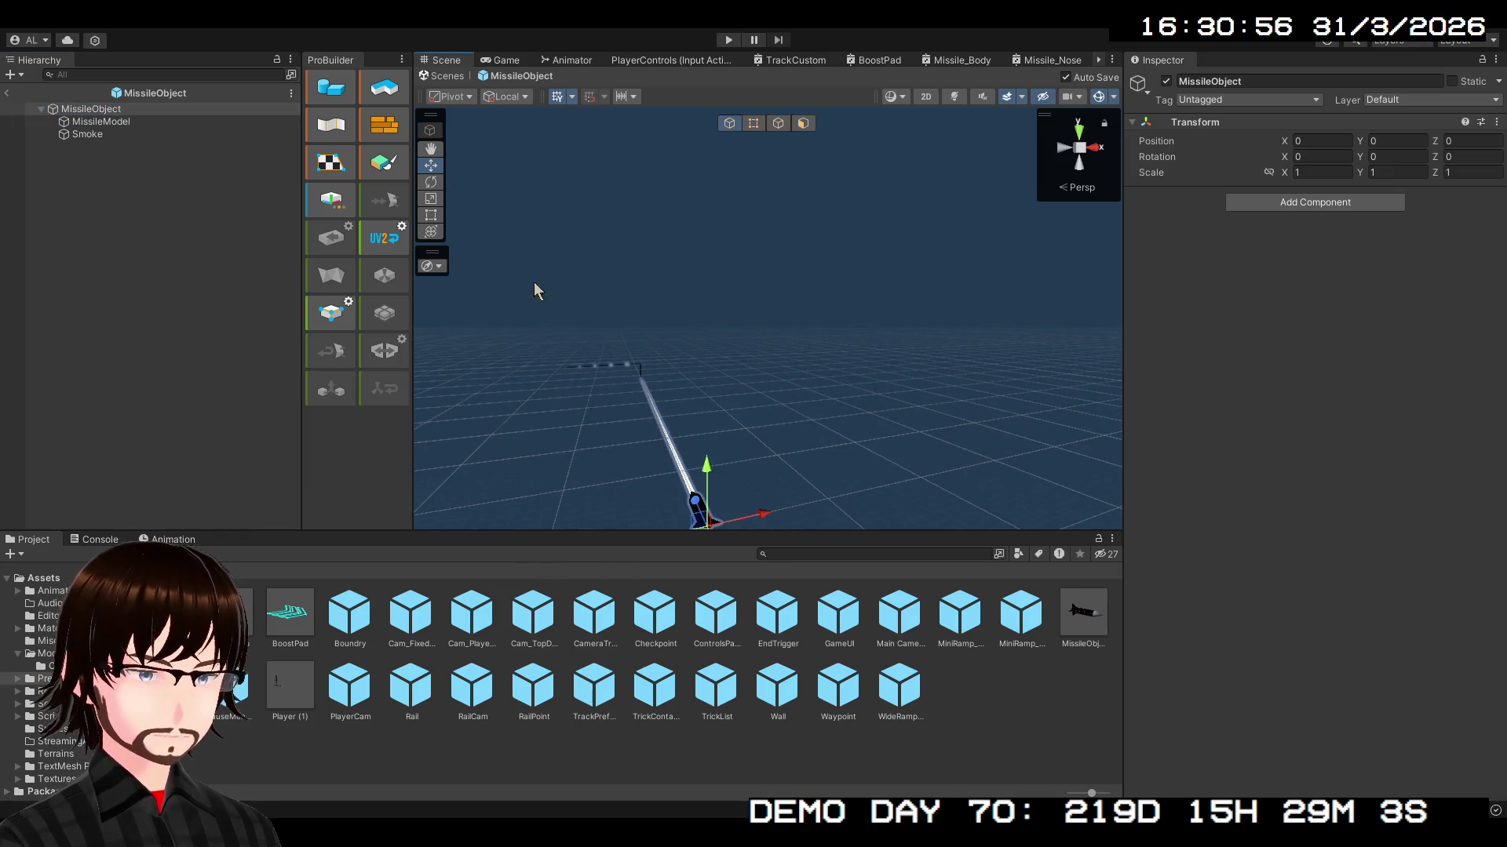
pyautogui.click(111, 135)
# - Set MissileModel's Rotation X to -90 inside the prefab
pyautogui.press('f')
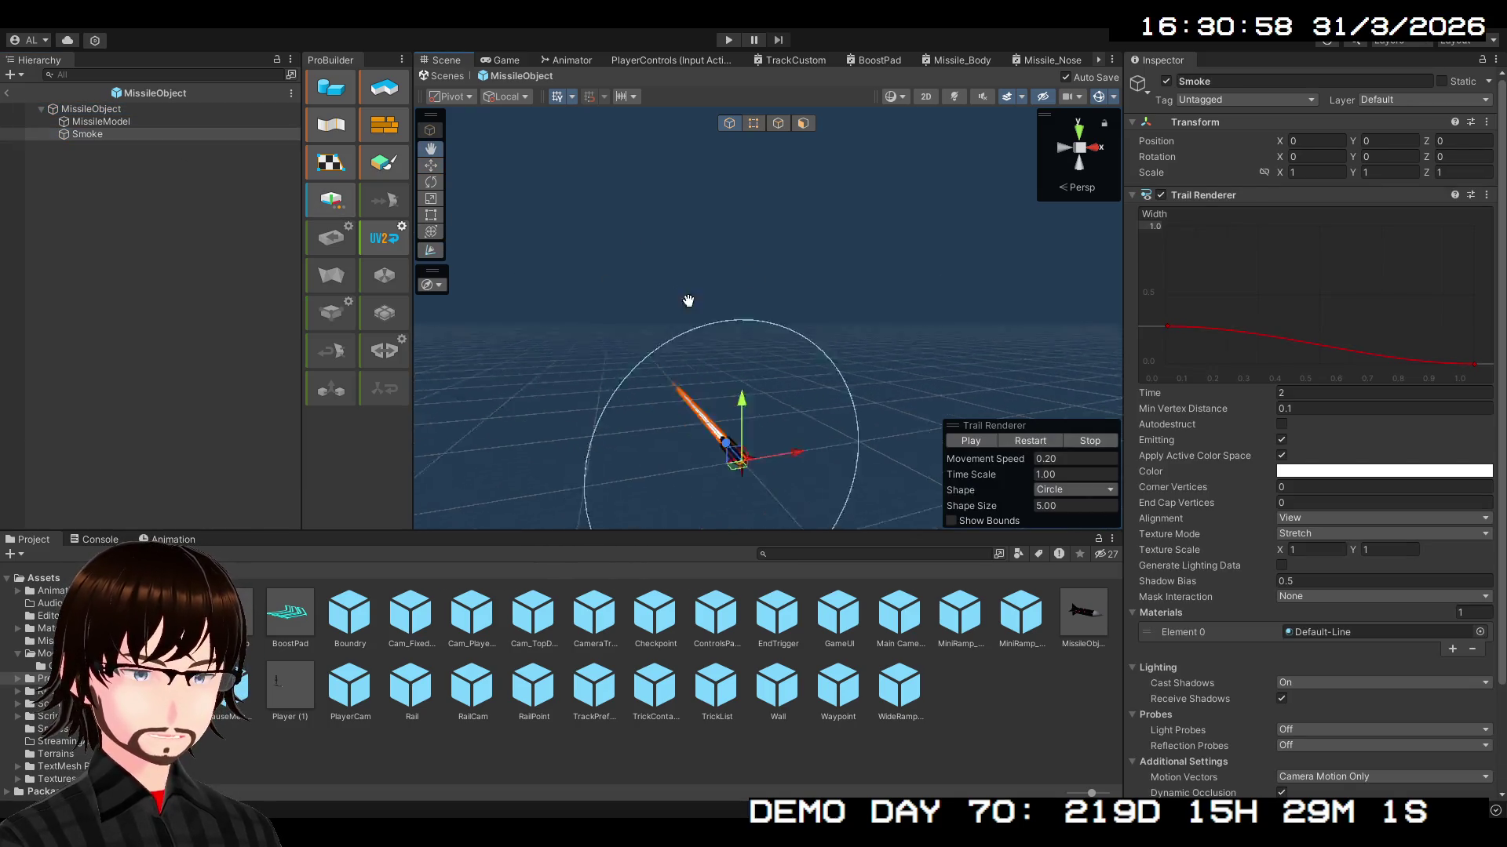
pyautogui.scroll(5, 764, 309)
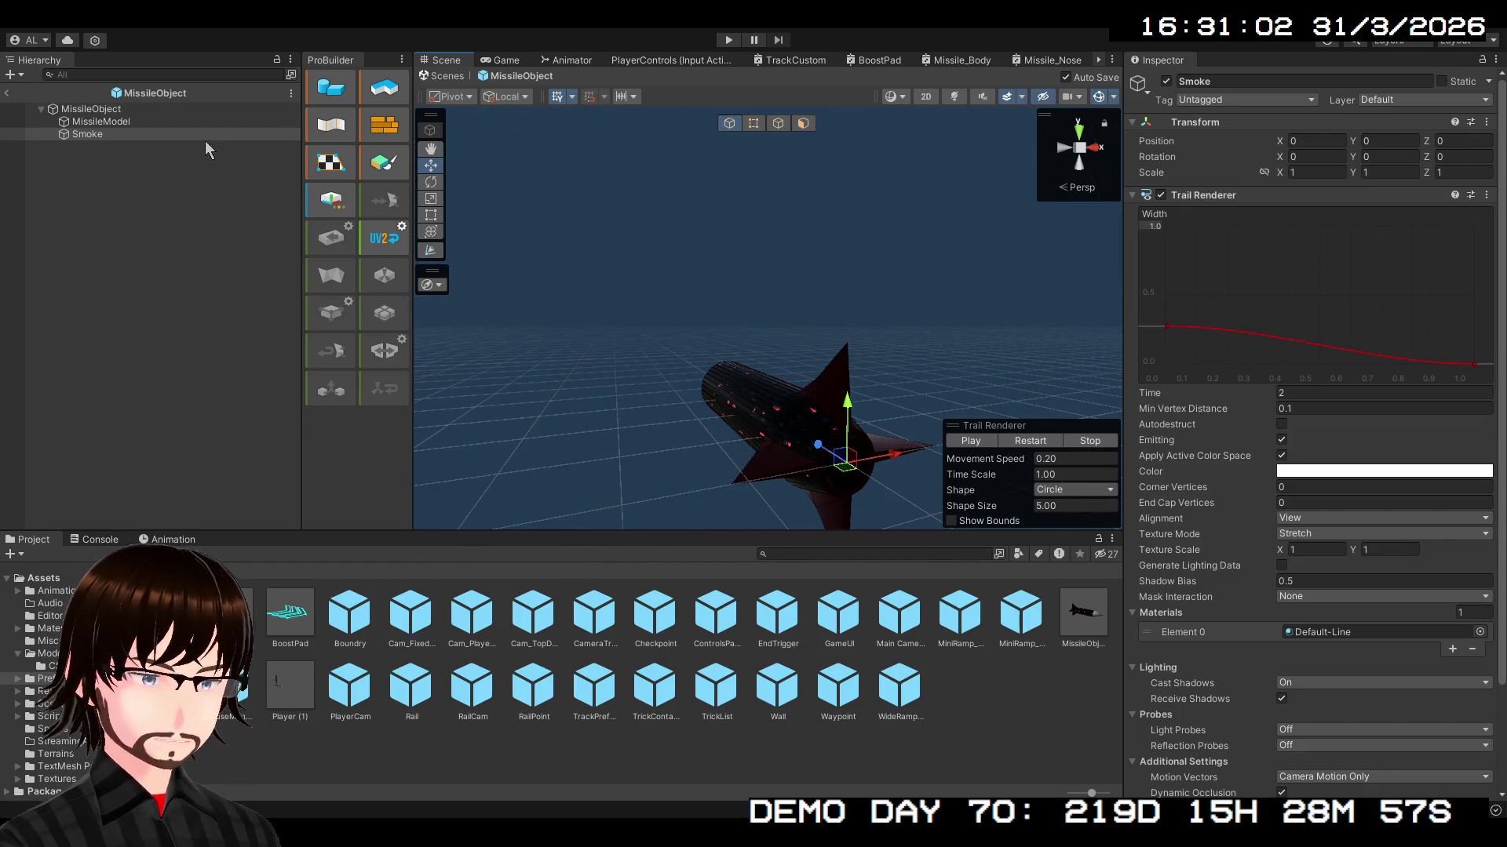
pyautogui.click(121, 111)
pyautogui.click(129, 116)
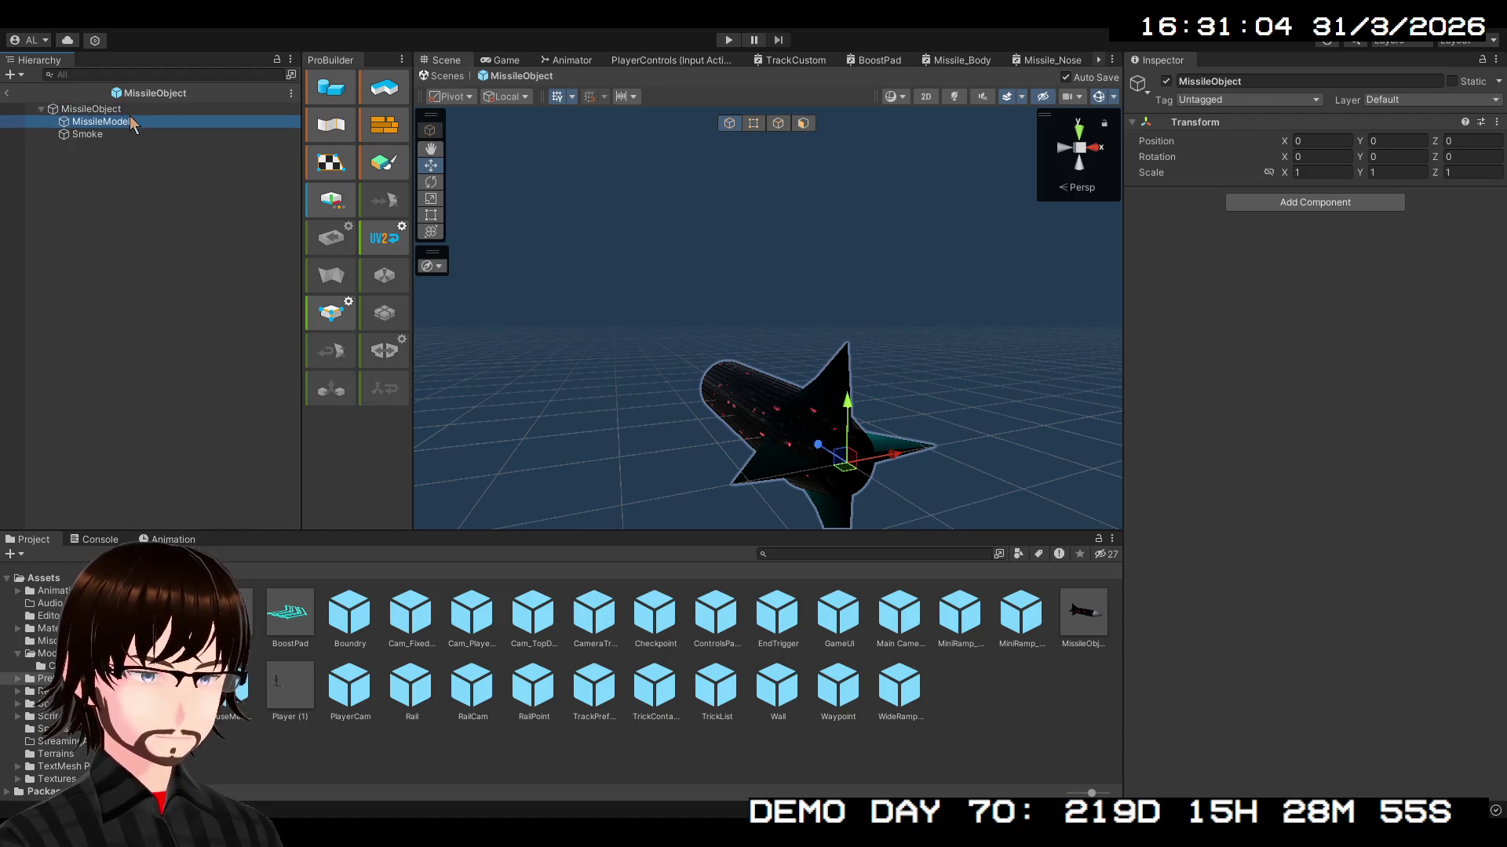
pyautogui.click(1315, 157)
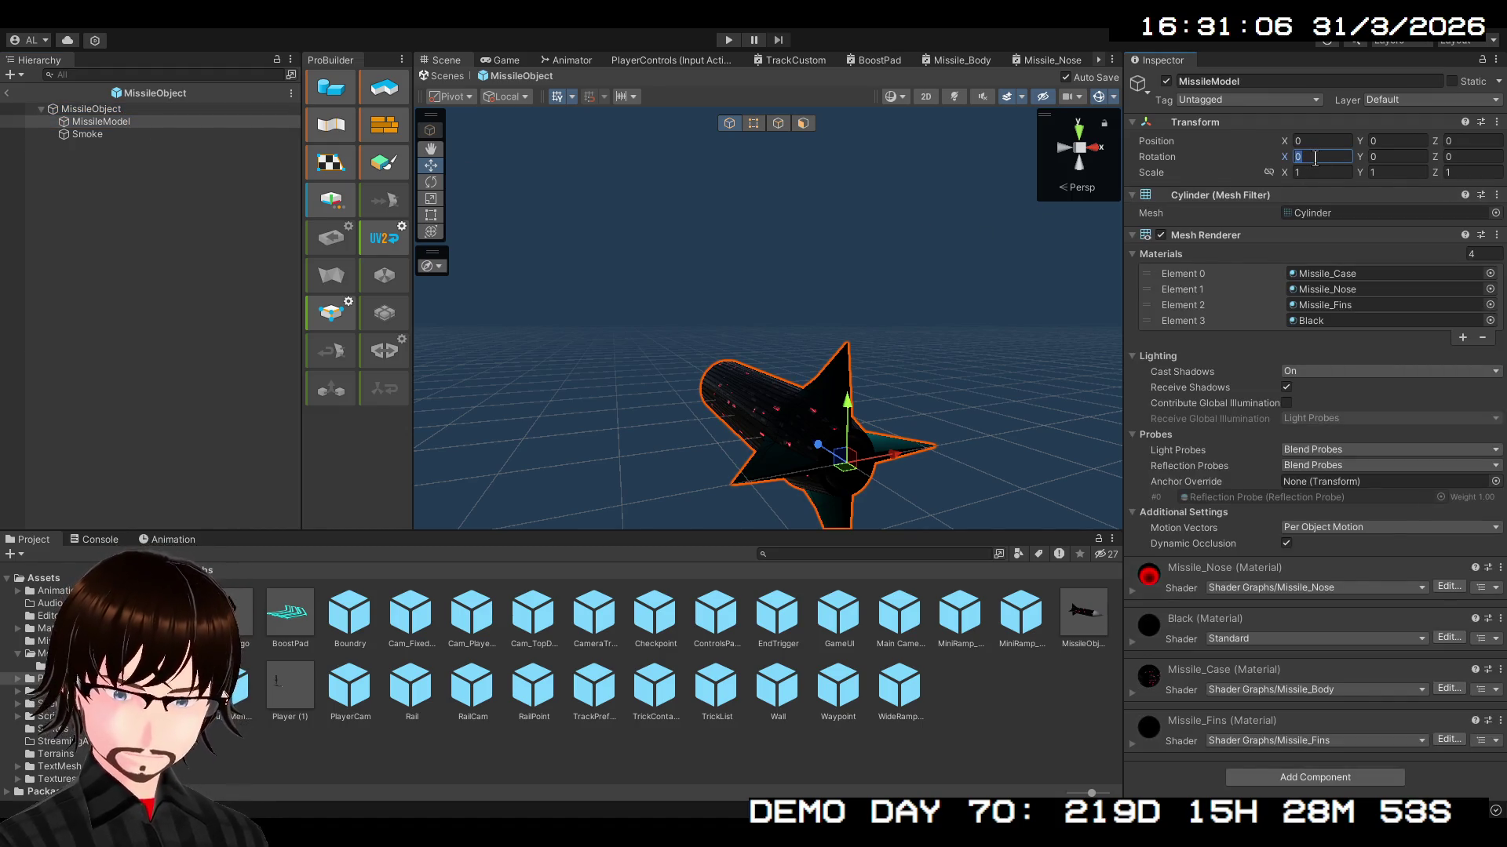
pyautogui.write('-90')
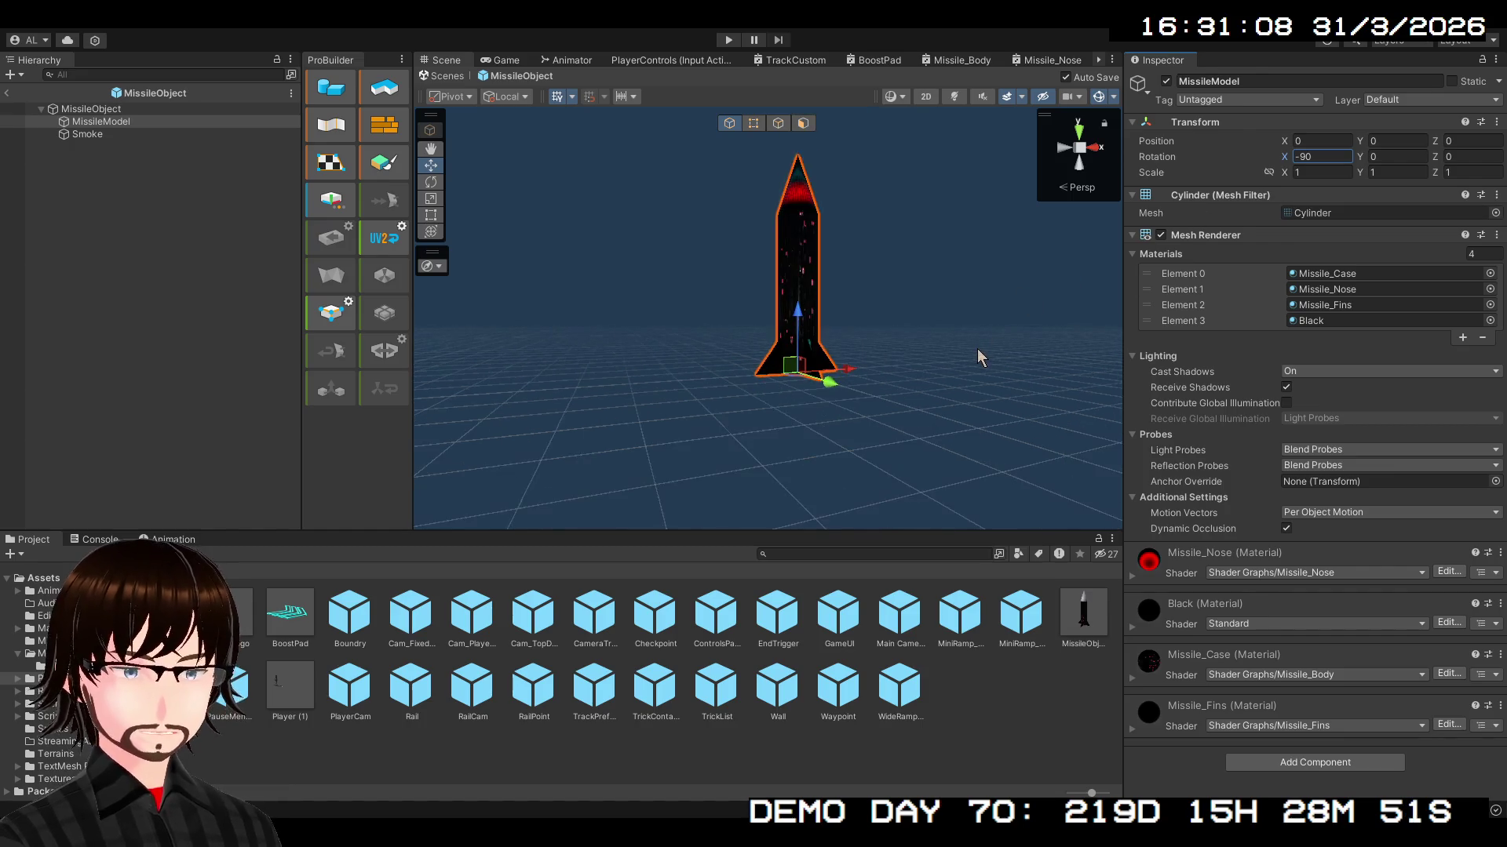
# - Pan and frame the view to check the upright missile and its fins, then reselect MissileModel
pyautogui.moveTo(977, 349); pyautogui.dragTo(973, 388)
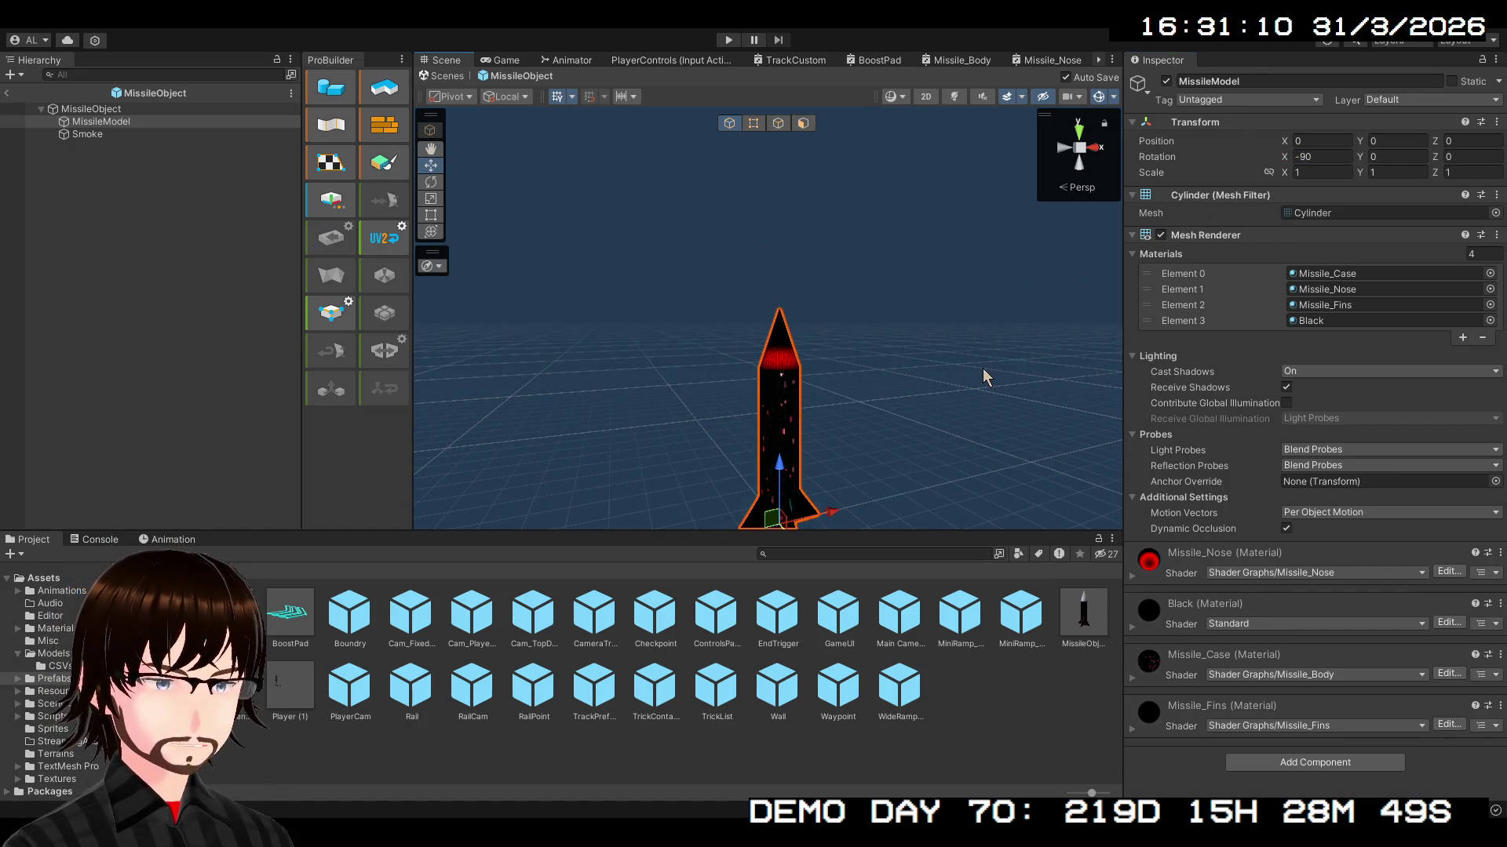
pyautogui.moveTo(983, 368)
pyautogui.mouseDown()
pyautogui.moveTo(962, 374)
pyautogui.moveTo(963, 328)
pyautogui.moveTo(963, 349)
pyautogui.moveTo(984, 340)
pyautogui.moveTo(995, 385)
pyautogui.mouseUp()
pyautogui.scroll(5, 962, 365)
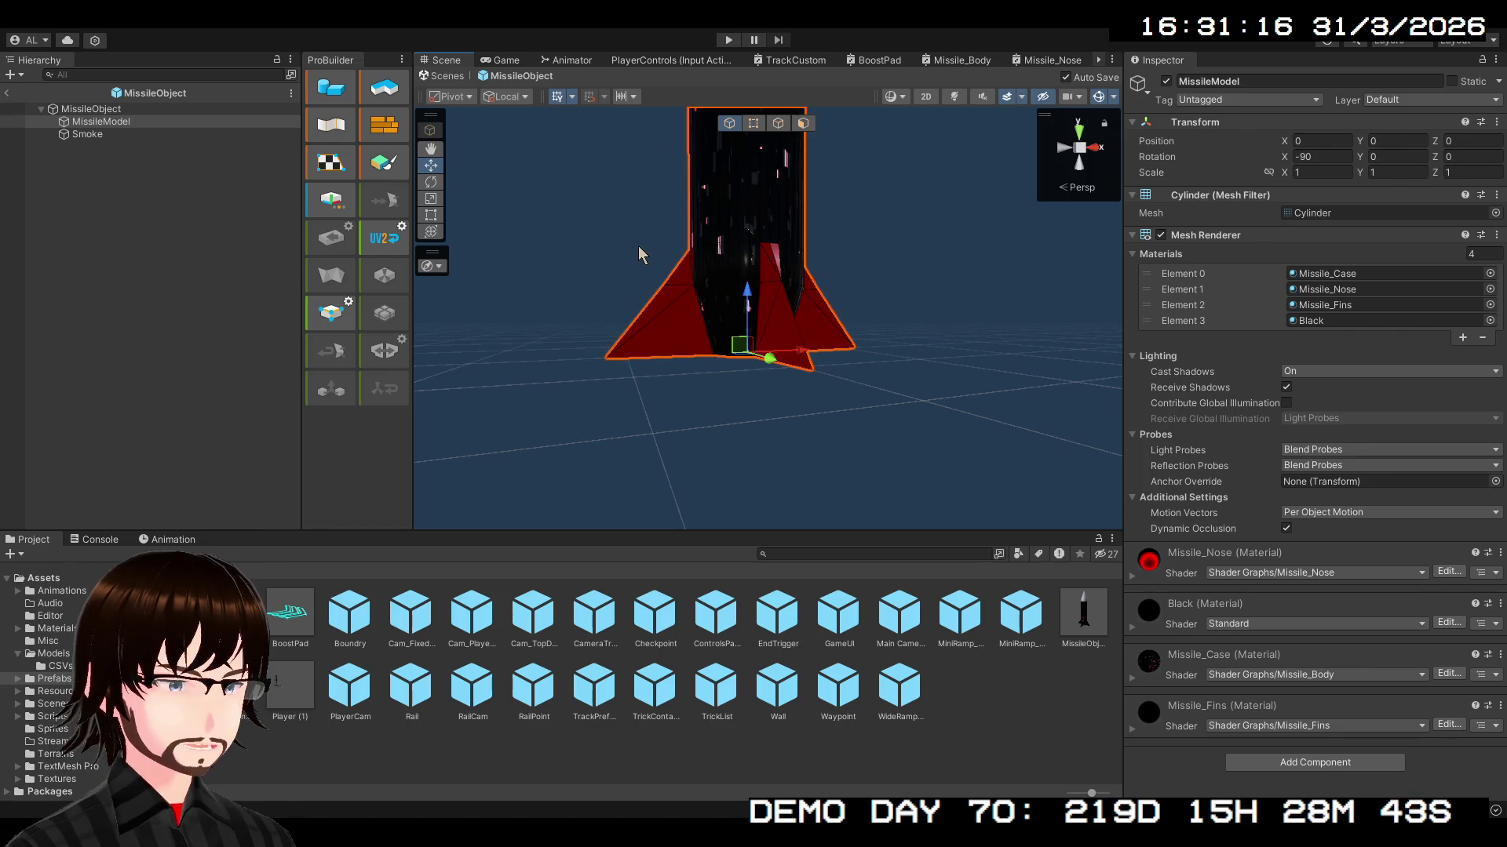
pyautogui.click(133, 110)
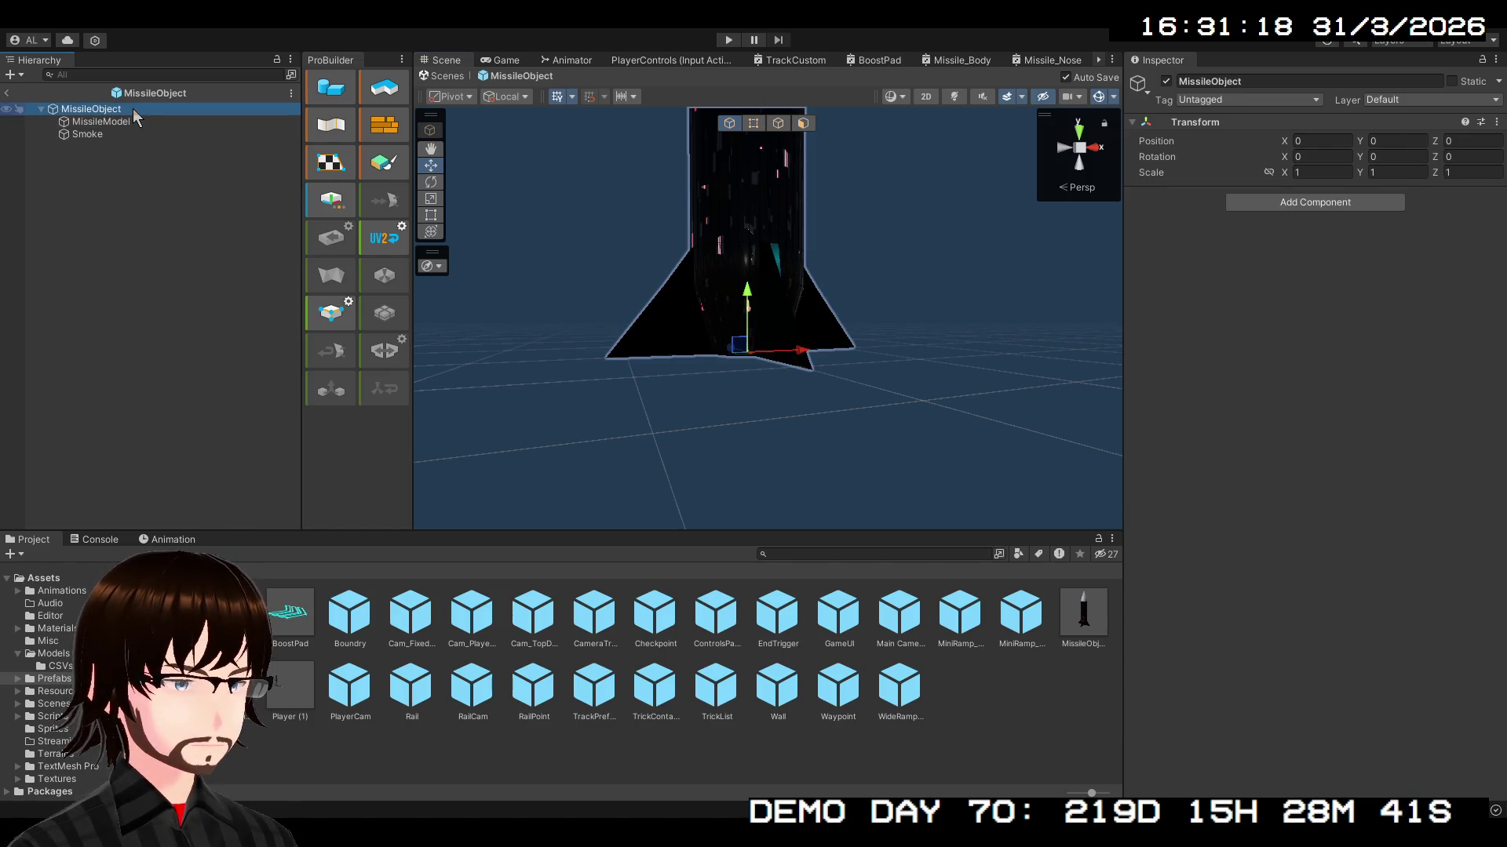
pyautogui.moveTo(600, 266)
pyautogui.mouseDown()
pyautogui.moveTo(659, 313)
pyautogui.moveTo(657, 299)
pyautogui.mouseUp()
pyautogui.press('f')
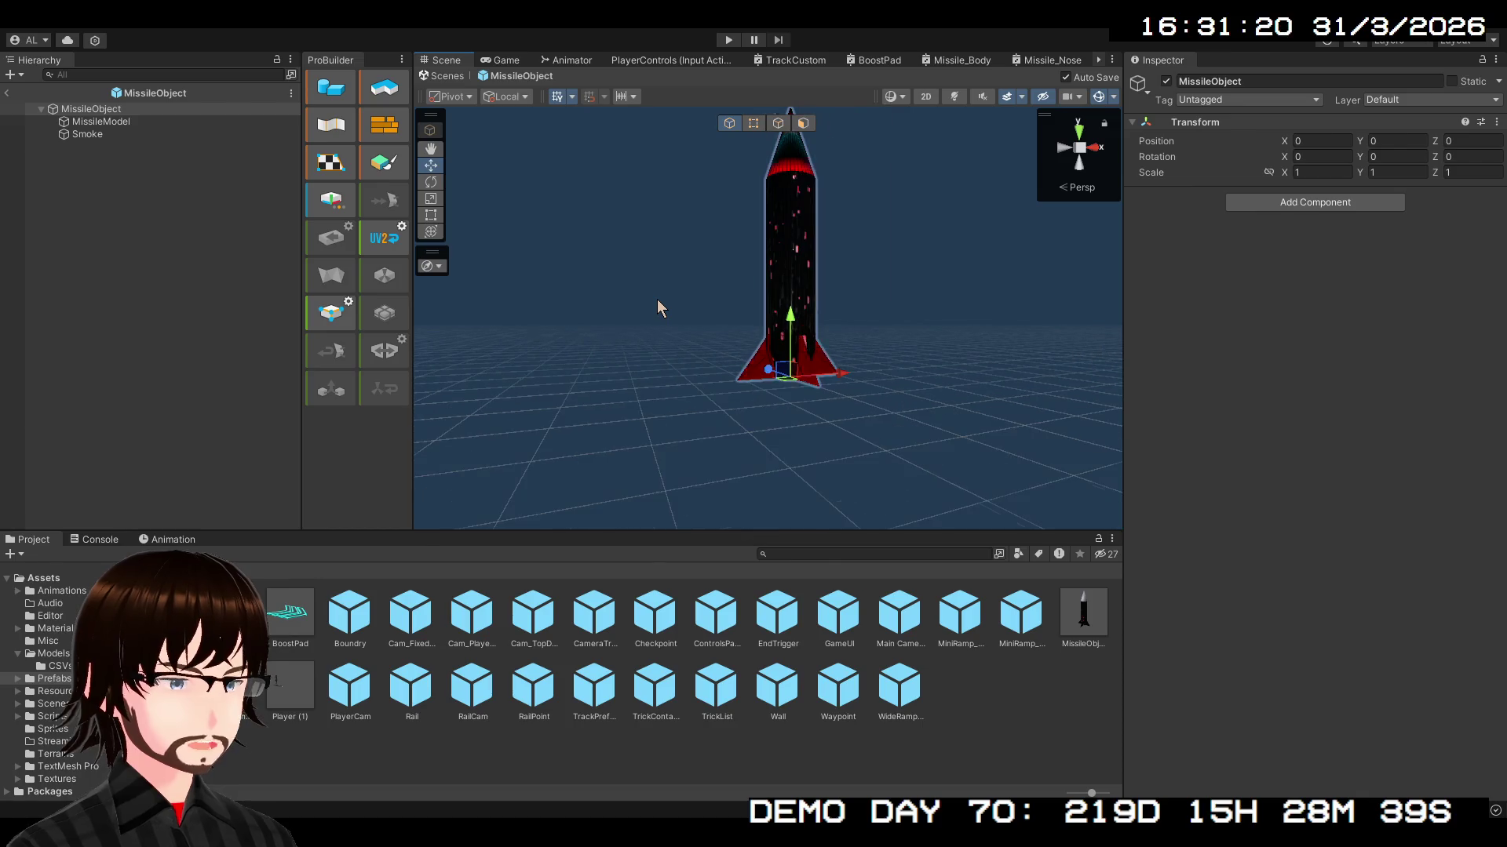
pyautogui.moveTo(853, 320)
pyautogui.mouseDown()
pyautogui.moveTo(857, 350)
pyautogui.moveTo(882, 354)
pyautogui.moveTo(903, 324)
pyautogui.mouseUp()
pyautogui.moveTo(903, 330); pyautogui.dragTo(844, 320)
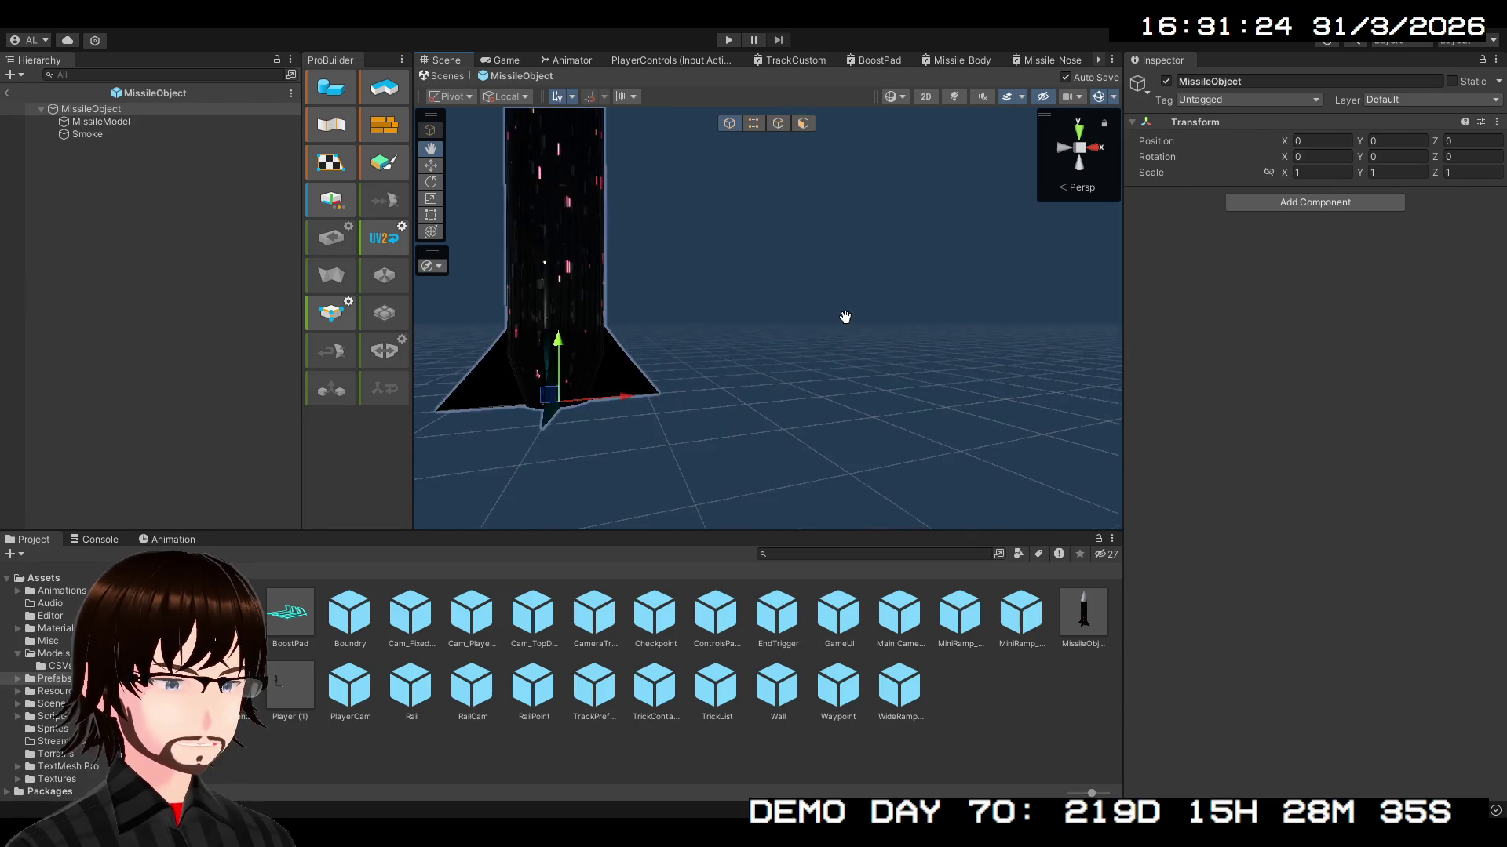
pyautogui.press('f')
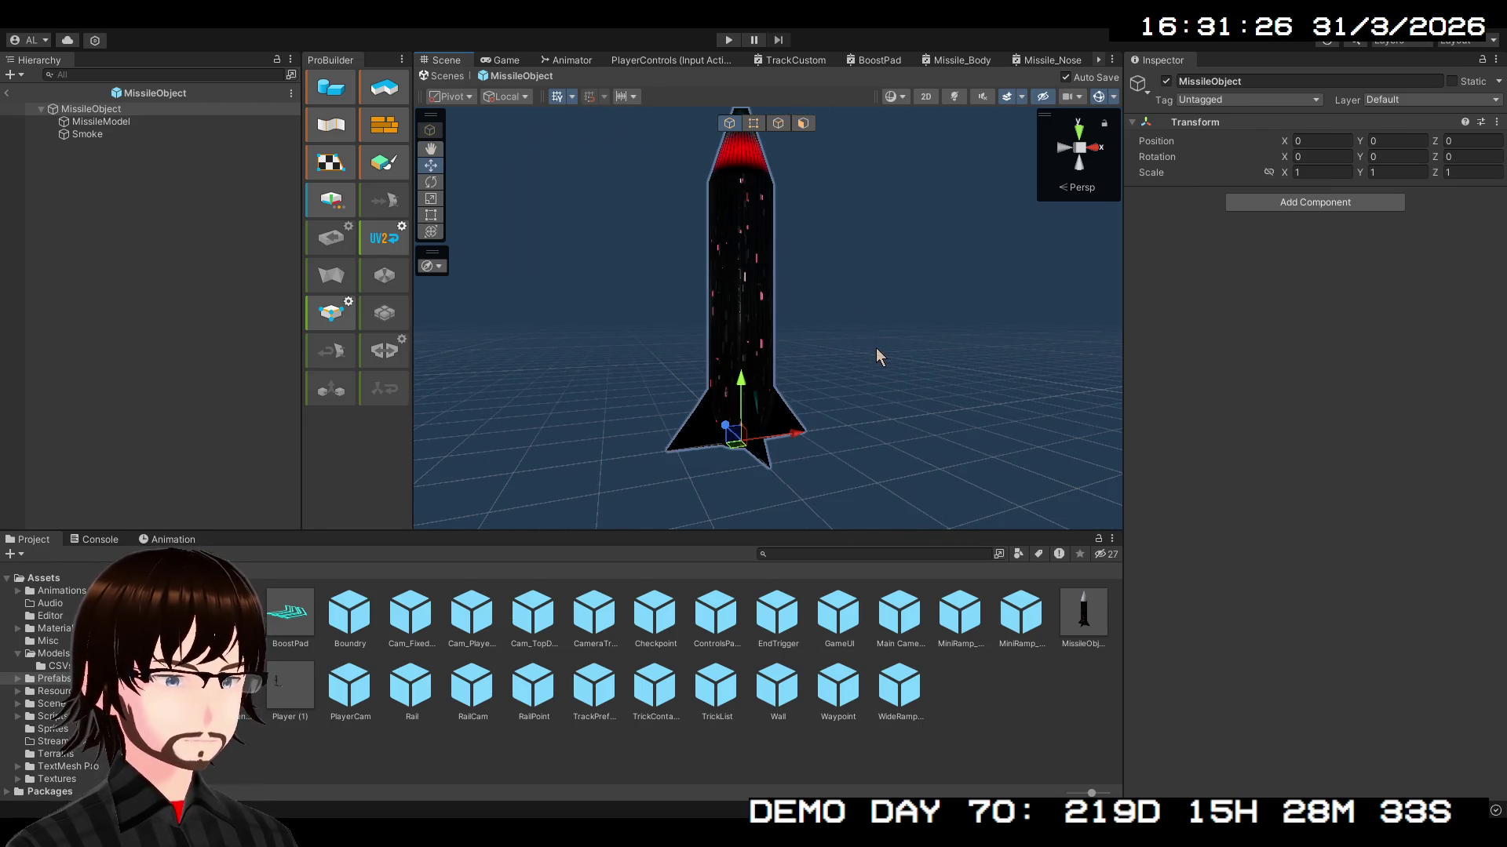
pyautogui.click(146, 120)
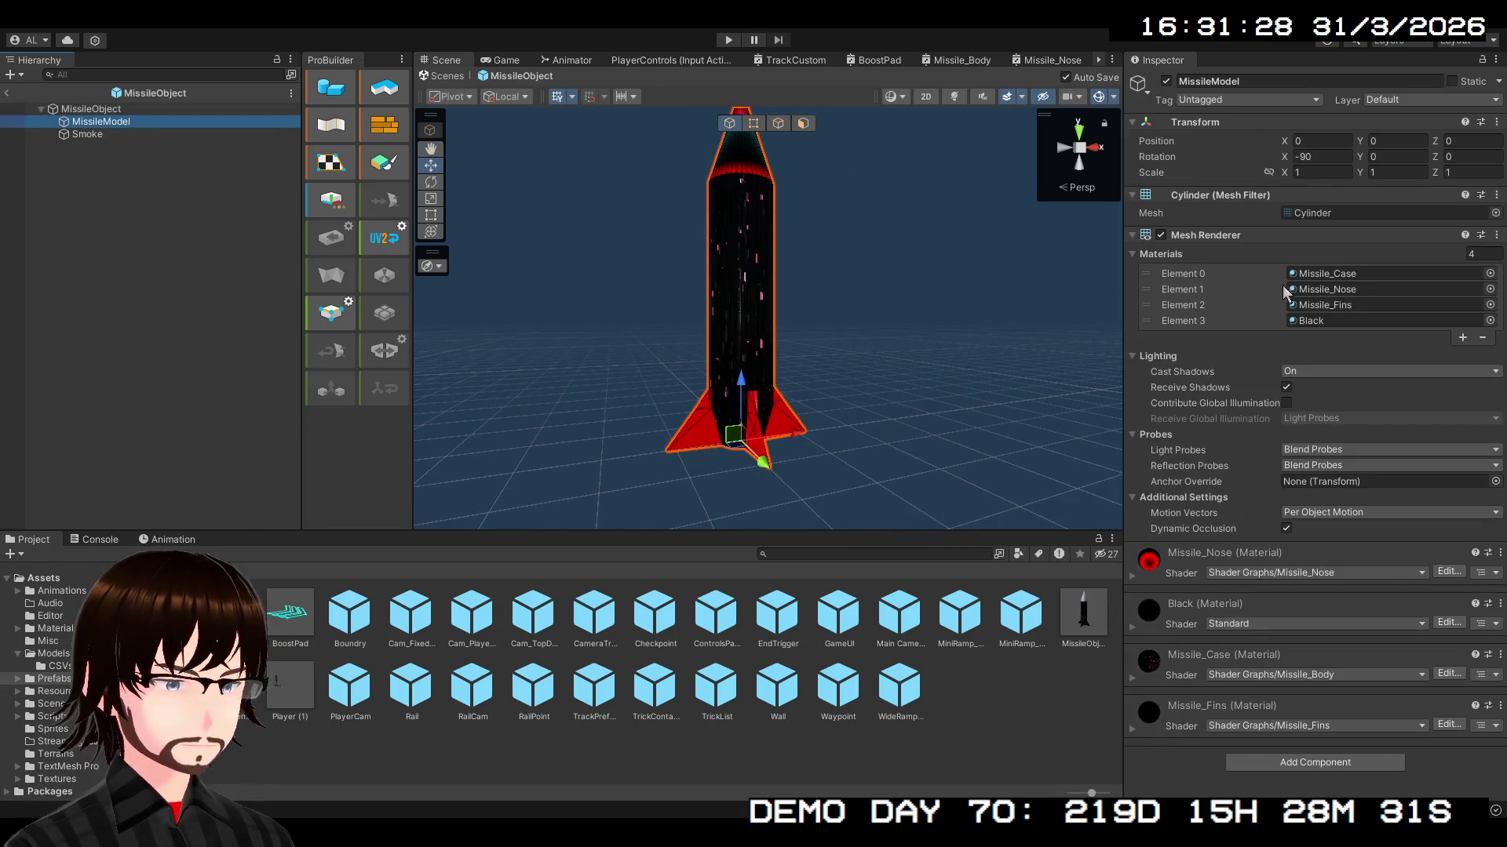
# - Set MissileModel's X rotation to 0 so it lies flat, undoing an accidental move
pyautogui.moveTo(1291, 156)
pyautogui.mouseDown()
pyautogui.moveTo(1491, 157)
pyautogui.moveTo(732, 206)
pyautogui.moveTo(874, 220)
pyautogui.moveTo(681, 229)
pyautogui.mouseUp()
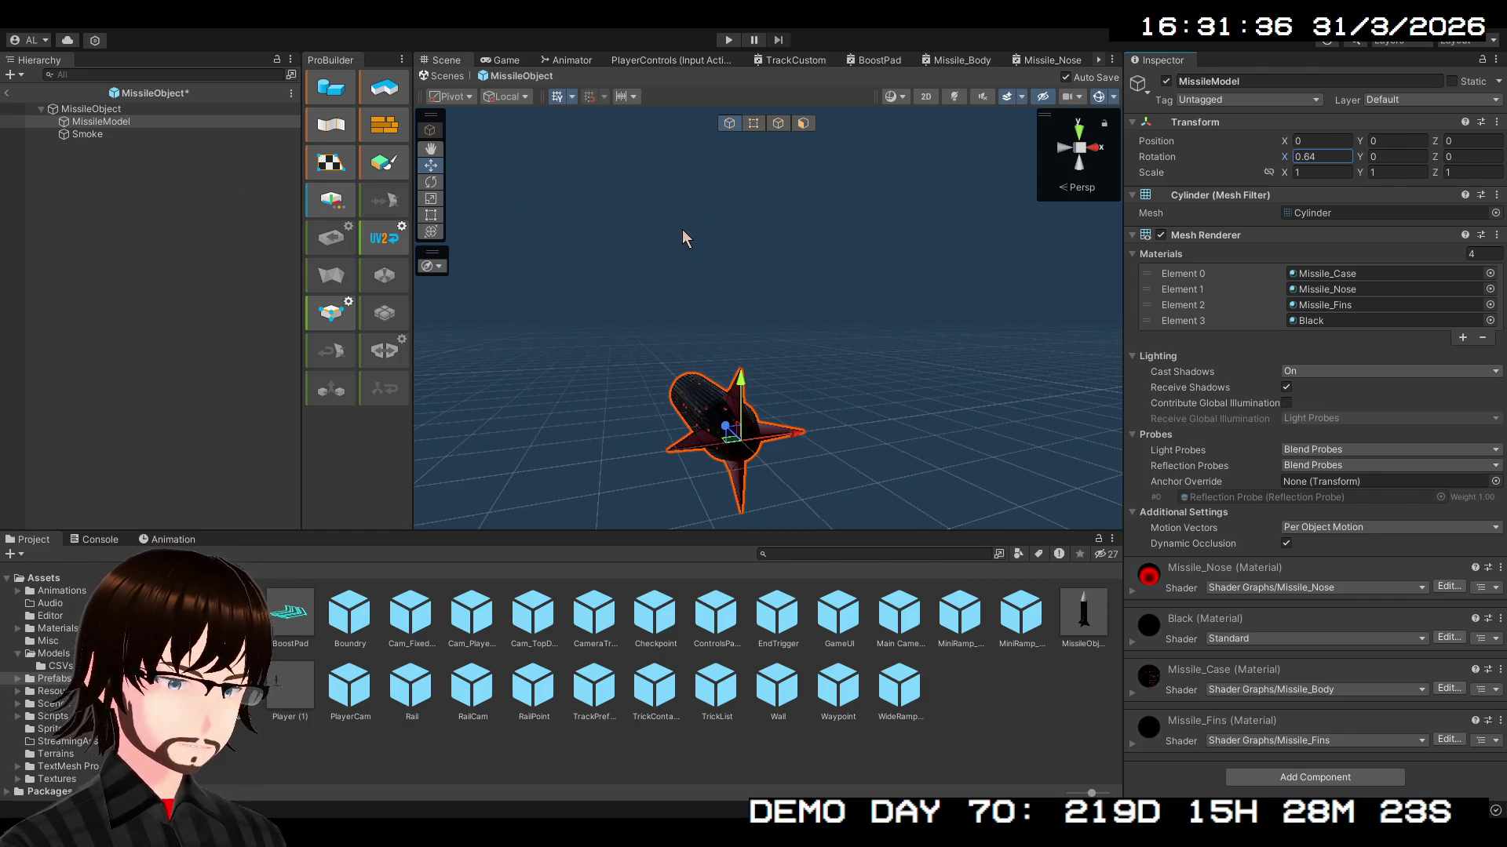
pyautogui.moveTo(681, 229); pyautogui.dragTo(659, 228)
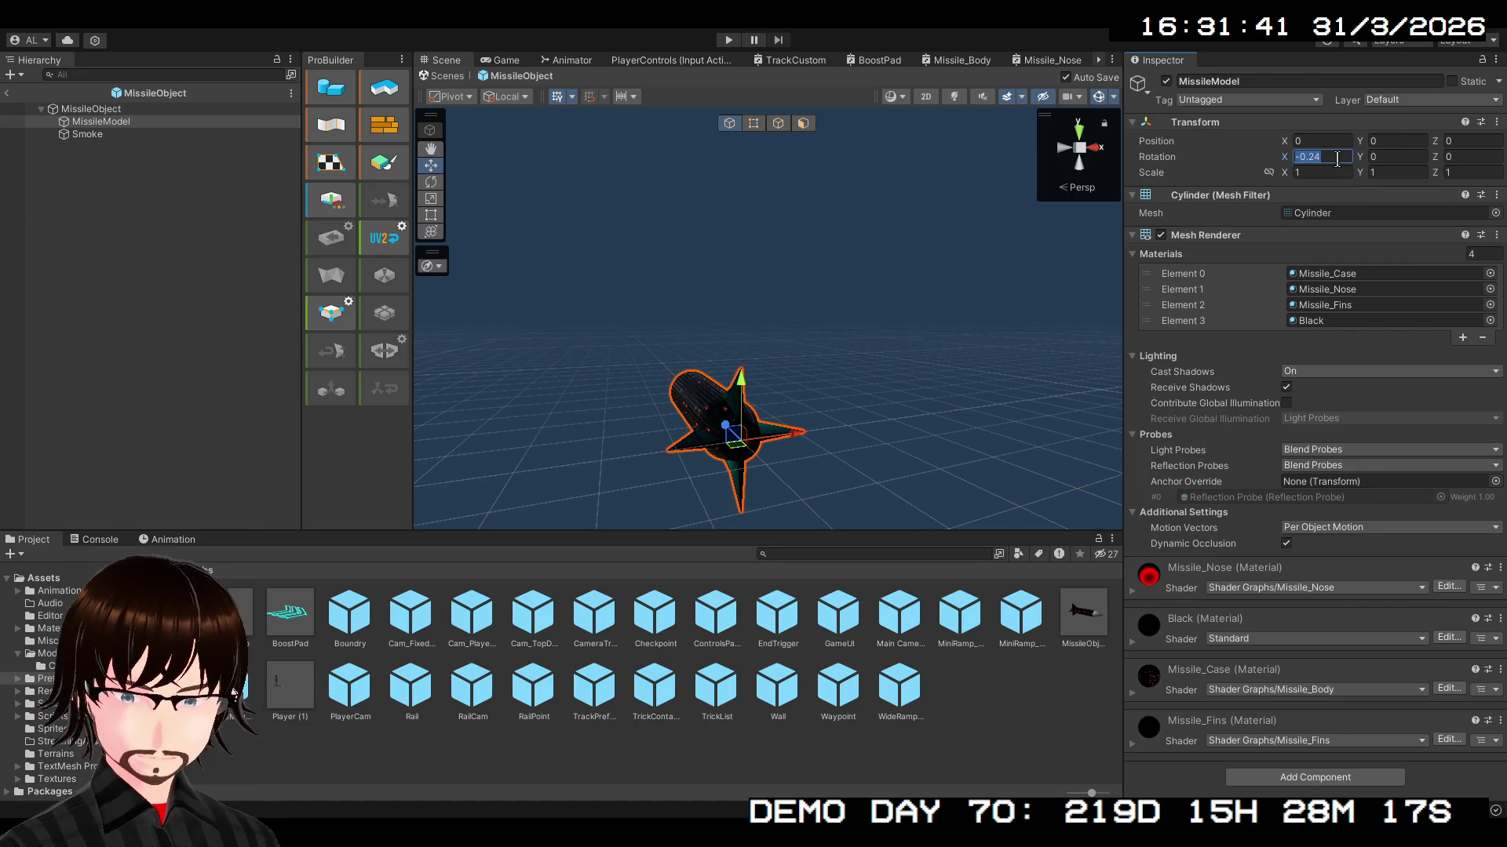
pyautogui.write('0')
pyautogui.press('Return')
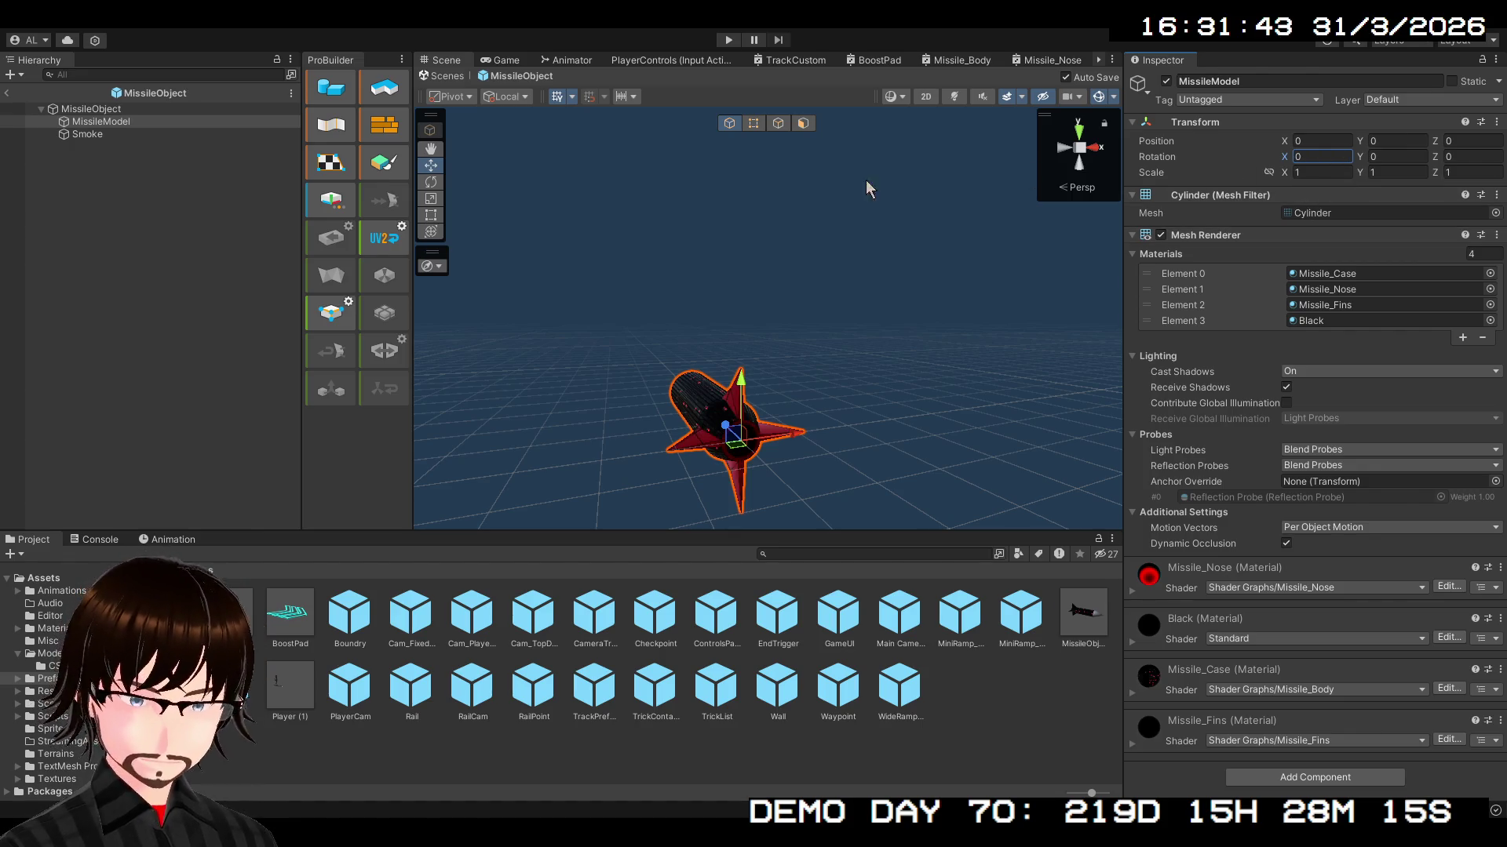
pyautogui.scroll(3, 794, 290)
pyautogui.moveTo(816, 355)
pyautogui.mouseDown()
pyautogui.moveTo(914, 476)
pyautogui.moveTo(770, 417)
pyautogui.moveTo(530, 467)
pyautogui.moveTo(926, 420)
pyautogui.moveTo(749, 379)
pyautogui.mouseUp()
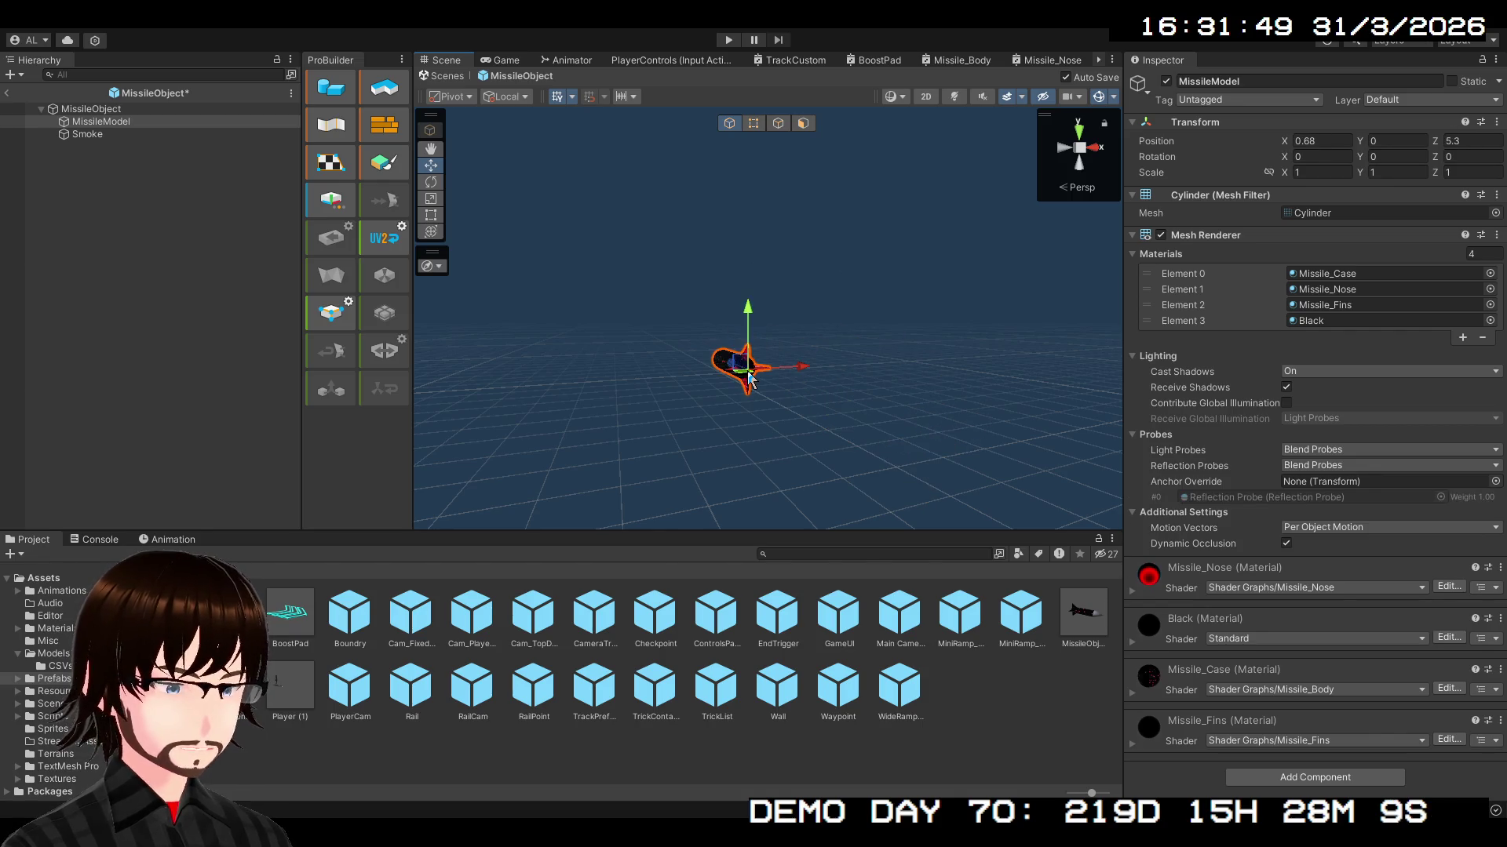
pyautogui.hotkey('ctrl', 'z')
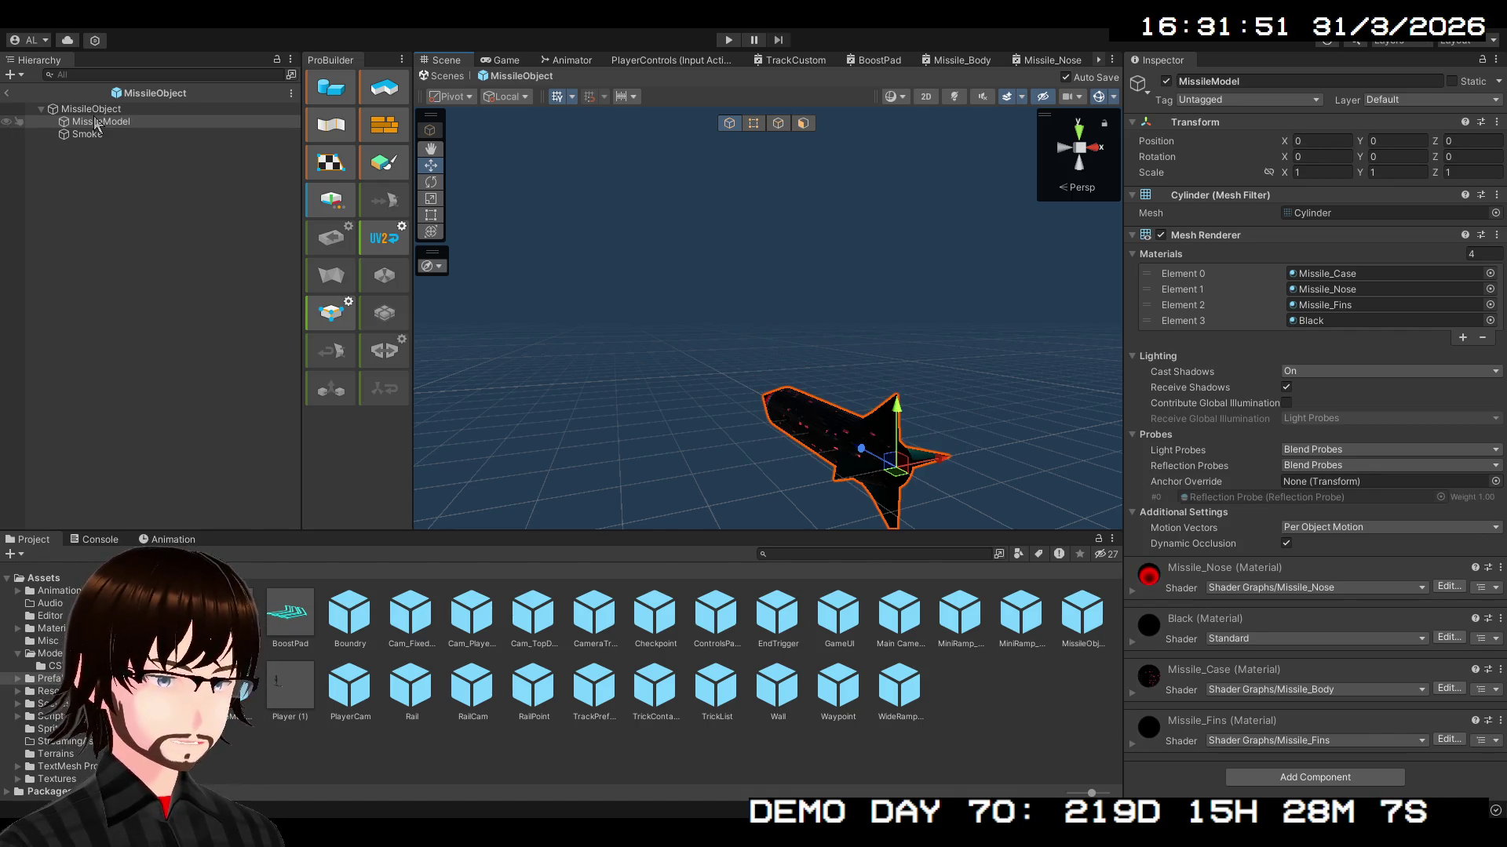
pyautogui.click(895, 475)
pyautogui.moveTo(895, 475)
pyautogui.mouseDown()
pyautogui.moveTo(656, 380)
pyautogui.moveTo(689, 505)
pyautogui.moveTo(915, 339)
pyautogui.moveTo(639, 367)
pyautogui.moveTo(897, 407)
pyautogui.moveTo(812, 452)
pyautogui.moveTo(813, 364)
pyautogui.moveTo(774, 414)
pyautogui.mouseUp()
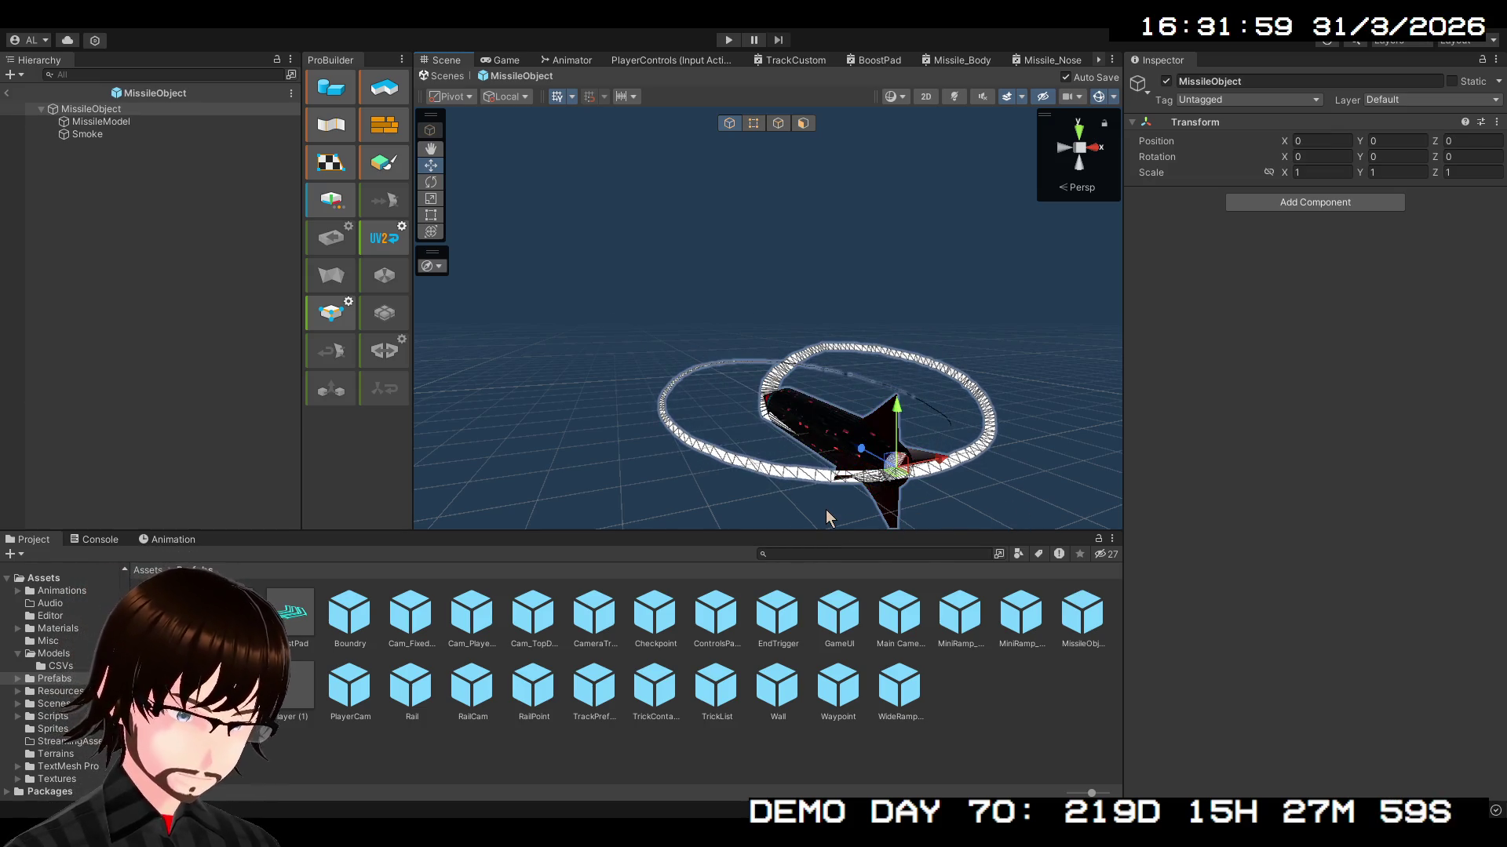
pyautogui.moveTo(831, 492)
pyautogui.mouseDown()
pyautogui.moveTo(830, 440)
pyautogui.moveTo(801, 382)
pyautogui.moveTo(908, 363)
pyautogui.moveTo(1287, 397)
pyautogui.mouseUp()
pyautogui.press('f')
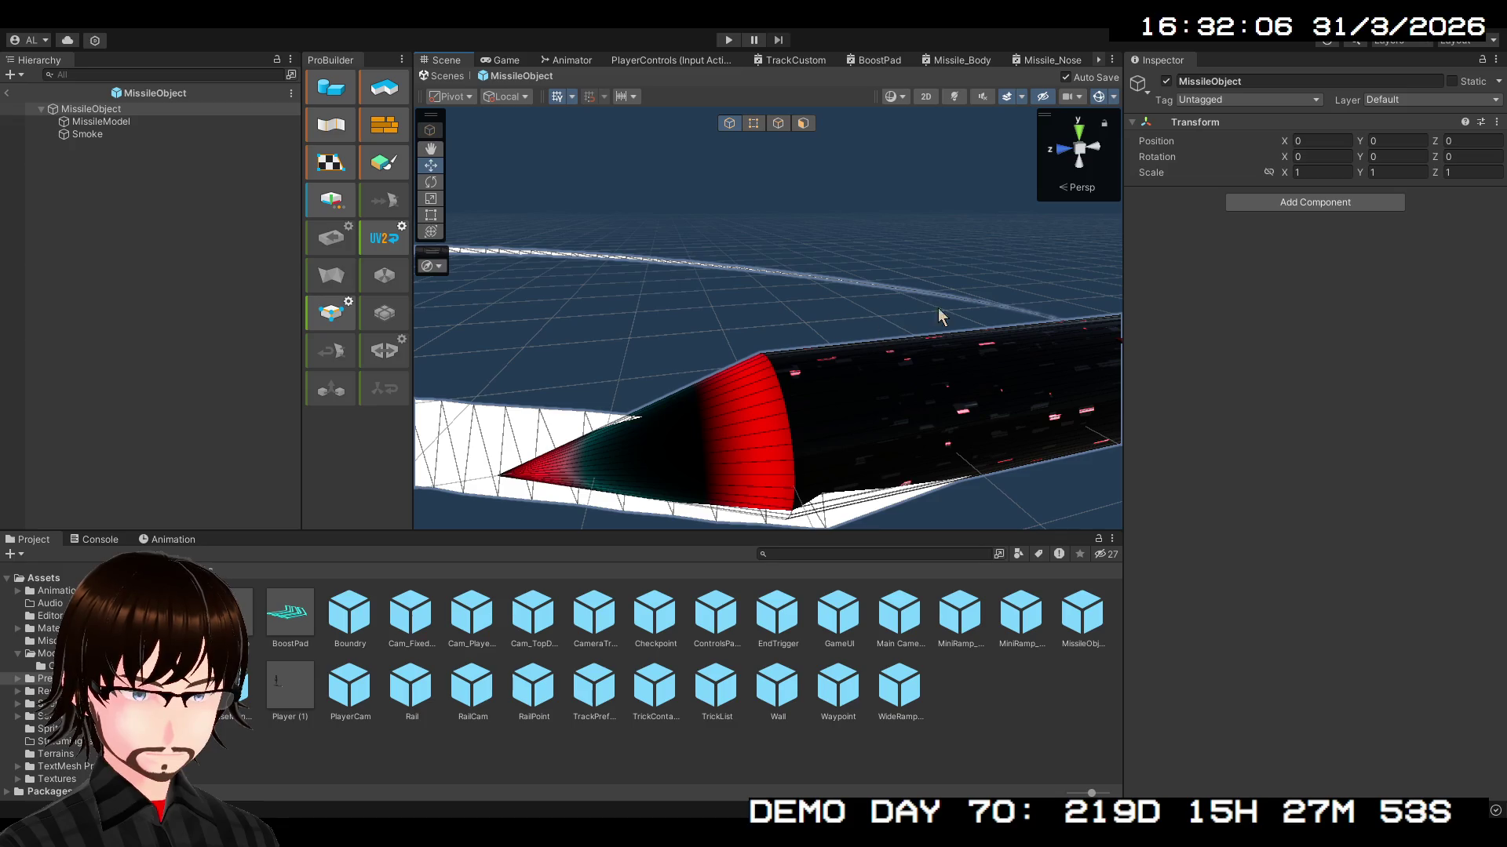
pyautogui.scroll(-5, 830, 305)
pyautogui.moveTo(831, 305)
pyautogui.keyDown('alt'); pyautogui.mouseDown()
pyautogui.moveTo(765, 284)
pyautogui.moveTo(793, 298)
pyautogui.mouseUp(); pyautogui.keyUp('alt')
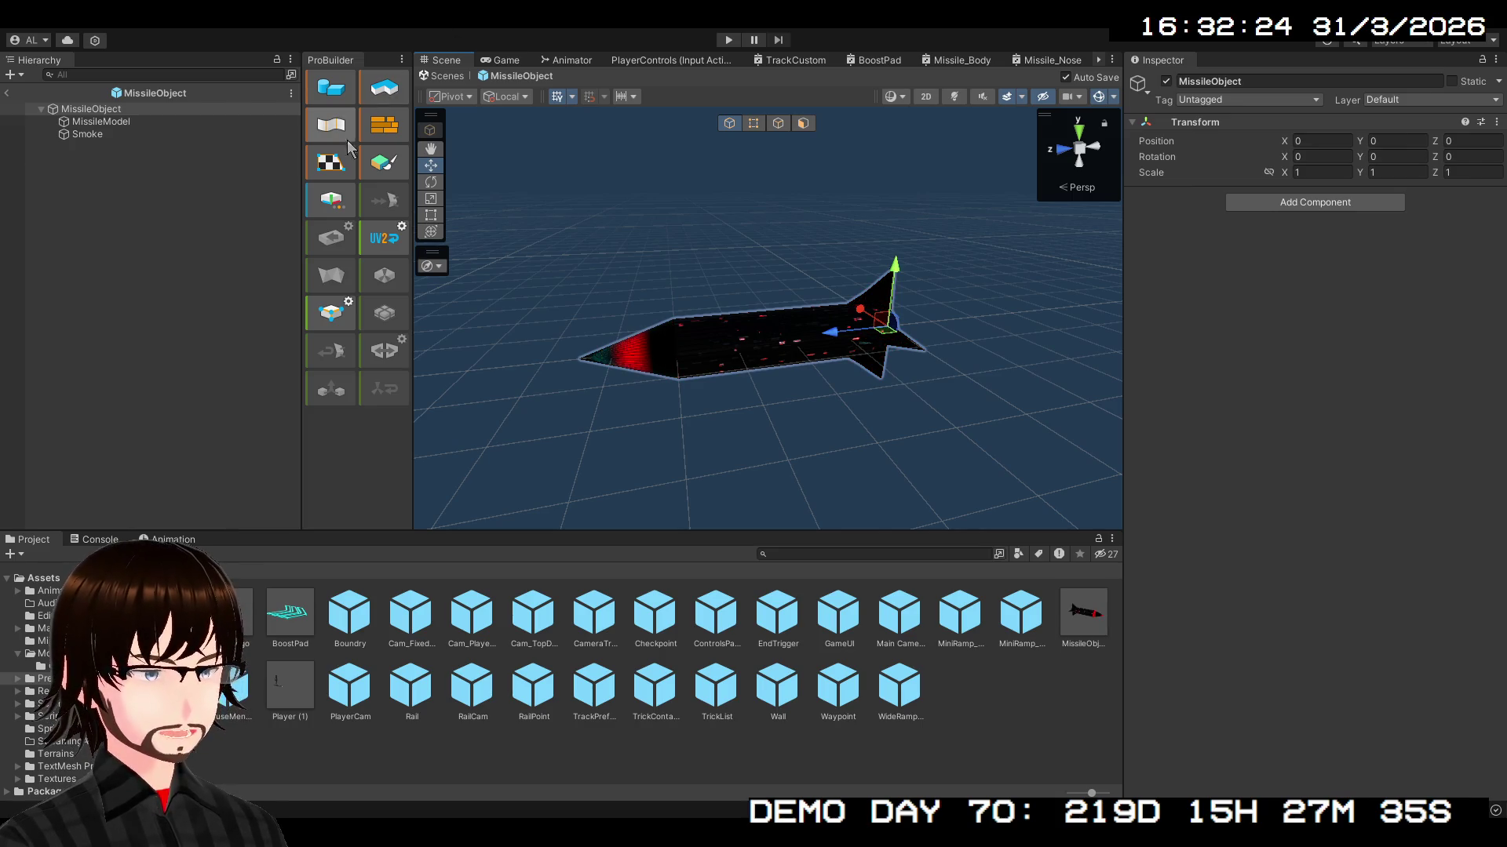
# - Return to the level scene and delete the placed MissileObject from it
pyautogui.click(236, 203)
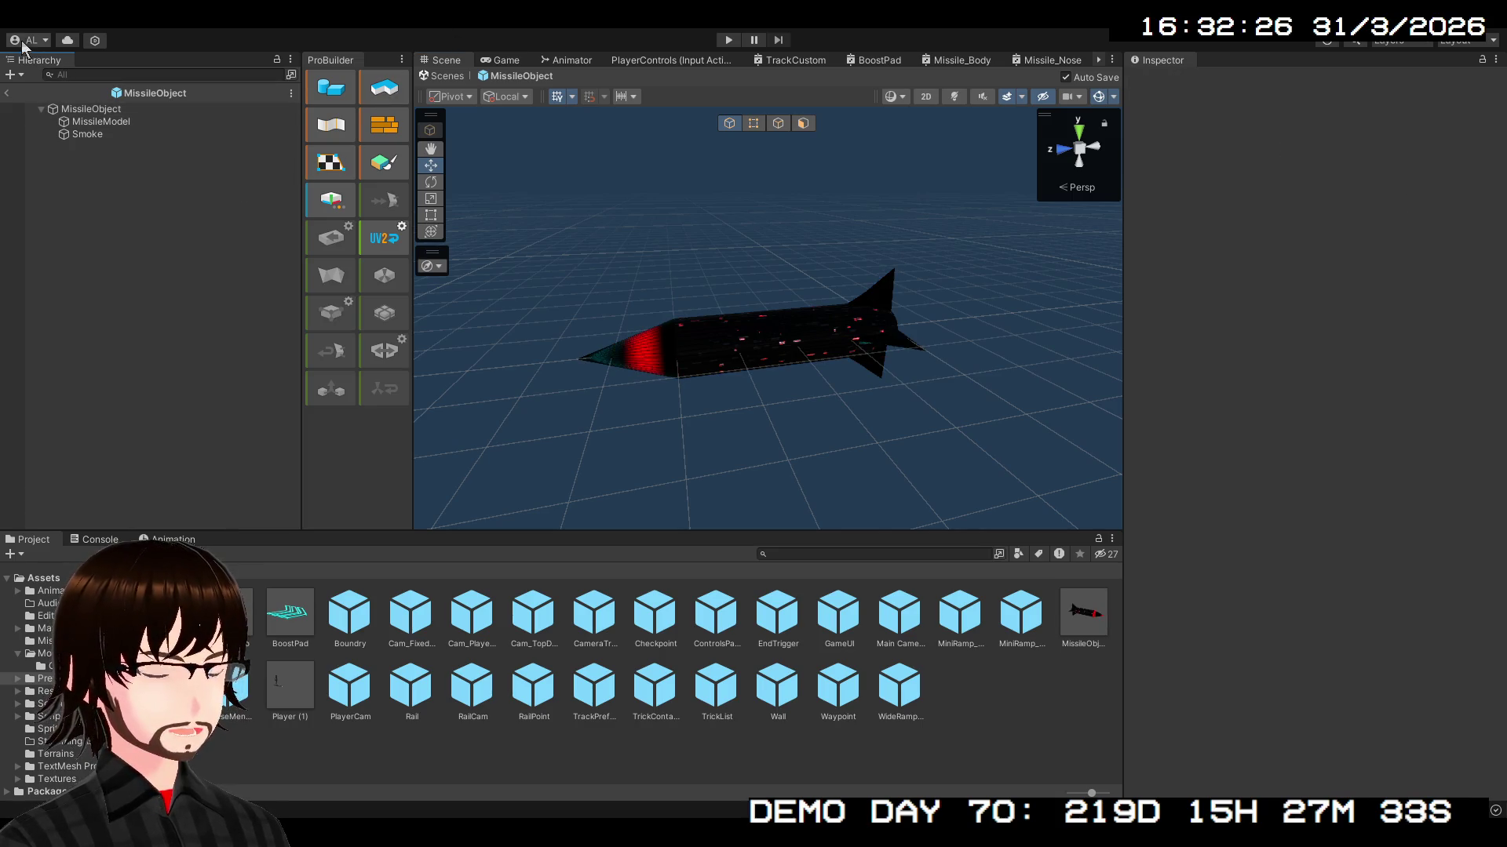
pyautogui.click(7, 91)
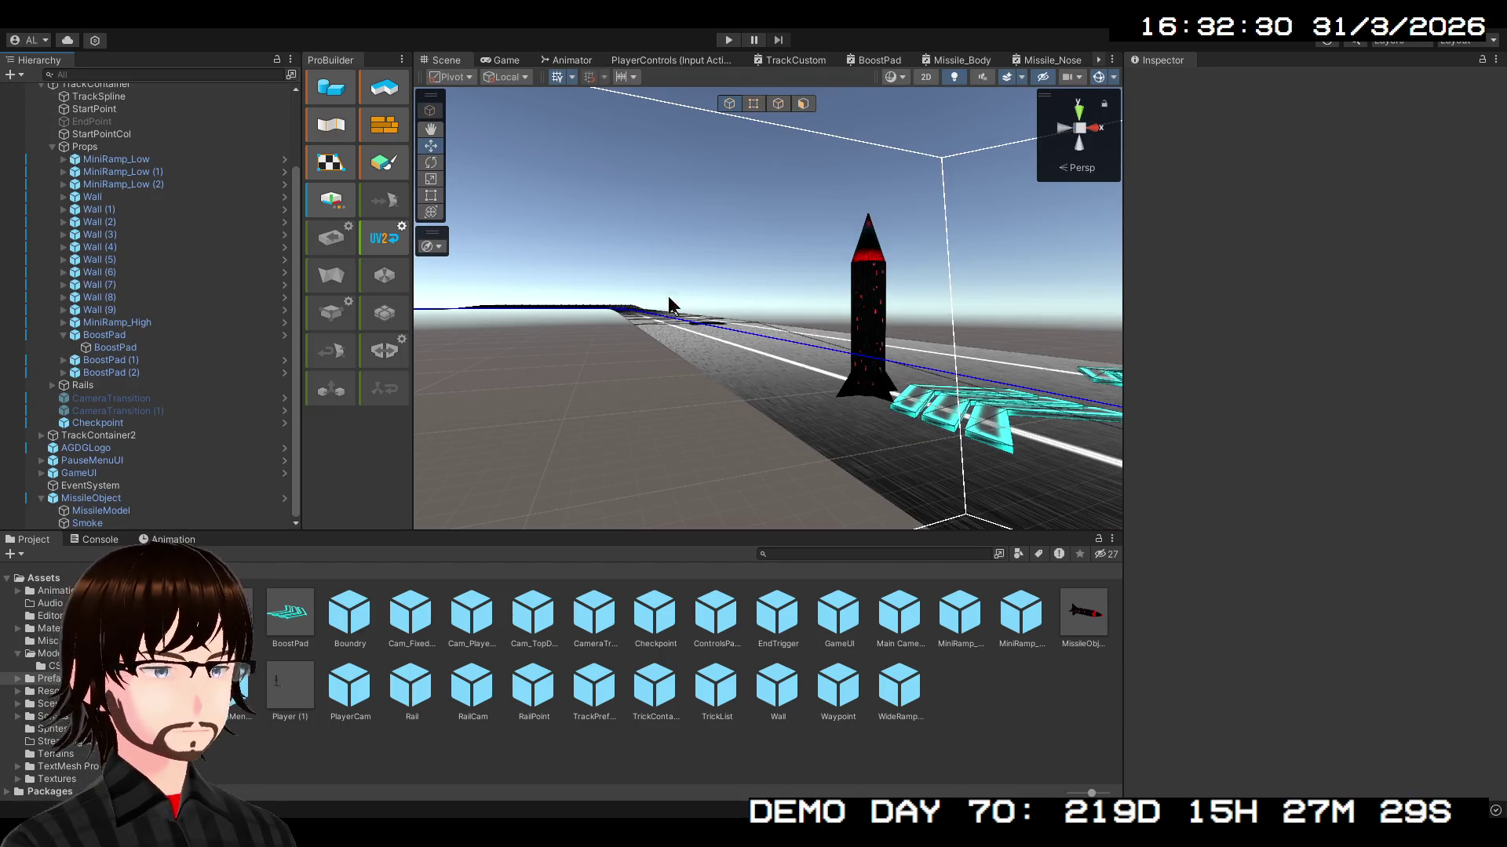
pyautogui.click(153, 499)
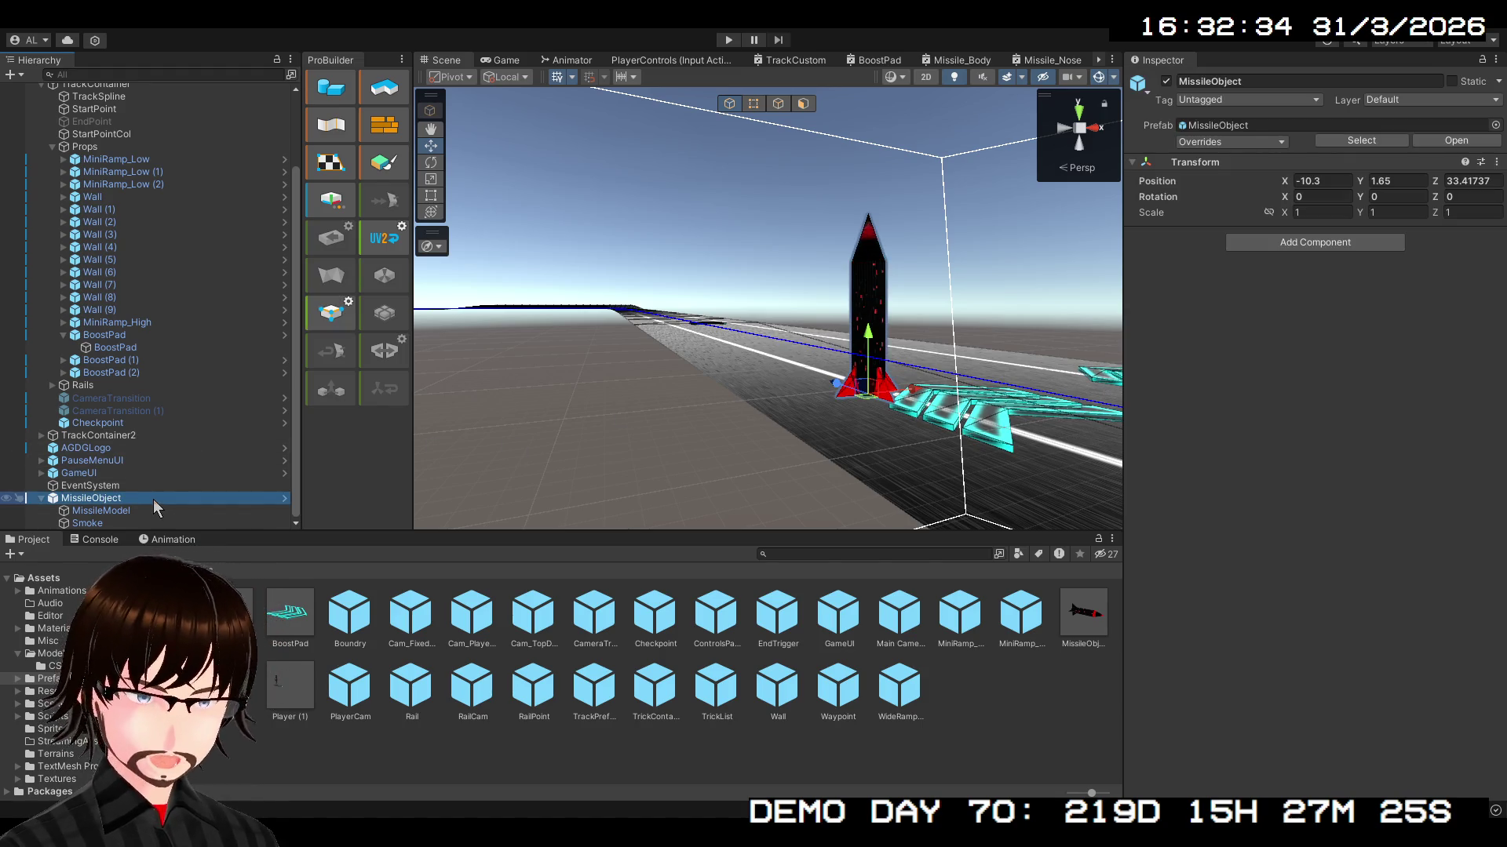
pyautogui.press('Delete')
# - Reopen the MissileObject prefab from the Project panel for editing
pyautogui.doubleClick(1086, 604)
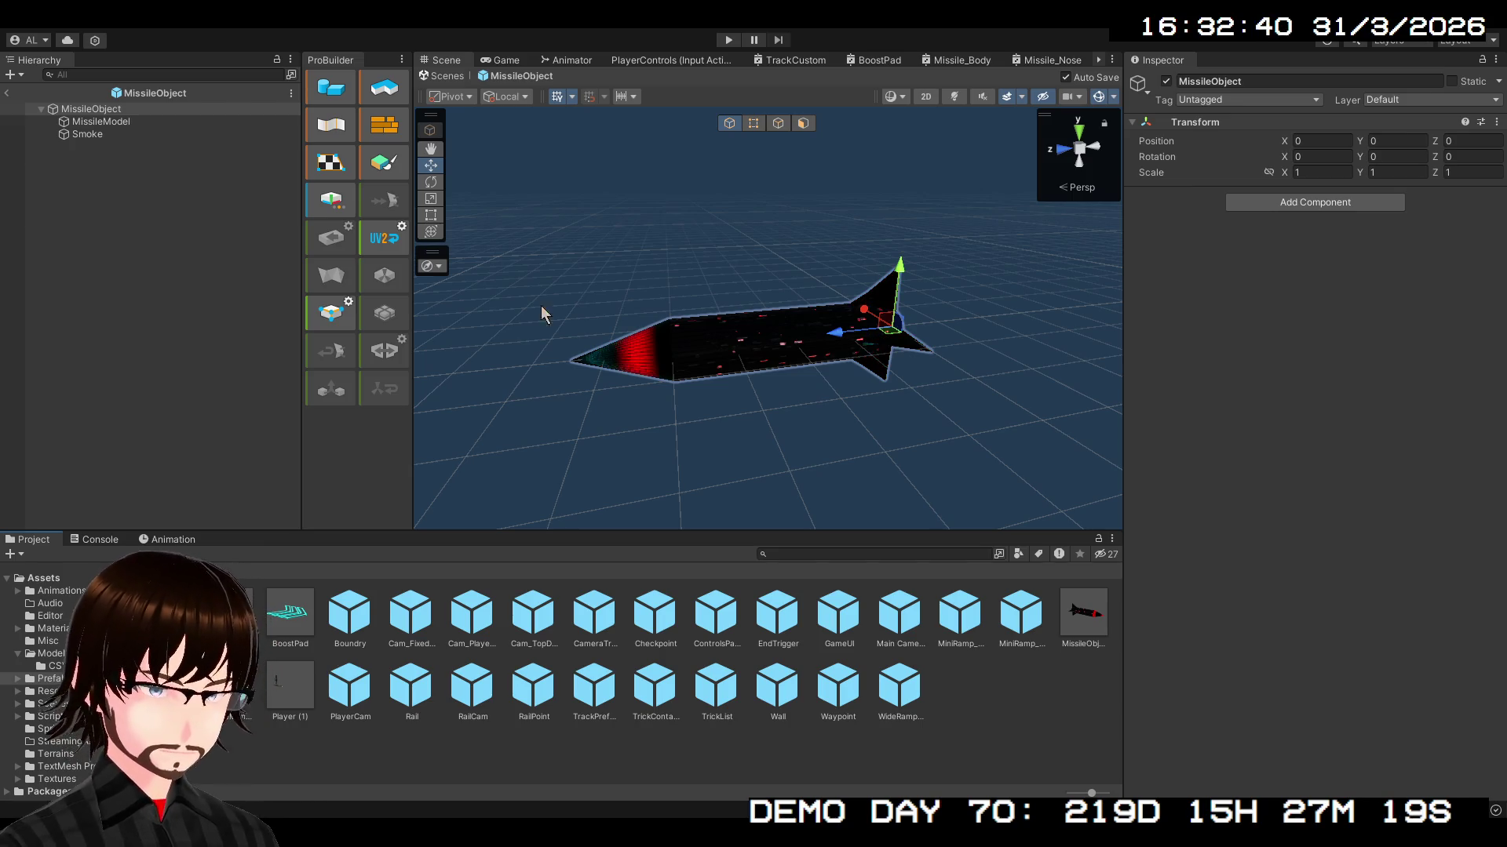
pyautogui.click(6, 93)
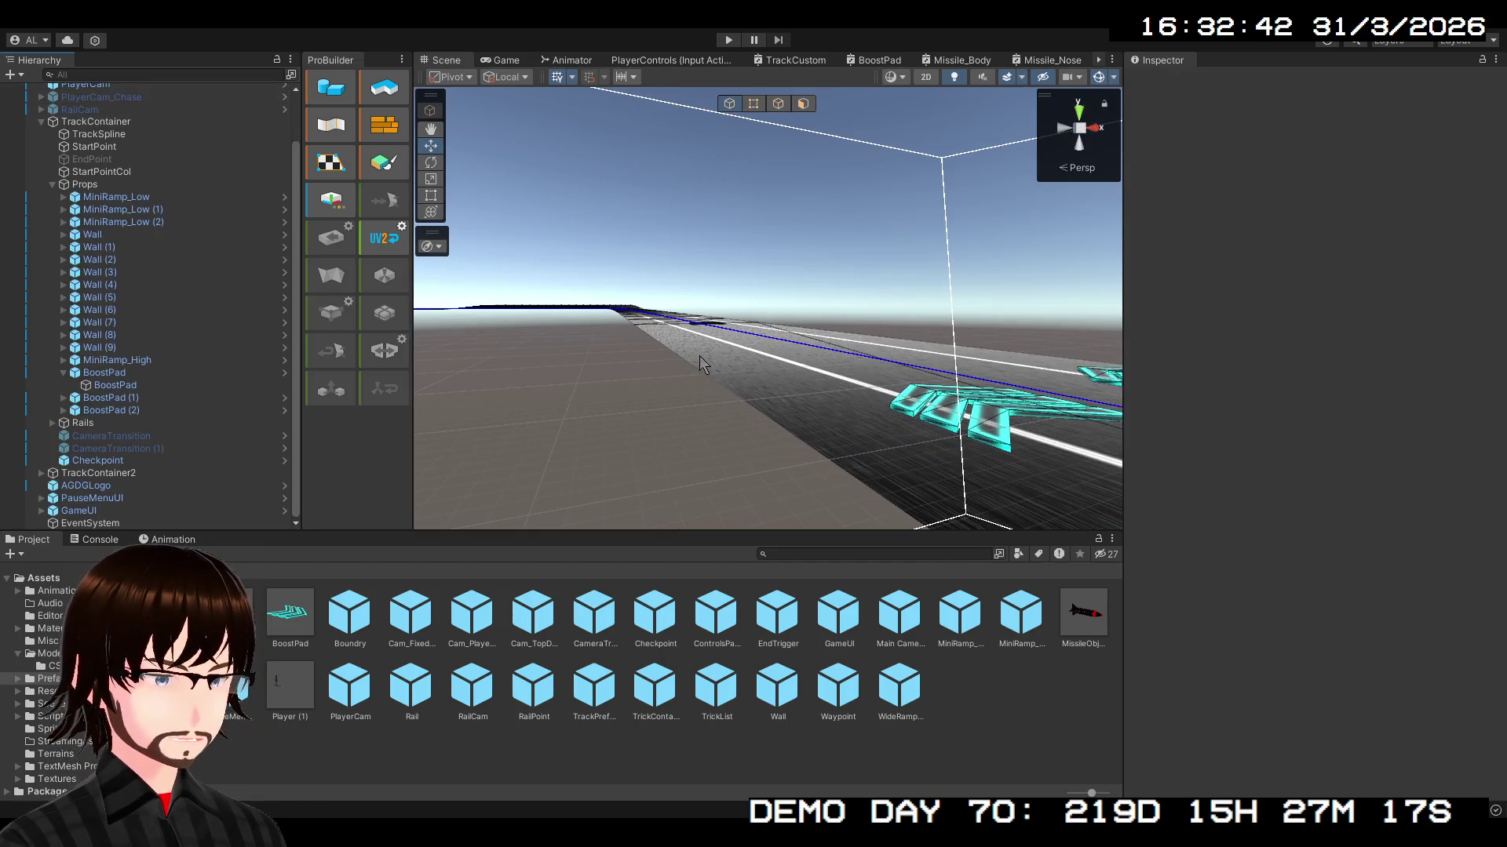
pyautogui.doubleClick(1075, 620)
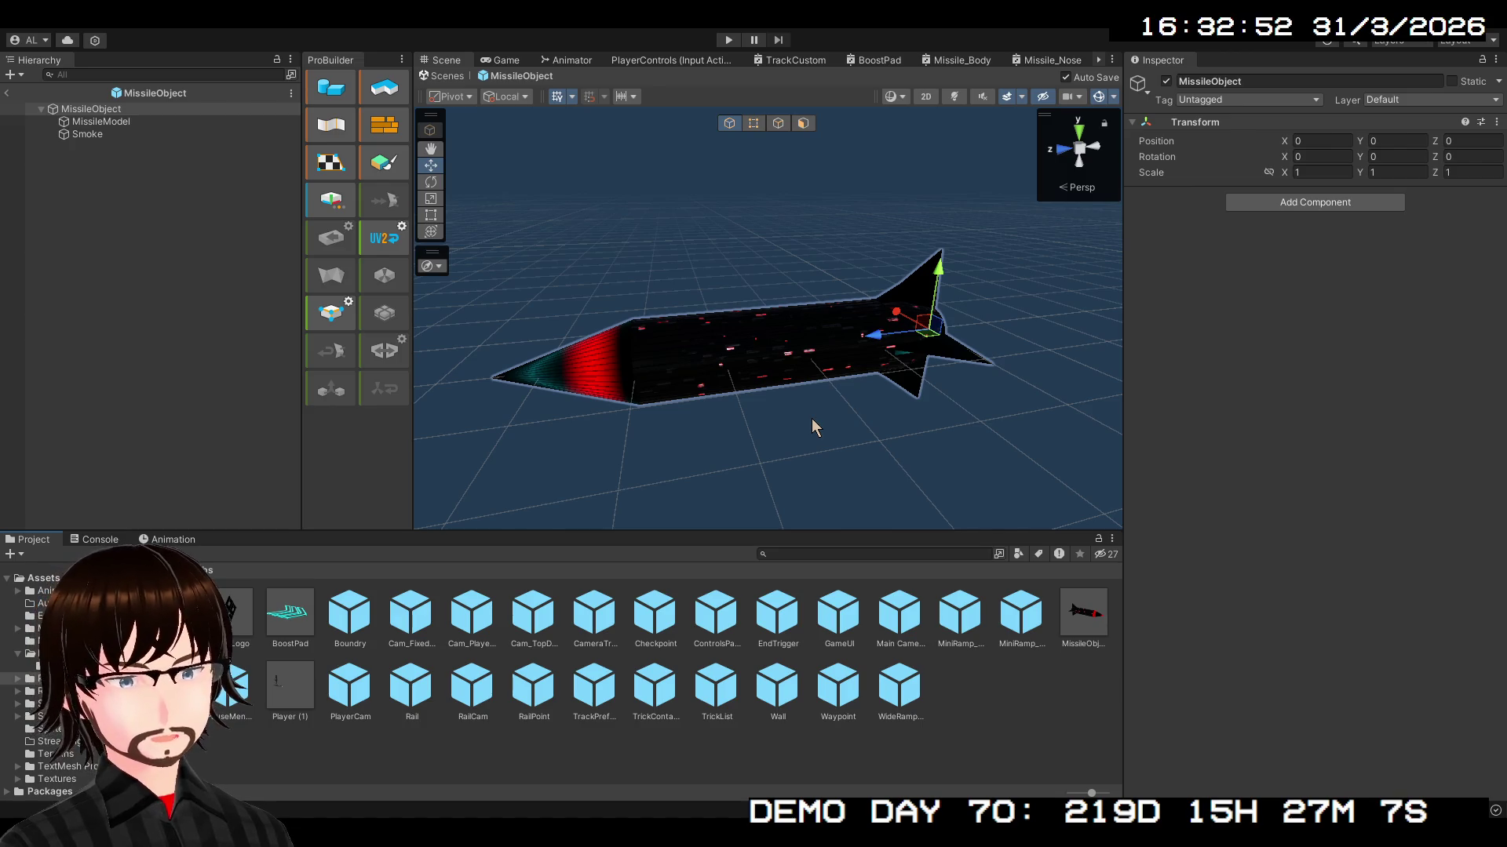
pyautogui.moveTo(659, 226)
pyautogui.mouseDown()
pyautogui.moveTo(744, 270)
pyautogui.moveTo(574, 294)
pyautogui.mouseUp()
pyautogui.click(172, 192)
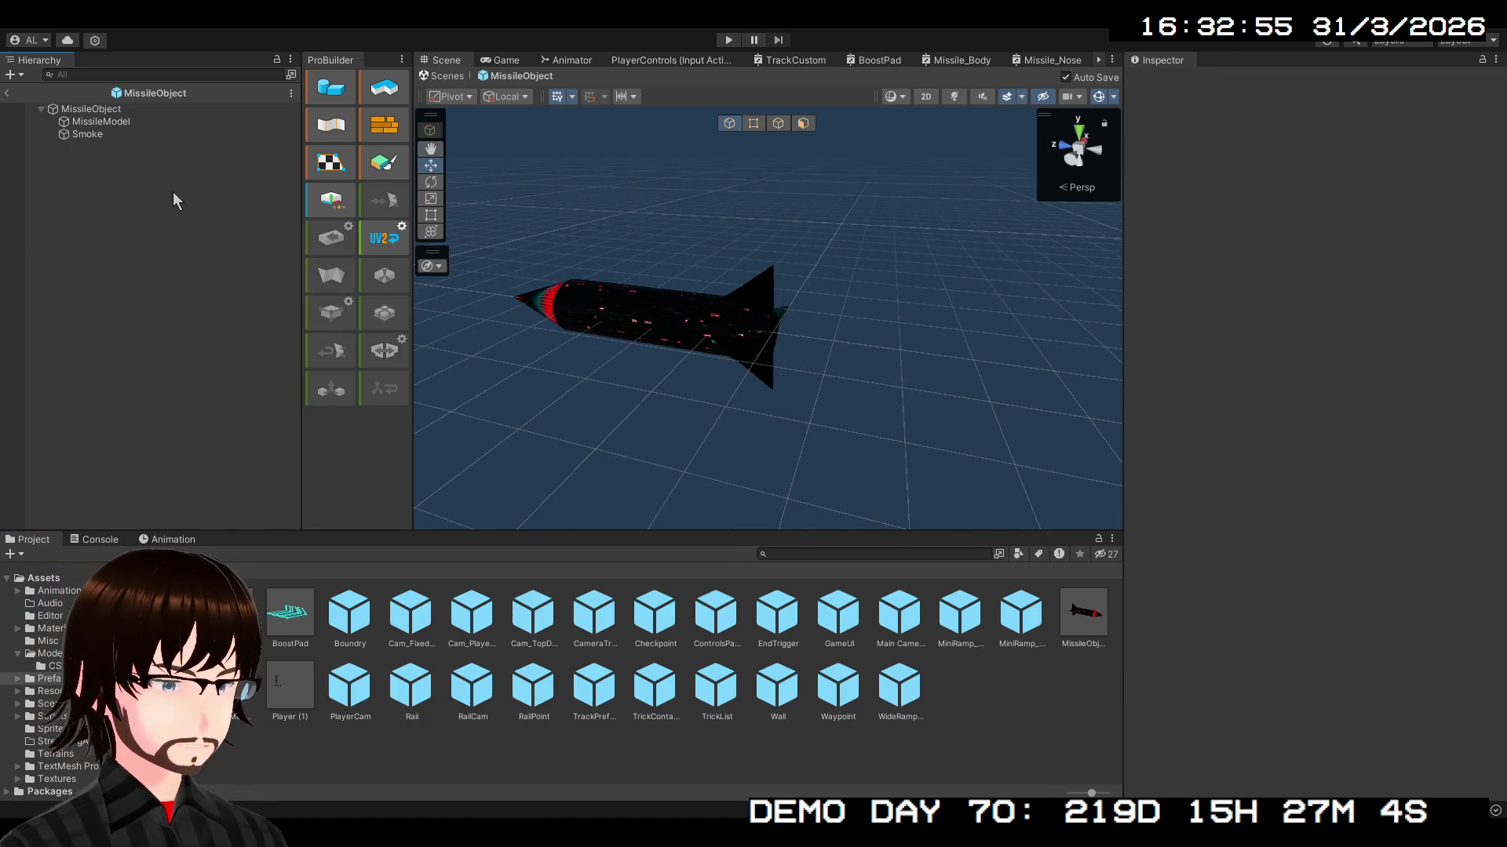
pyautogui.click(105, 111)
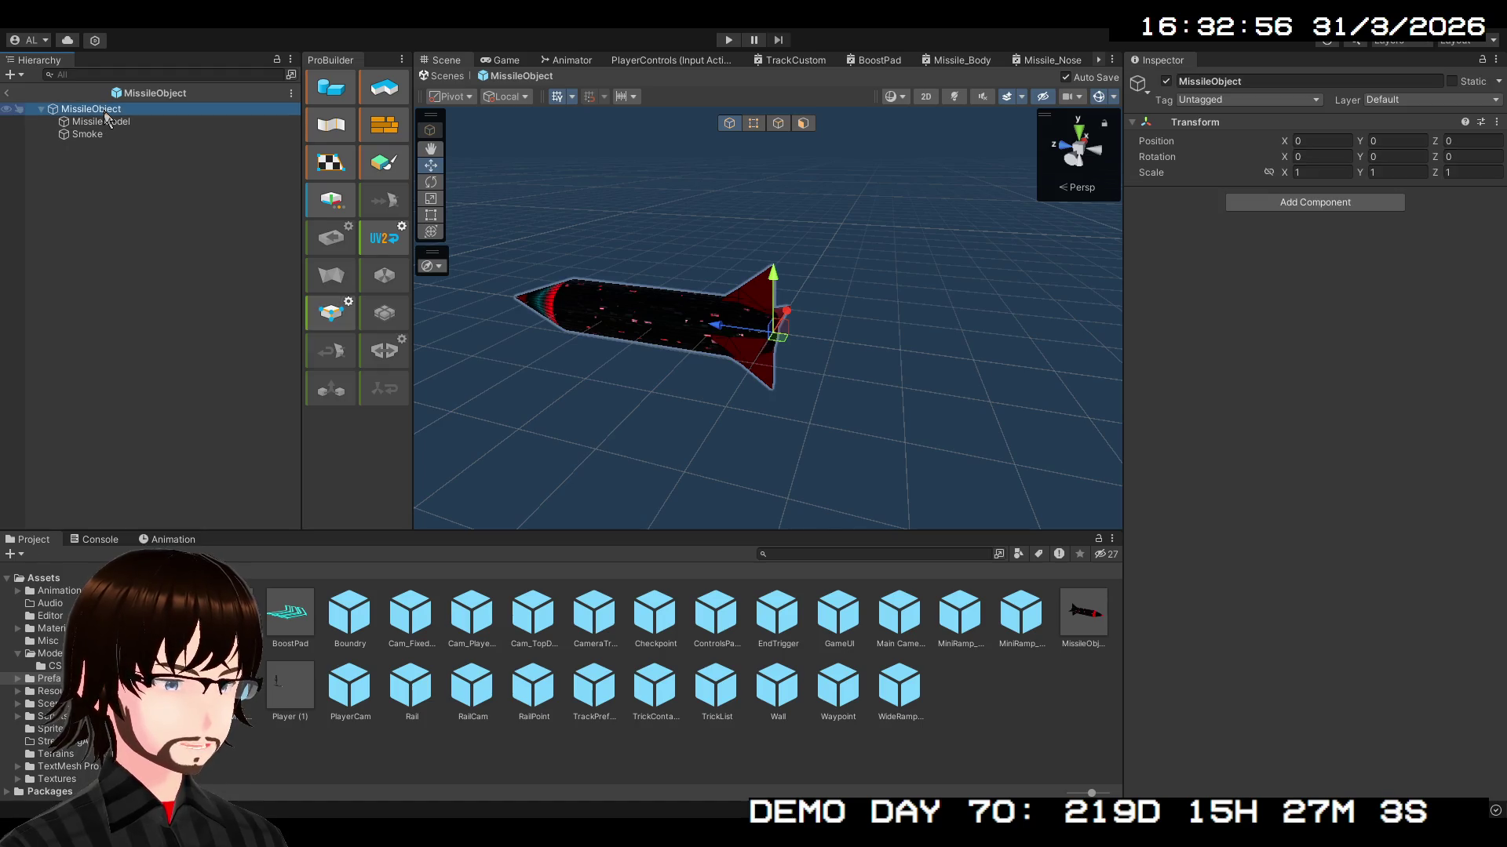
pyautogui.click(93, 232)
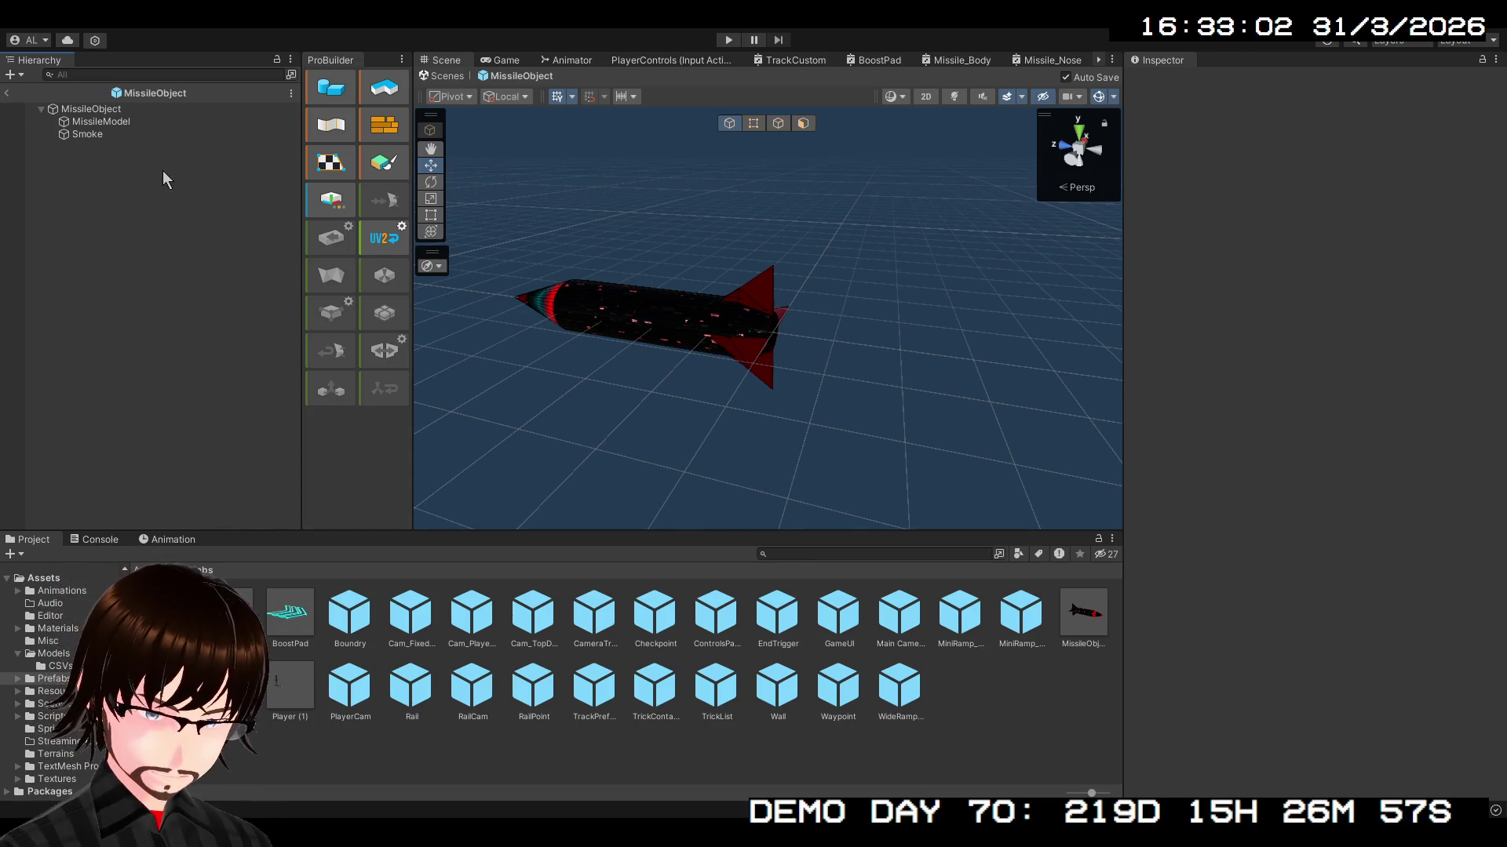
pyautogui.scroll(5, 719, 298)
pyautogui.scroll(-4, 720, 299)
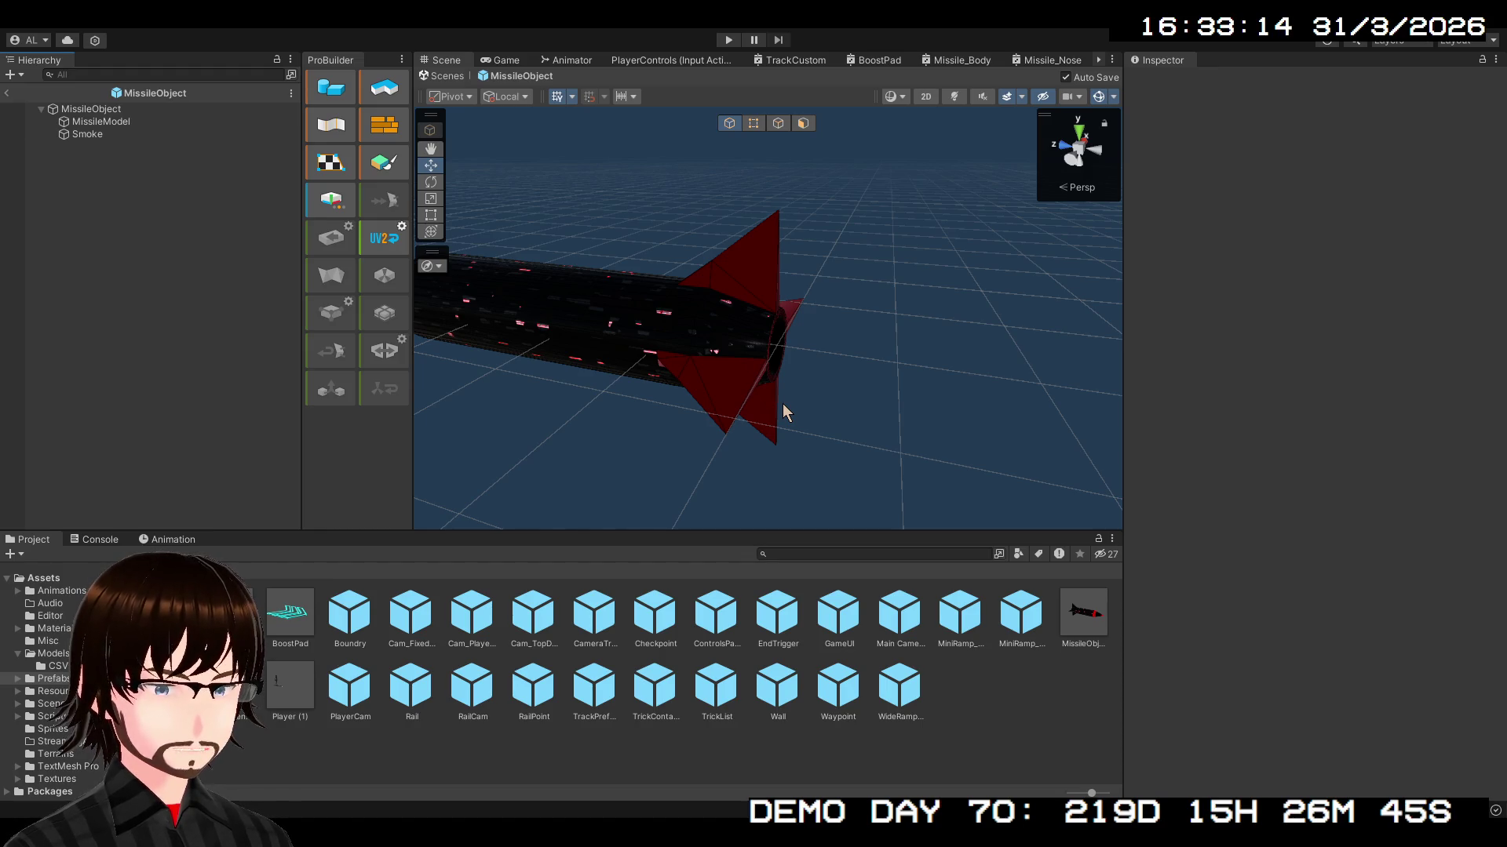
pyautogui.scroll(-5, 764, 404)
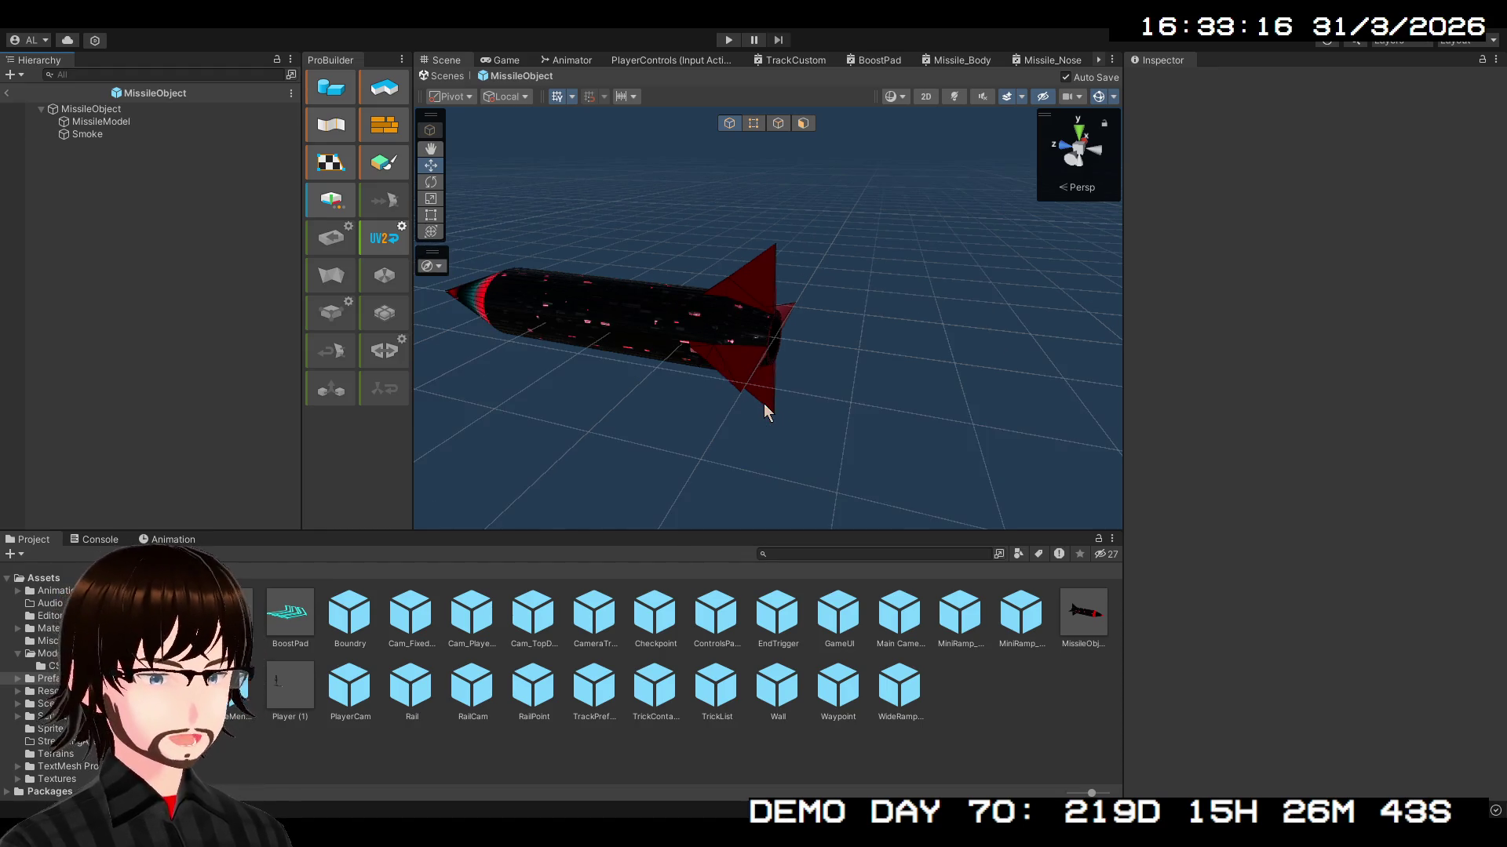
pyautogui.scroll(5, 764, 403)
pyautogui.scroll(-5, 765, 404)
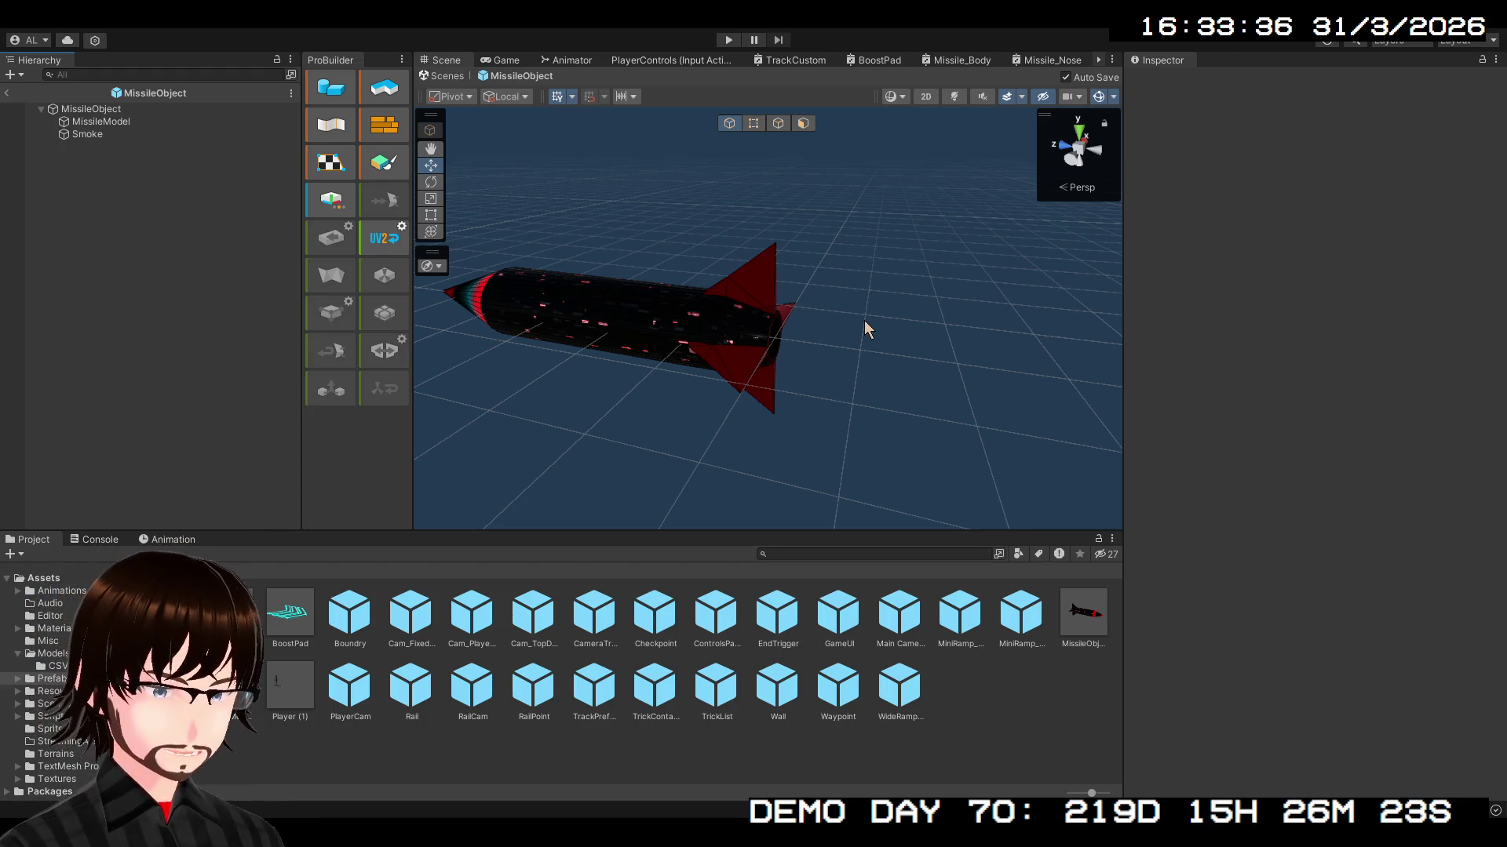
pyautogui.click(8, 93)
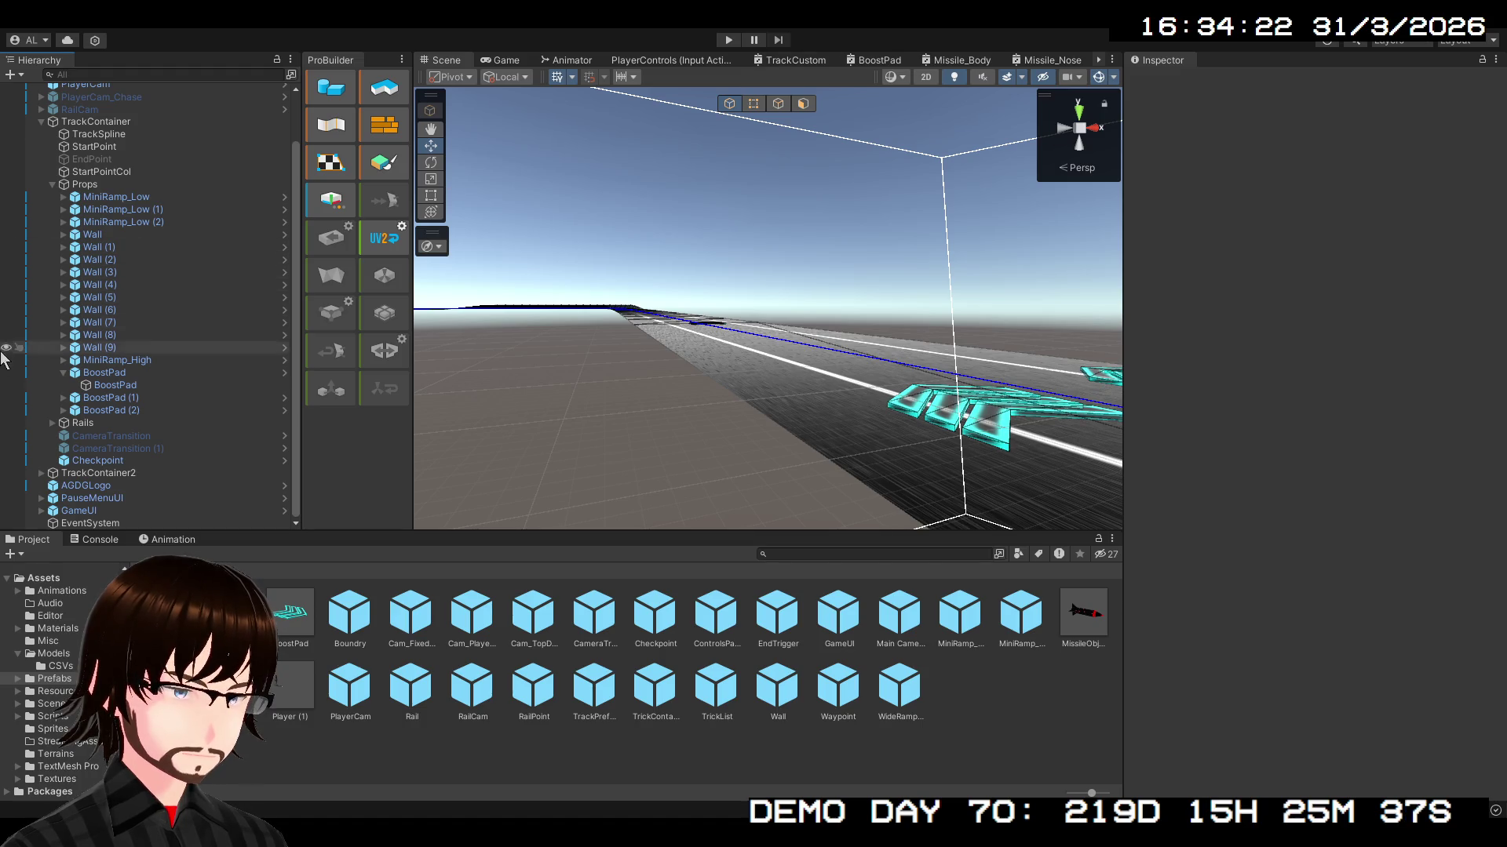
# - Collapse BoostPad, Props and TrackContainer in the Hierarchy and show the top-level Assets folder
pyautogui.click(62, 374)
pyautogui.click(54, 196)
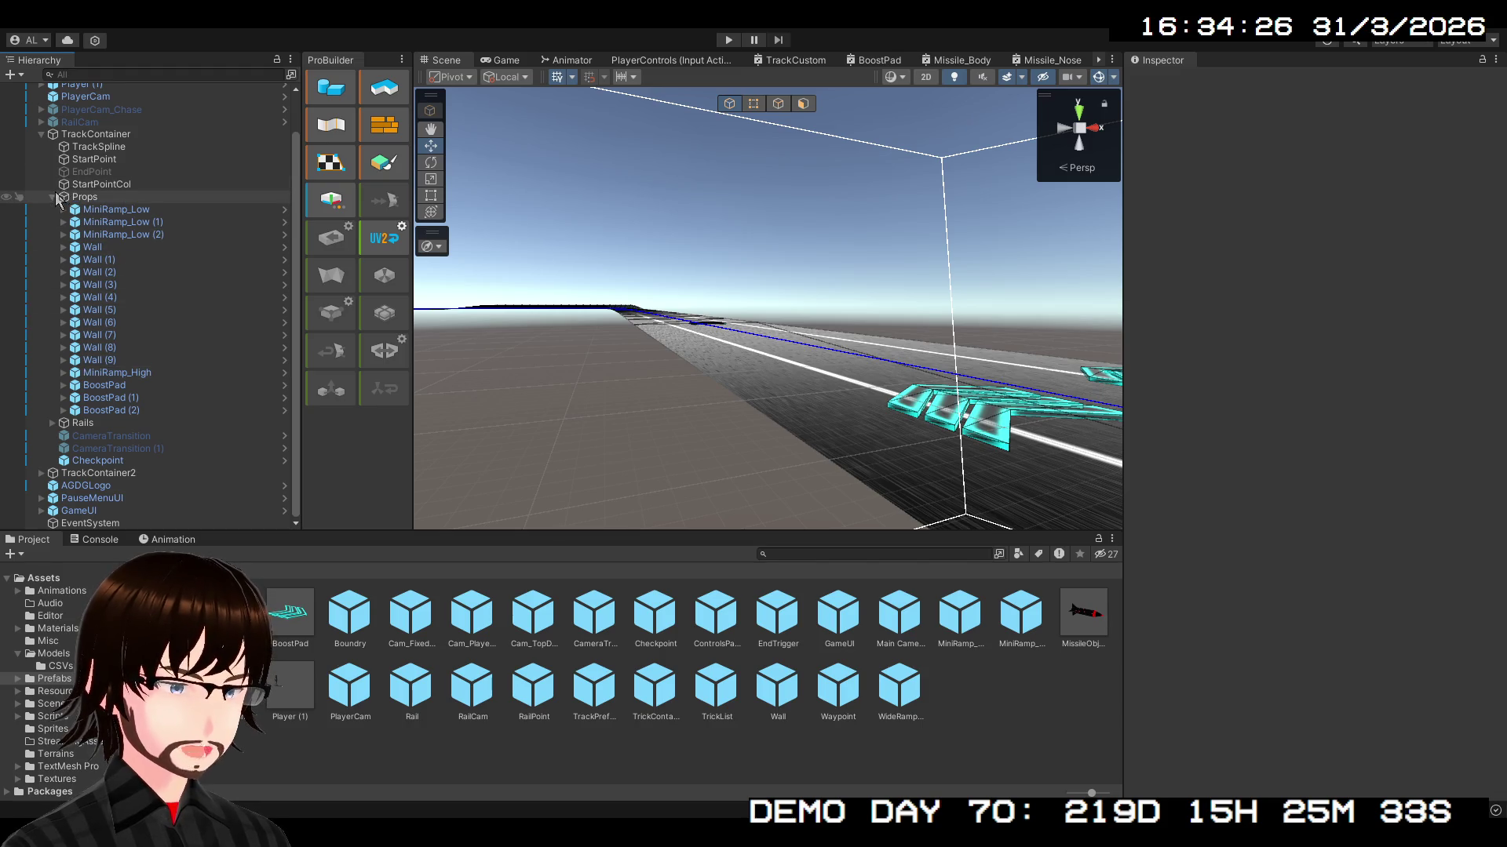
pyautogui.click(43, 178)
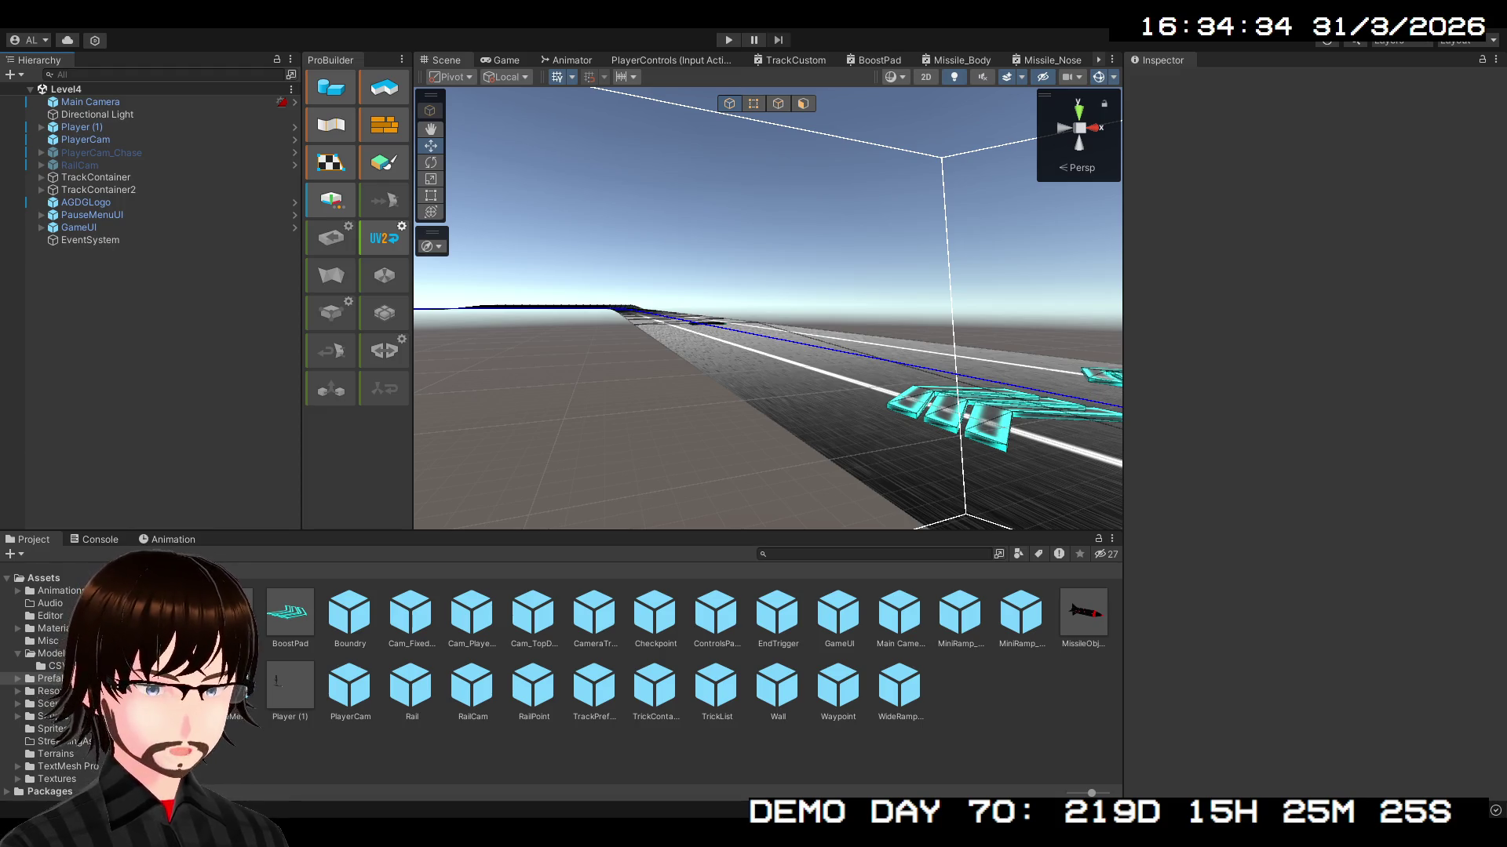
pyautogui.click(281, 568)
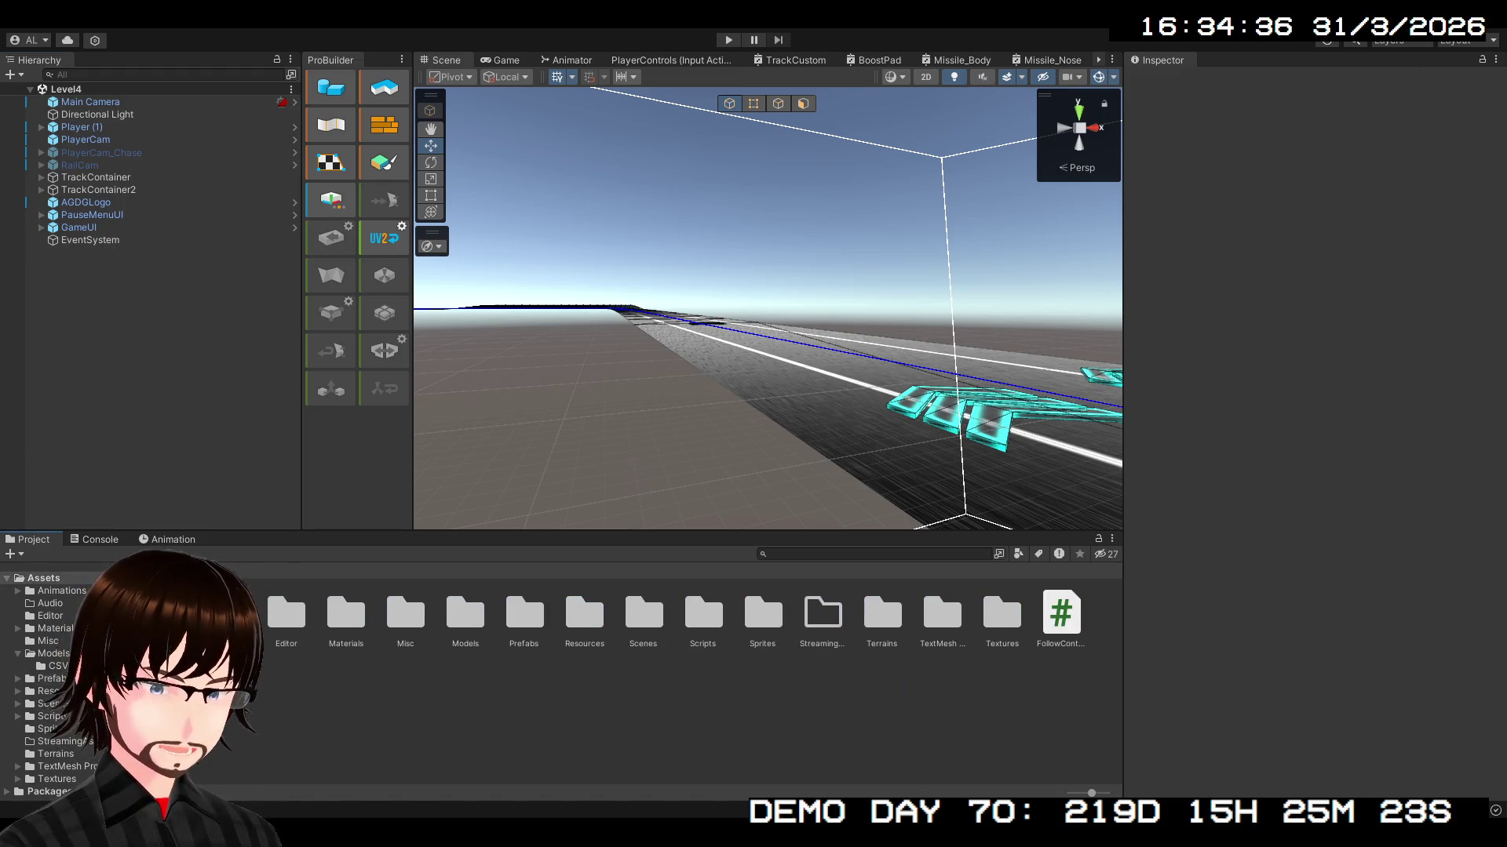